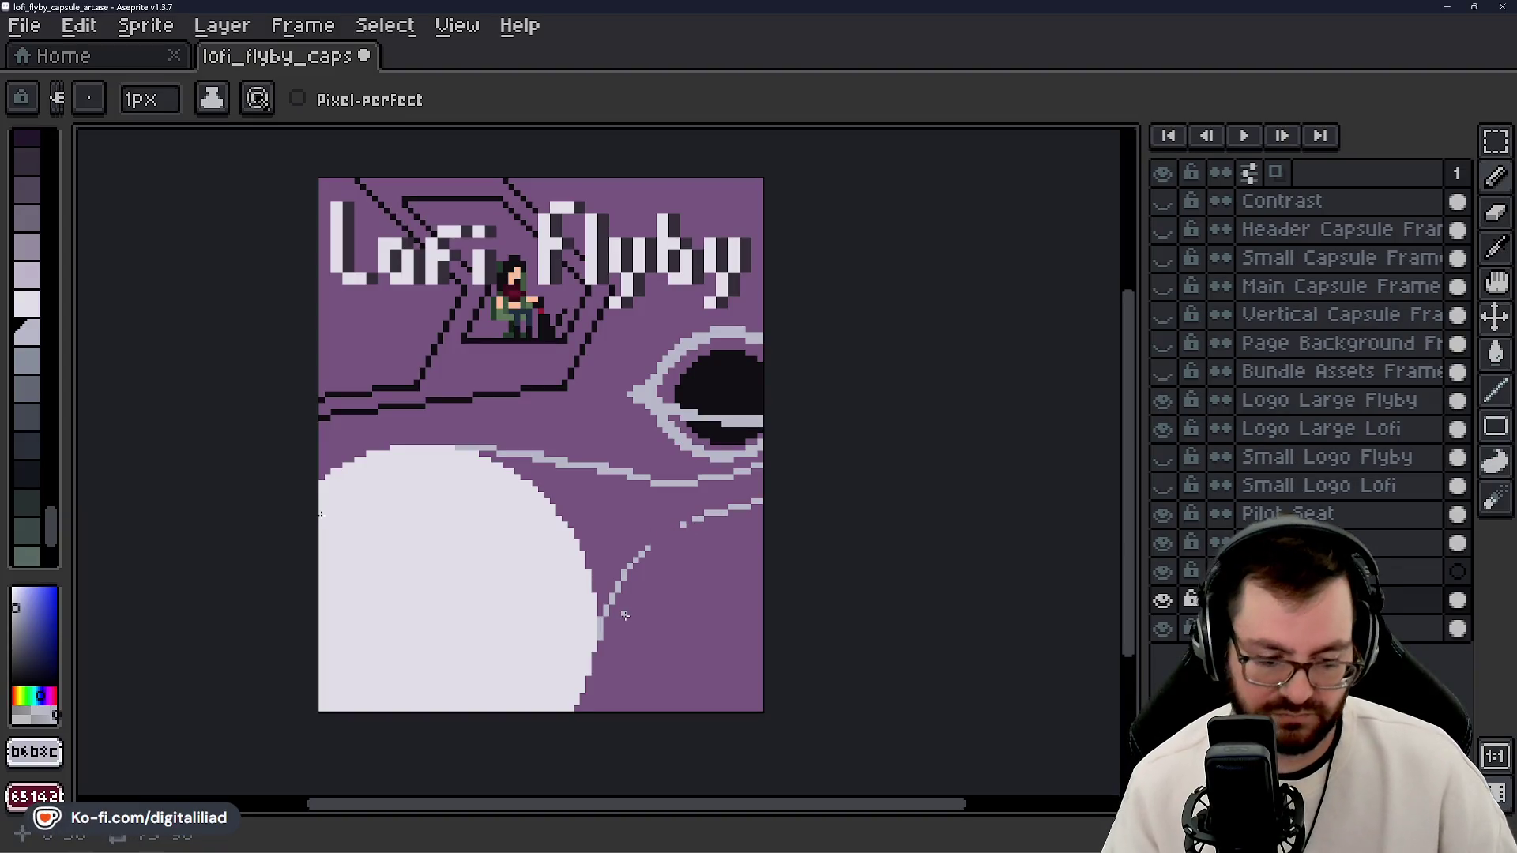
- Undo the erased gap and redraw the light hull curve in one stroke to the right edge
key(v)
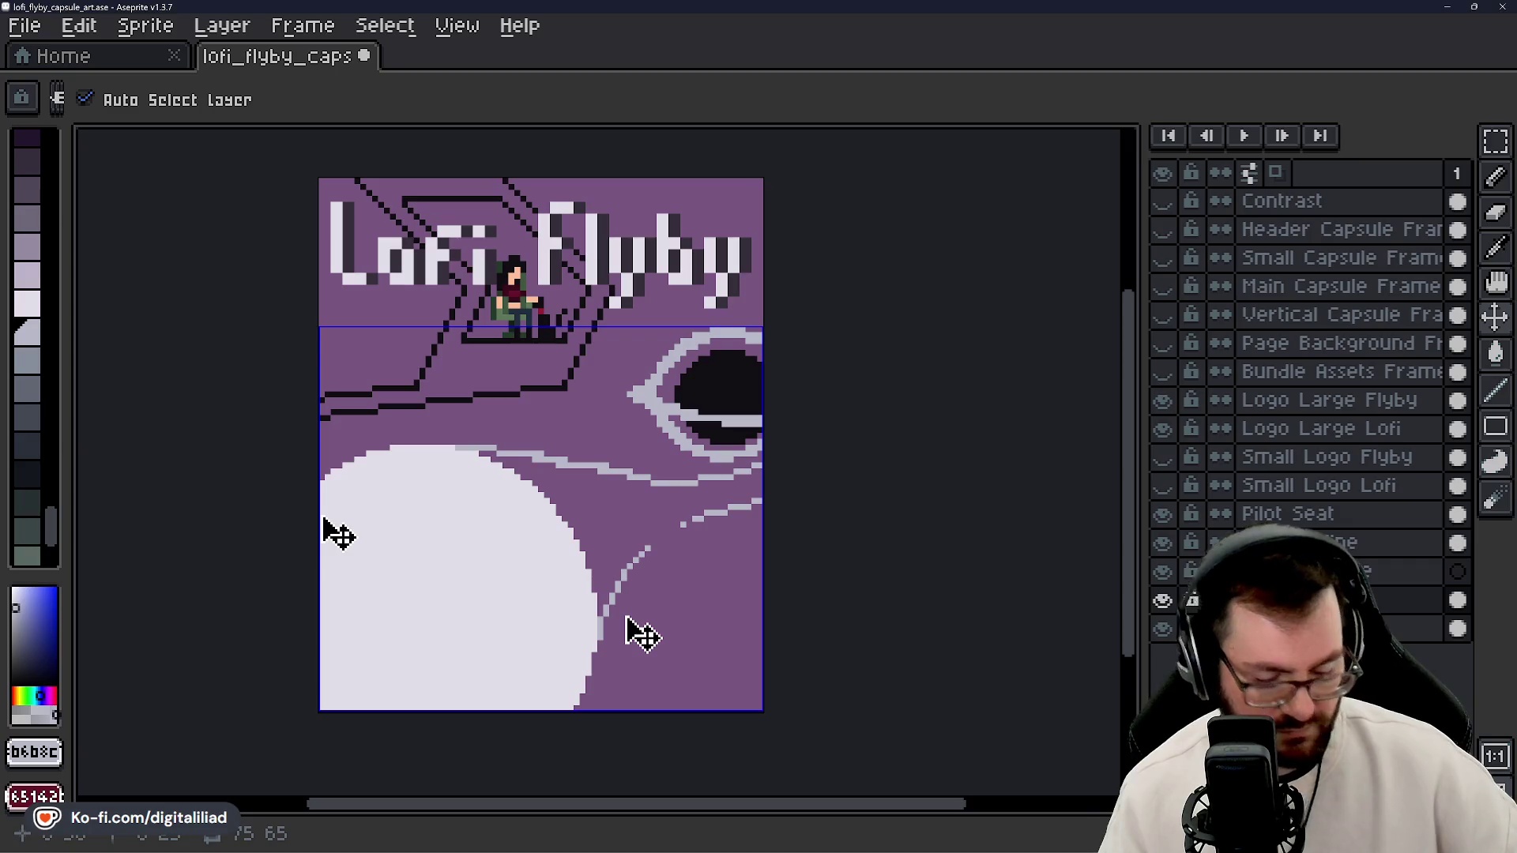
key(ctrl+z)
key(b)
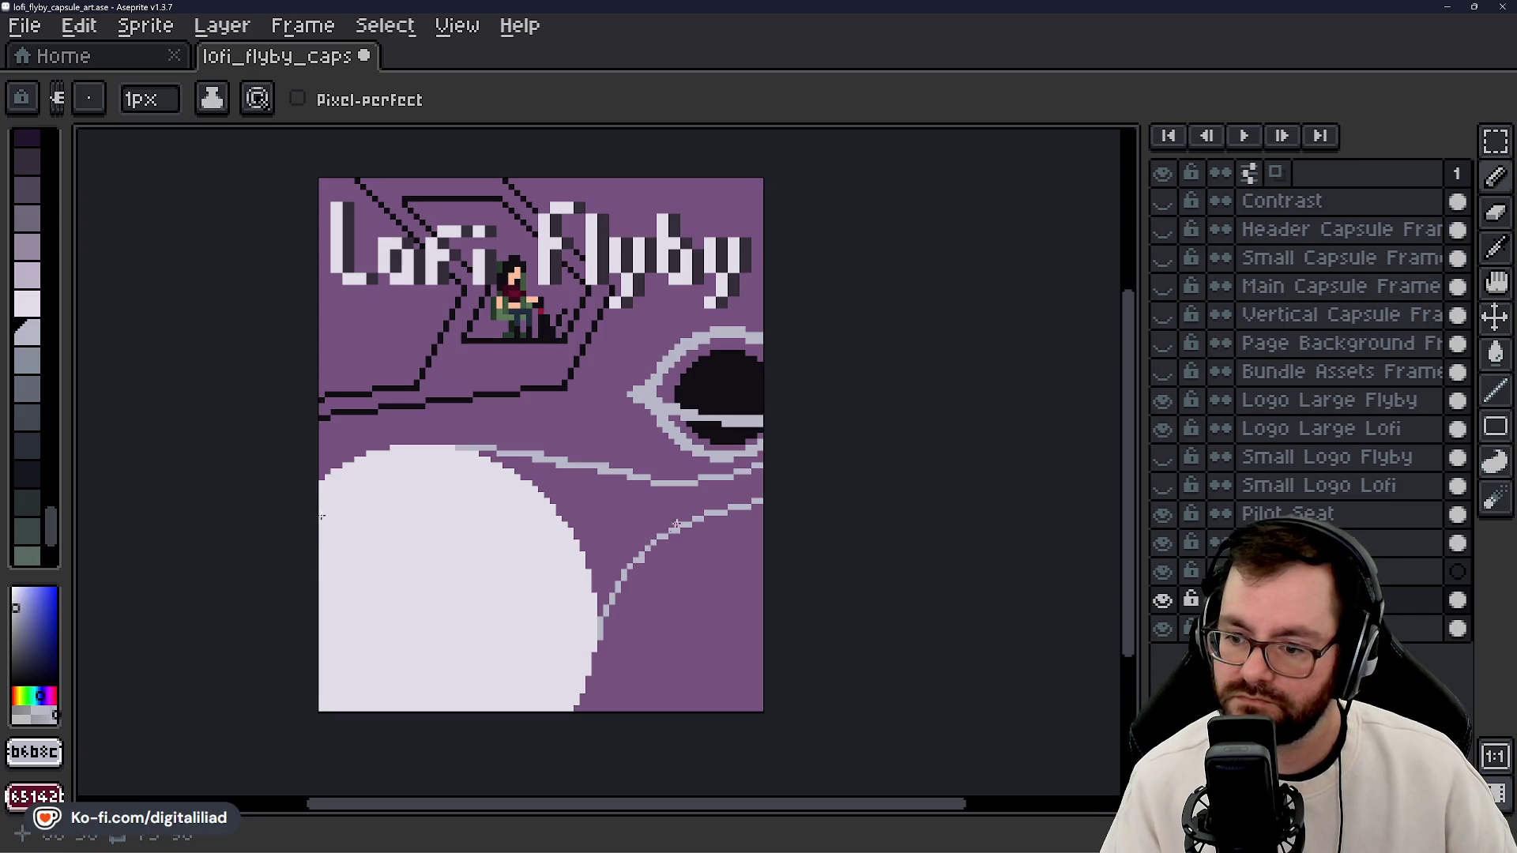
drag(678, 522, 786, 486)
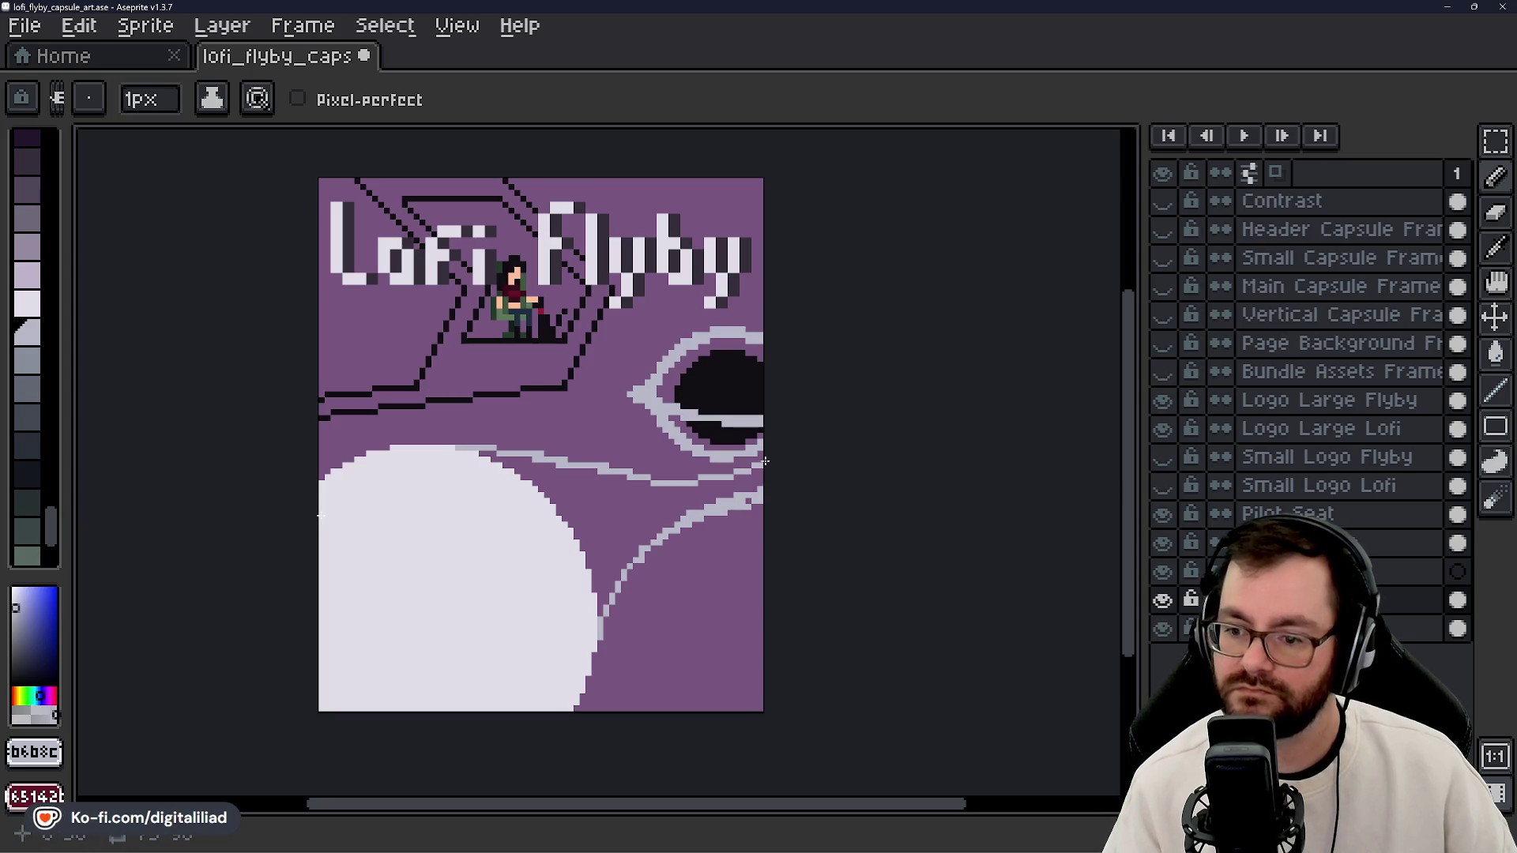
key(e)
key(b)
key(e)
key(b)
key(e)
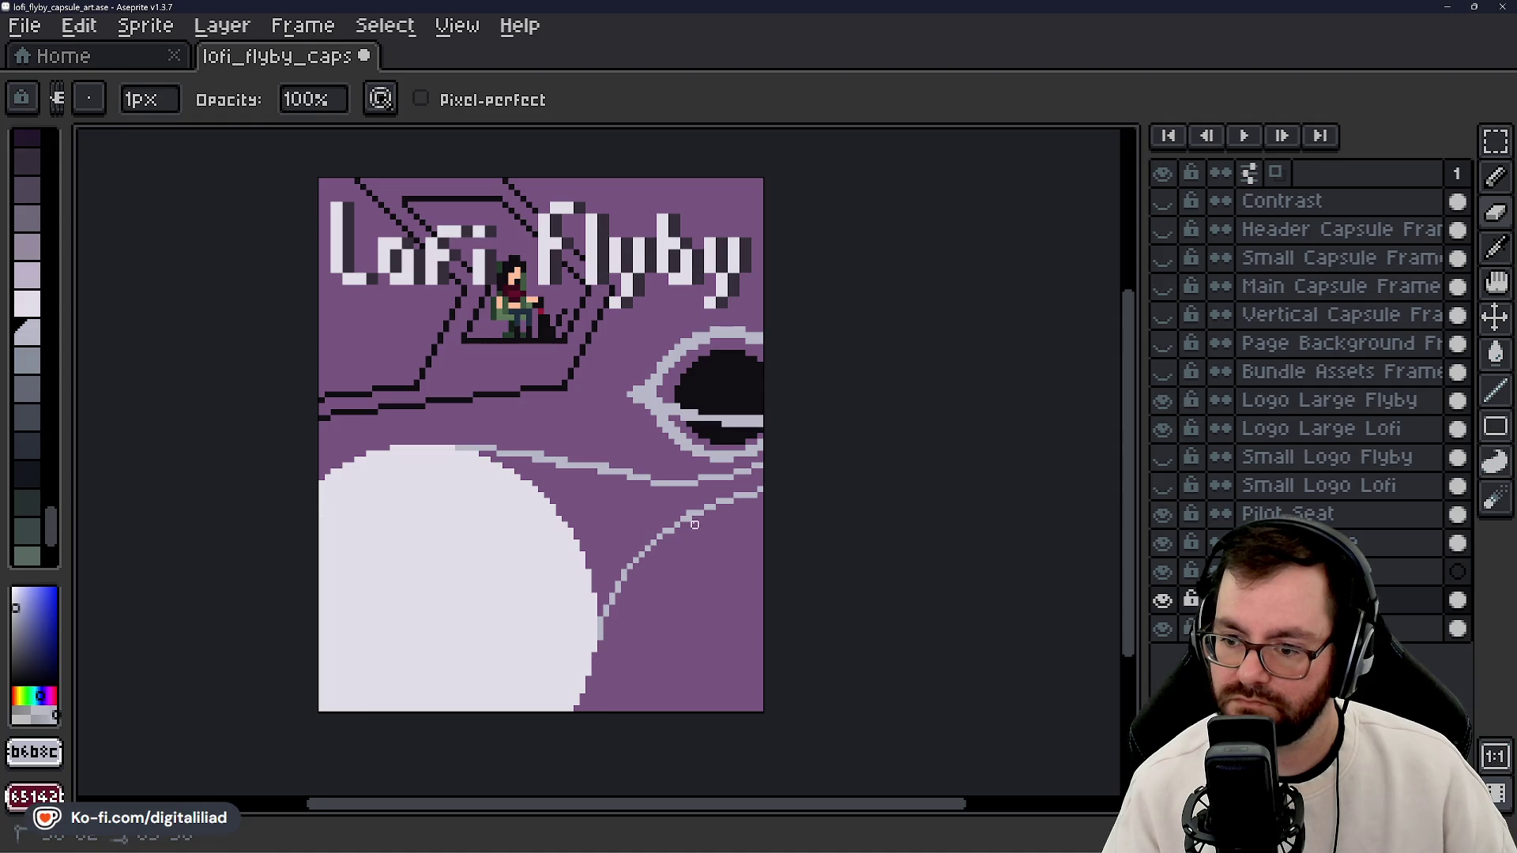
key(b)
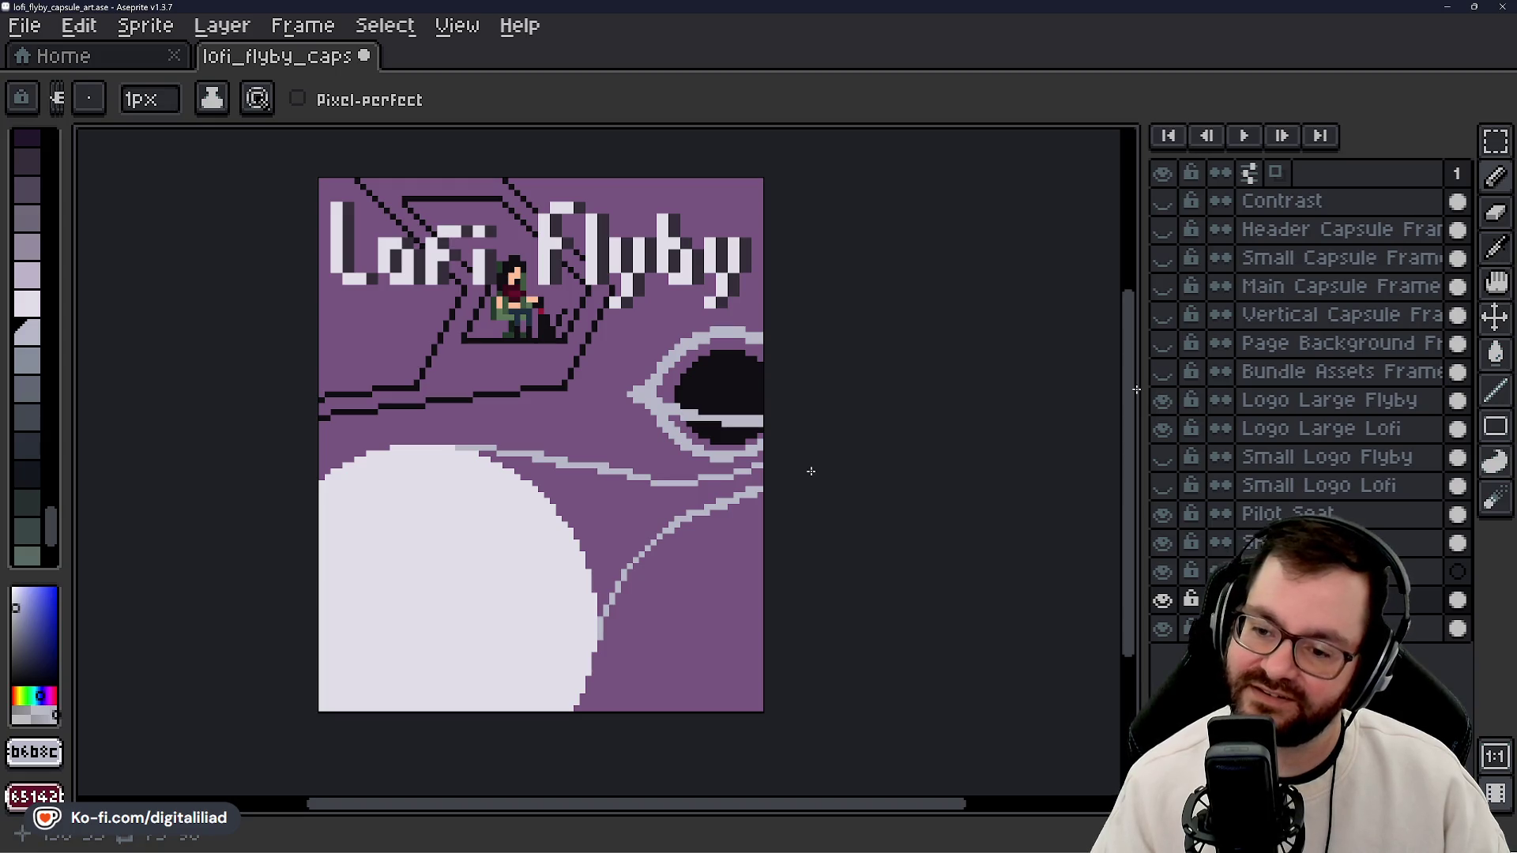
key(e)
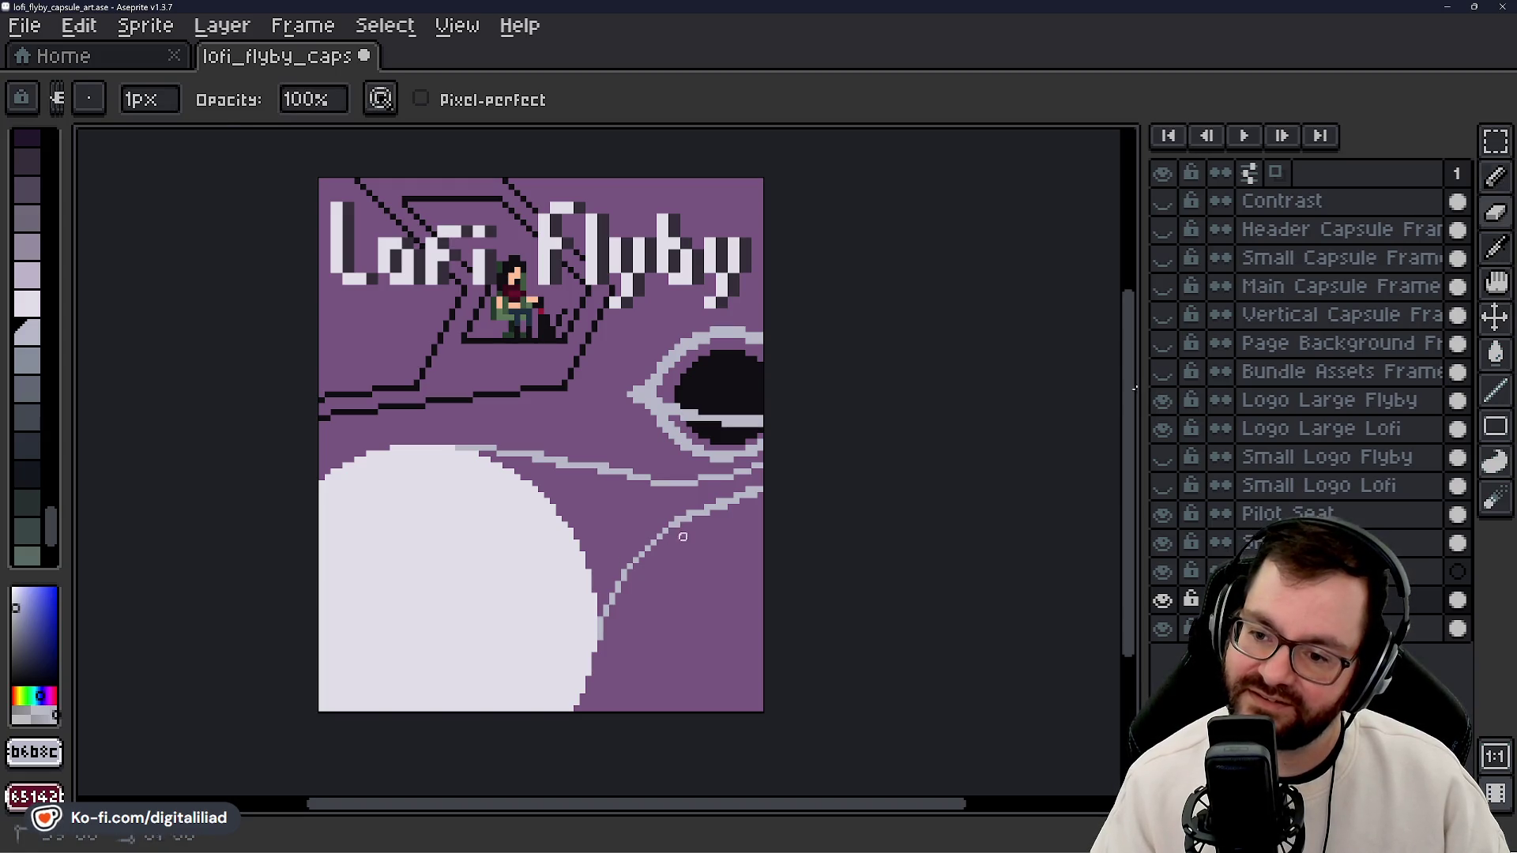
key(b)
key(e)
key(b)
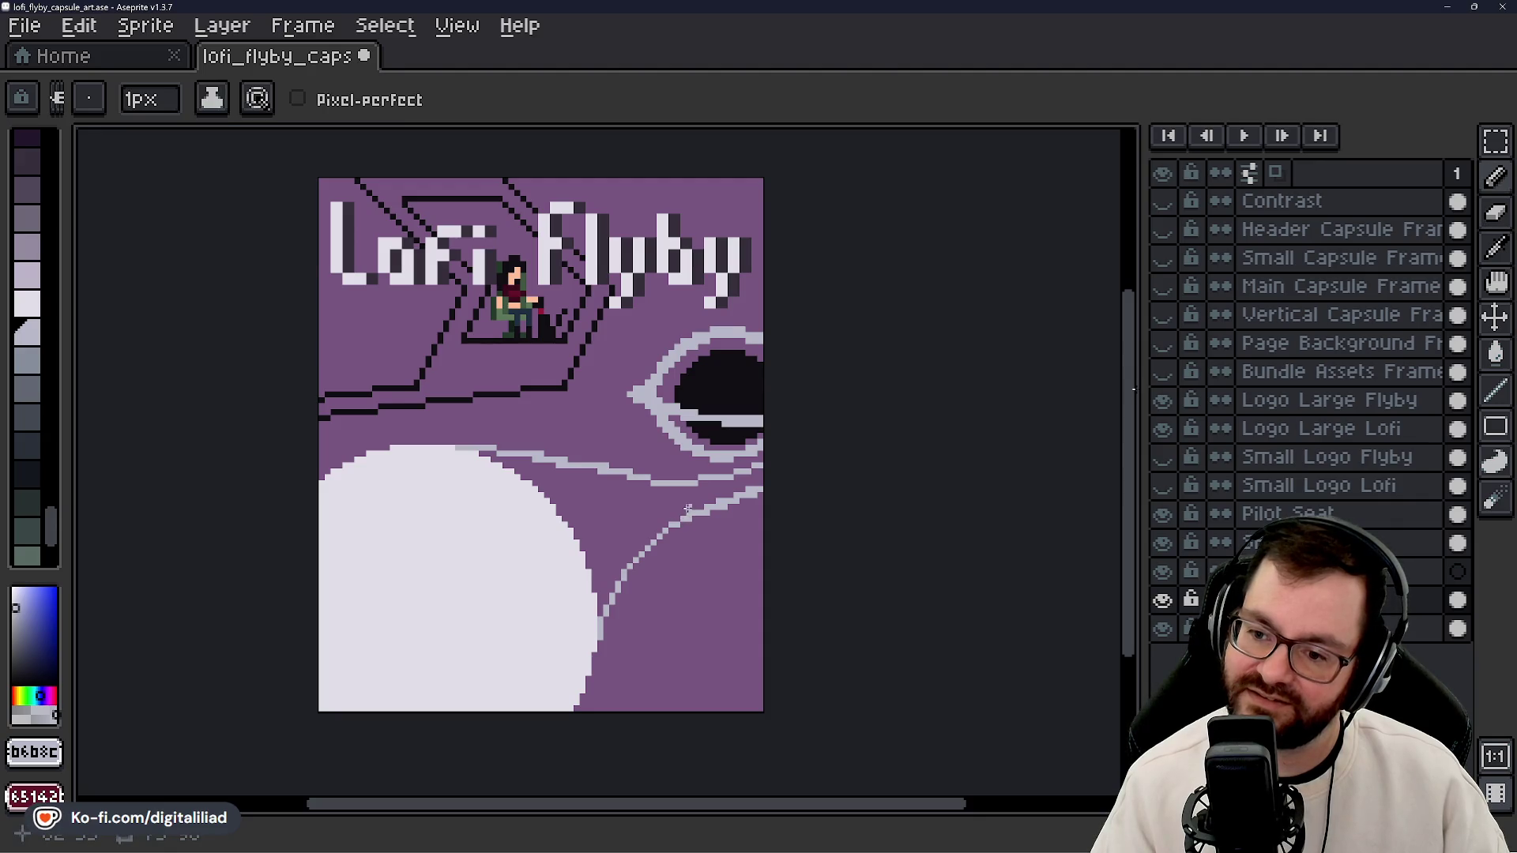
key(e)
key(b)
key(e)
key(b)
key(e)
key(b)
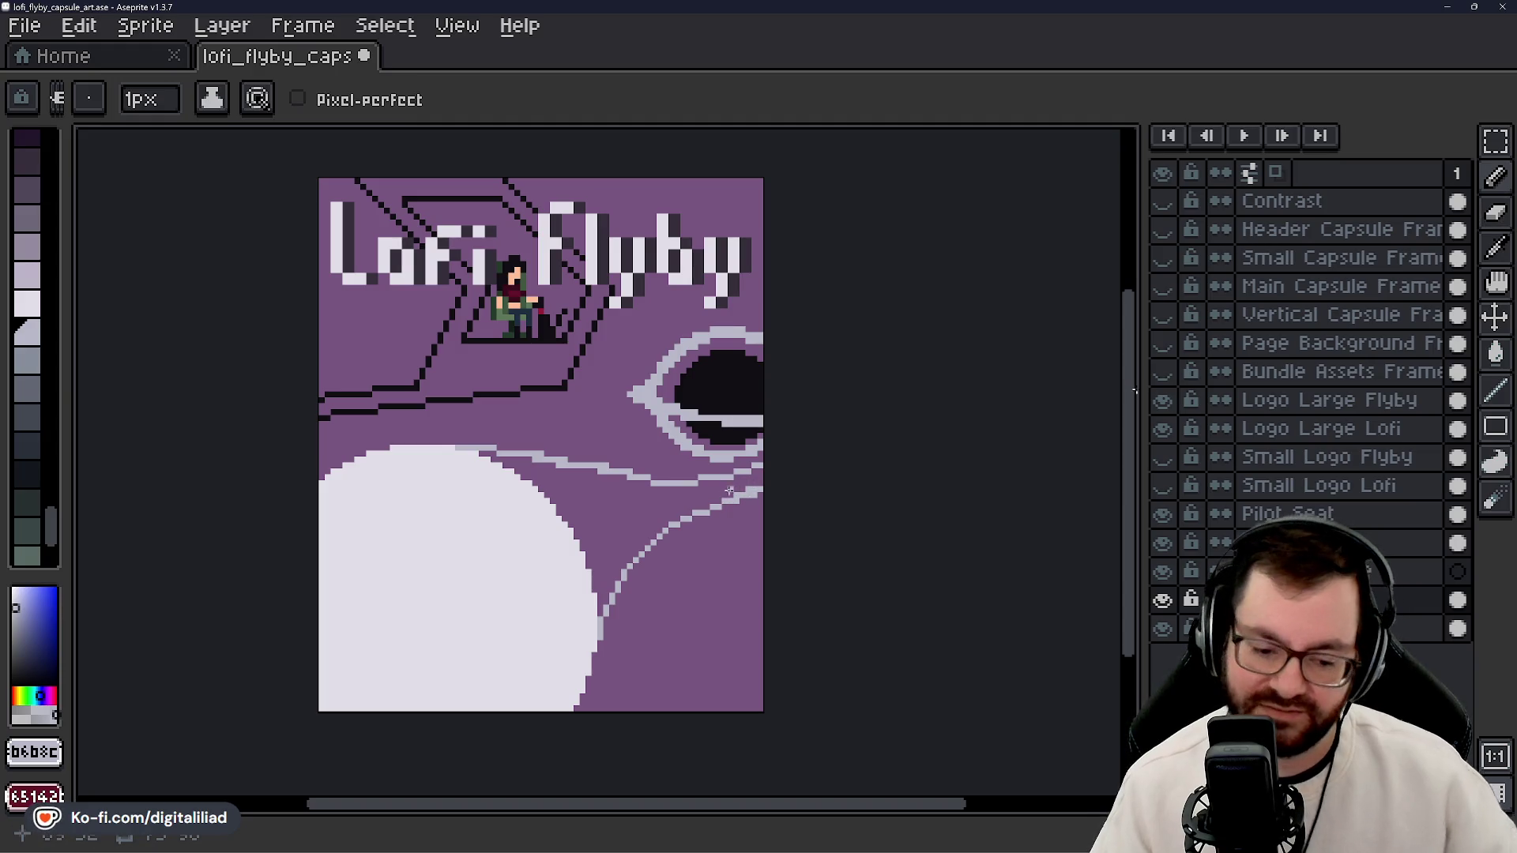
key(ctrl)
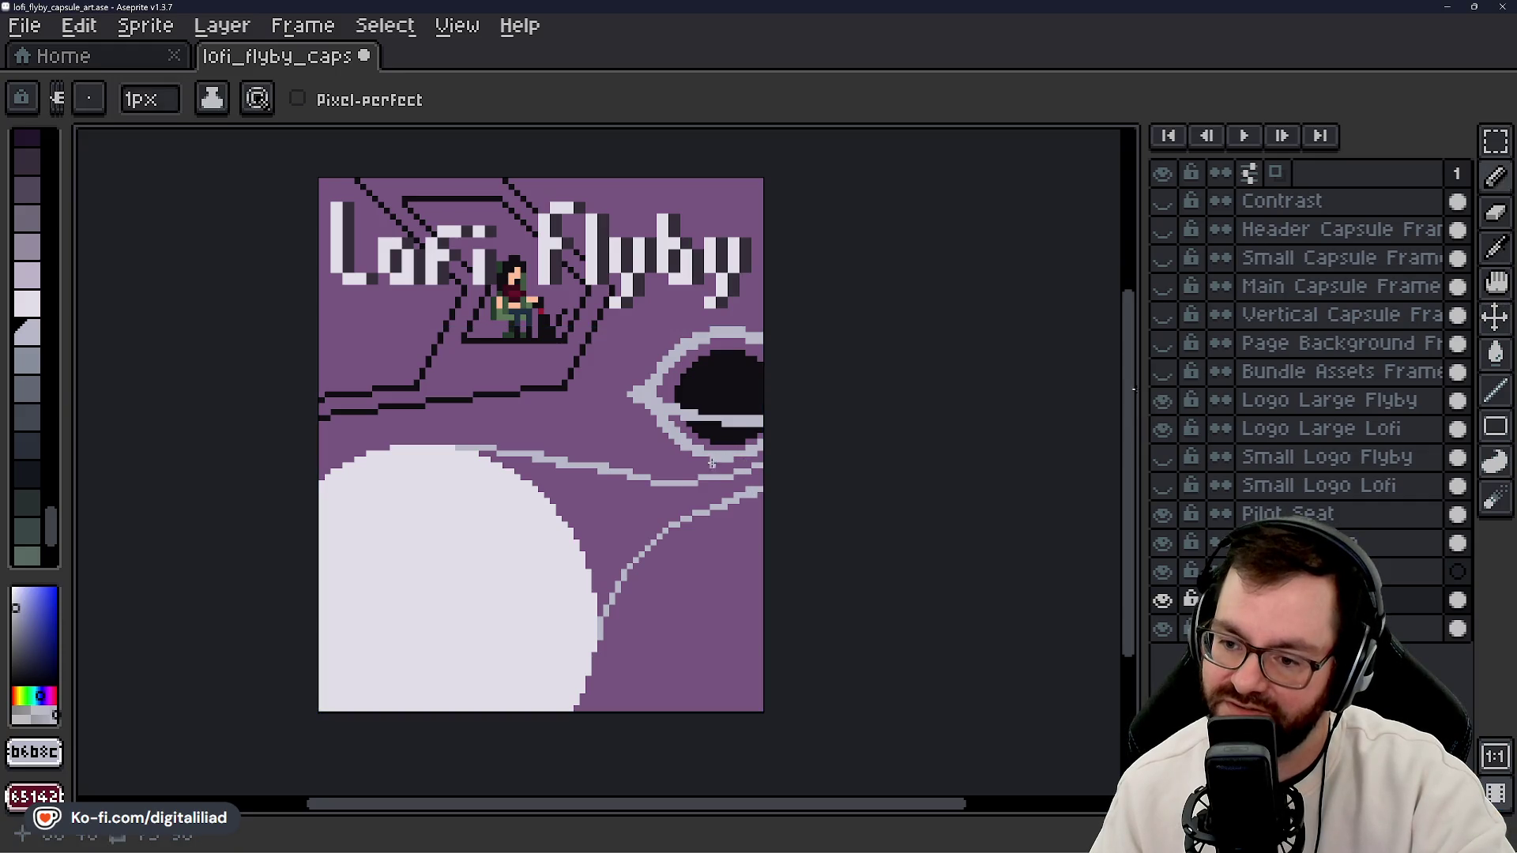
key(ctrl)
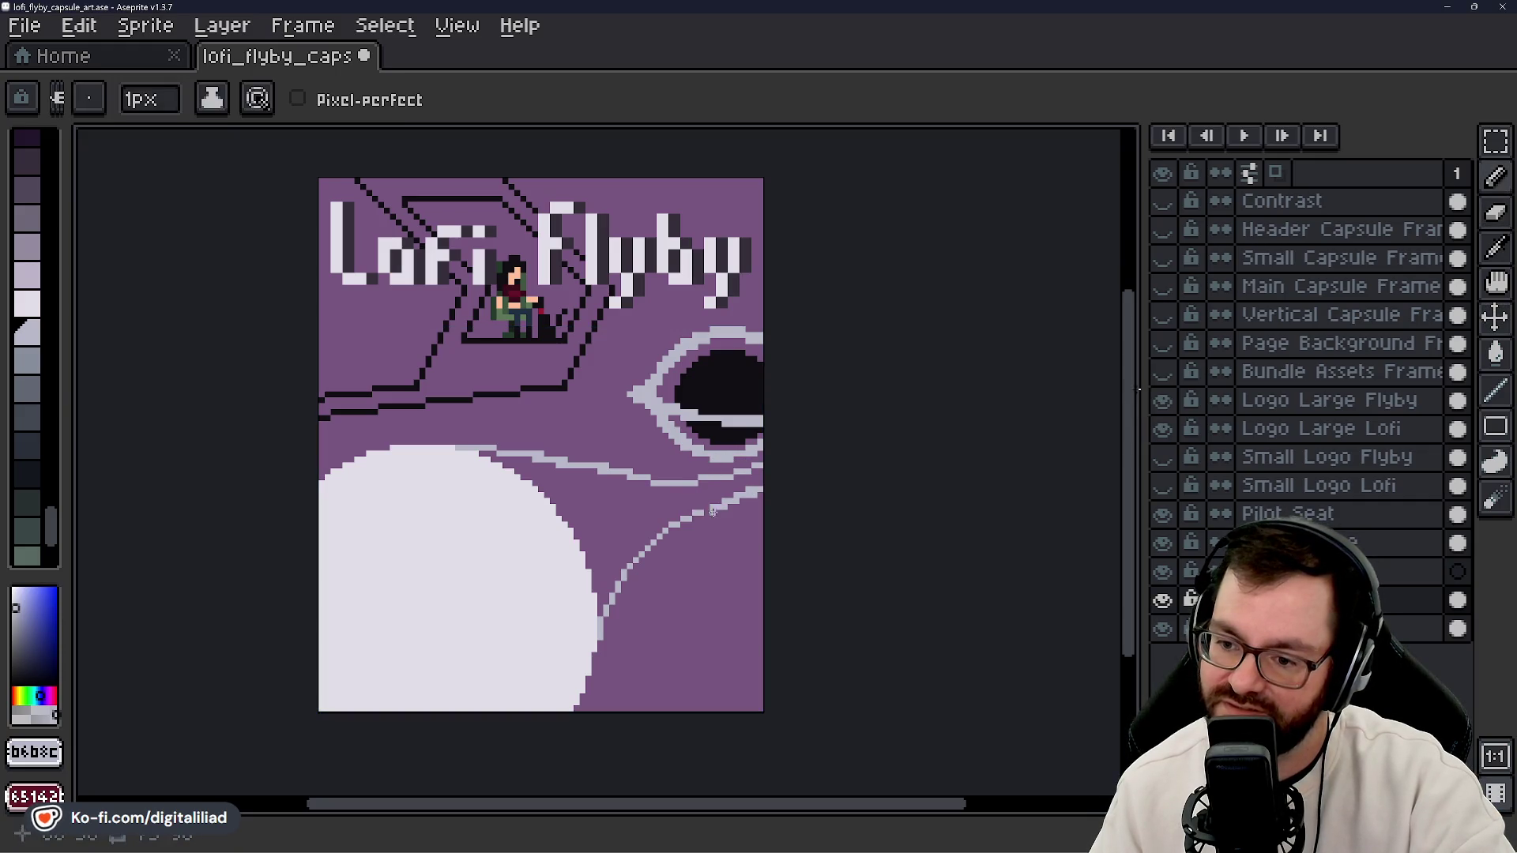
key(ctrl)
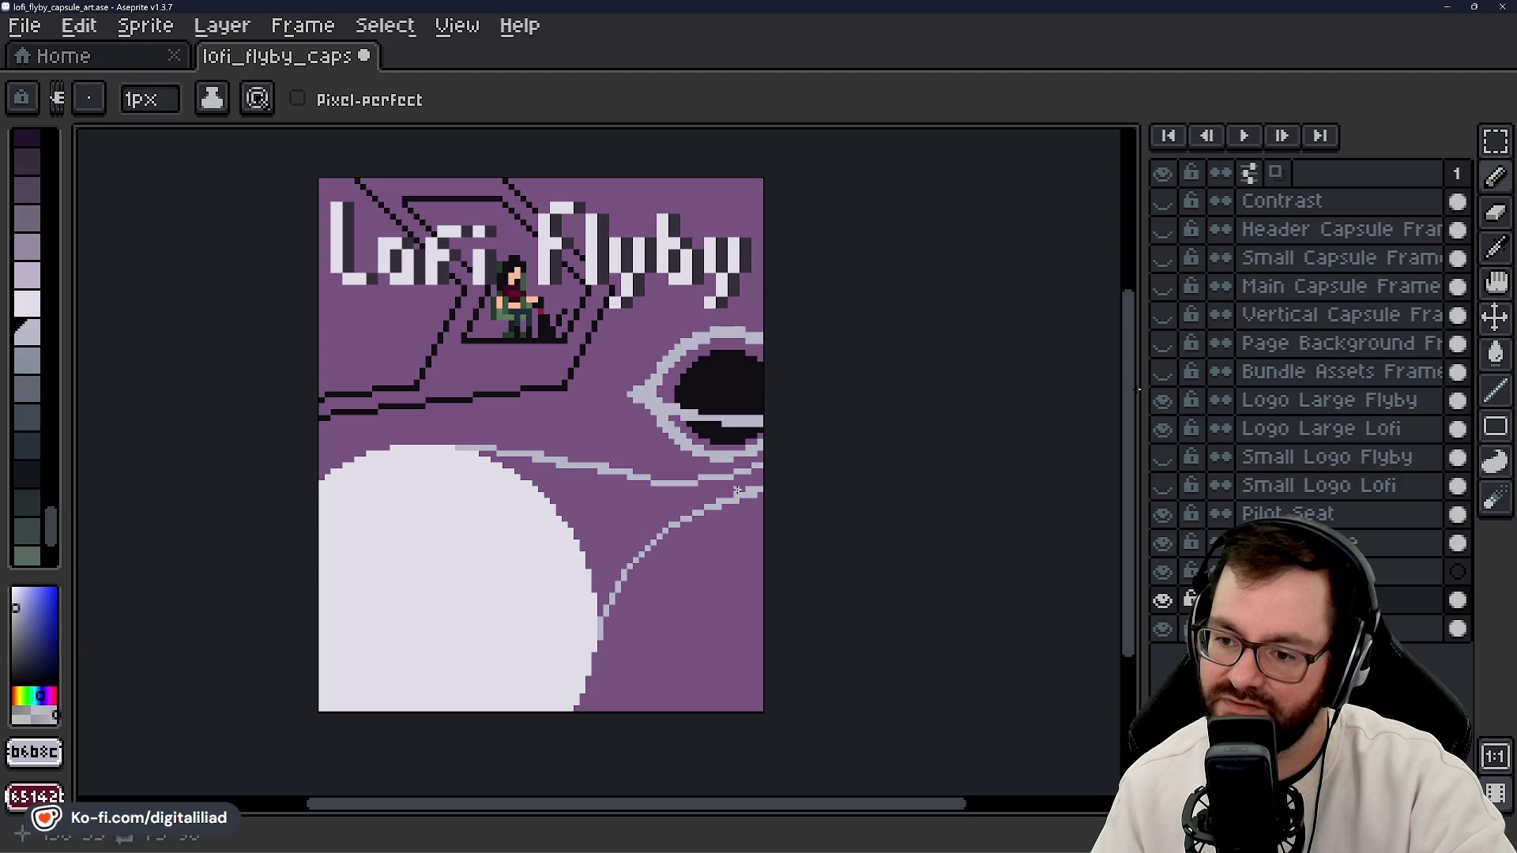
key(ctrl)
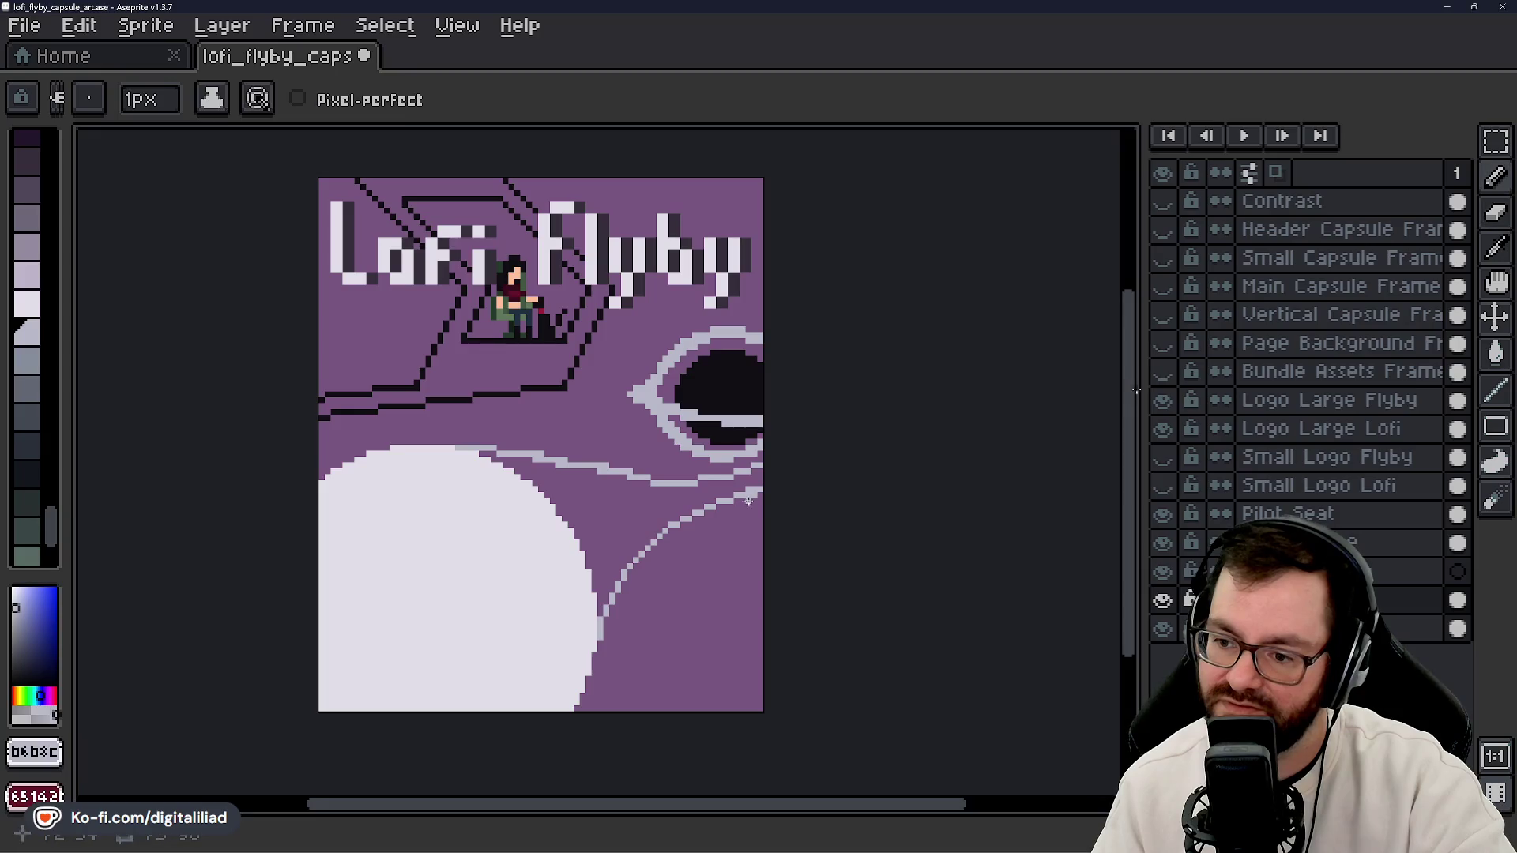
key(ctrl)
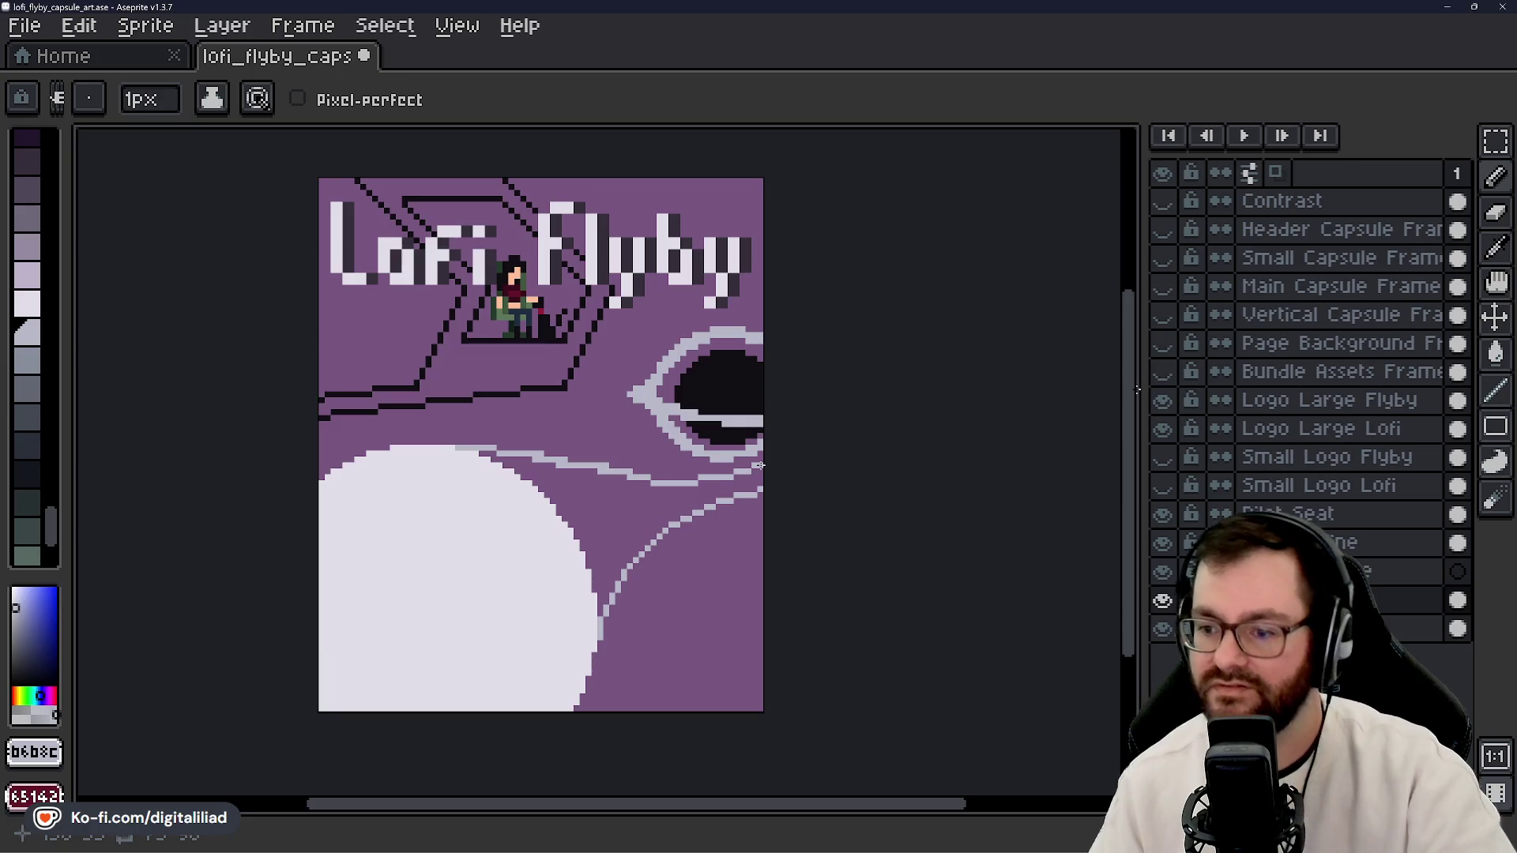
scroll(661, 532, down, 1)
scroll(699, 567, down, 1)
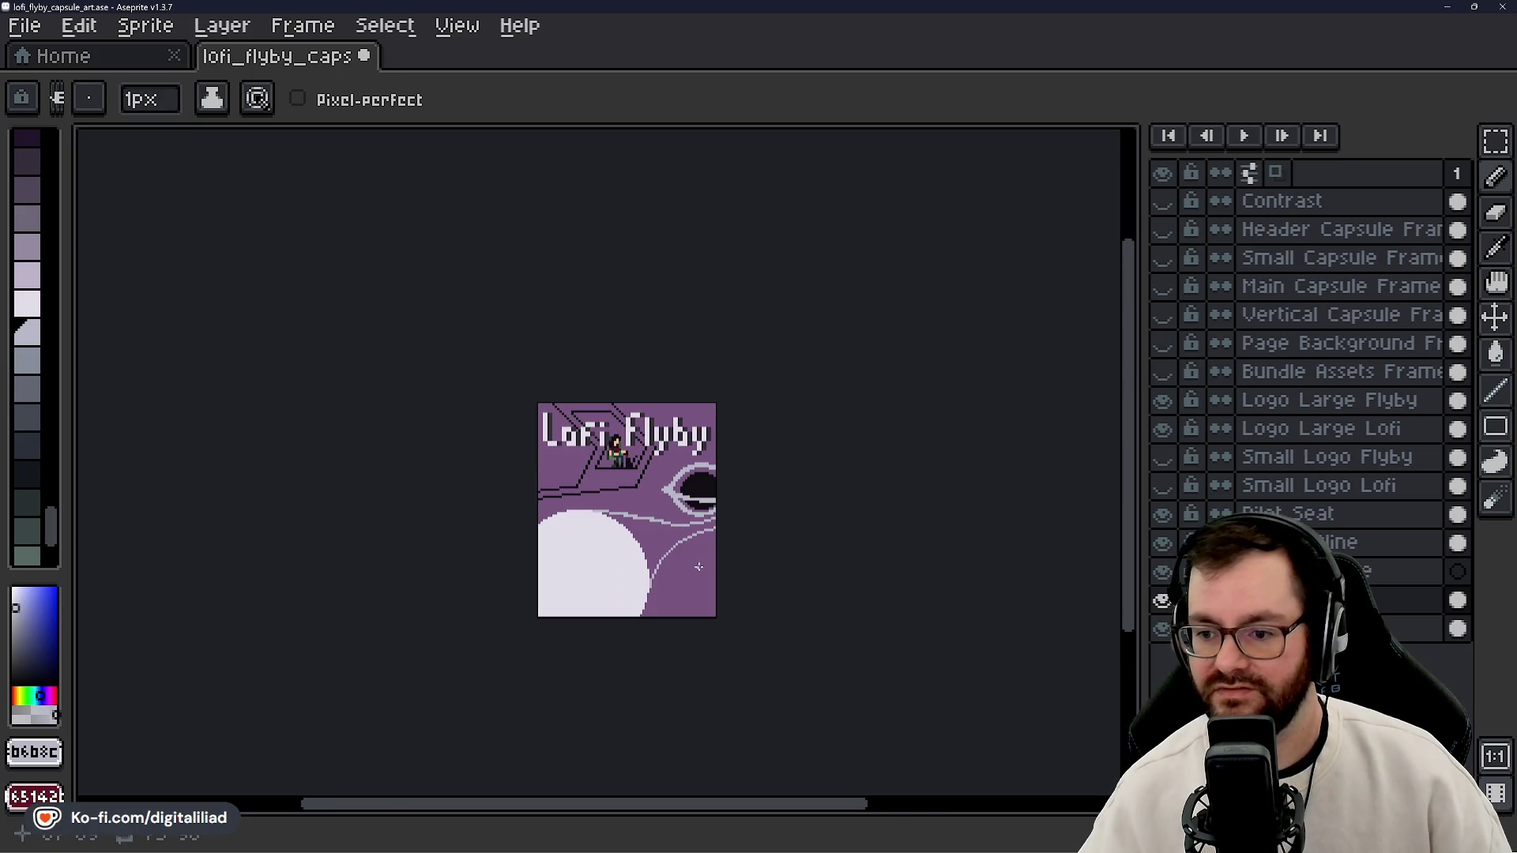
scroll(699, 567, down, 1)
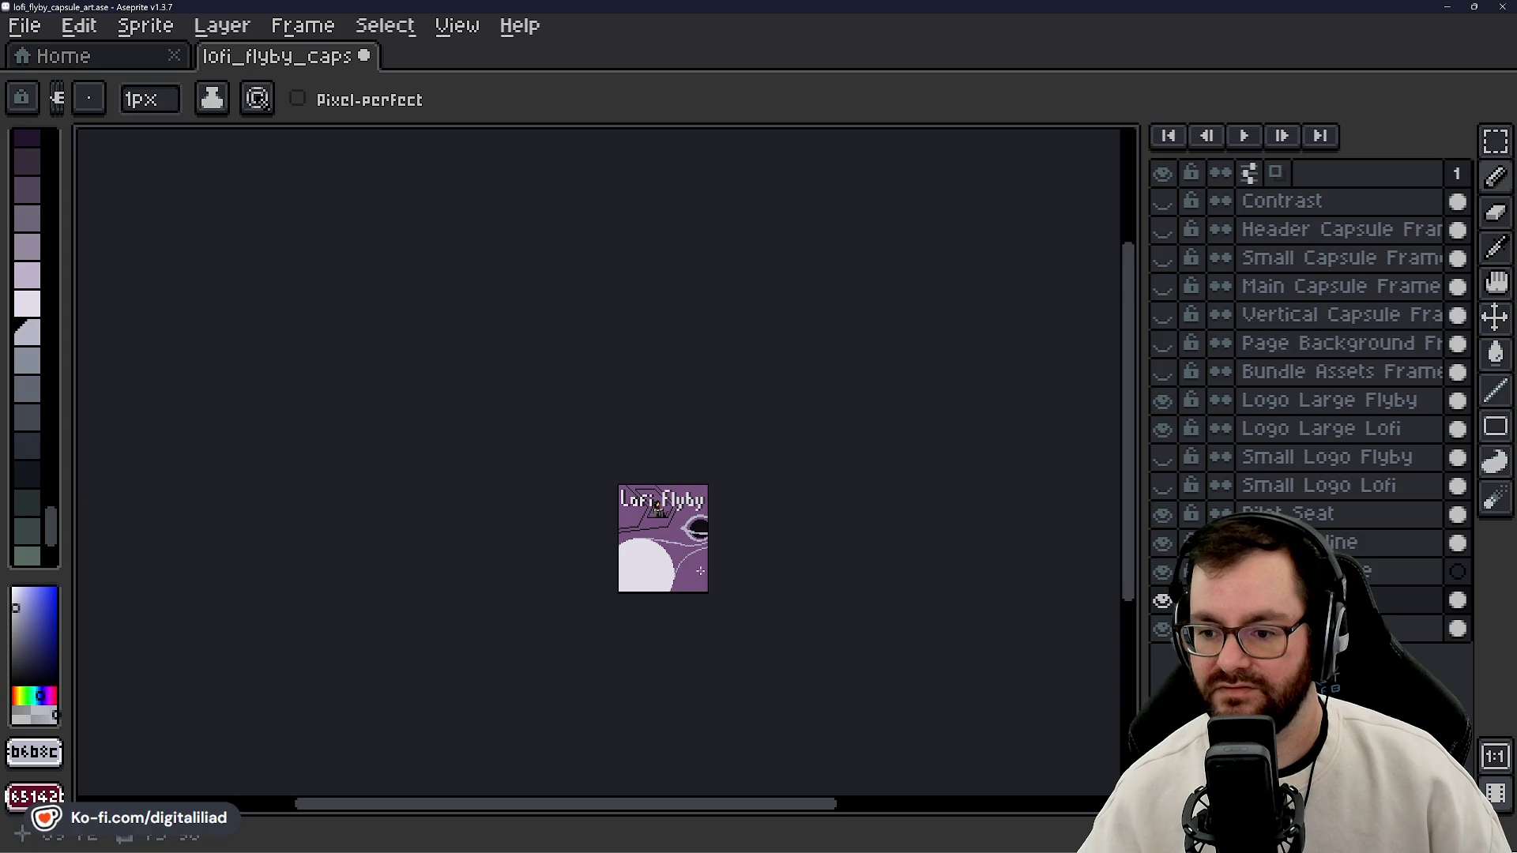
scroll(702, 564, up, 2)
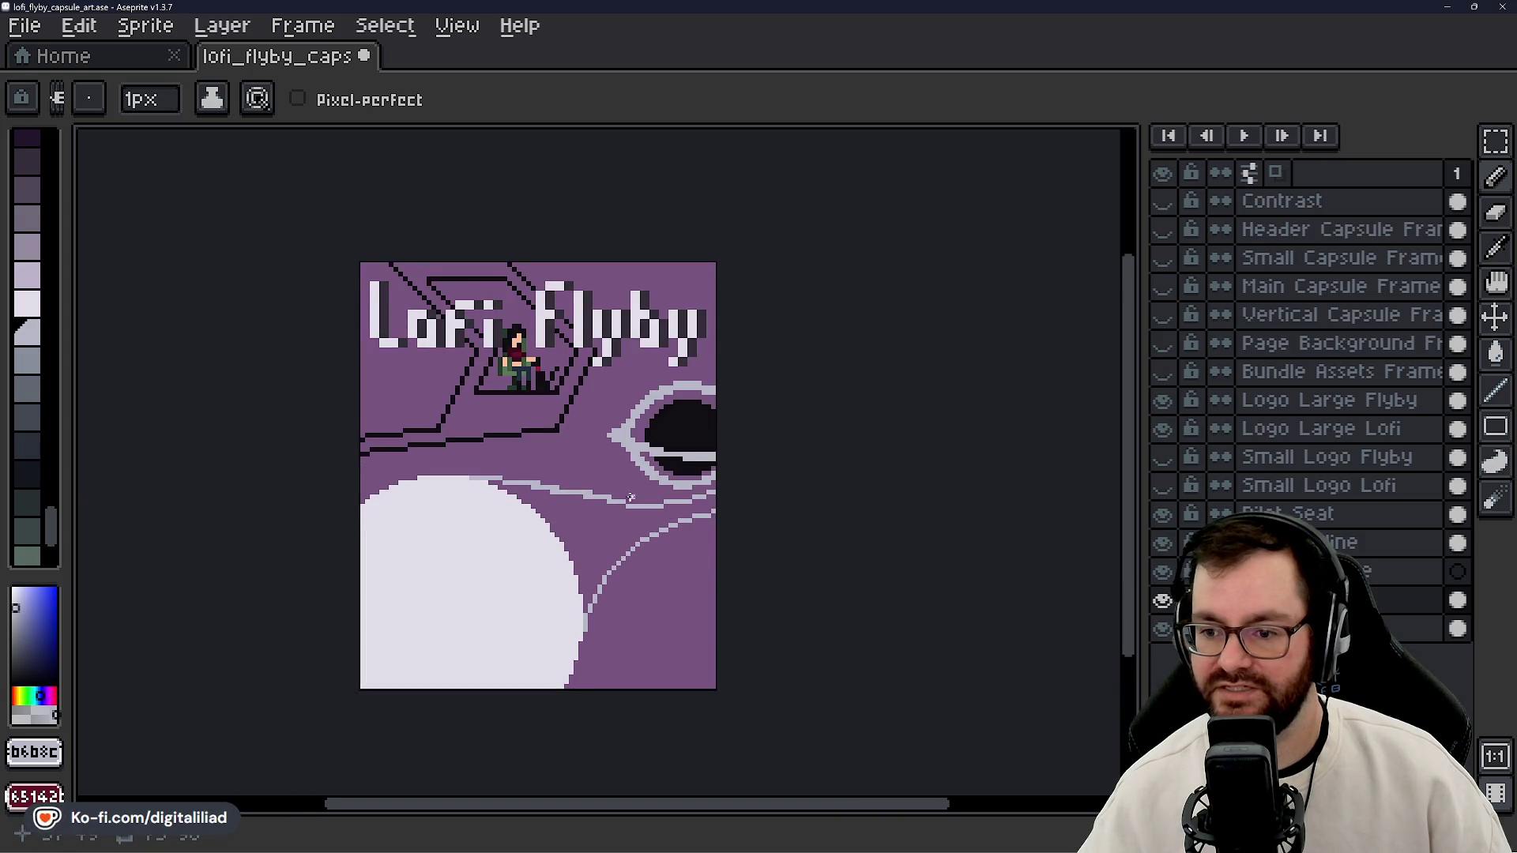
scroll(630, 498, up, 1)
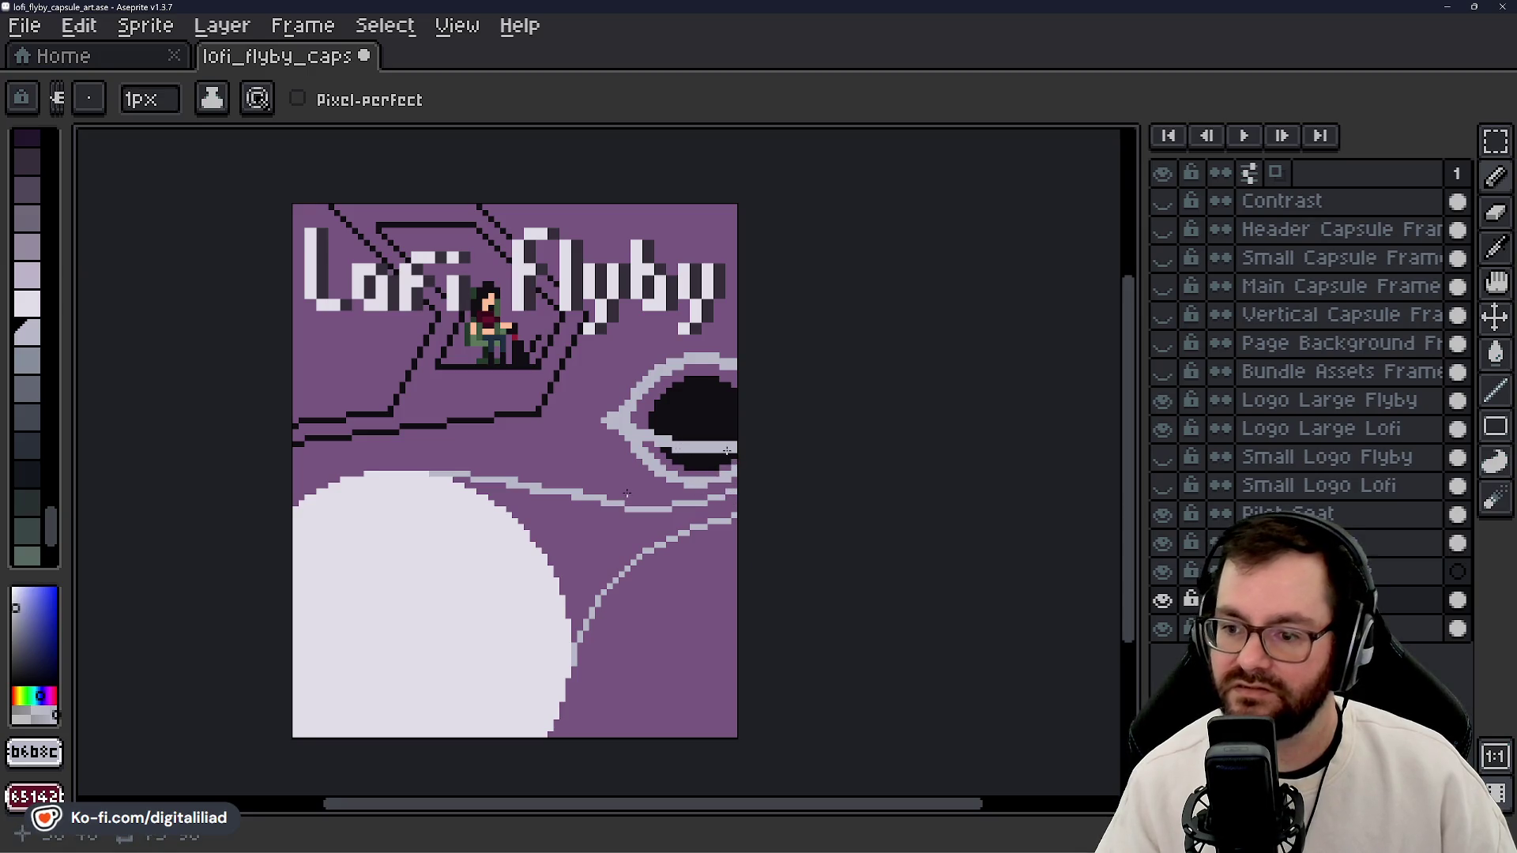
alt+click(700, 466)
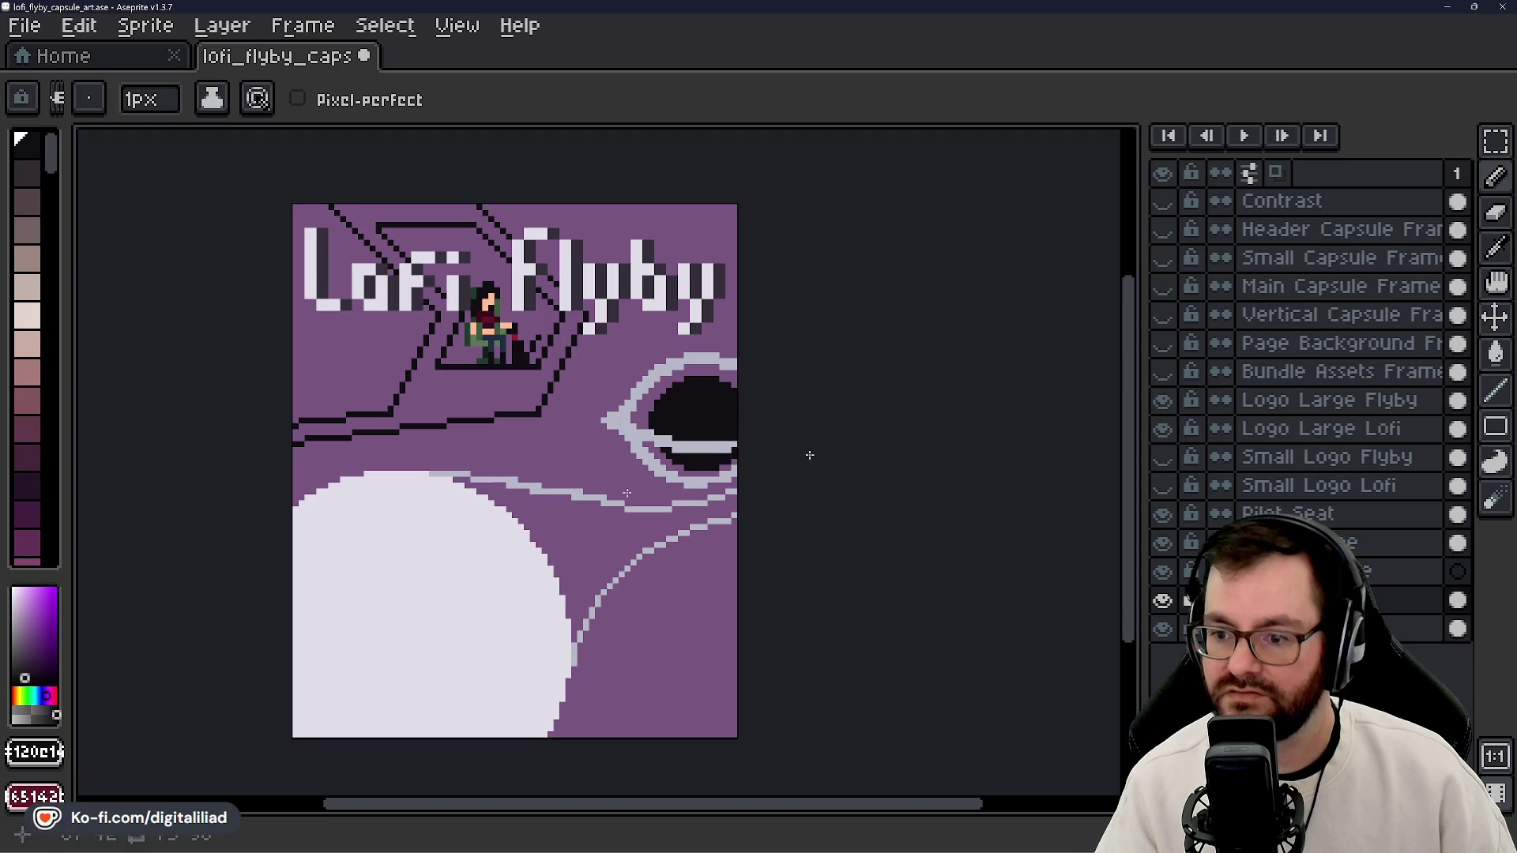
- Compare the ring's light grey #b6b8c7 with the pupil's dark colour by eyedropping each
alt+click(717, 447)
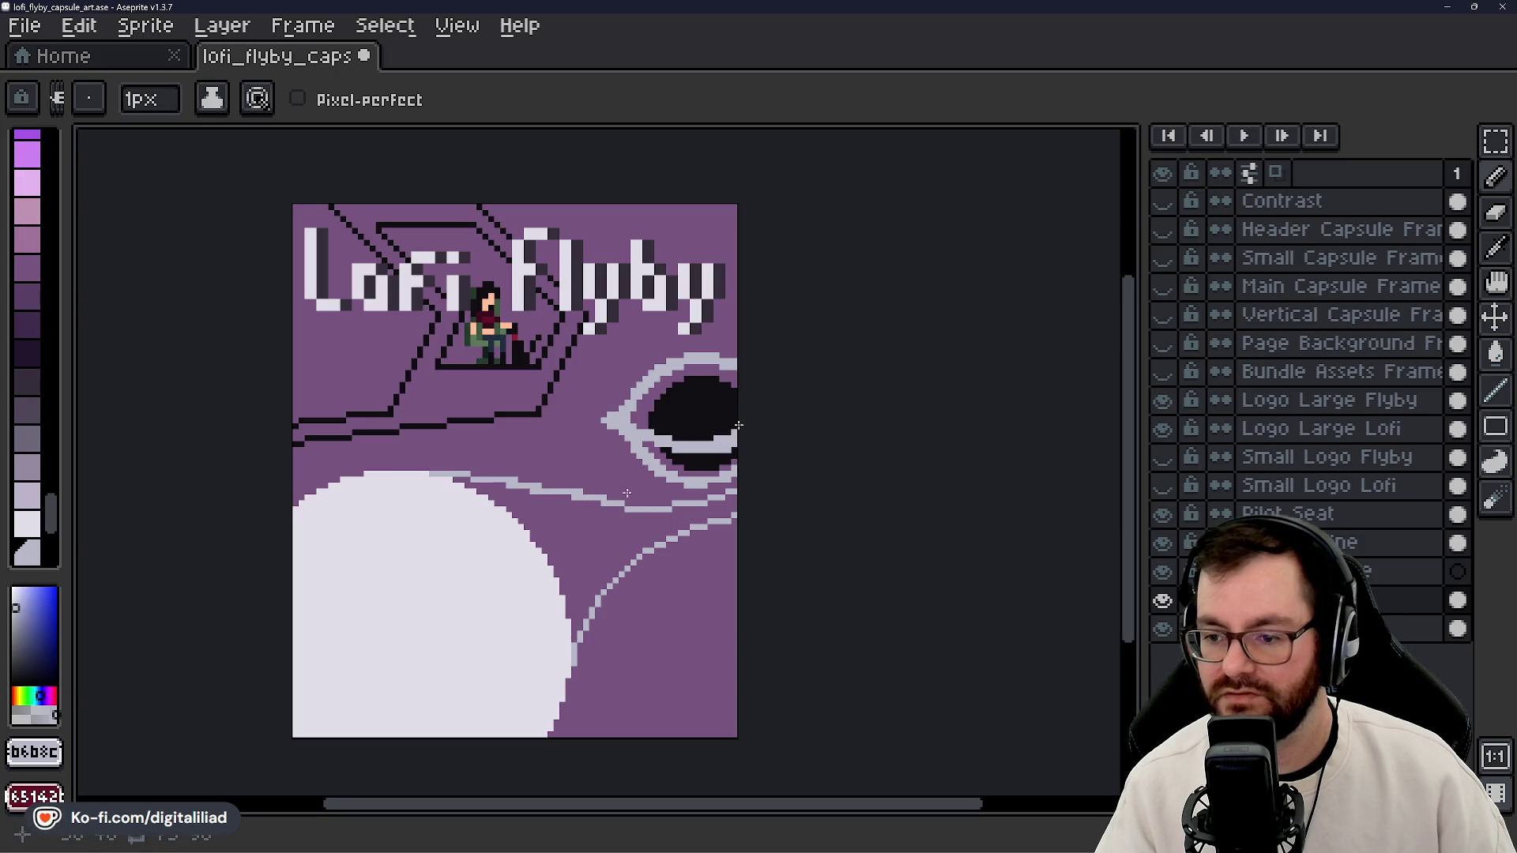
alt+click(705, 417)
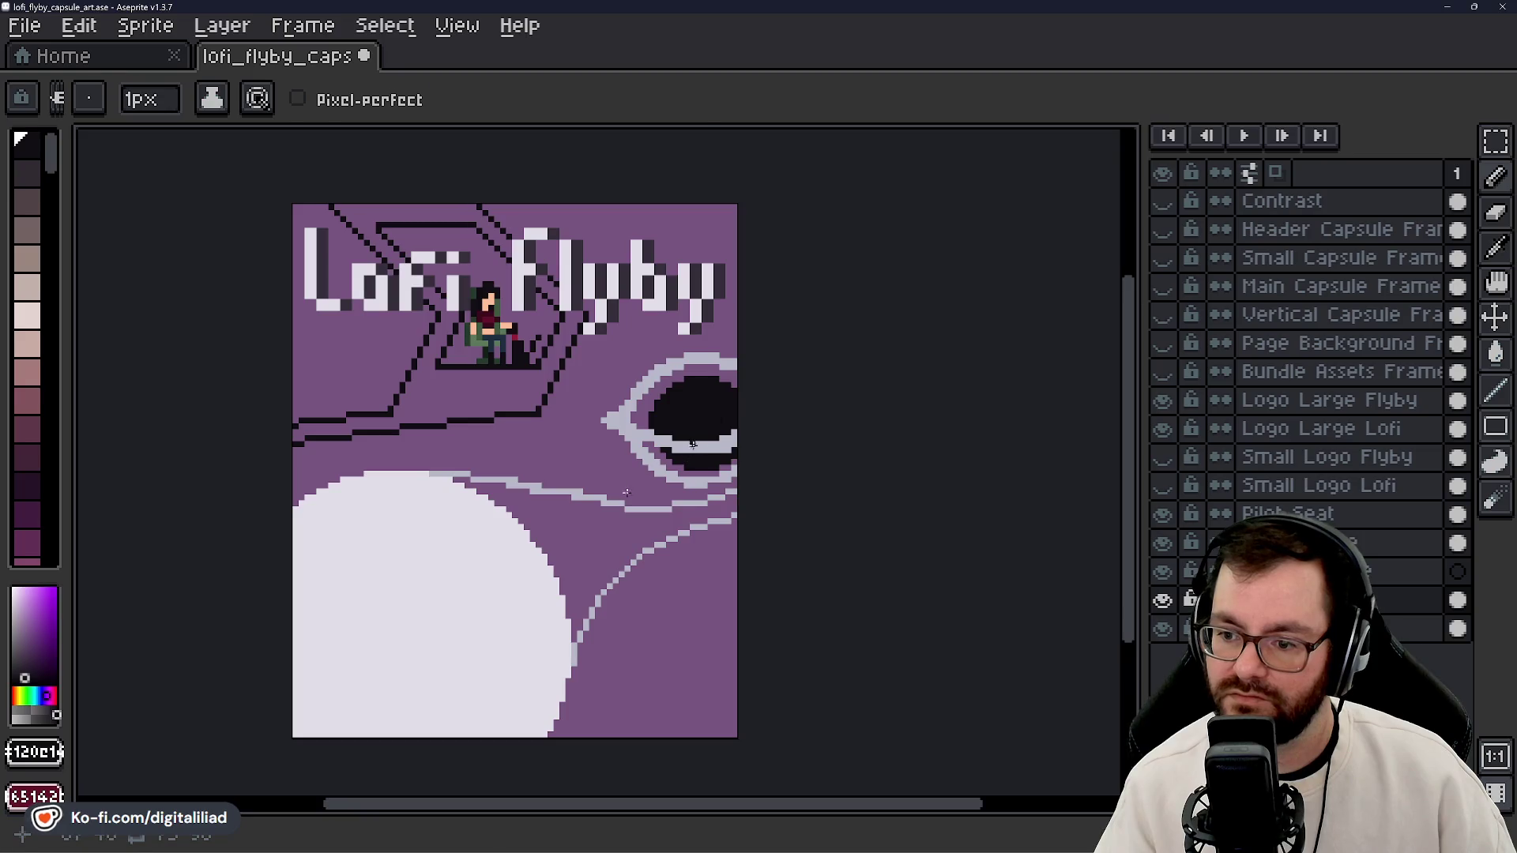
key(alt)
alt+click(628, 492)
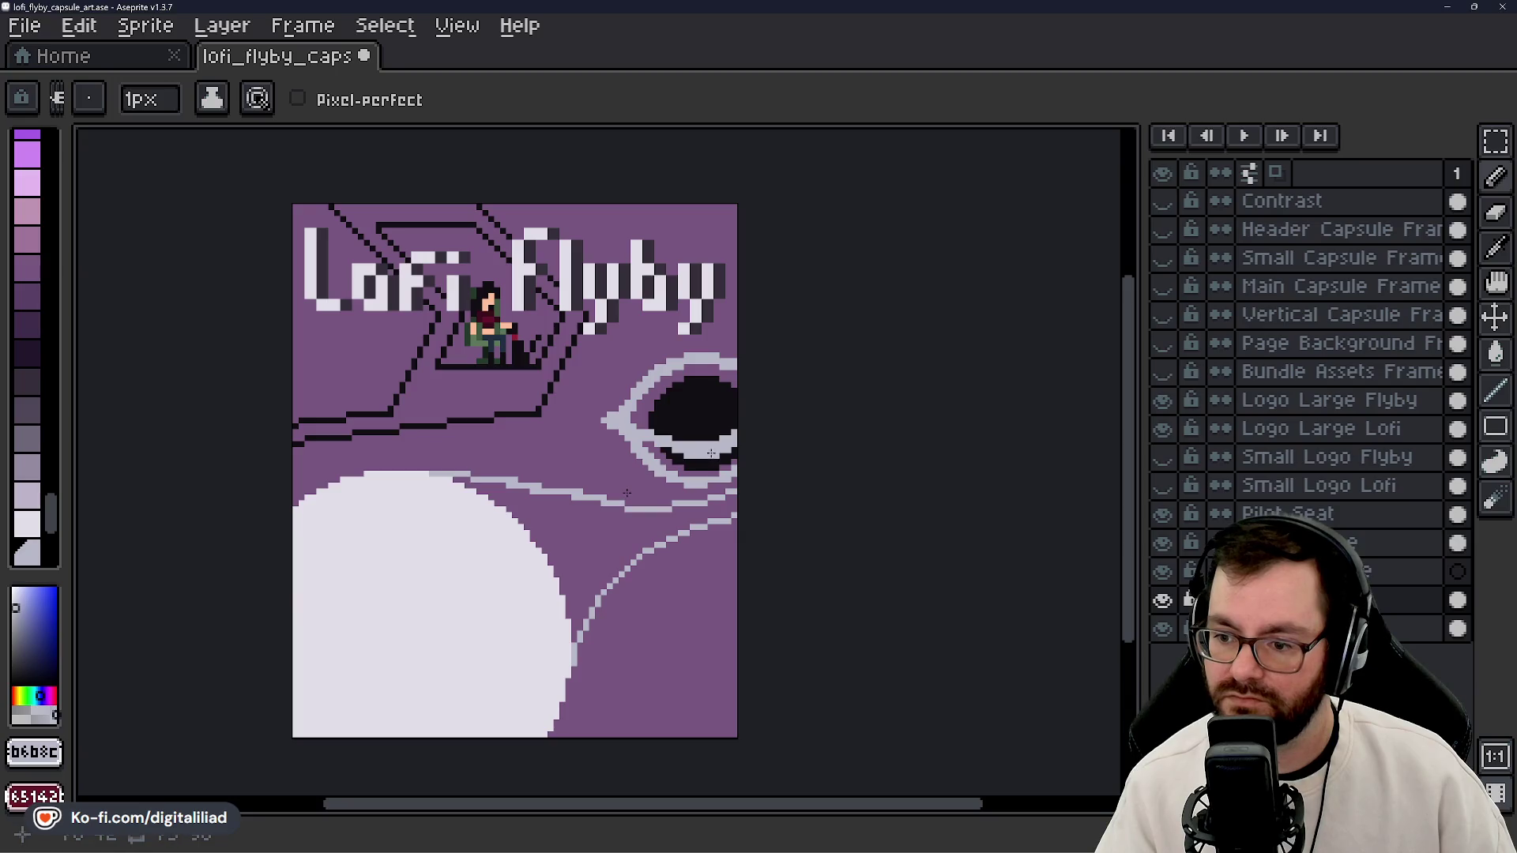
alt+click(692, 443)
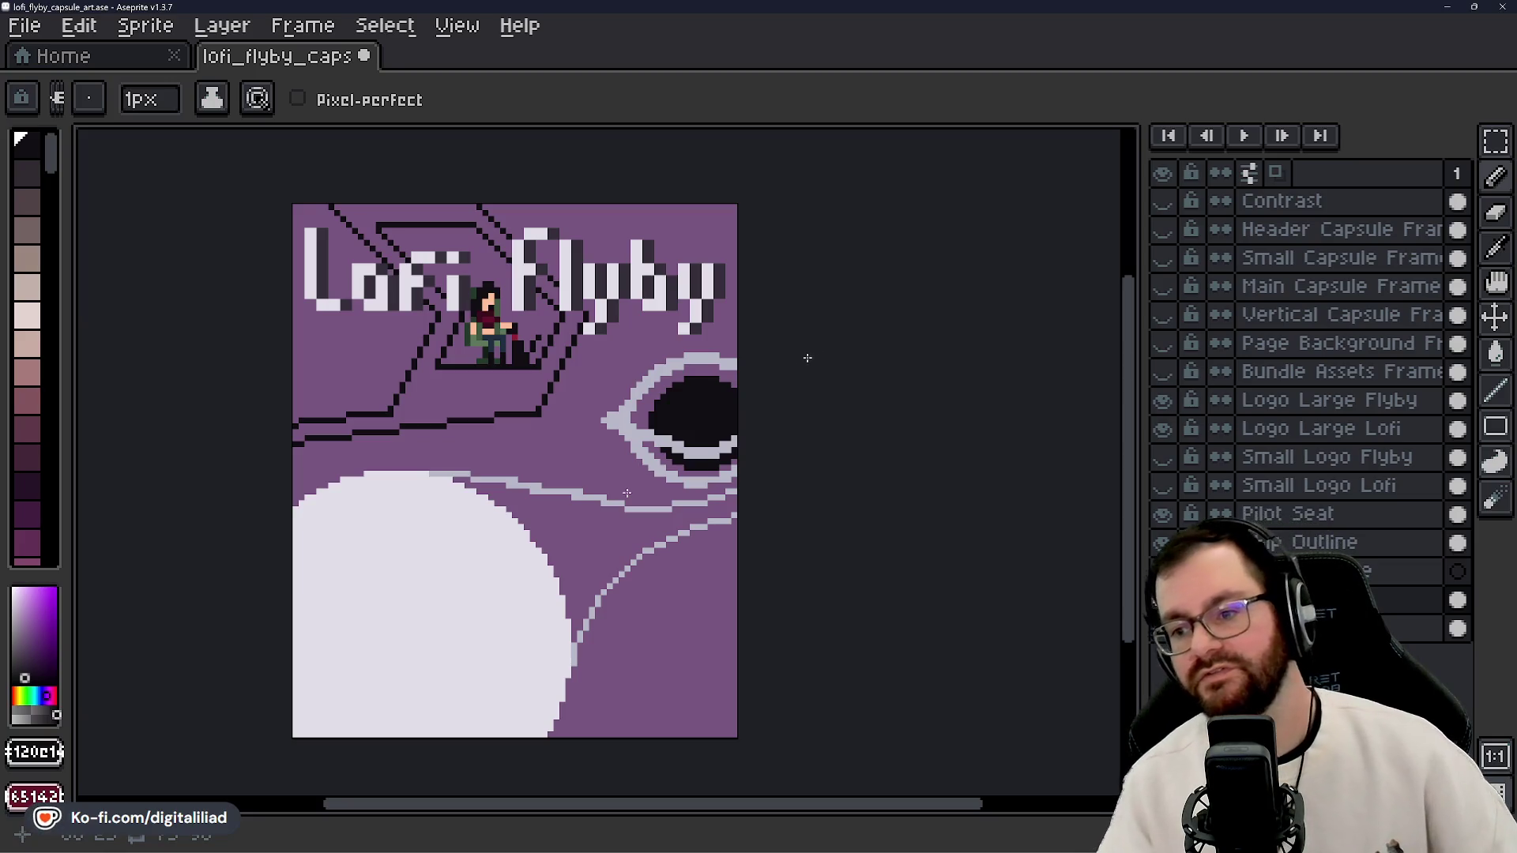
key(v)
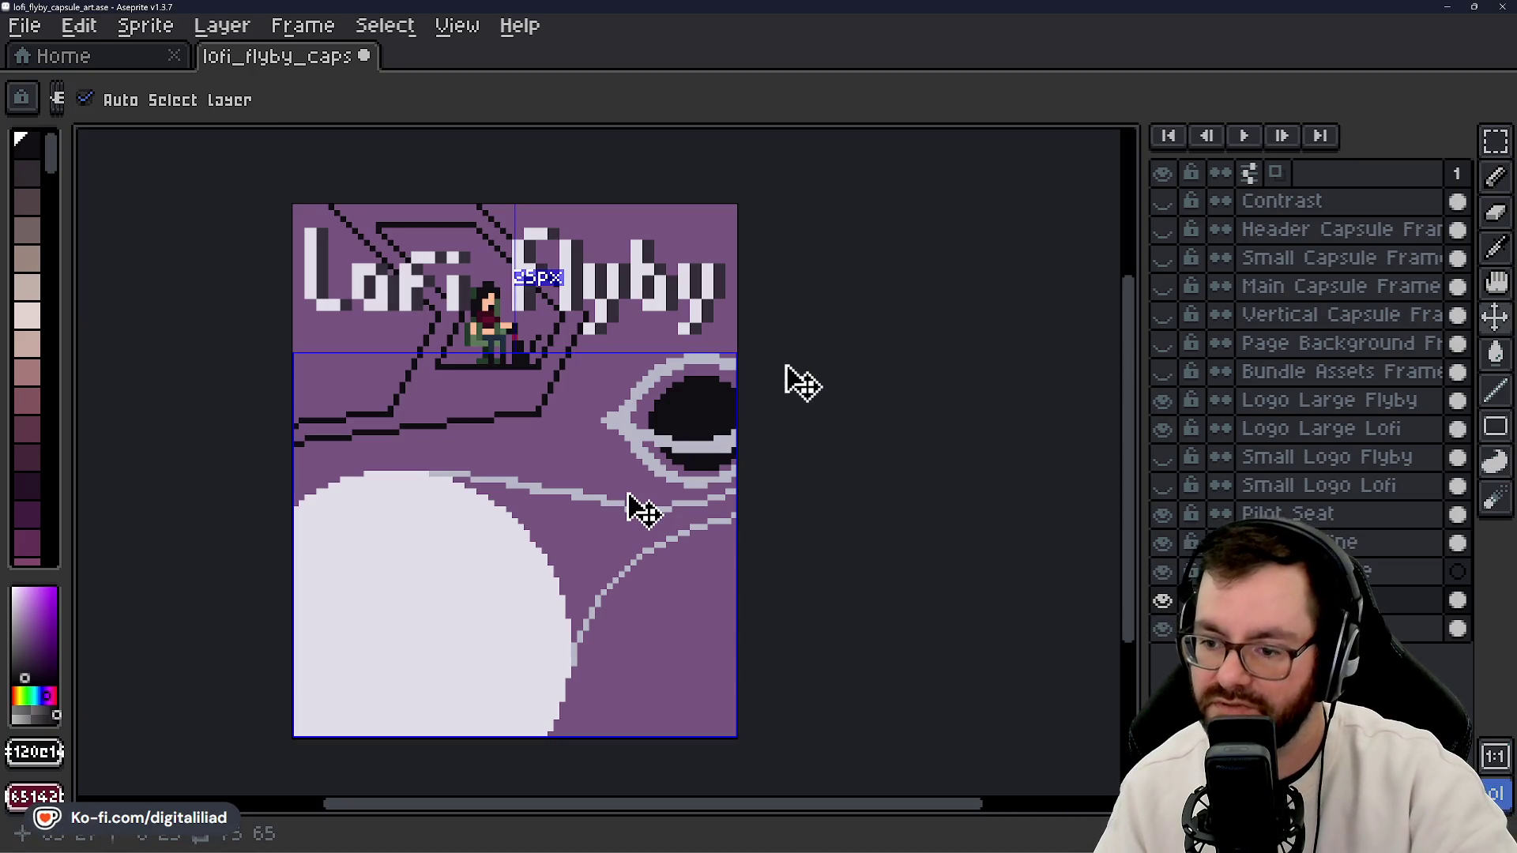
key(b)
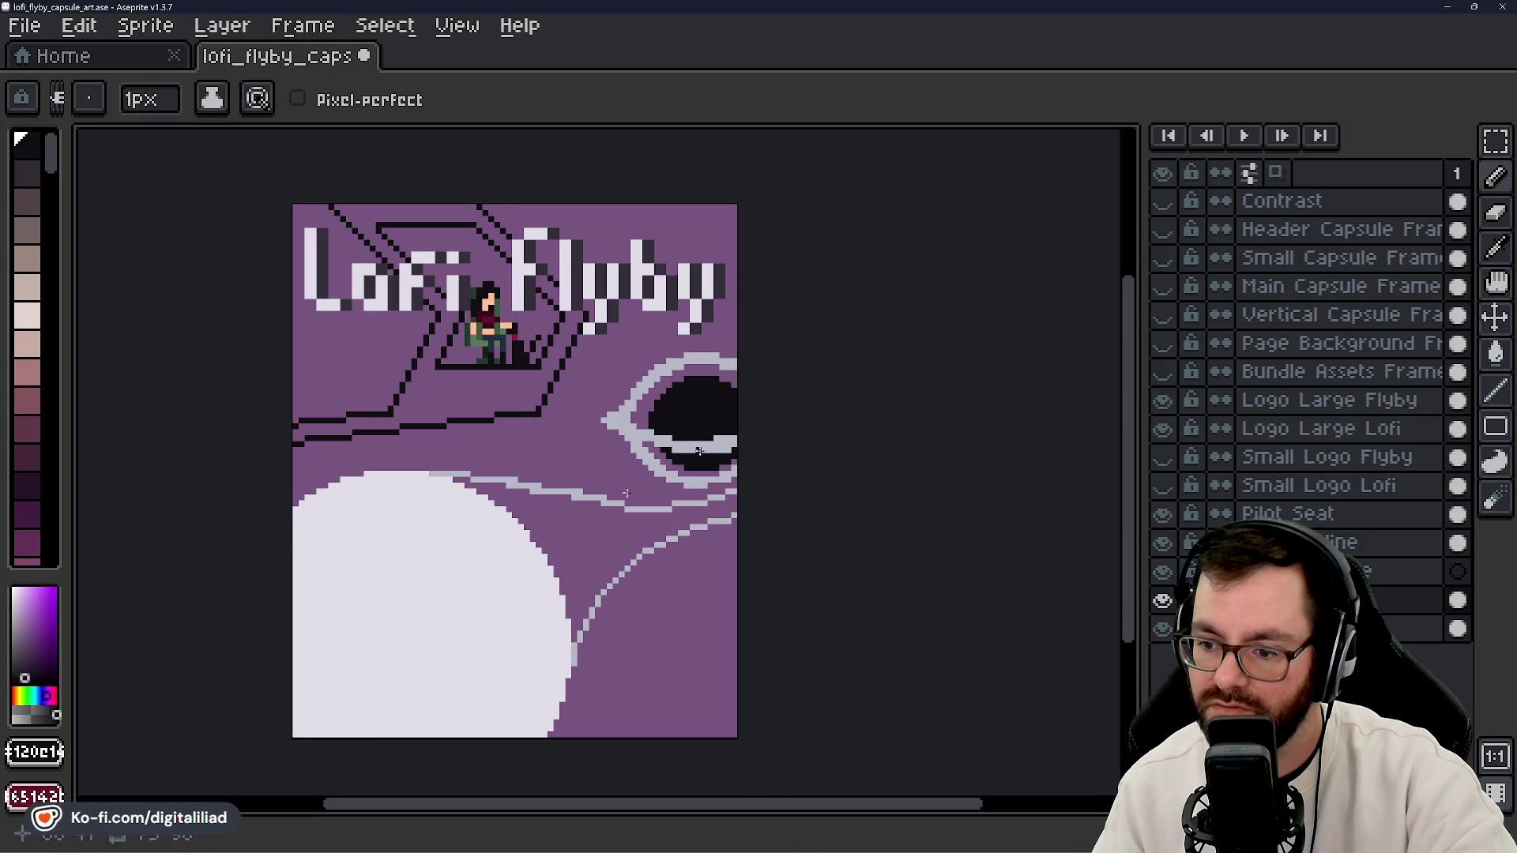
- Alternate sampling ring grey and pupil dark, ending on the dark colour, then save
alt+click(695, 446)
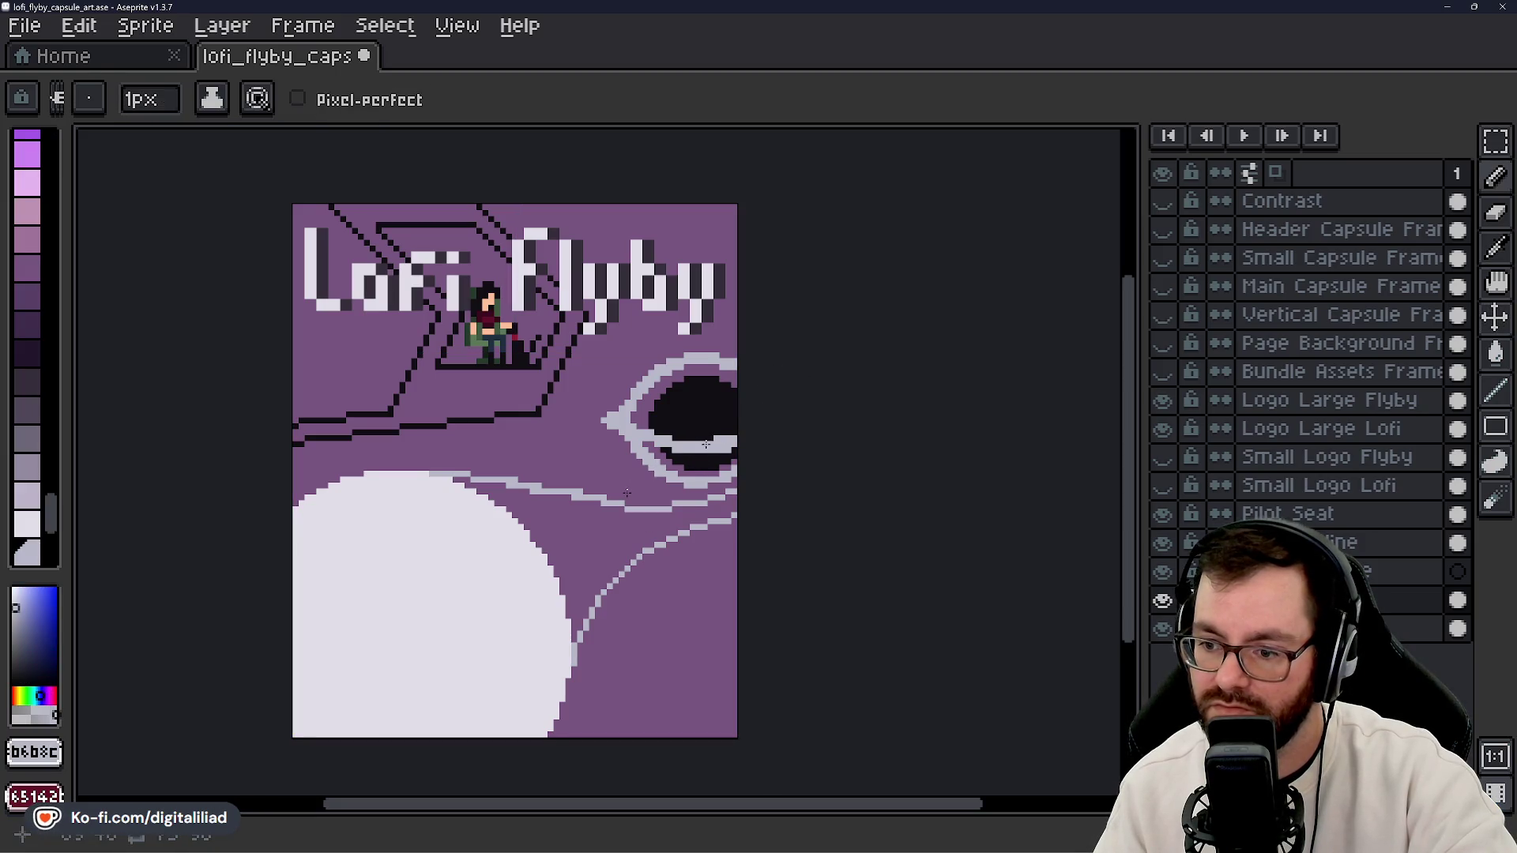
alt+click(724, 423)
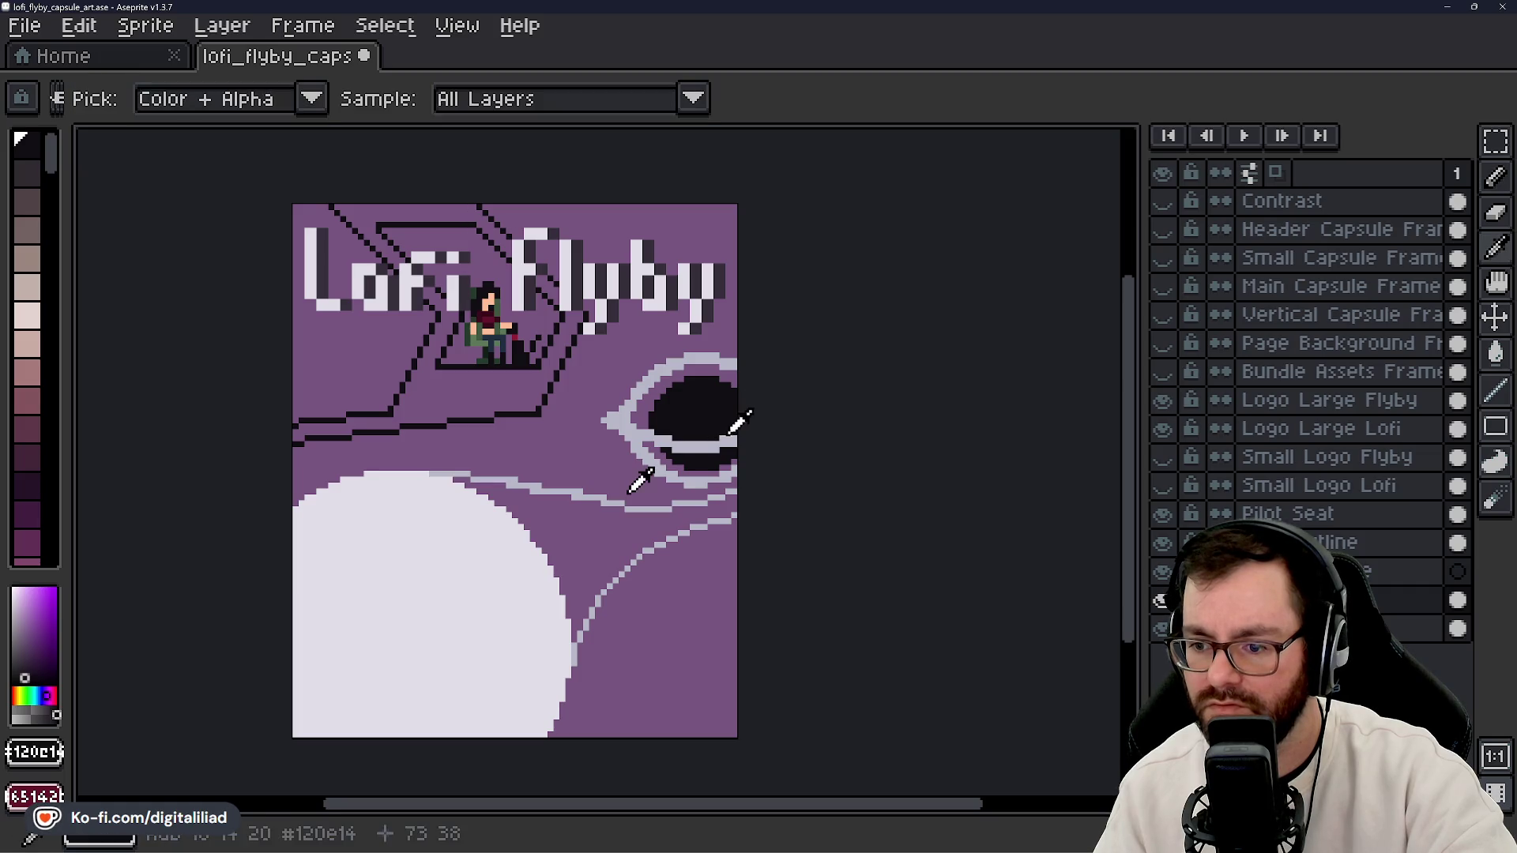
alt+click(728, 439)
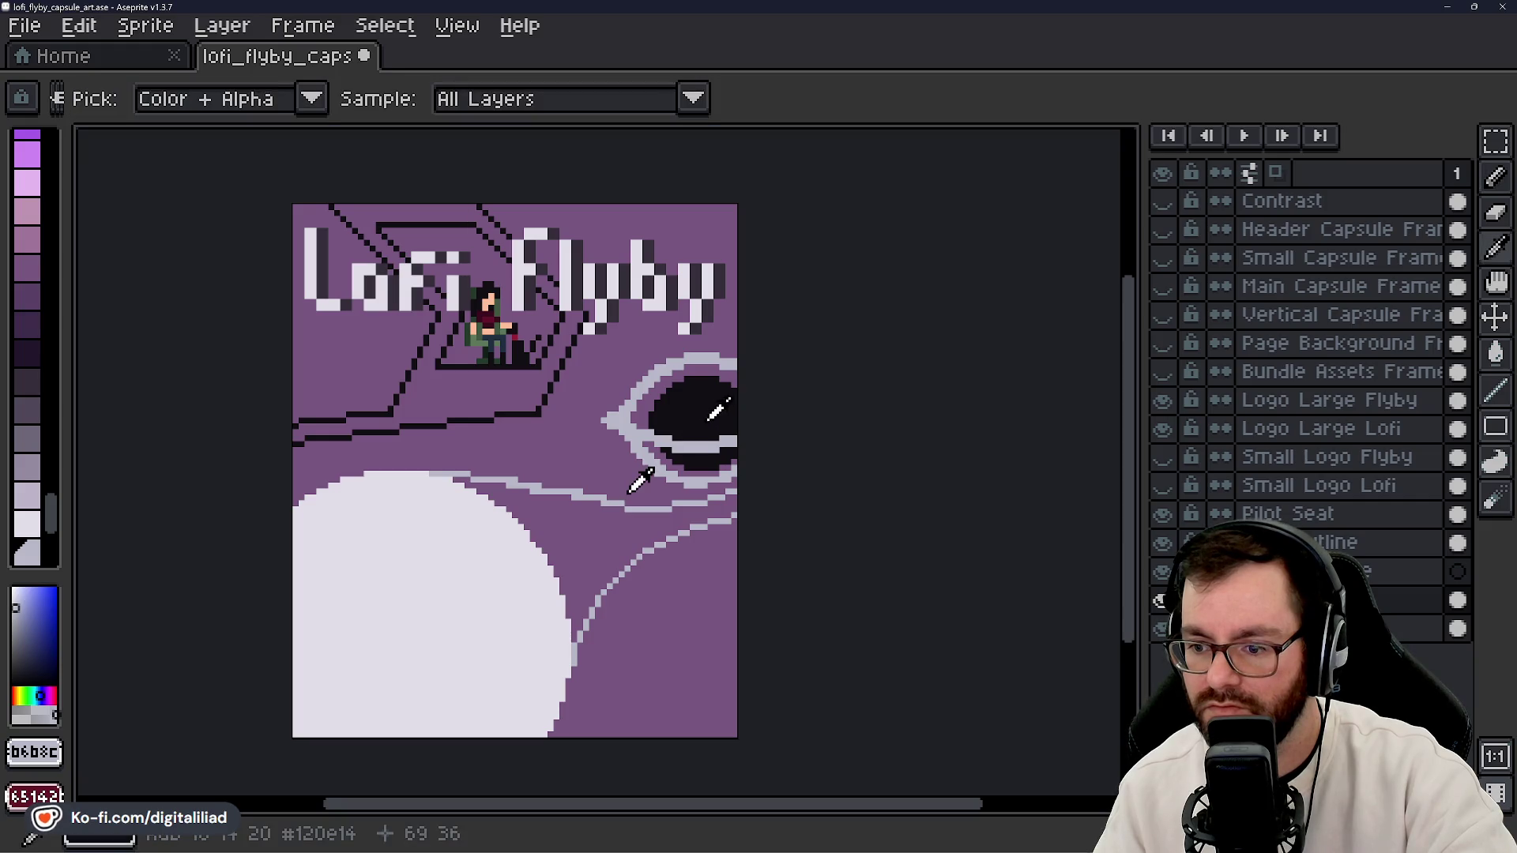
alt+click(700, 424)
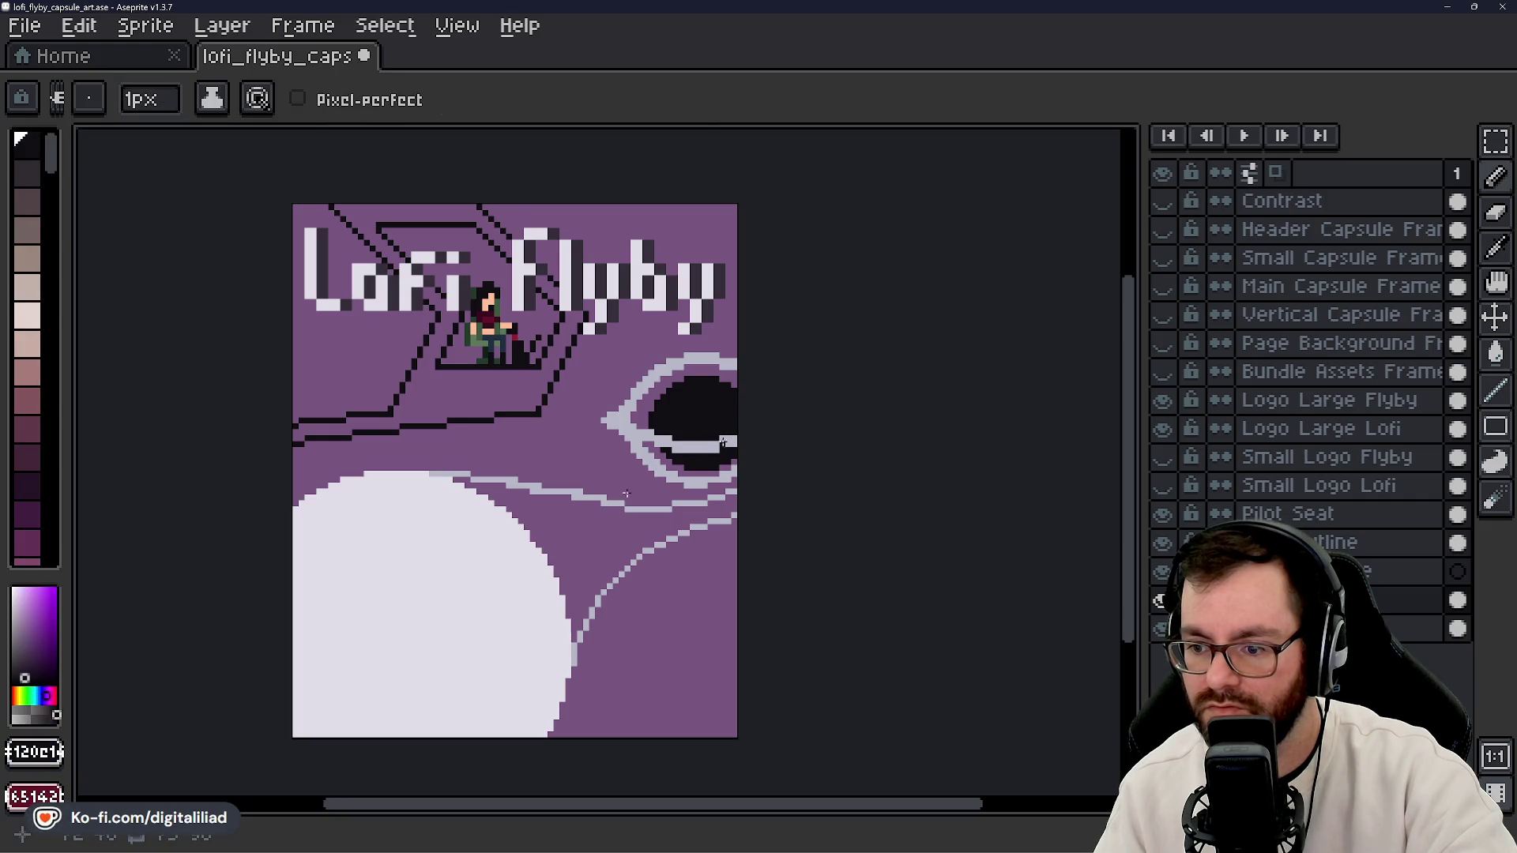
alt+click(720, 442)
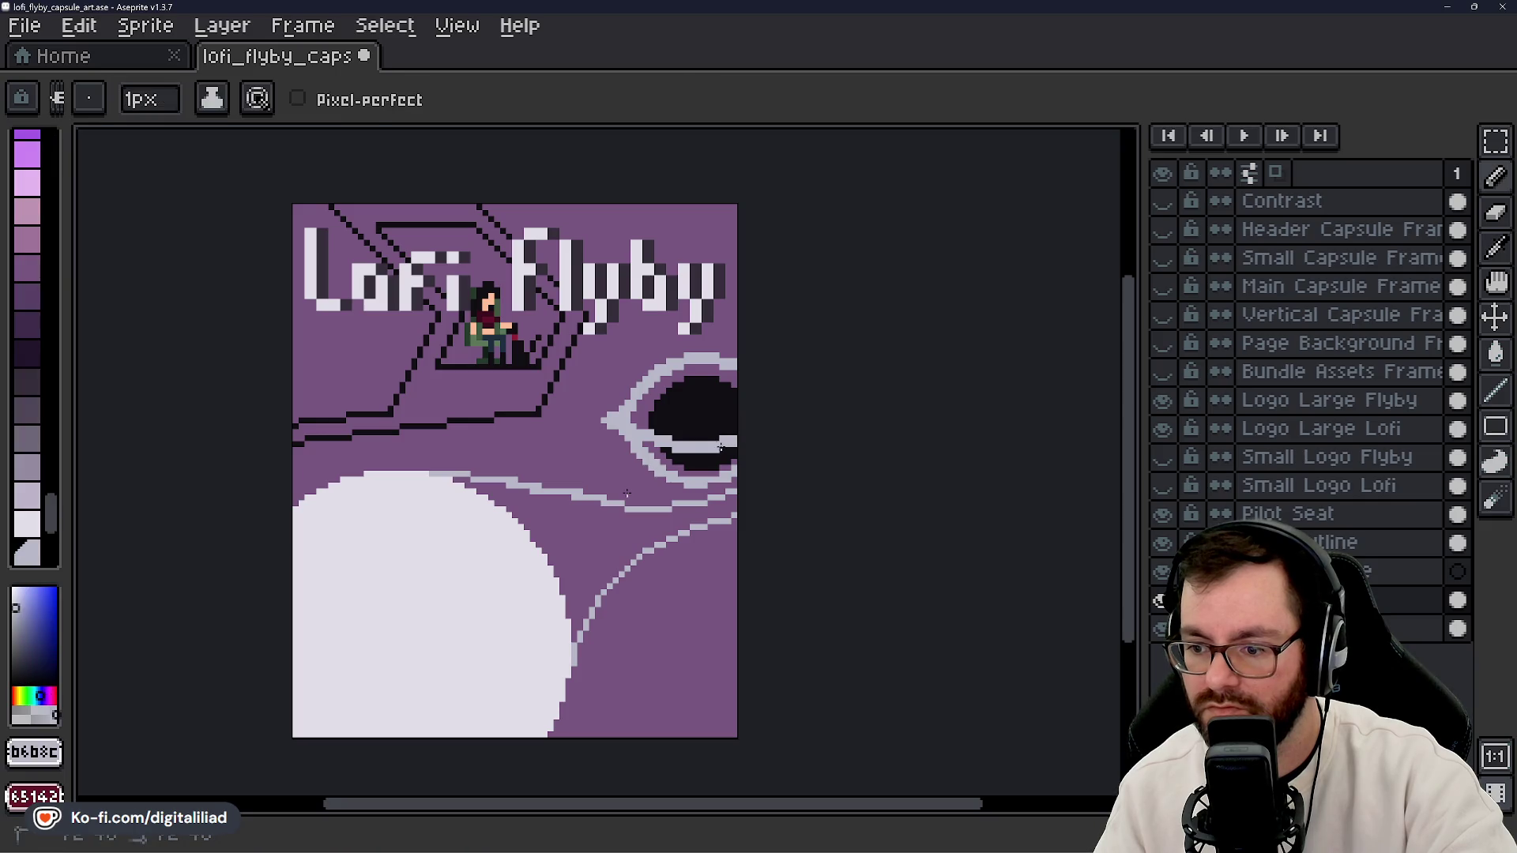
alt+click(721, 436)
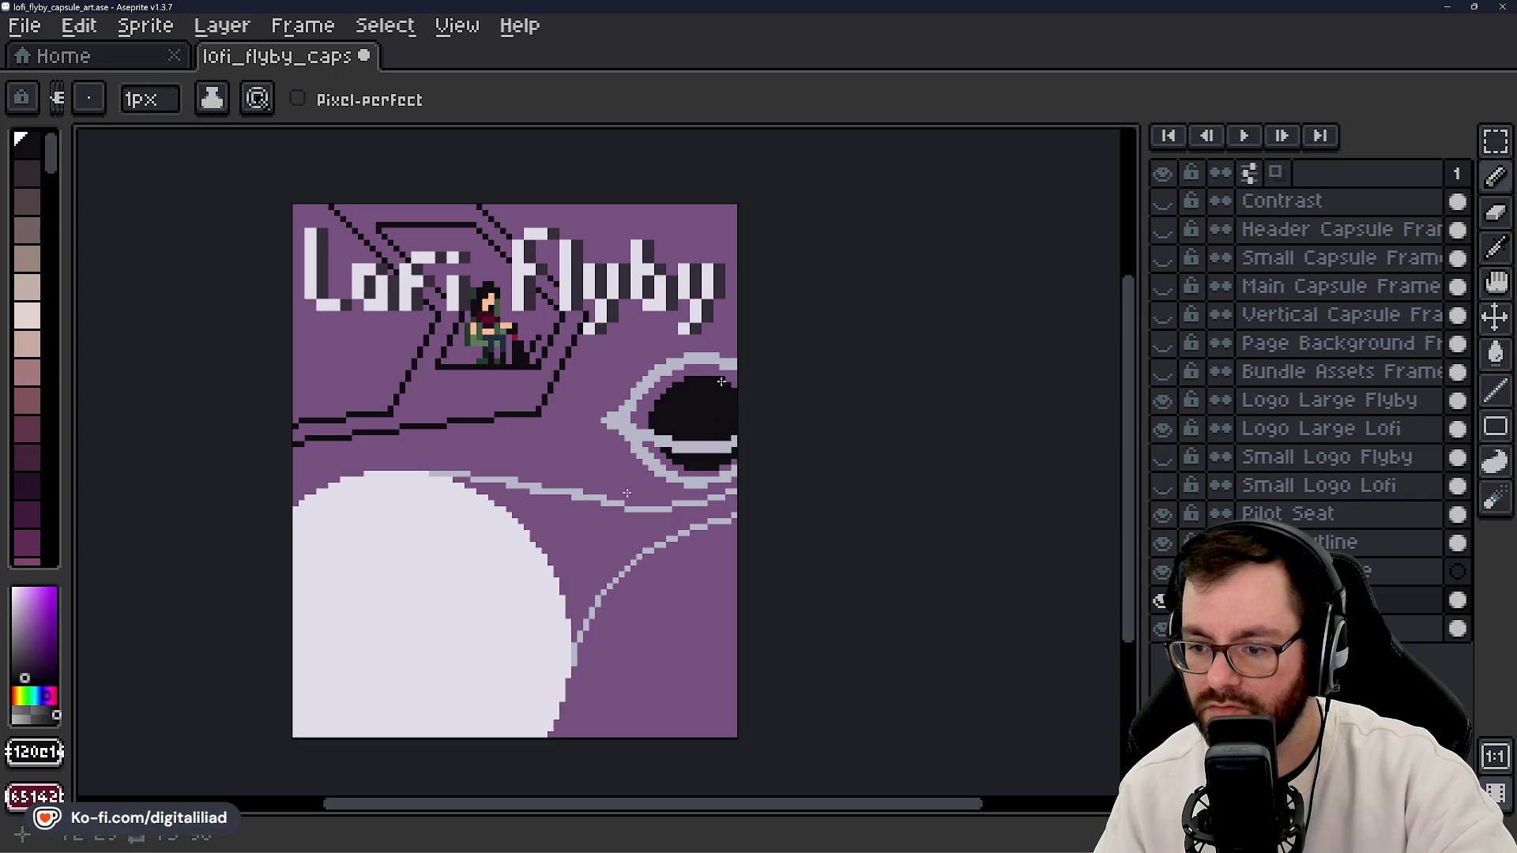
key(ctrl+s)
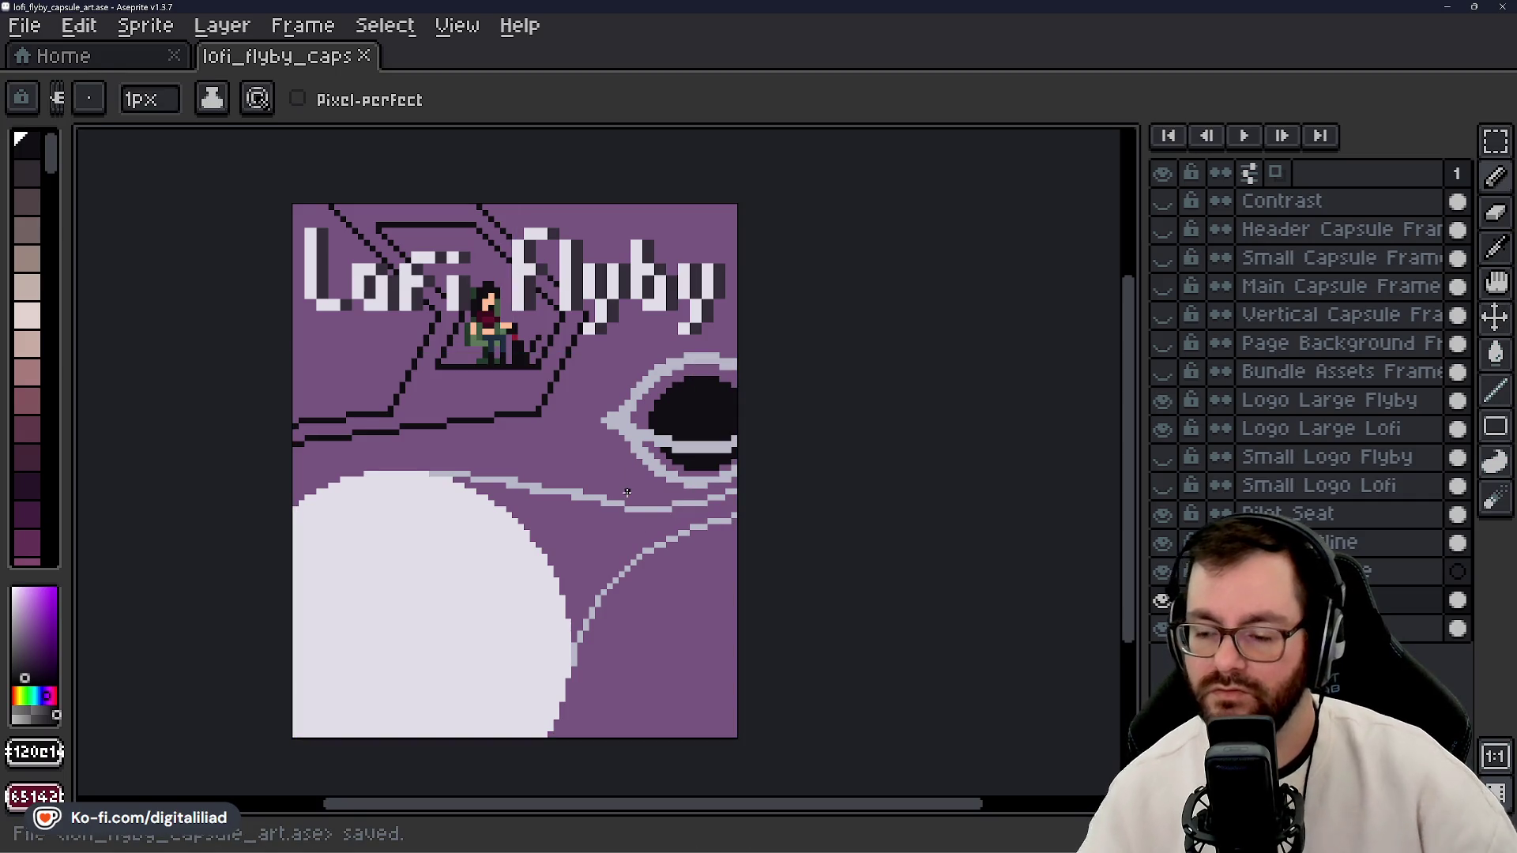
- Zoom the view and sample the eye ring's light grey as the foreground colour
scroll(611, 507, down, 6)
scroll(664, 478, up, 2)
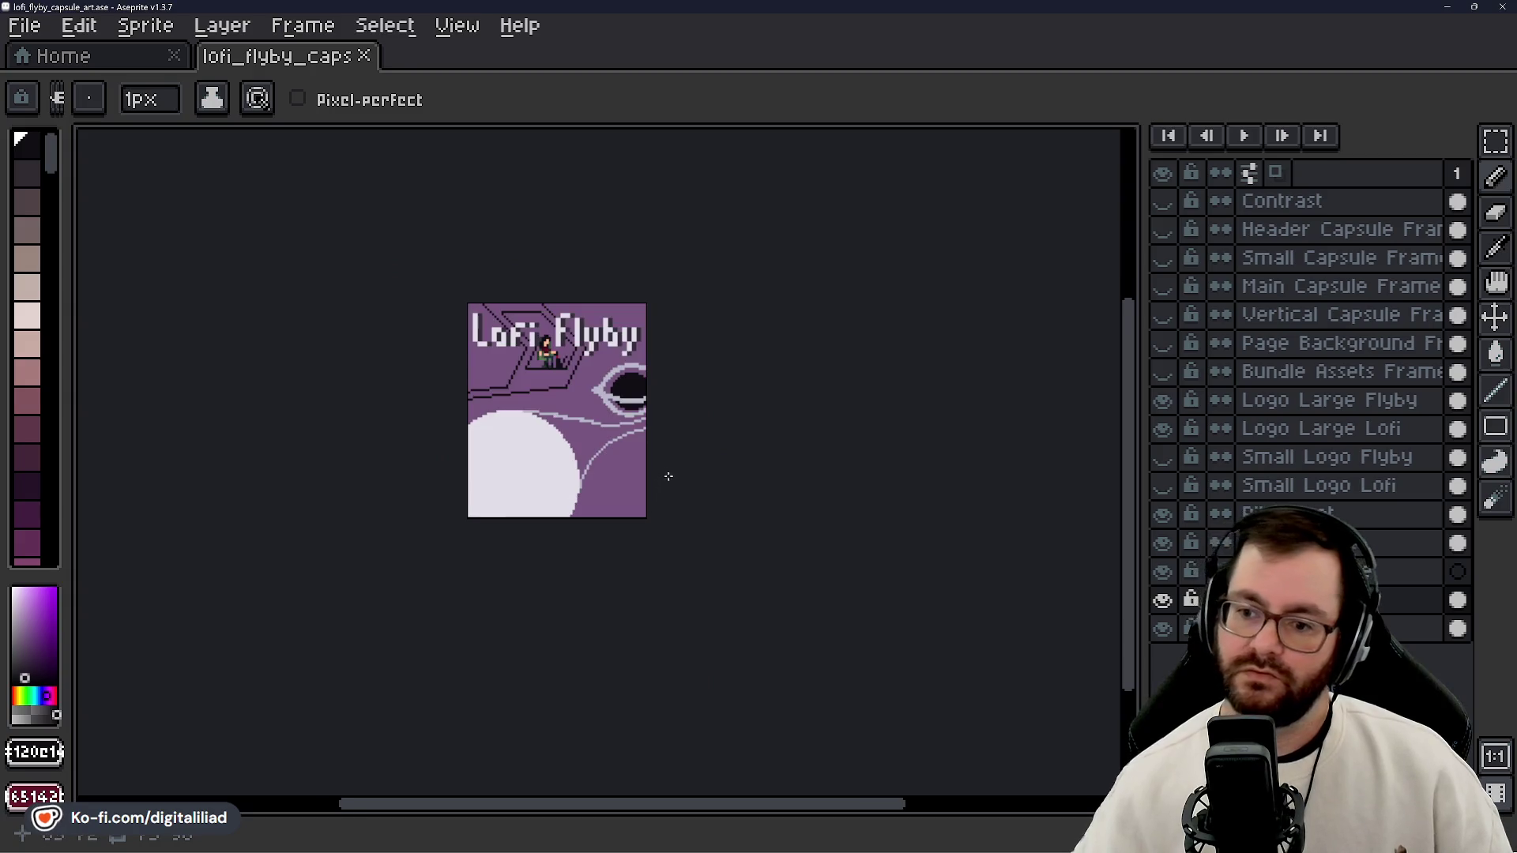
scroll(545, 338, up, 3)
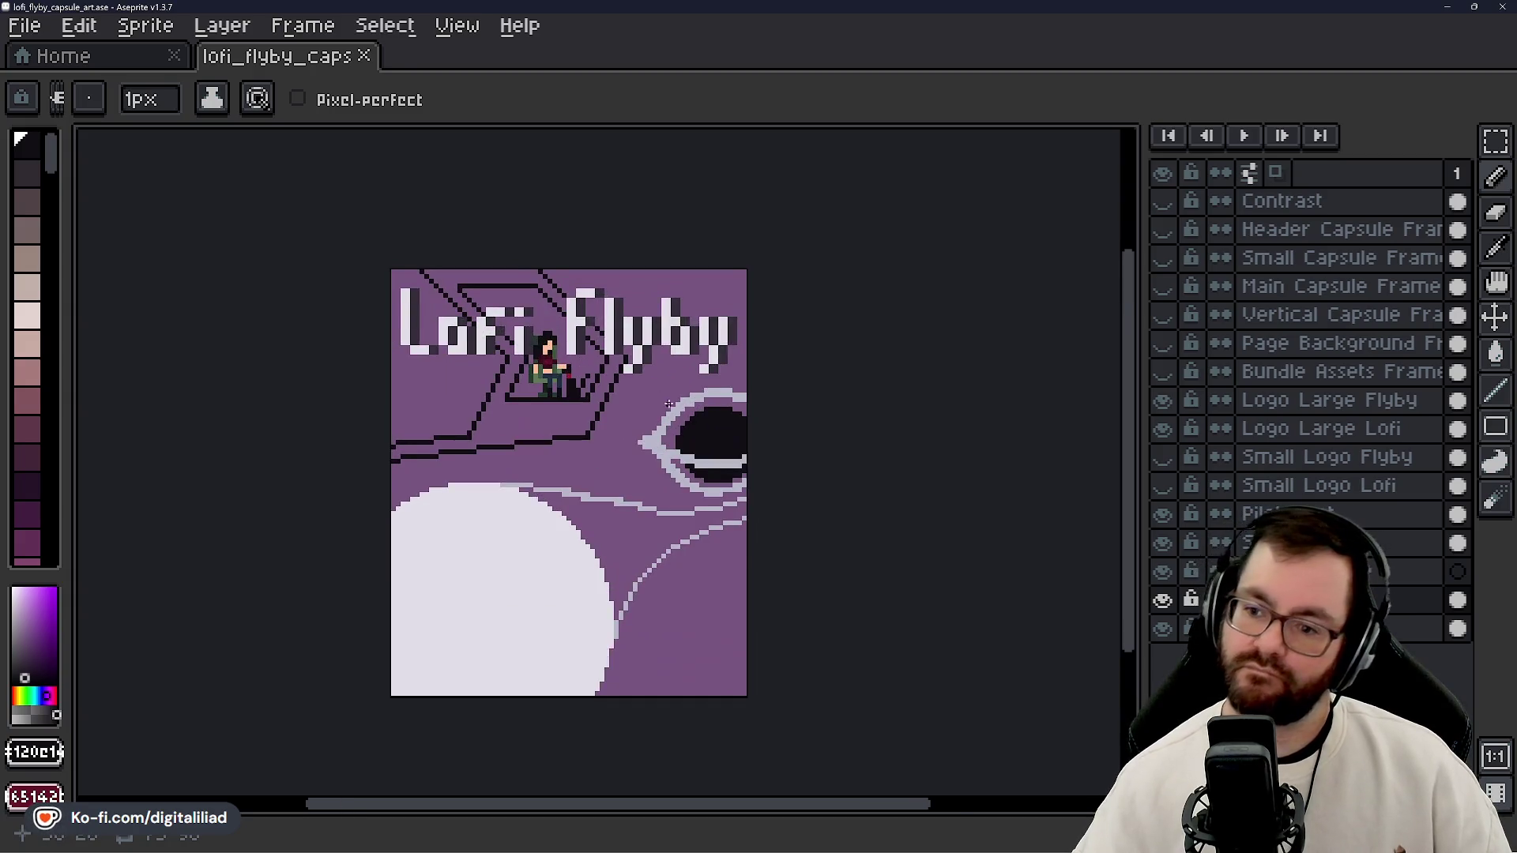
scroll(687, 412, up, 1)
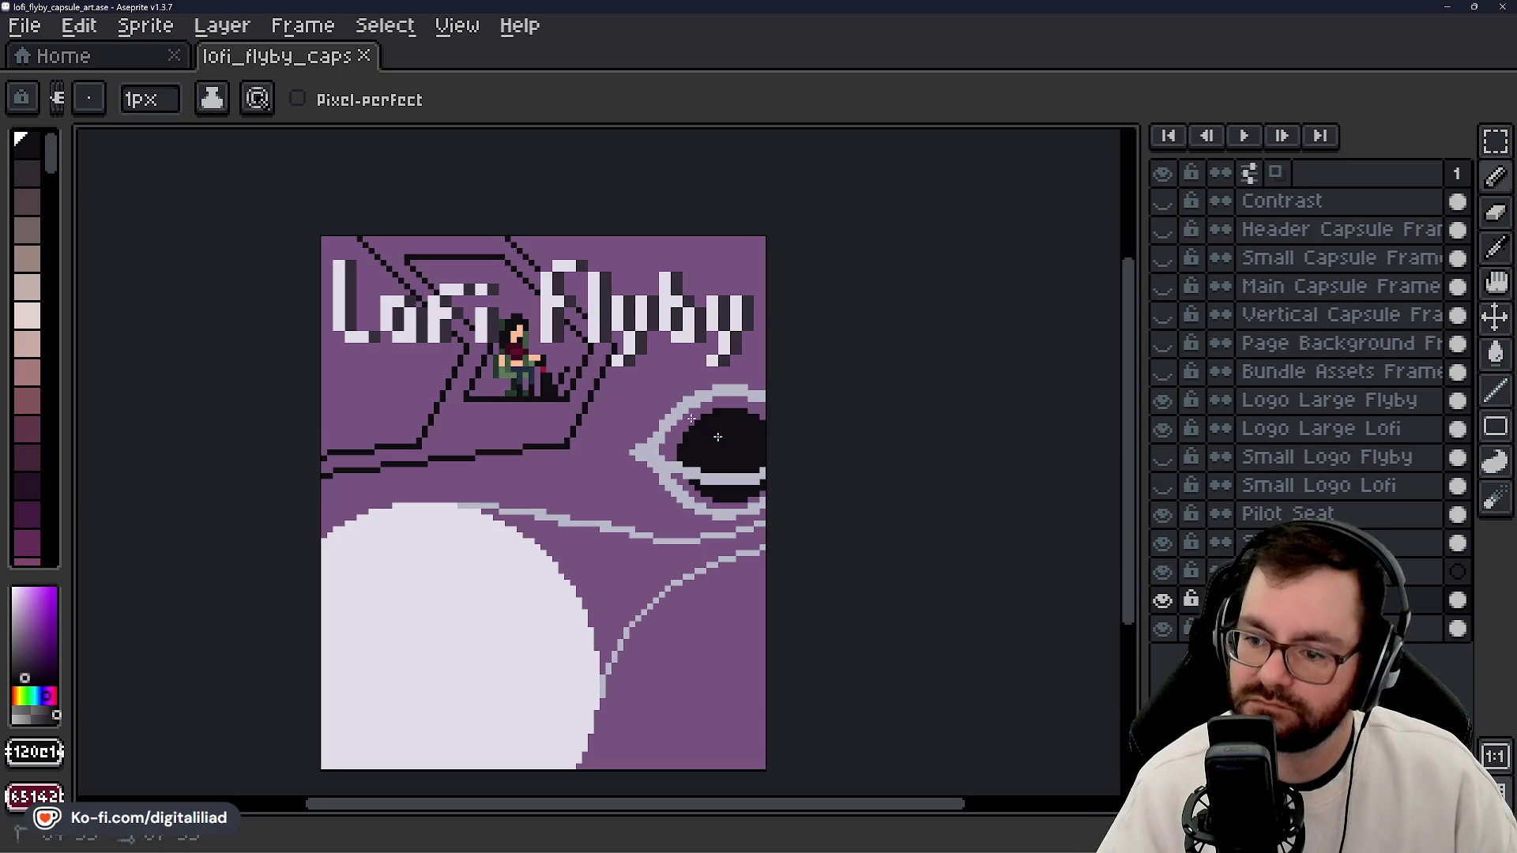
alt+click(696, 405)
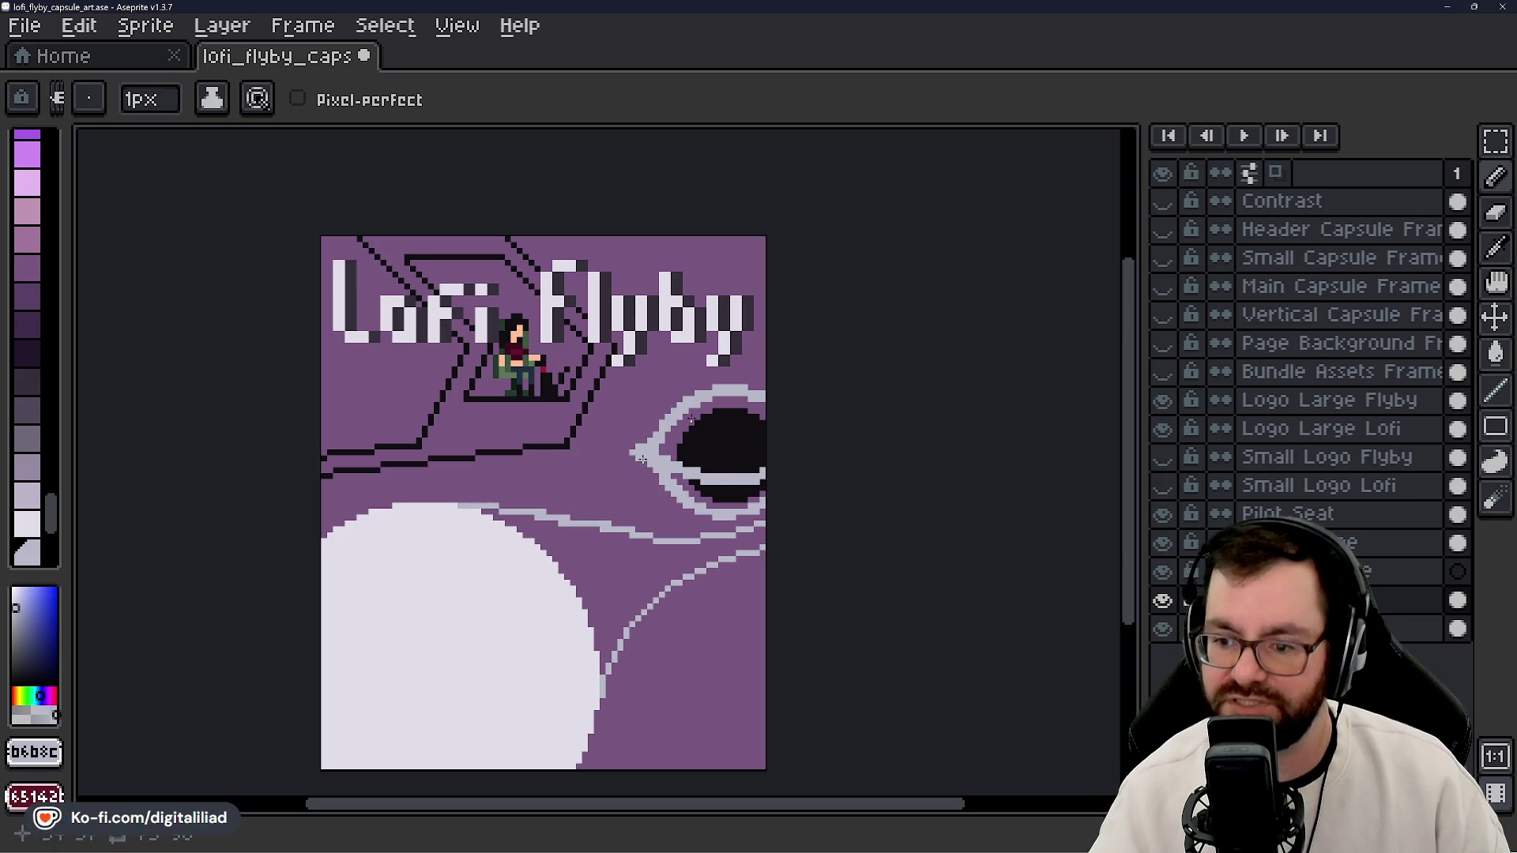
- Paint a light-grey curve below the eye, then undo it as a stray stroke
drag(602, 457, 687, 512)
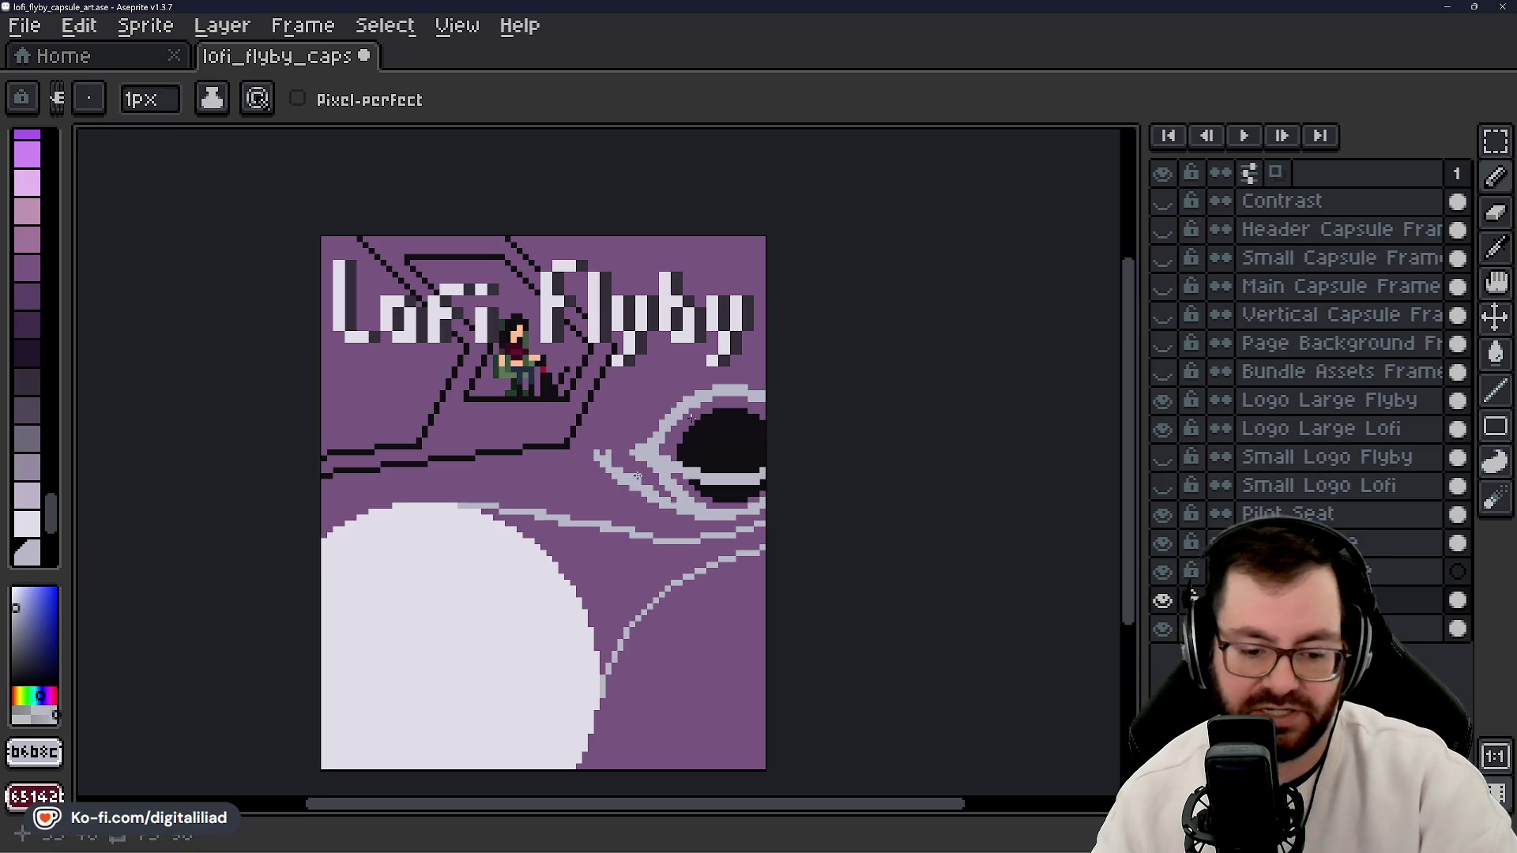
key(v)
key(ctrl+z)
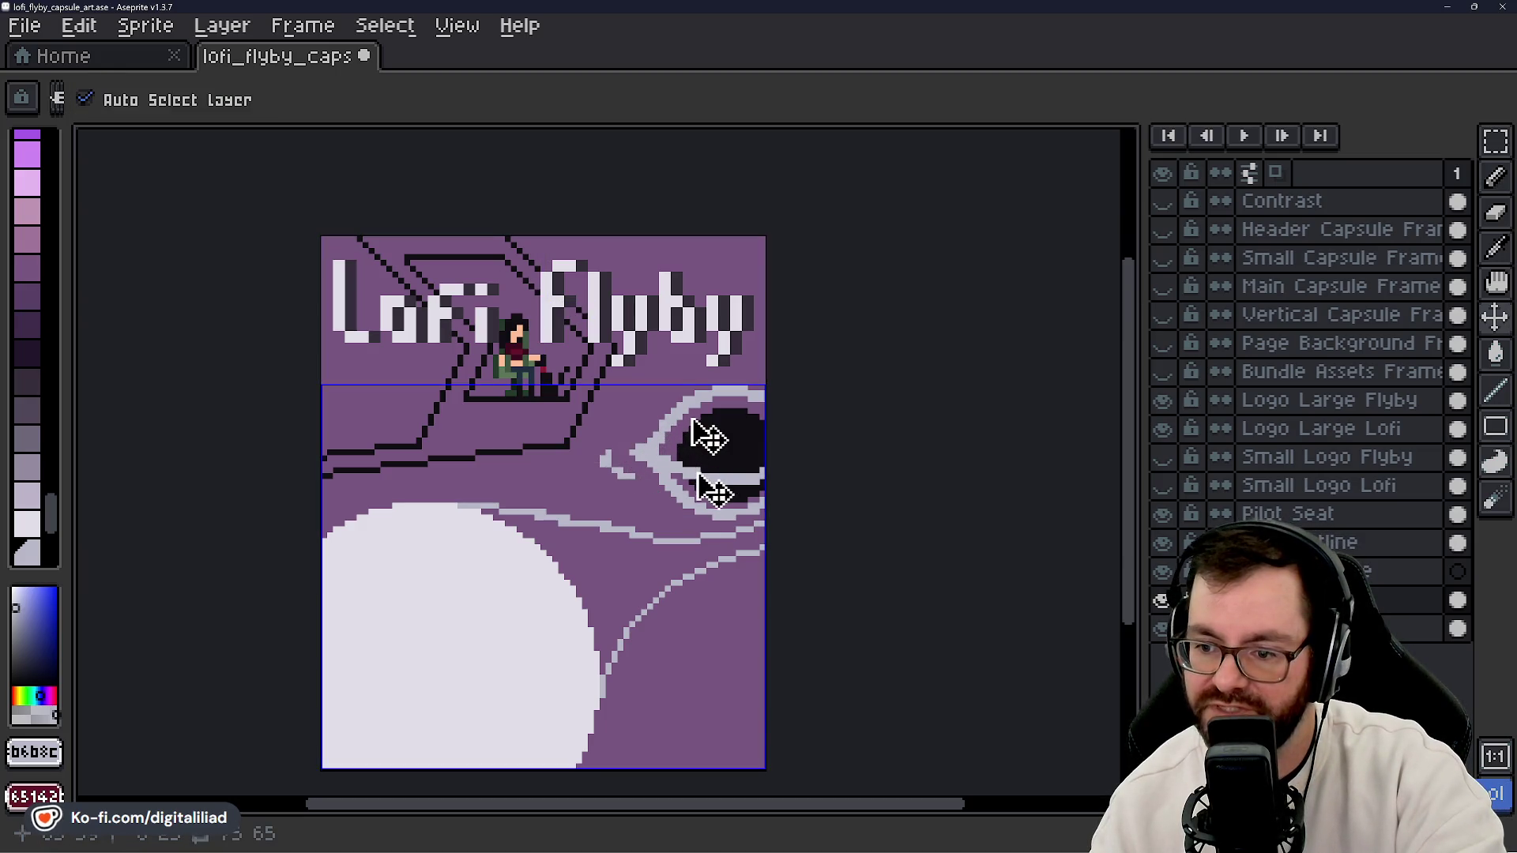
key(b)
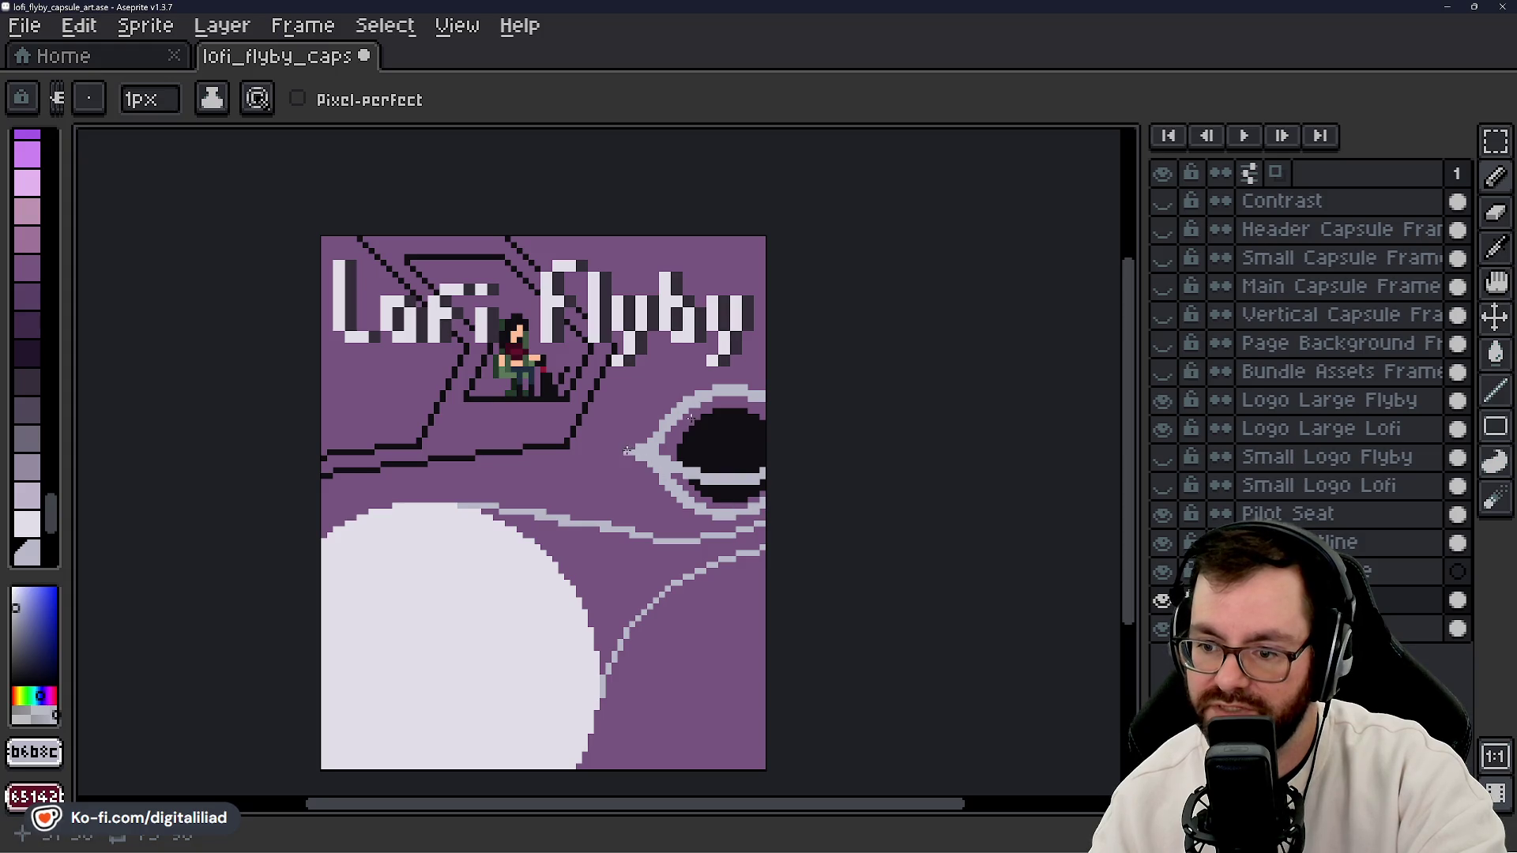
- Fill out the ring's left tip with light-grey pixels, redoing one stroke
drag(620, 452, 649, 471)
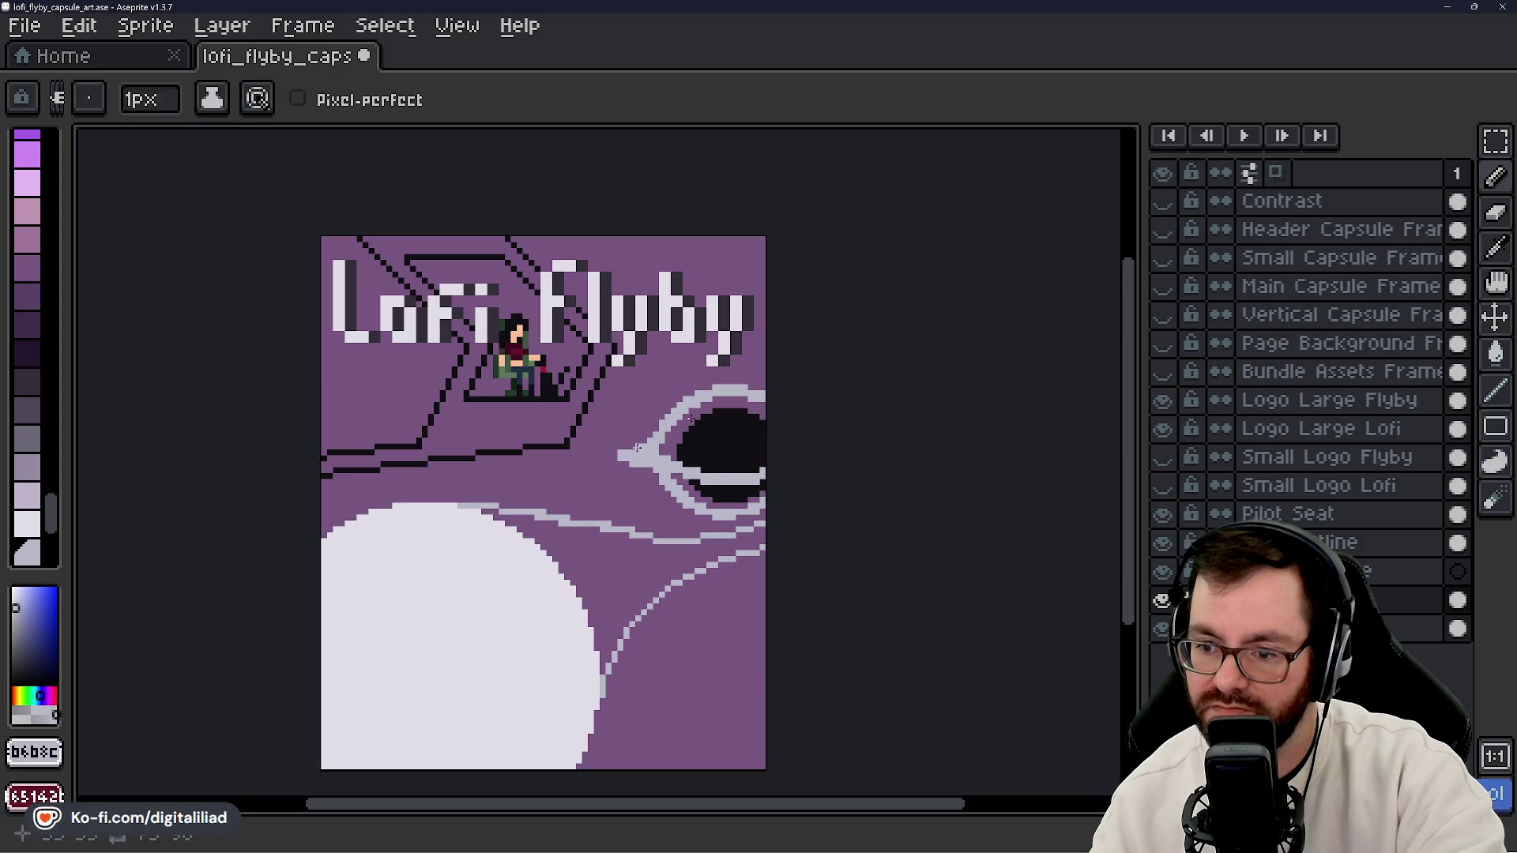
key(ctrl+z)
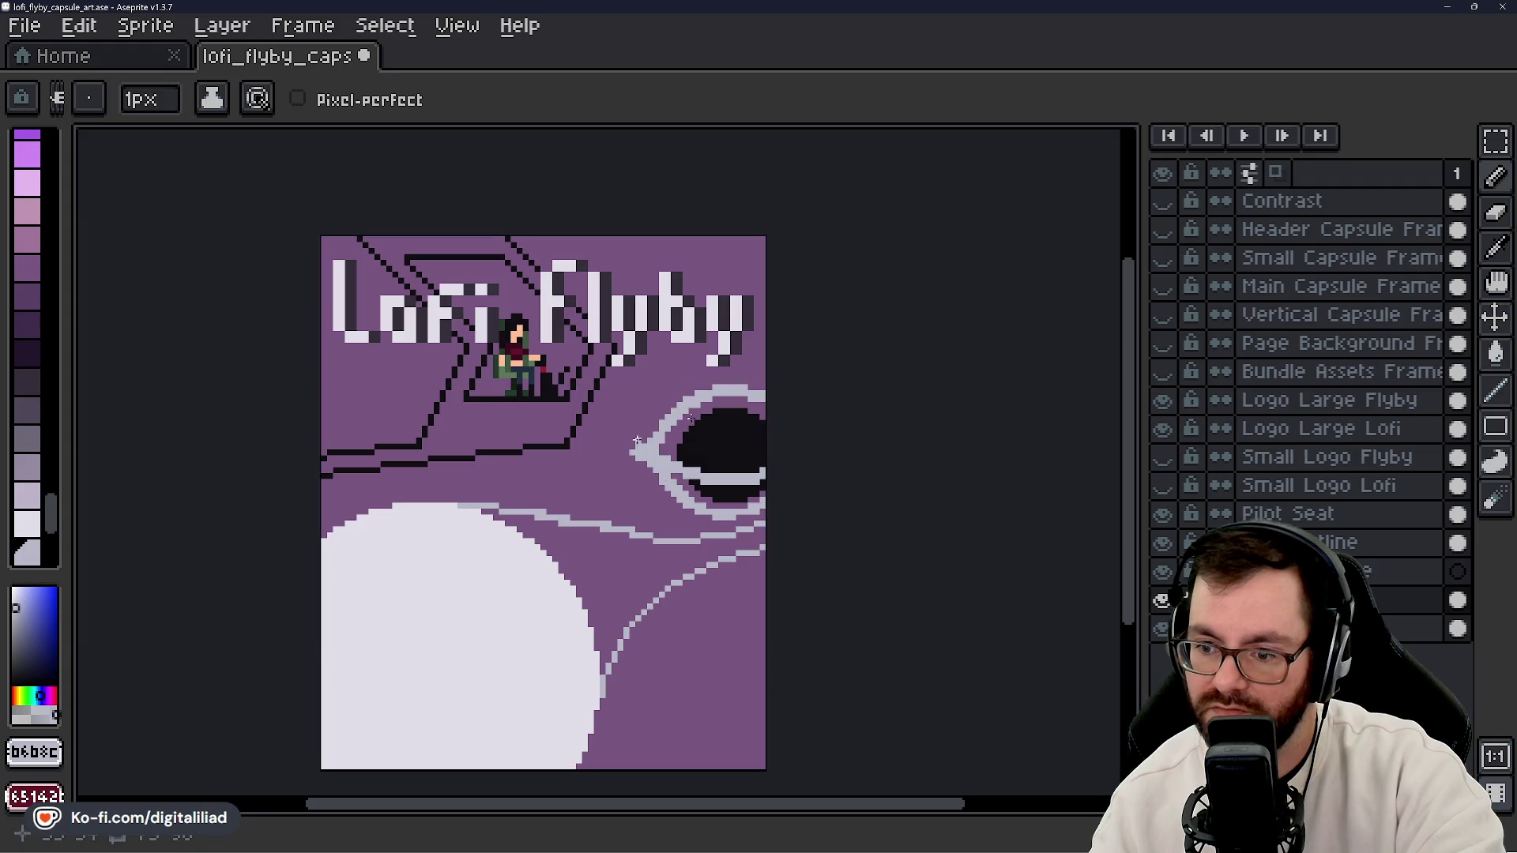
mouse_move(632, 444)
mouse_down()
mouse_move(648, 436)
mouse_move(635, 450)
mouse_up()
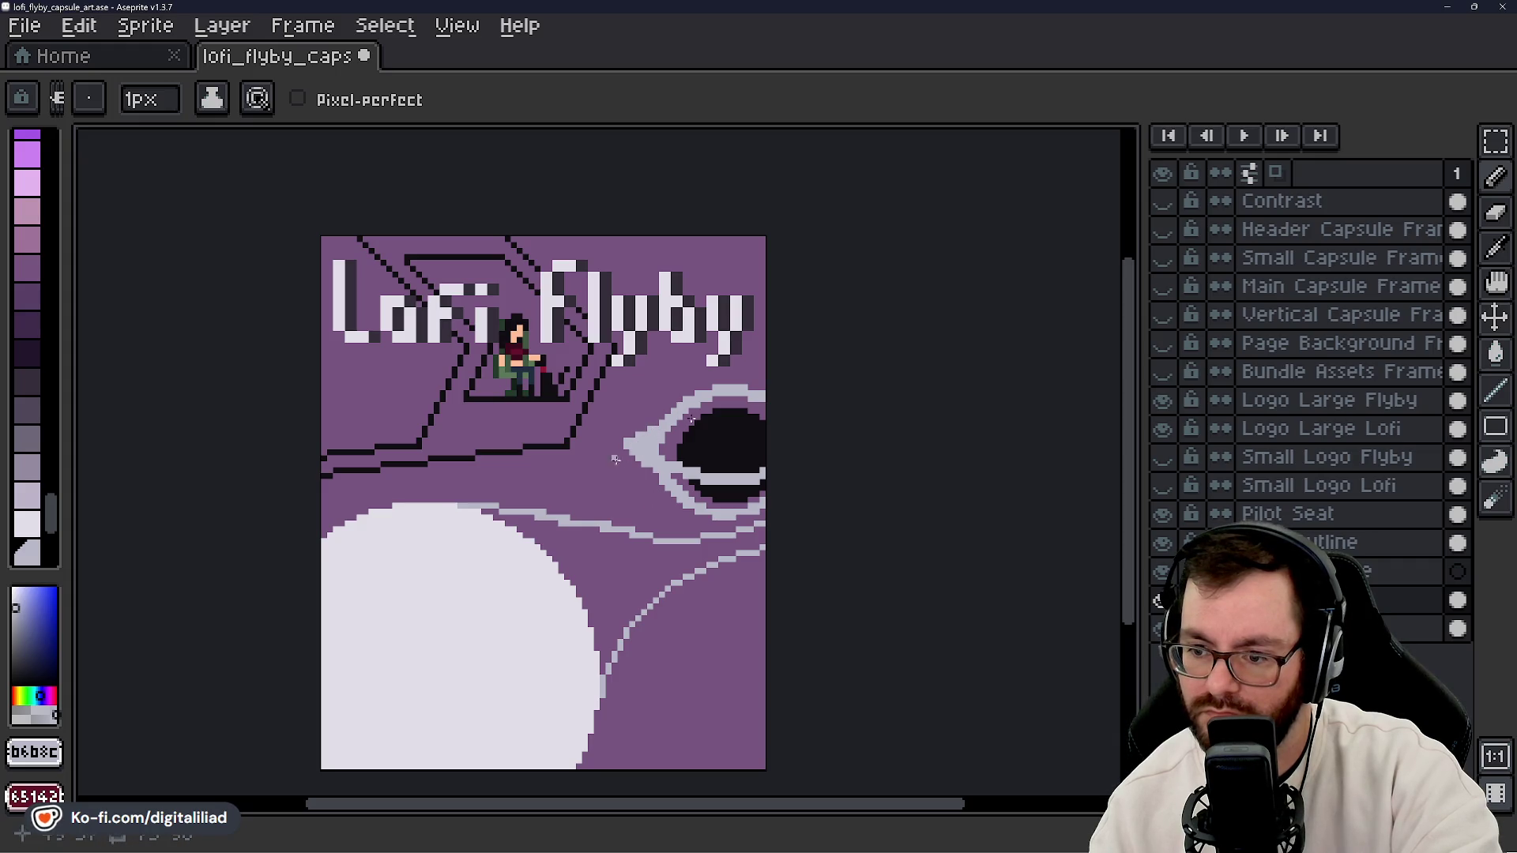
scroll(715, 430, down, 4)
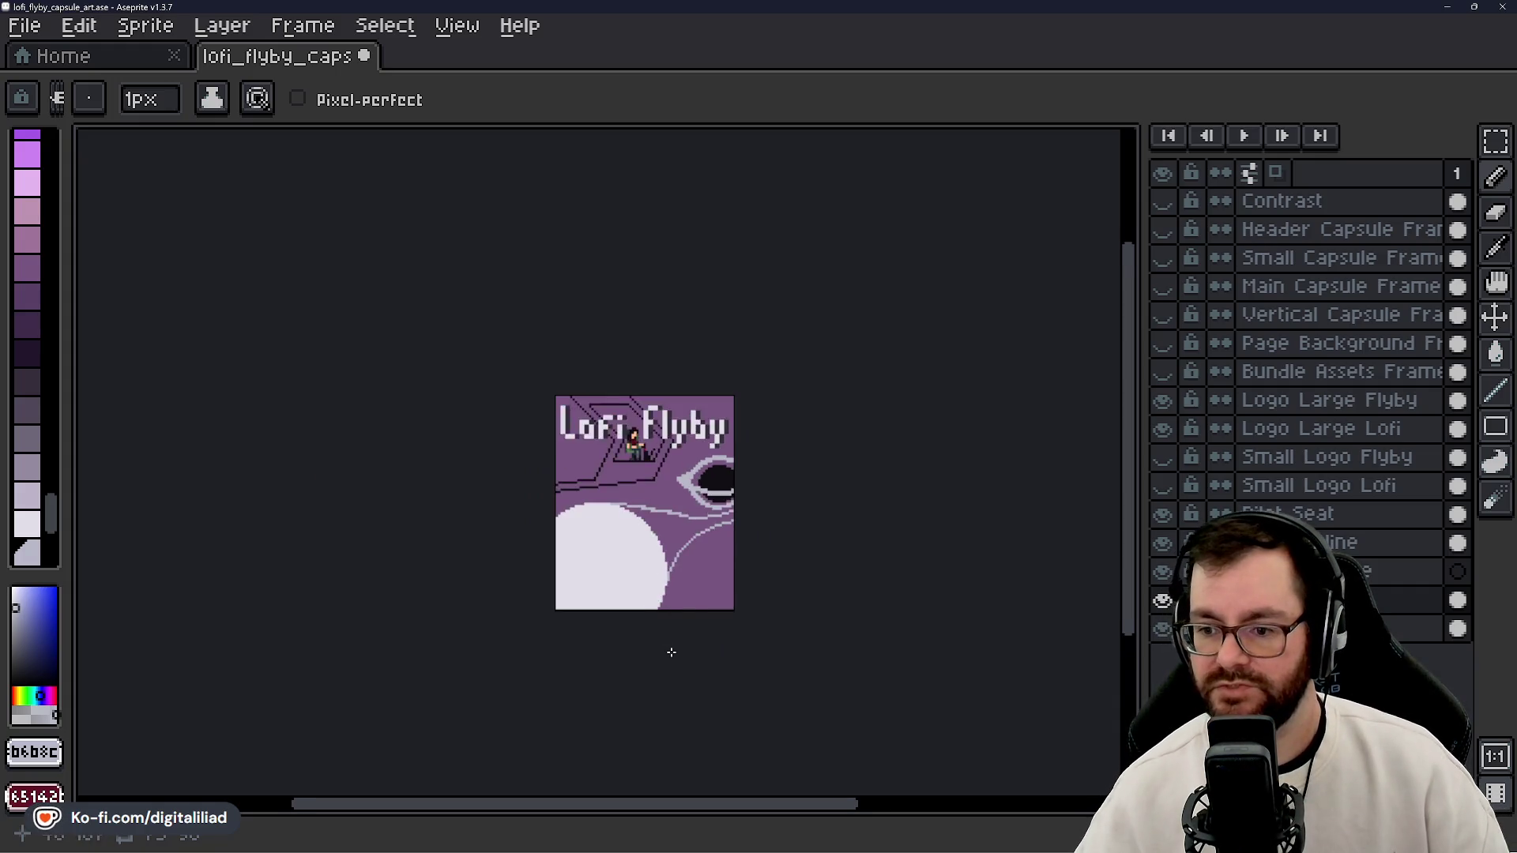
scroll(693, 618, up, 1)
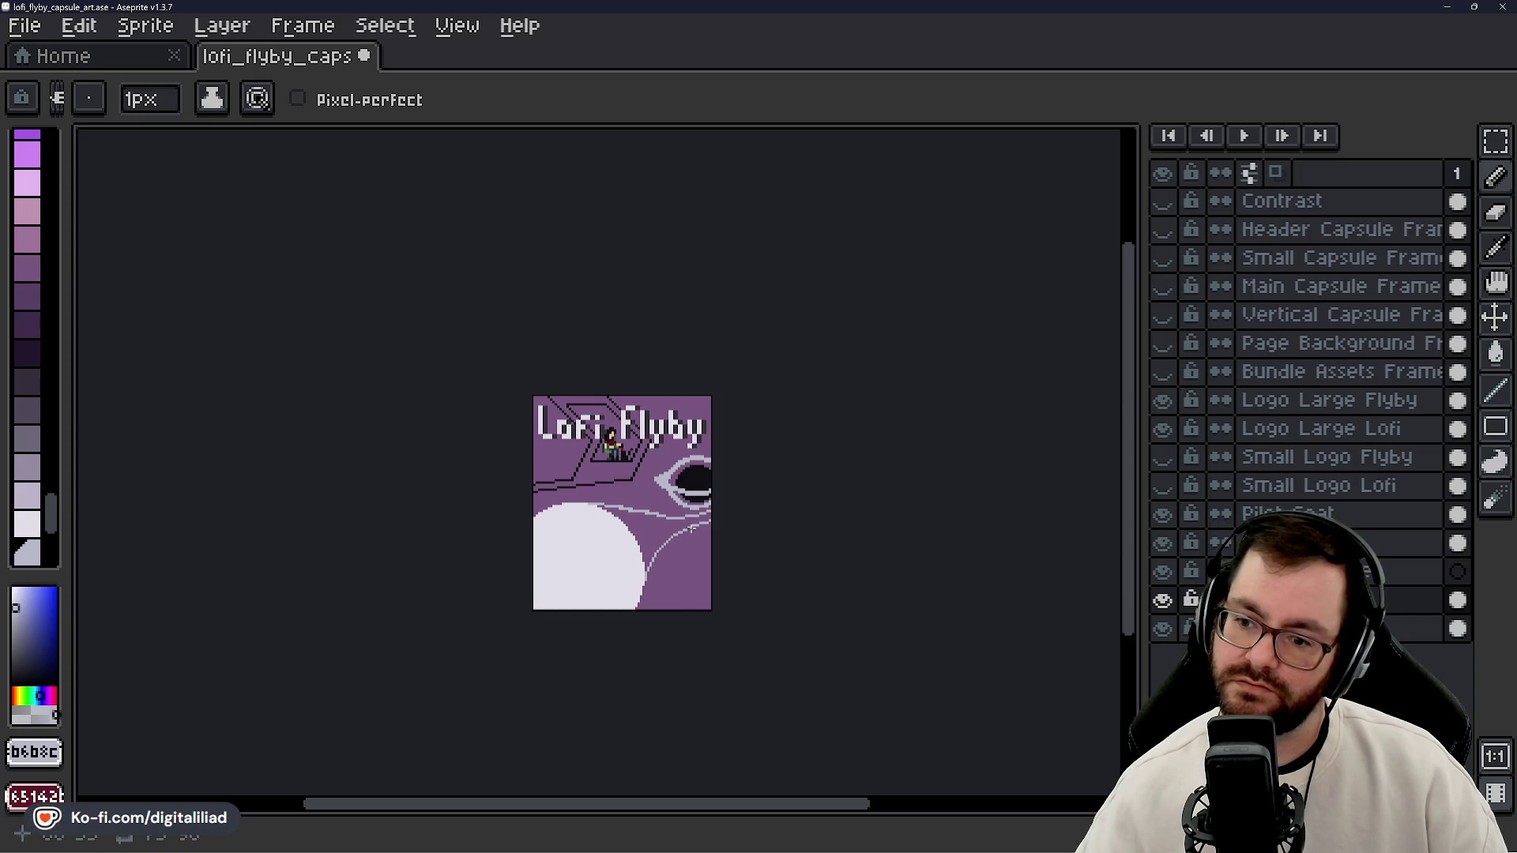
scroll(694, 518, up, 1)
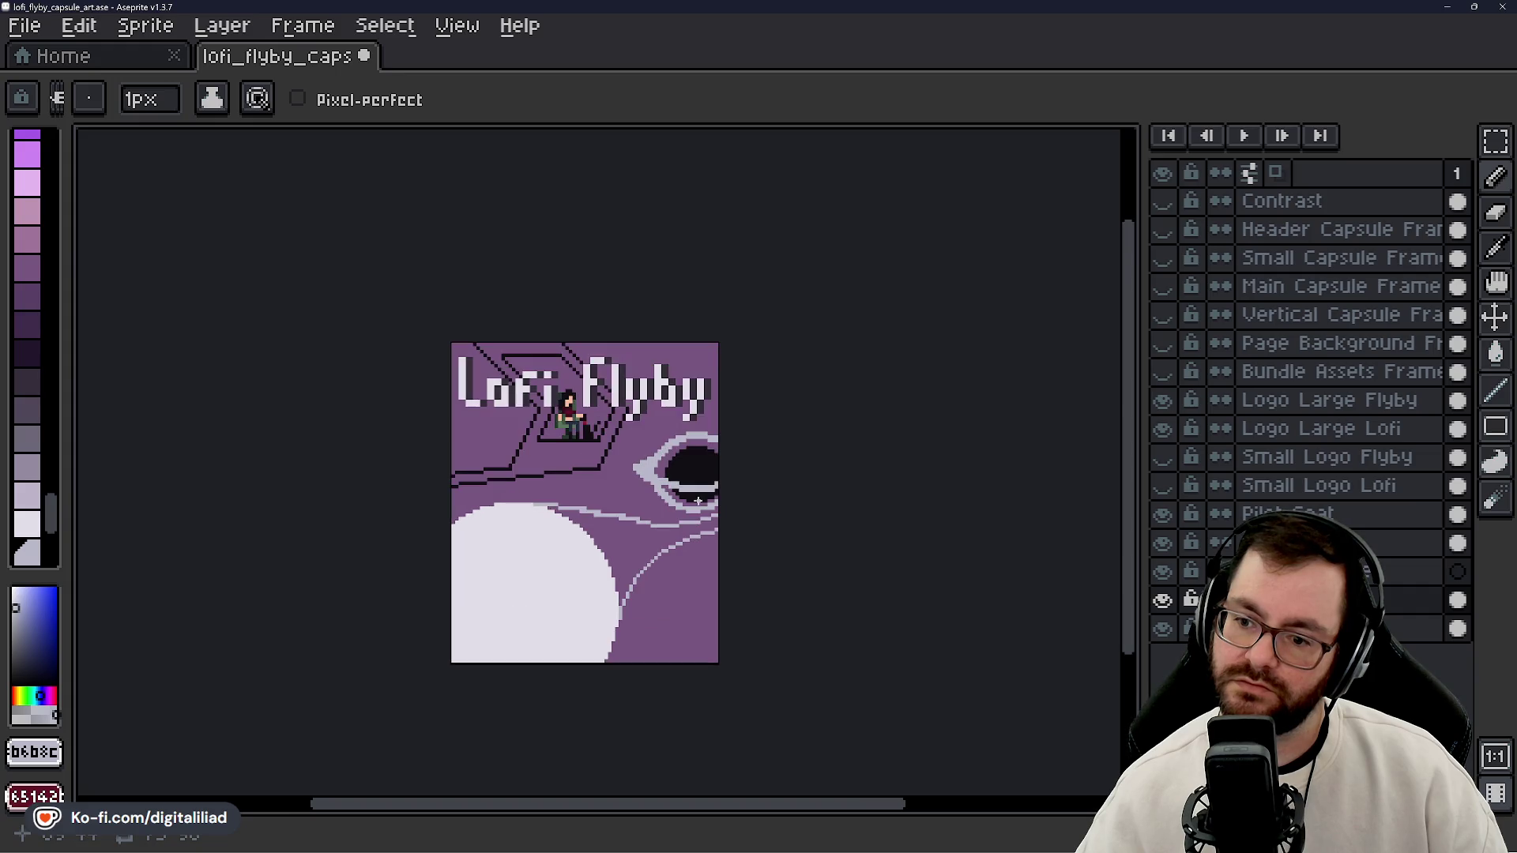
scroll(681, 543, up, 1)
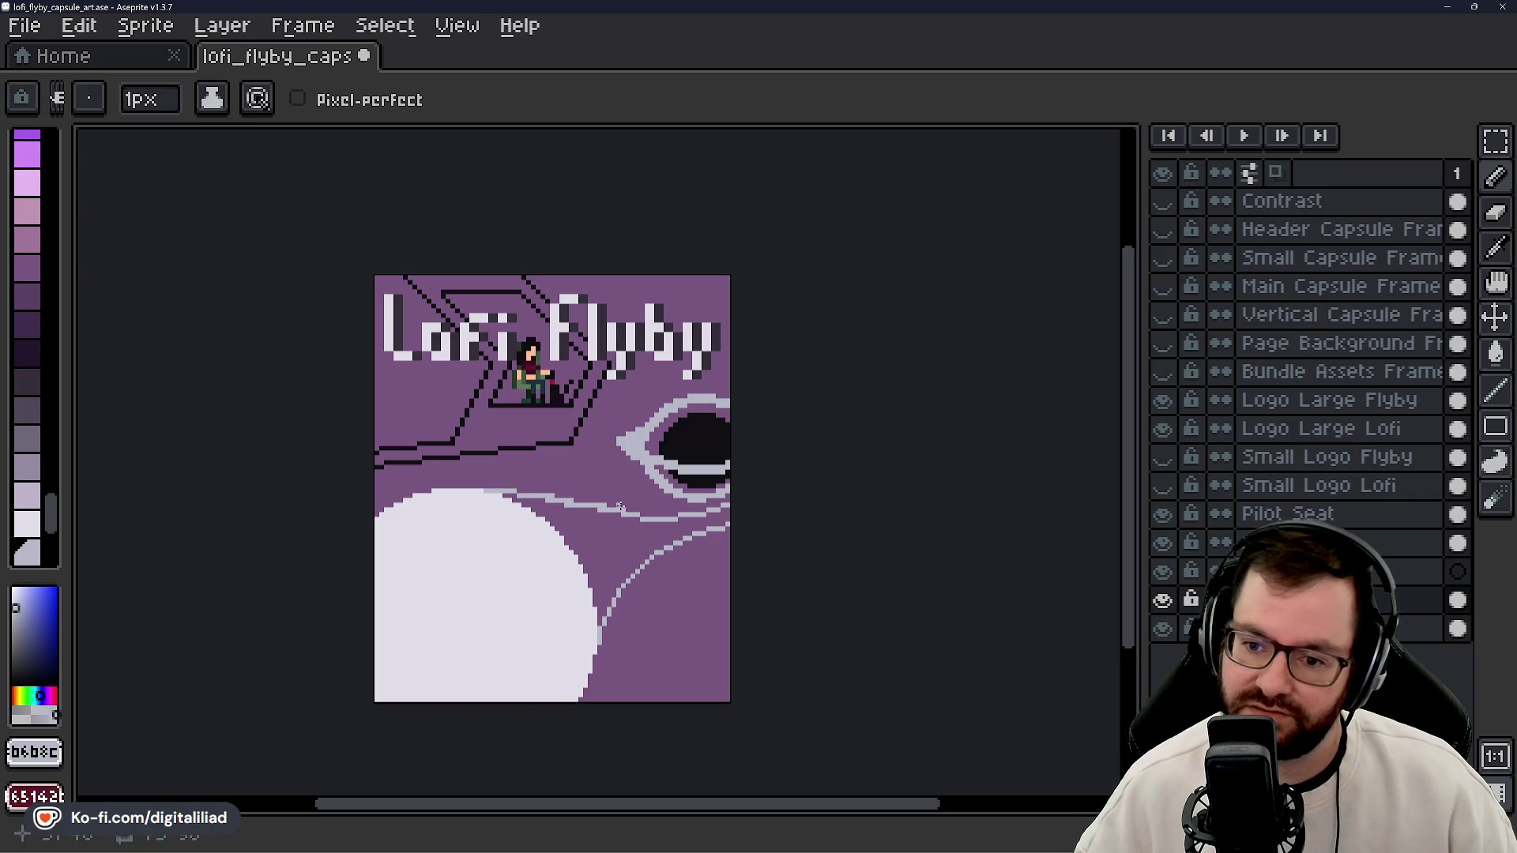
scroll(621, 507, down, 3)
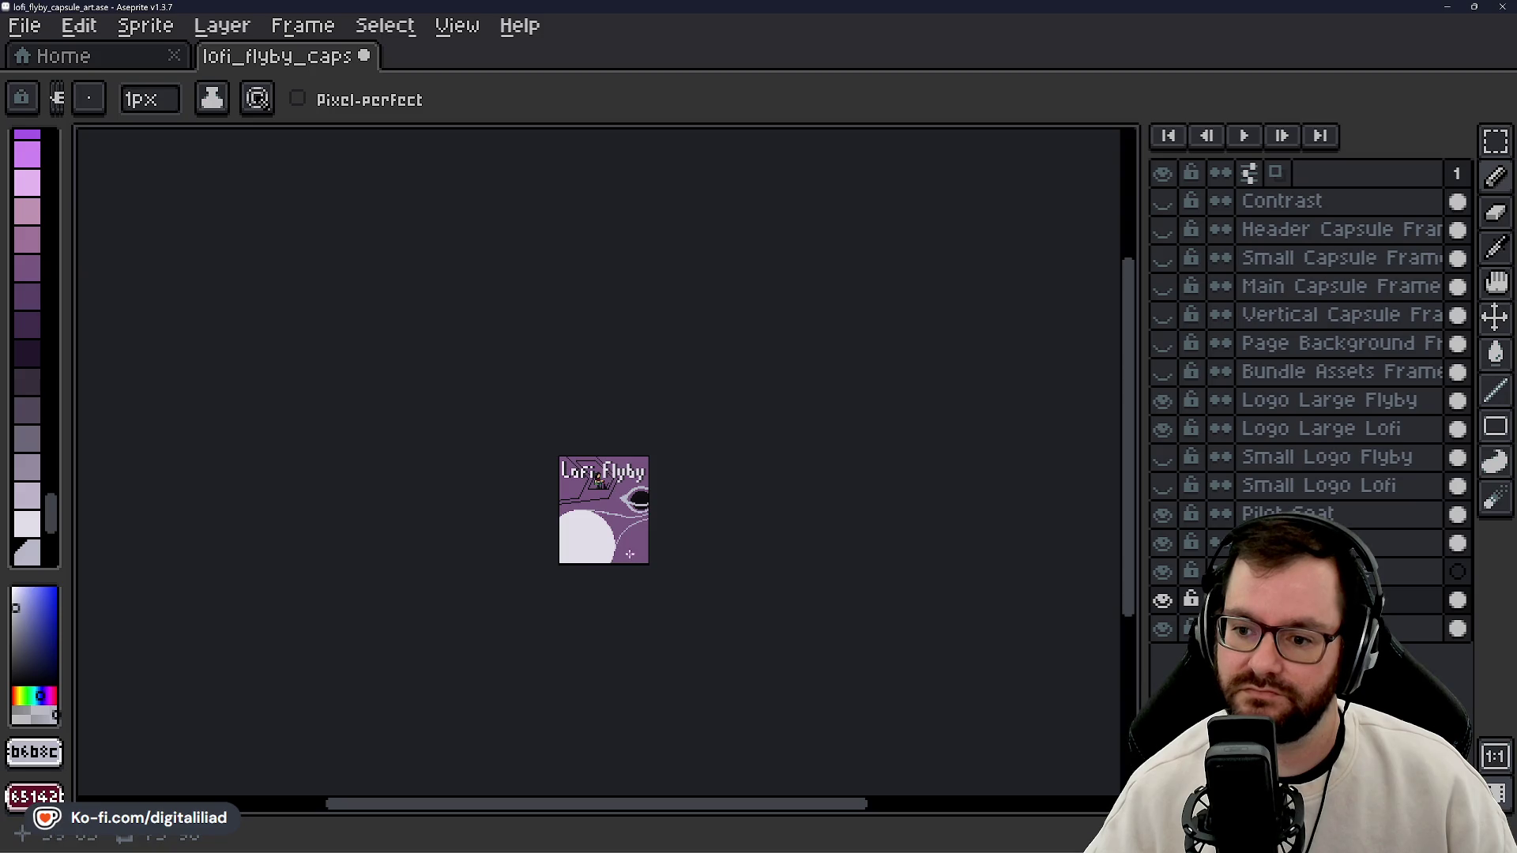
scroll(629, 554, up, 4)
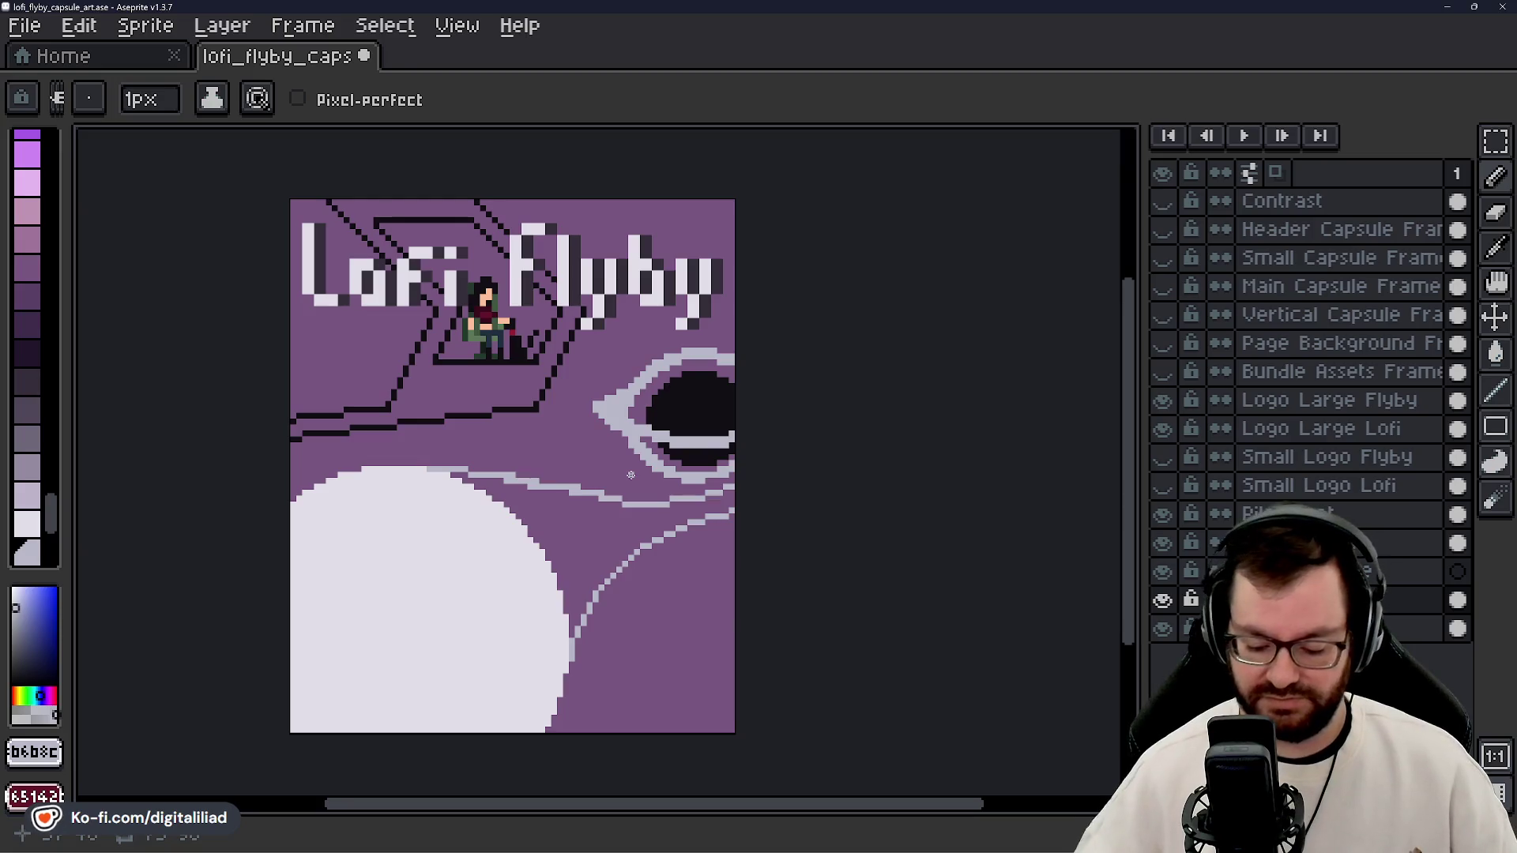
- Erase part of the grey streak above the planet and redraw it along the planet's edge
key(e)
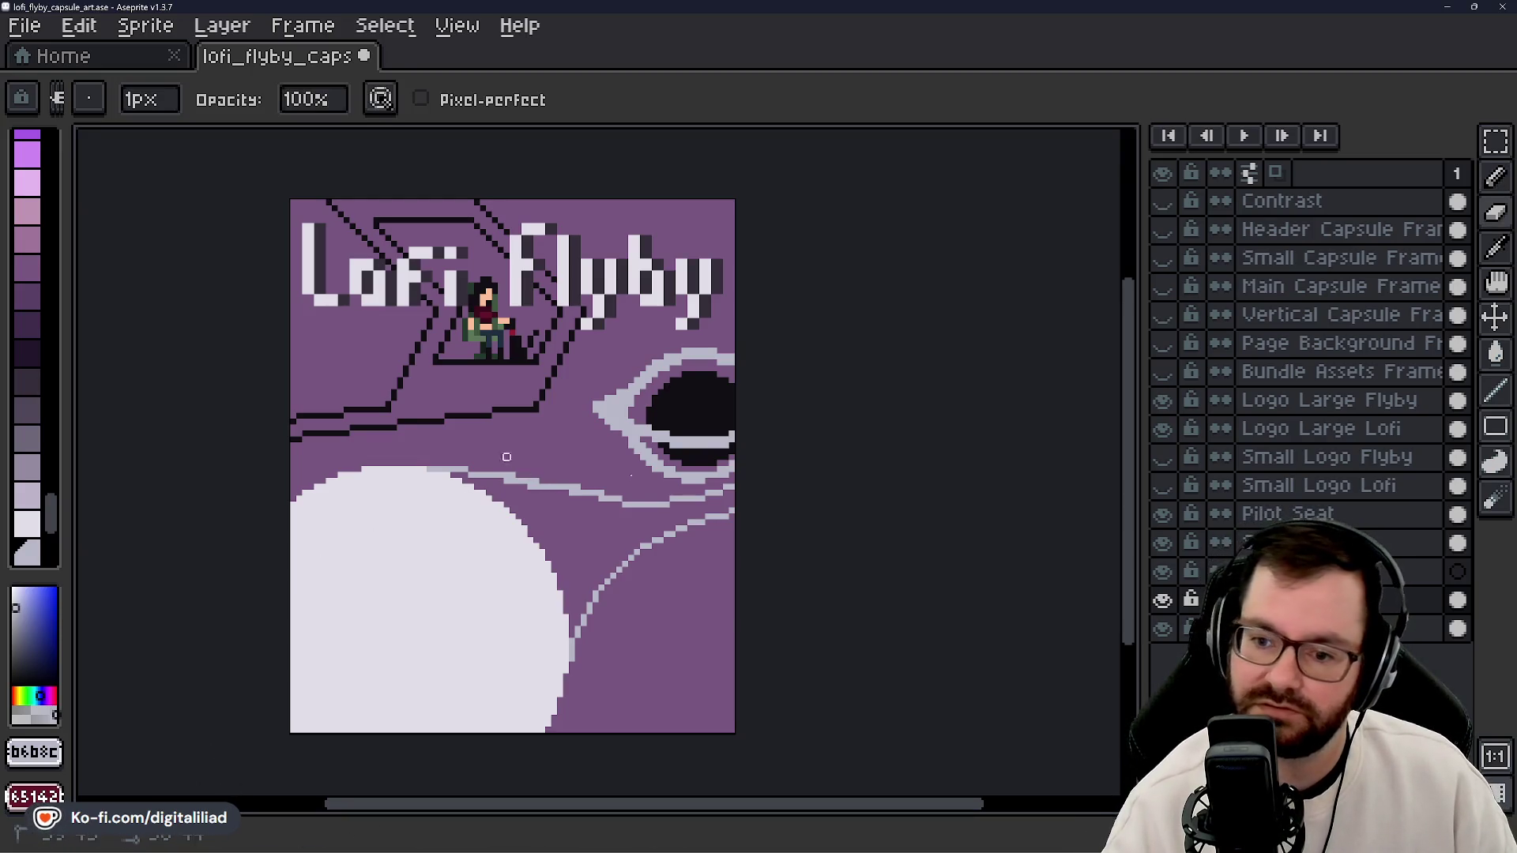
mouse_move(559, 481)
mouse_down()
mouse_move(613, 498)
mouse_move(507, 476)
mouse_up()
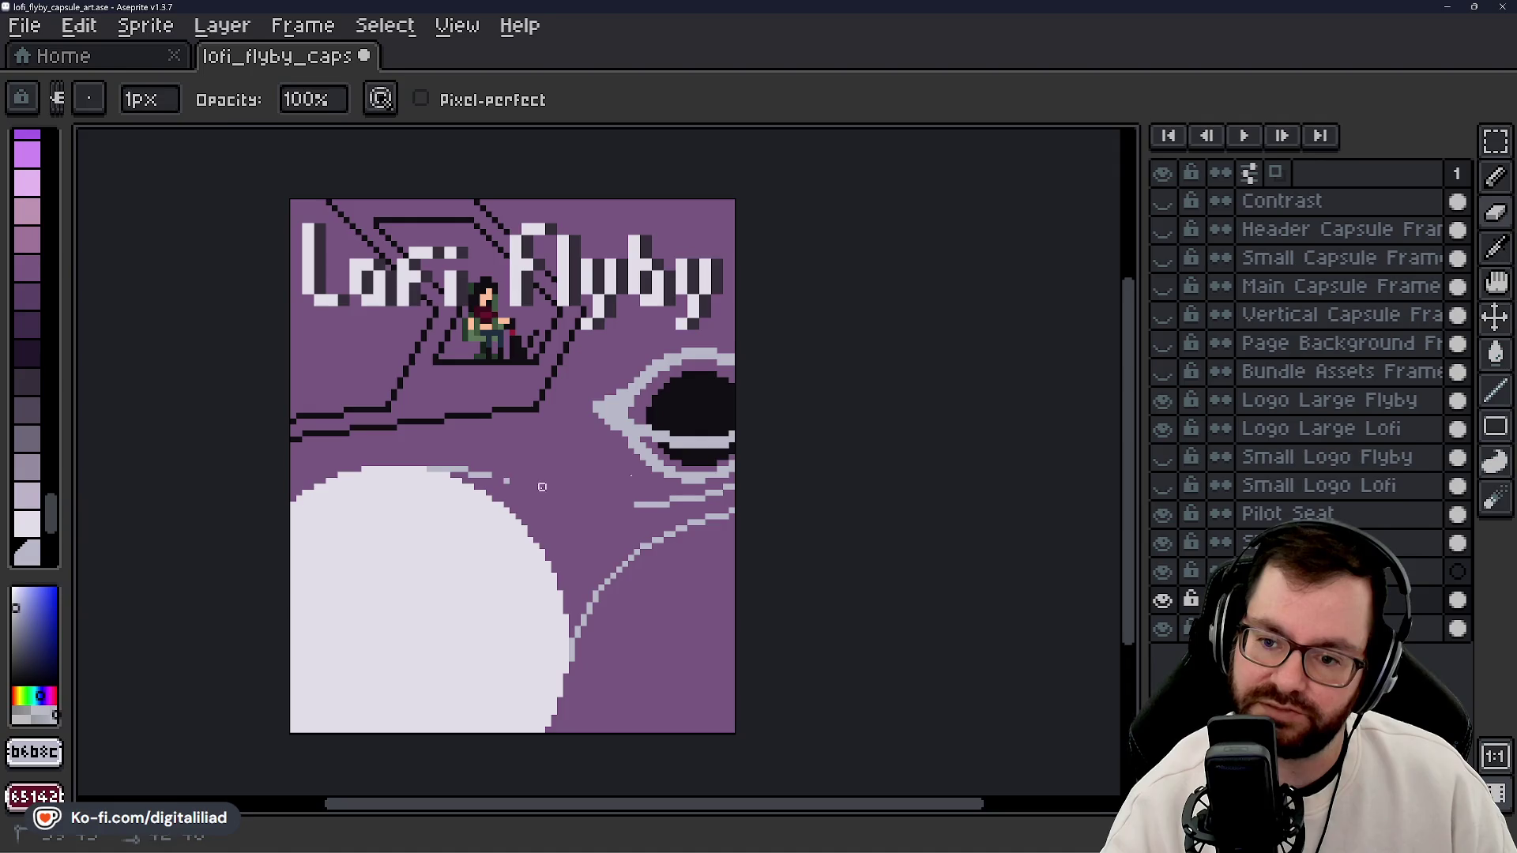
key(b)
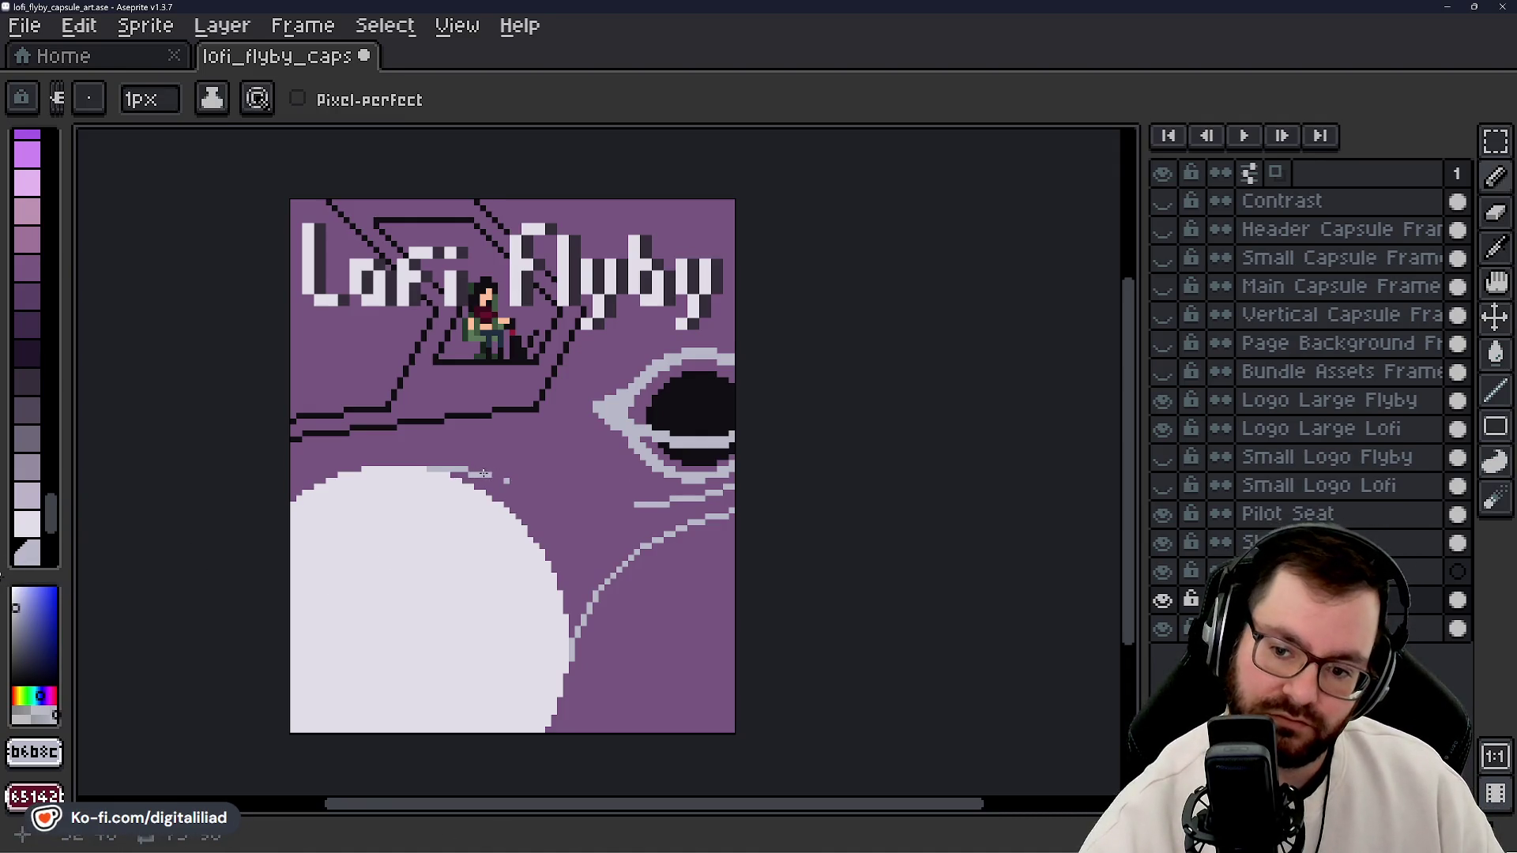
mouse_move(482, 477)
mouse_down()
mouse_move(583, 510)
mouse_move(634, 504)
mouse_up()
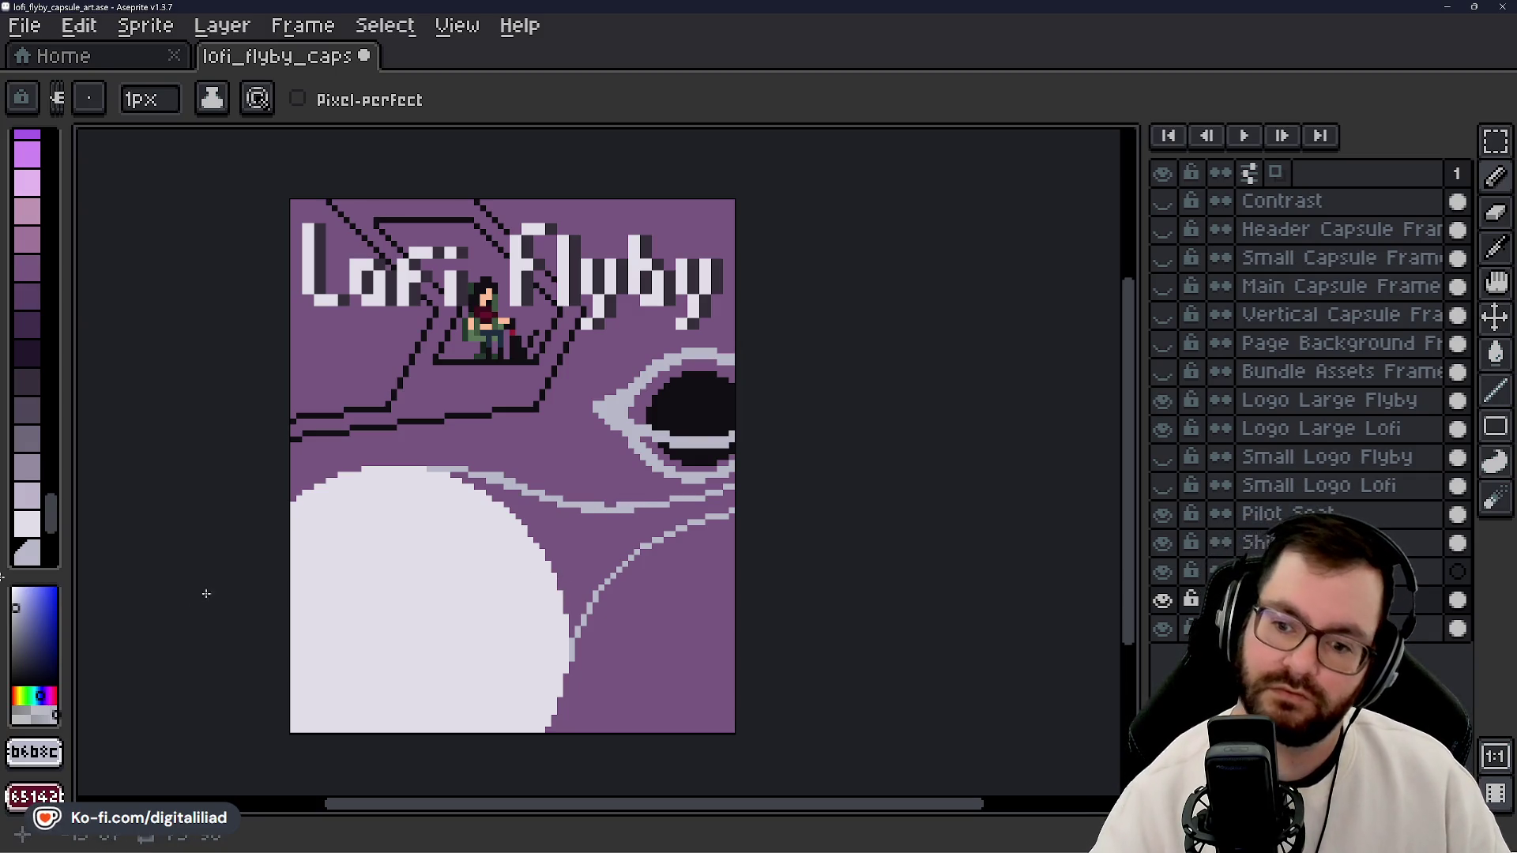
key(e)
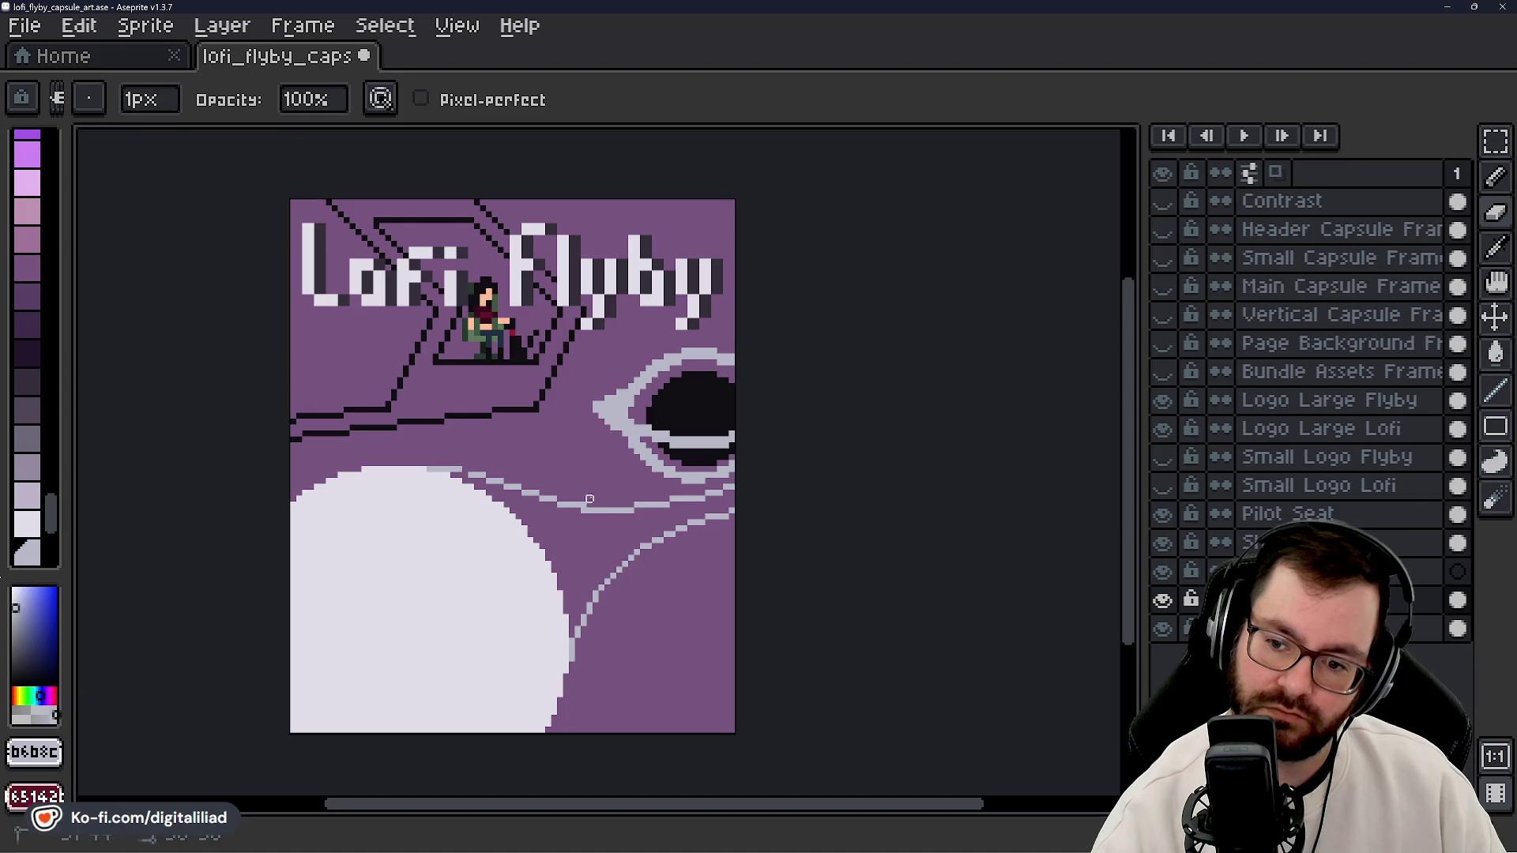
key(b)
key(e)
key(b)
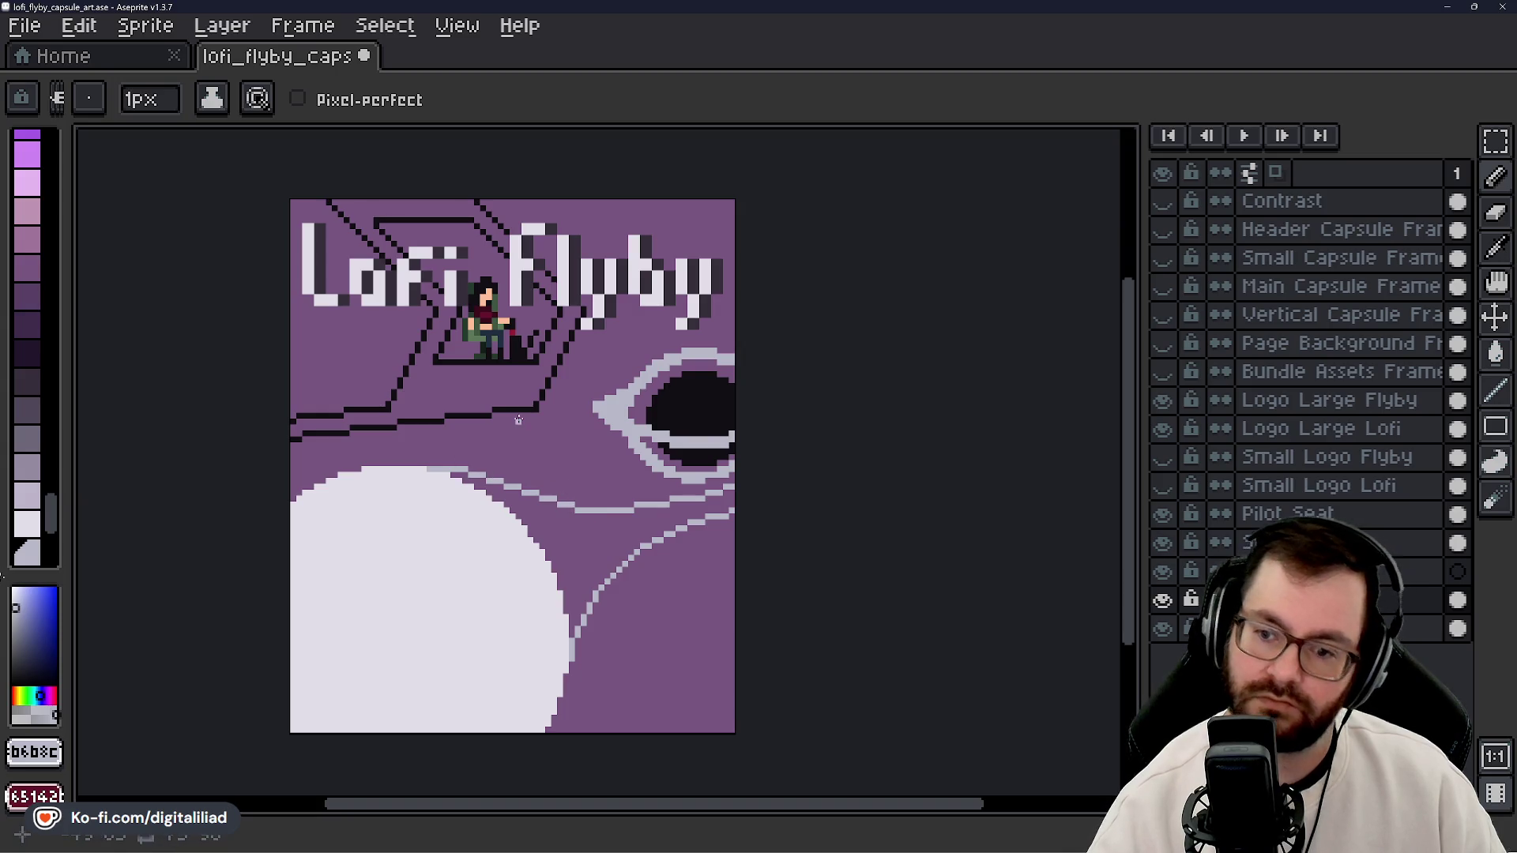
scroll(518, 419, down, 5)
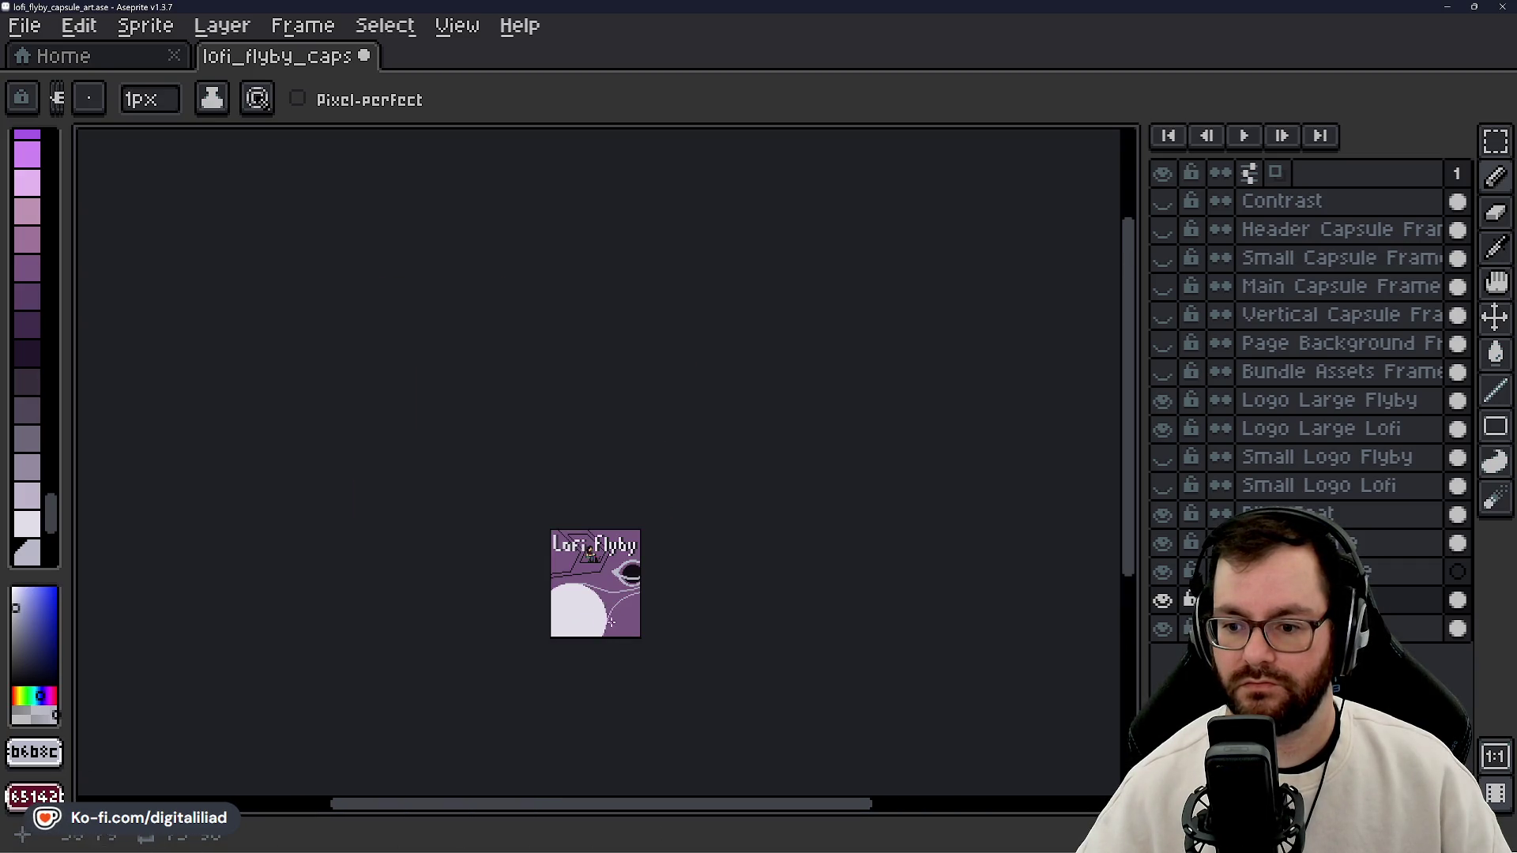
- Show and then hide the Main Capsule Frame overlay to check the artwork
scroll(590, 552, up, 5)
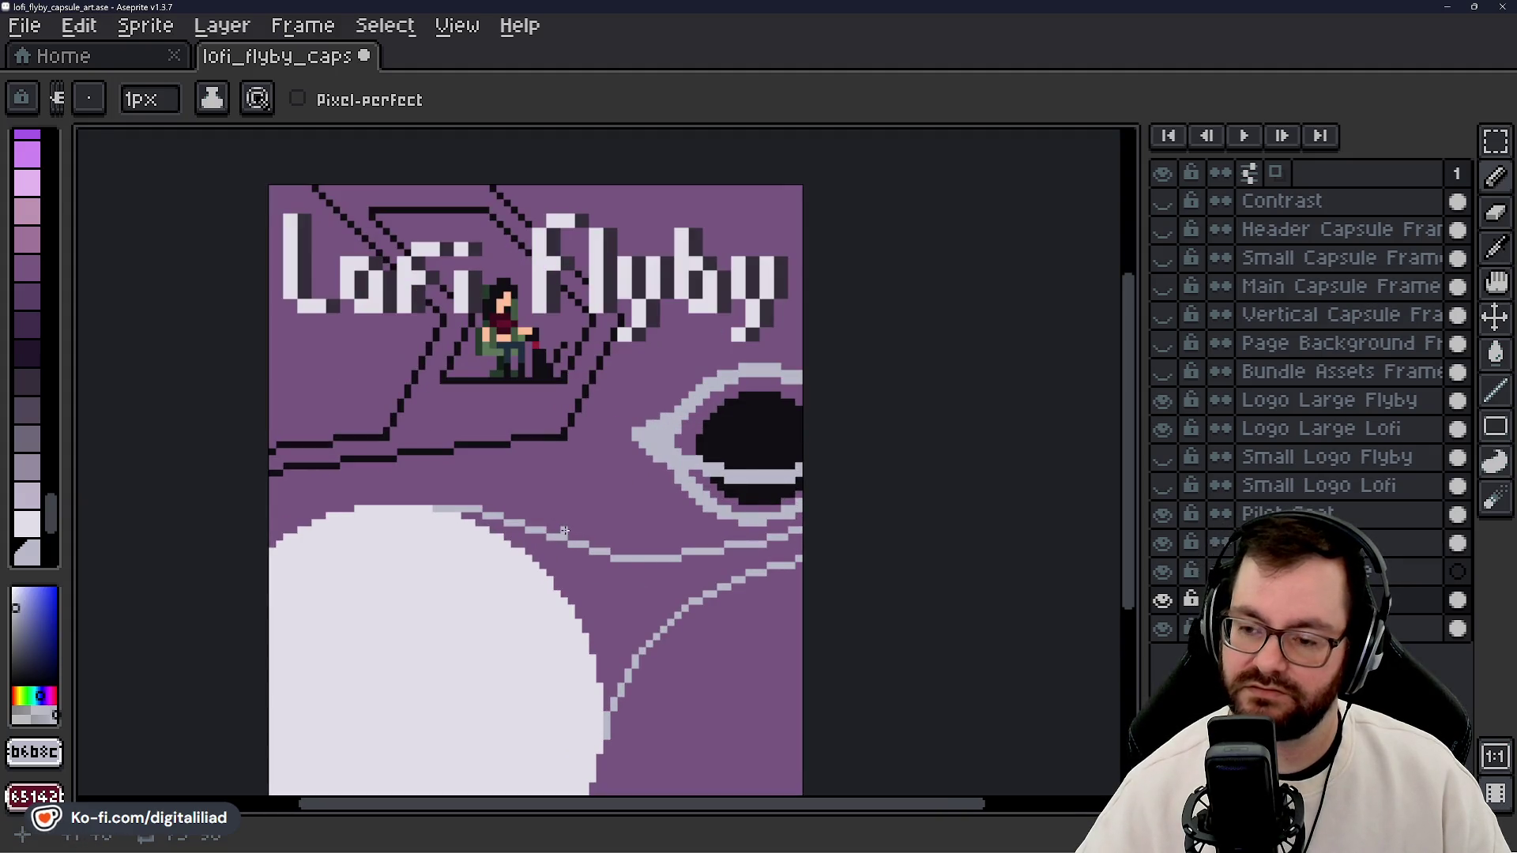
scroll(606, 553, down, 5)
scroll(625, 572, down, 1)
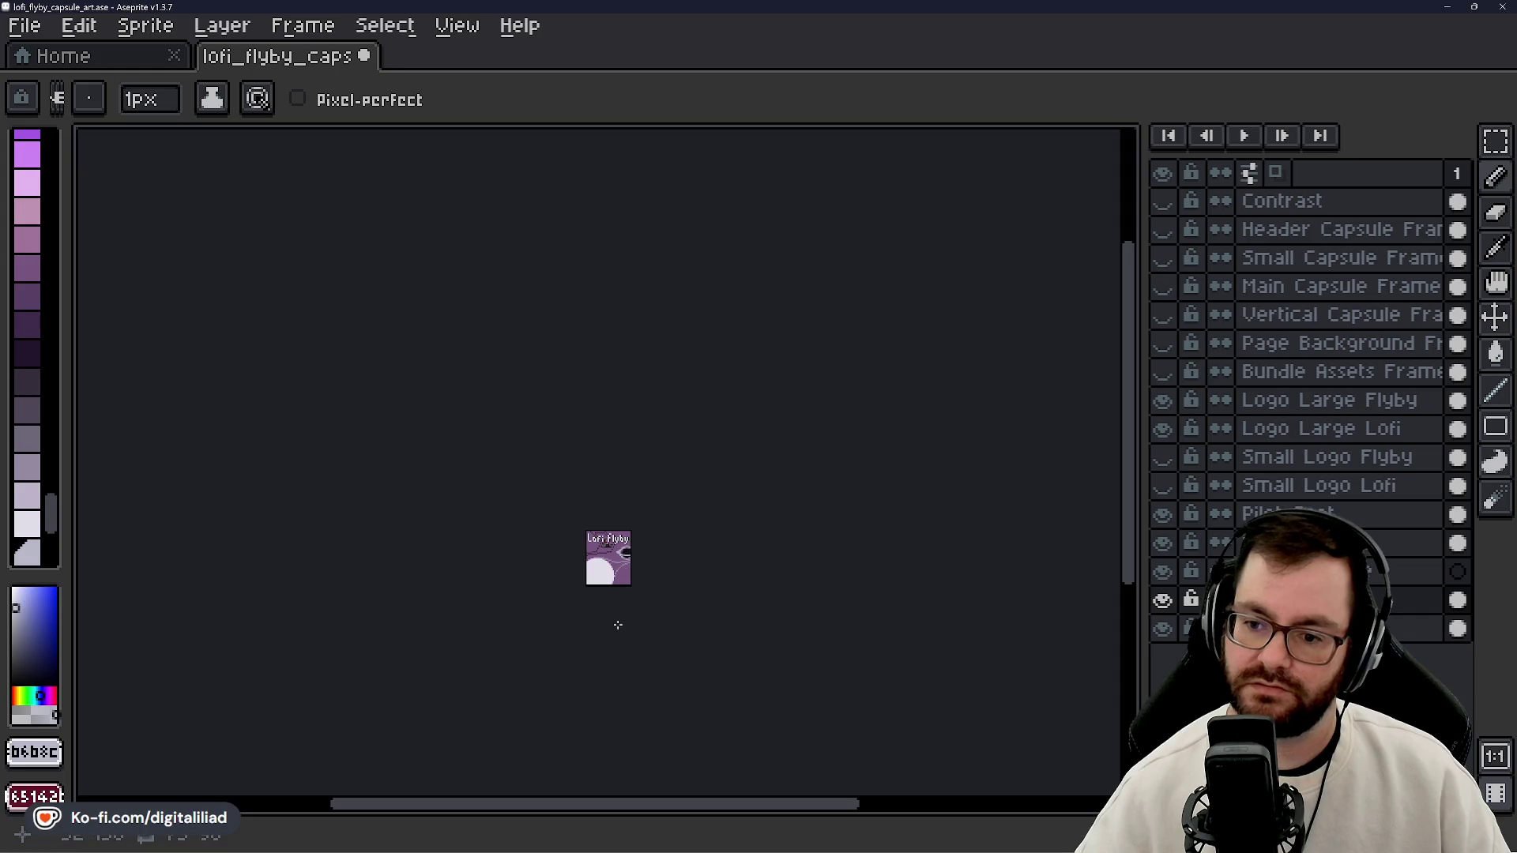
scroll(617, 585, up, 3)
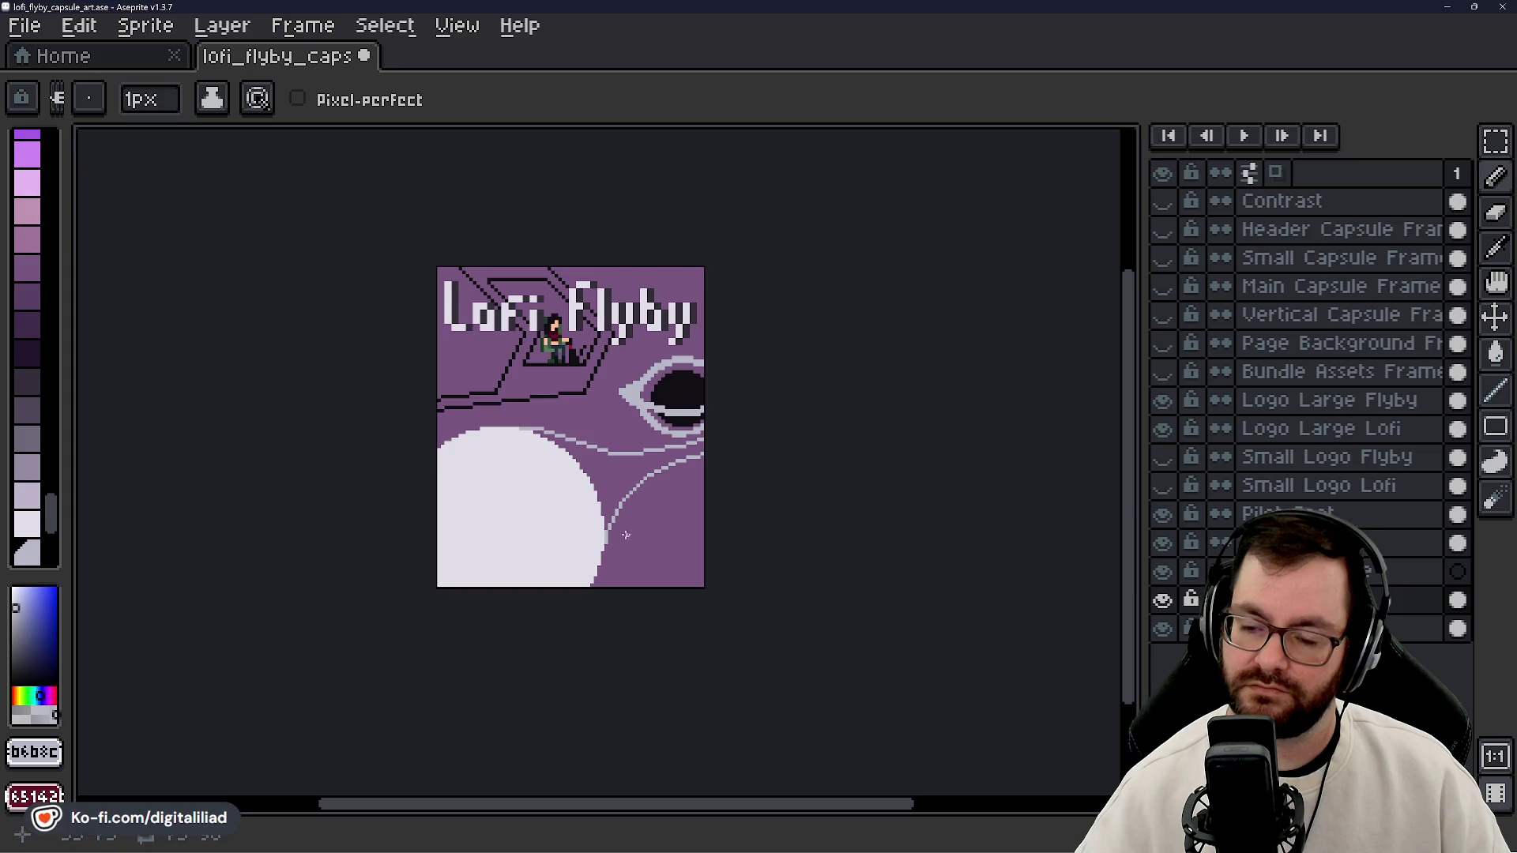
click(1163, 286)
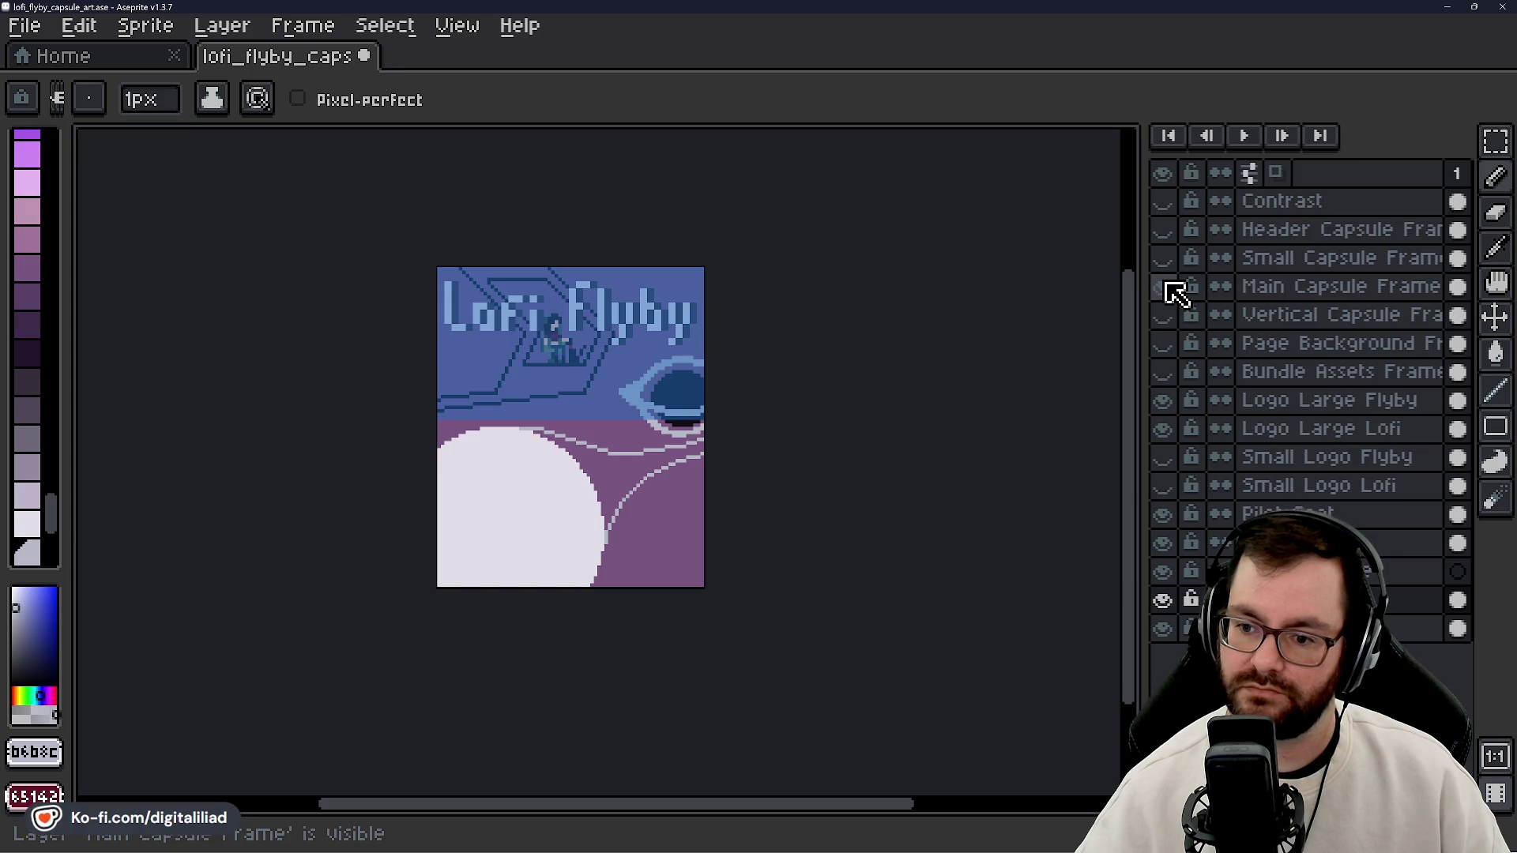
click(1163, 286)
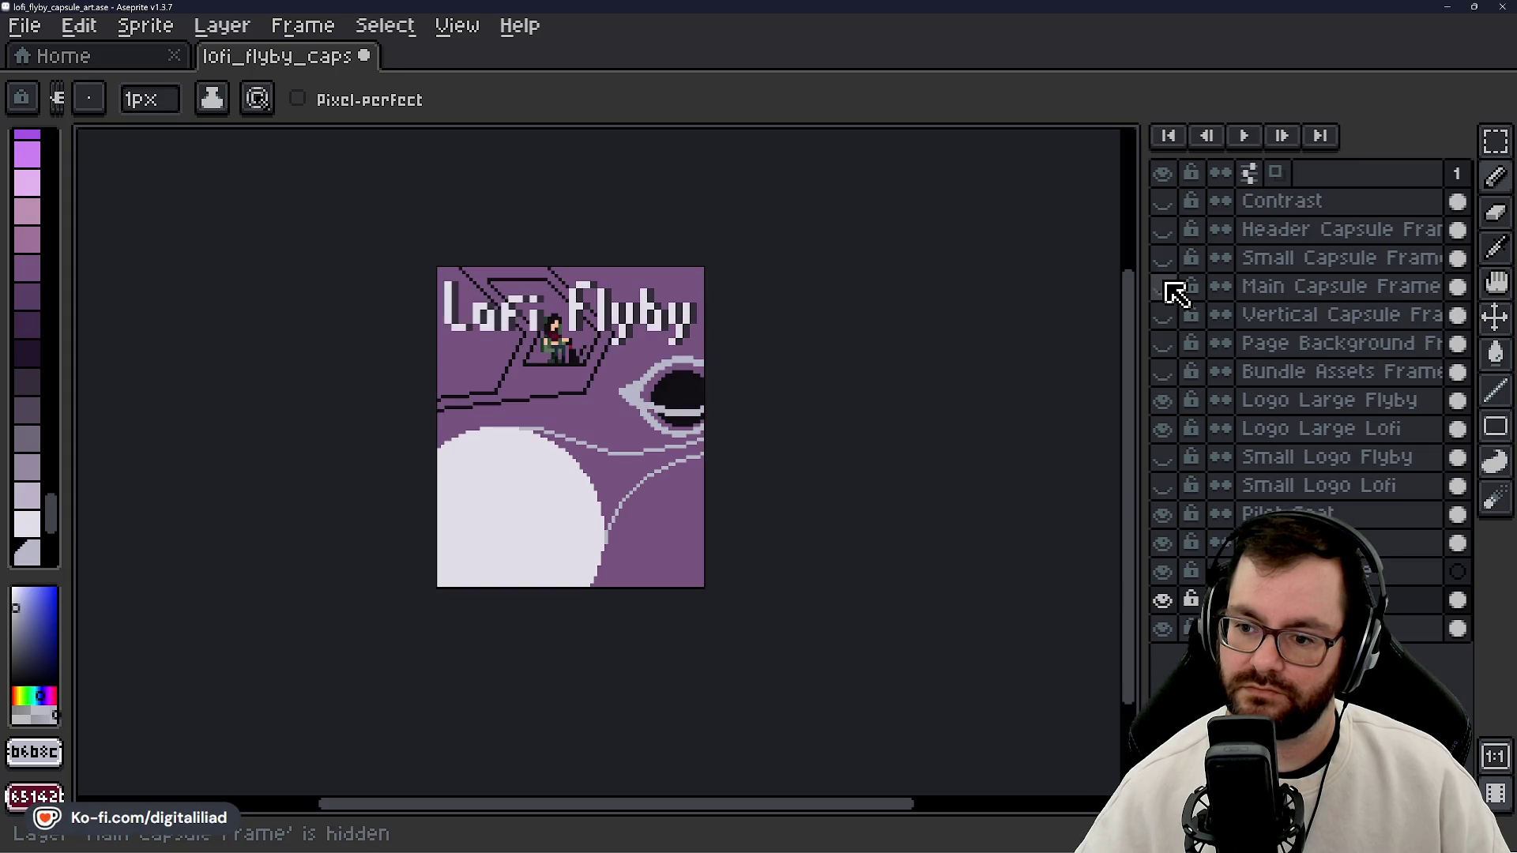
- Save the Lofi Flyby capsule artwork to its .ase file
scroll(689, 502, up, 3)
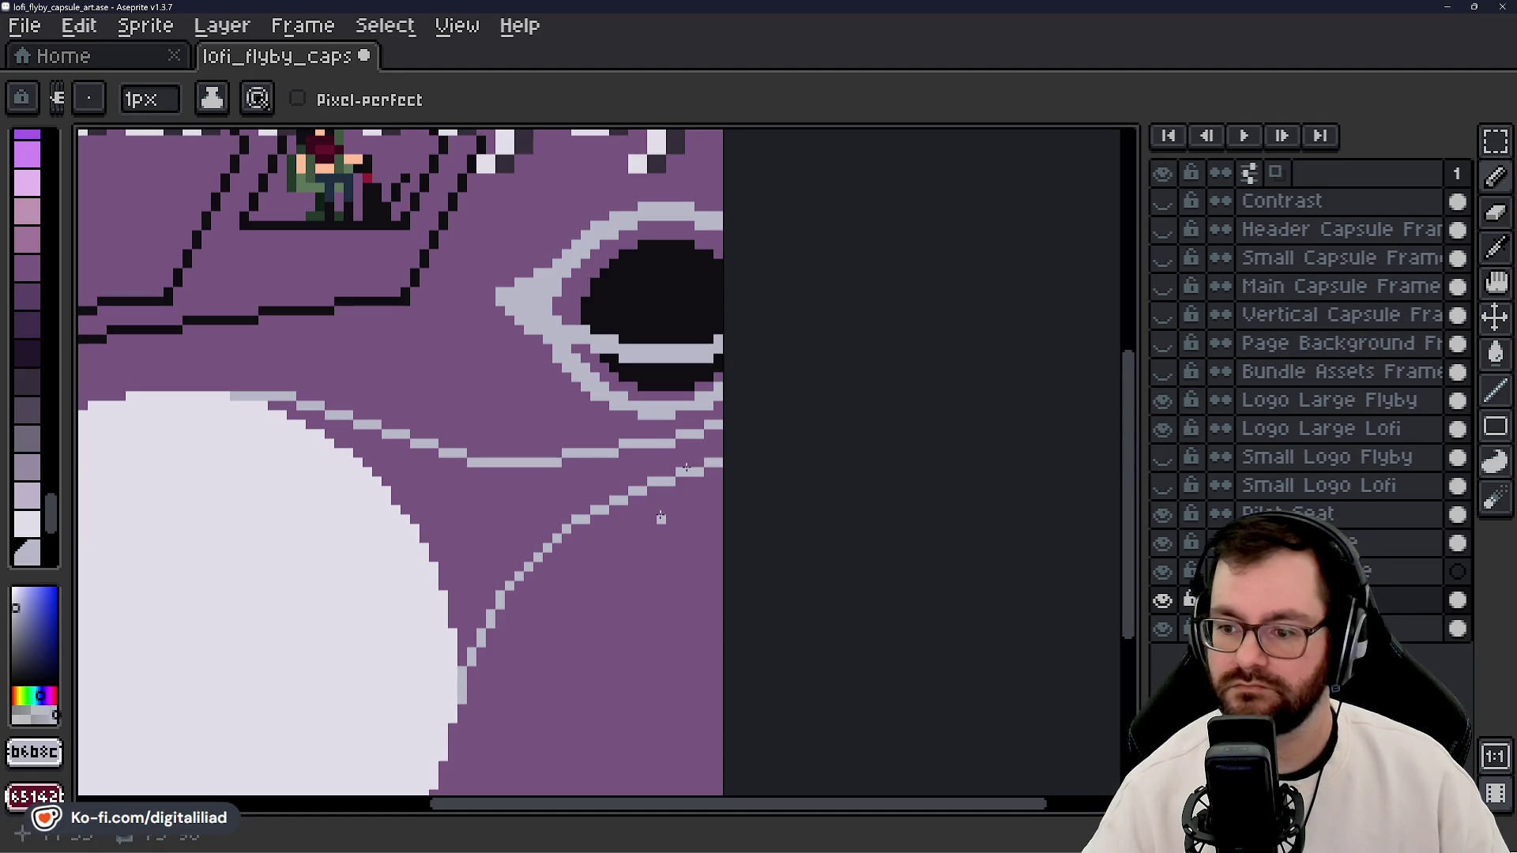
scroll(599, 458, down, 2)
scroll(598, 459, down, 2)
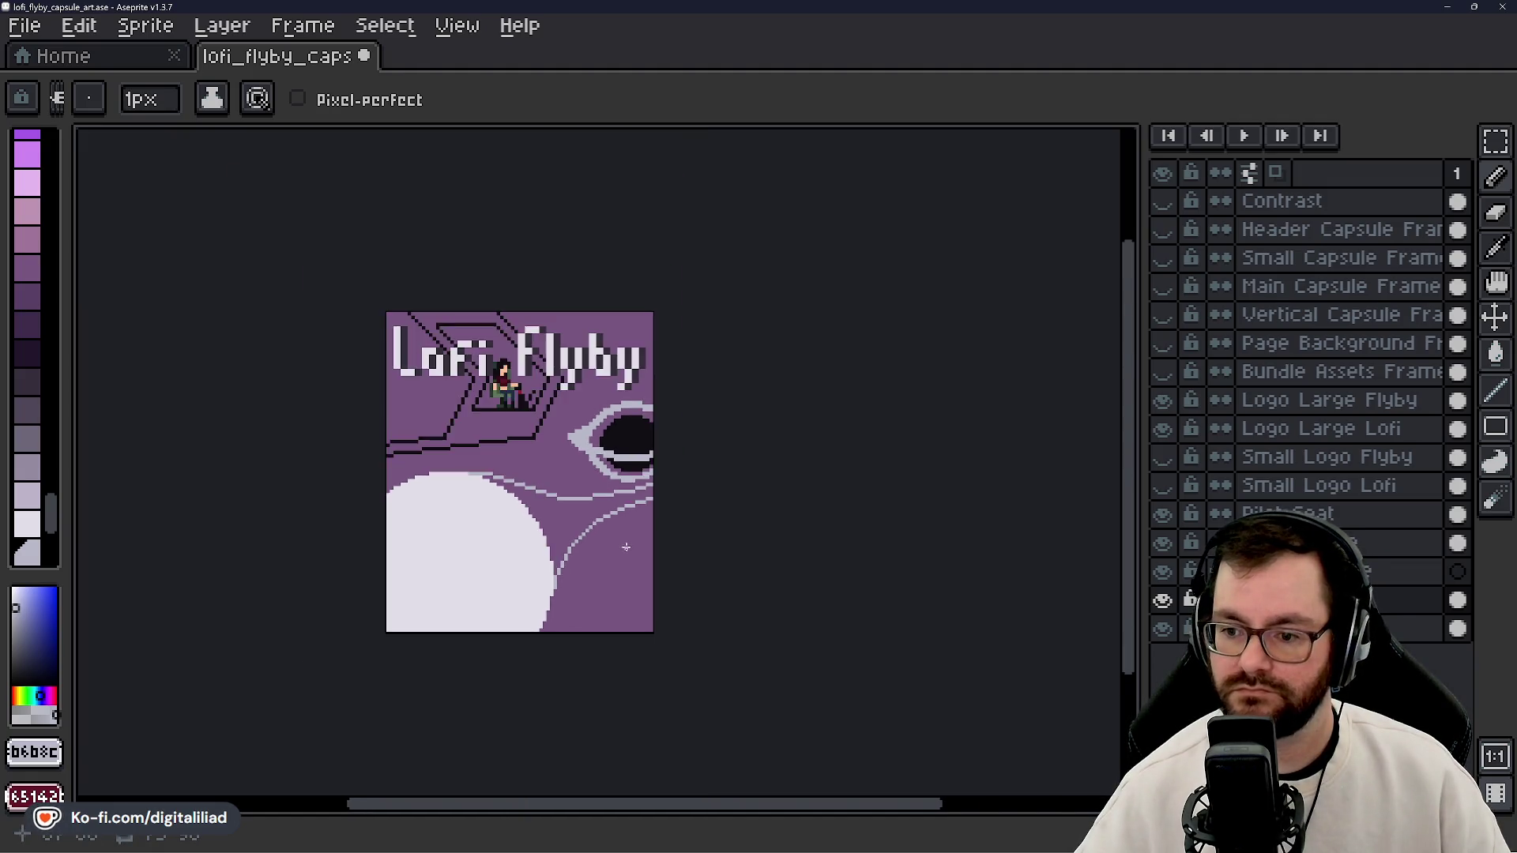
scroll(622, 514, up, 2)
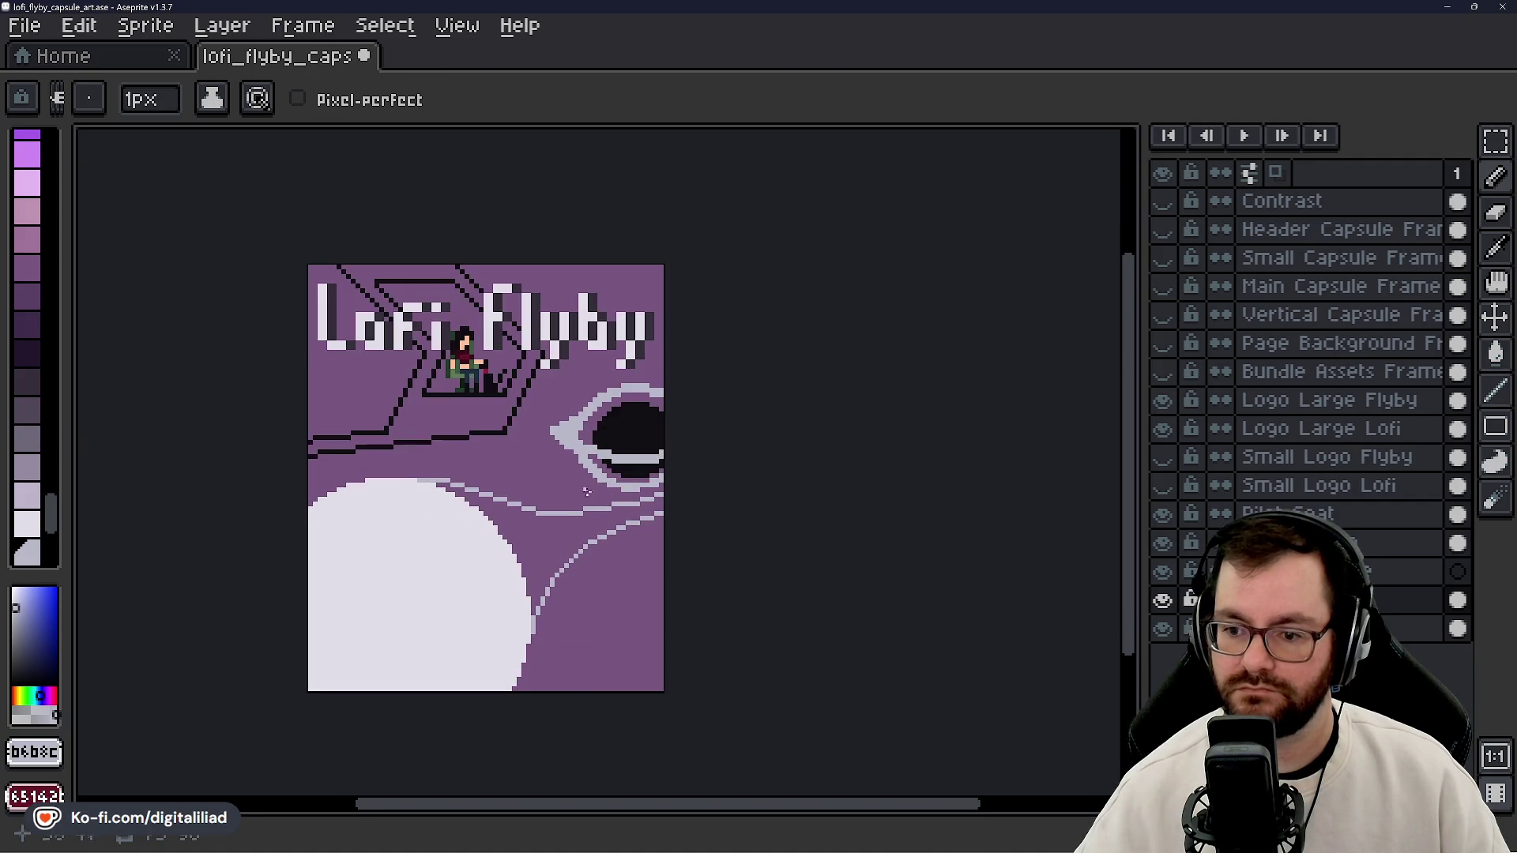
scroll(572, 505, down, 1)
scroll(588, 542, up, 2)
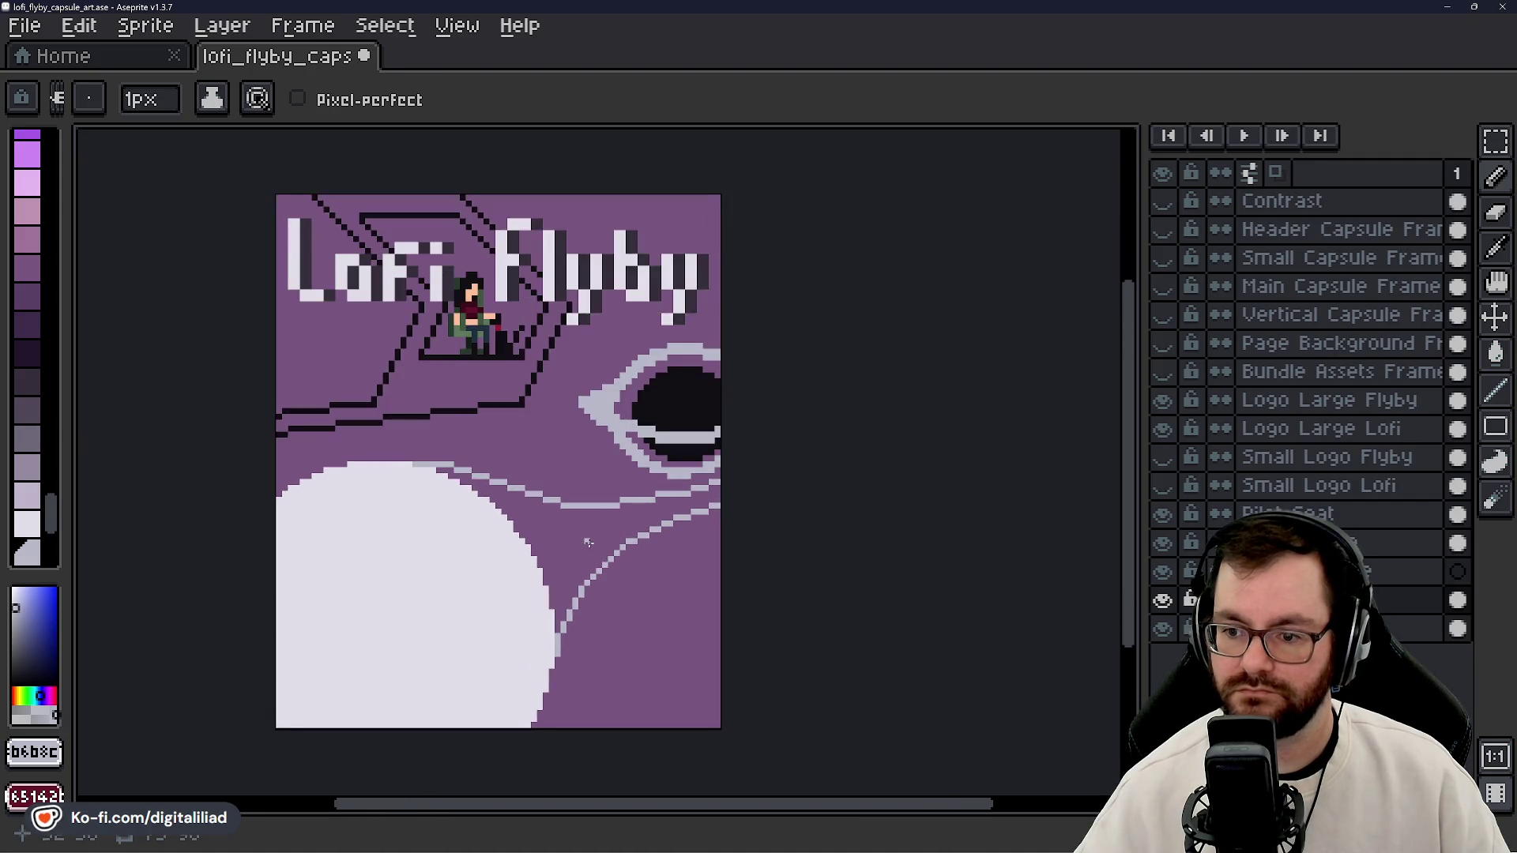
drag(588, 542, 637, 591)
key(ctrl+s)
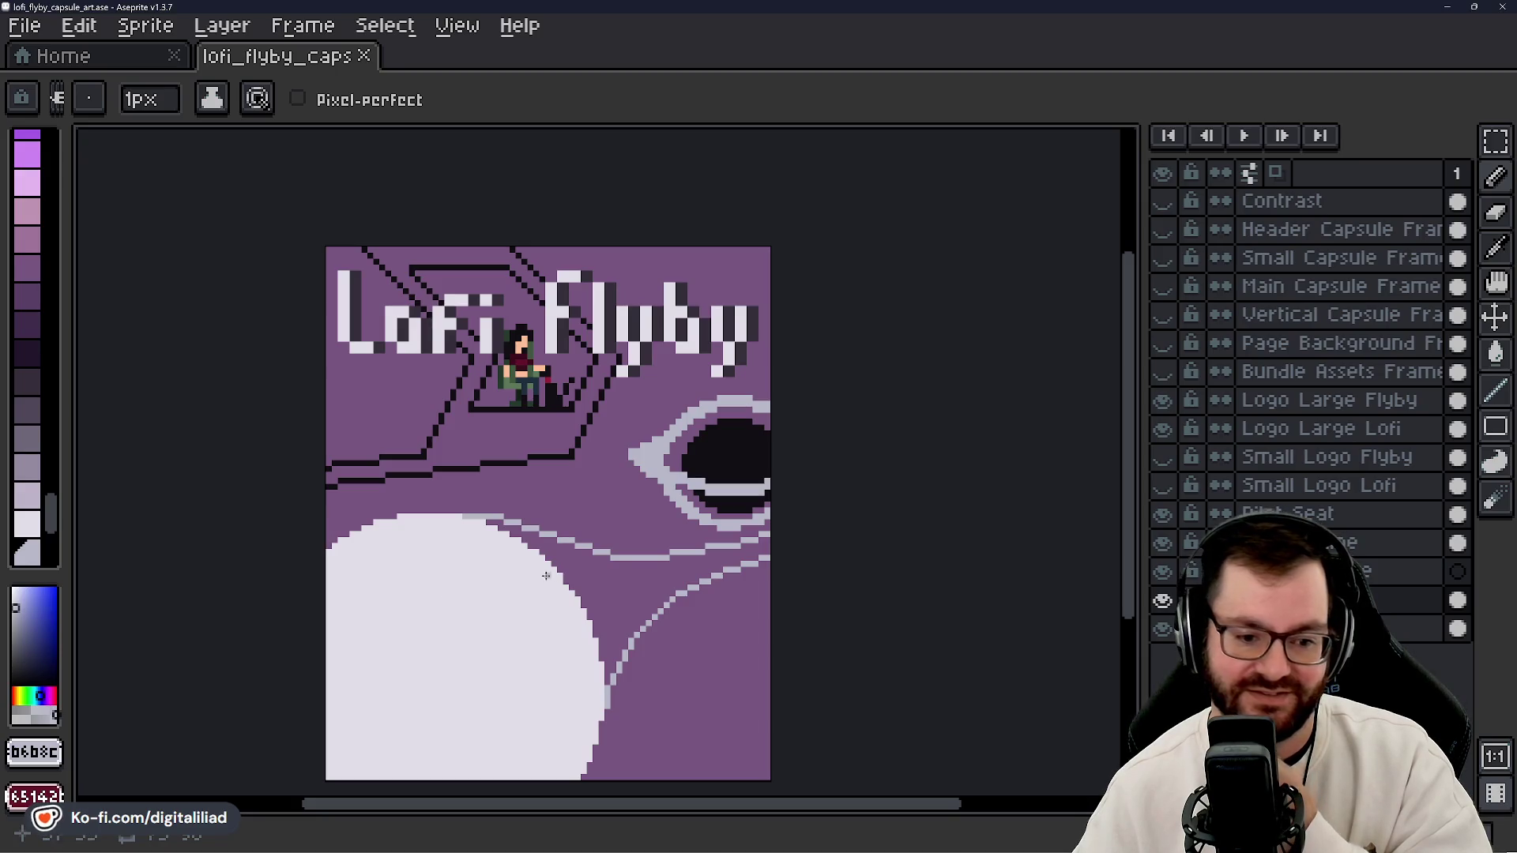
scroll(593, 507, up, 1)
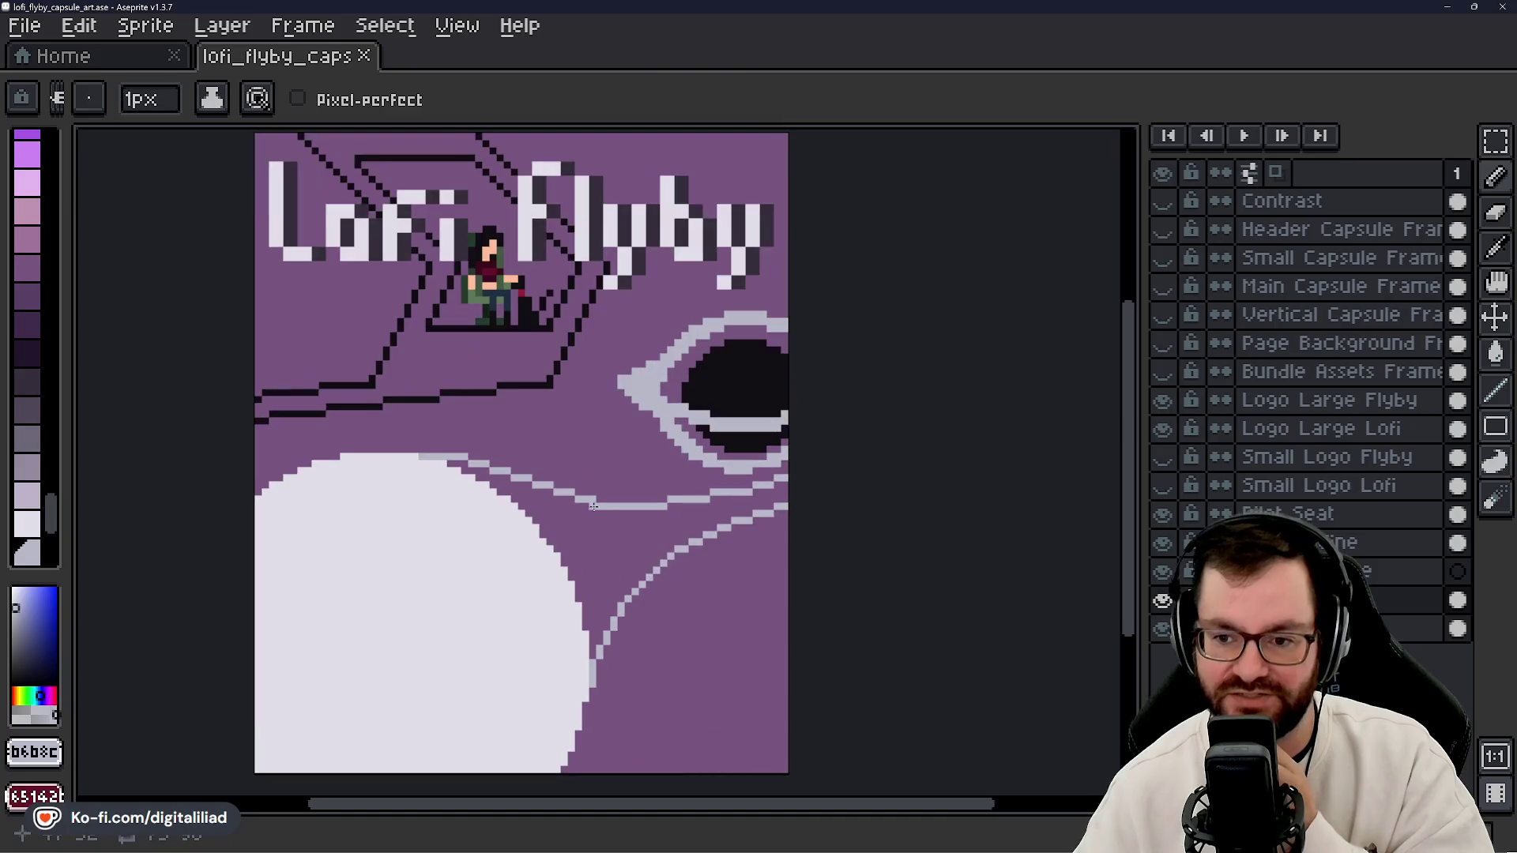
- Hide the Lofi Flyby title logo layers and centre the view on the pilot
mouse_move(594, 506)
mouse_down()
mouse_move(582, 521)
mouse_move(611, 517)
mouse_up()
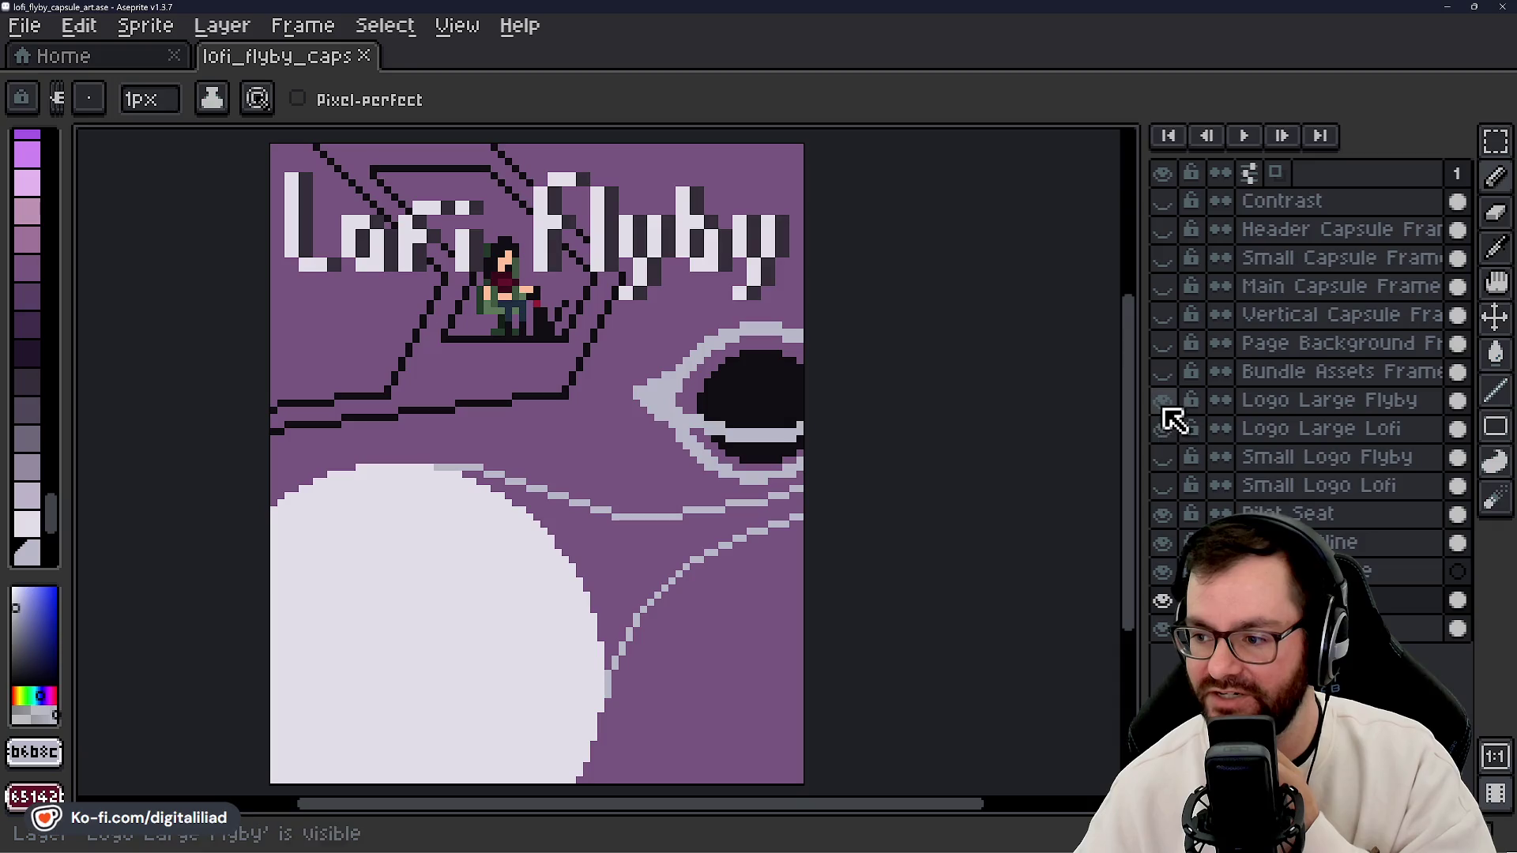
drag(1163, 400, 1171, 430)
drag(298, 237, 369, 434)
scroll(626, 499, up, 2)
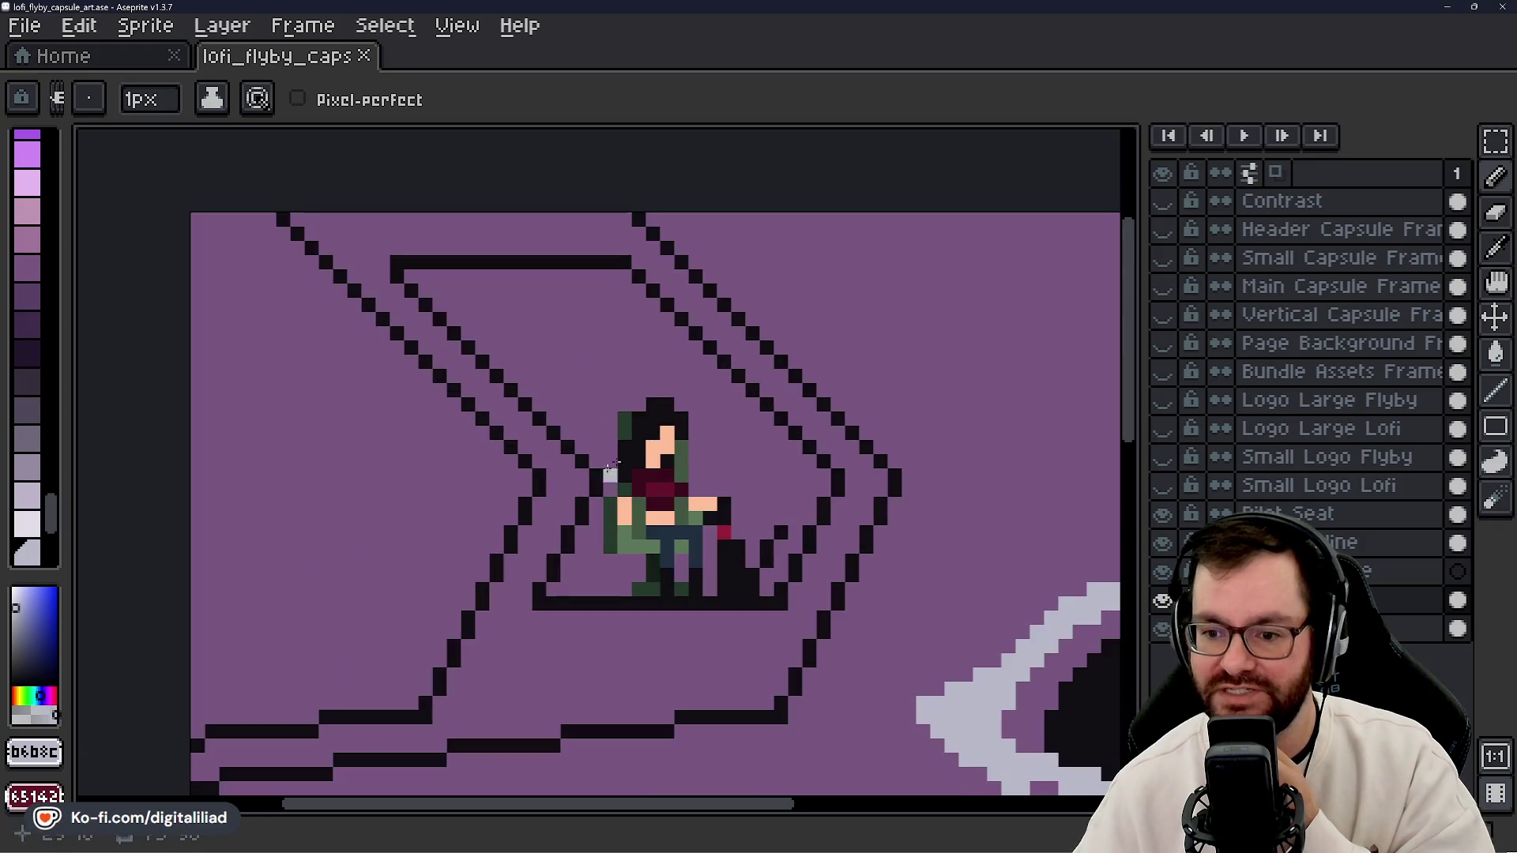
scroll(626, 499, down, 1)
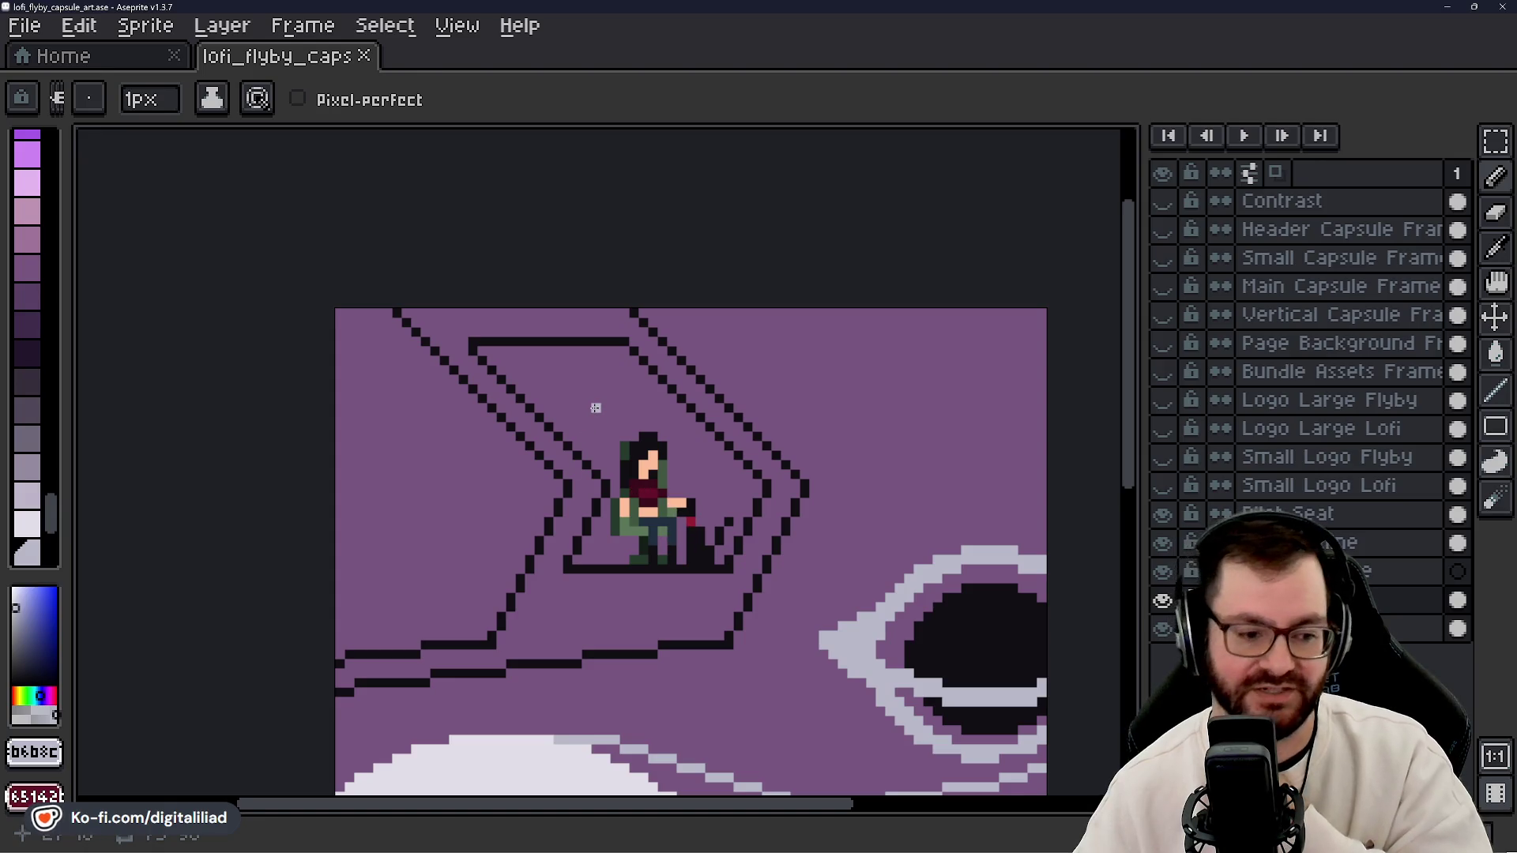
scroll(618, 559, up, 1)
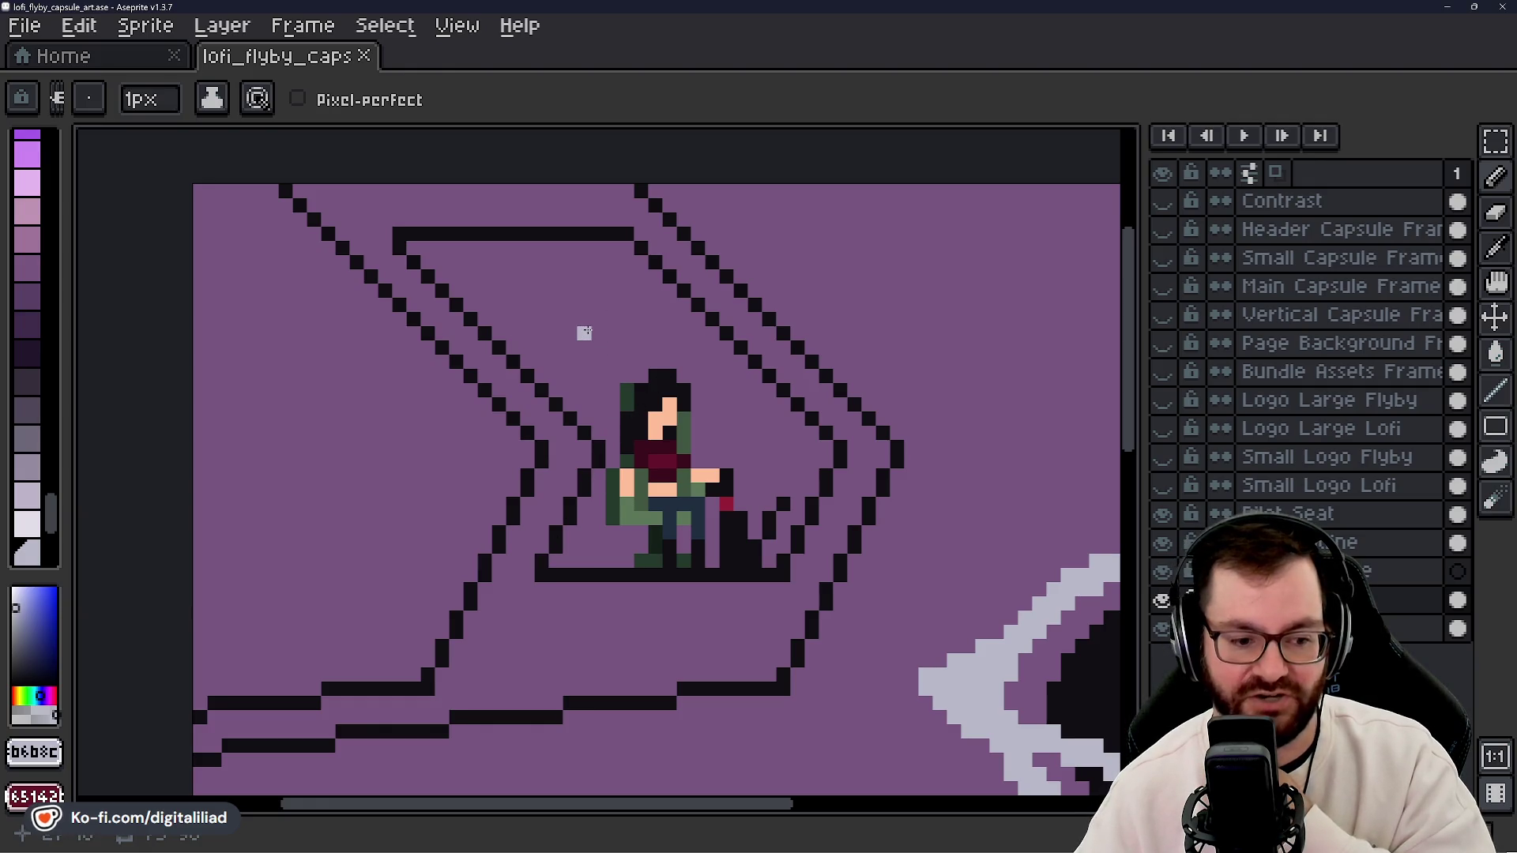
- With the Move tool, select the Pilot Seat layer and nudge it one pixel left
click(1495, 319)
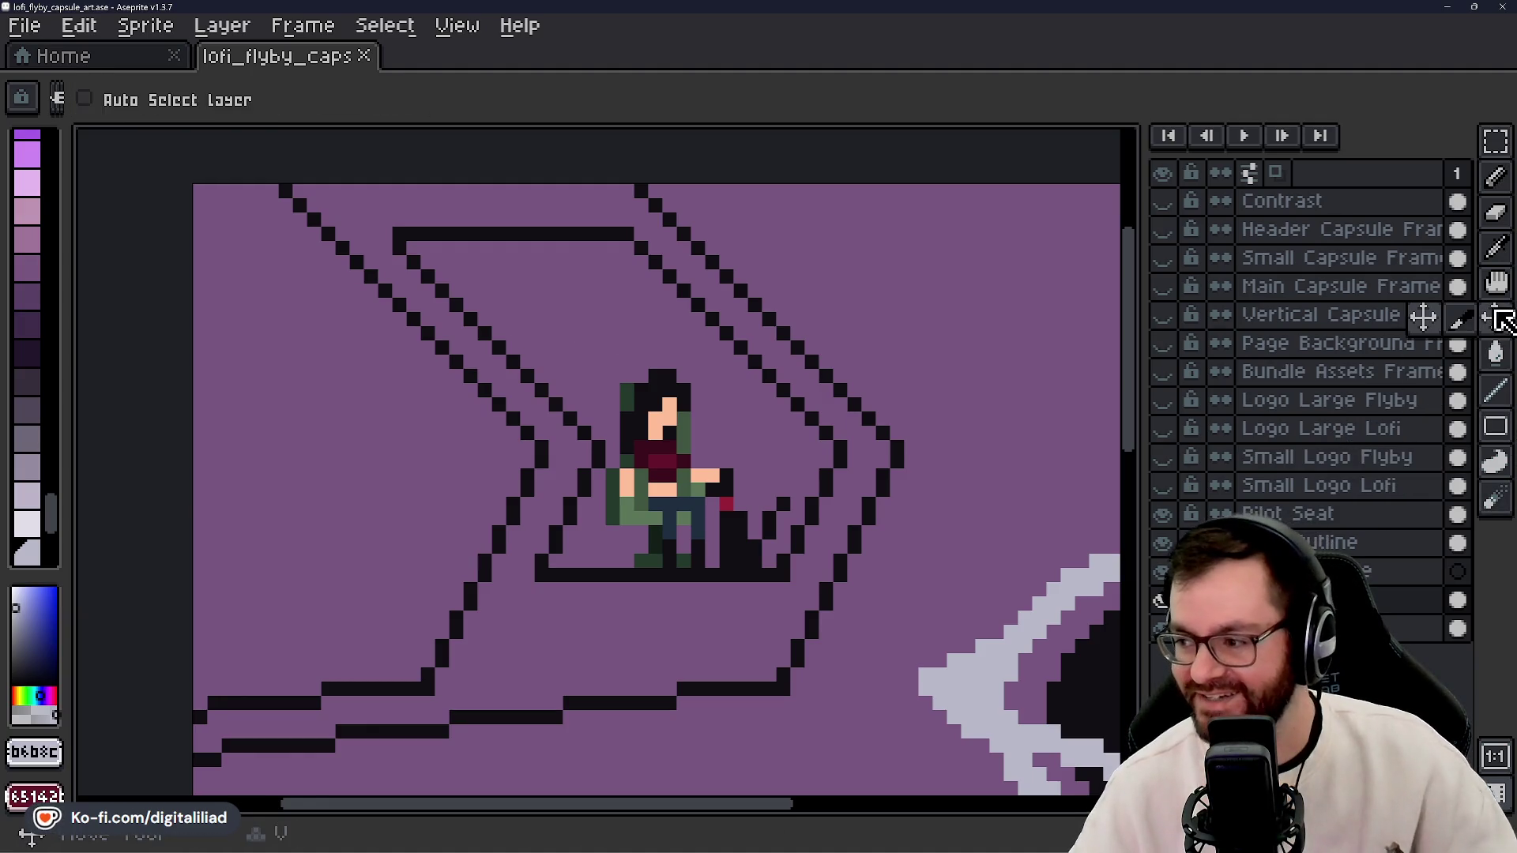
key(shift+g)
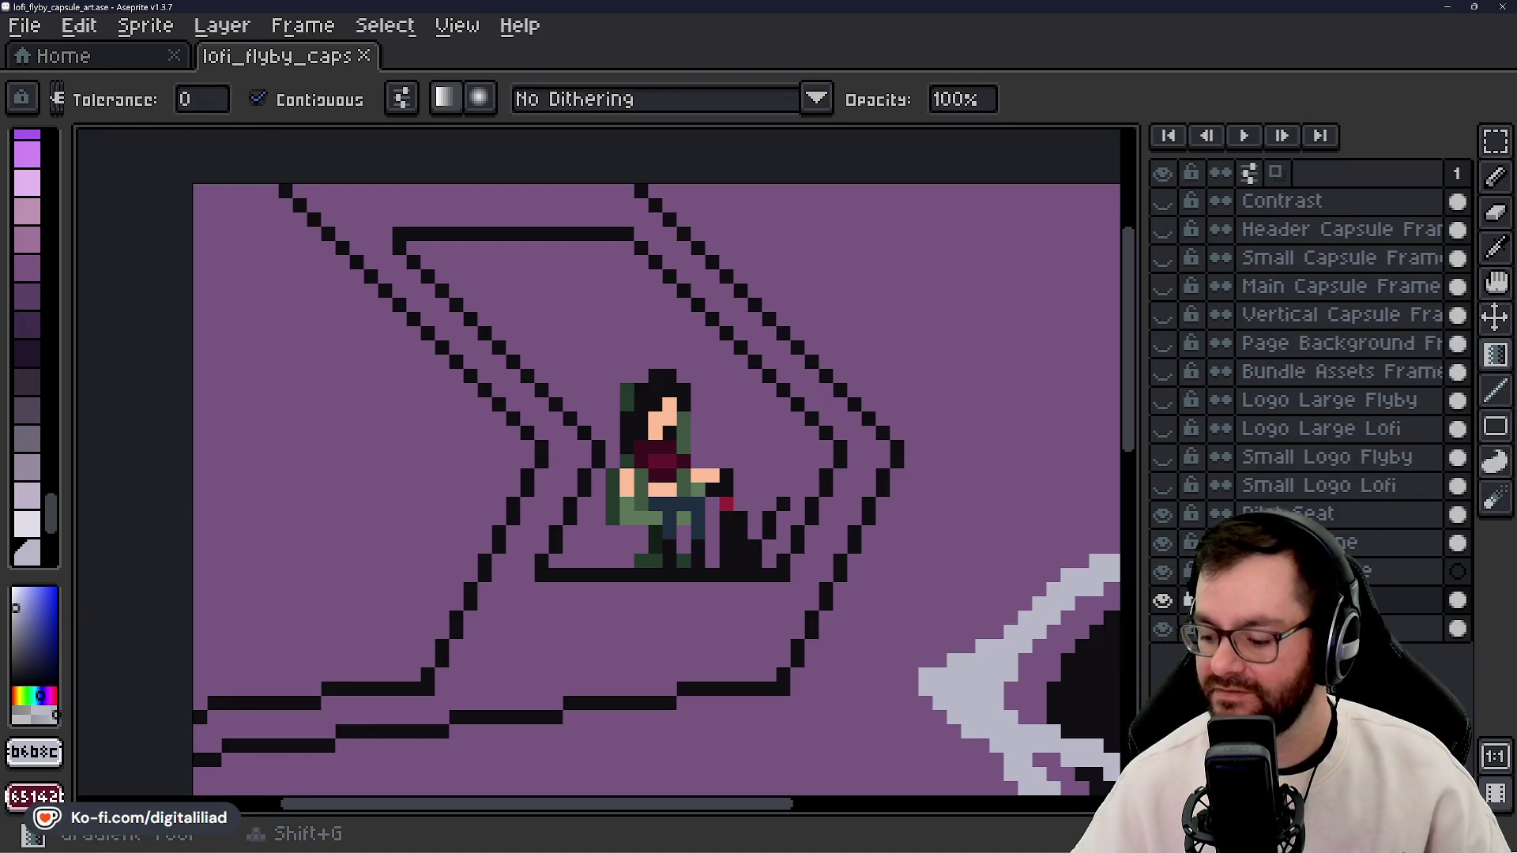
click(1494, 318)
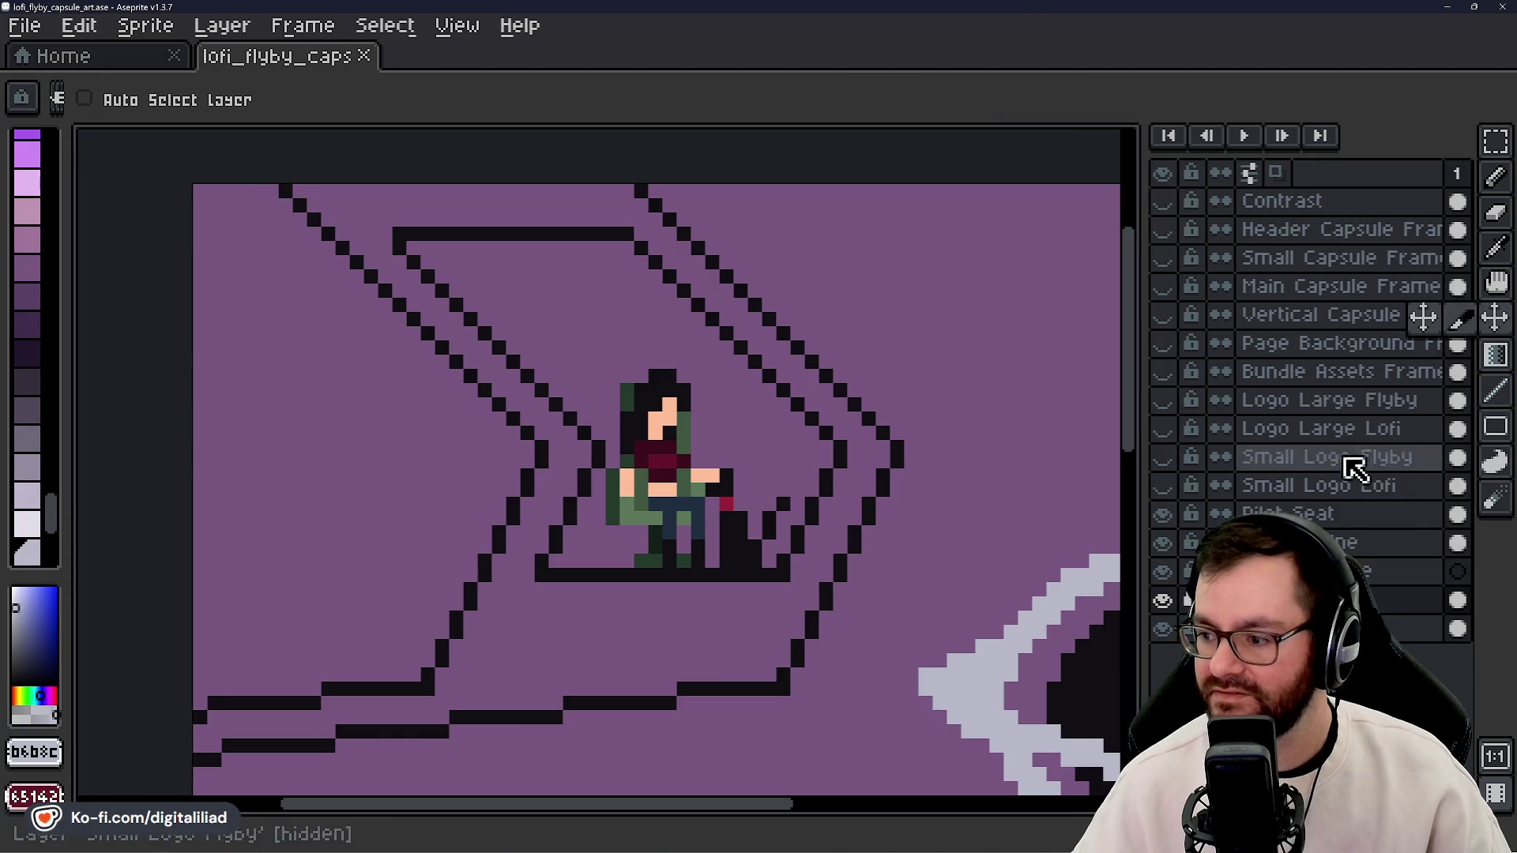
click(1335, 513)
drag(669, 475, 654, 474)
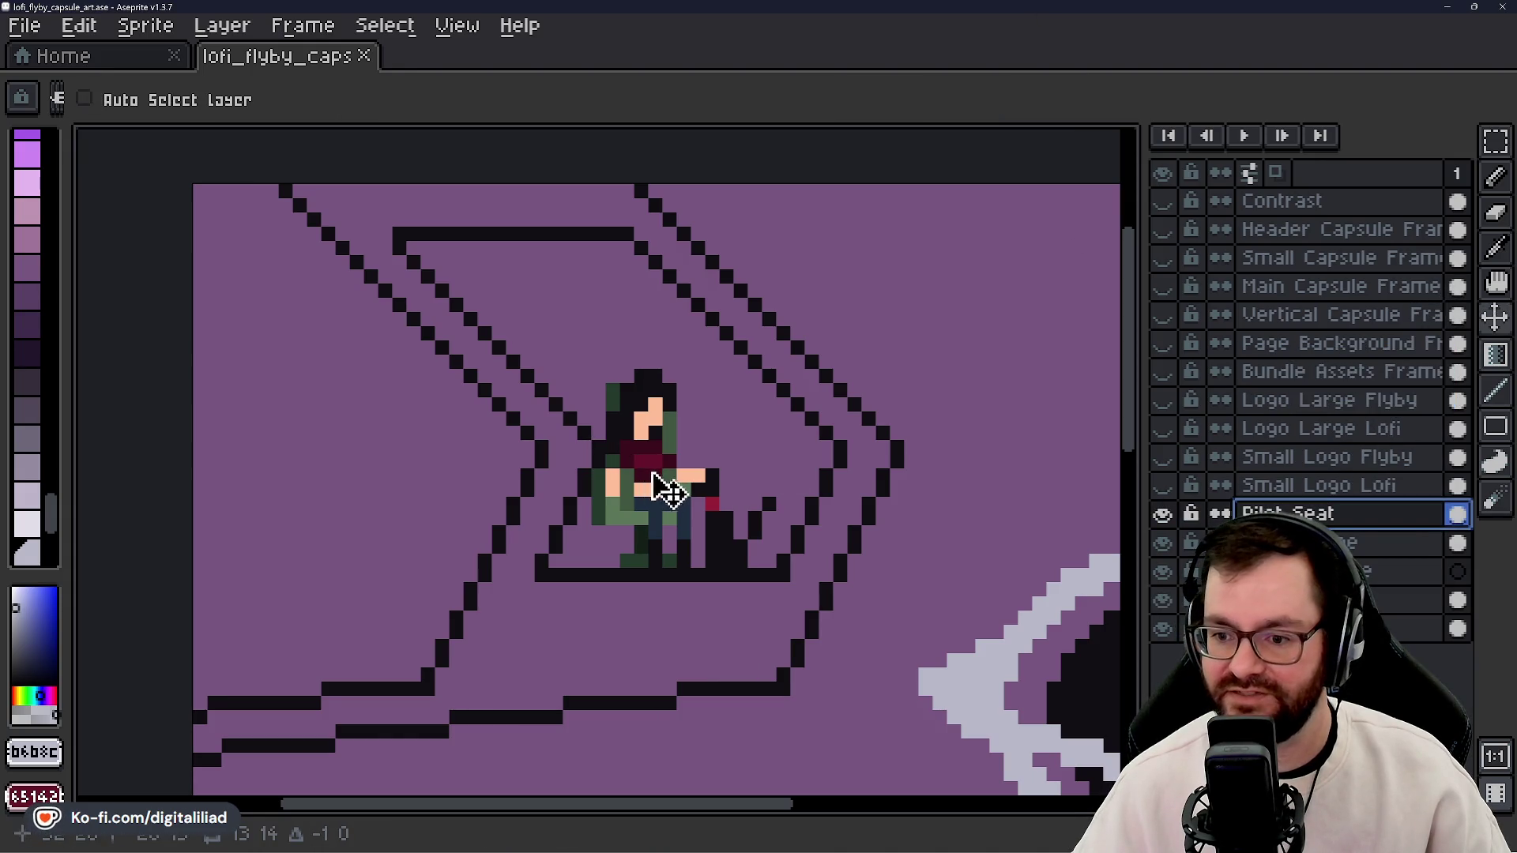
scroll(677, 497, down, 6)
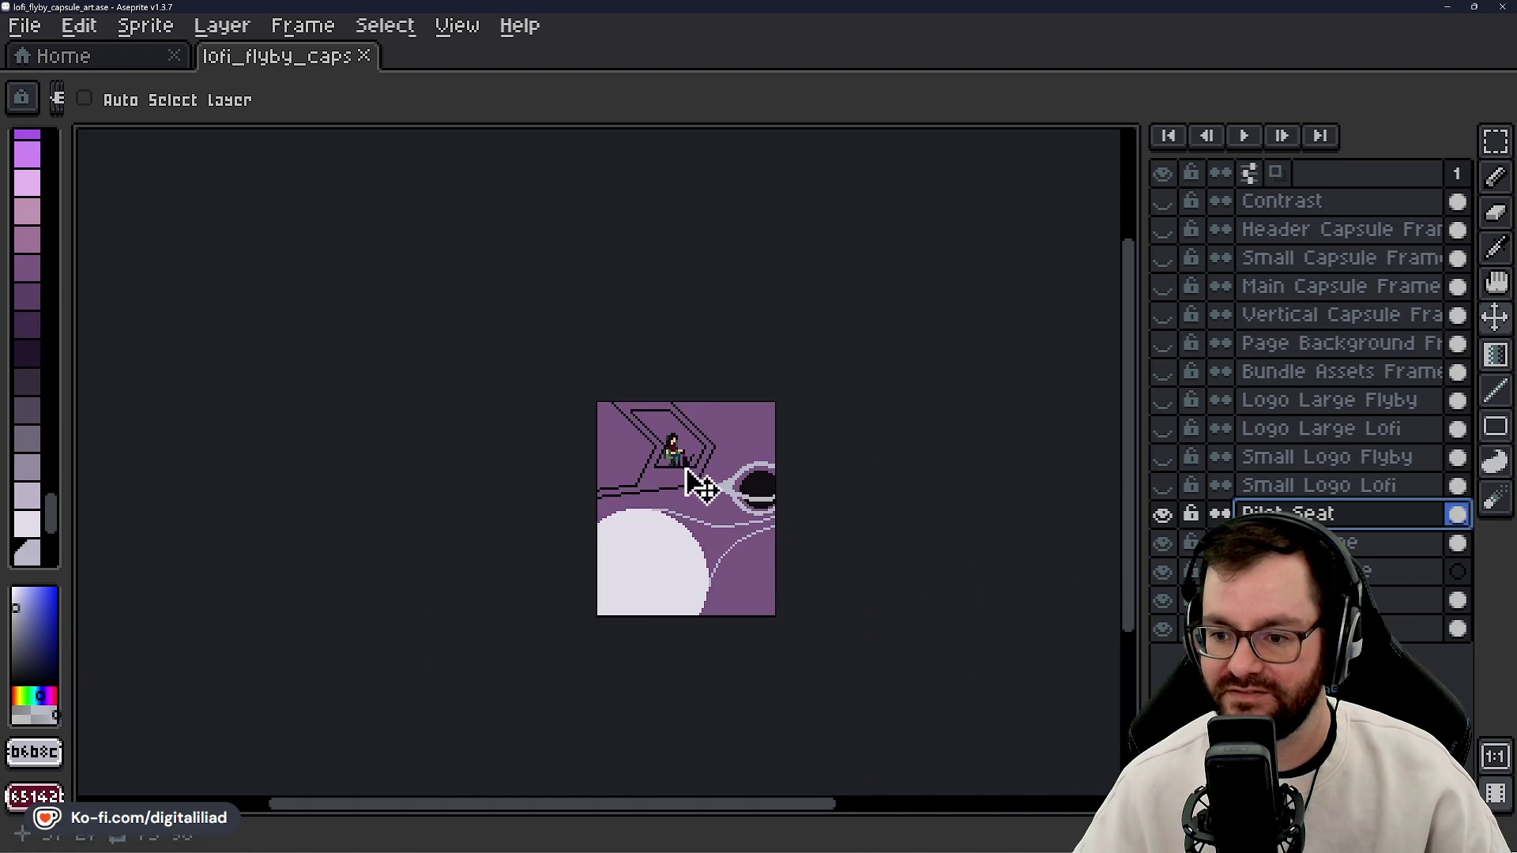
scroll(699, 485, up, 4)
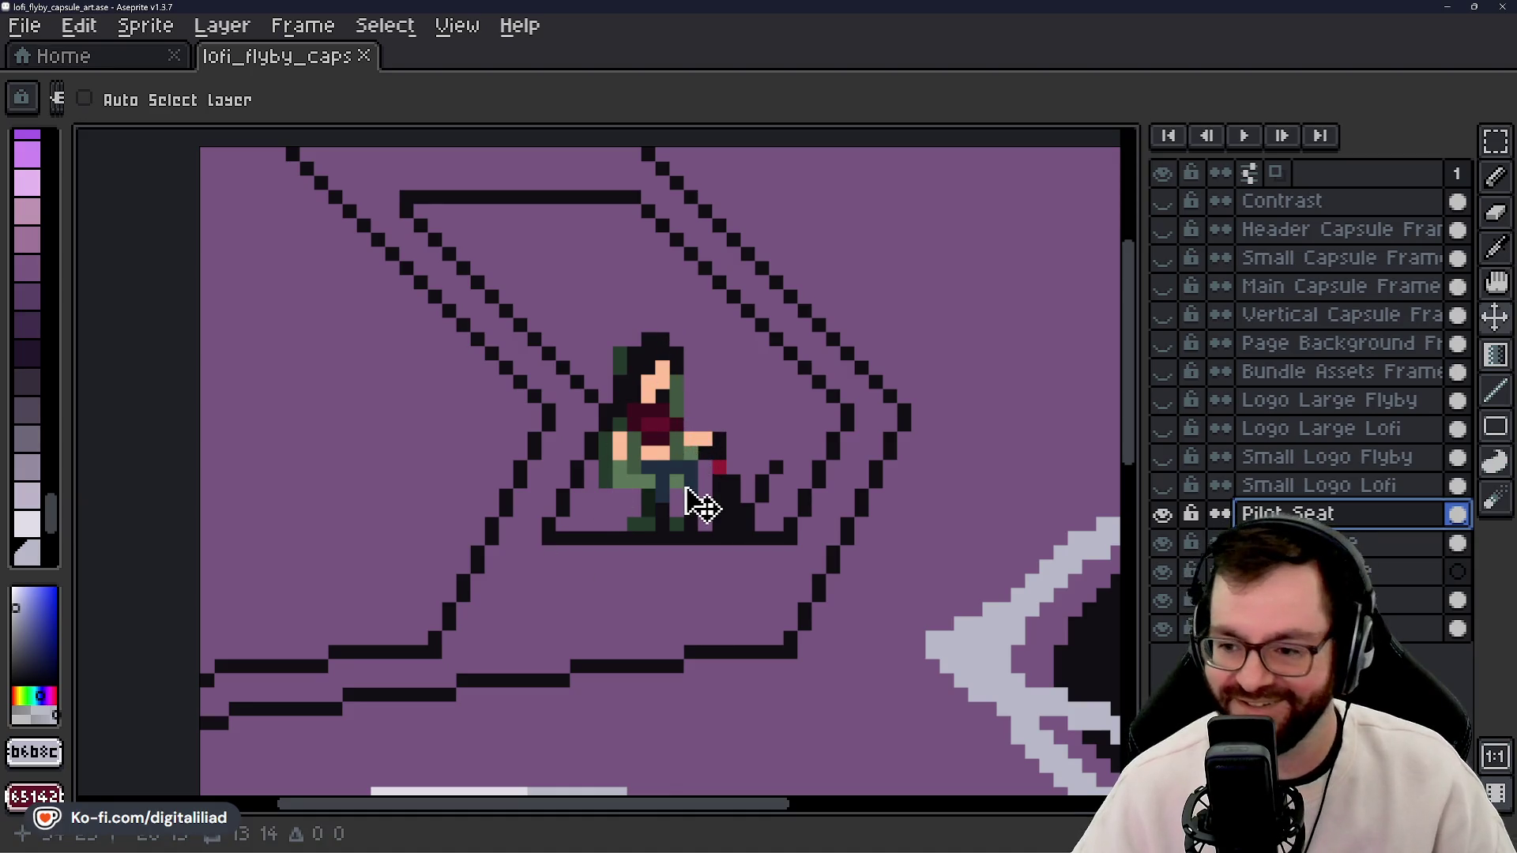
scroll(695, 411, down, 3)
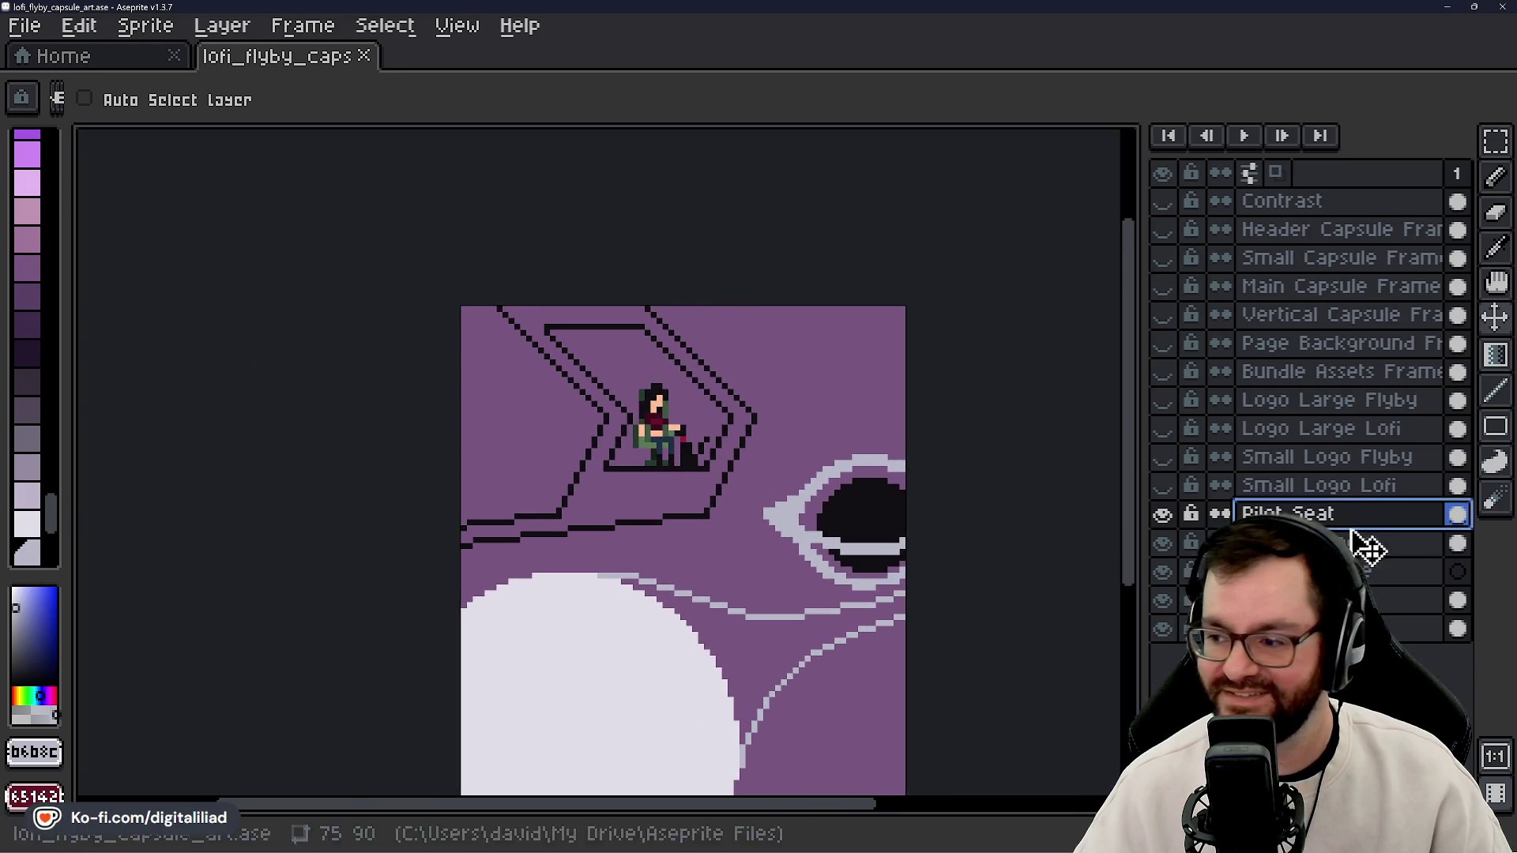
- Show both halves of the Lofi Flyby title again and recentre the artwork
click(1162, 400)
click(1165, 428)
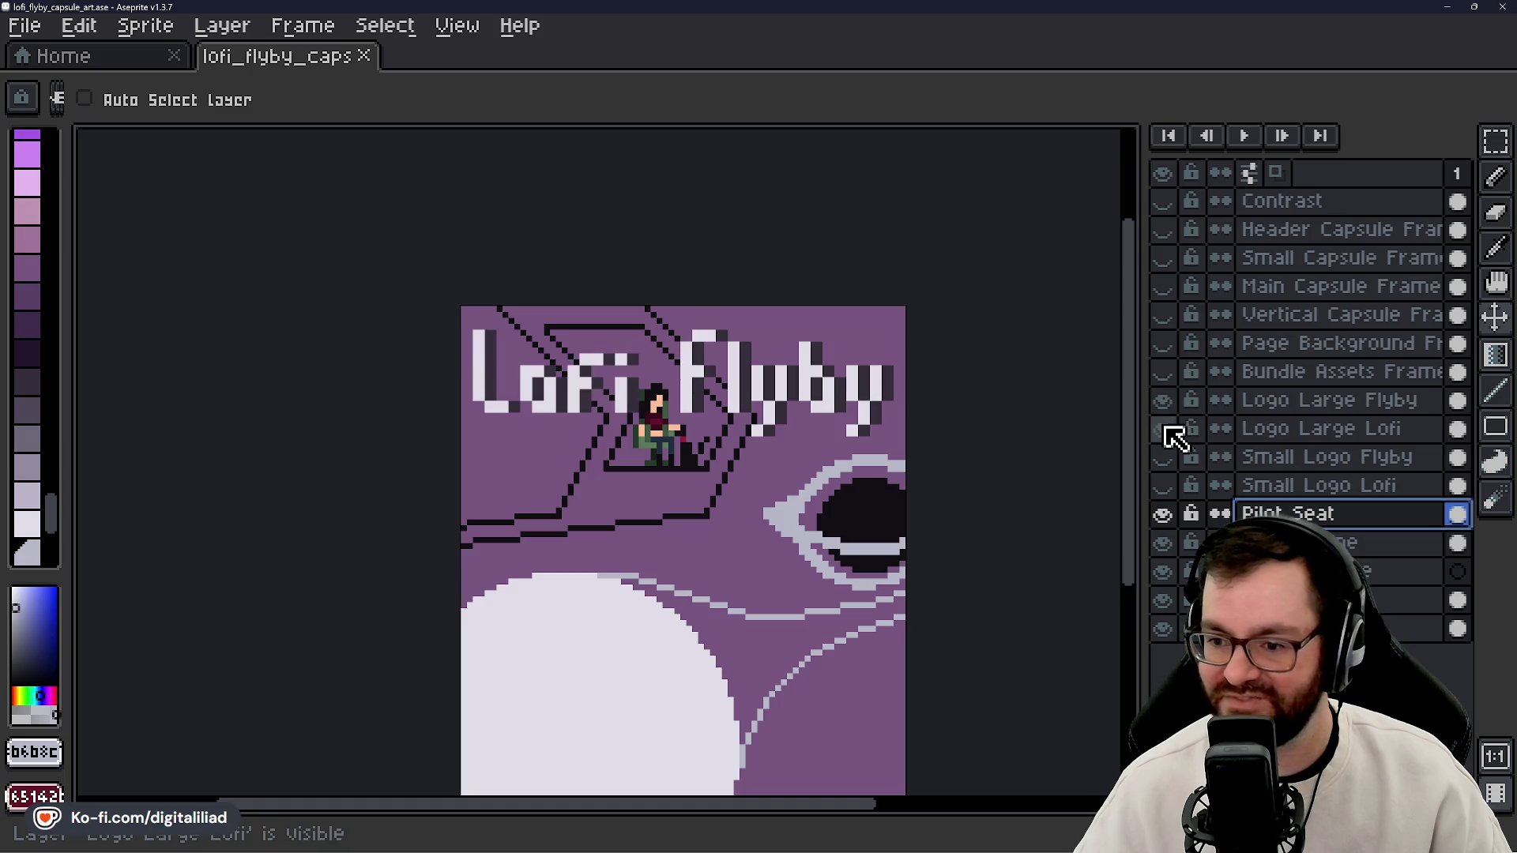
scroll(695, 415, up, 1)
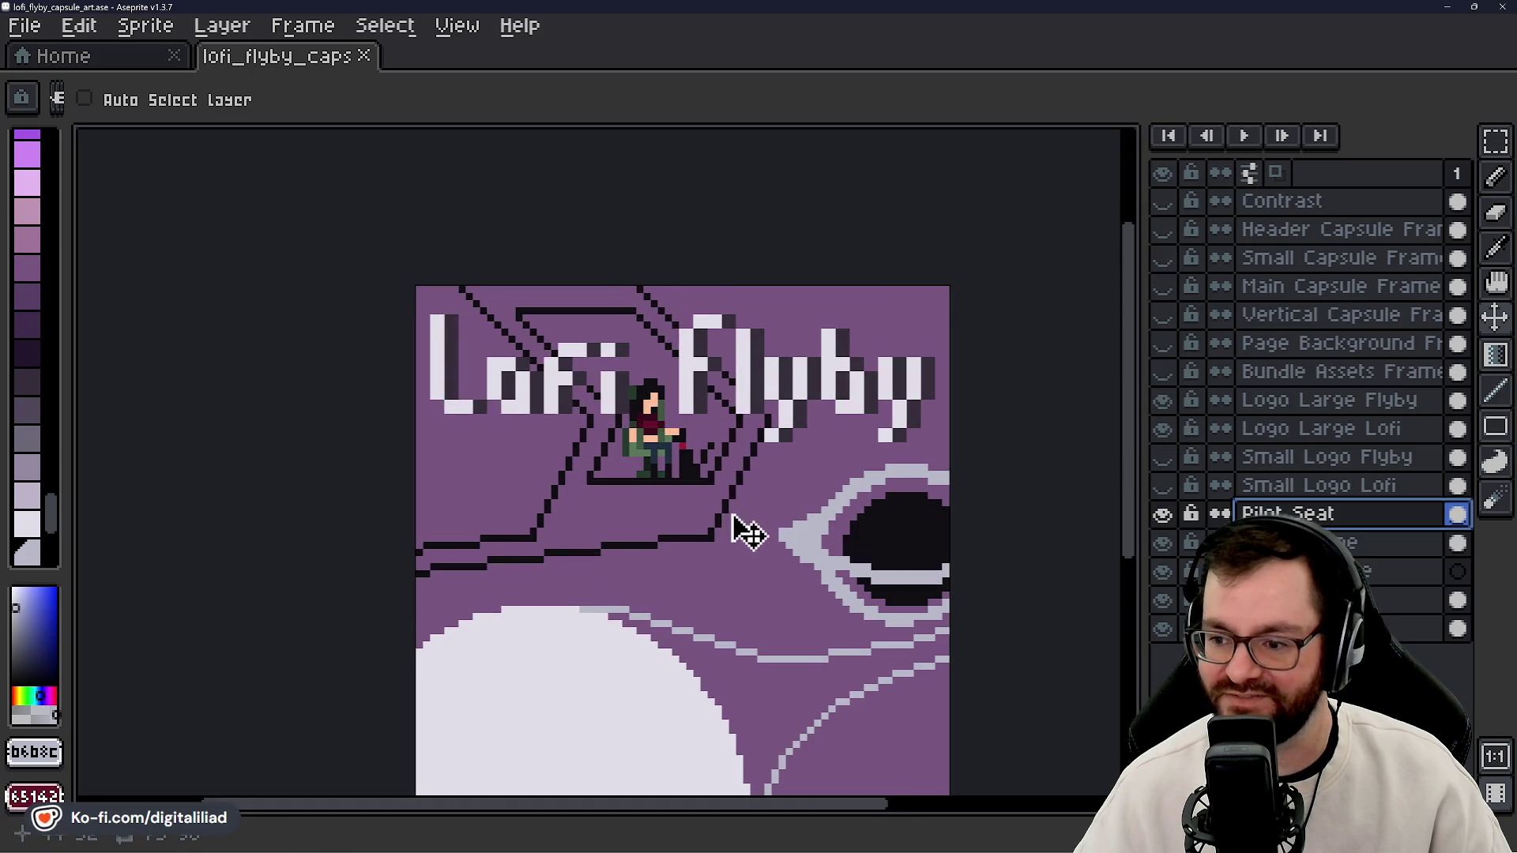
scroll(747, 534, down, 2)
scroll(753, 535, up, 1)
drag(762, 498, 716, 534)
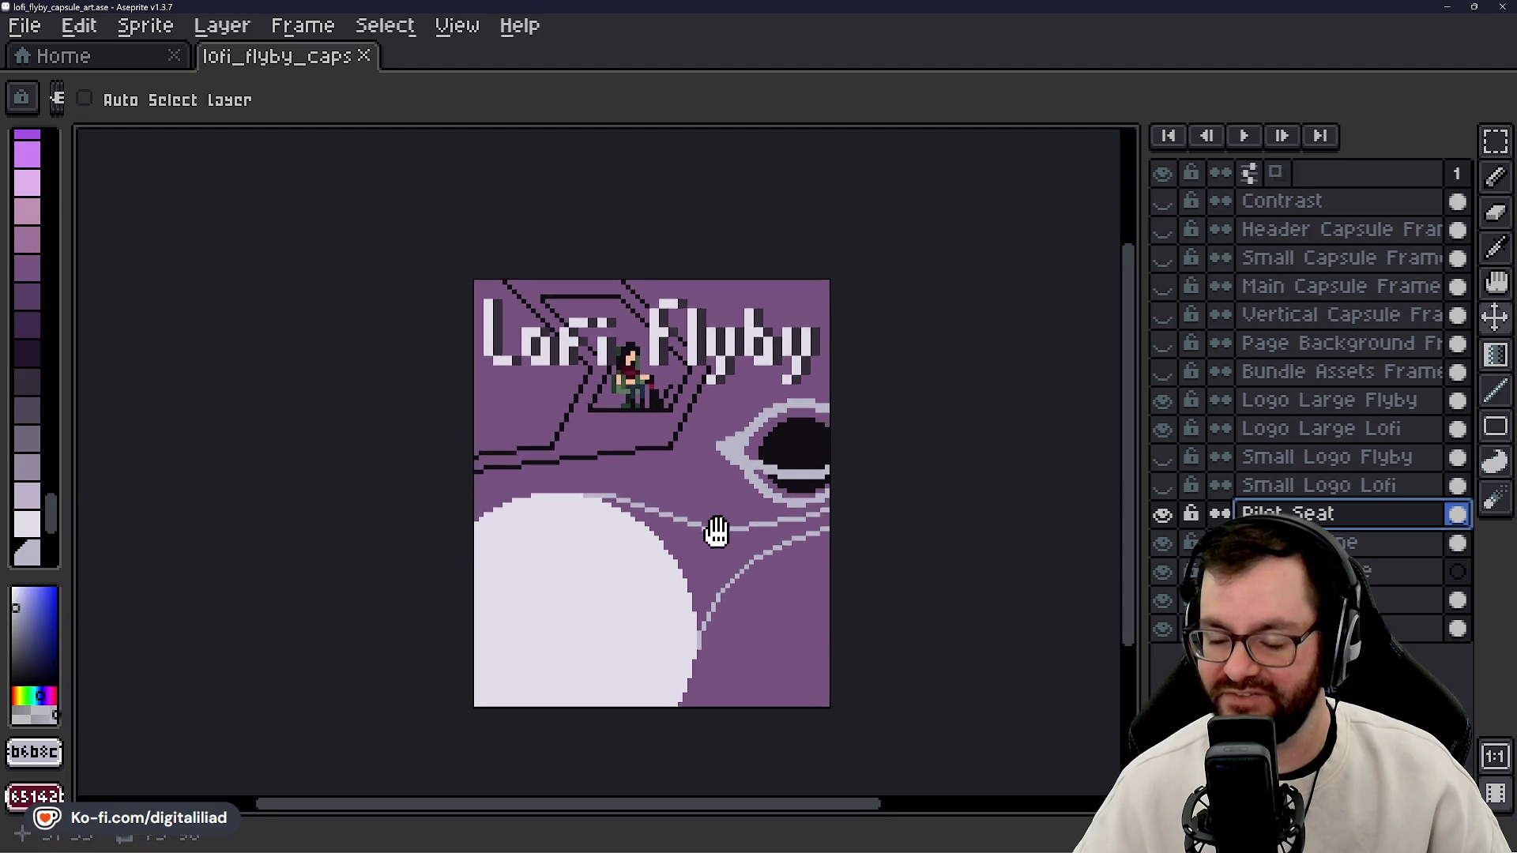
scroll(695, 490, up, 1)
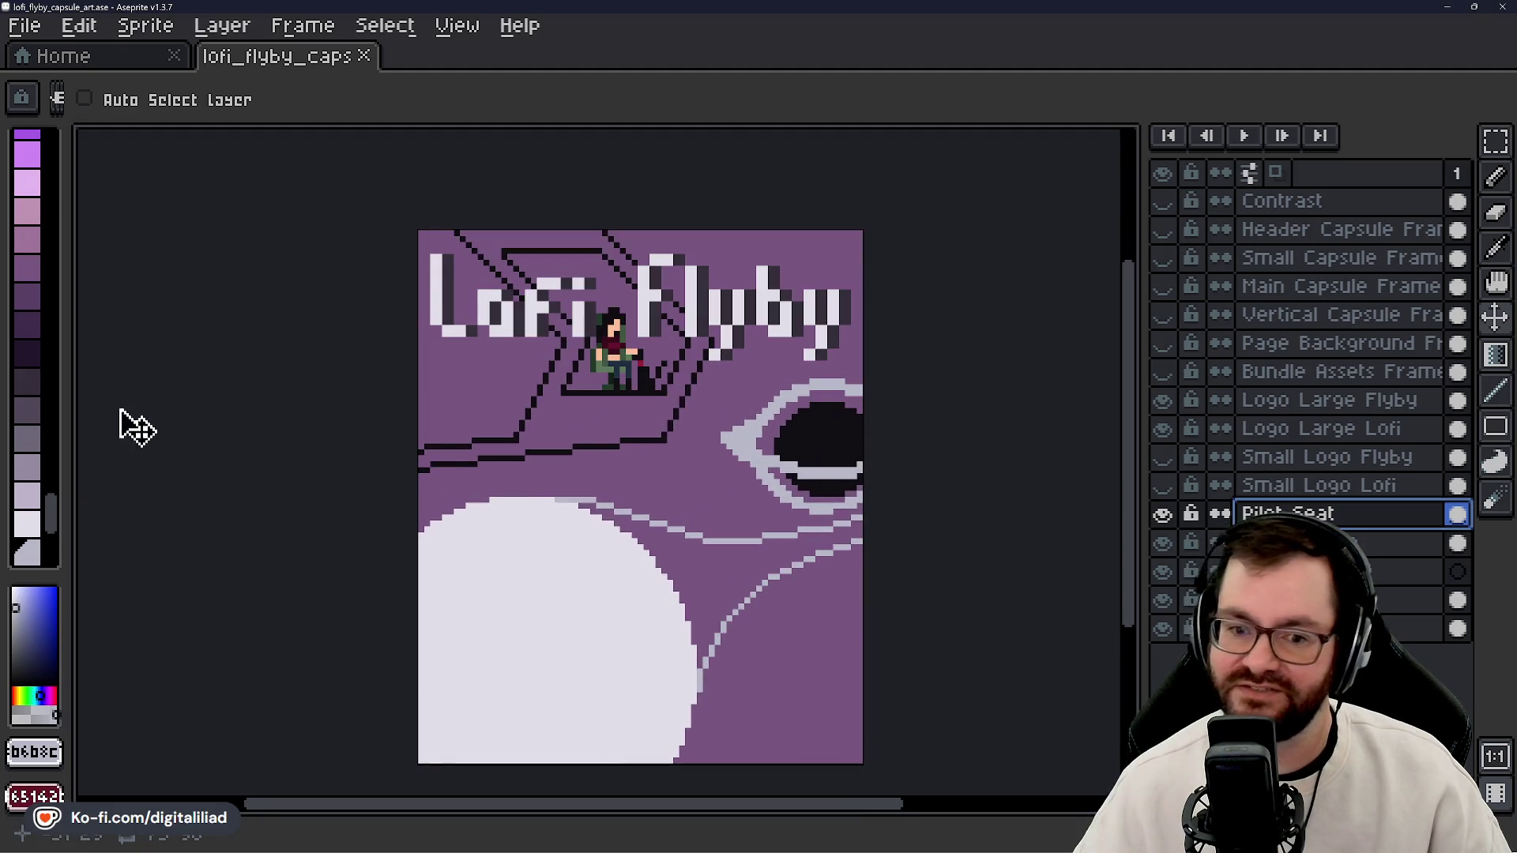
scroll(35, 474, down, 3)
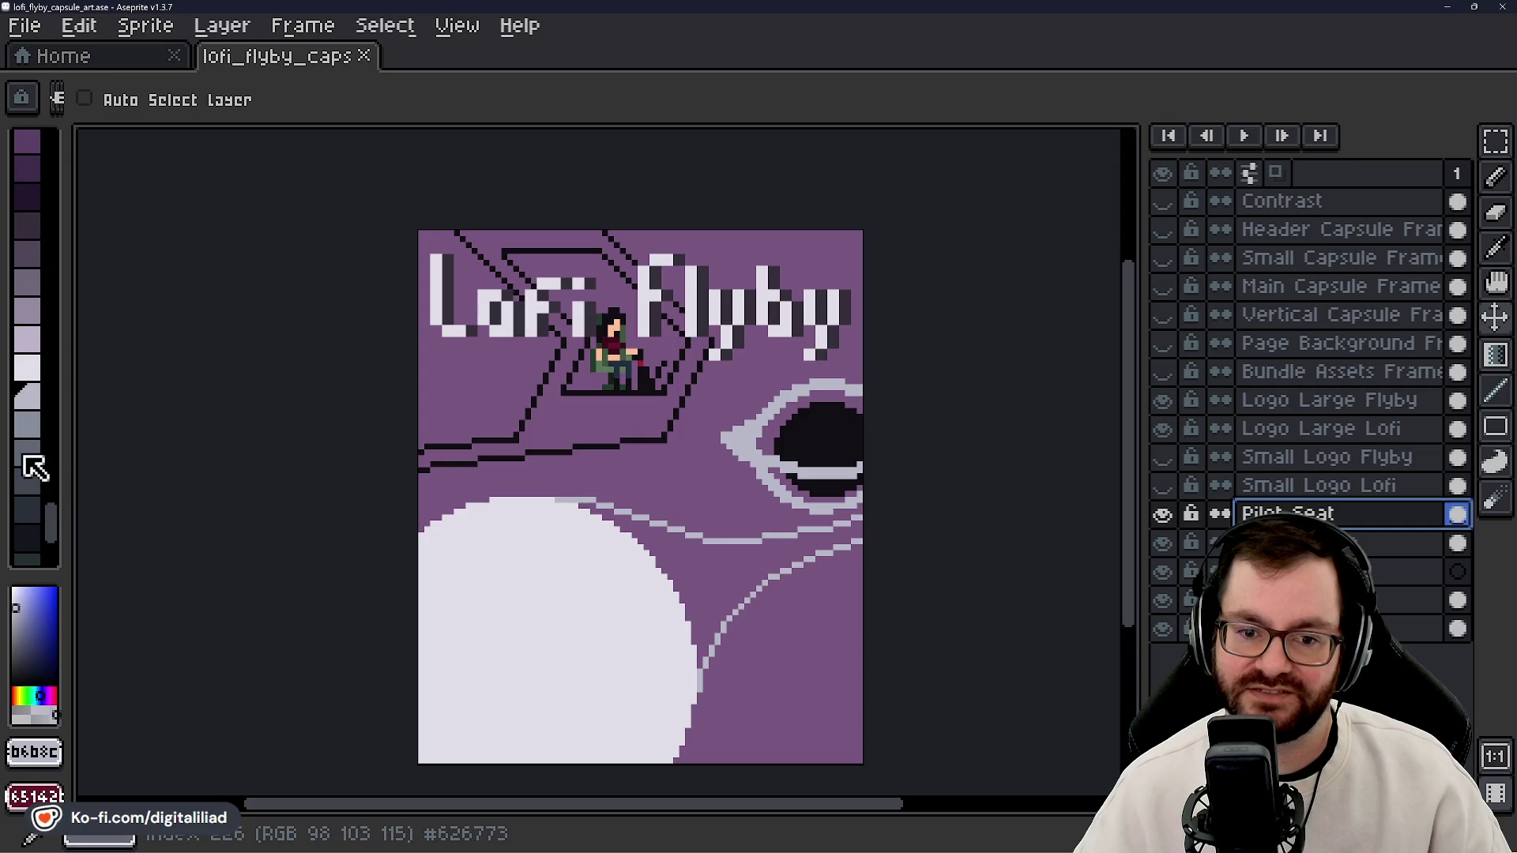
- Pick a darker grey palette colour, switch to the Pencil, and select the Ship Texture layer
click(24, 457)
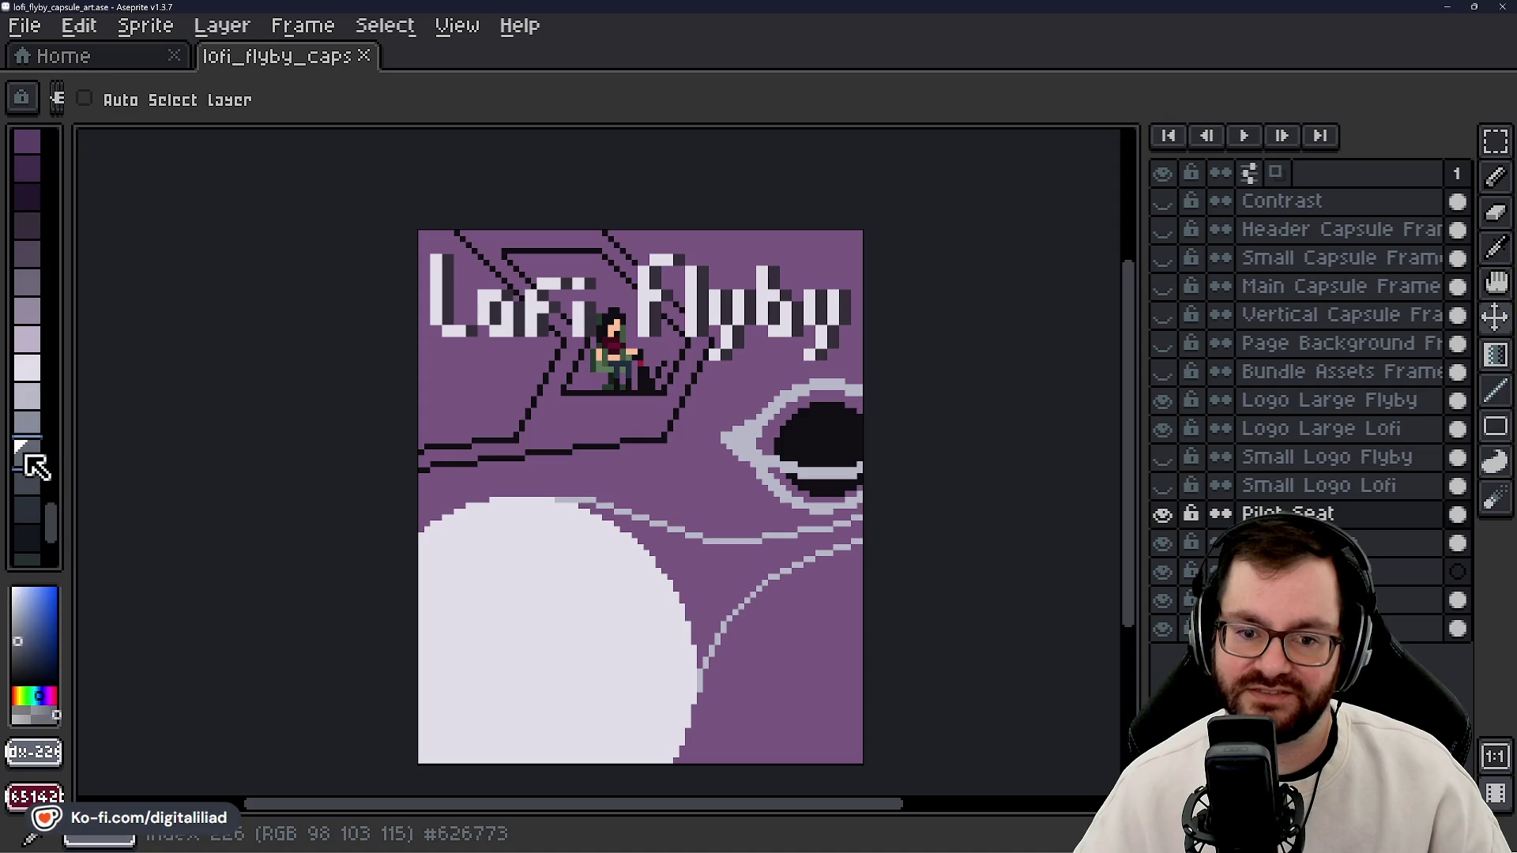
click(28, 510)
scroll(559, 400, up, 1)
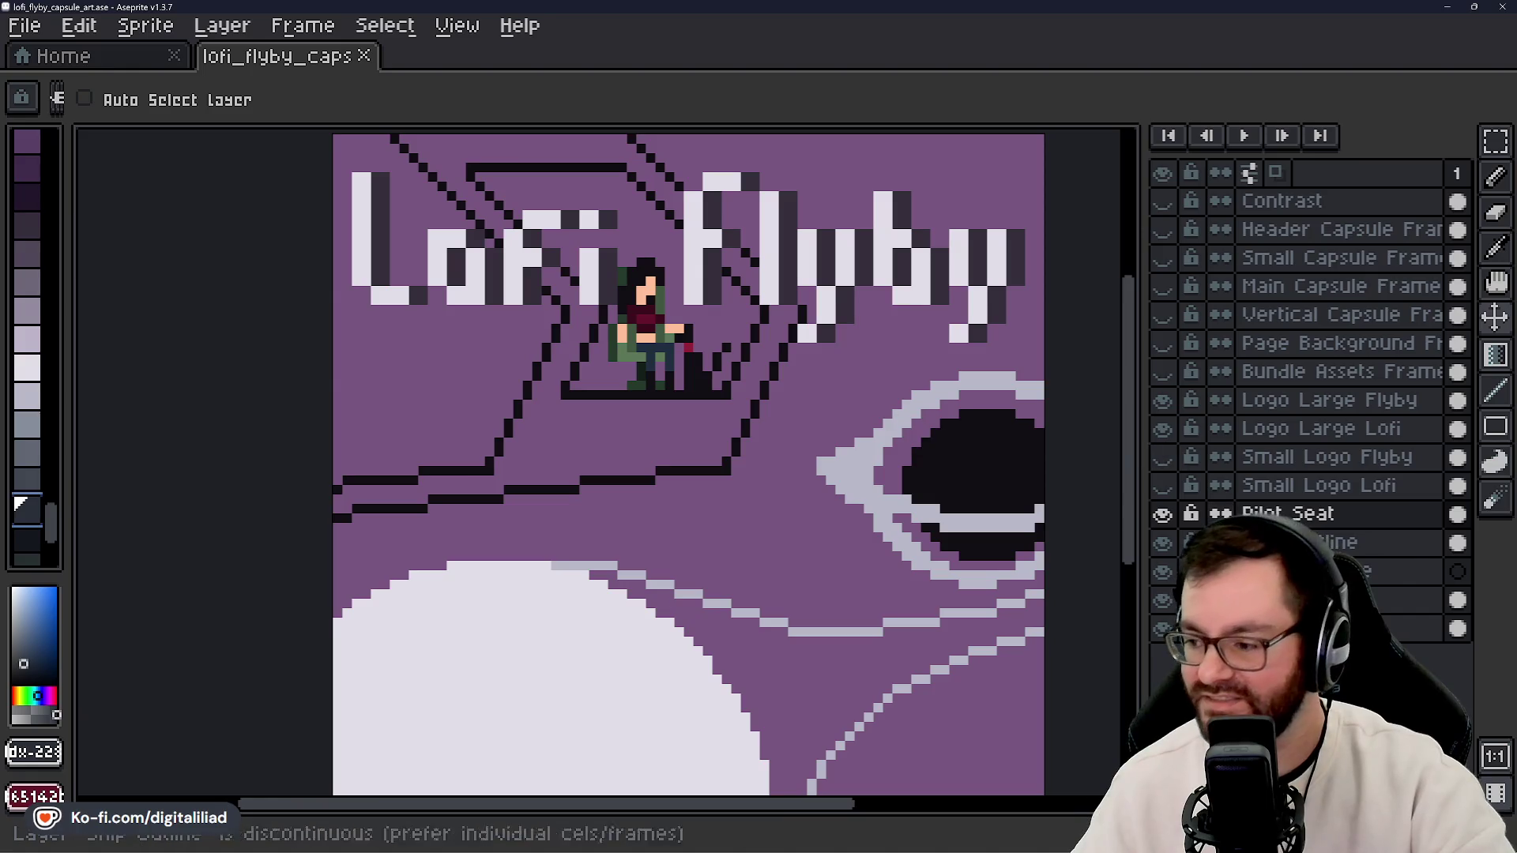
click(1327, 542)
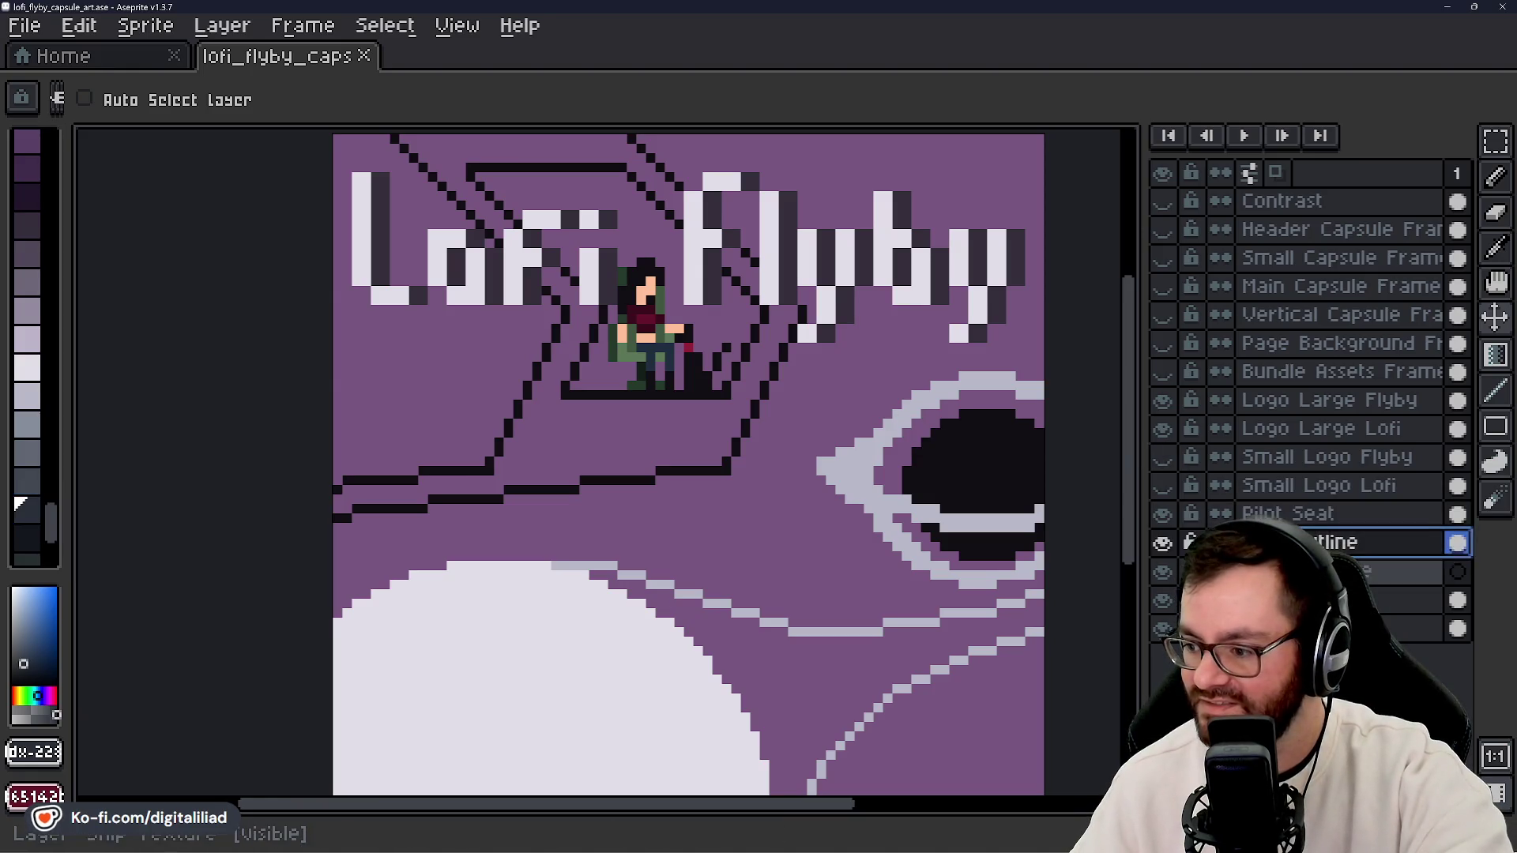
click(1327, 570)
scroll(515, 424, up, 2)
key(b)
scroll(616, 419, down, 2)
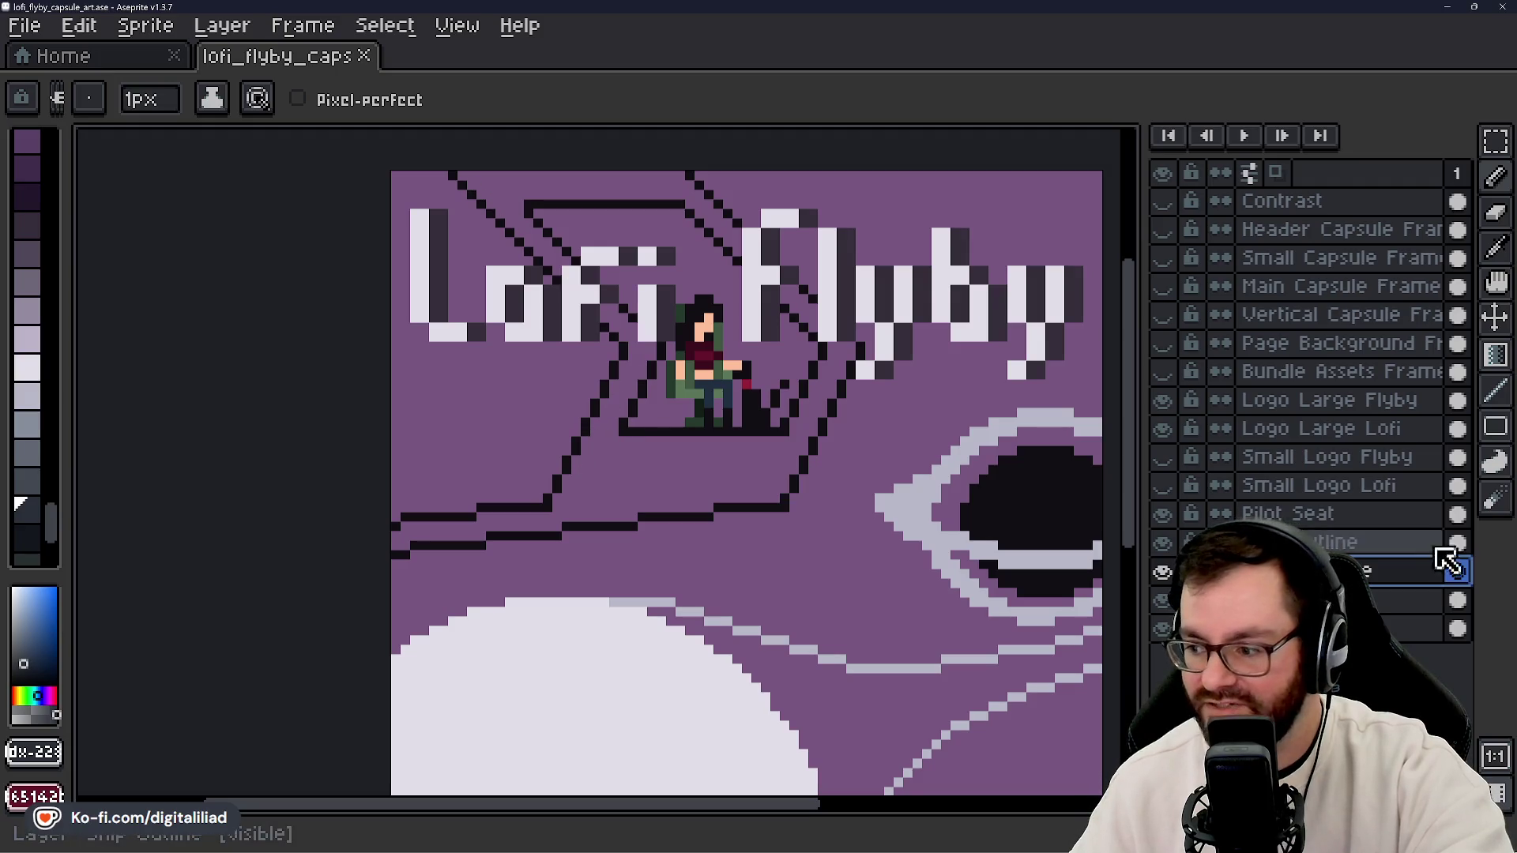
click(1327, 542)
click(1327, 571)
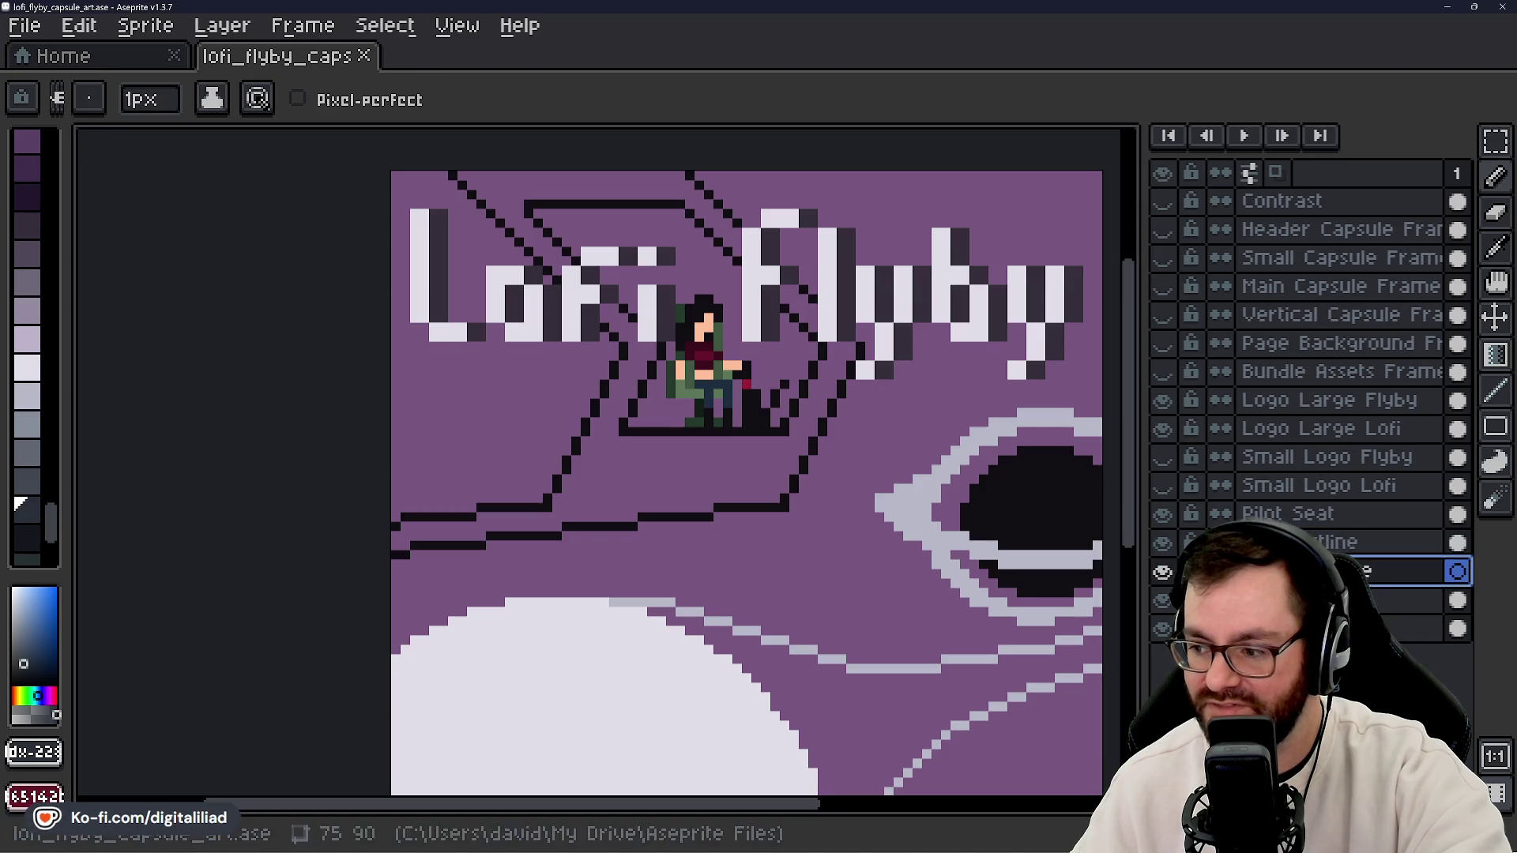
- Rename the Ship Outline layer to 'Space Ship' through its properties
right_click(1335, 571)
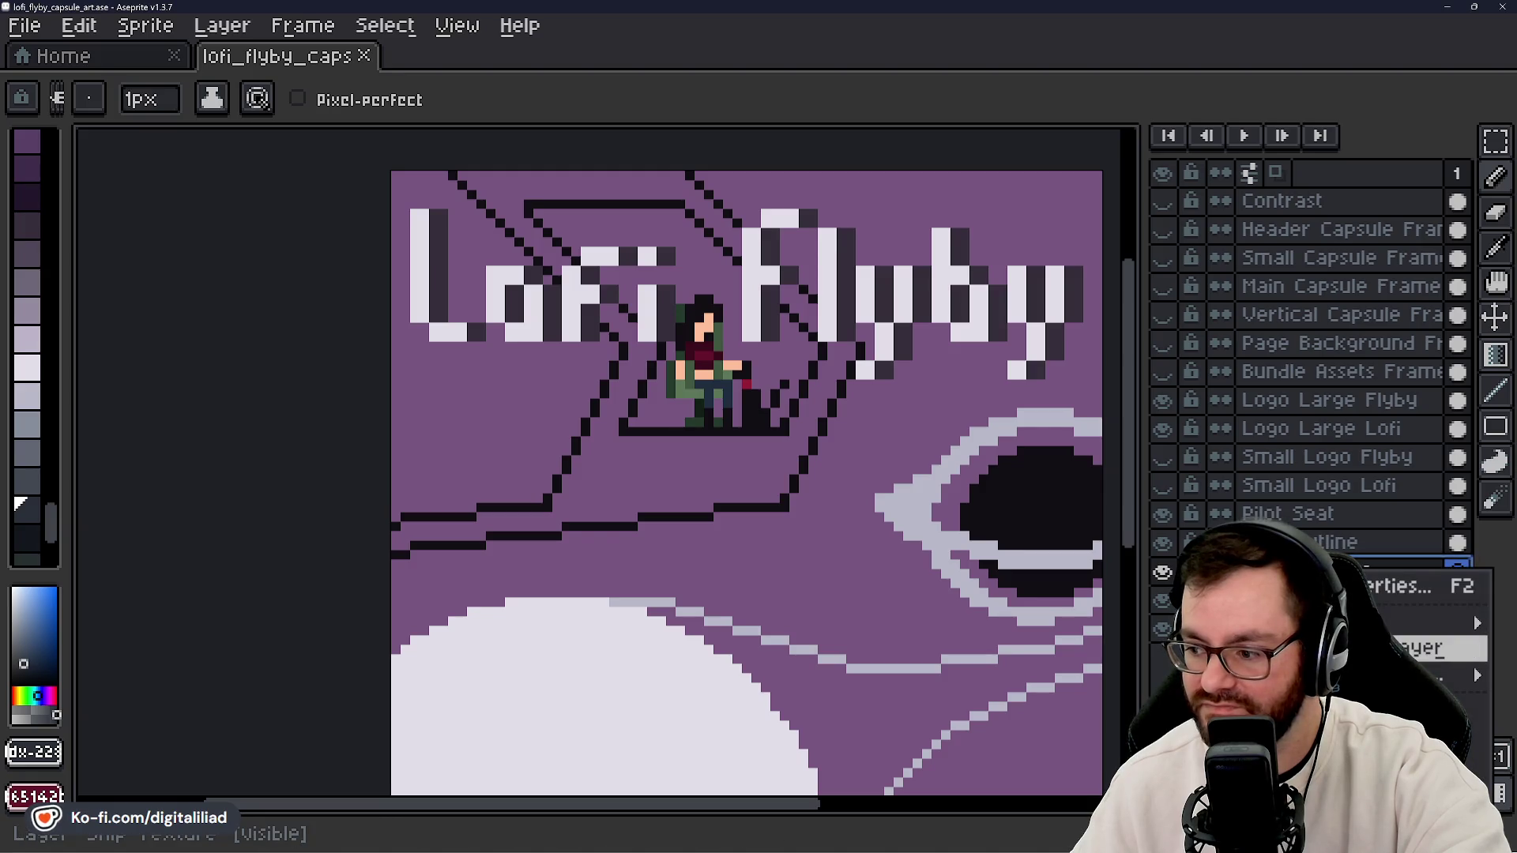
key(Escape)
click(1327, 542)
key(F2)
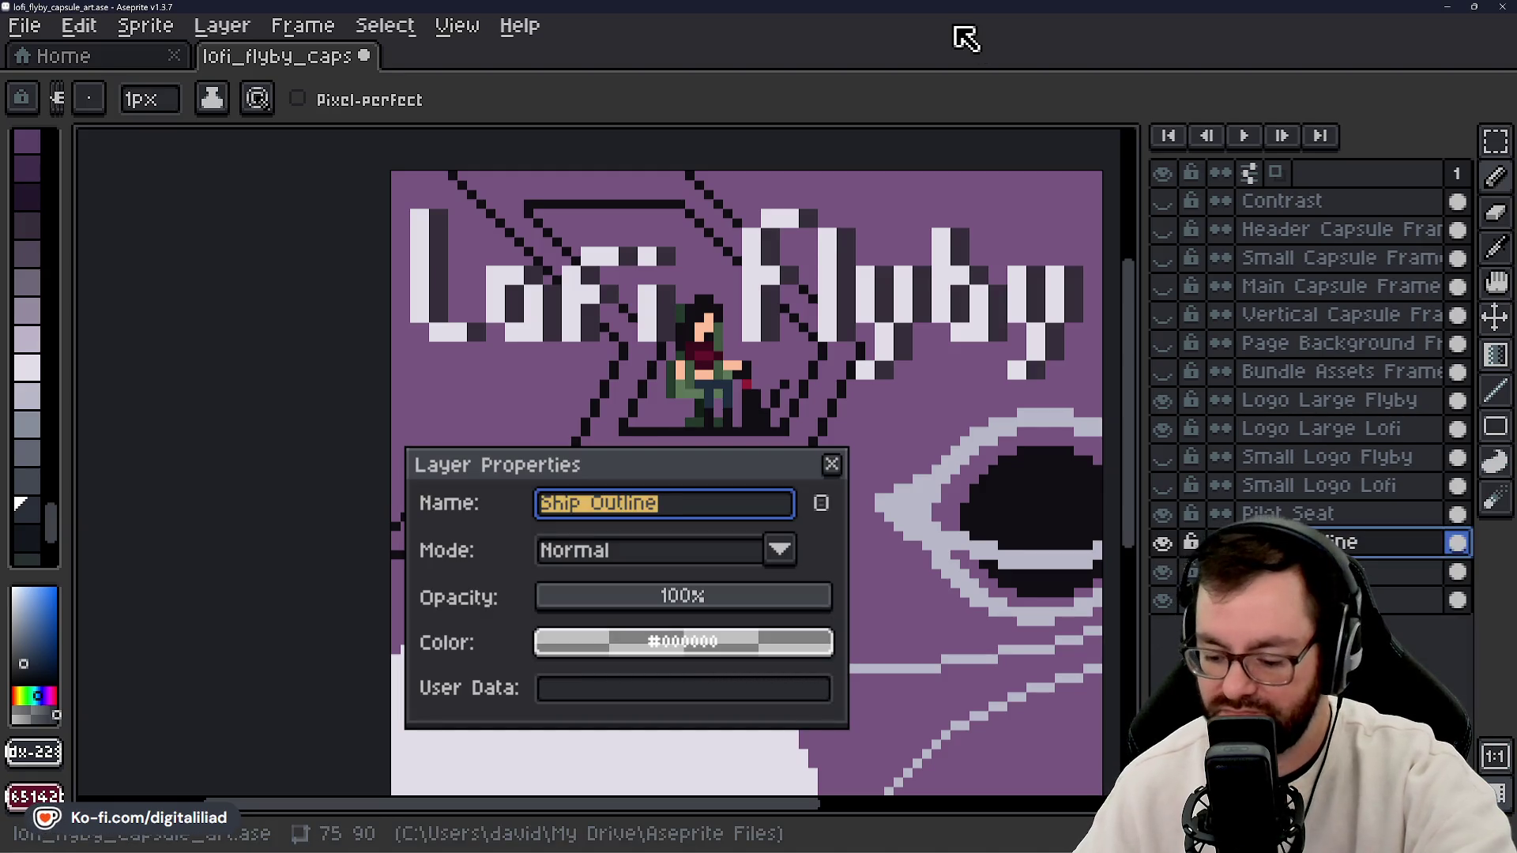
text(Space )
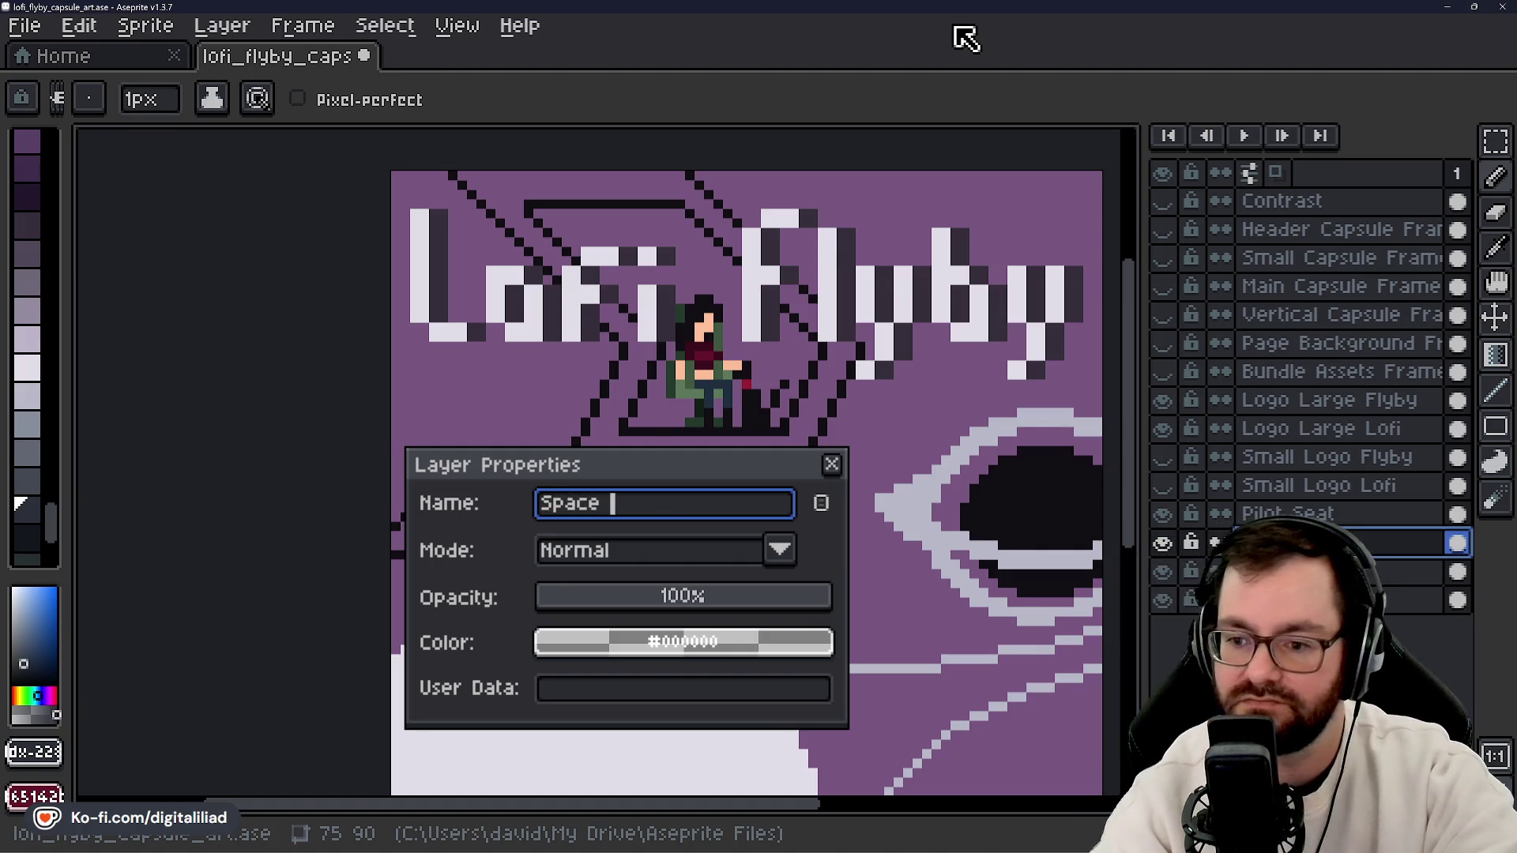
text(o)
key(BackSpace)
key(BackSpace)
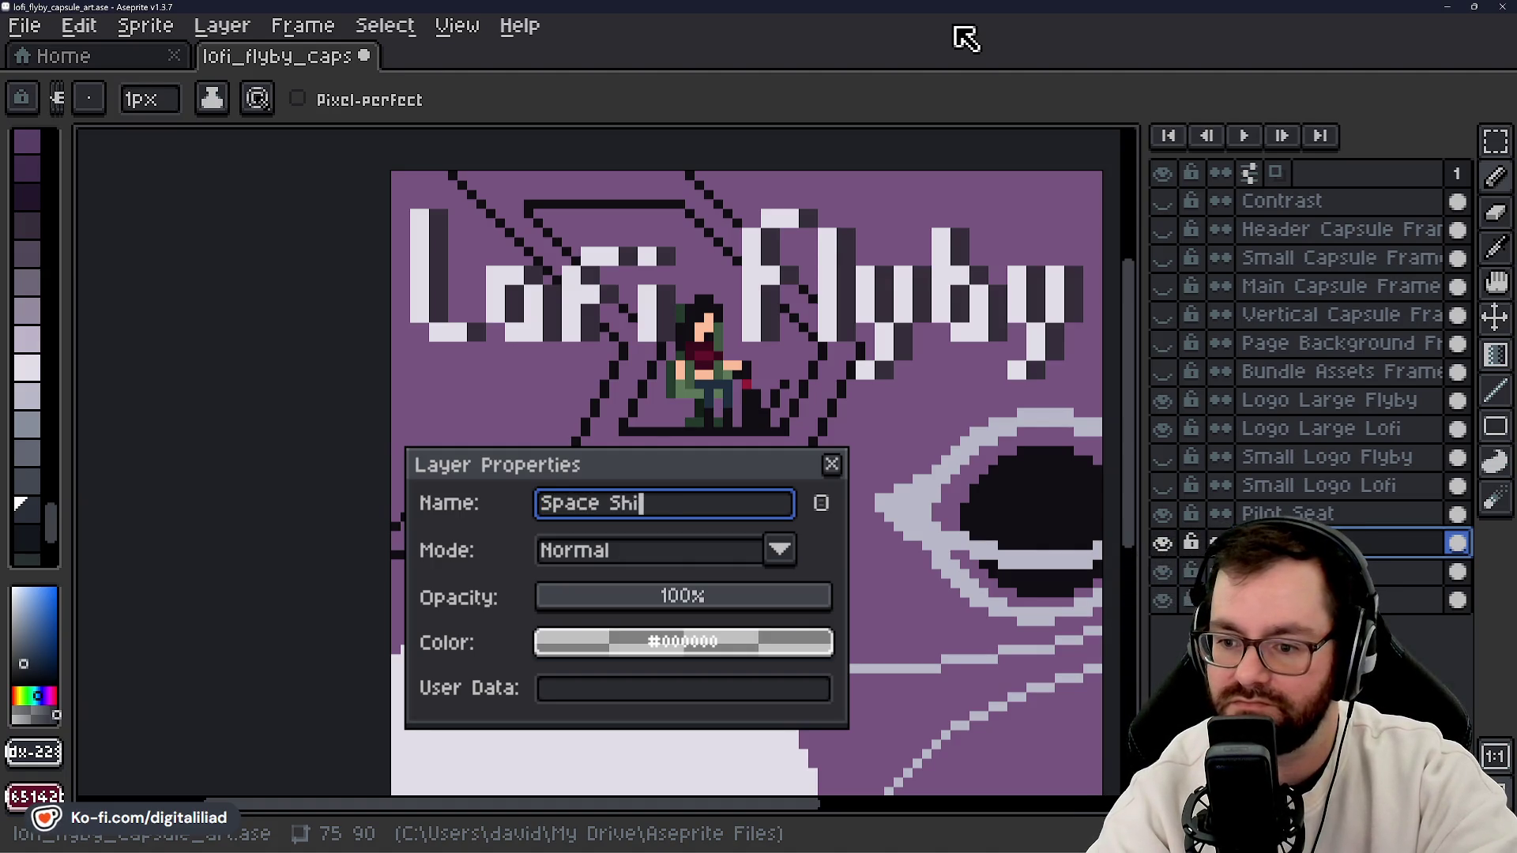
text(p)
key(Return)
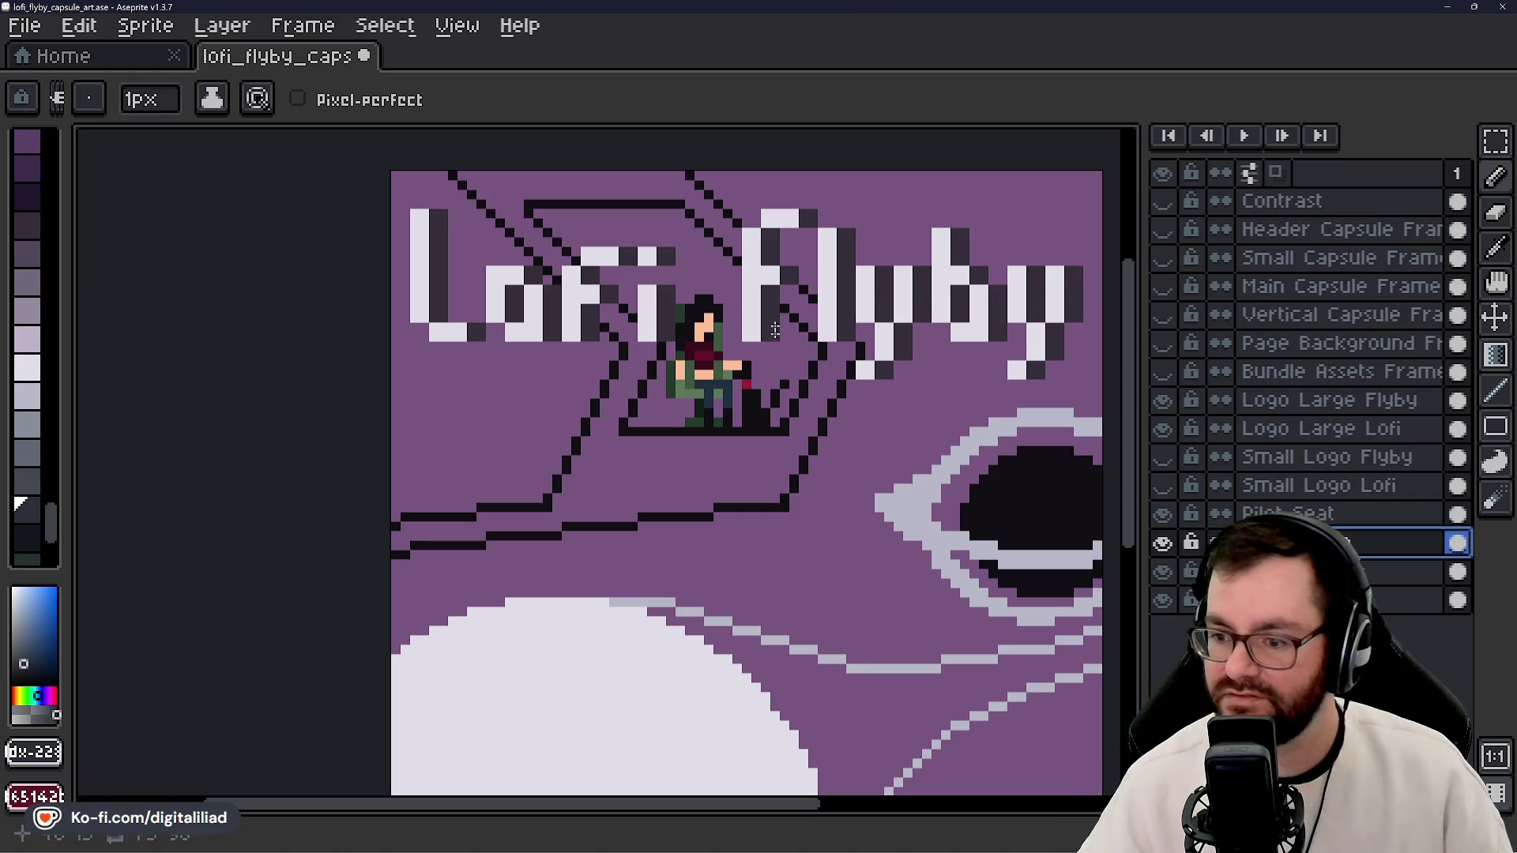
scroll(48, 458, down, 2)
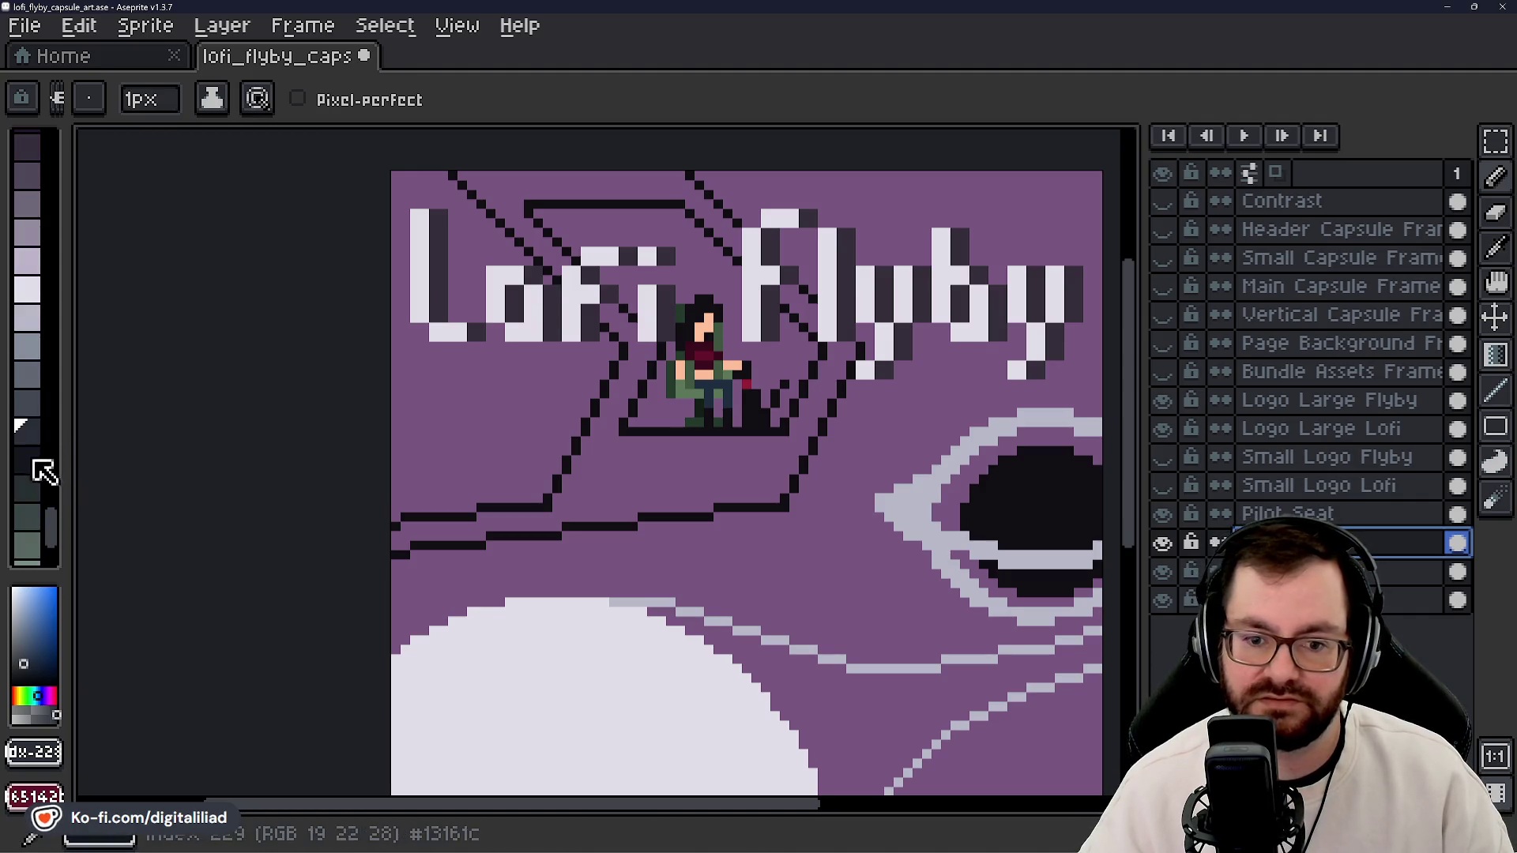
- Try adjacent dark colours from the palette as the drawing colour
click(32, 404)
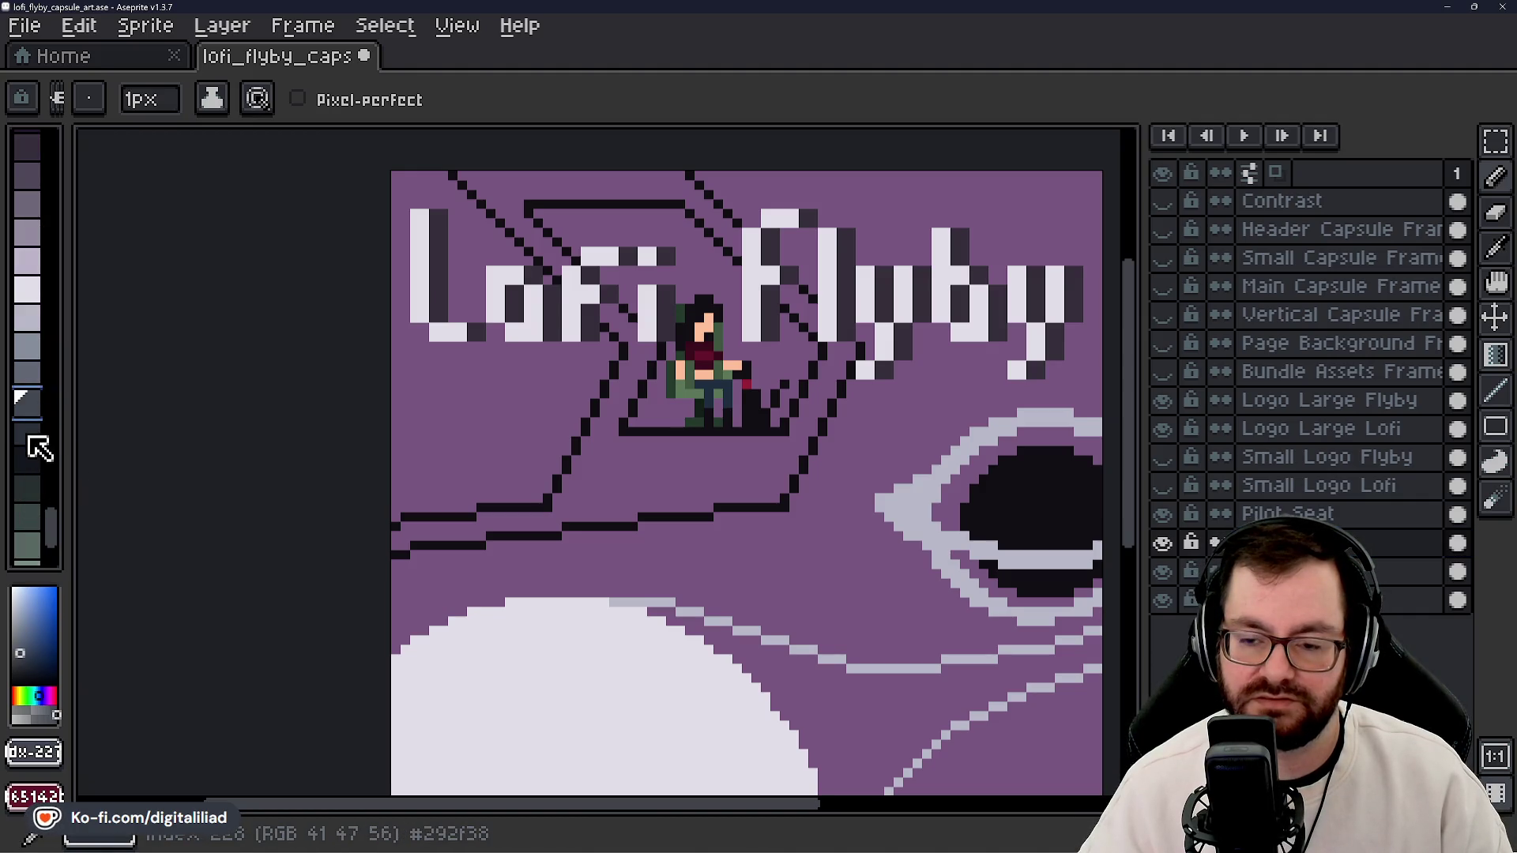
click(29, 437)
scroll(520, 348, down, 2)
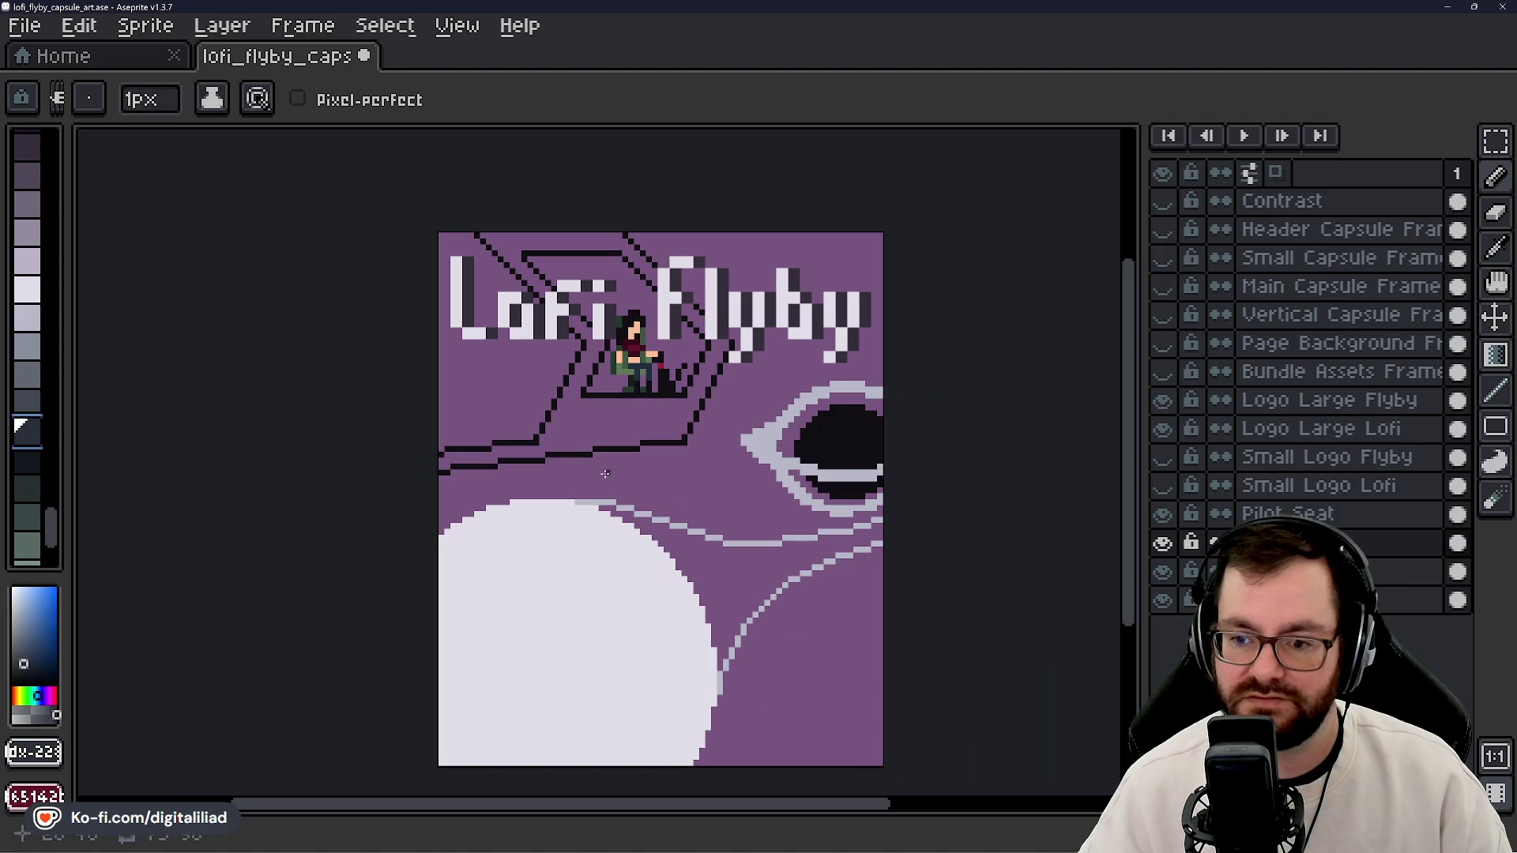
scroll(600, 460, up, 1)
scroll(573, 448, down, 1)
scroll(567, 304, up, 1)
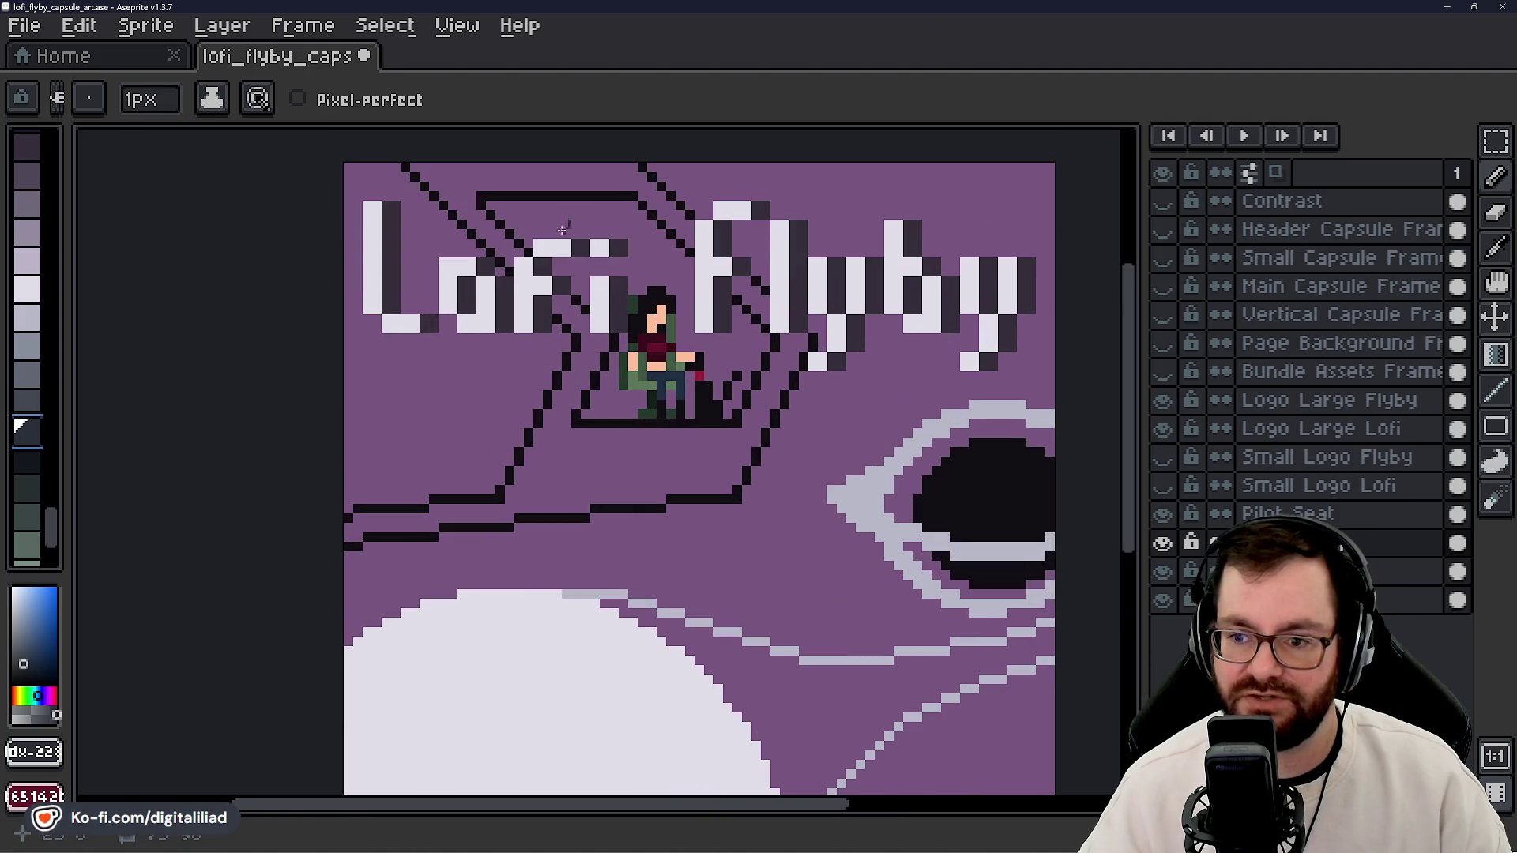
scroll(553, 332, up, 2)
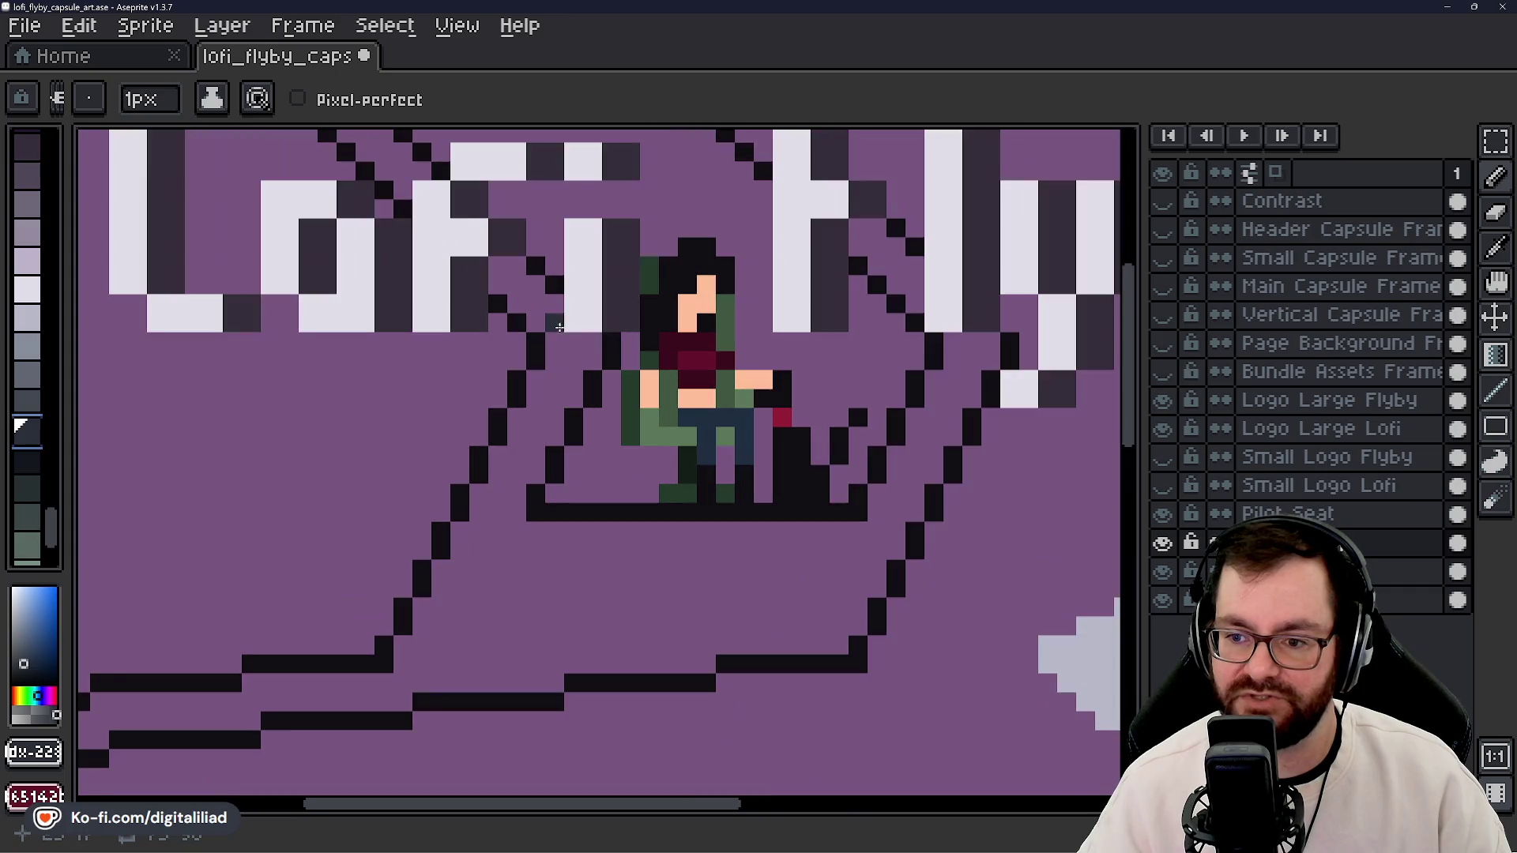
scroll(560, 335, down, 2)
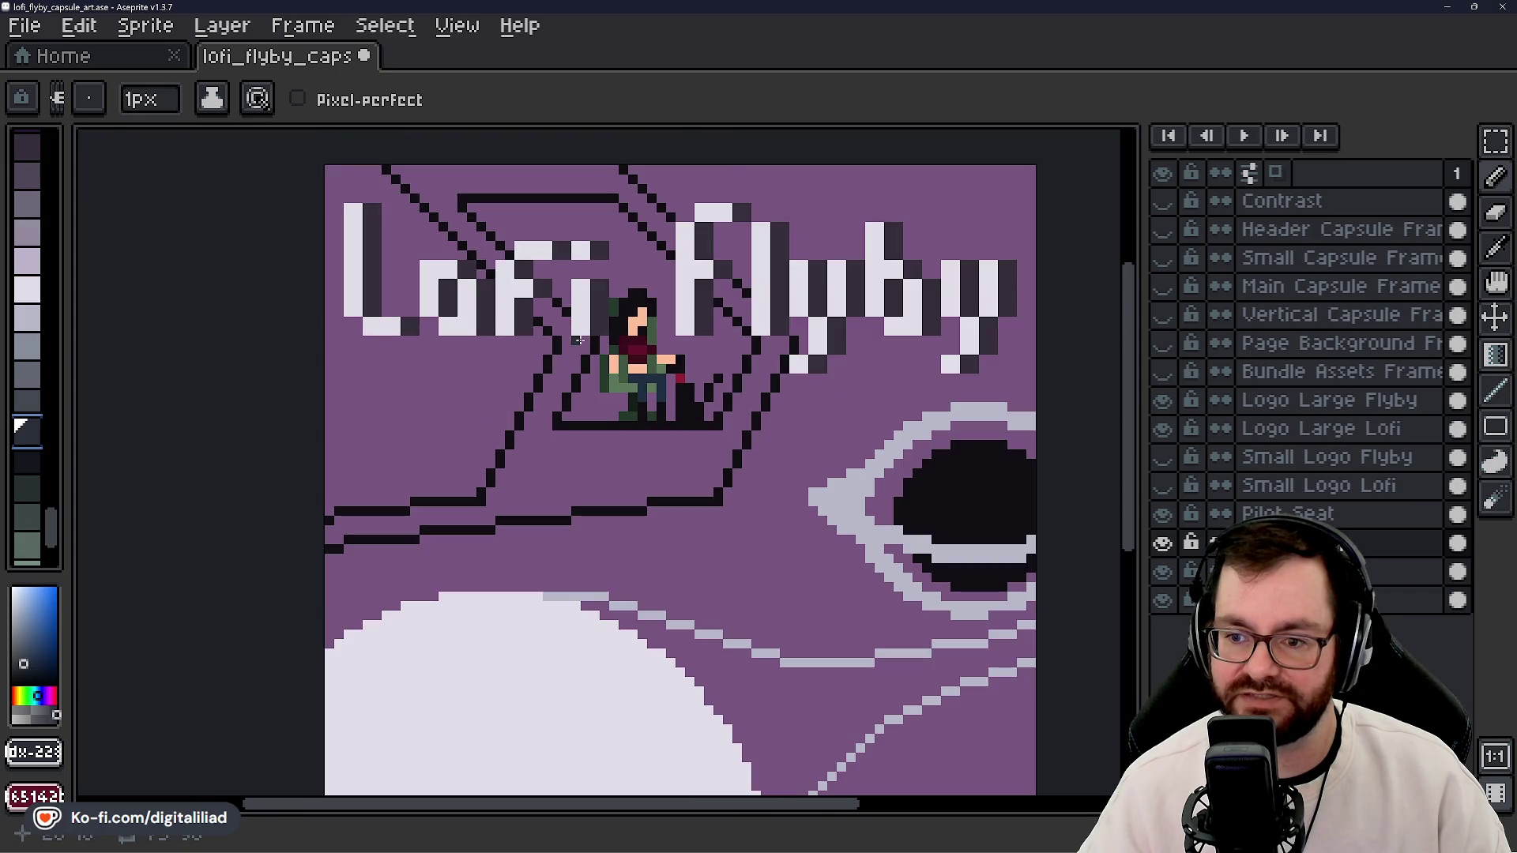
- Hide the Flyby and Lofi title layers and pan down to the planet below the cockpit
click(1162, 401)
click(1162, 429)
scroll(719, 340, up, 3)
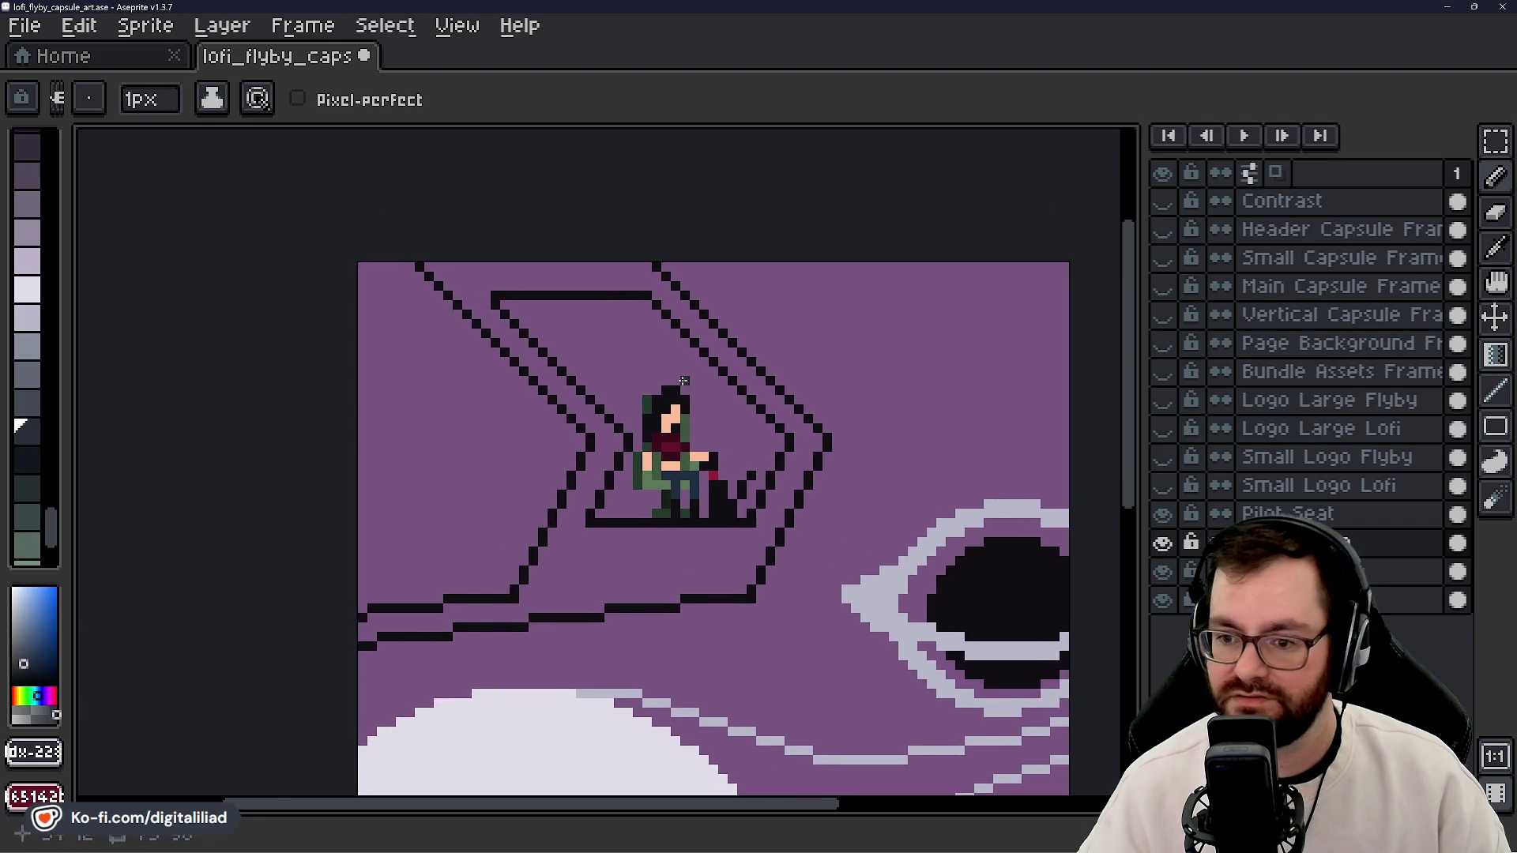
scroll(713, 382, down, 2)
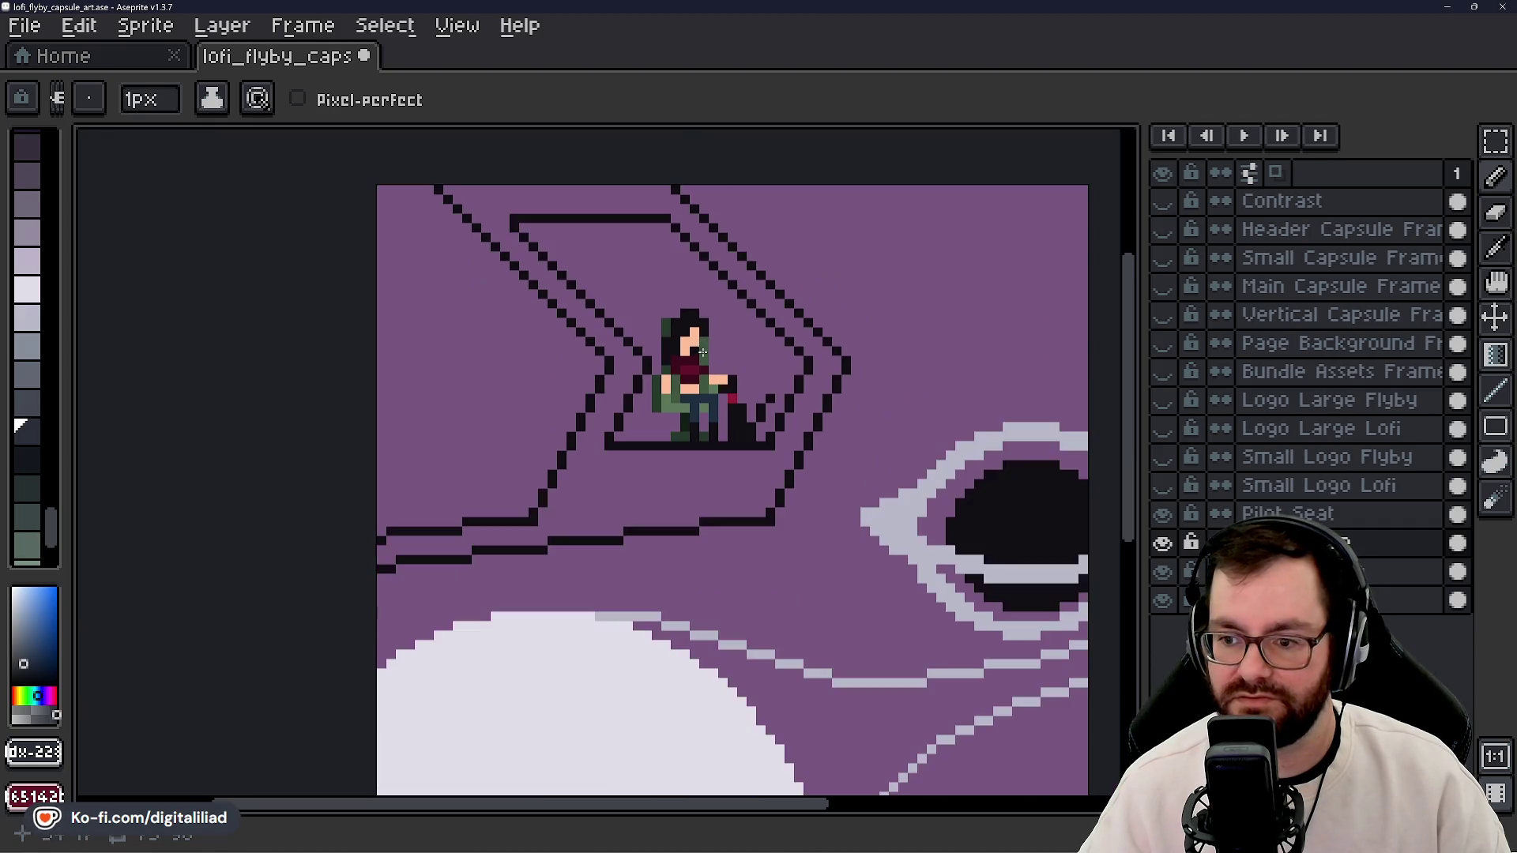
drag(753, 392, 720, 359)
drag(740, 549, 727, 417)
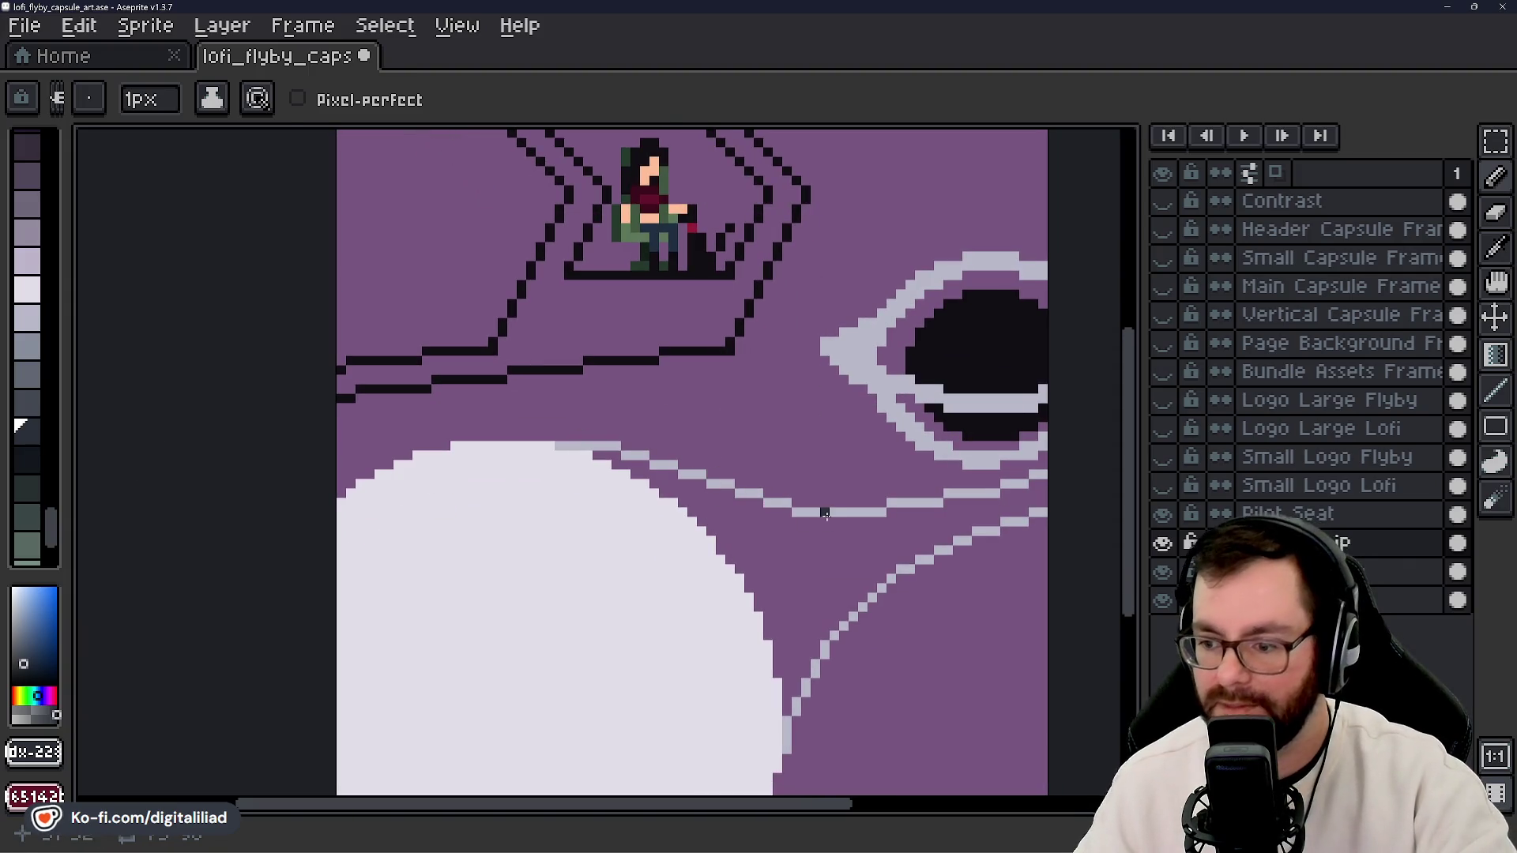
- Sample the light grey line colour and bucket-fill the purple gap between planet and curved line
alt+click(830, 514)
click(795, 554)
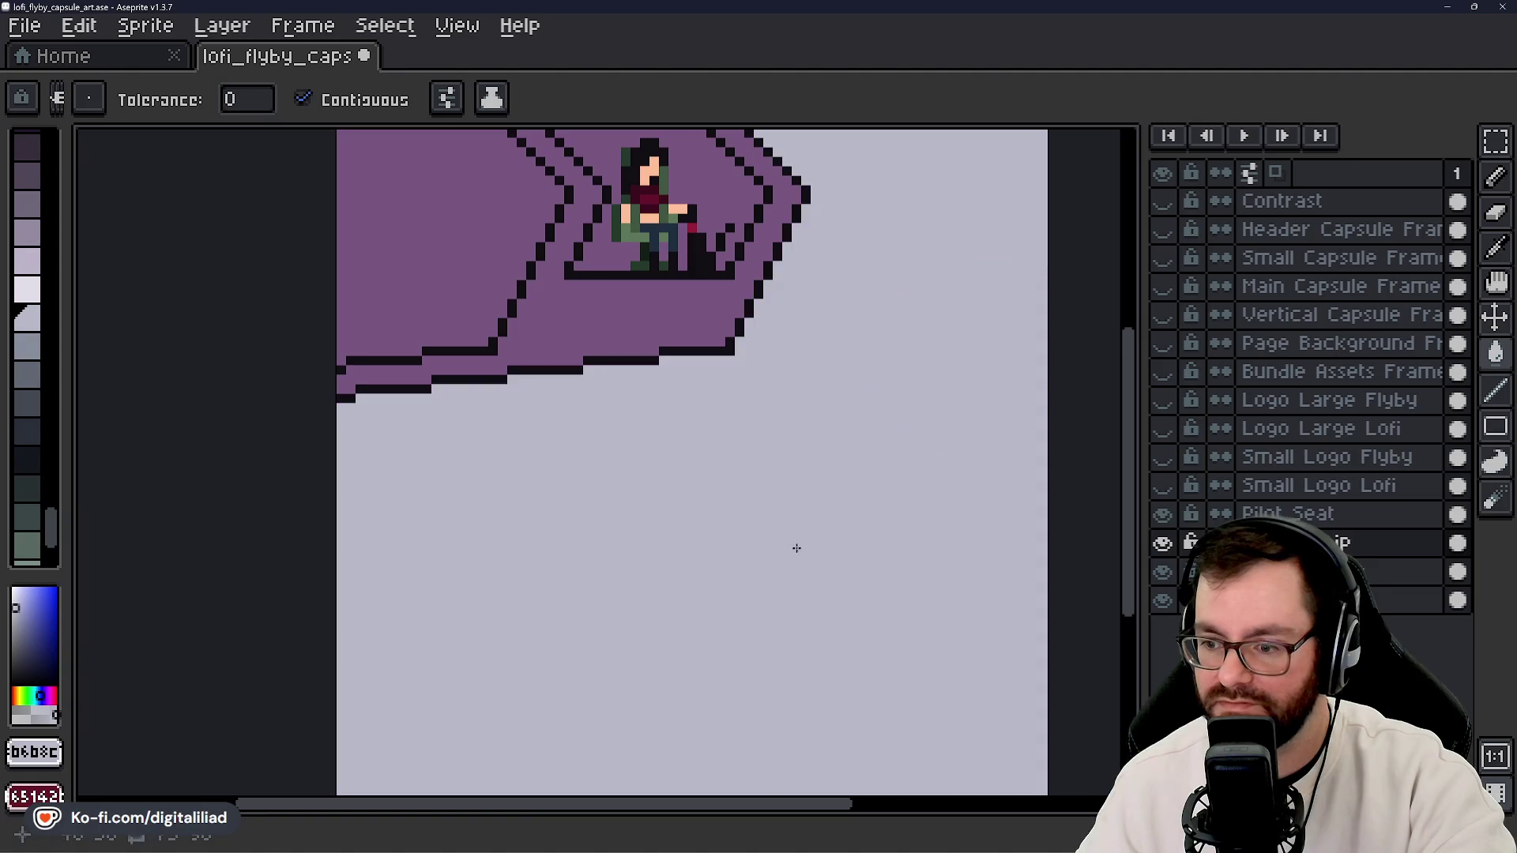
key(ctrl+z)
key(g)
click(834, 571)
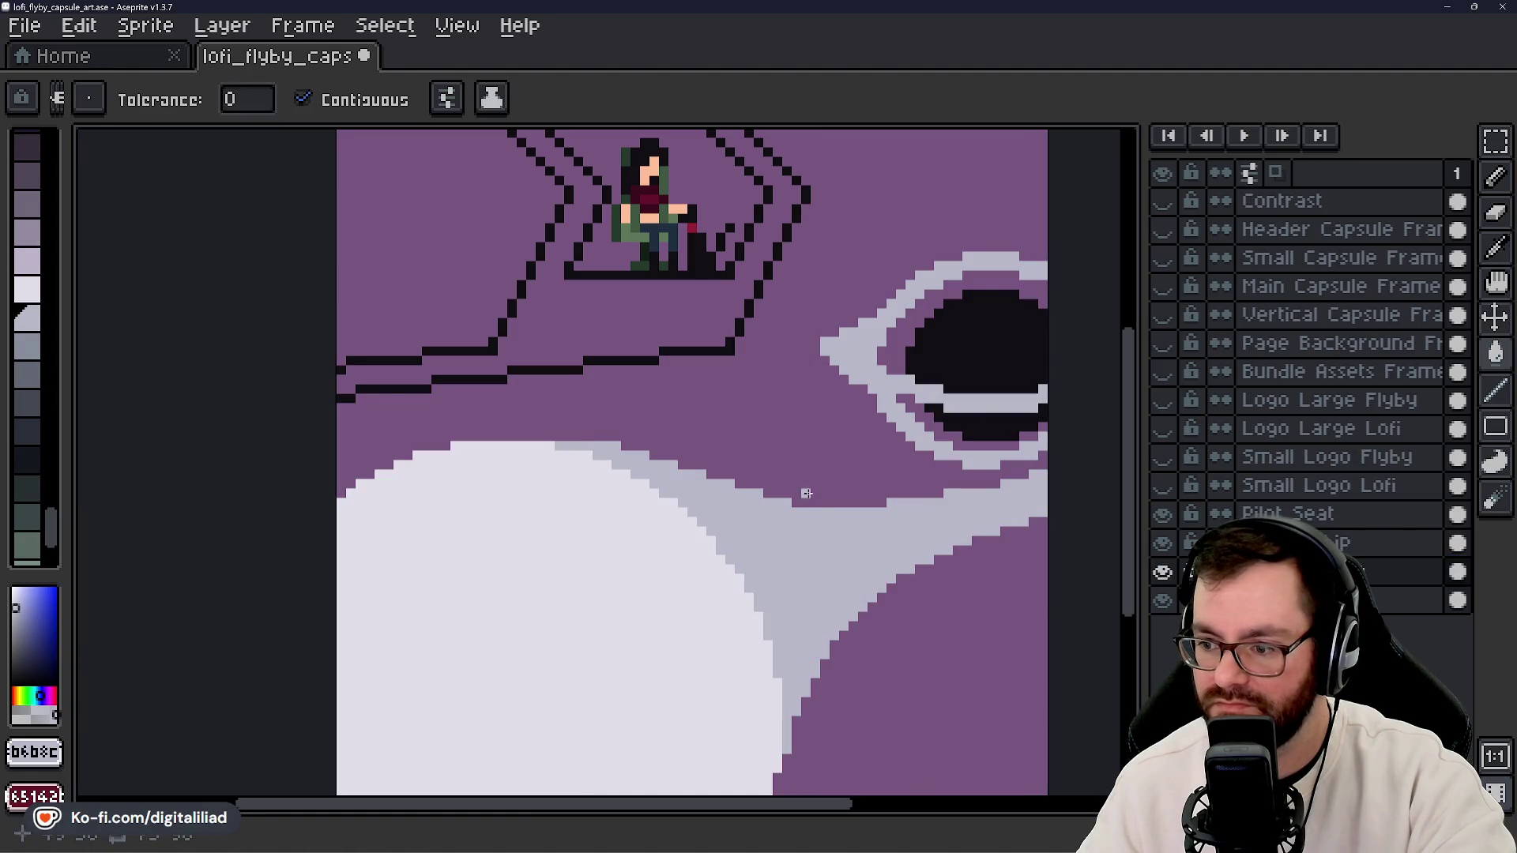
- Toggle repeatedly between the Pencil and Paint Bucket while inspecting the newly filled gap
scroll(800, 512, down, 2)
scroll(799, 512, down, 2)
scroll(798, 512, up, 4)
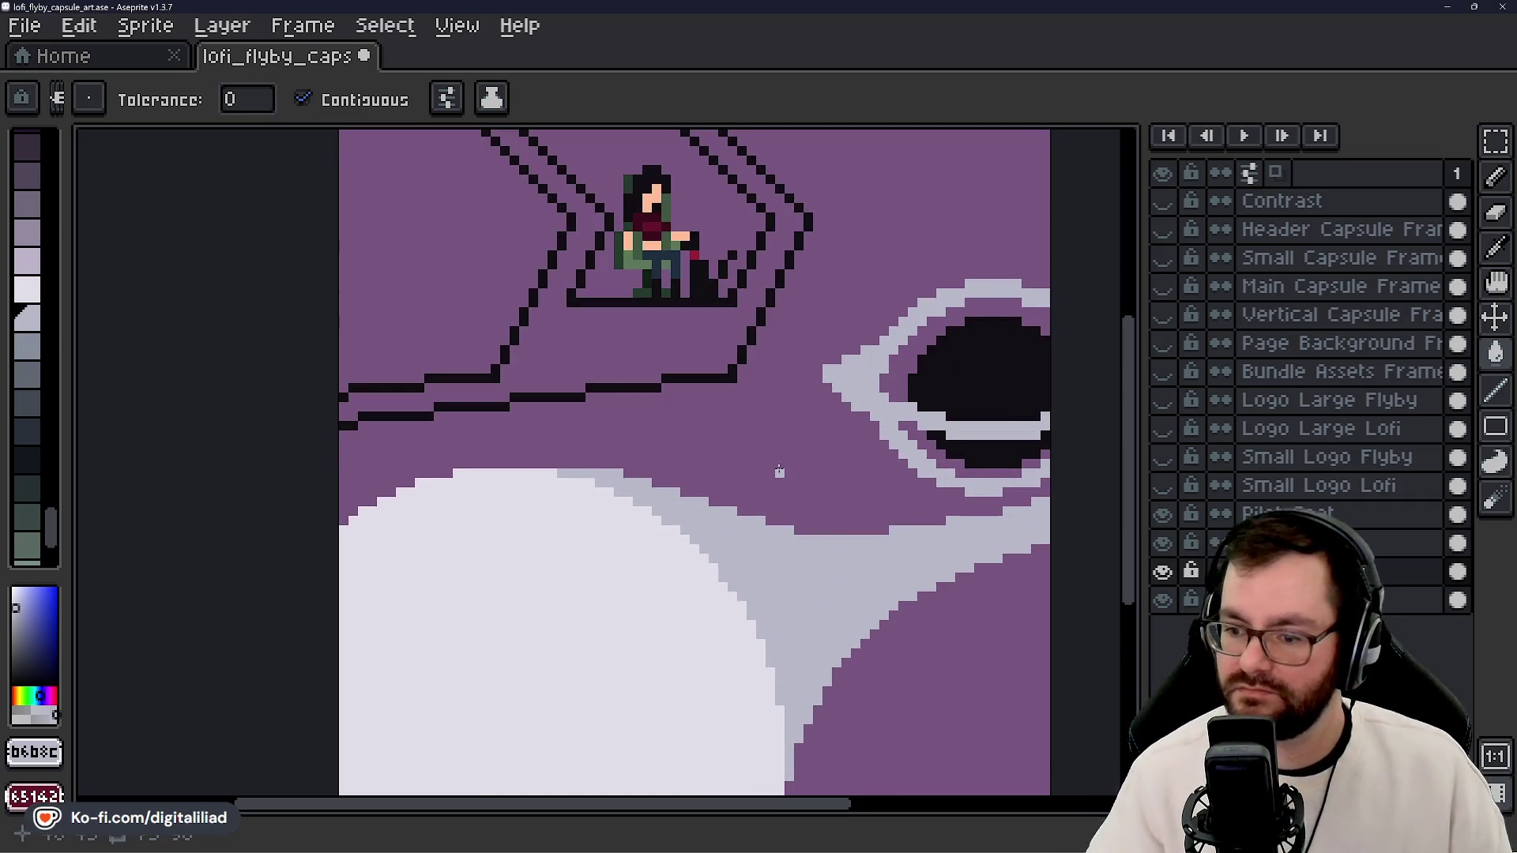
key(b)
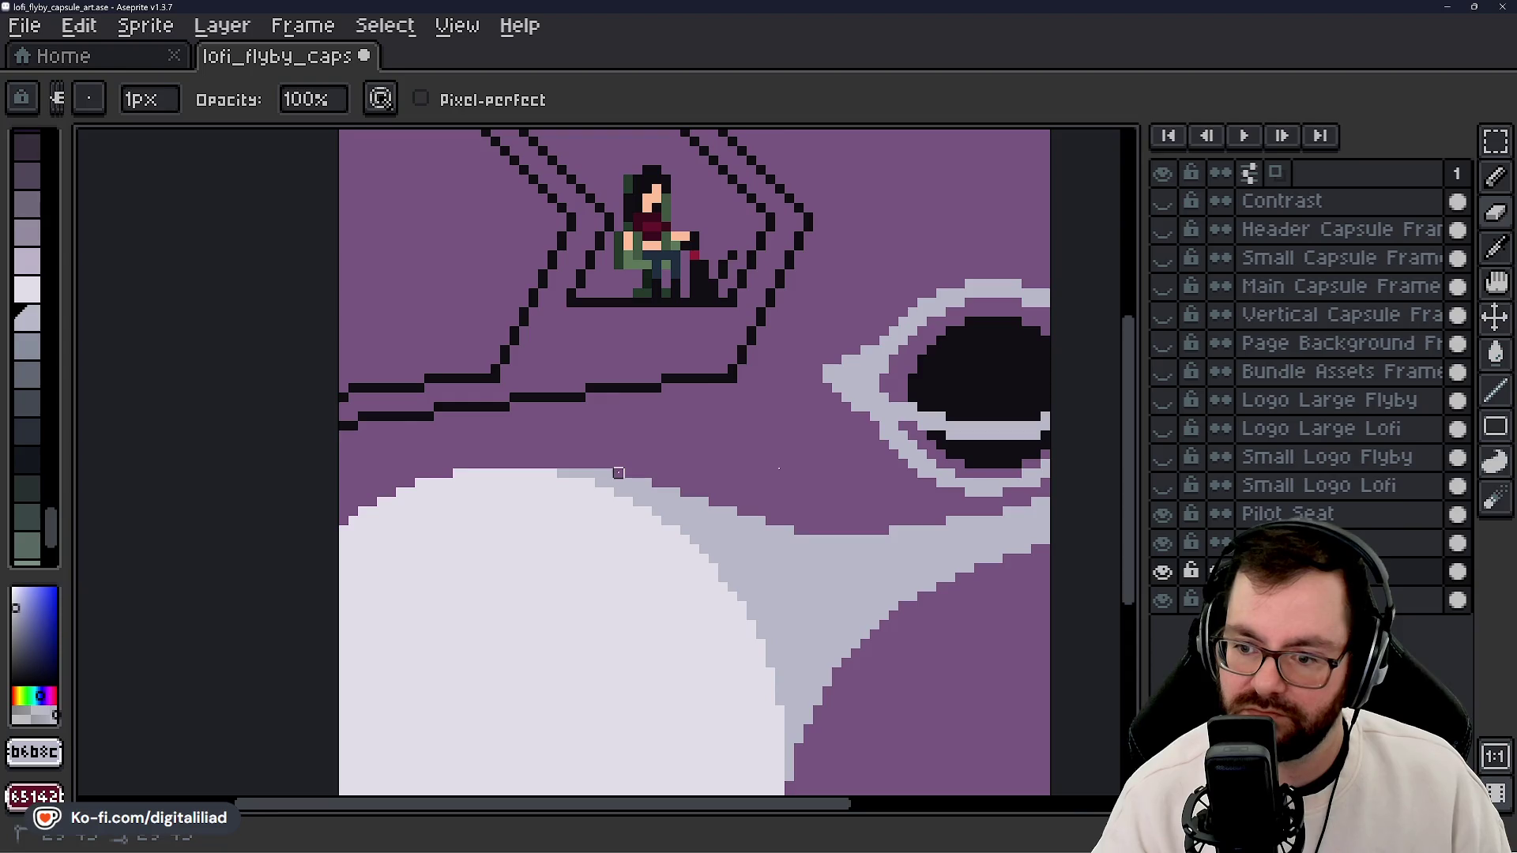
key(g)
key(b)
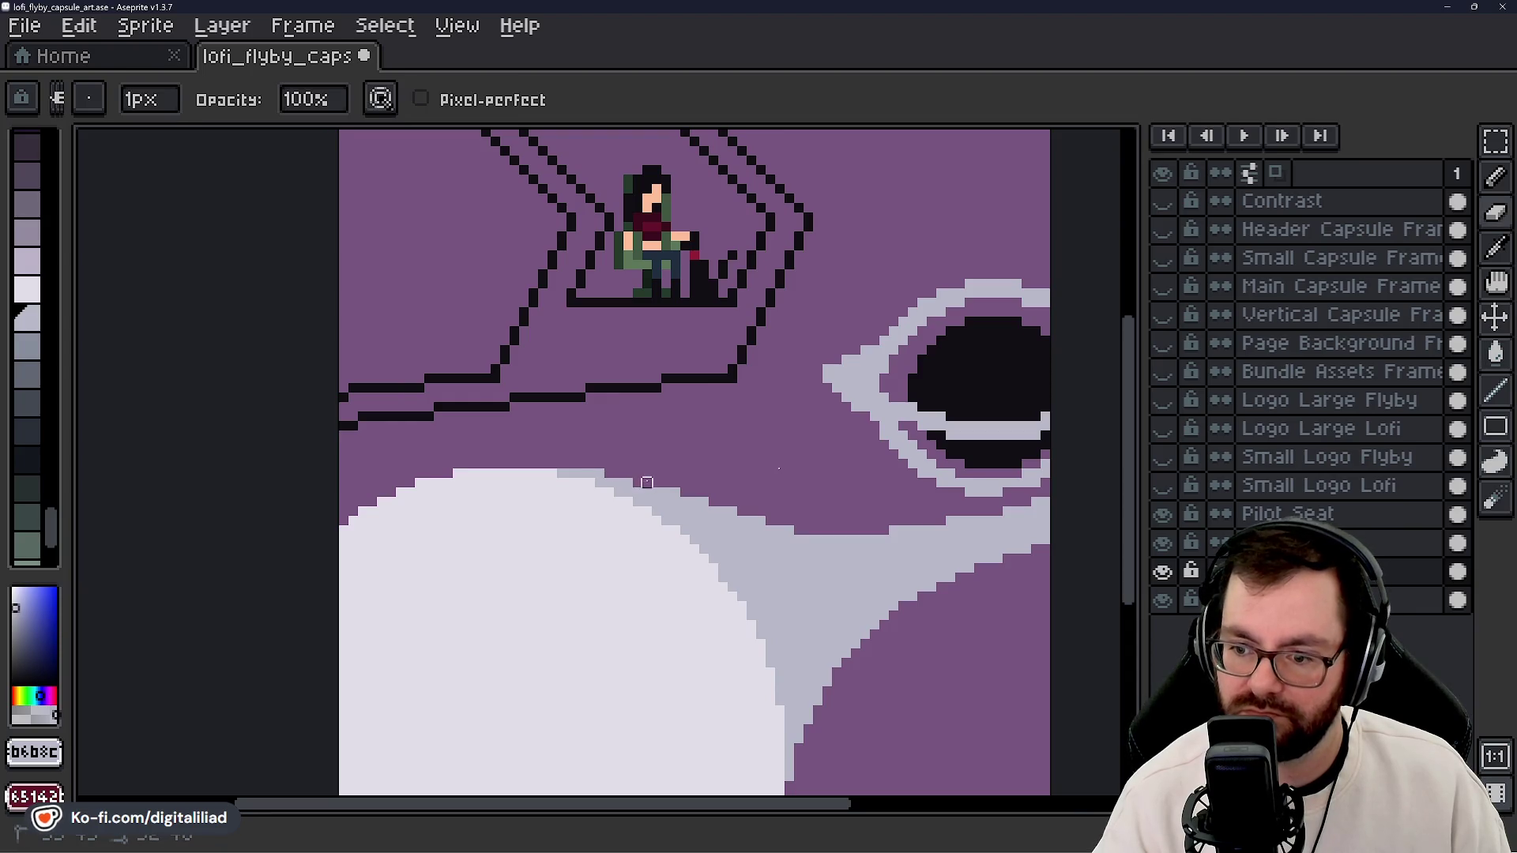
key(g)
key(b)
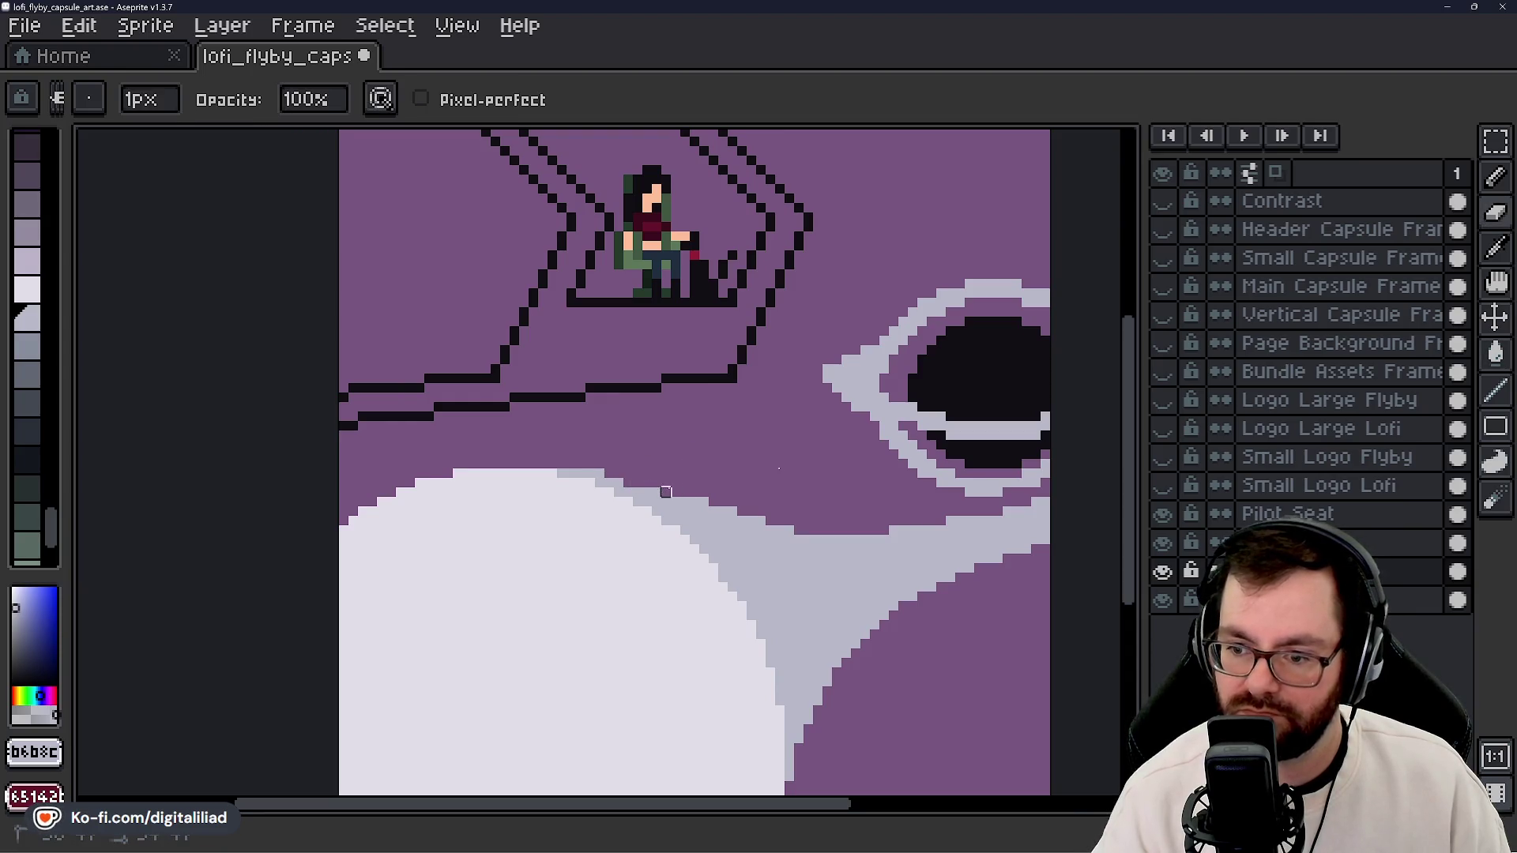
key(g)
key(b)
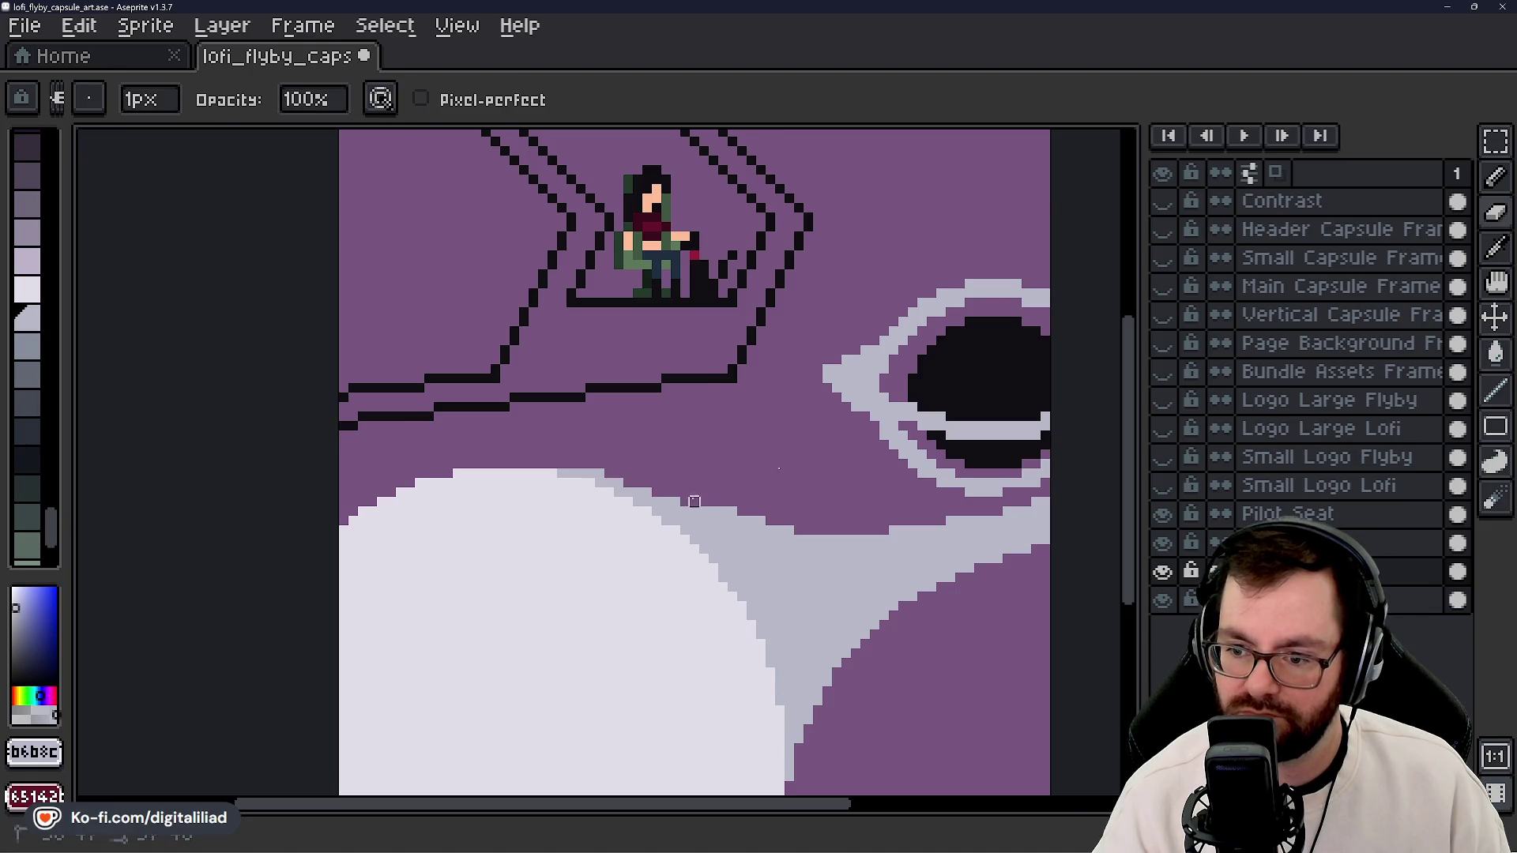
key(g)
key(b)
key(g)
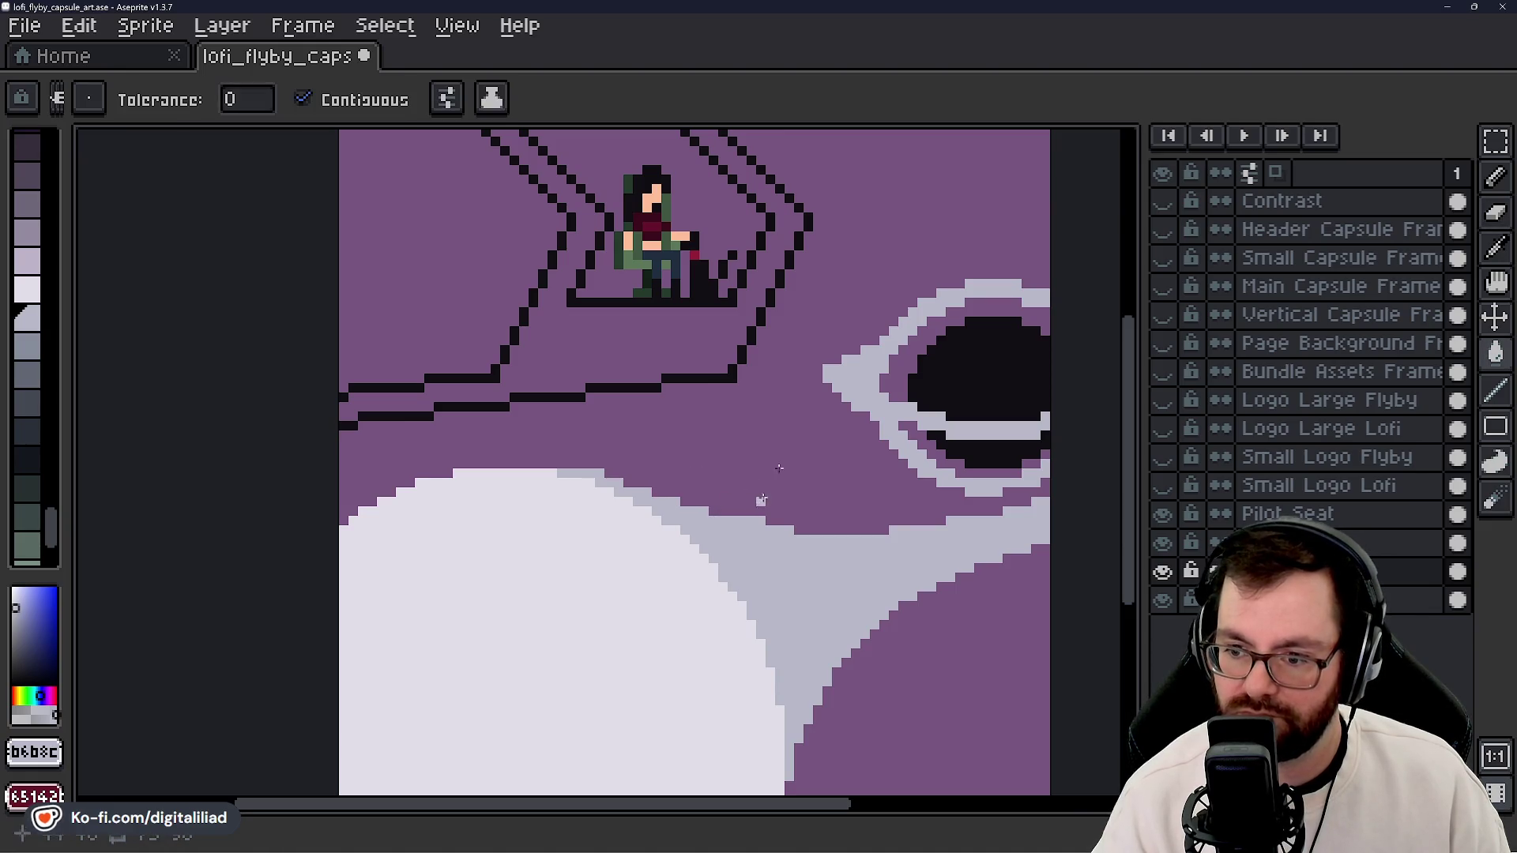
key(b)
key(g)
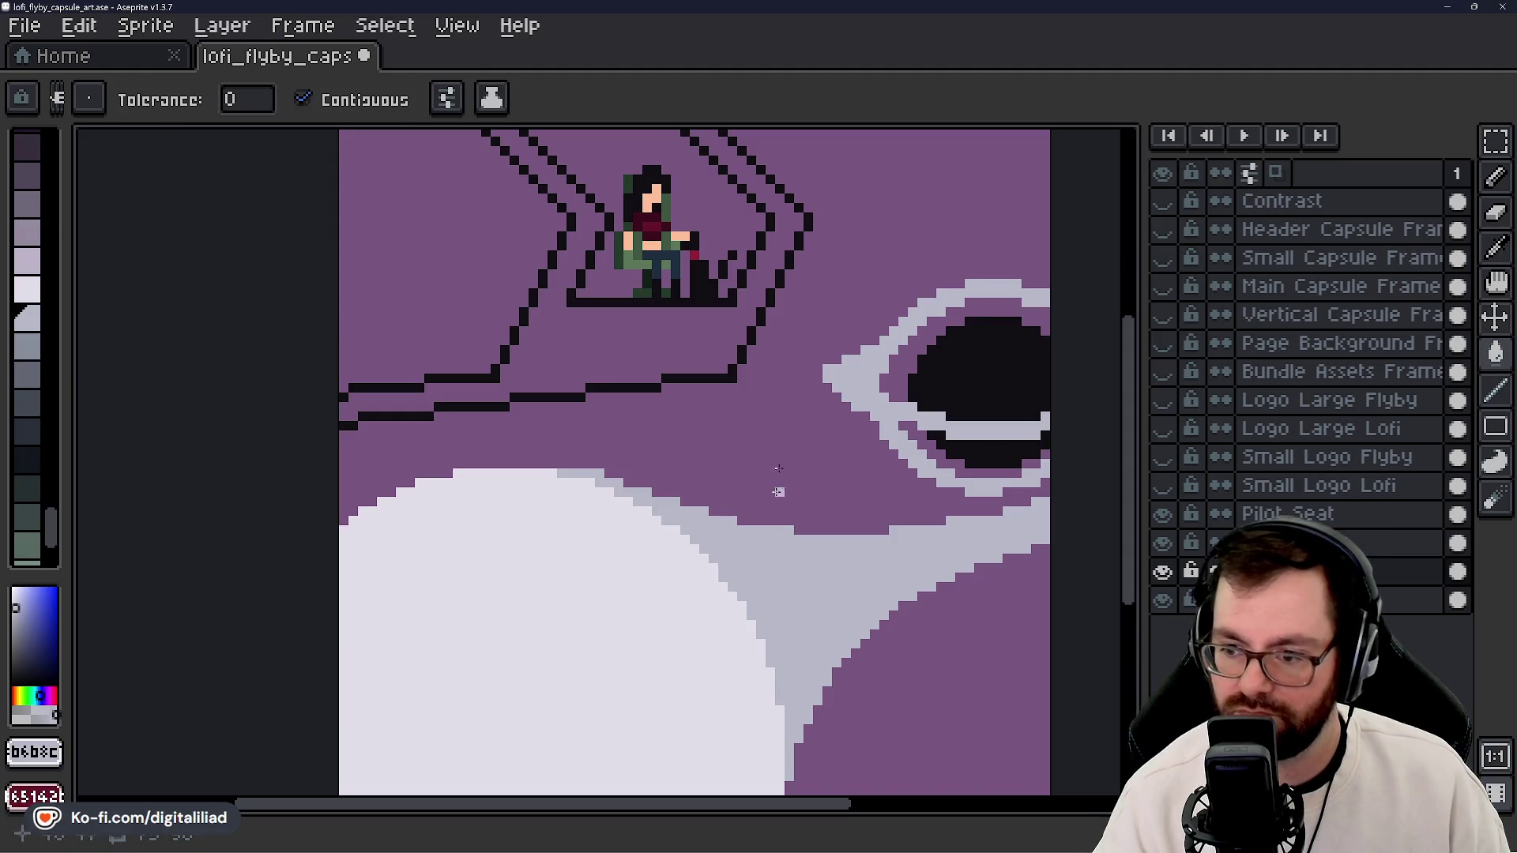
key(b)
key(g)
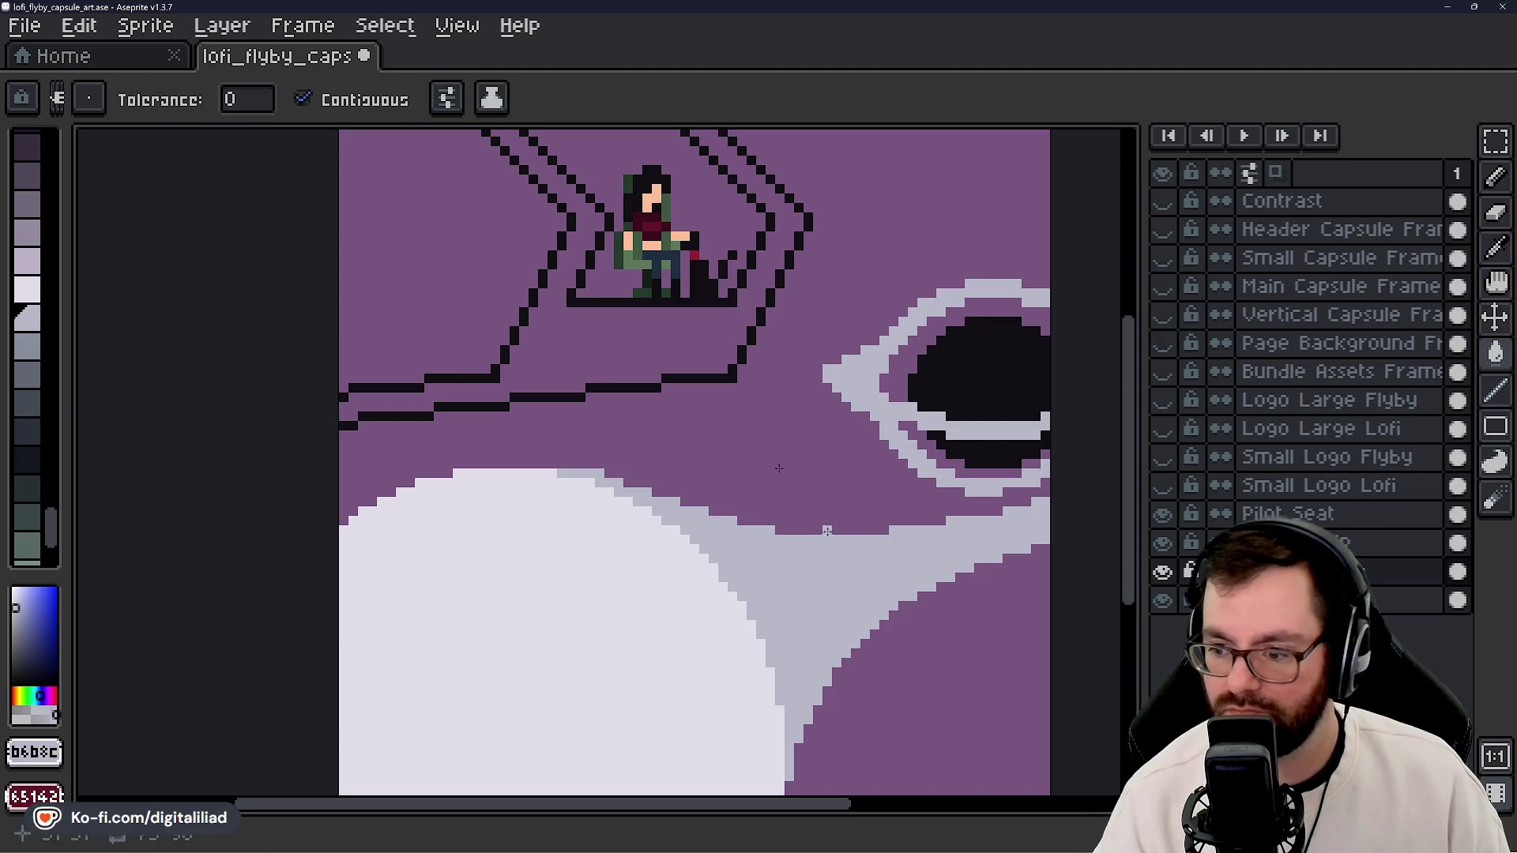
key(b)
key(g)
key(b)
key(g)
key(b)
key(g)
key(b)
key(g)
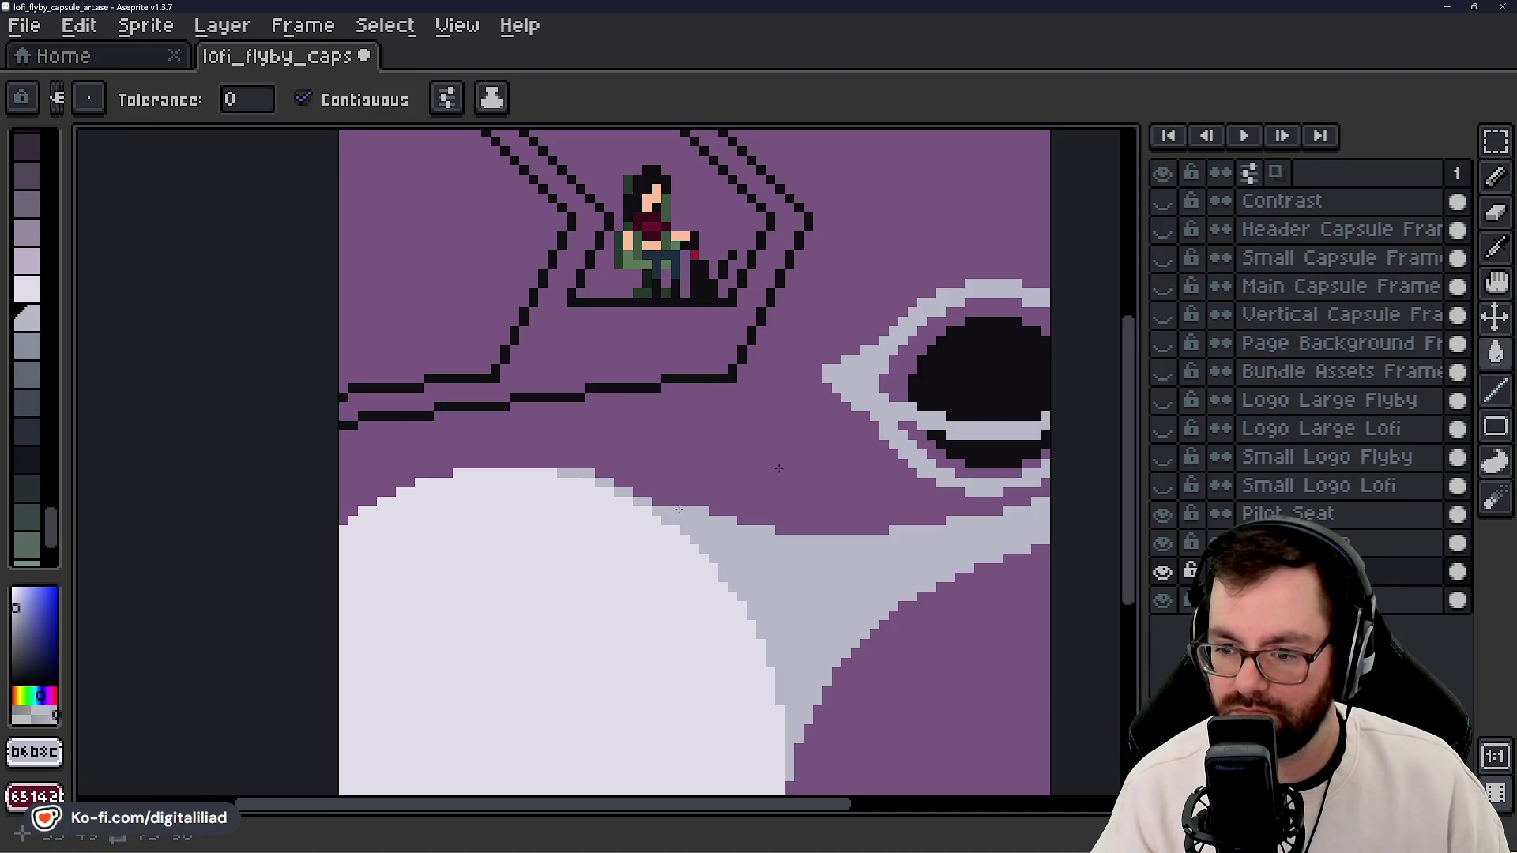
key(b)
key(g)
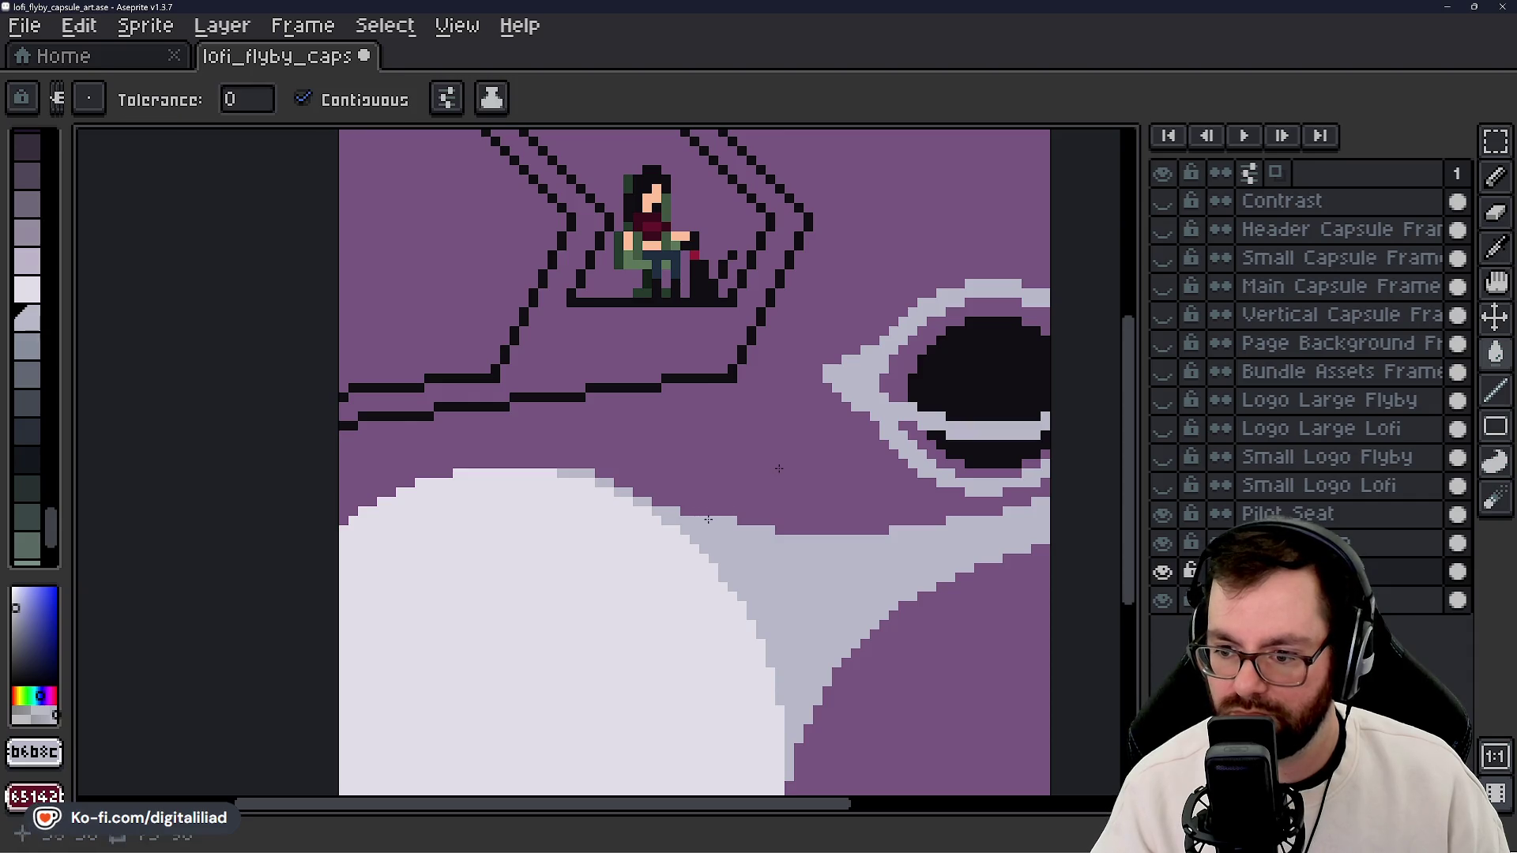
key(b)
key(g)
key(b)
key(g)
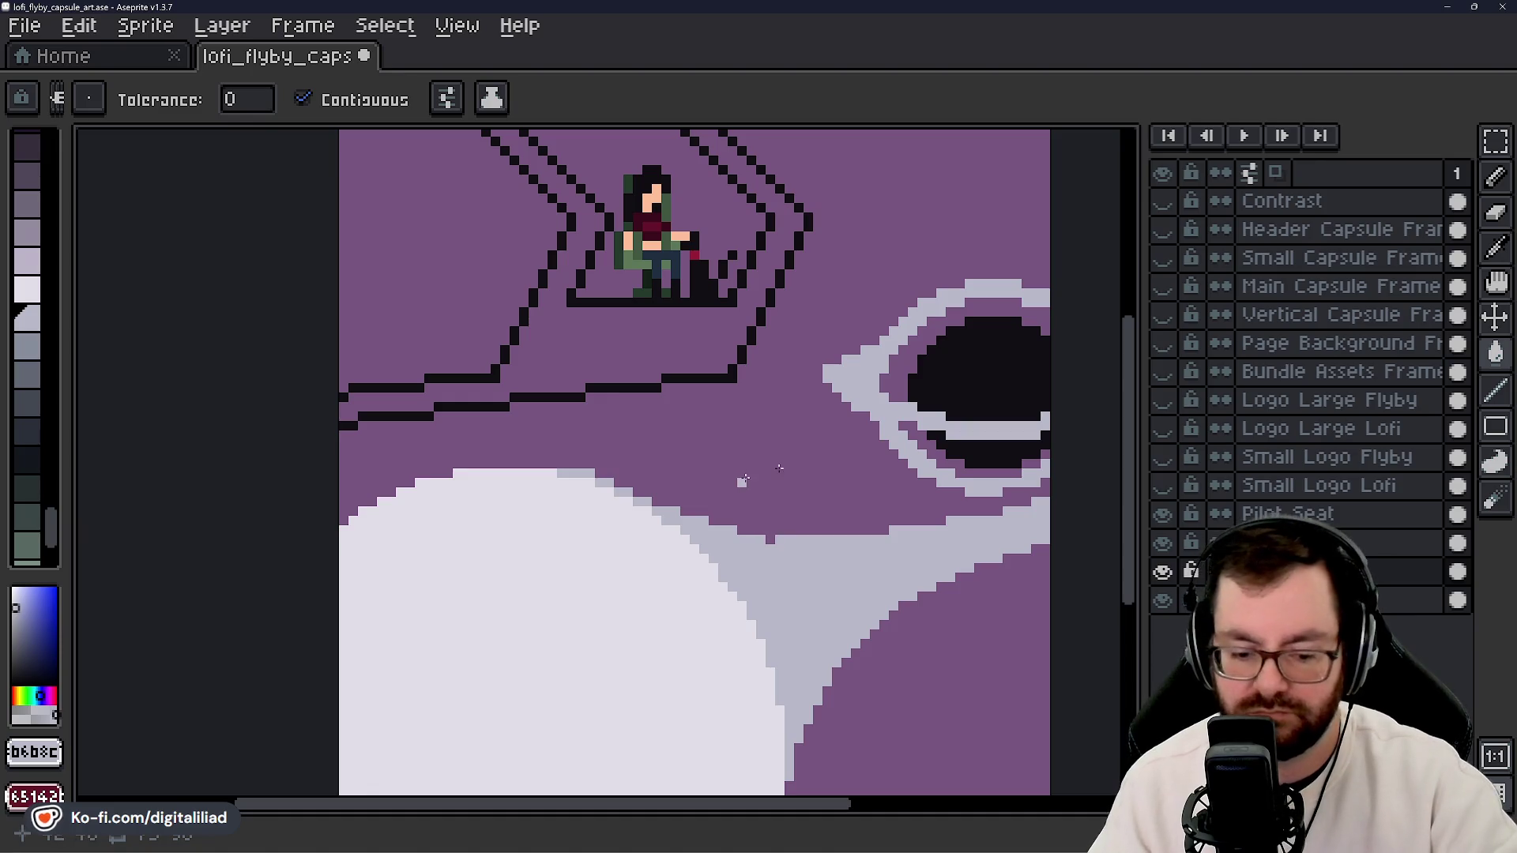
key(b)
key(g)
key(b)
key(g)
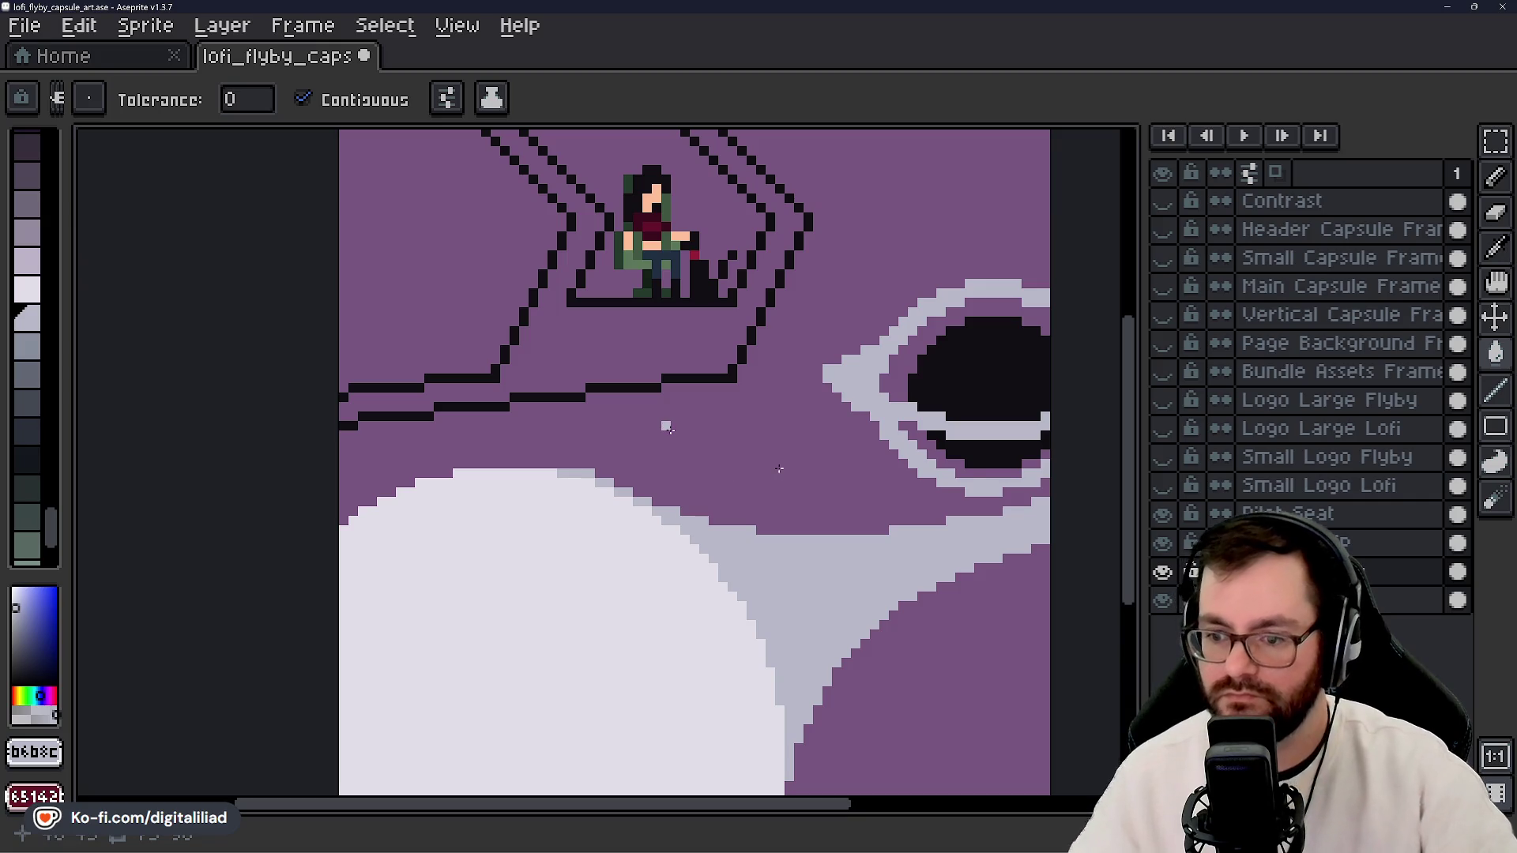
scroll(665, 482, down, 5)
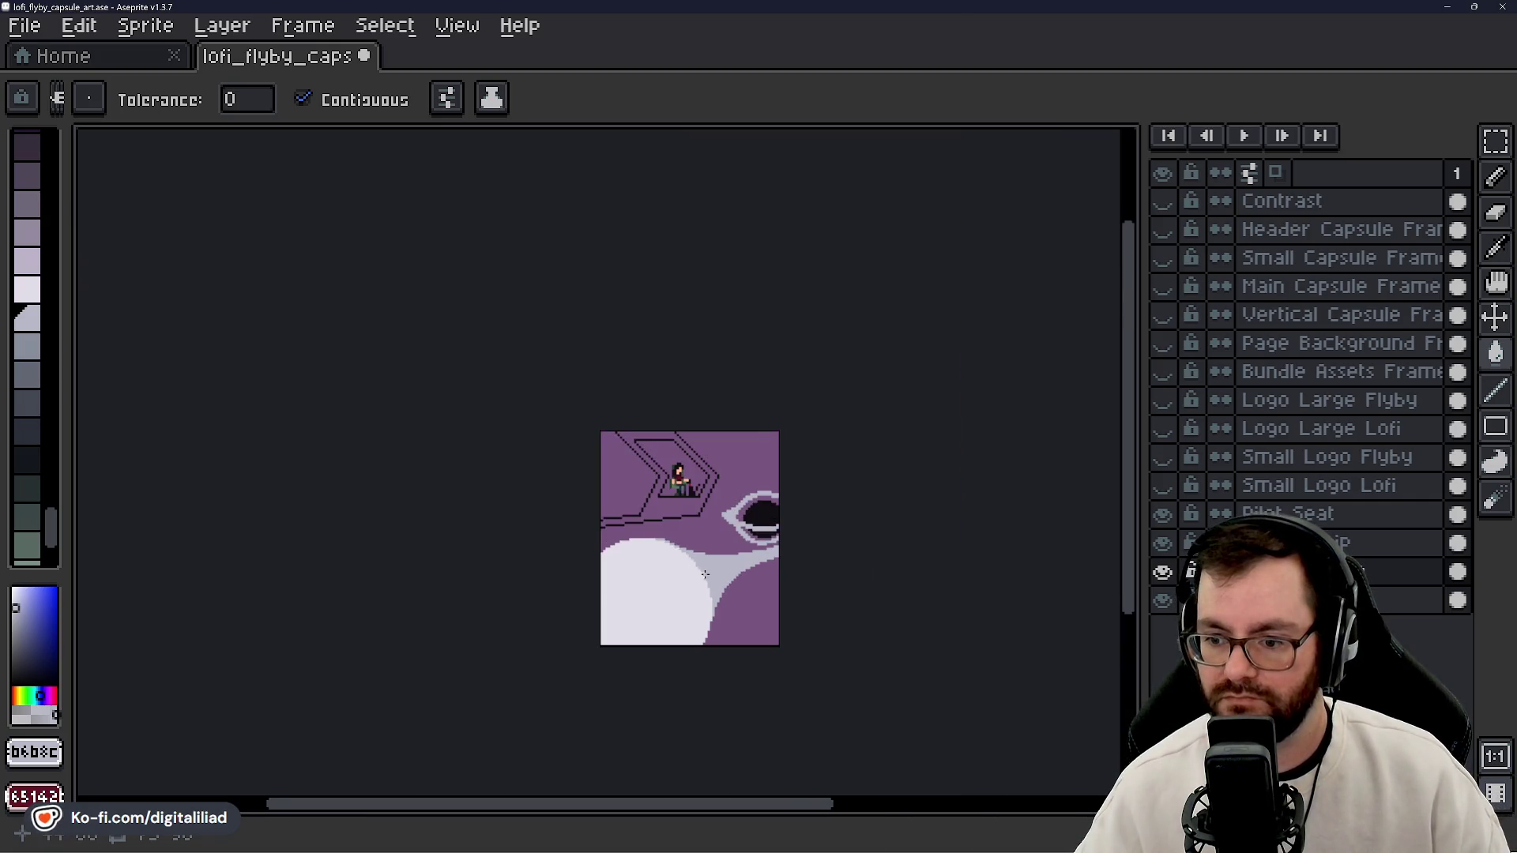
scroll(706, 576, up, 1)
scroll(707, 576, up, 5)
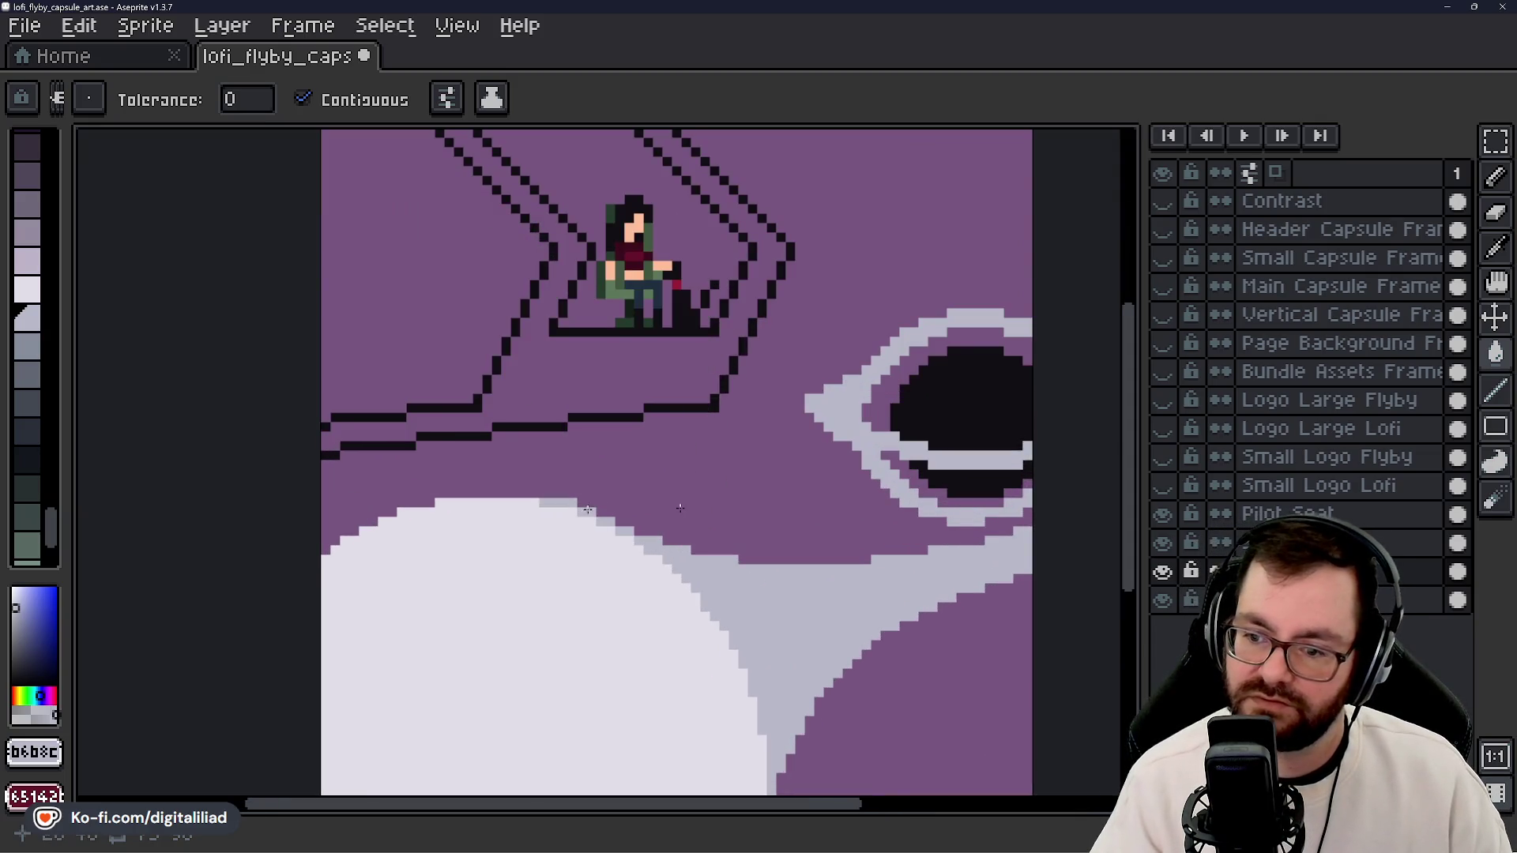
key(b)
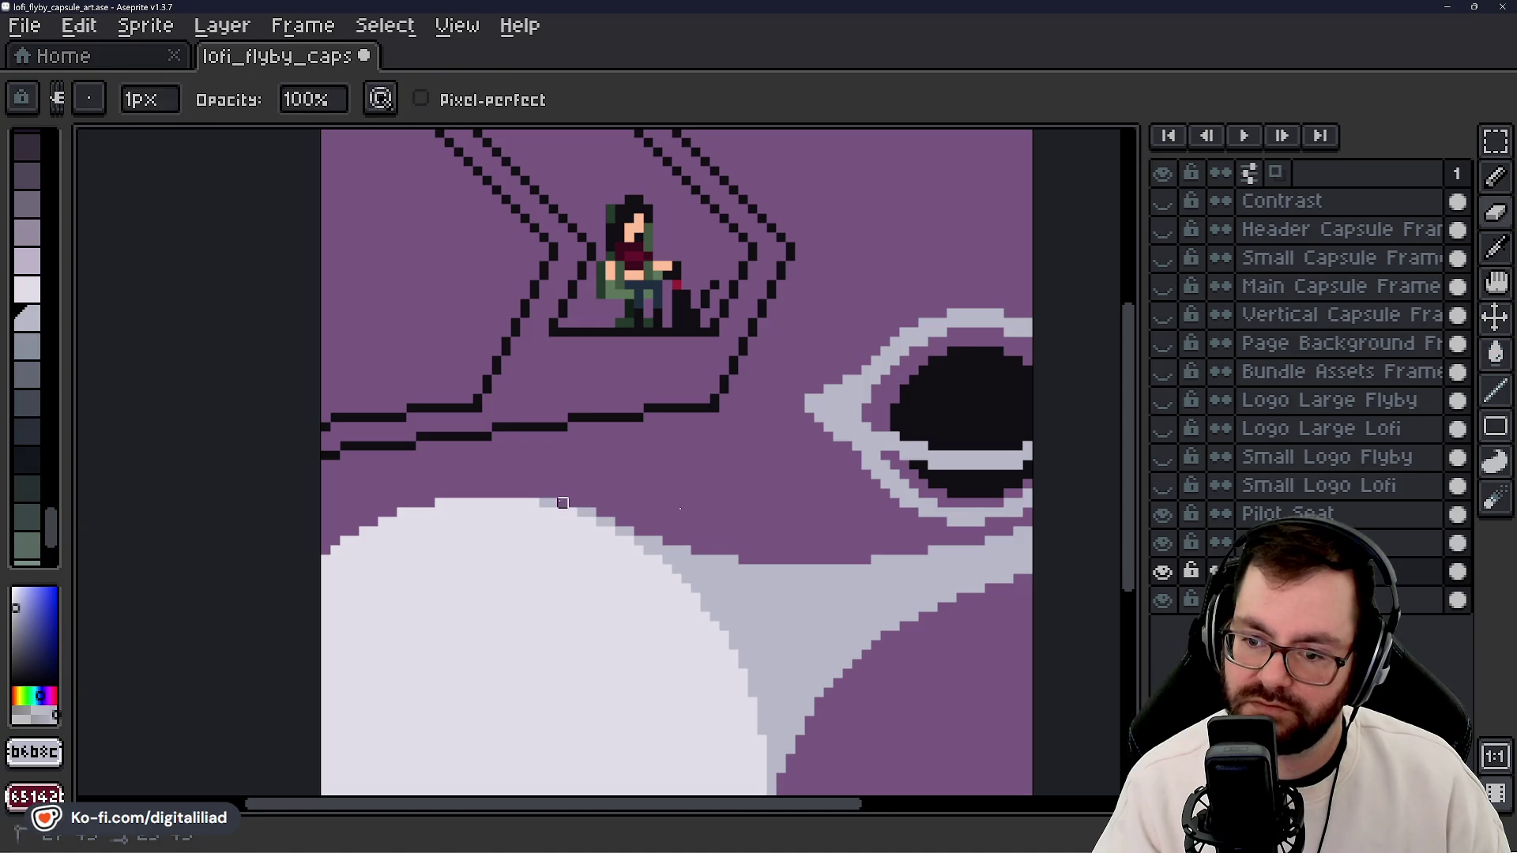
key(g)
key(b)
key(g)
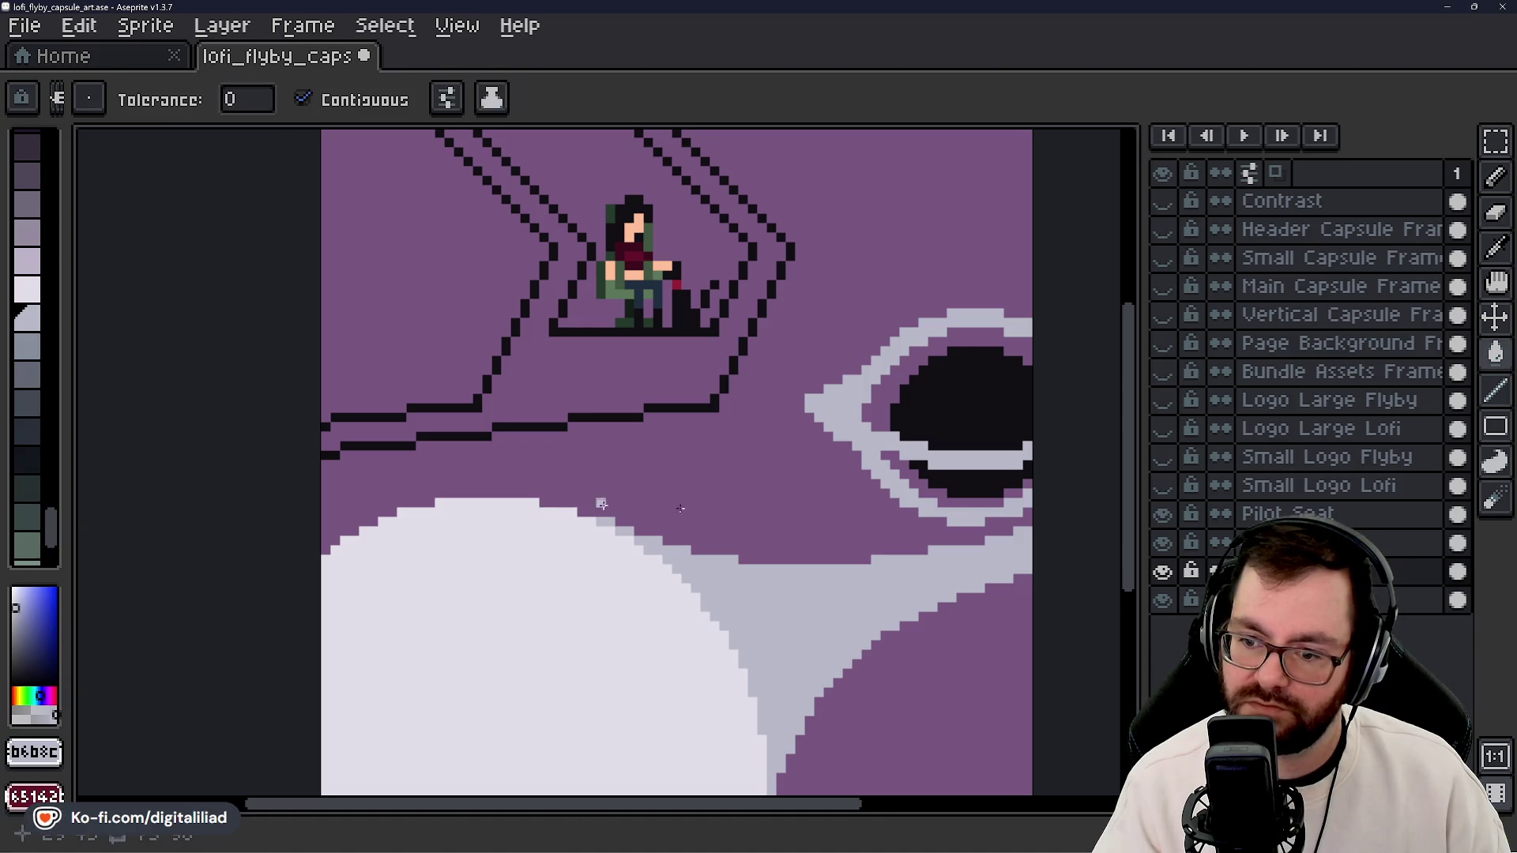
key(b)
key(g)
key(b)
key(g)
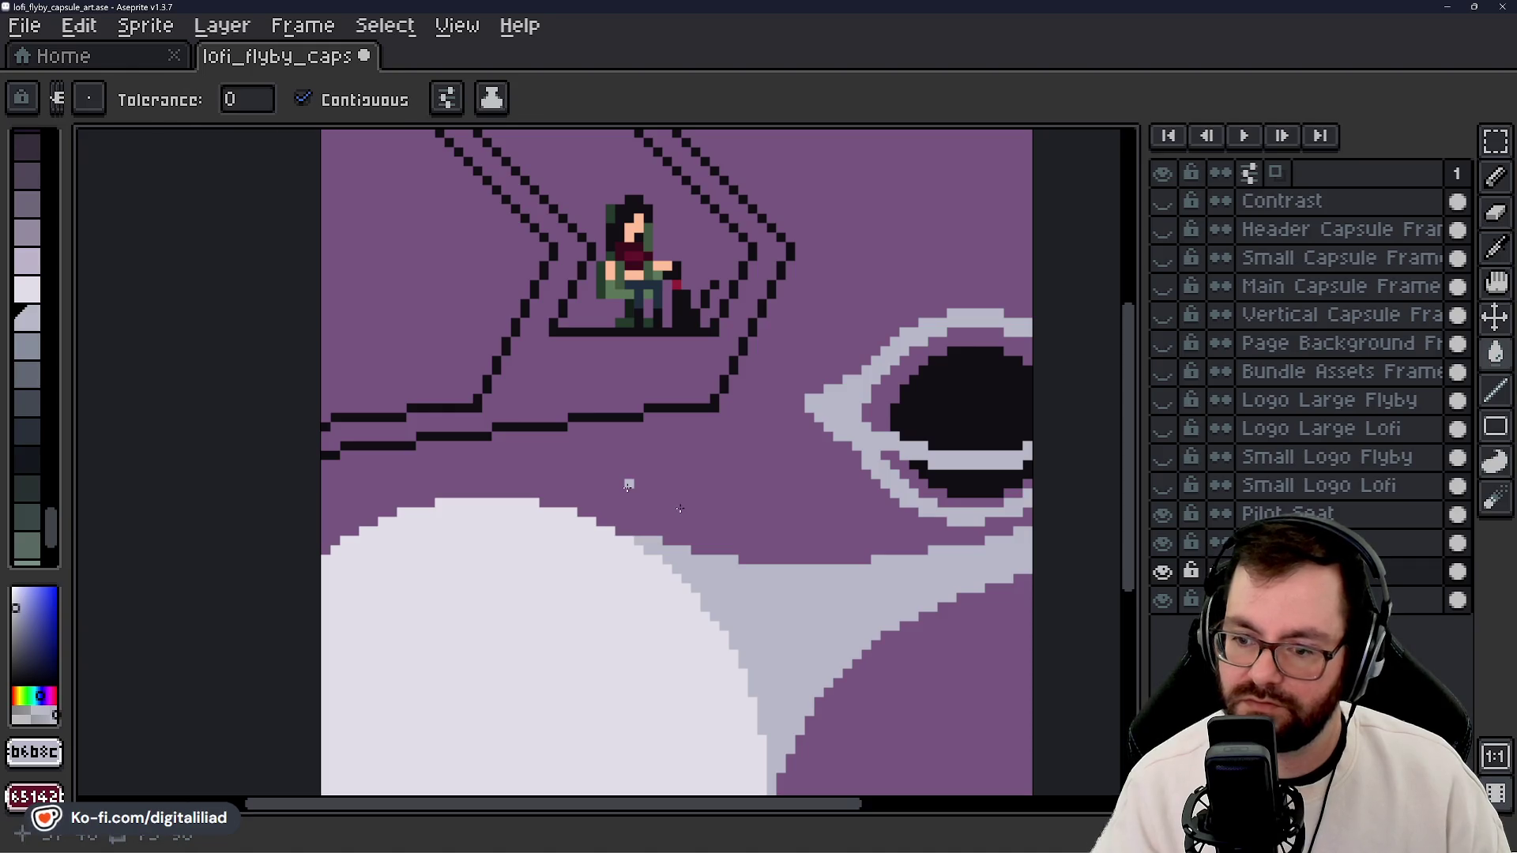
scroll(692, 596, down, 6)
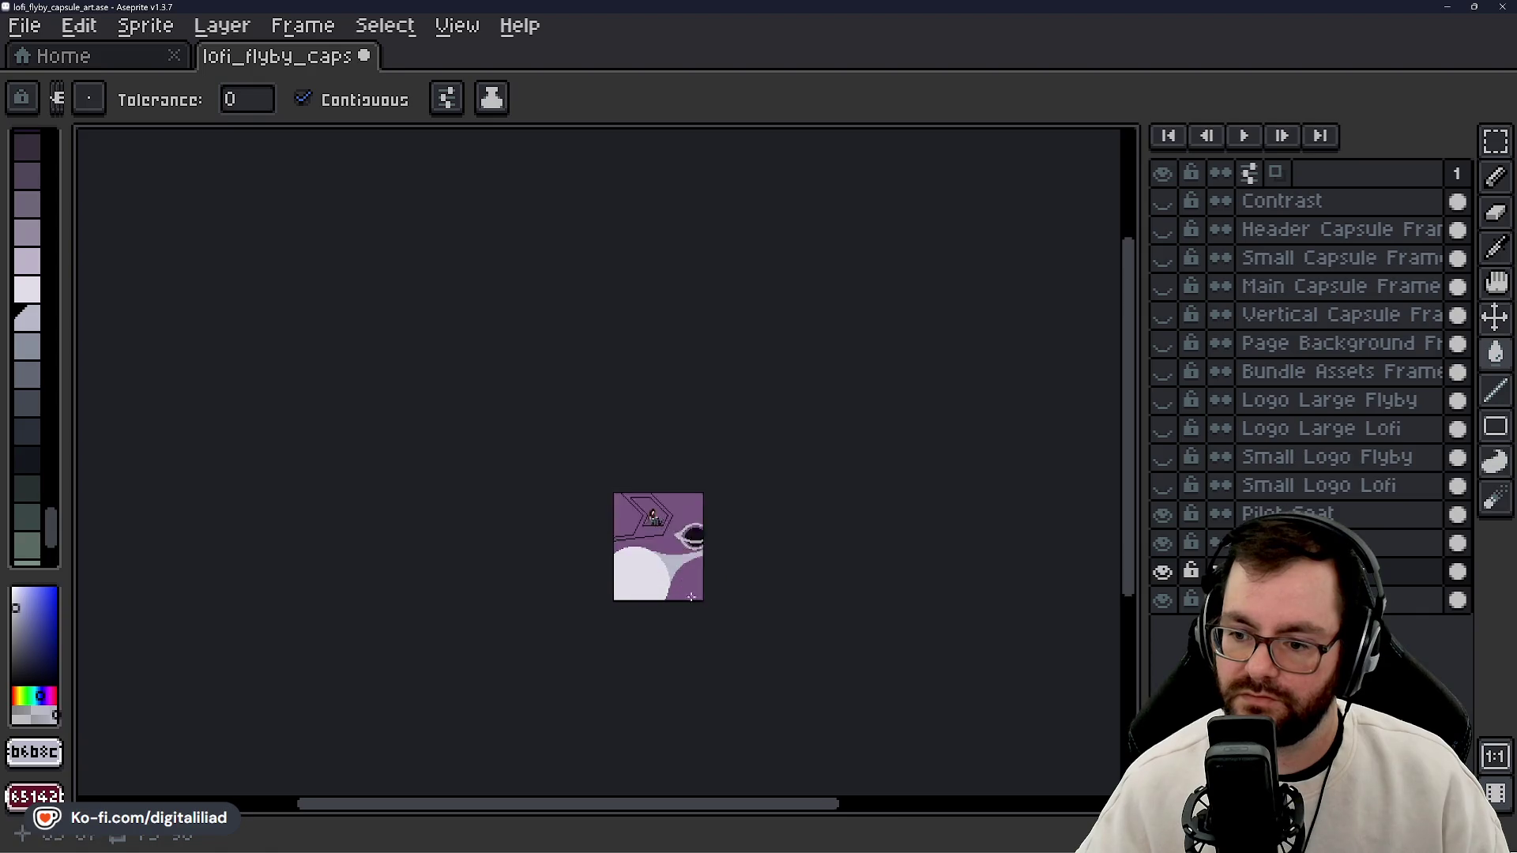
scroll(692, 596, up, 3)
scroll(619, 586, up, 4)
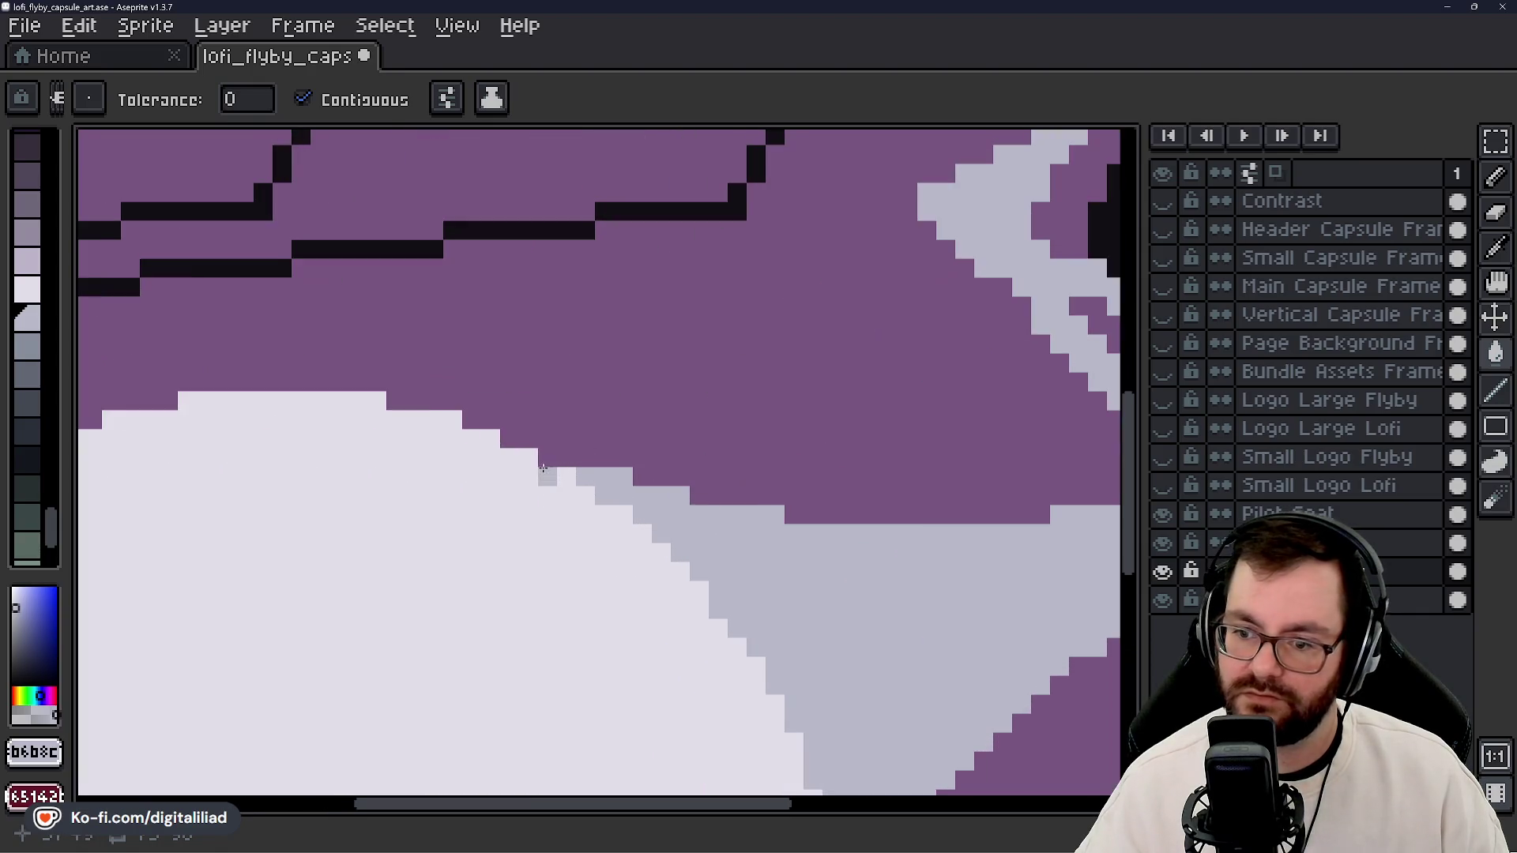
click(546, 465)
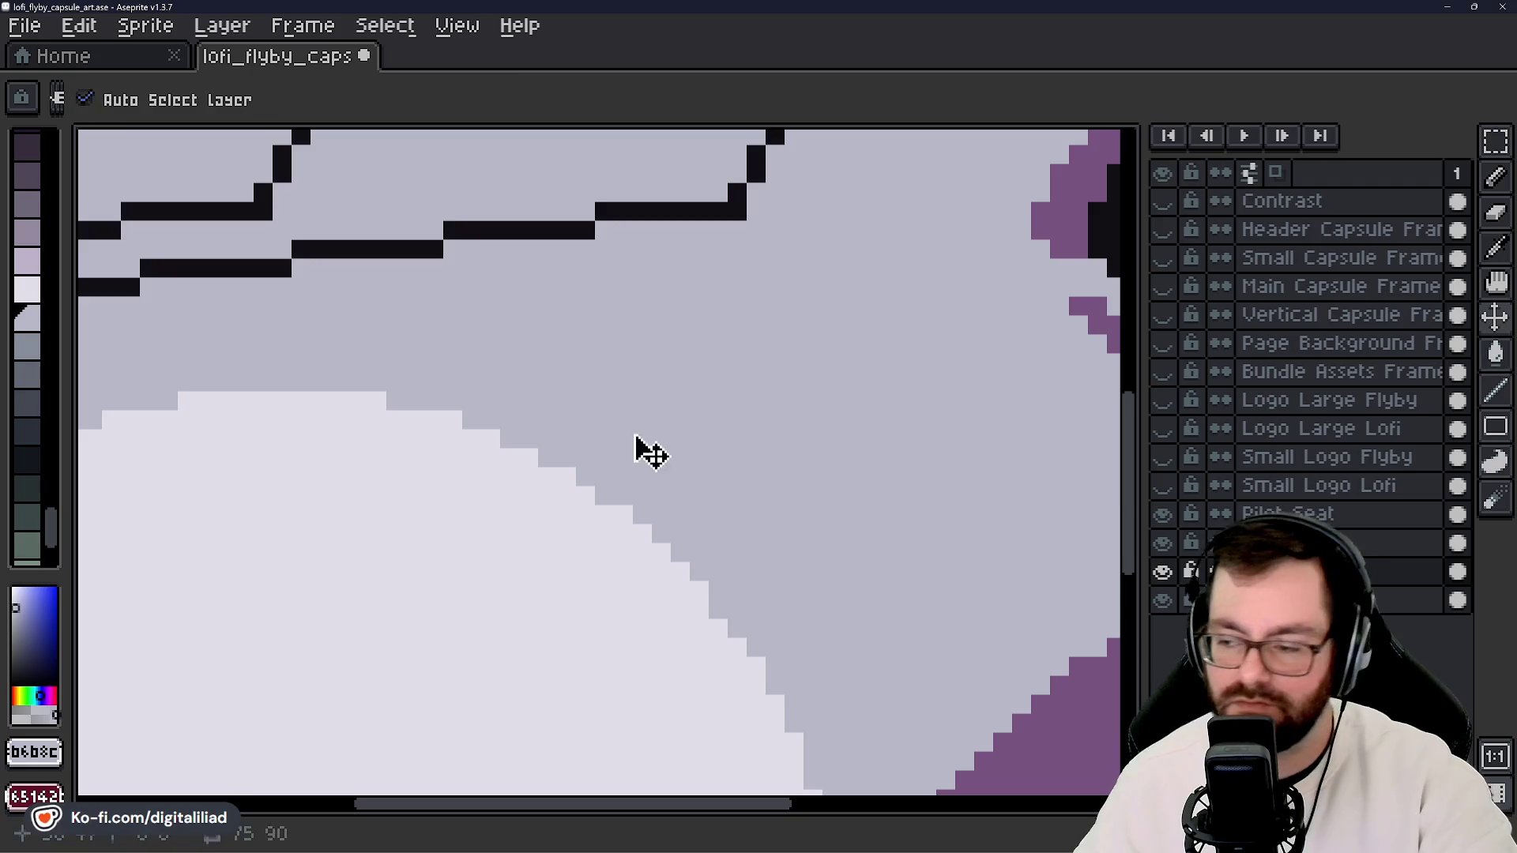
key(ctrl+z)
key(b)
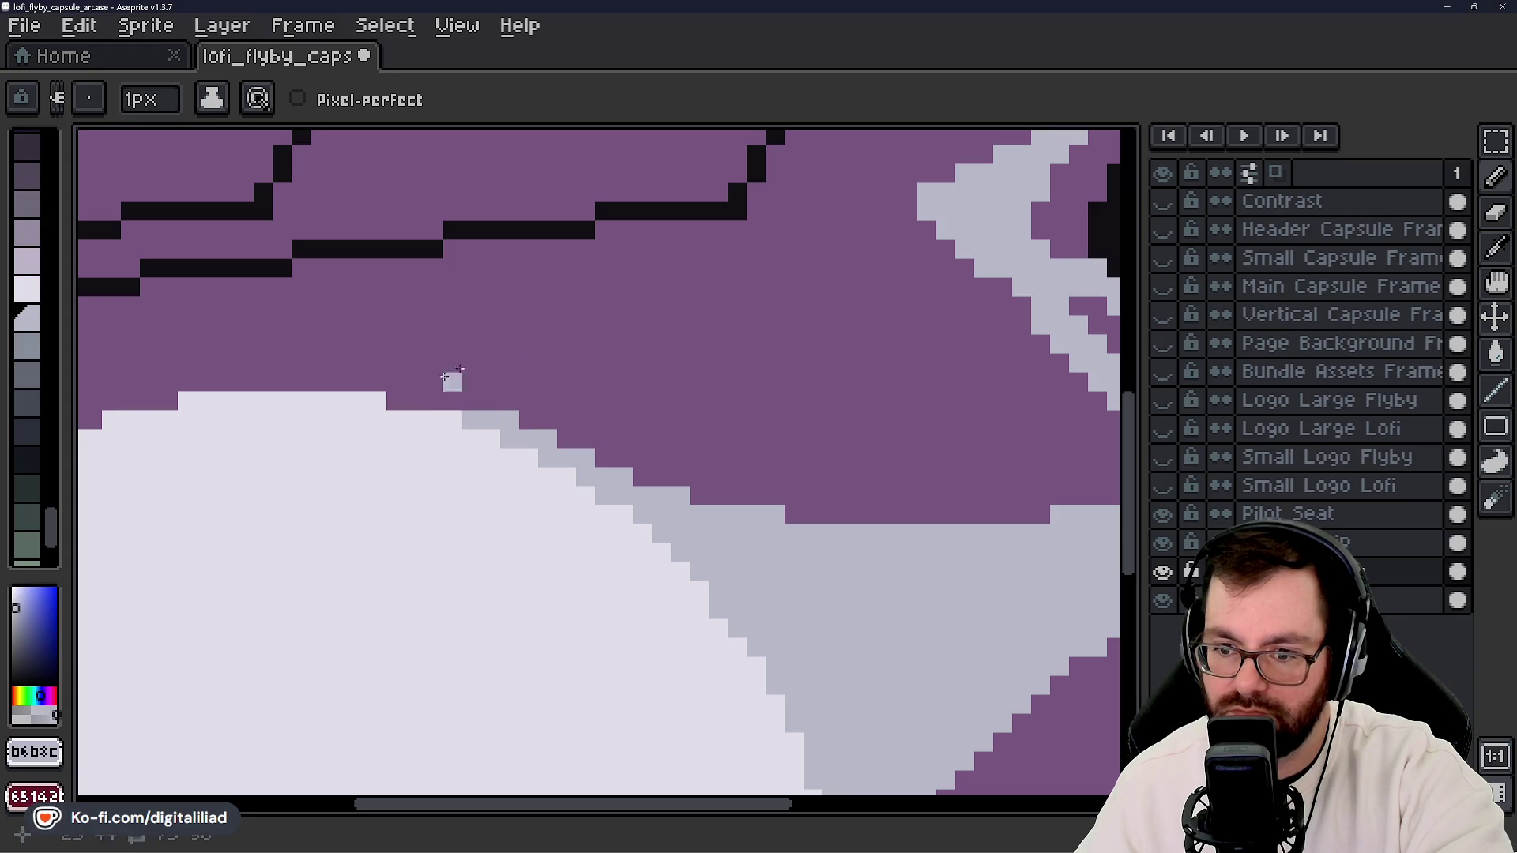
scroll(450, 377, down, 5)
scroll(604, 495, up, 4)
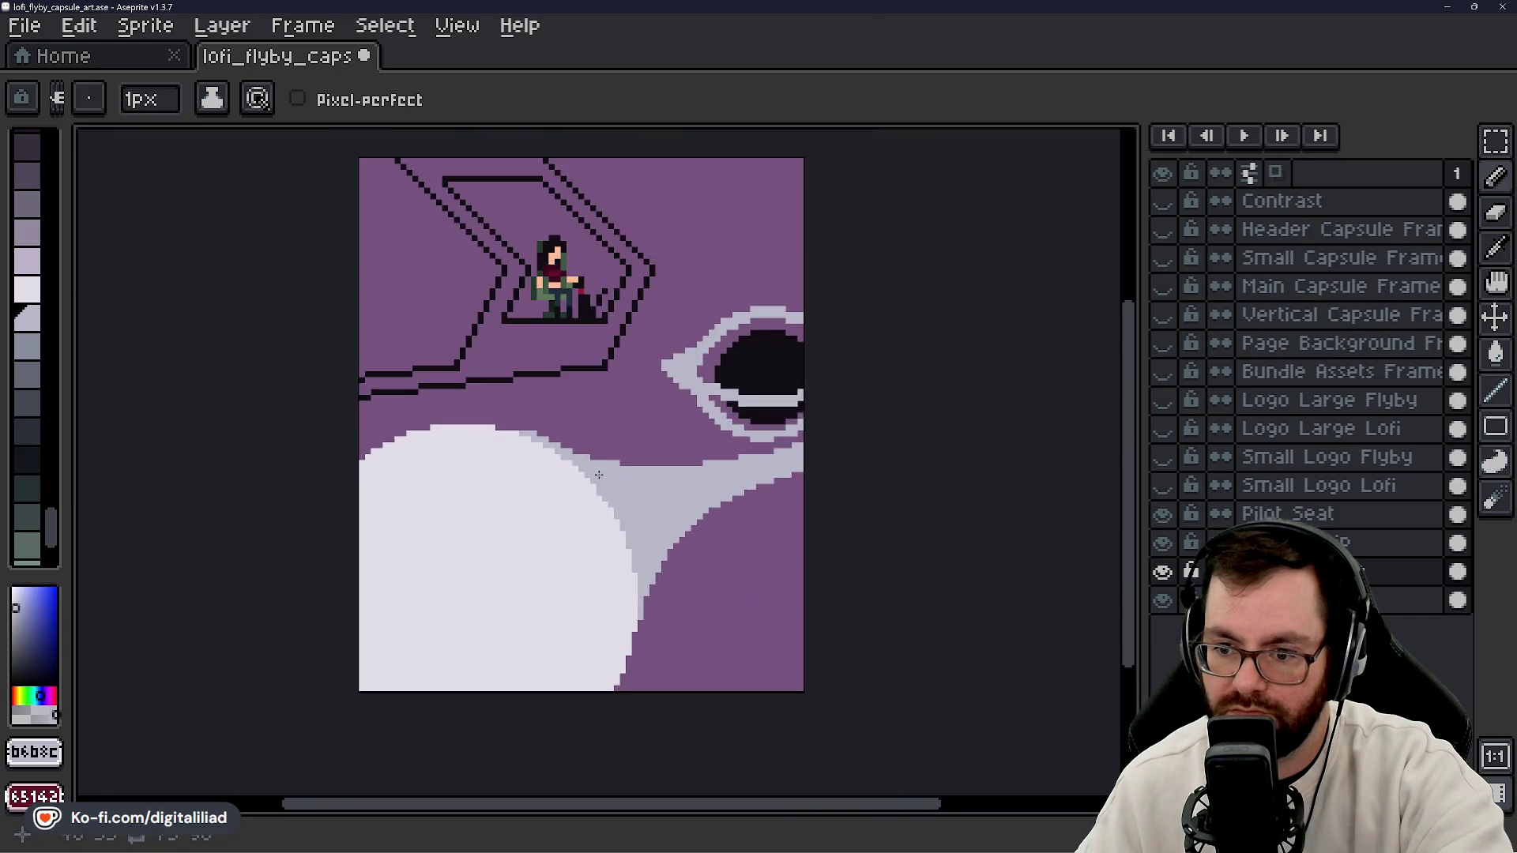
scroll(602, 543, down, 3)
scroll(602, 543, down, 2)
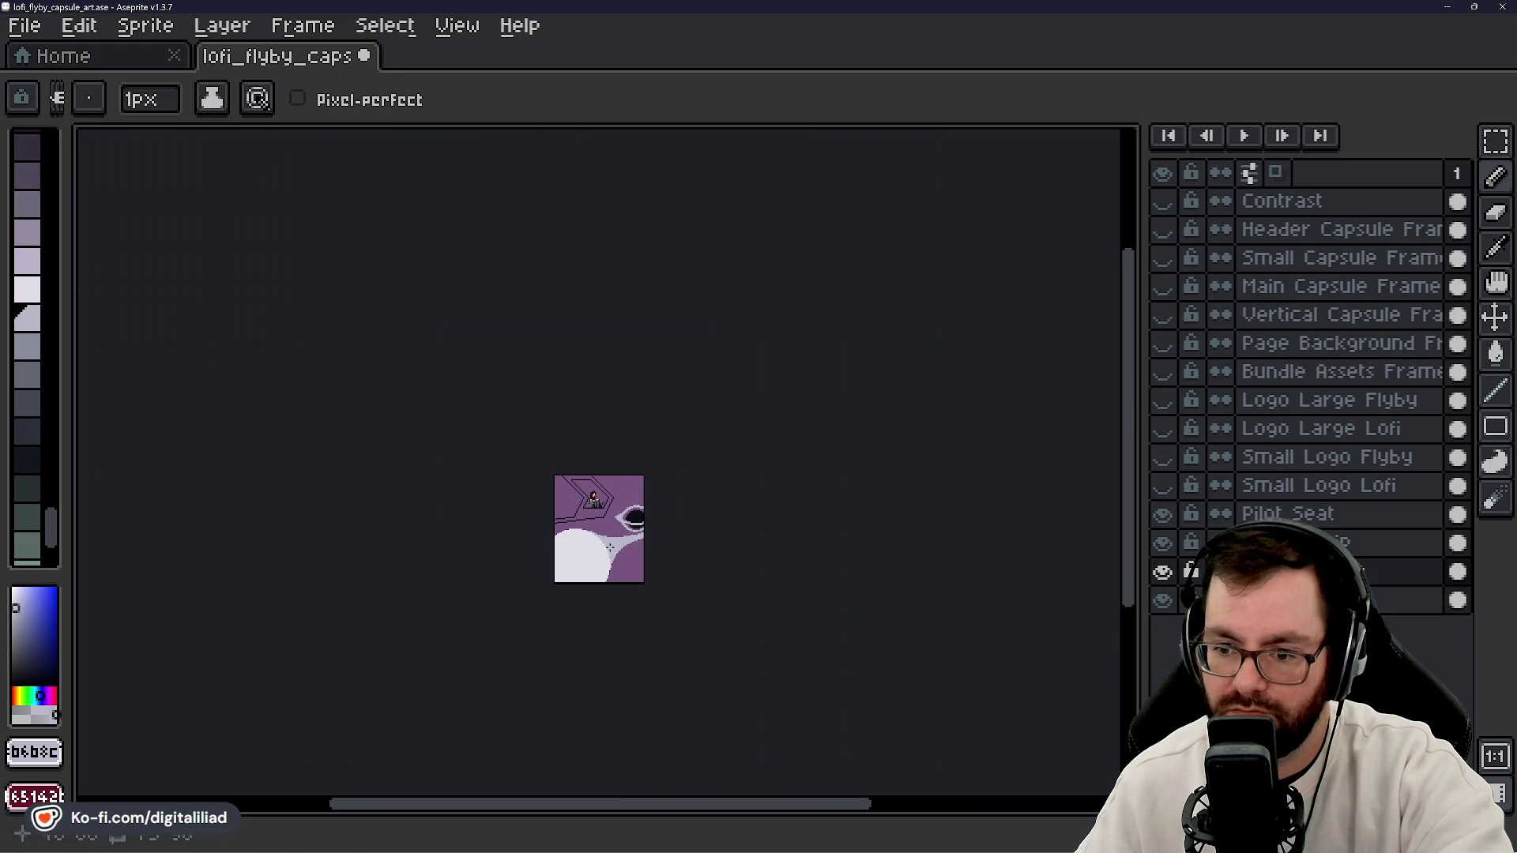
scroll(611, 567, up, 1)
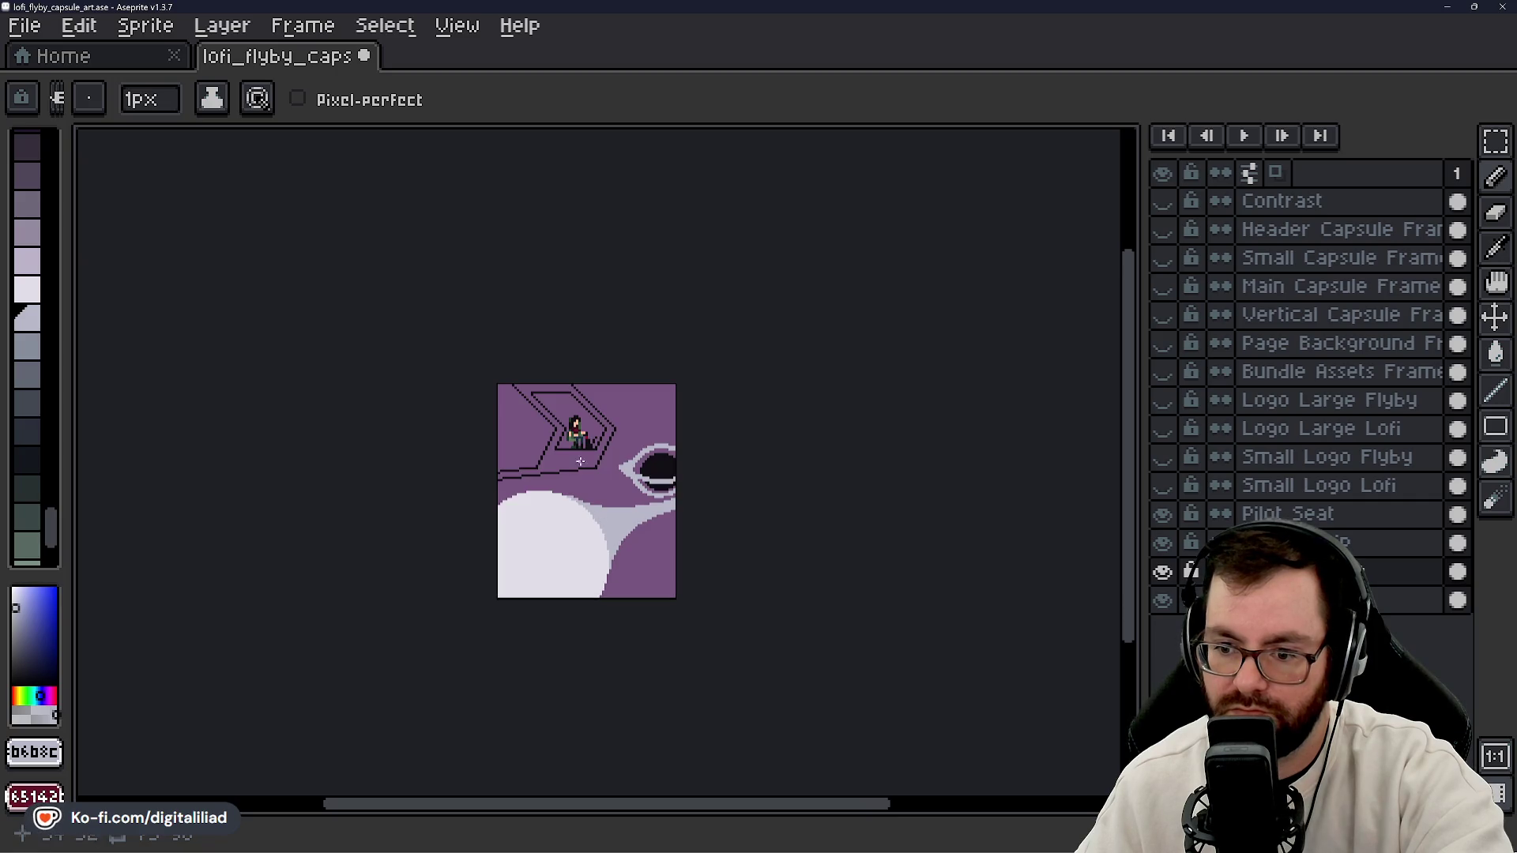
scroll(580, 473, up, 8)
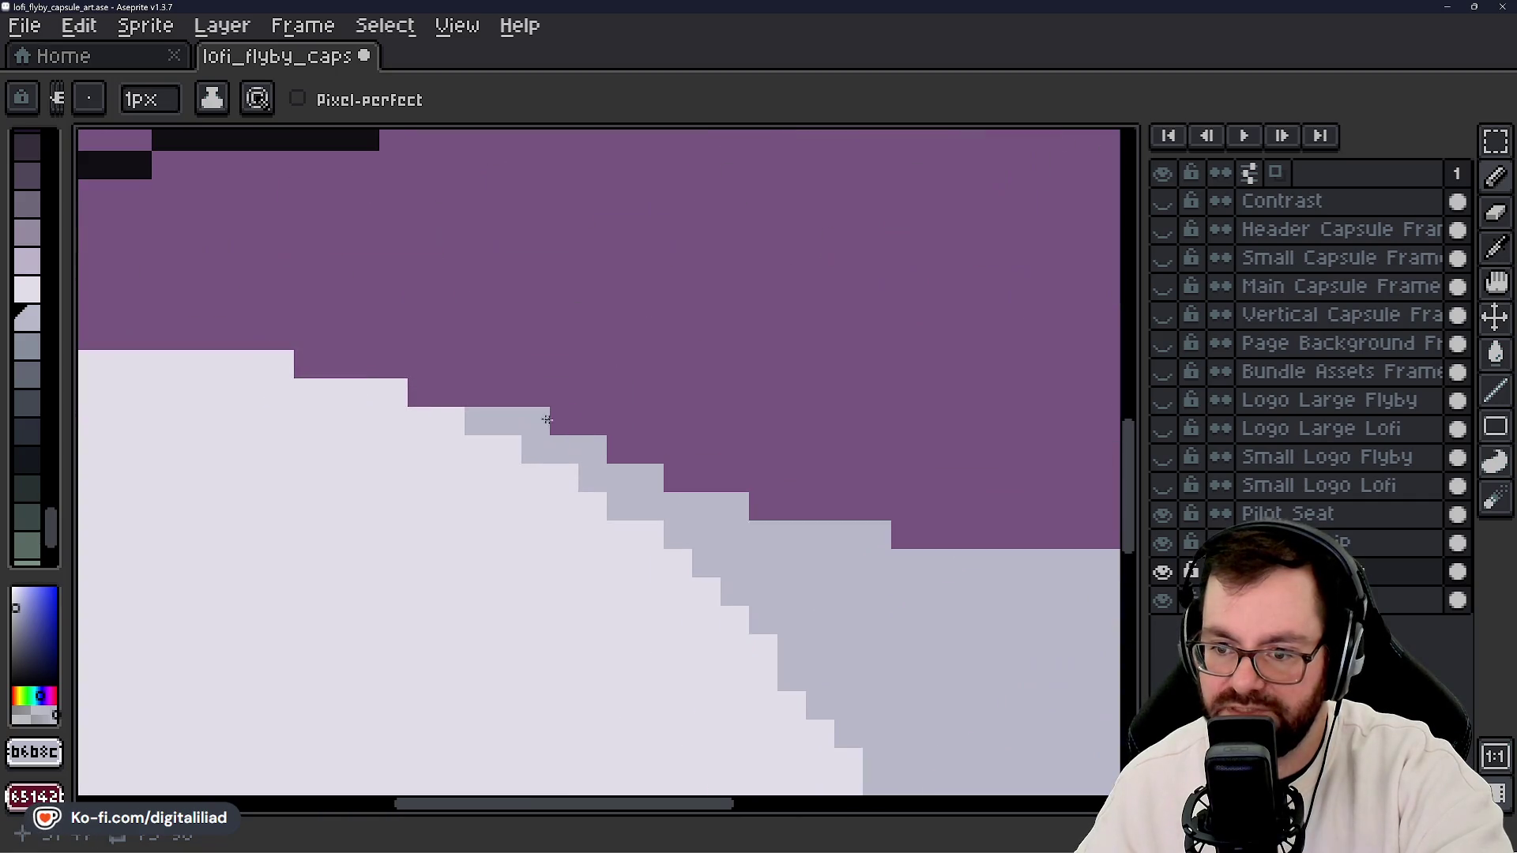
scroll(539, 504, down, 6)
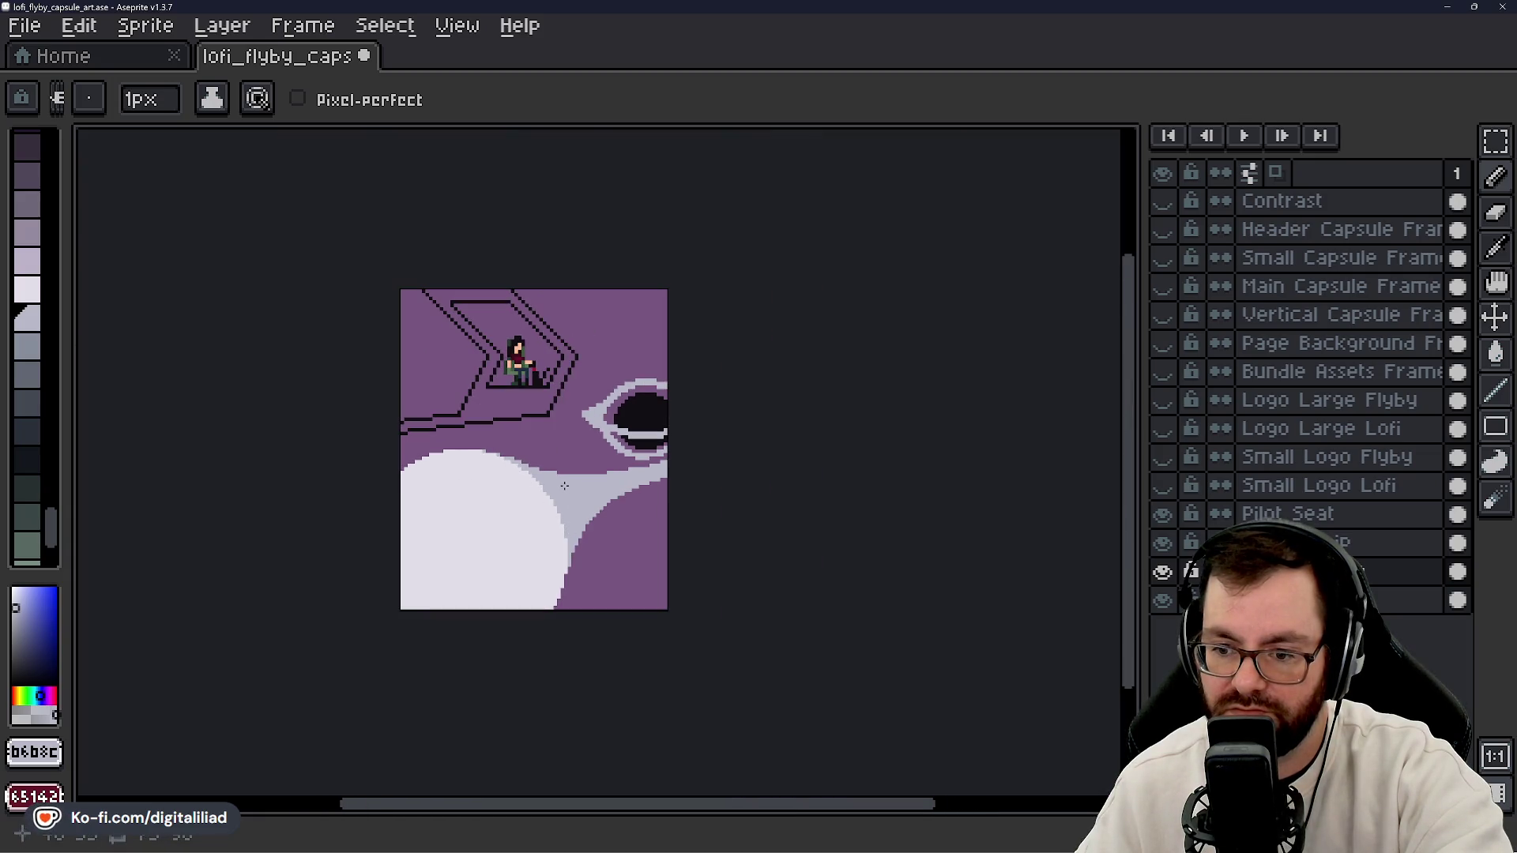
scroll(552, 456, down, 3)
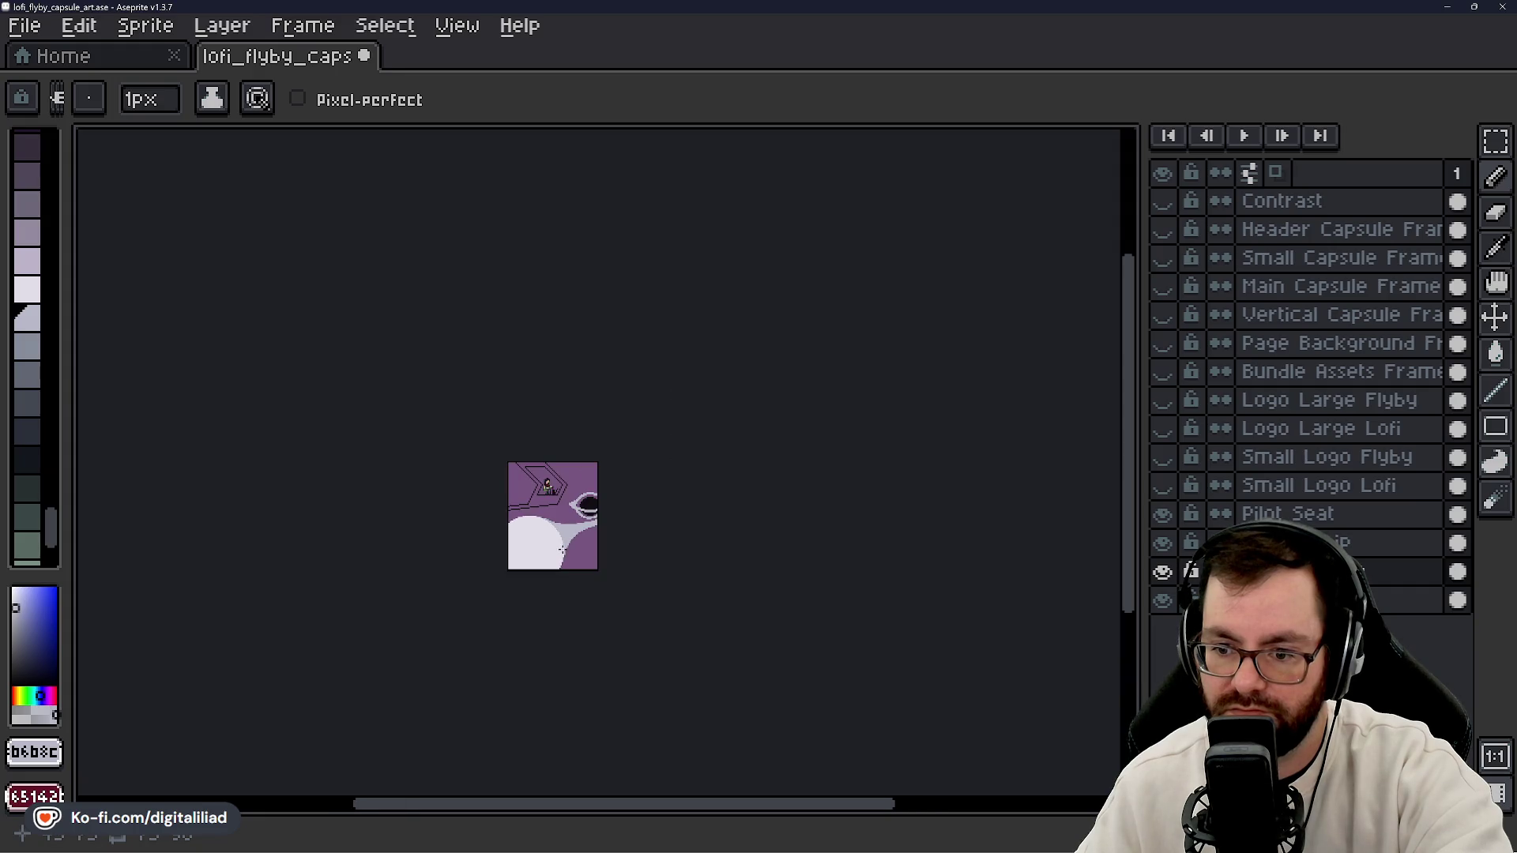
scroll(563, 549, up, 5)
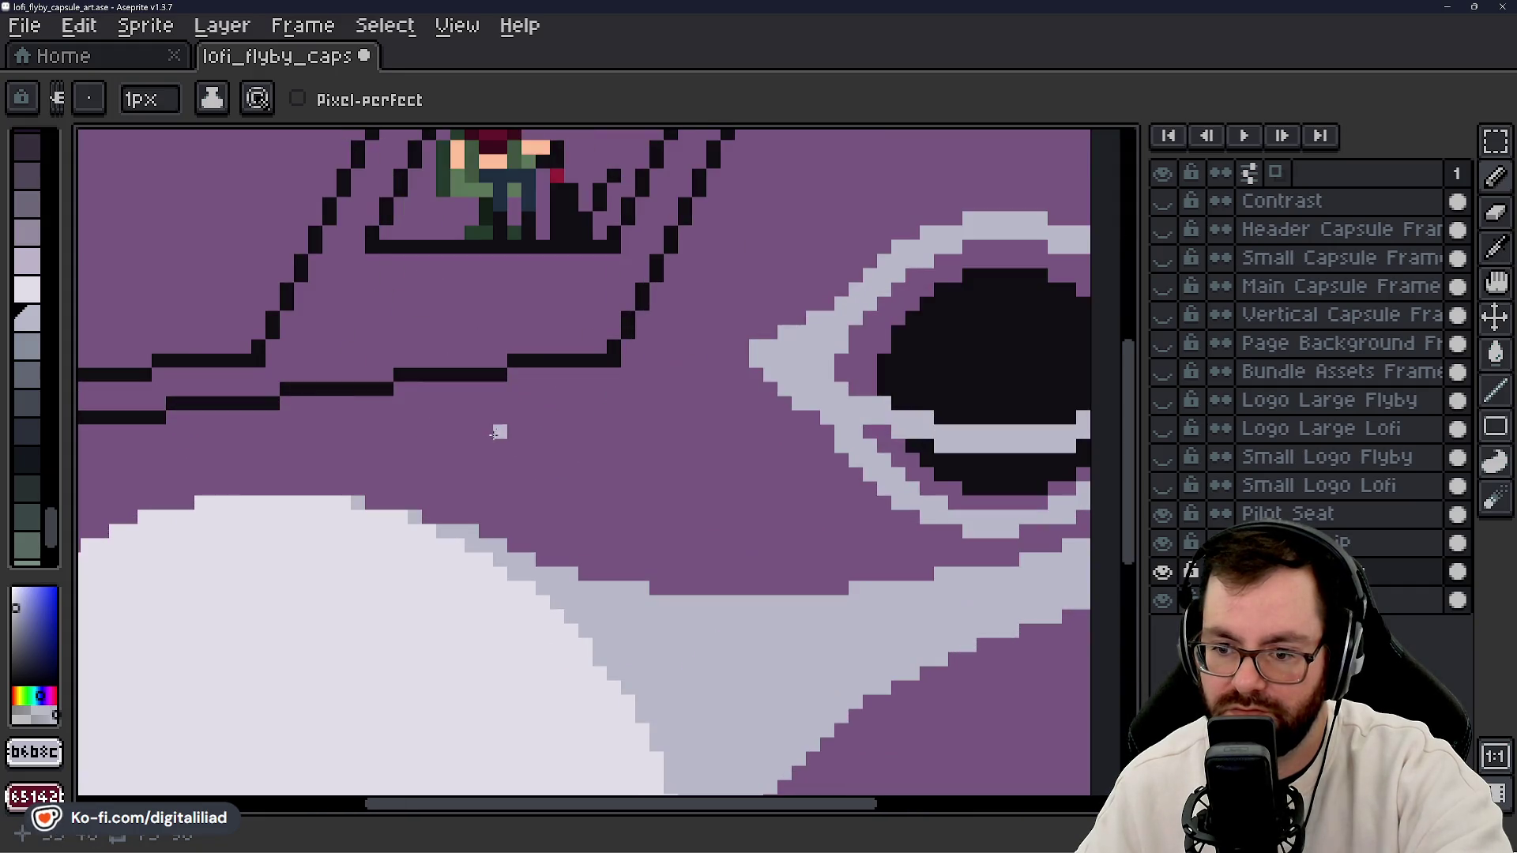
- With the Pencil, repaint grey pixels along the trail's top edge purple, undoing a bad bump
key(b)
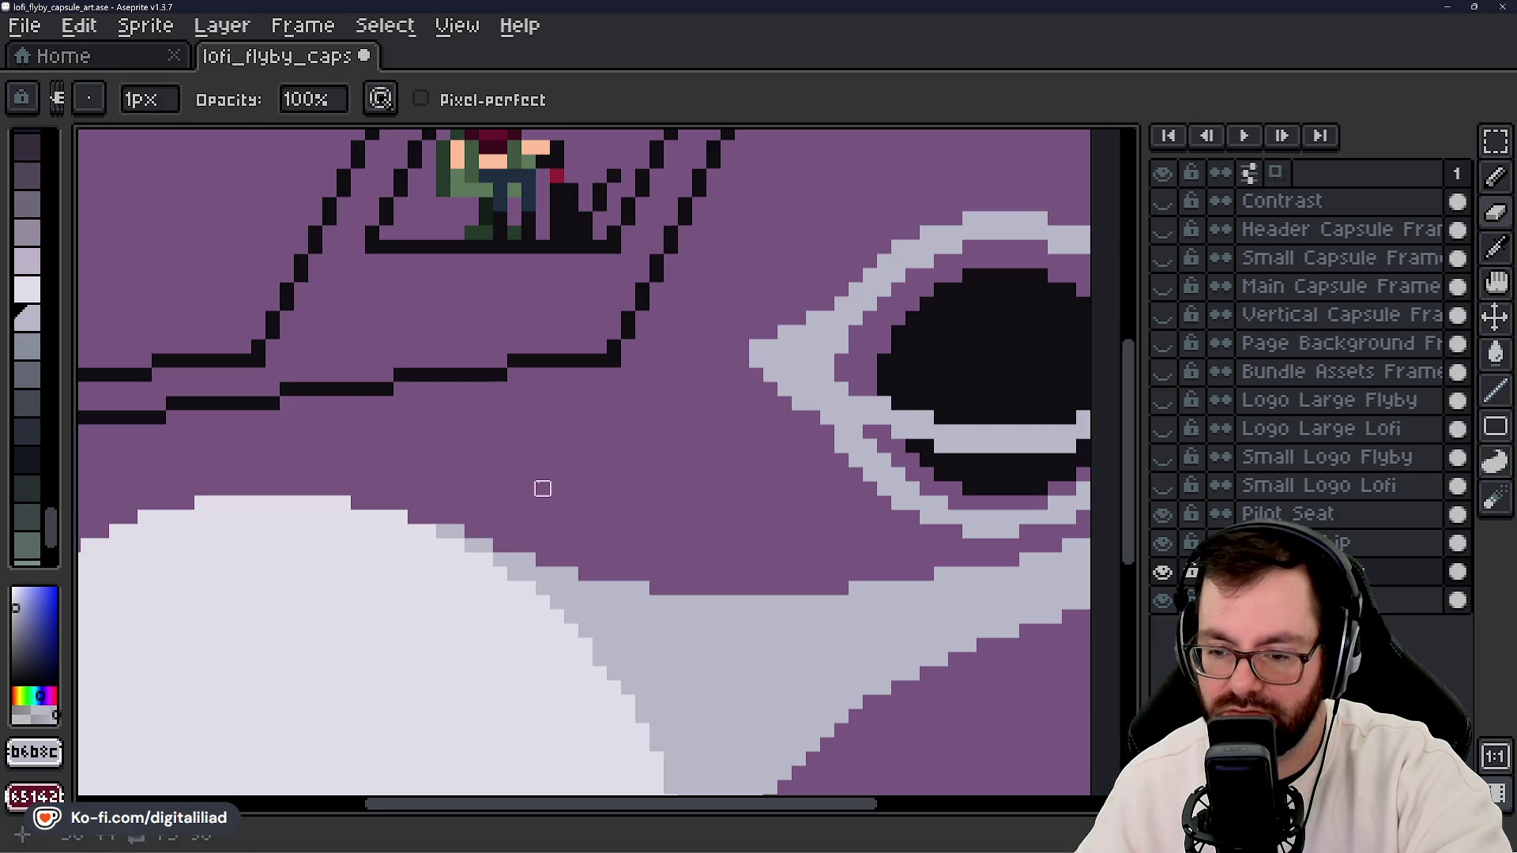
scroll(513, 474, down, 5)
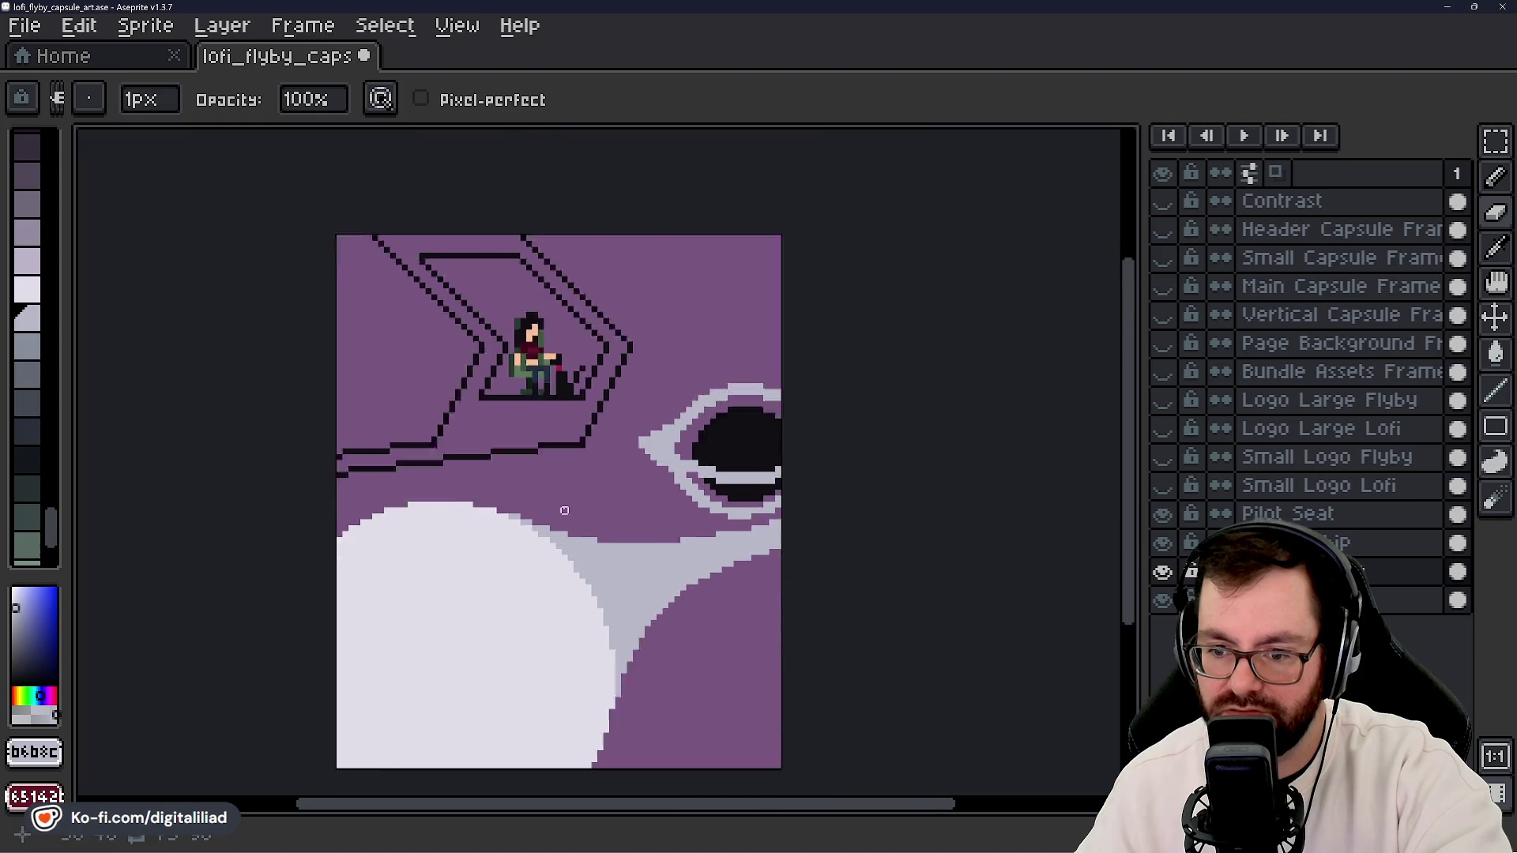
scroll(546, 553, up, 1)
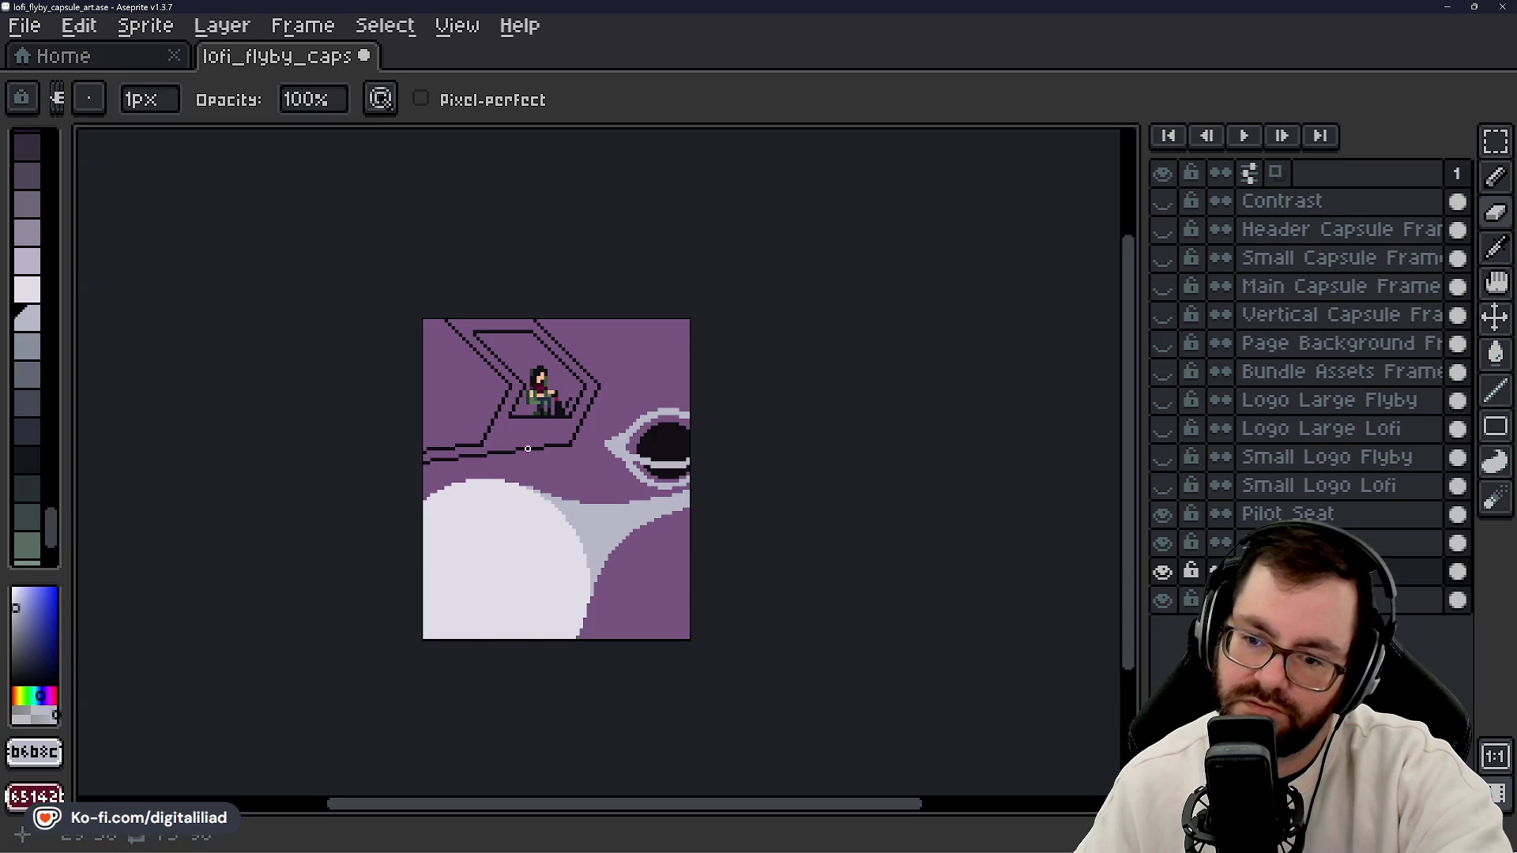
scroll(527, 448, up, 6)
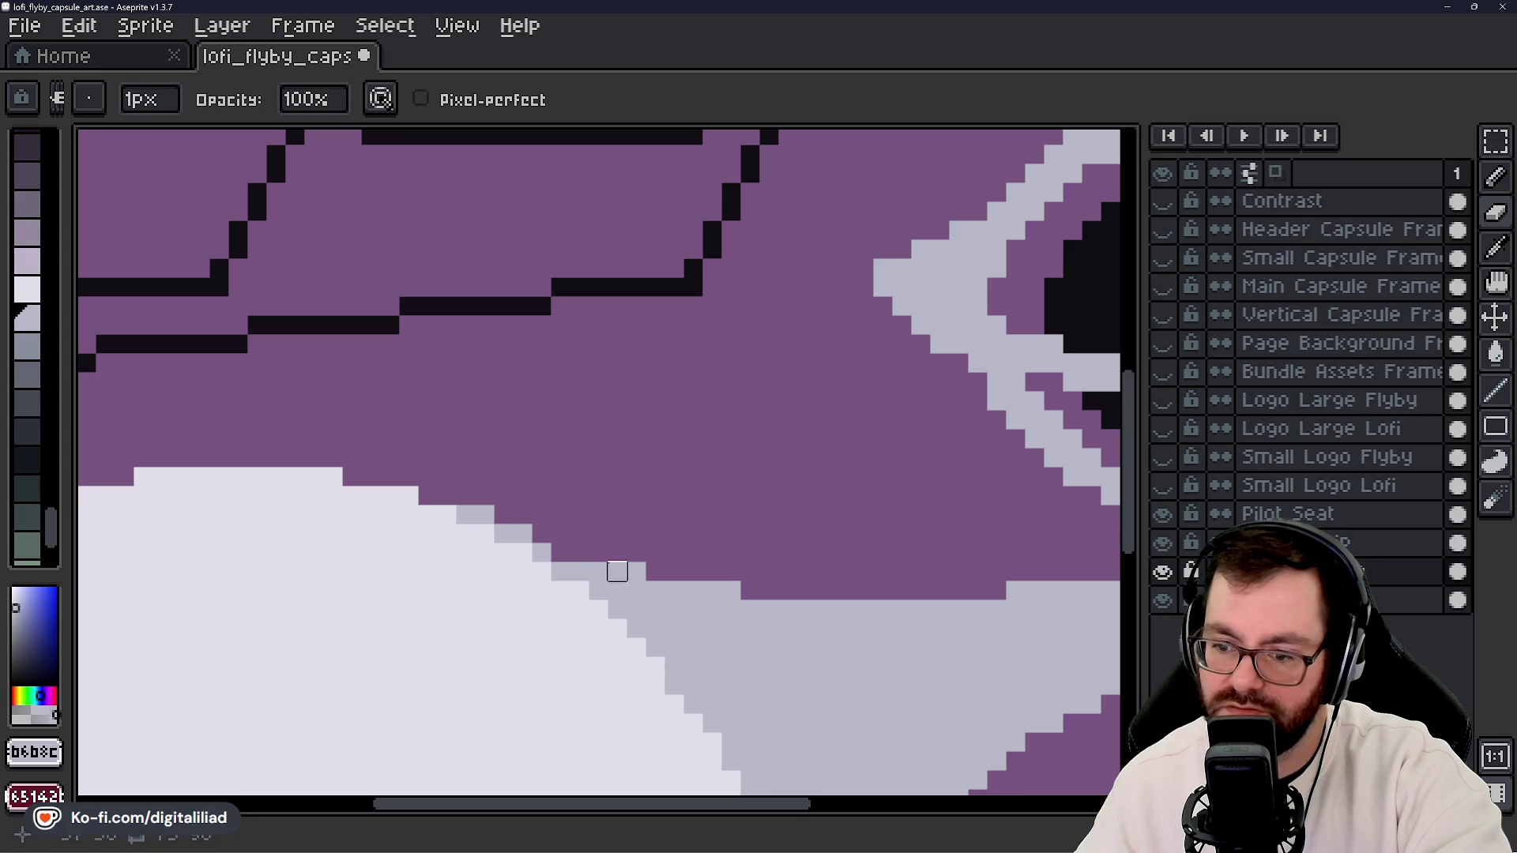
drag(598, 571, 636, 572)
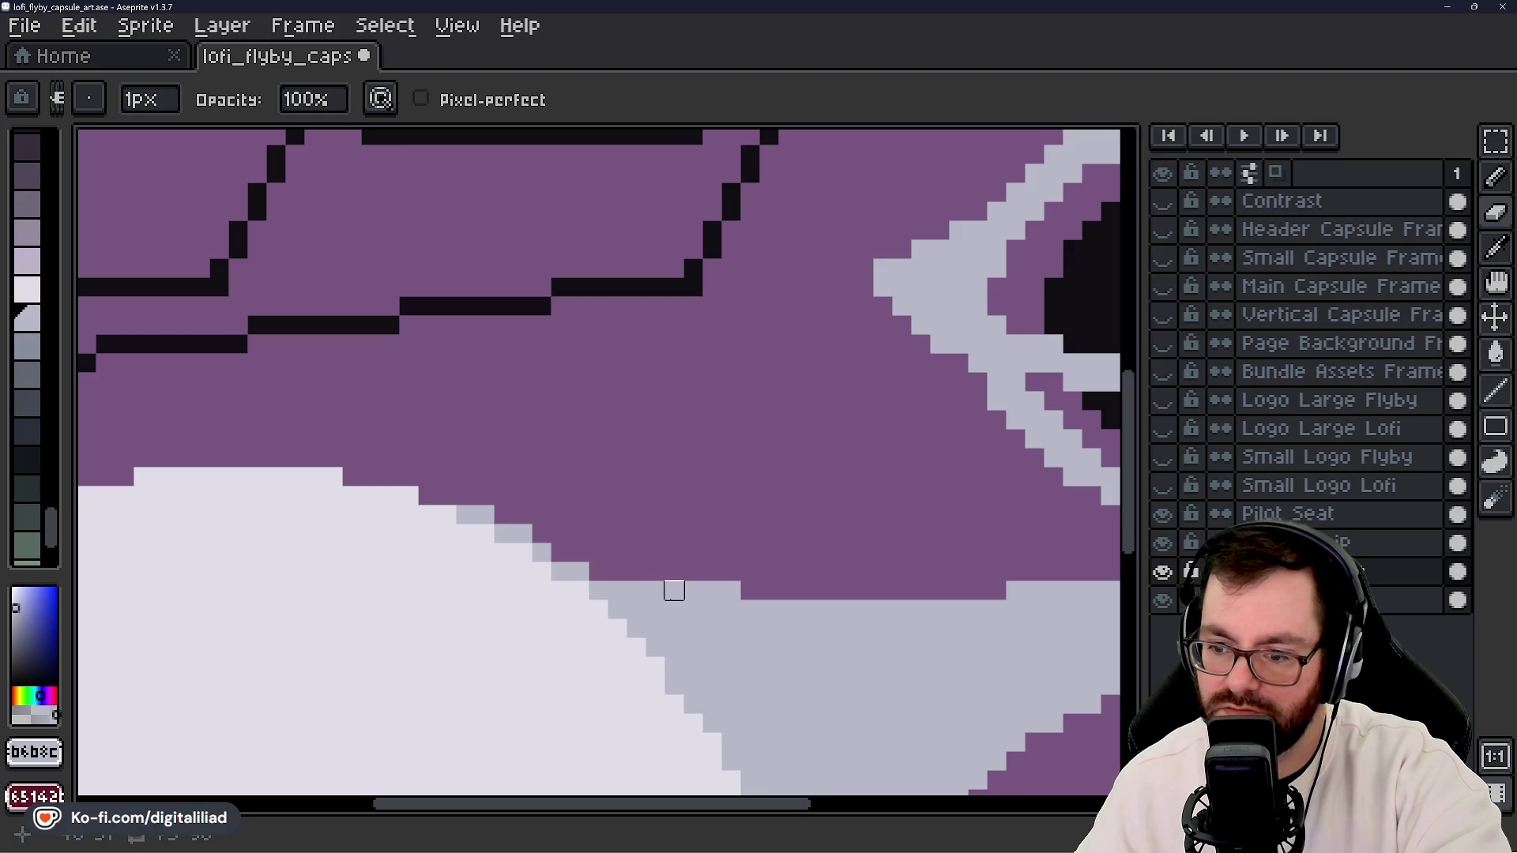
mouse_move(692, 591)
mouse_down()
mouse_move(751, 609)
mouse_move(692, 591)
mouse_up()
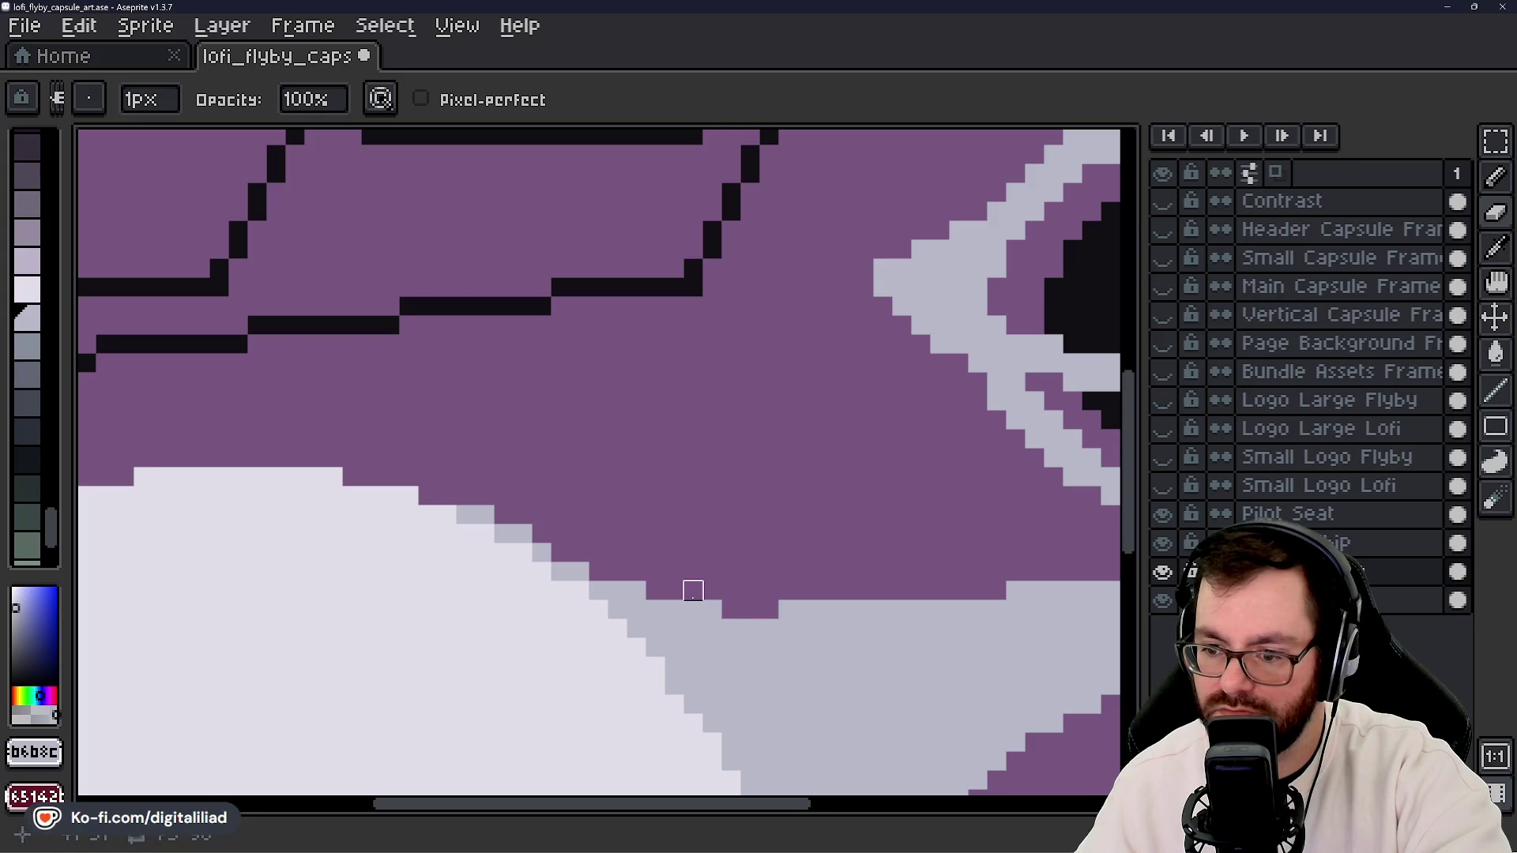
key(ctrl+z)
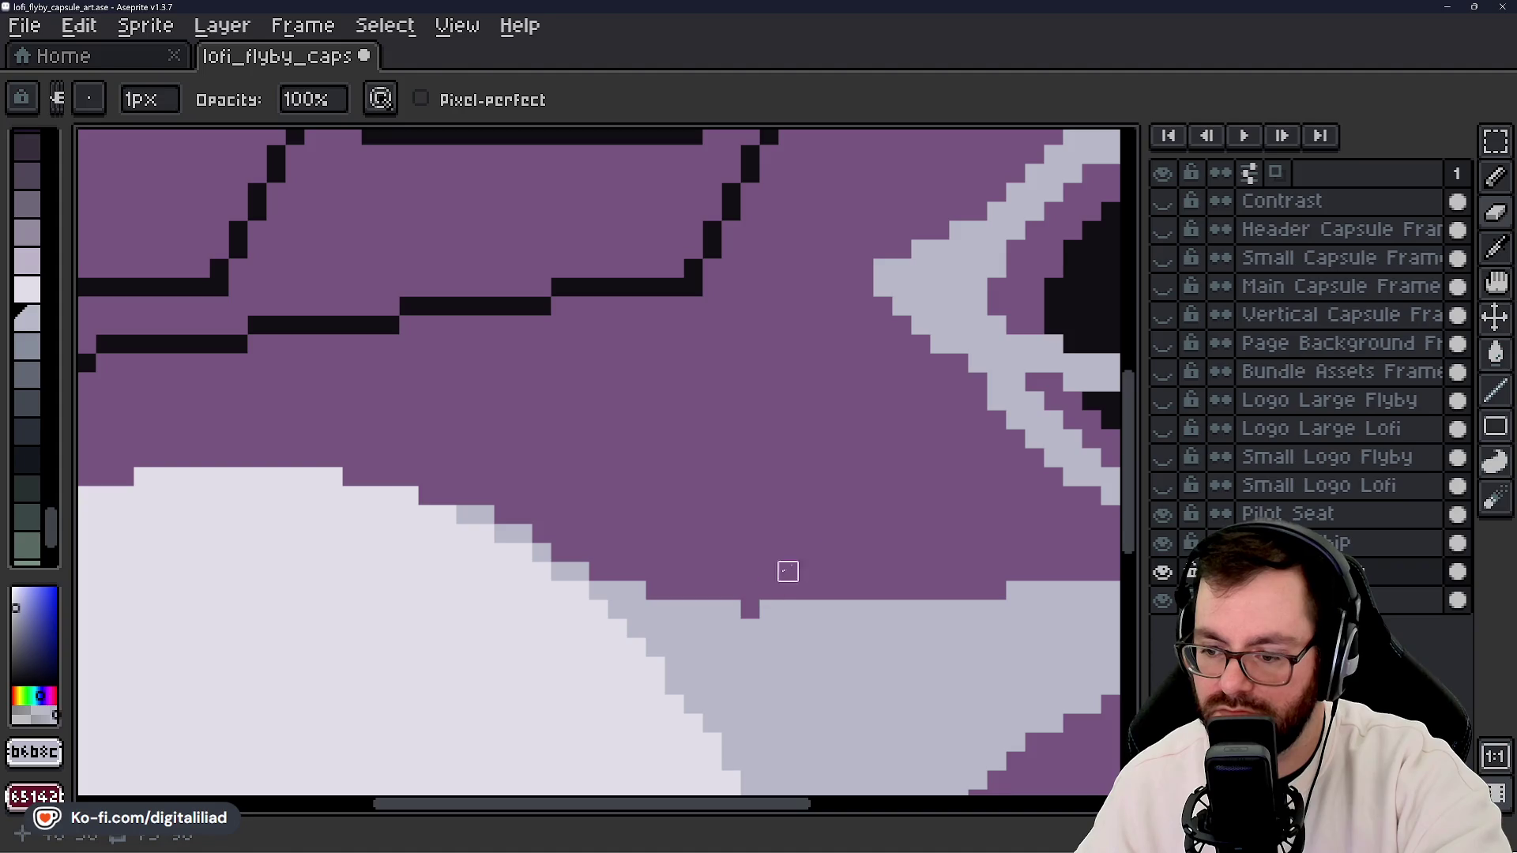
- Repaint another edge row and a stray pale pixel purple, then show the Small Capsule Frame overlay
mouse_move(769, 609)
mouse_down()
mouse_move(877, 628)
mouse_move(759, 540)
mouse_move(707, 524)
mouse_up()
key(ctrl+z)
drag(595, 543, 736, 543)
scroll(735, 543, down, 4)
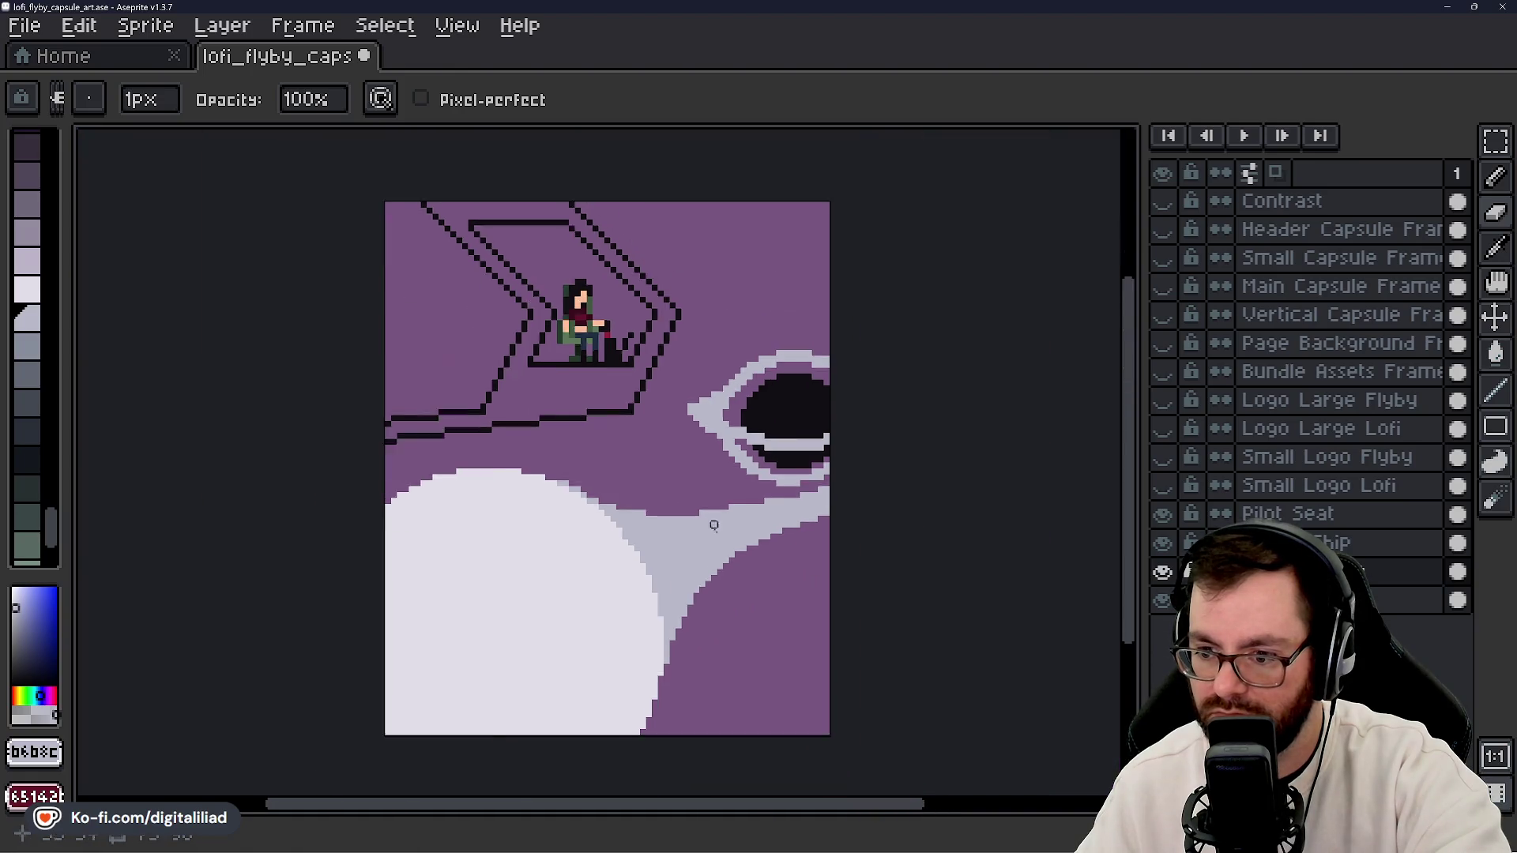
scroll(647, 499, up, 6)
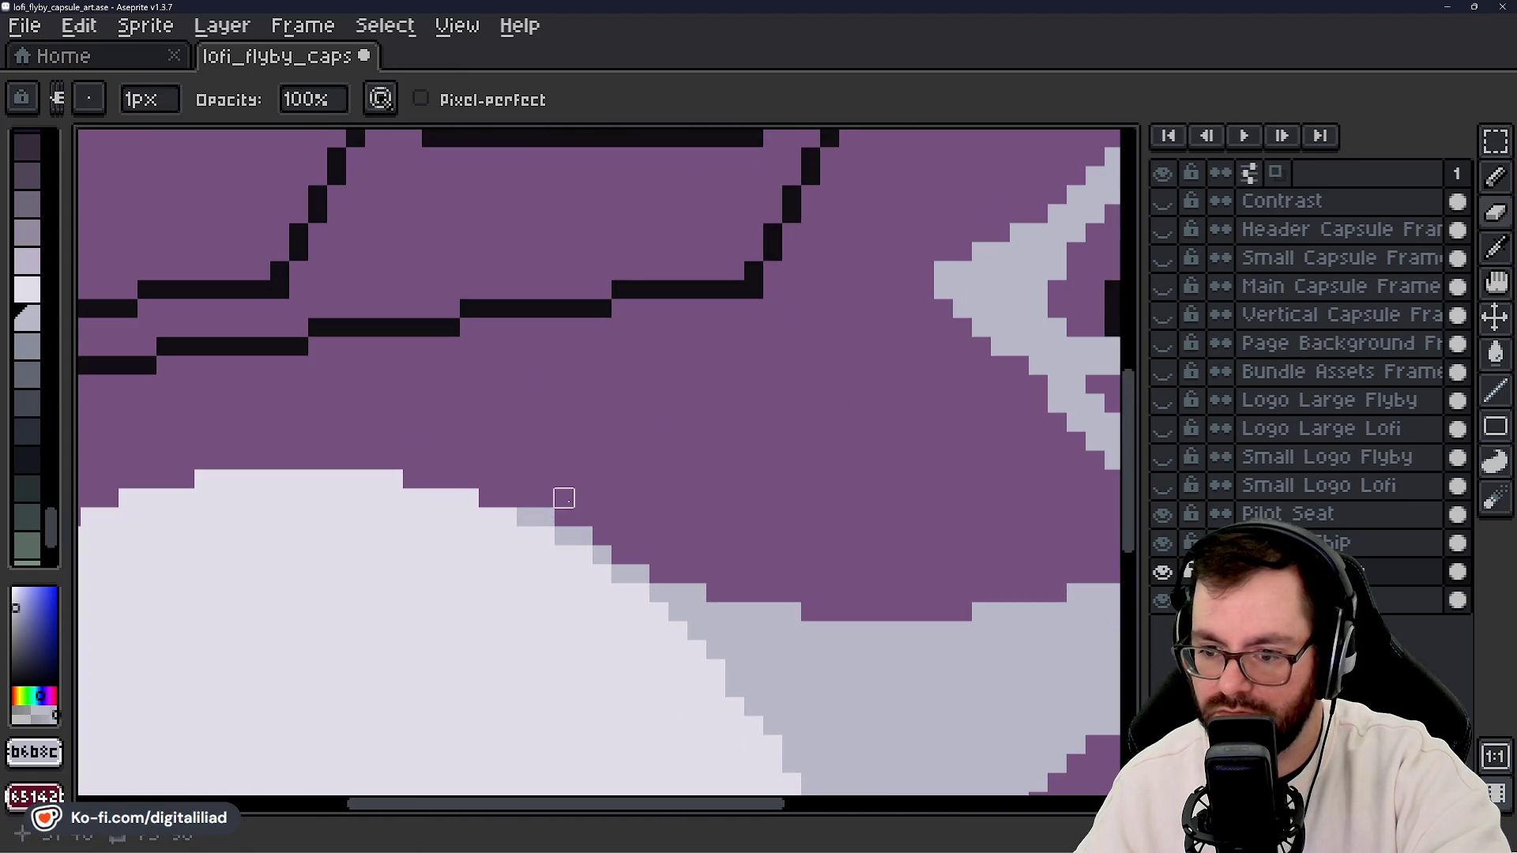
click(546, 517)
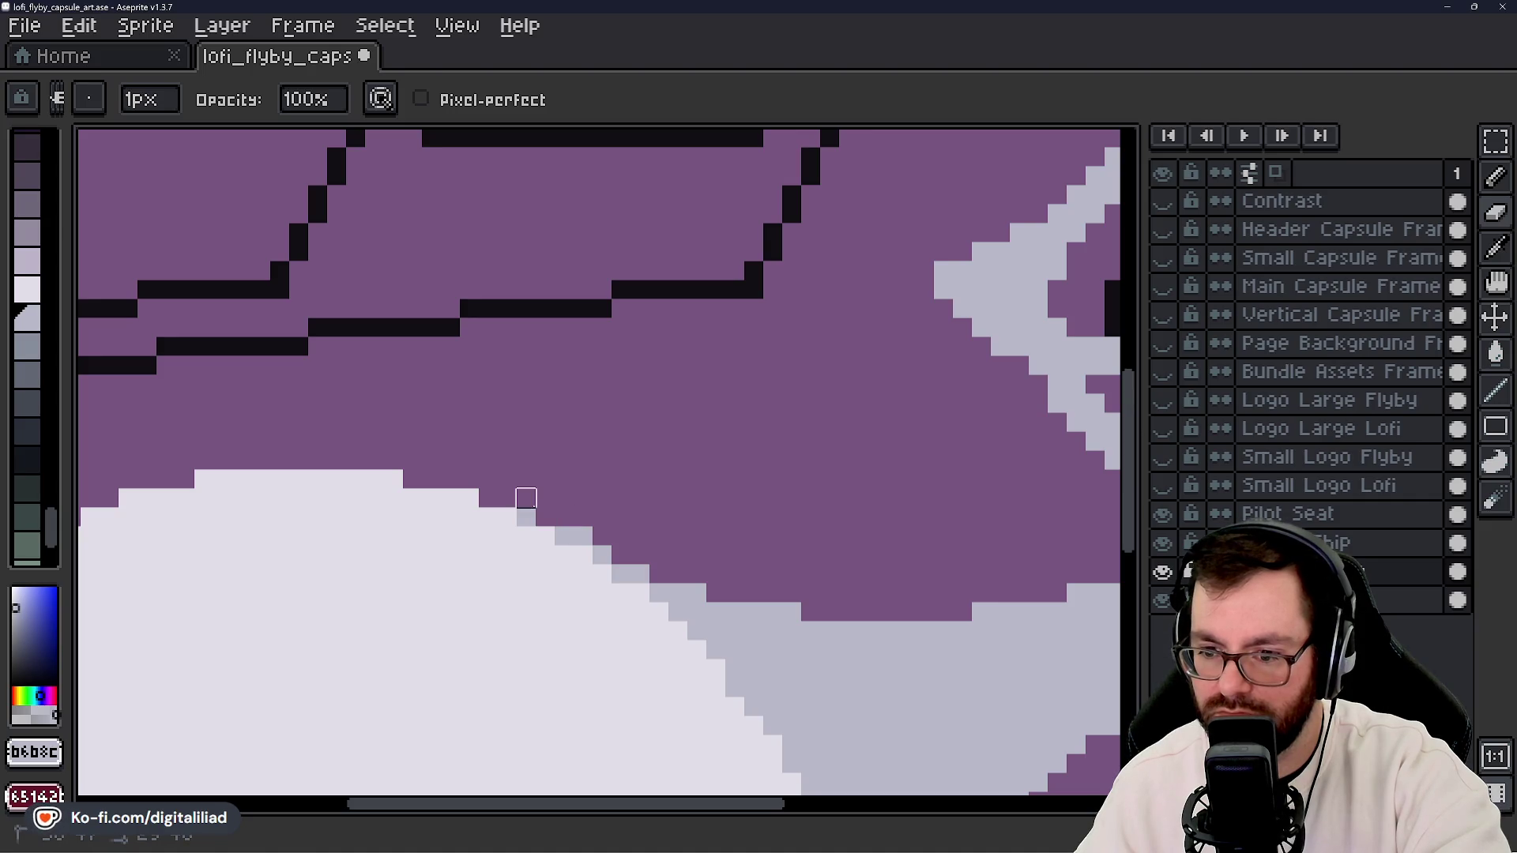
scroll(694, 519, down, 3)
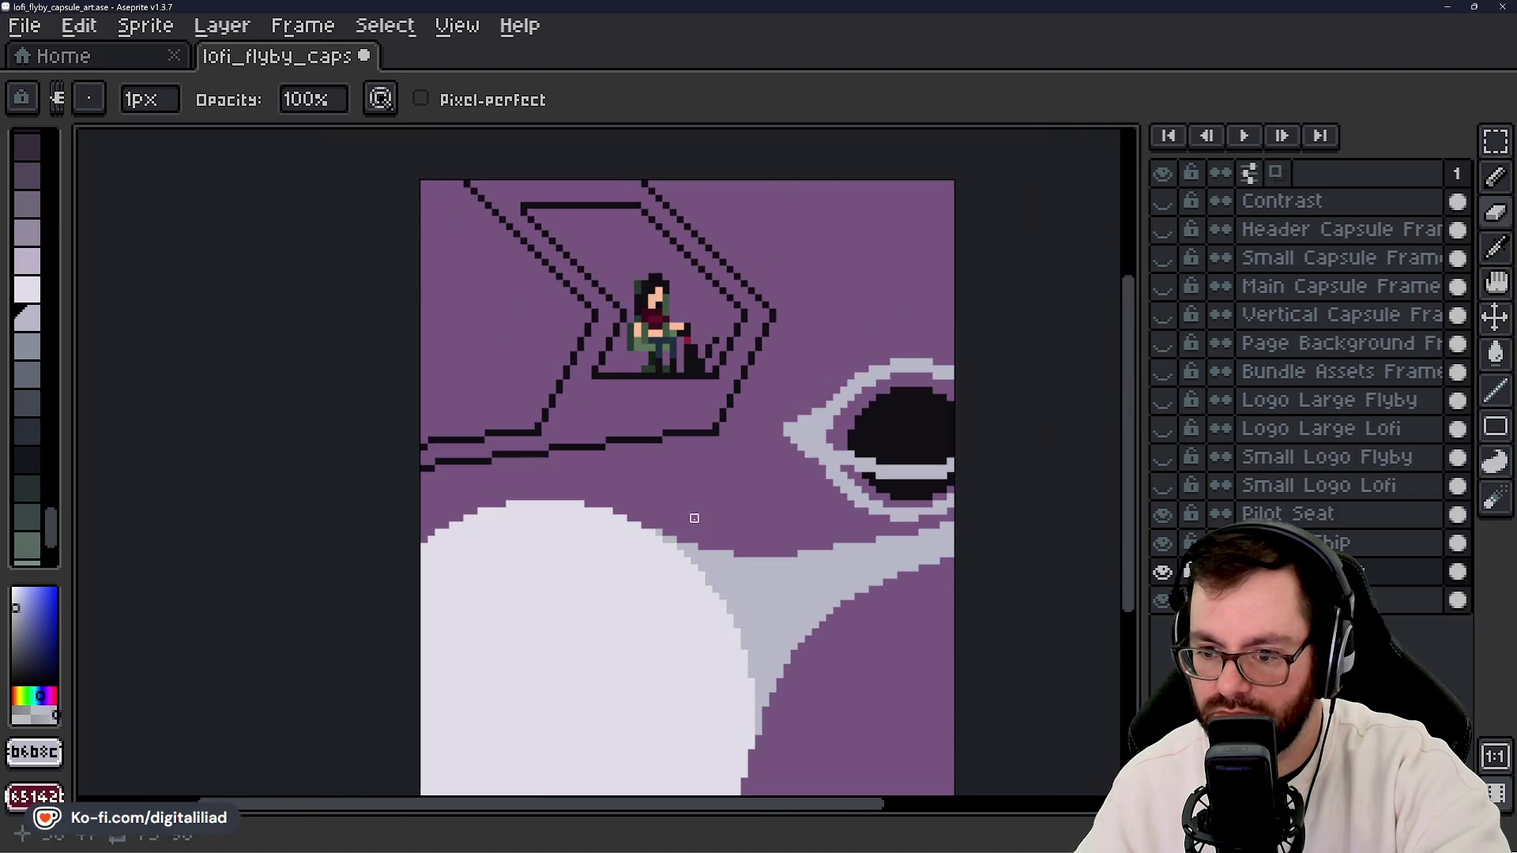
scroll(694, 519, down, 4)
scroll(716, 588, up, 2)
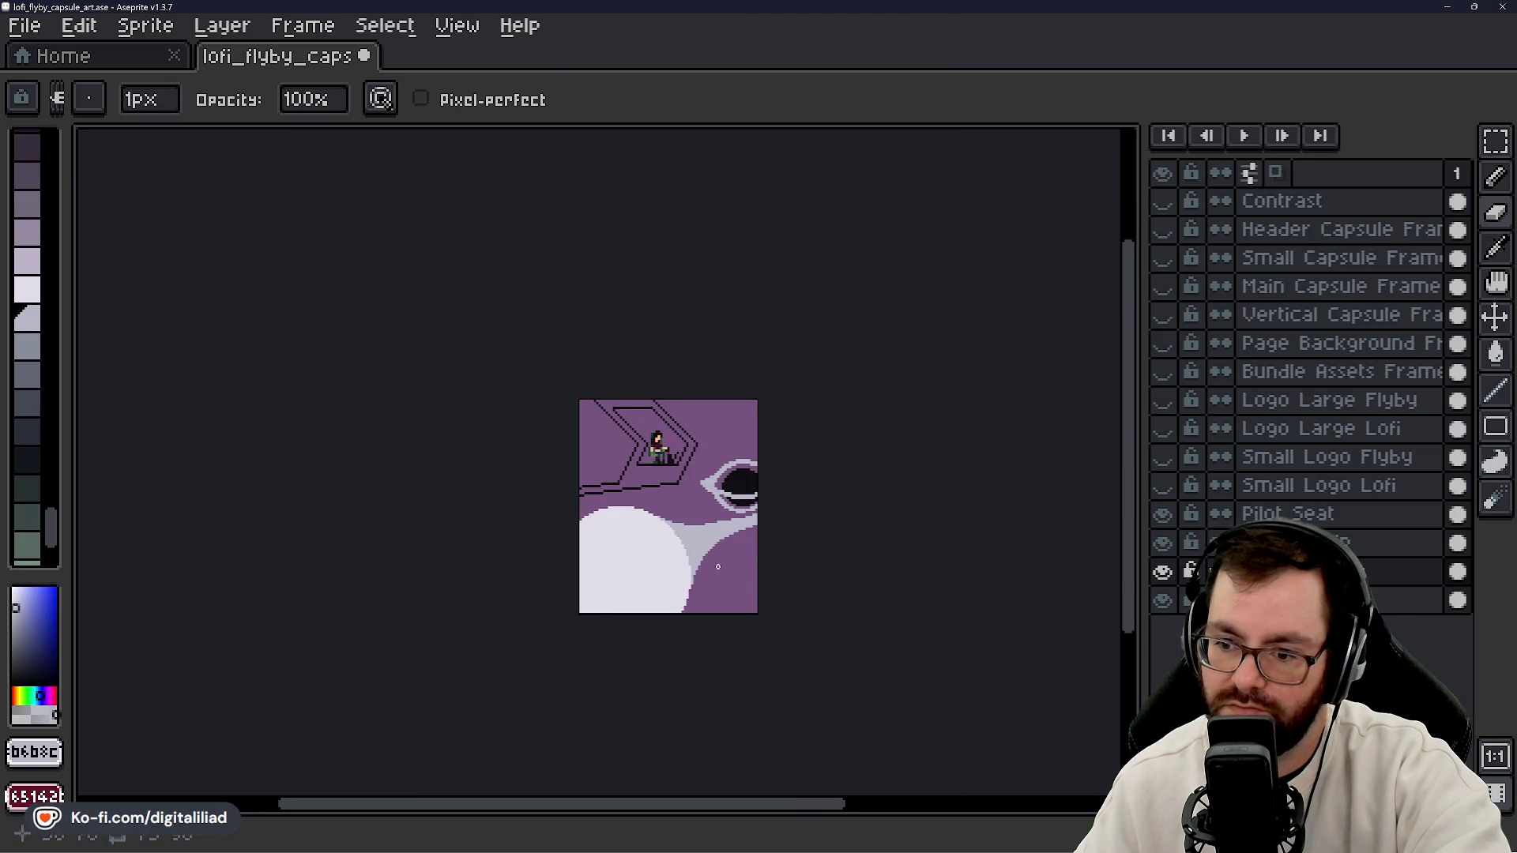
scroll(715, 526, up, 2)
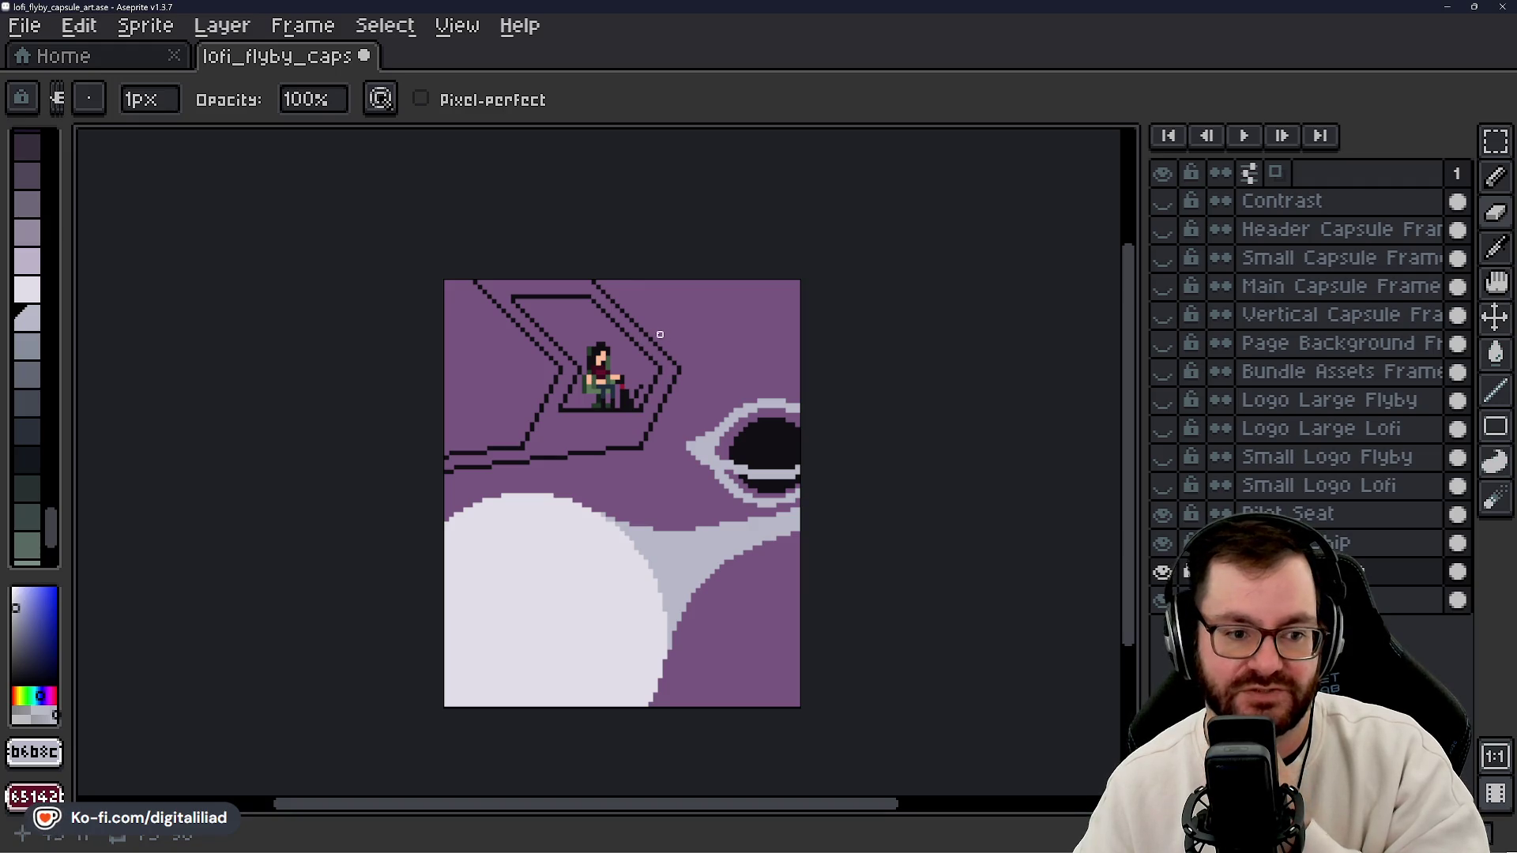
scroll(659, 335, up, 5)
click(1162, 258)
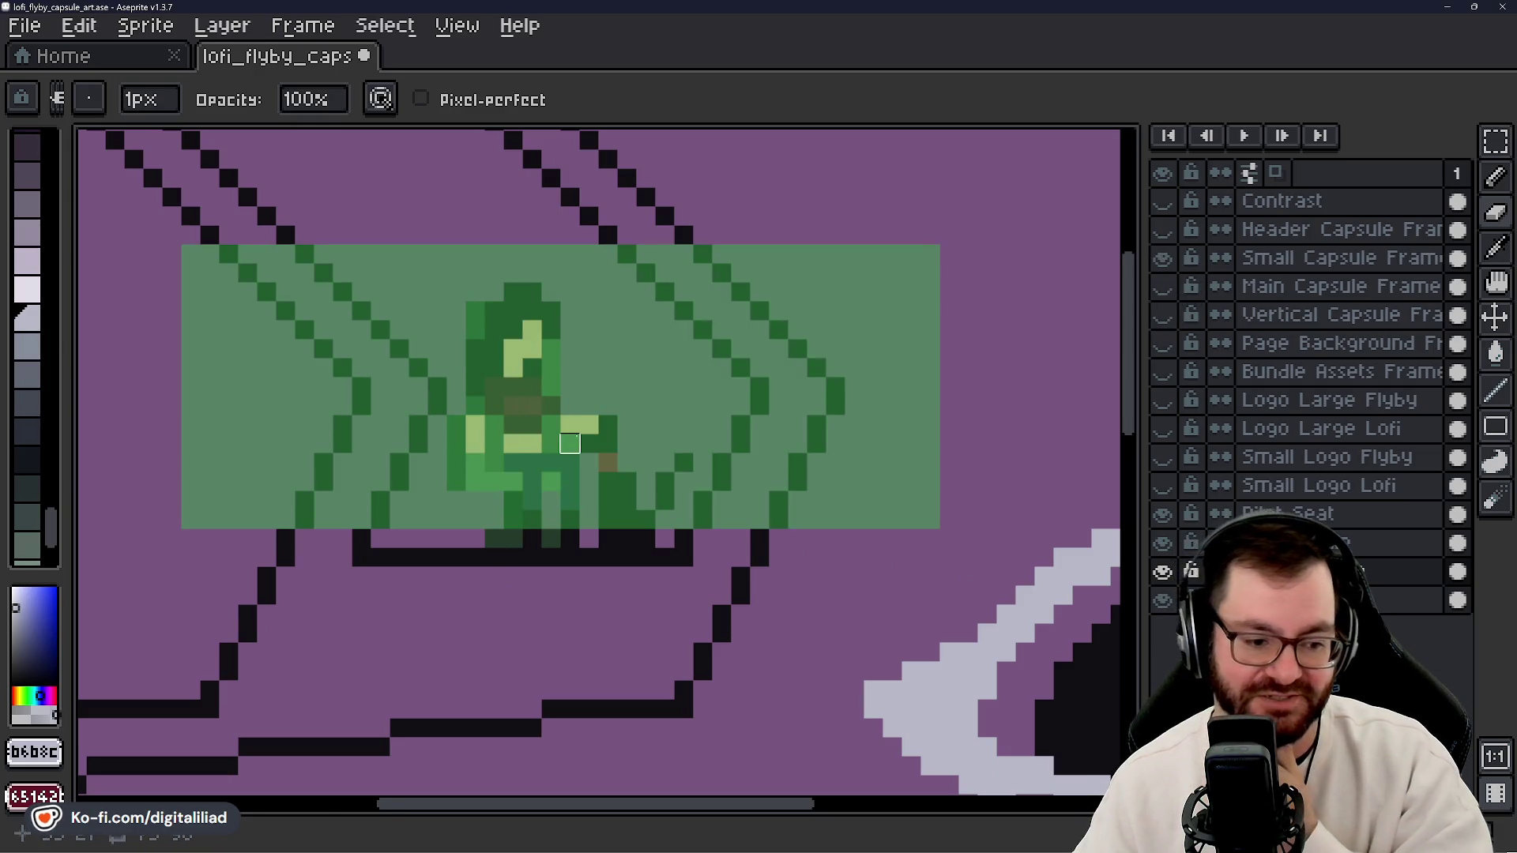
- Touch up a pilot arm pixel, then show Small Logo Flyby and Small Logo Lofi inside the Small Capsule Frame
click(569, 425)
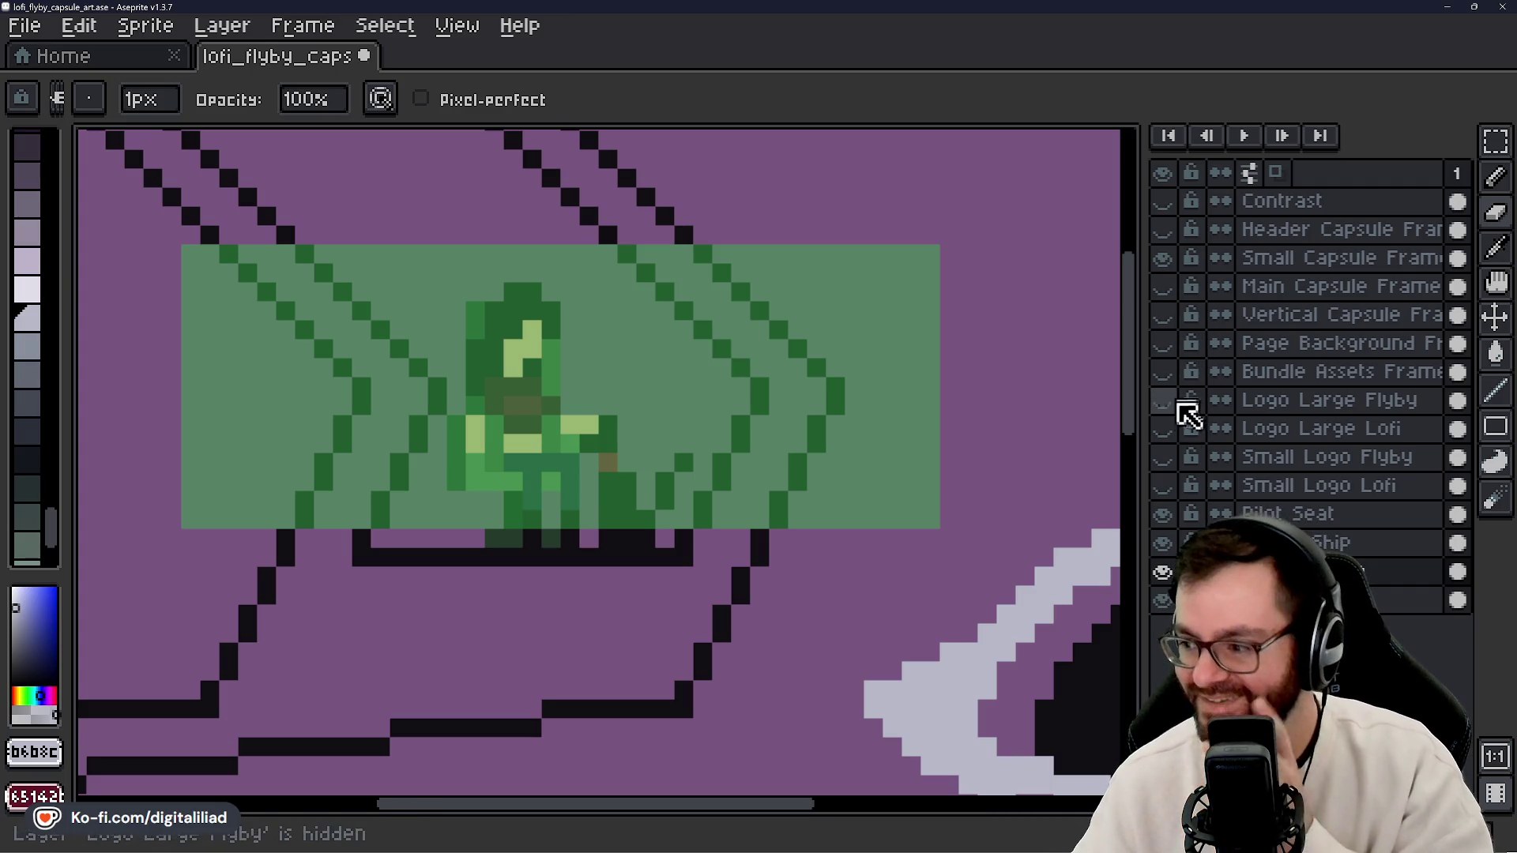
click(1162, 457)
click(1162, 485)
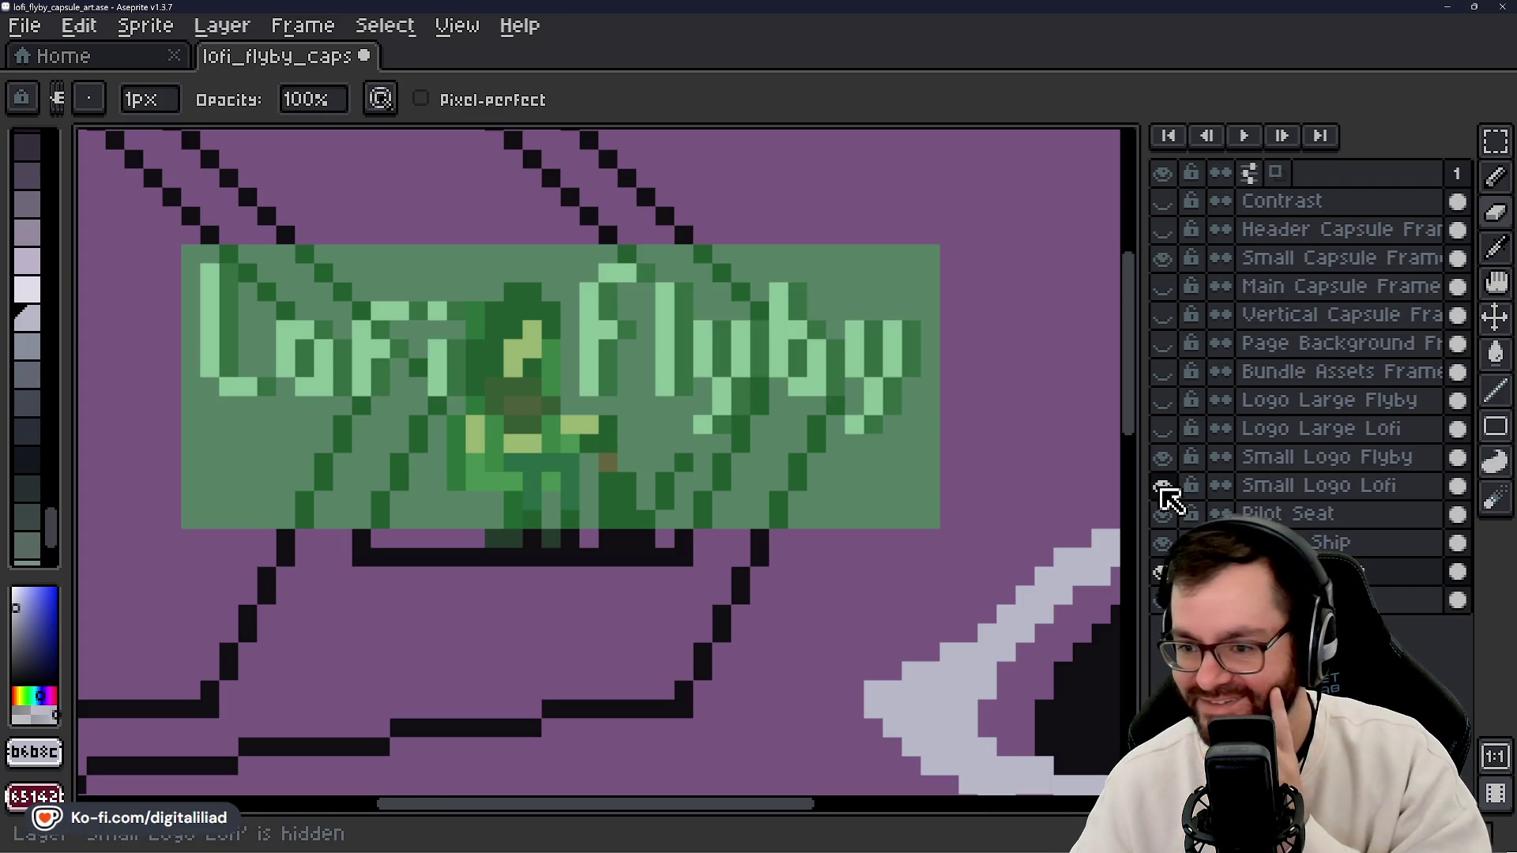
click(1162, 257)
click(1162, 257)
click(1162, 257)
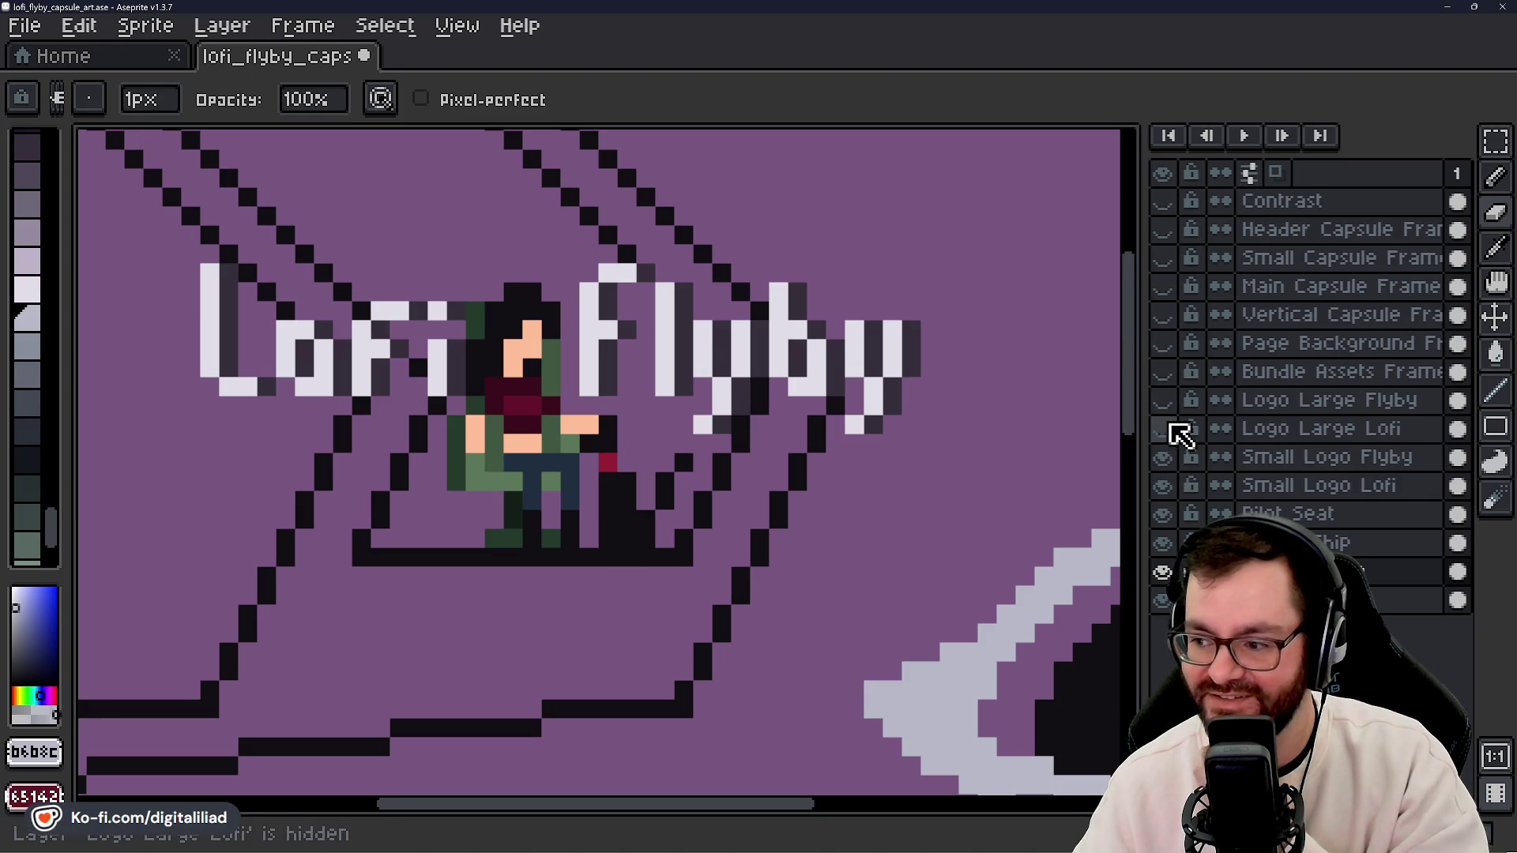
click(1162, 258)
scroll(574, 420, down, 3)
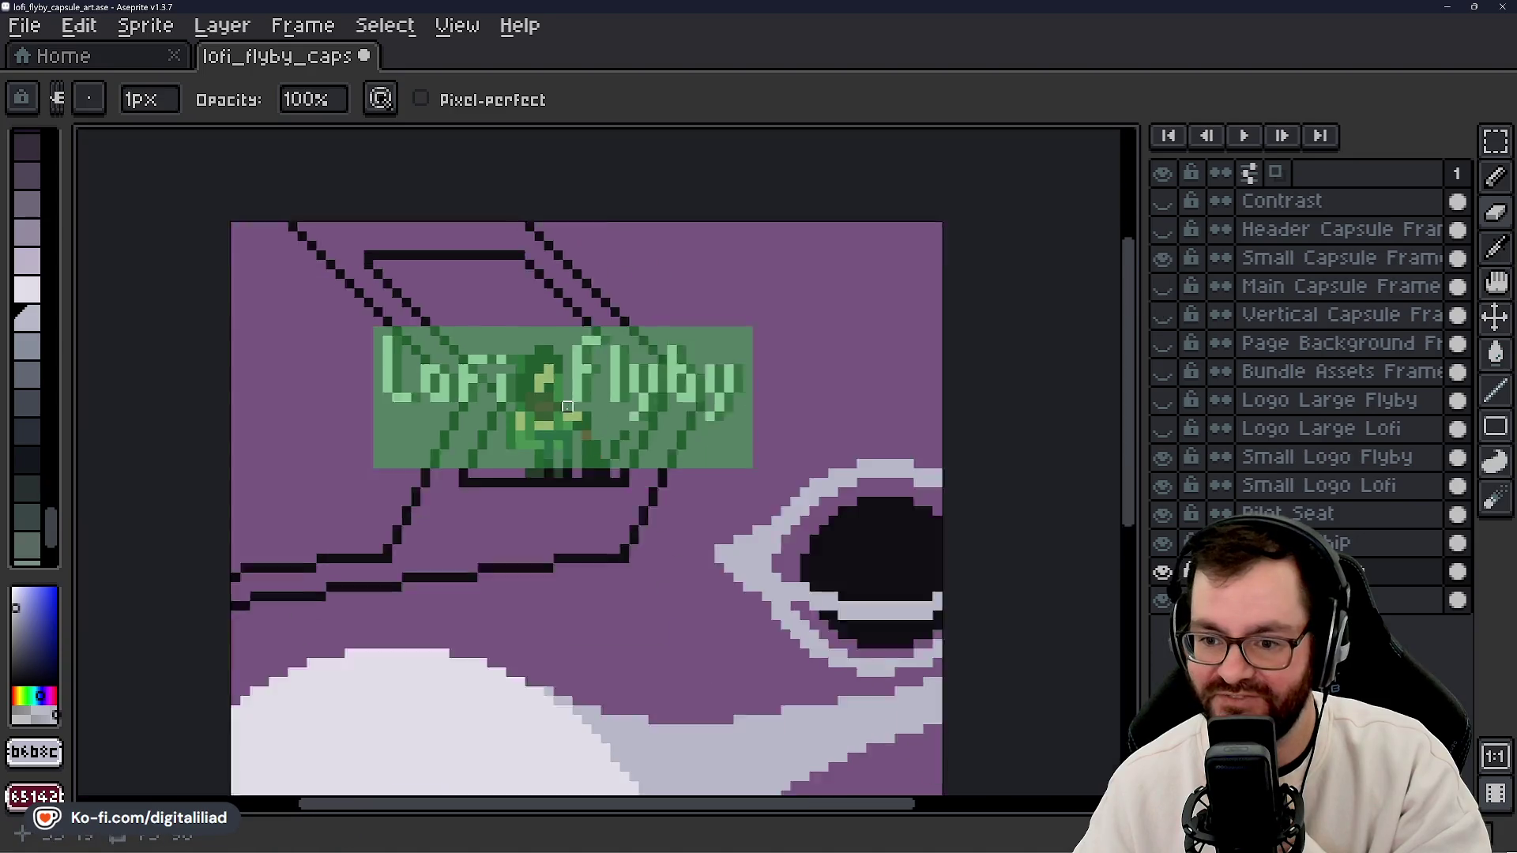
scroll(574, 419, down, 1)
scroll(606, 535, up, 1)
scroll(610, 495, up, 1)
scroll(619, 464, down, 1)
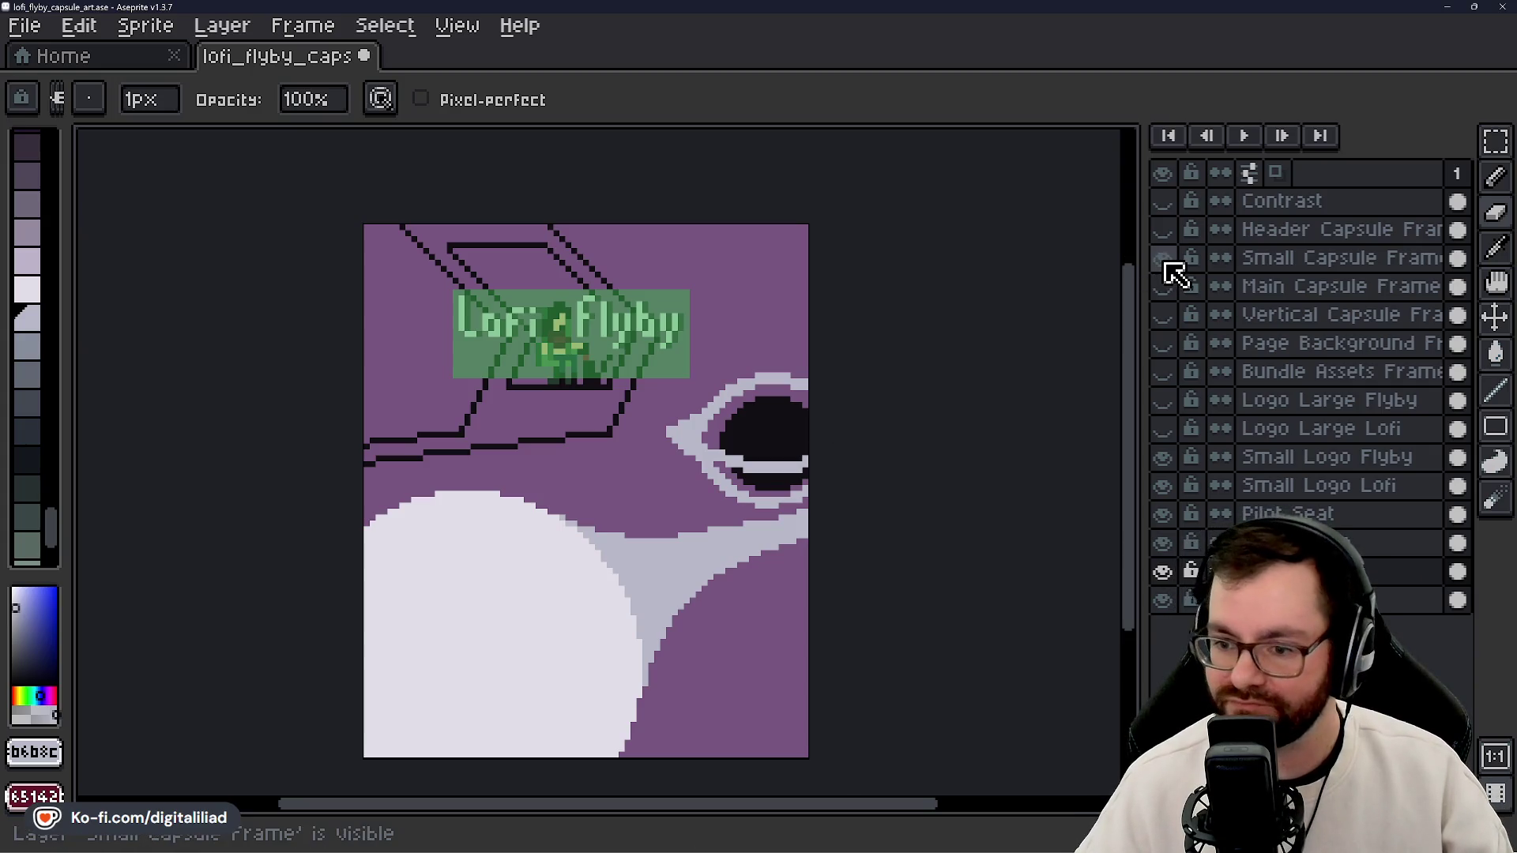
scroll(812, 364, up, 1)
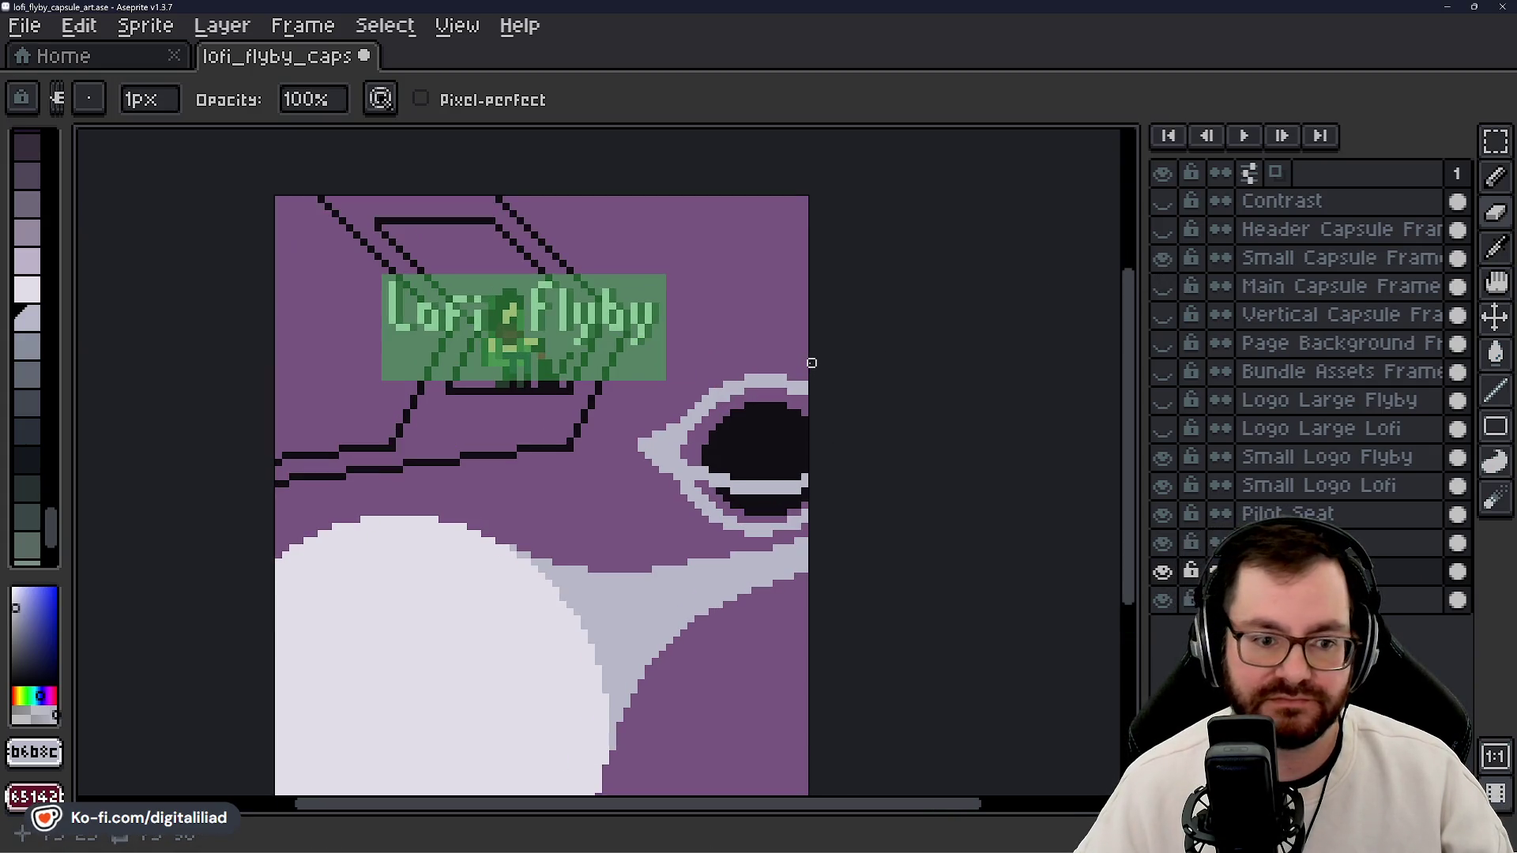
drag(826, 384, 843, 420)
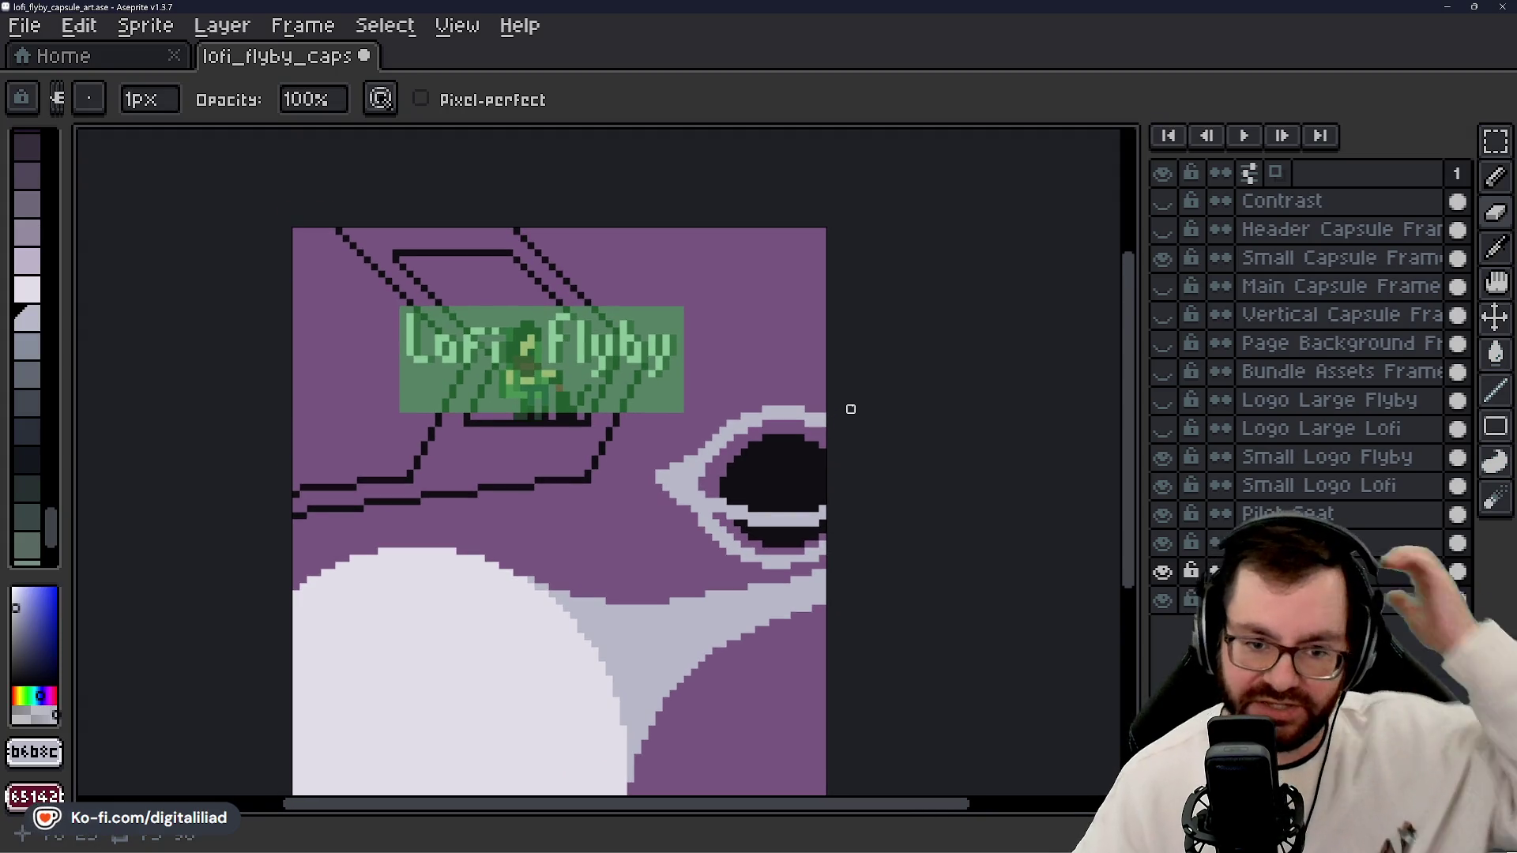
drag(809, 452, 813, 404)
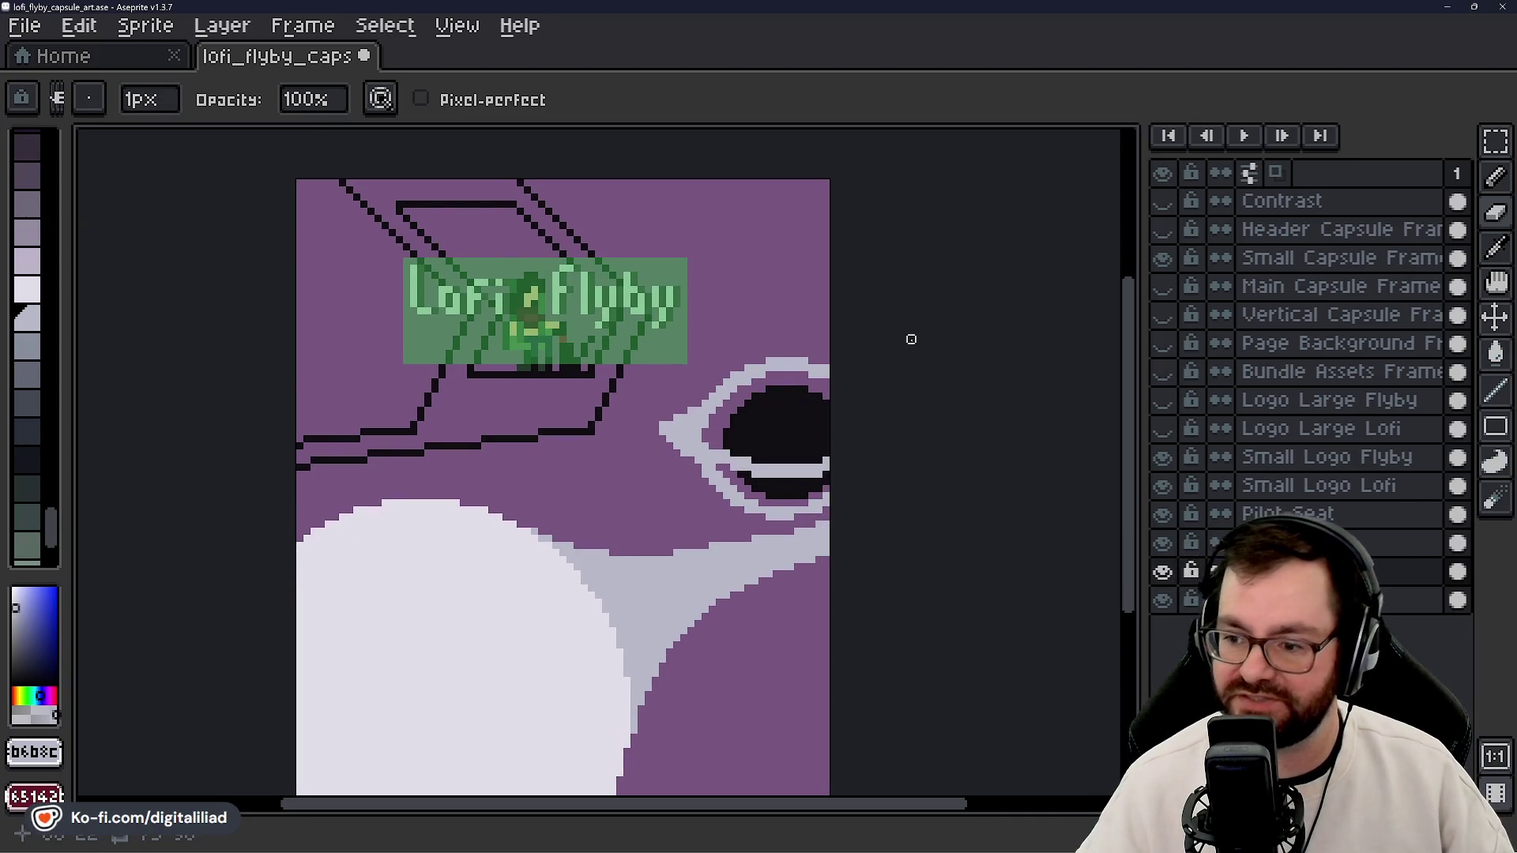
scroll(830, 496, down, 3)
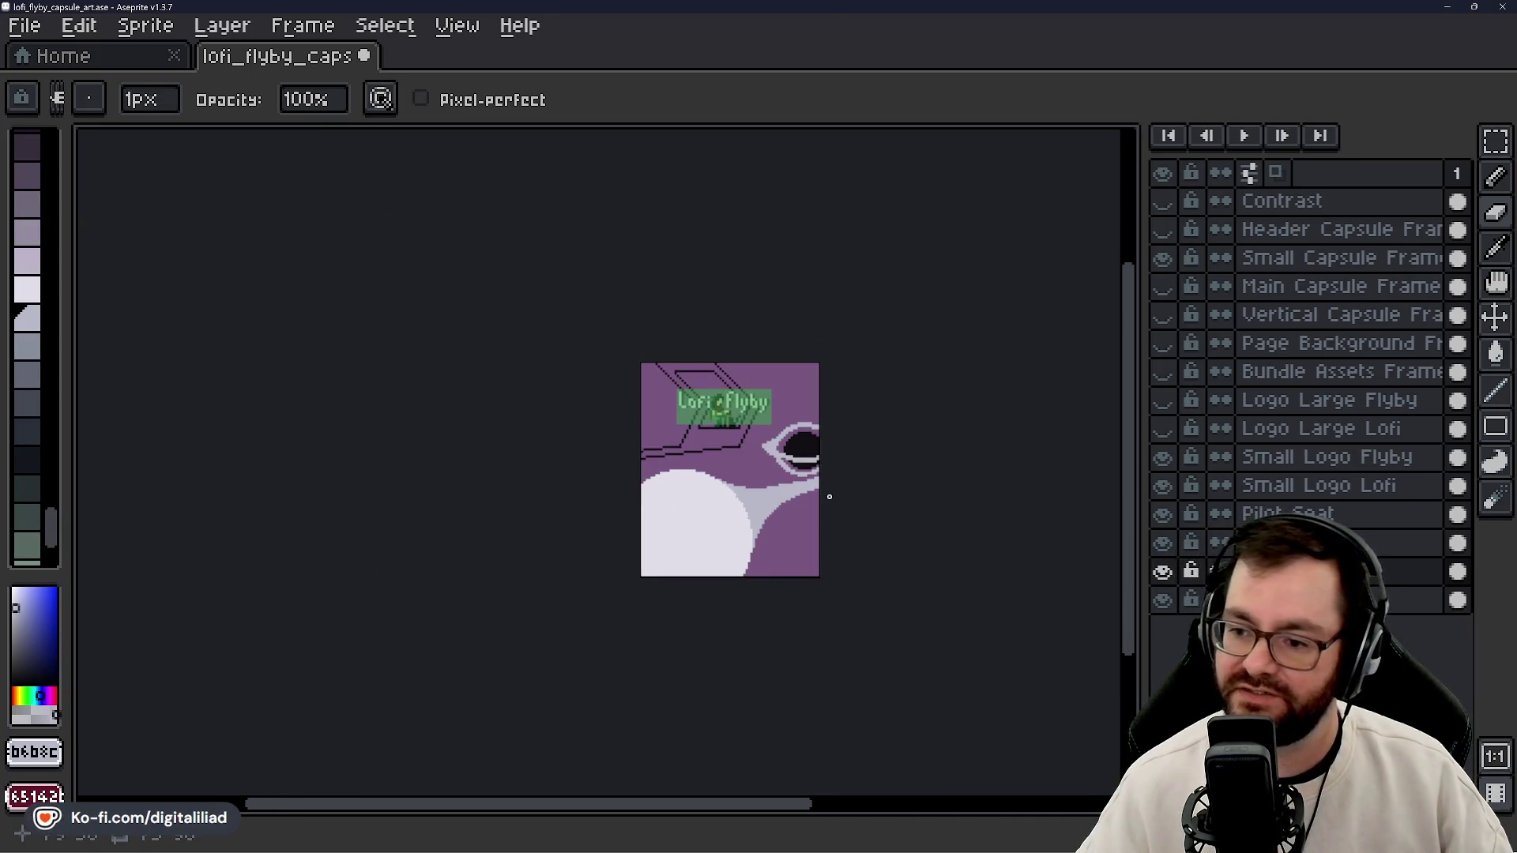
scroll(832, 507, up, 1)
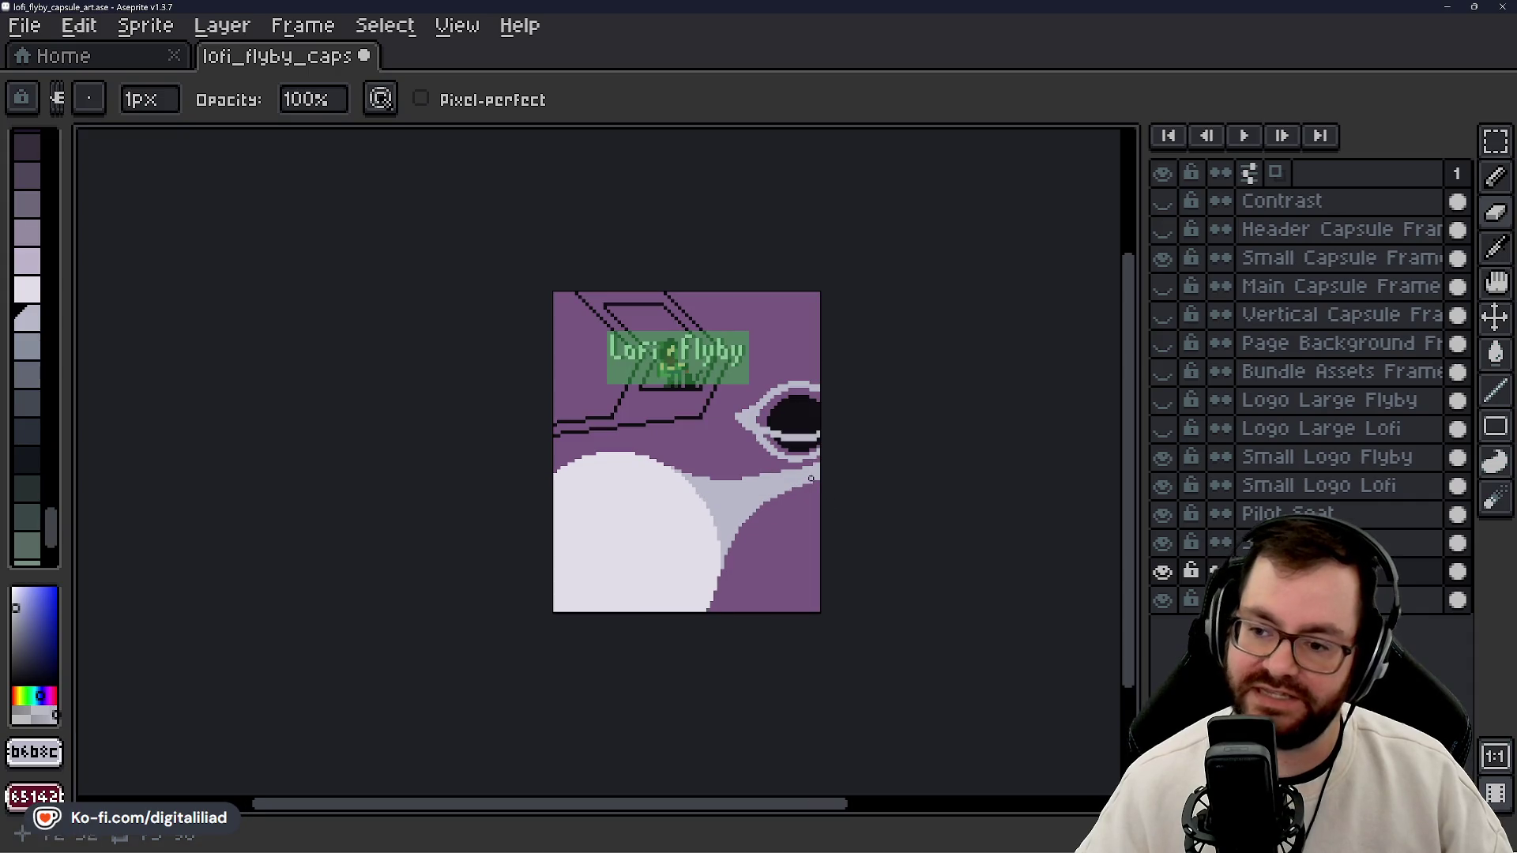
scroll(807, 471, up, 3)
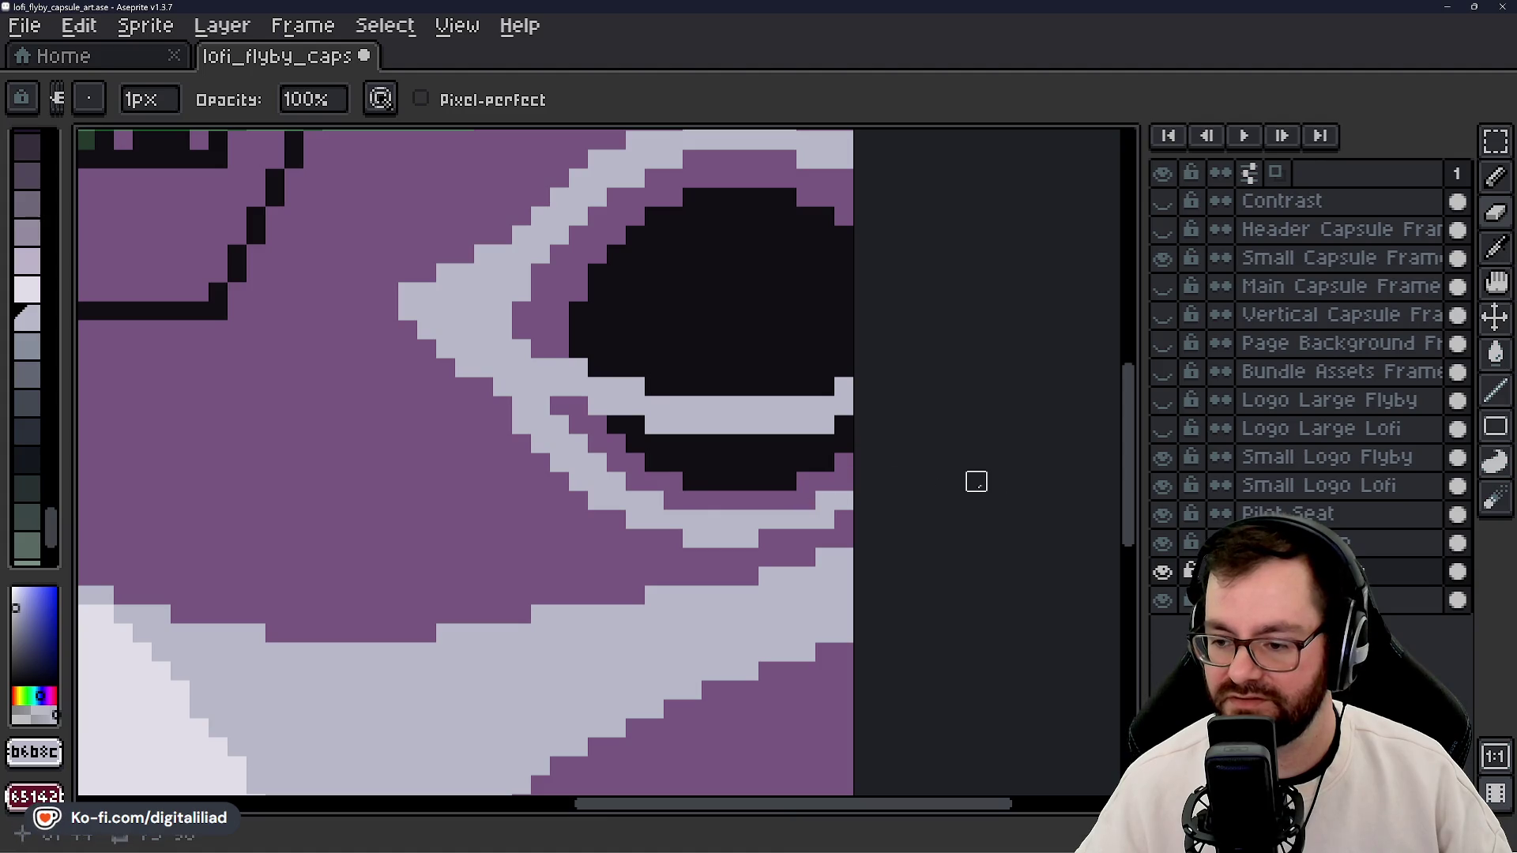
scroll(957, 500, down, 5)
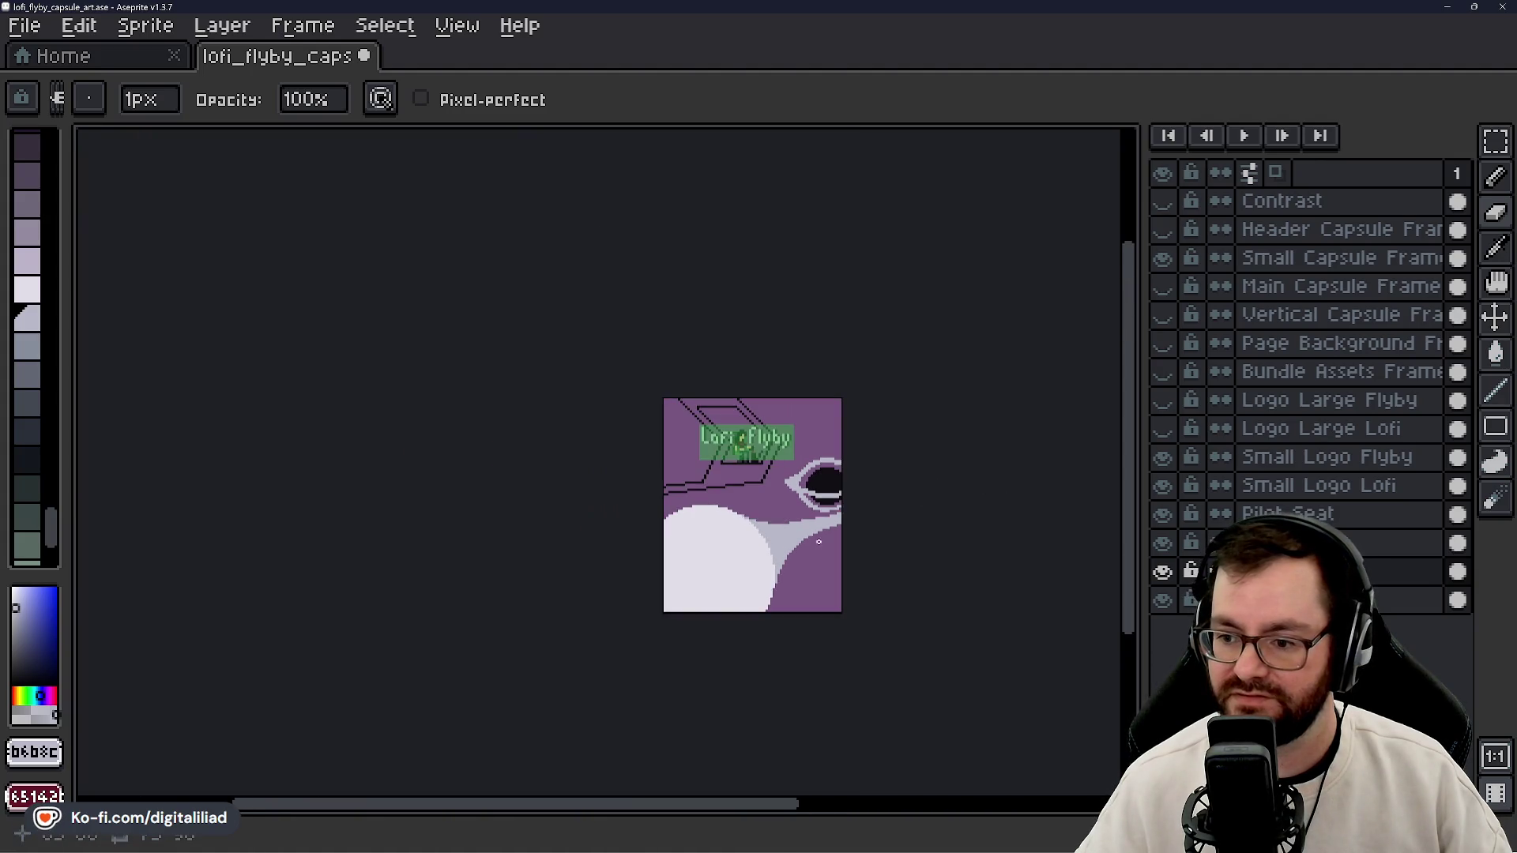
scroll(823, 515, up, 3)
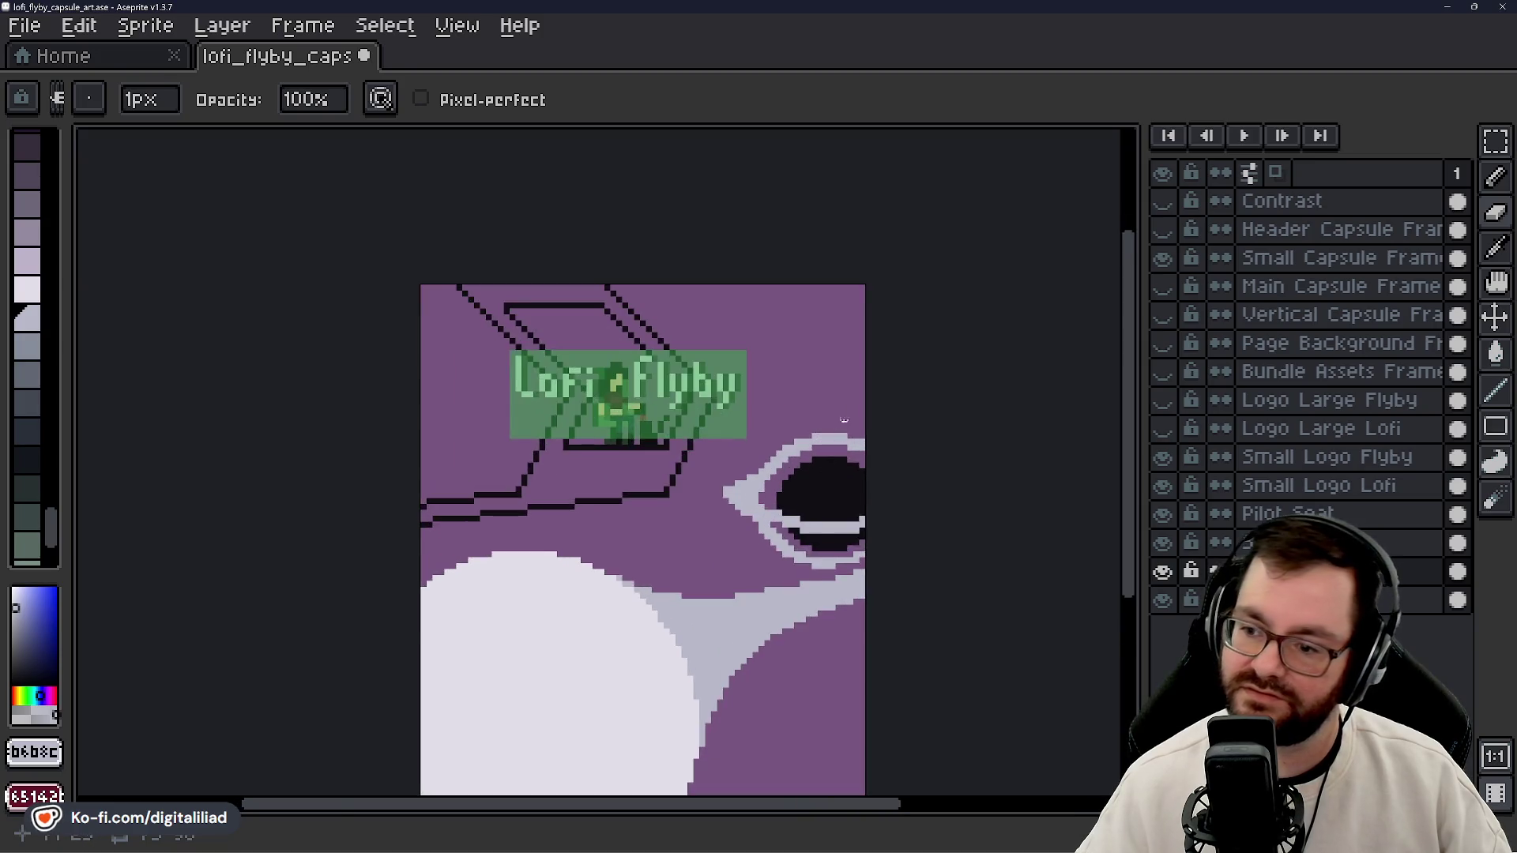
scroll(839, 410, up, 2)
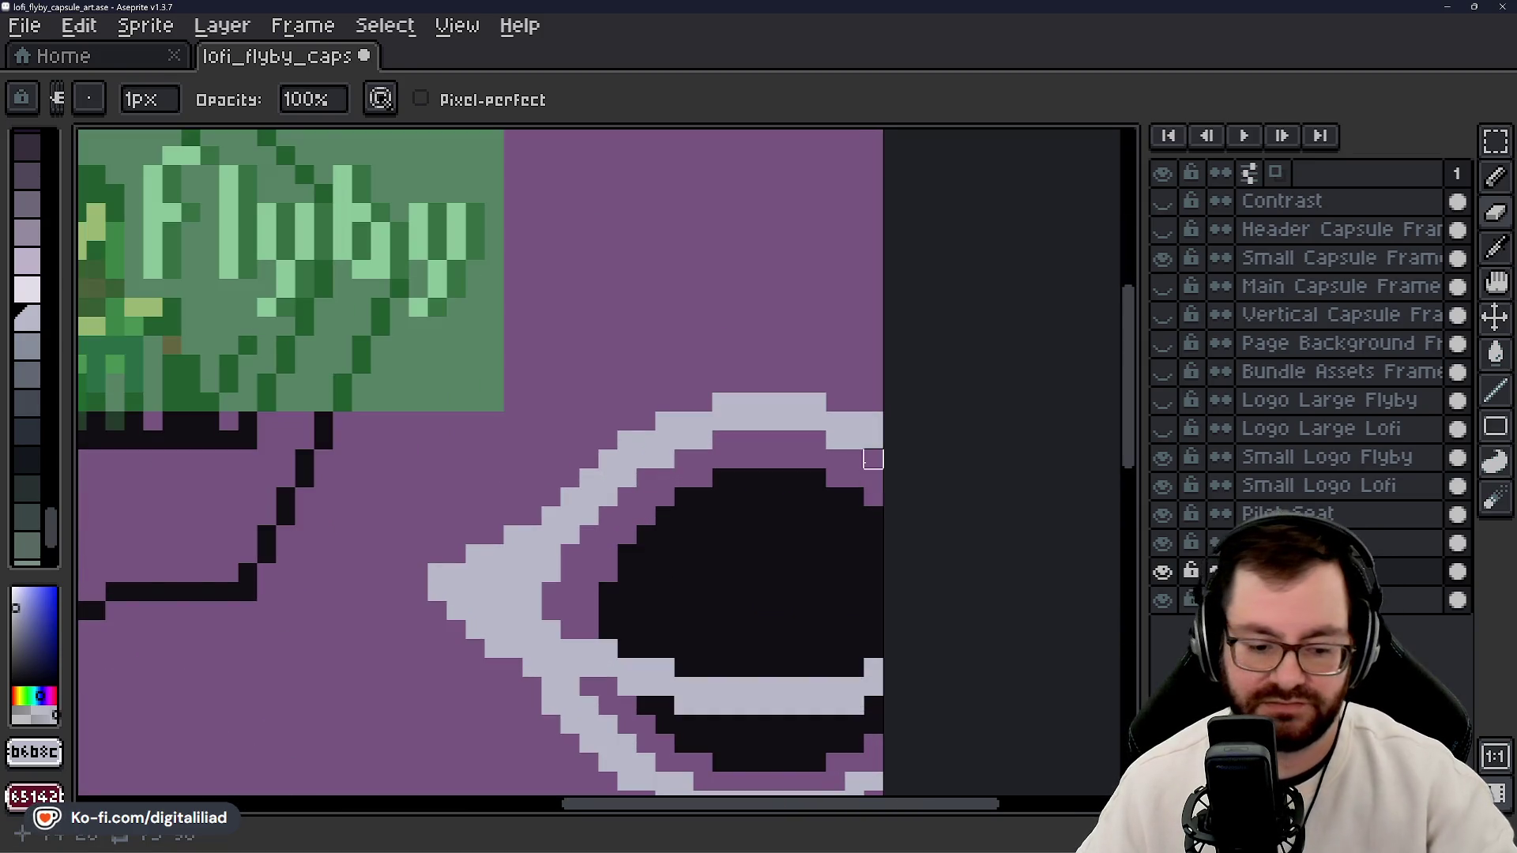
key(b)
key(e)
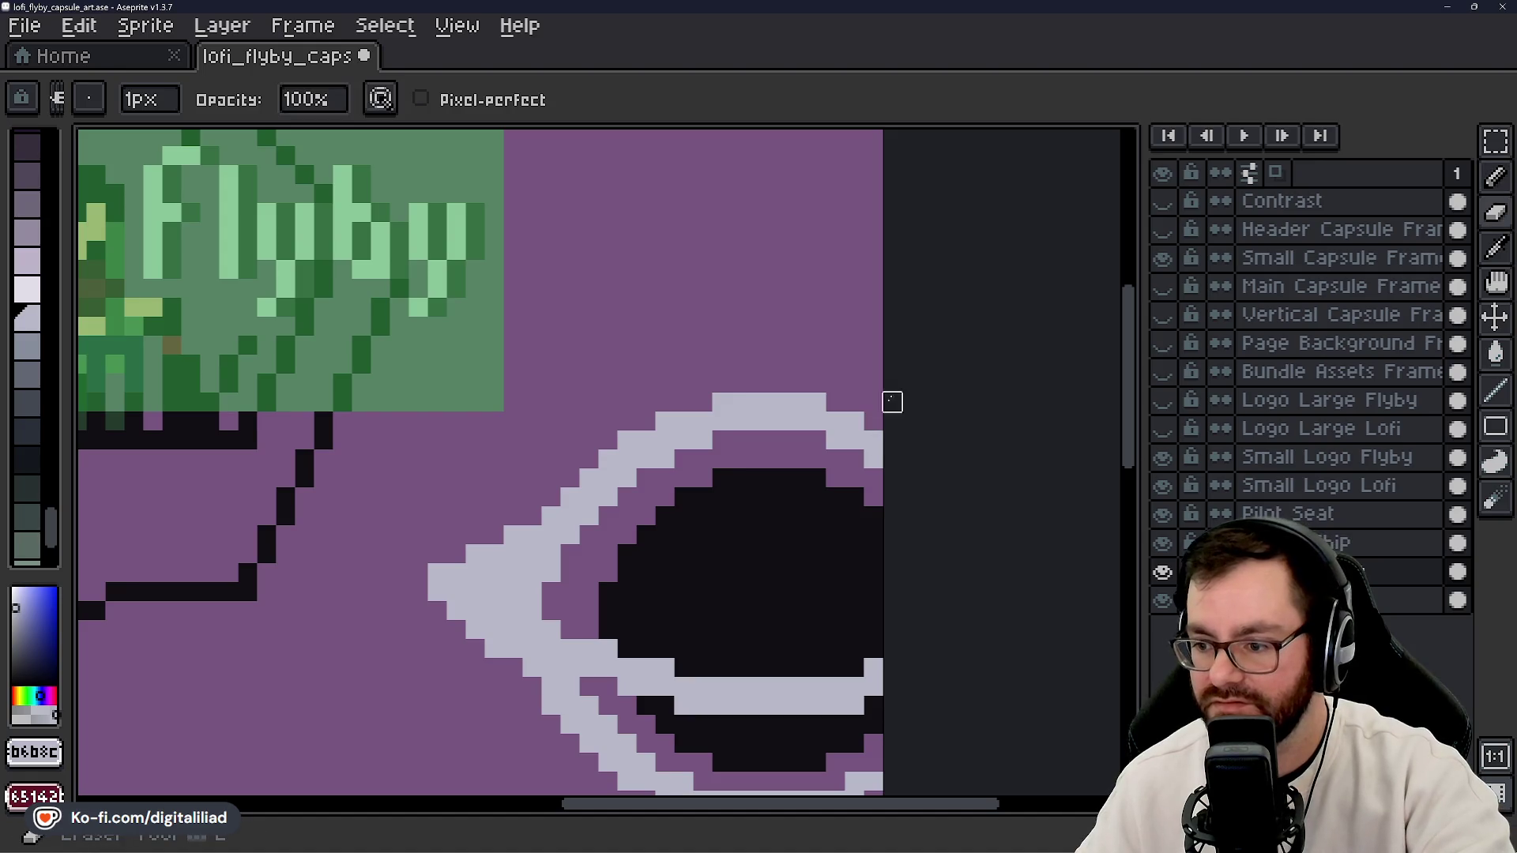
scroll(893, 489, down, 4)
scroll(900, 511, up, 1)
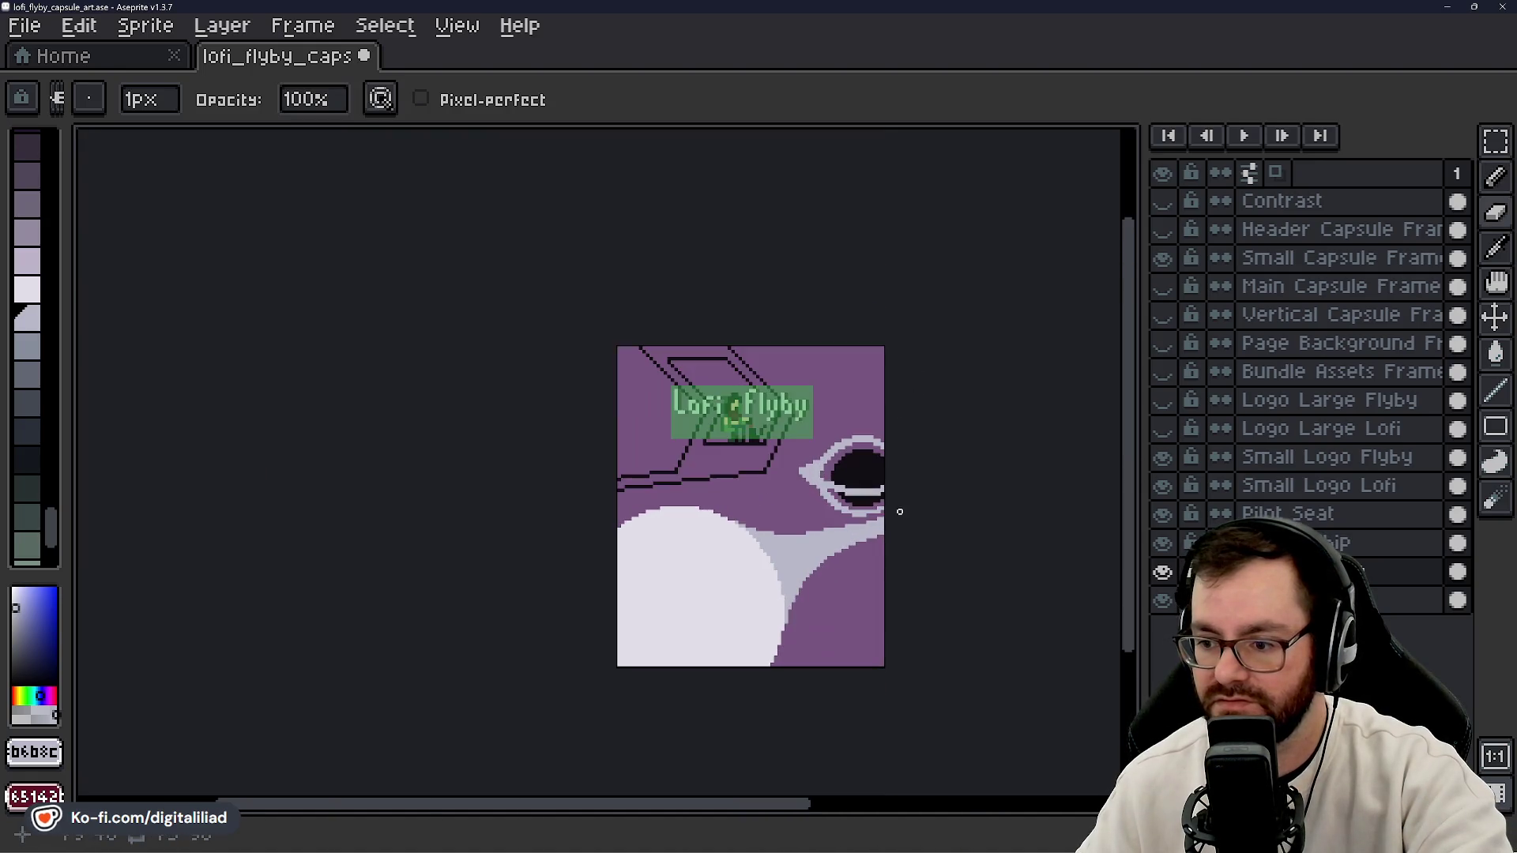
scroll(893, 490, up, 4)
key(b)
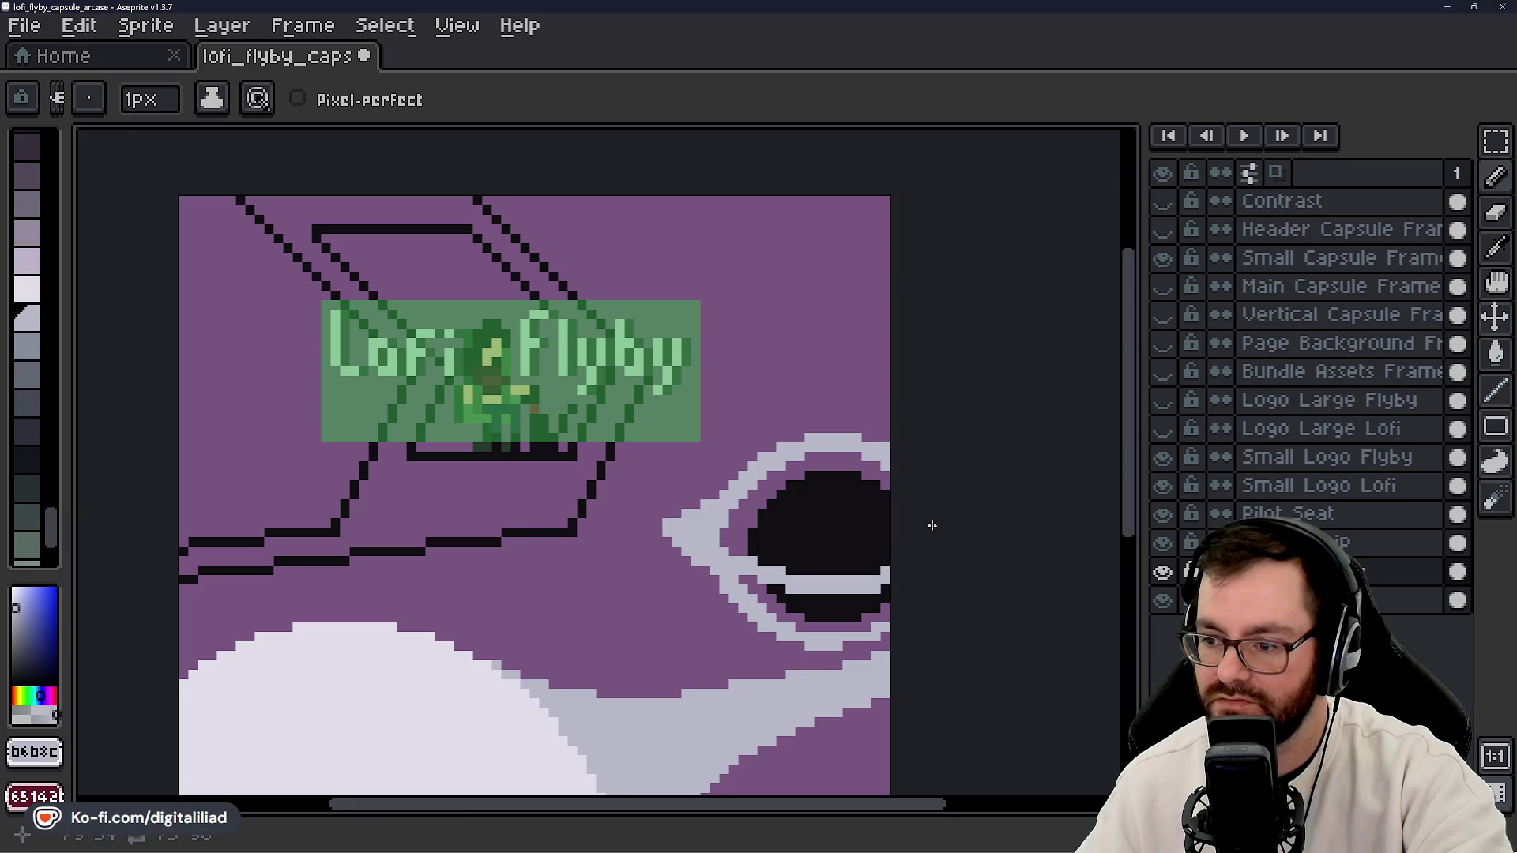
scroll(936, 535, down, 4)
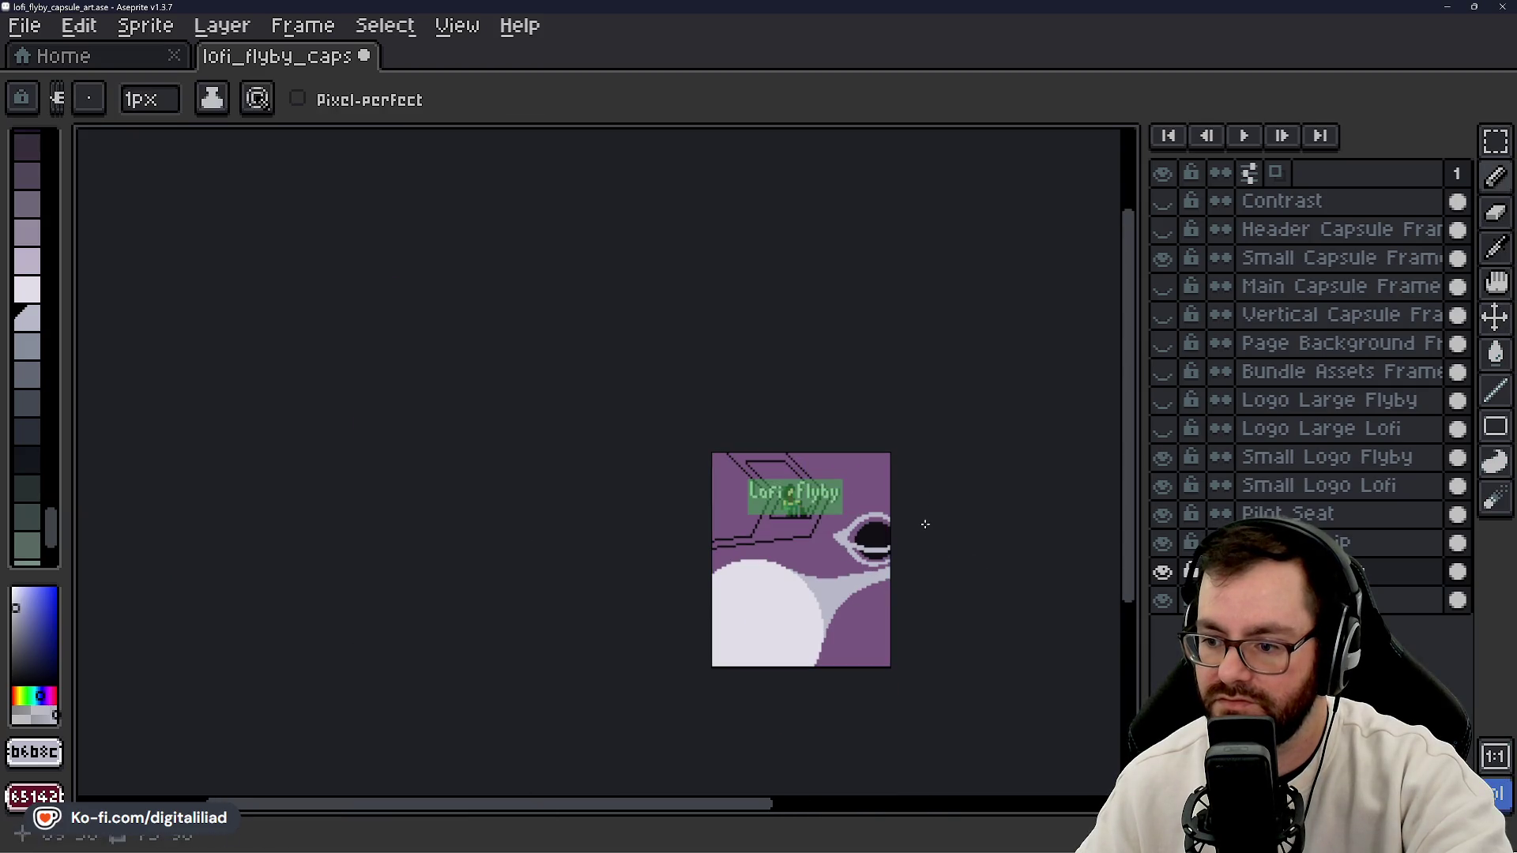
scroll(925, 523, up, 5)
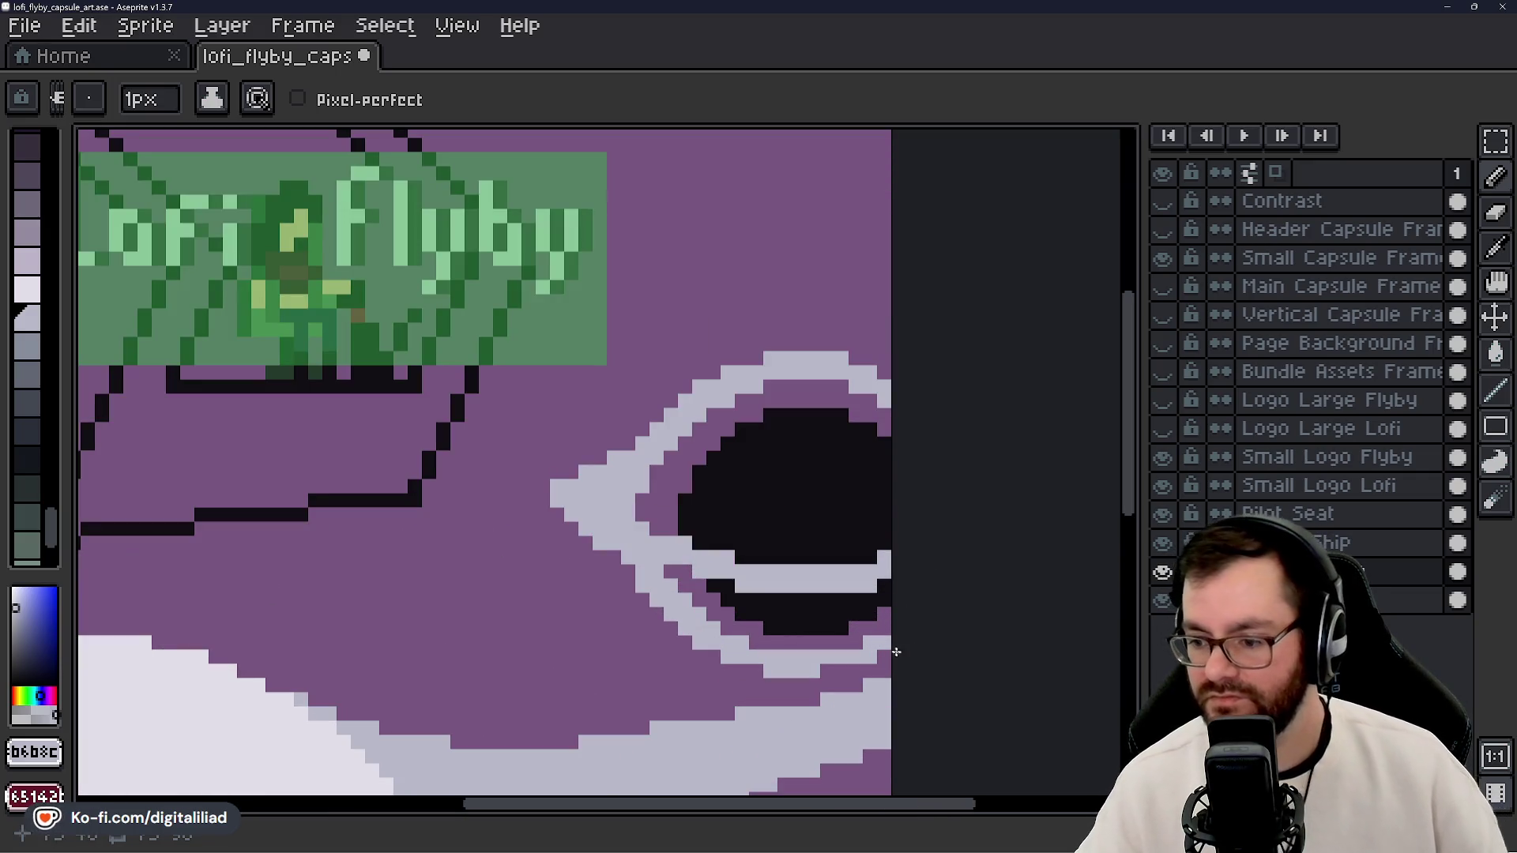
scroll(903, 545, down, 3)
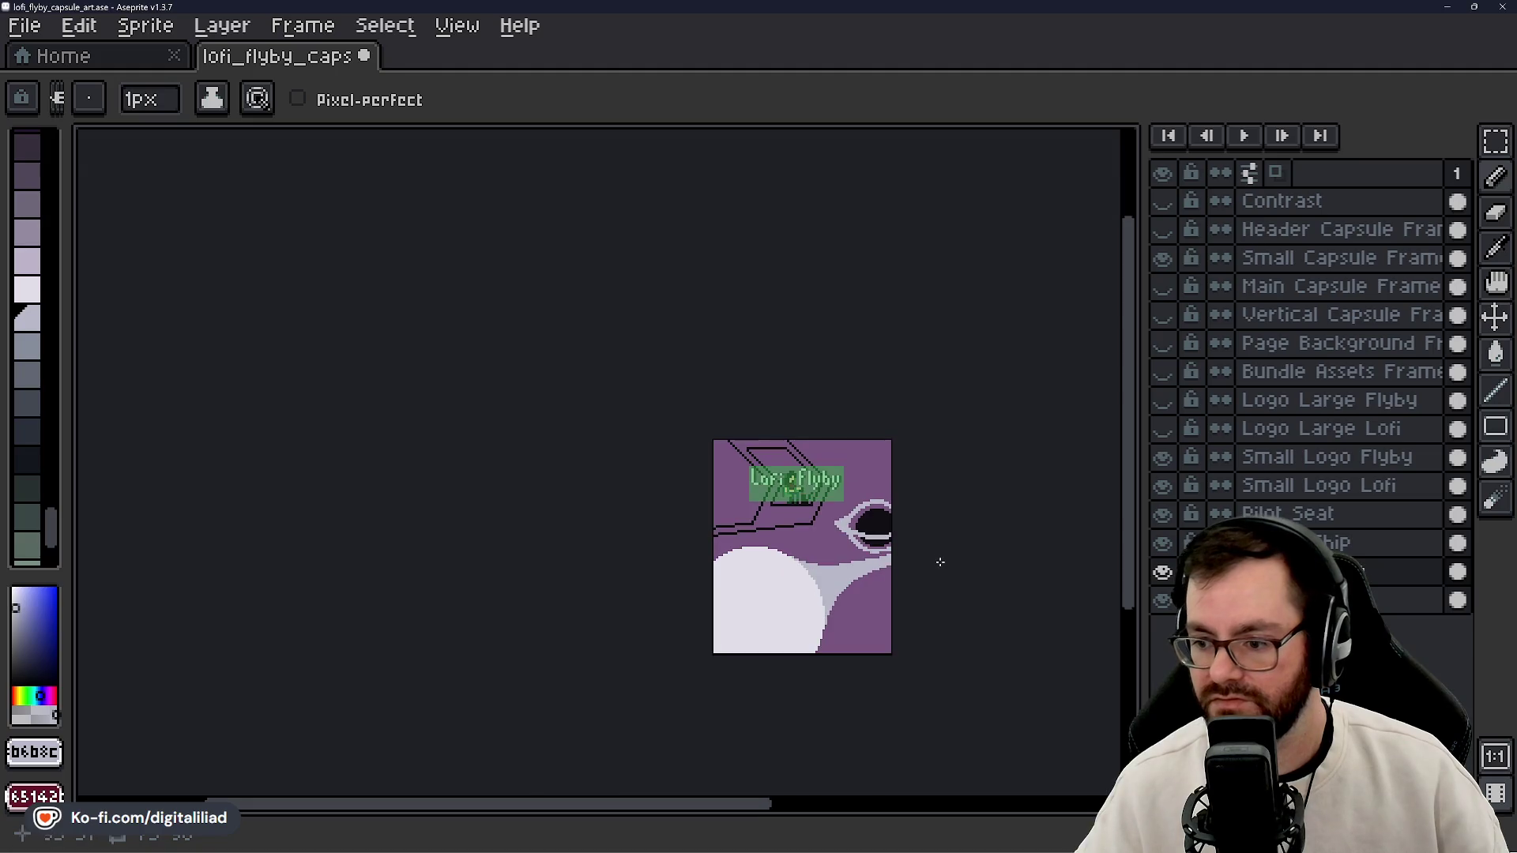
scroll(911, 549, up, 4)
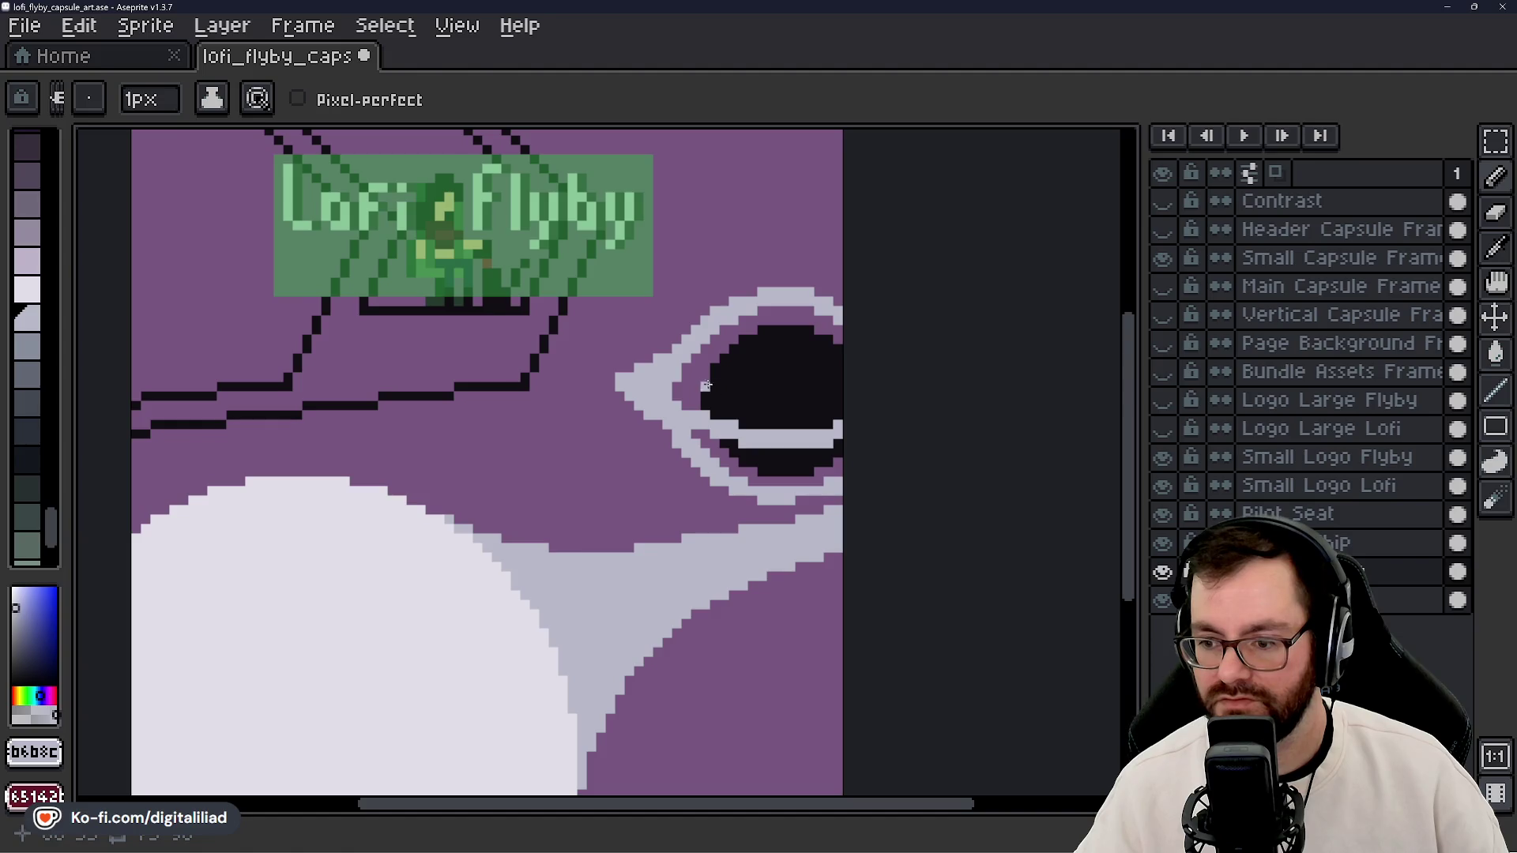
scroll(800, 425, down, 4)
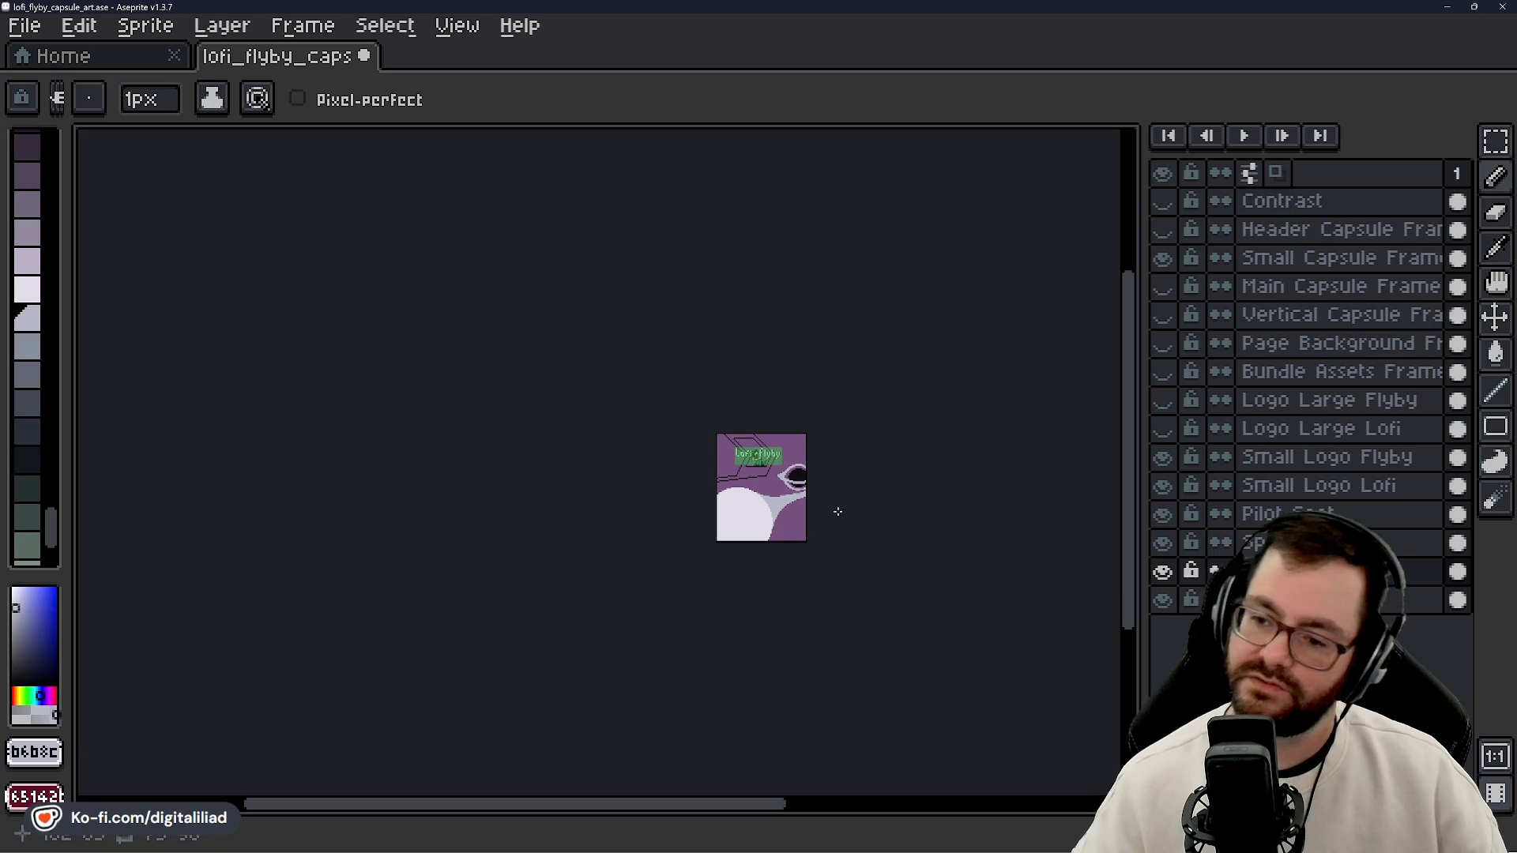
scroll(837, 510, up, 4)
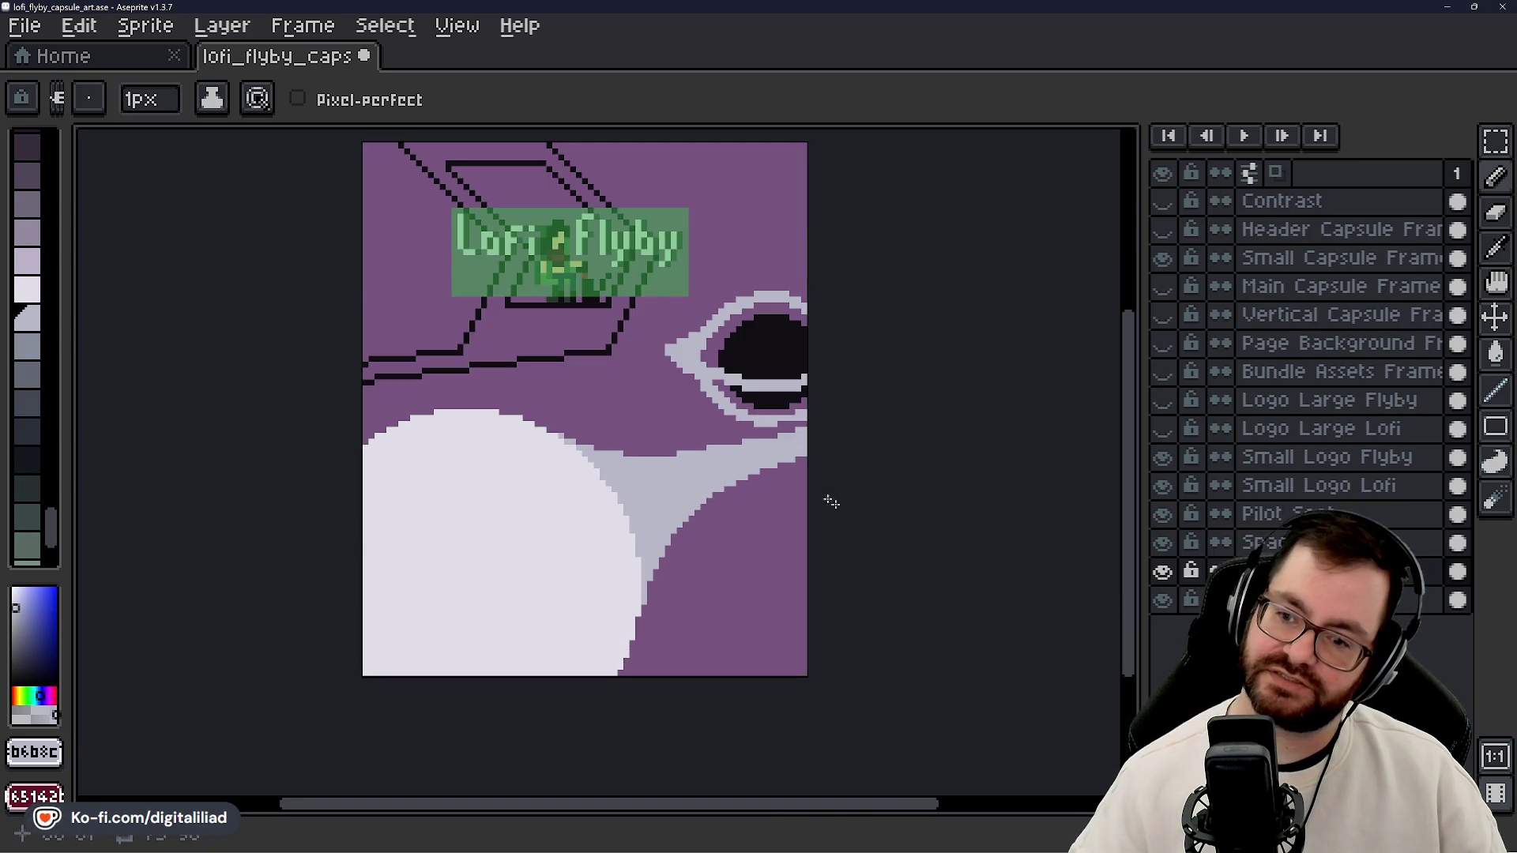
drag(851, 316, 890, 407)
- Hide the Small Capsule Frame and small logo layers, show both Logo Large layers, and select Space Ship
click(1163, 257)
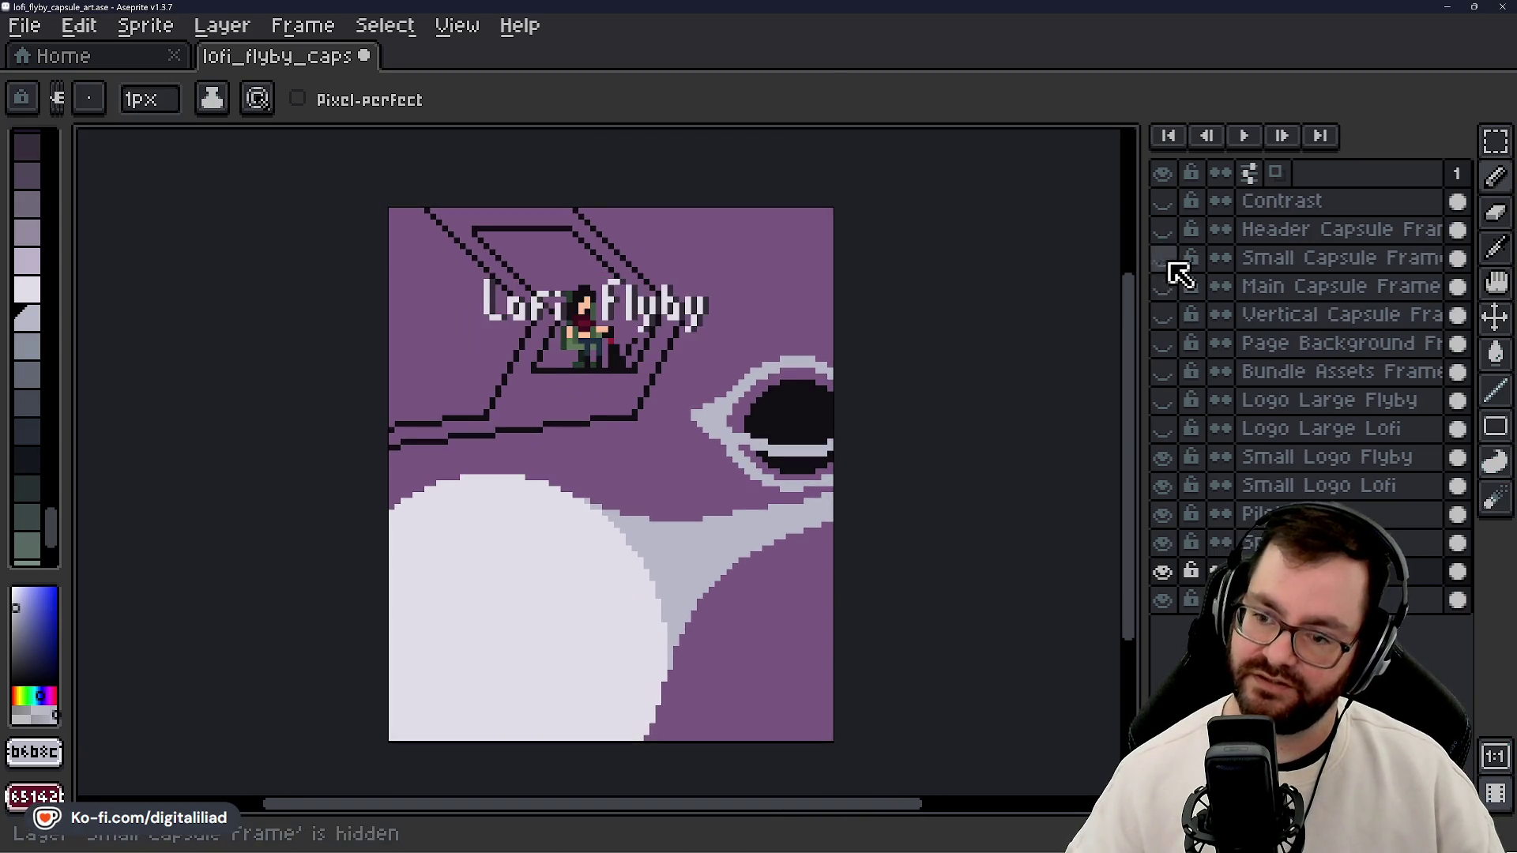
click(1168, 458)
click(1168, 486)
click(1163, 429)
click(1162, 401)
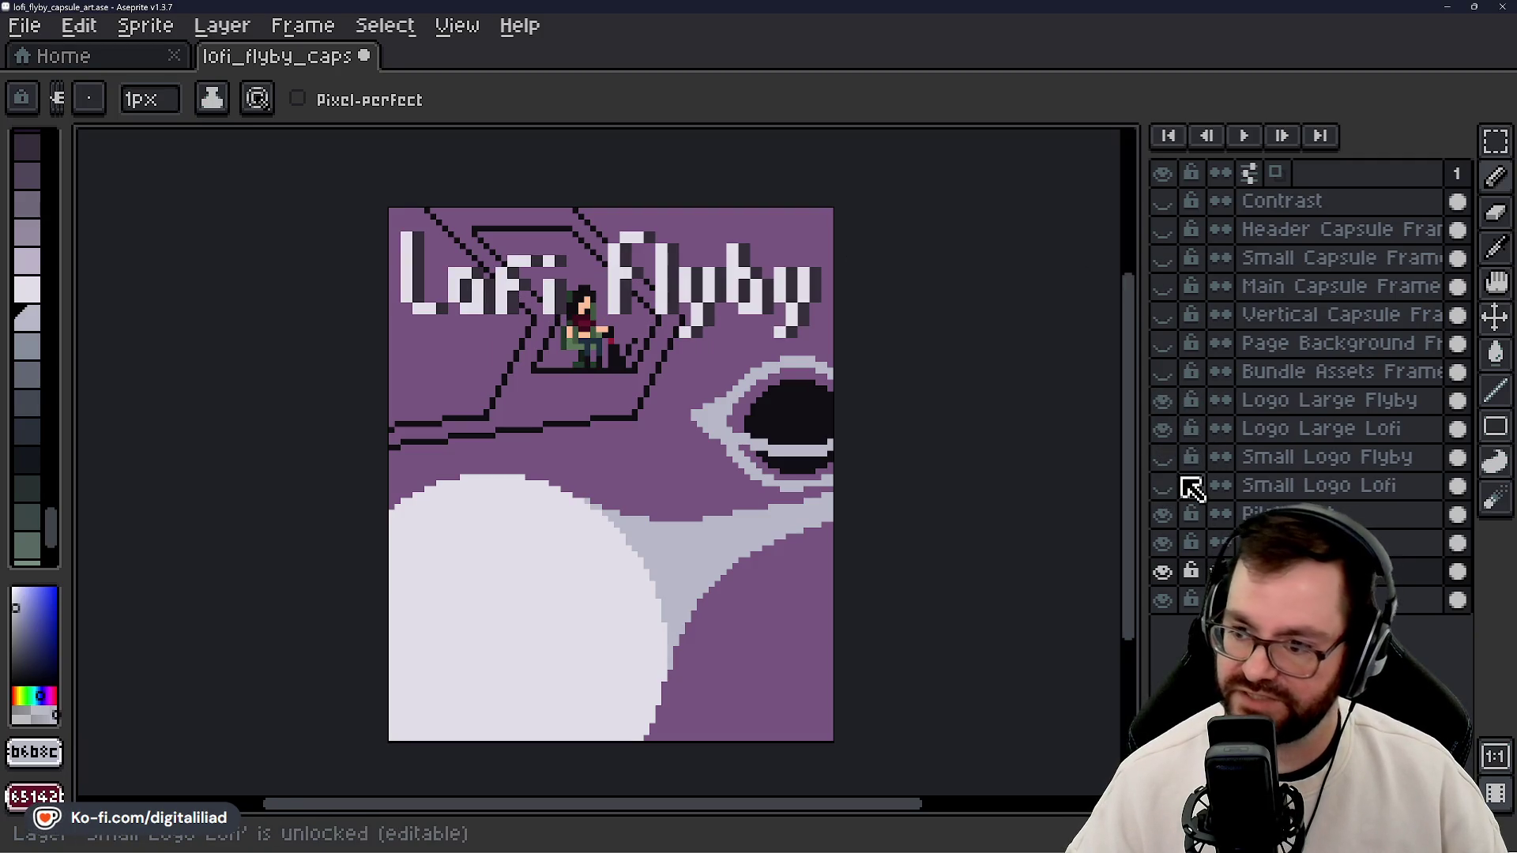
click(1221, 544)
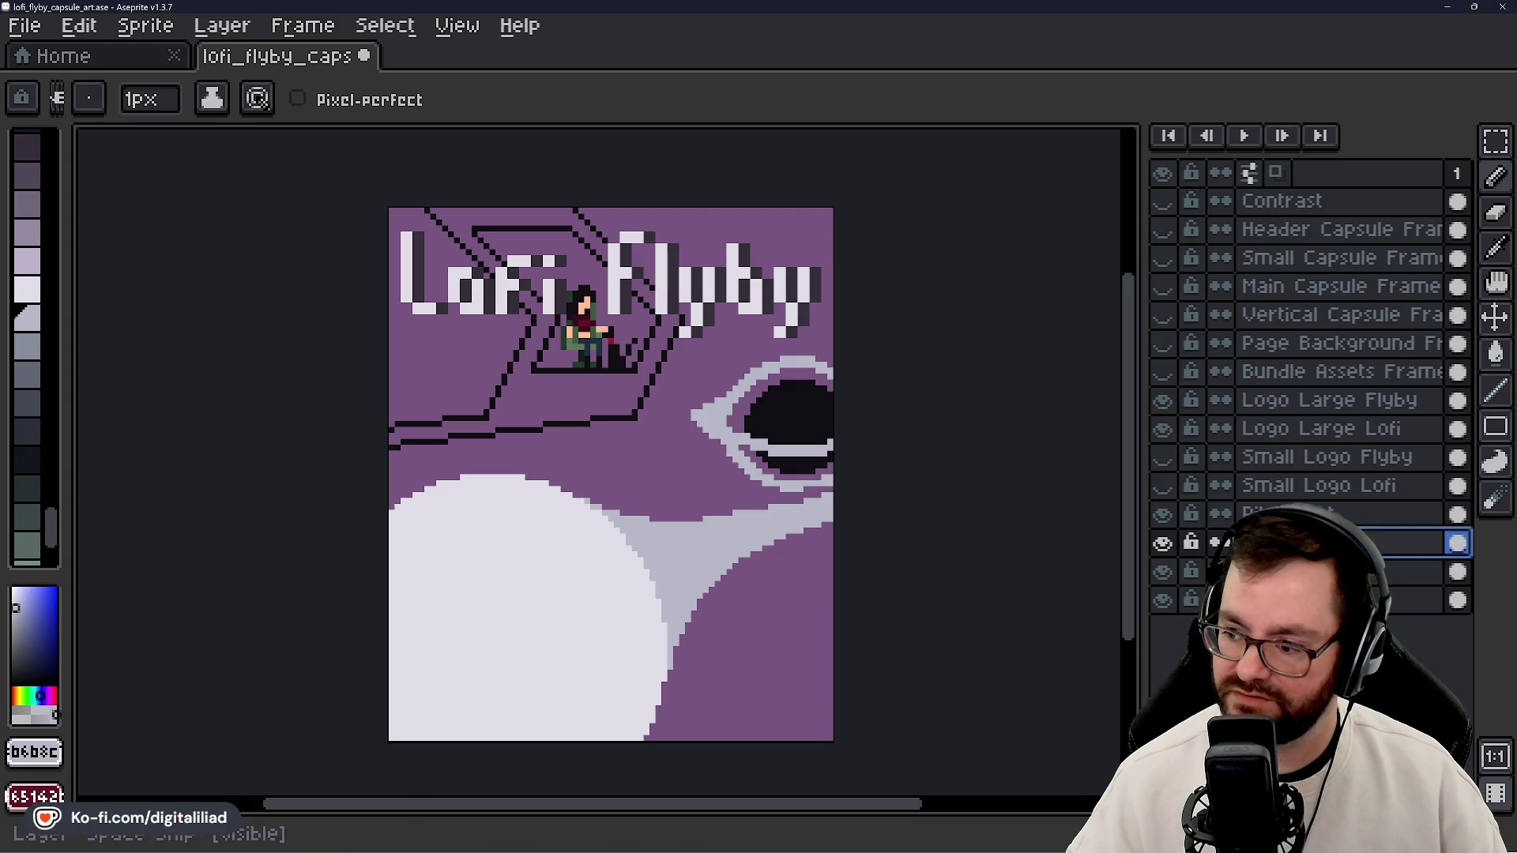
- Try several grey palette swatches, settling on dark grey #292f38
scroll(528, 328, up, 3)
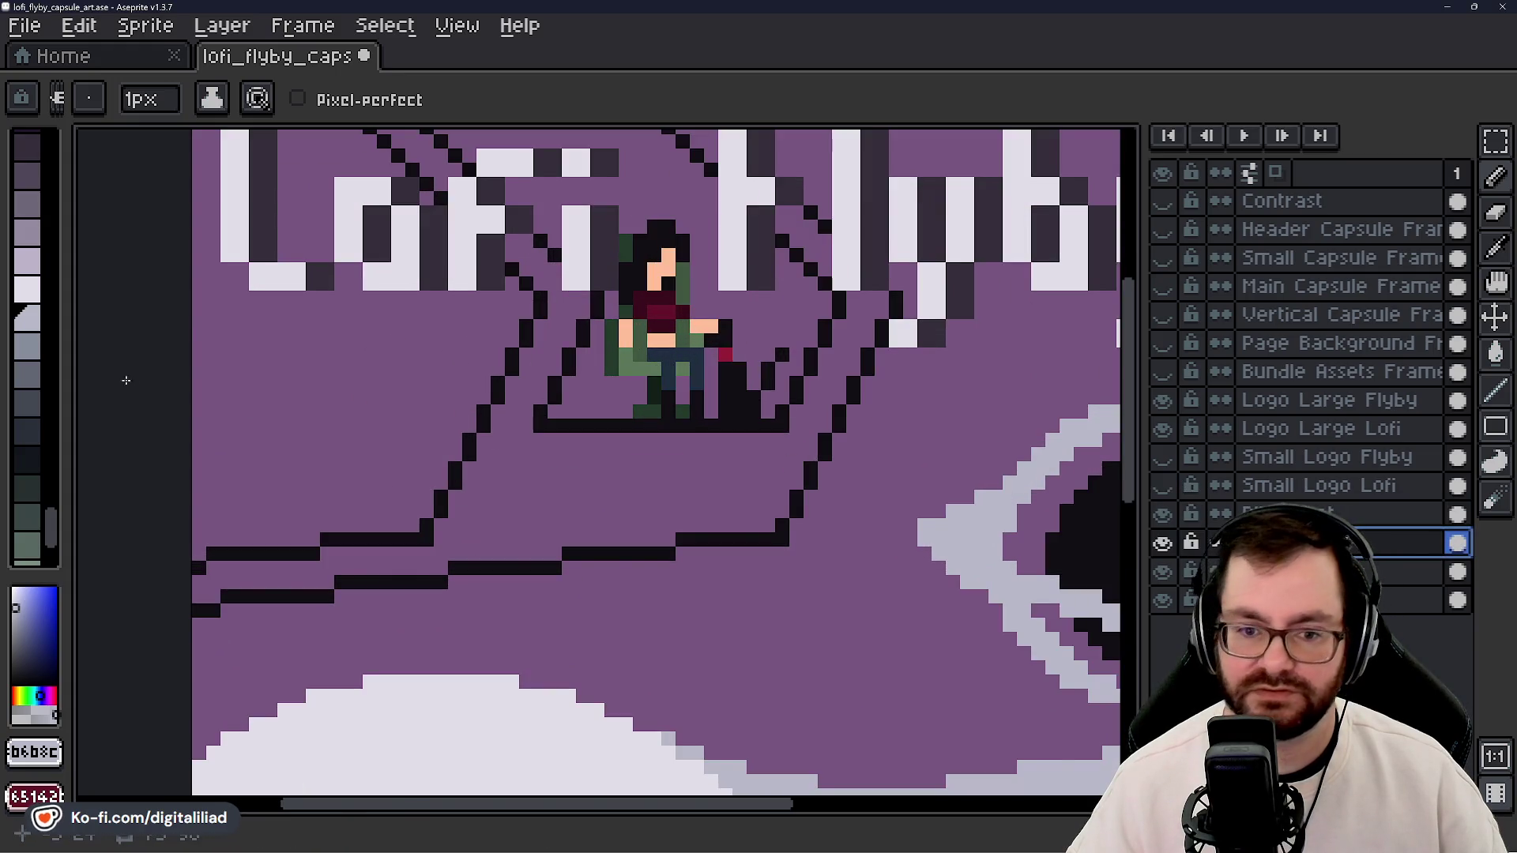
scroll(34, 423, up, 2)
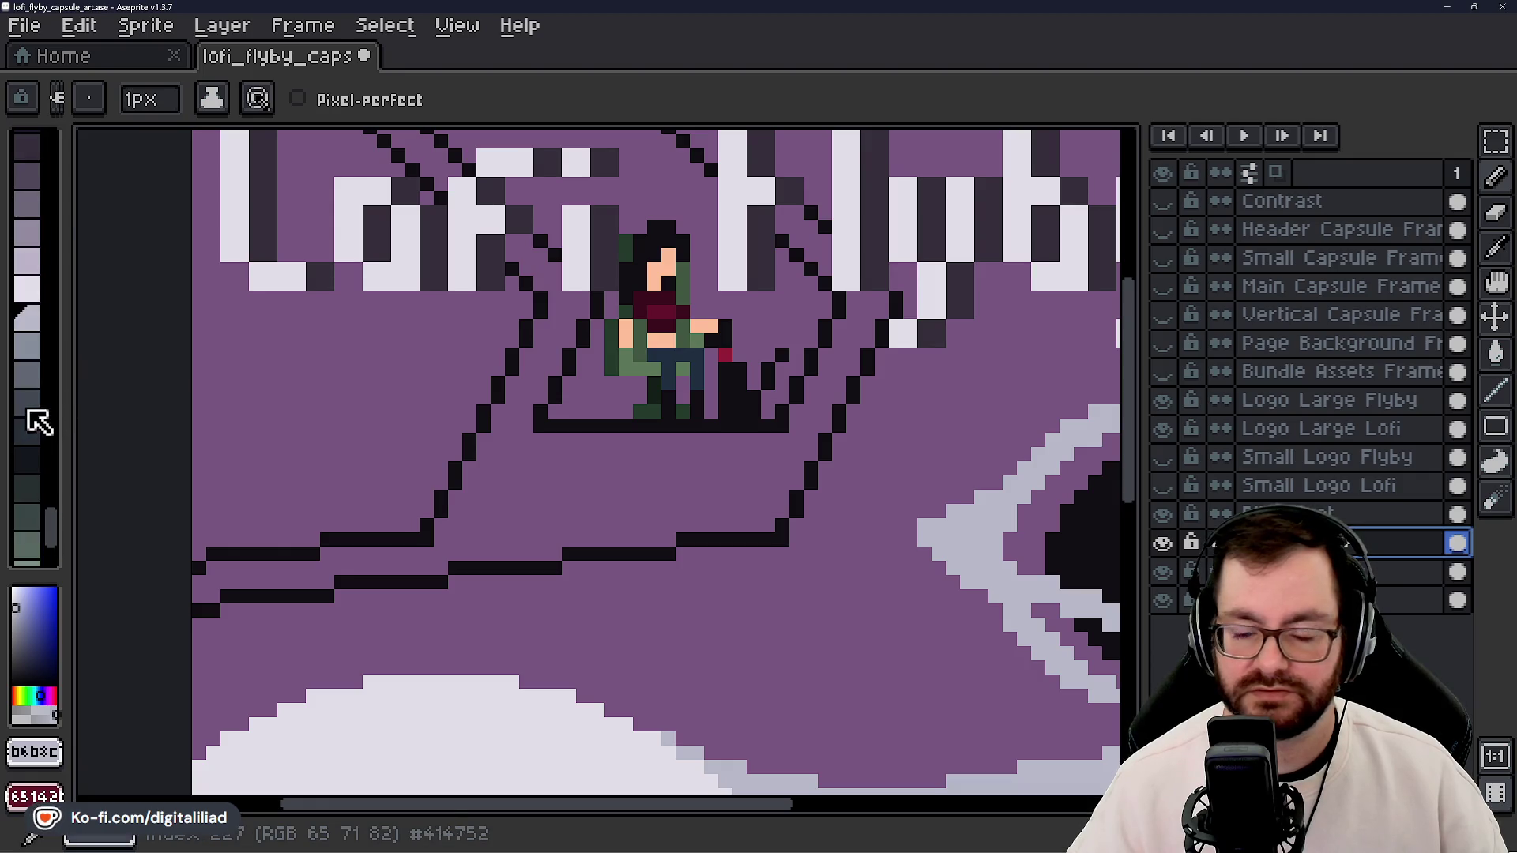
scroll(437, 378, down, 2)
scroll(437, 379, down, 1)
scroll(434, 381, up, 1)
scroll(51, 471, down, 2)
scroll(47, 472, down, 2)
scroll(31, 454, down, 2)
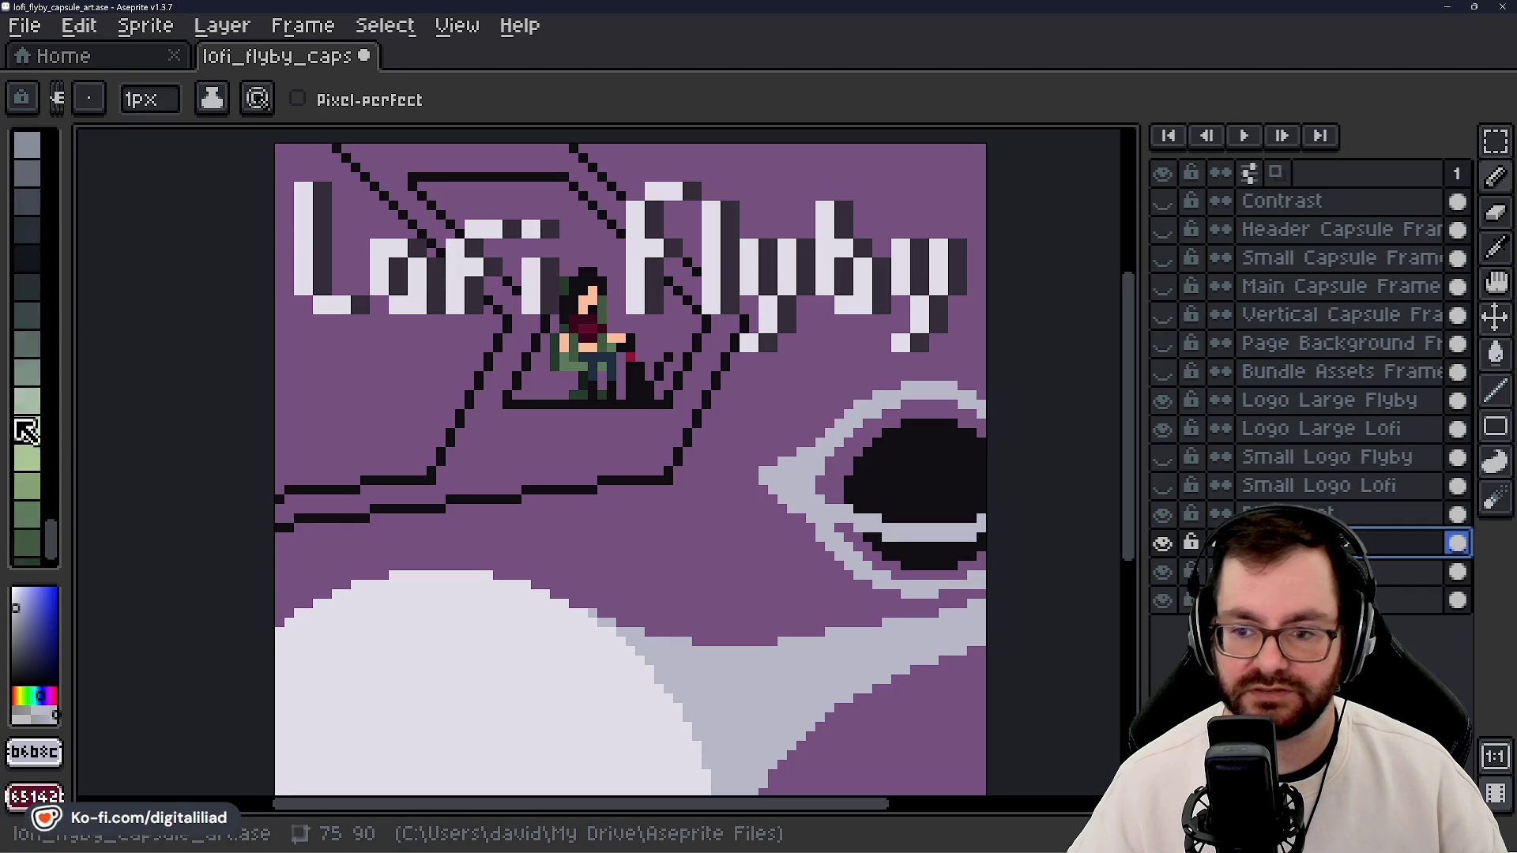
scroll(28, 427, up, 4)
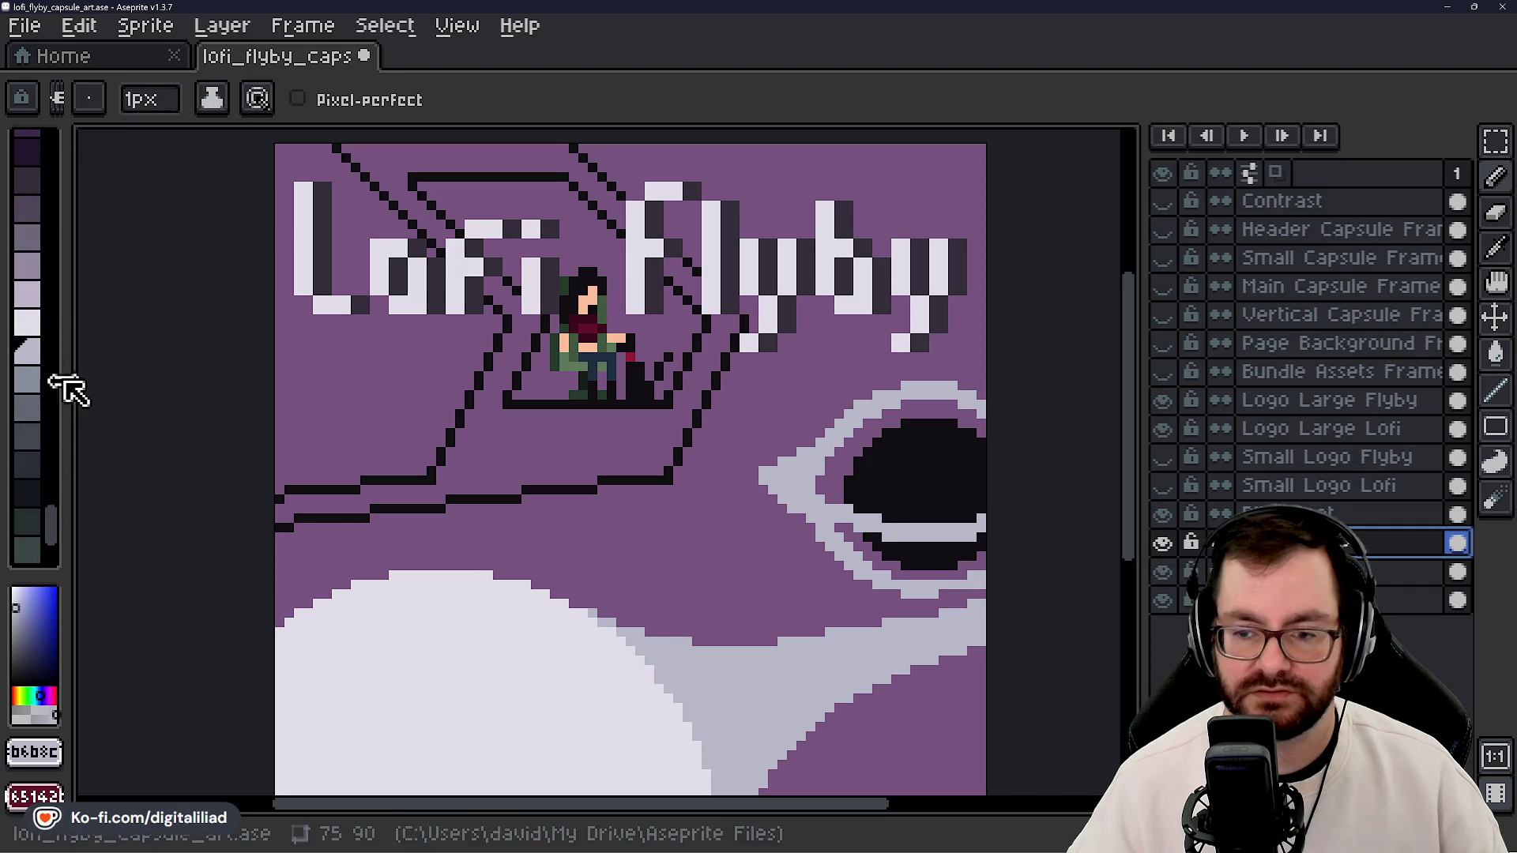
scroll(611, 414, up, 1)
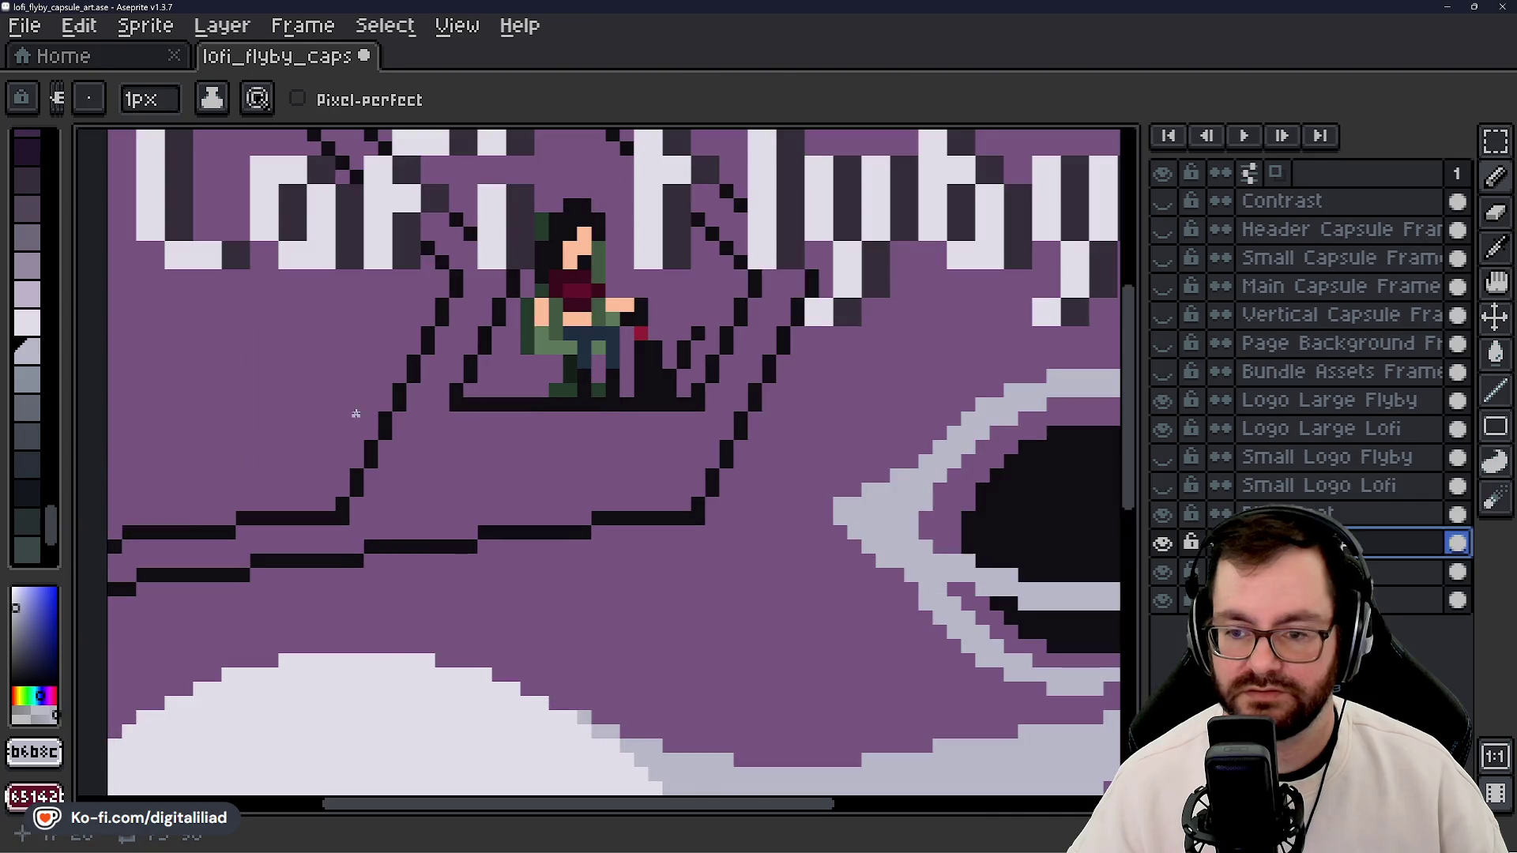
click(33, 383)
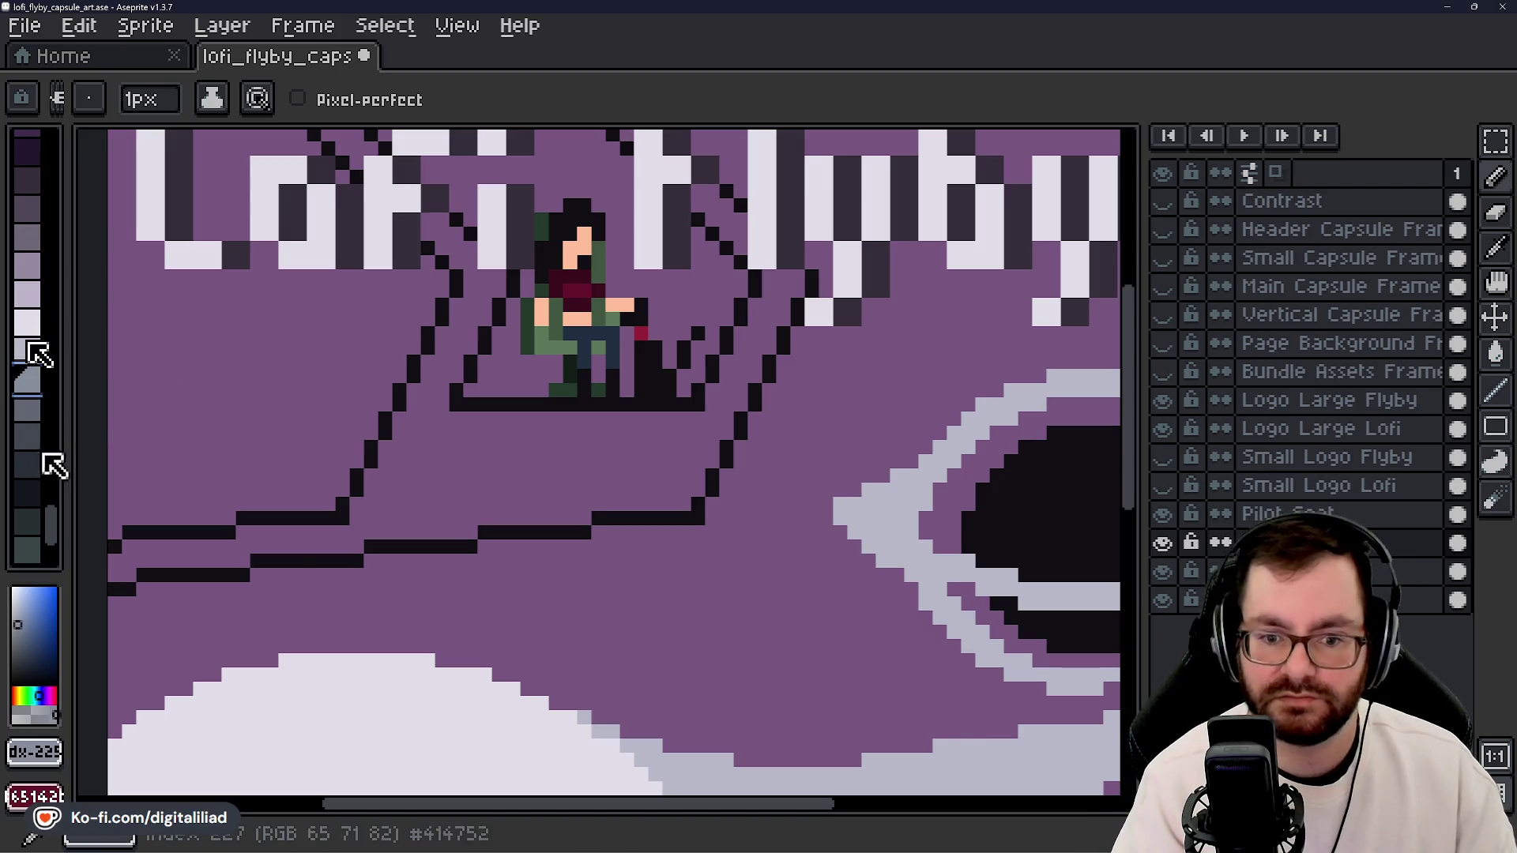
click(24, 490)
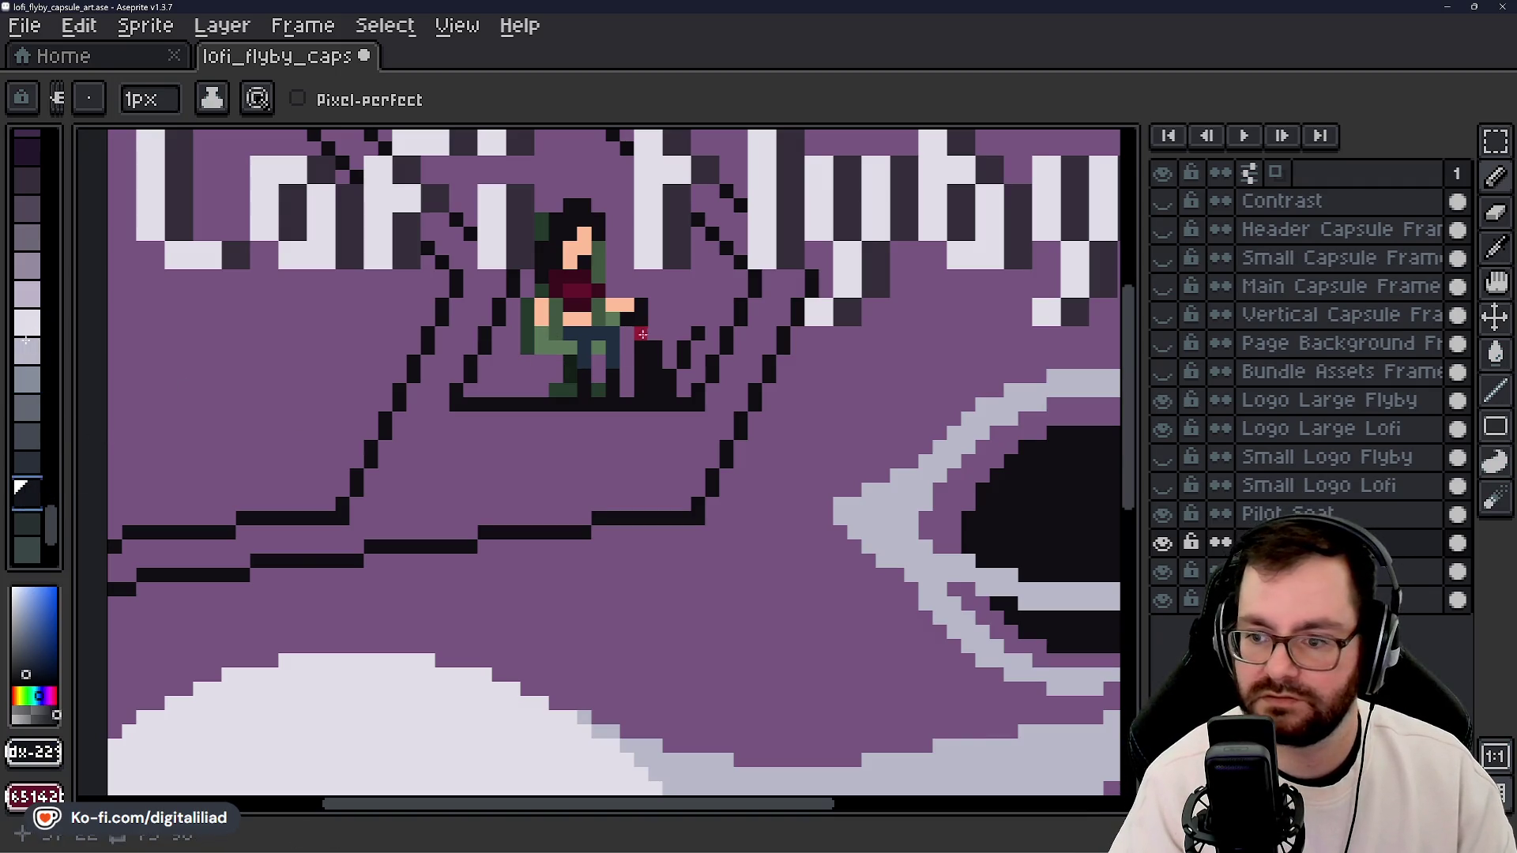
click(27, 465)
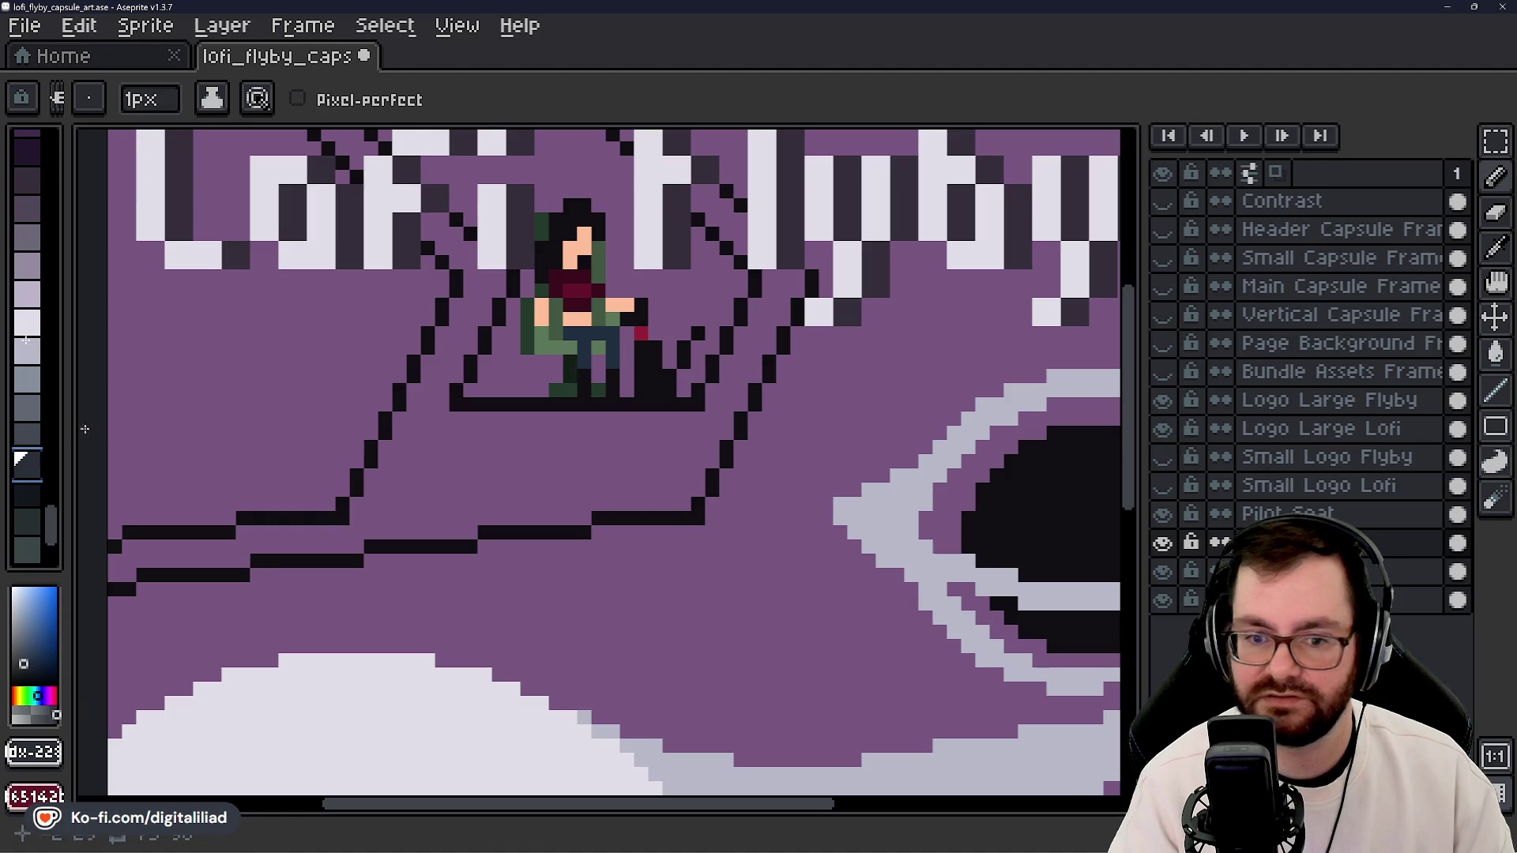
click(28, 436)
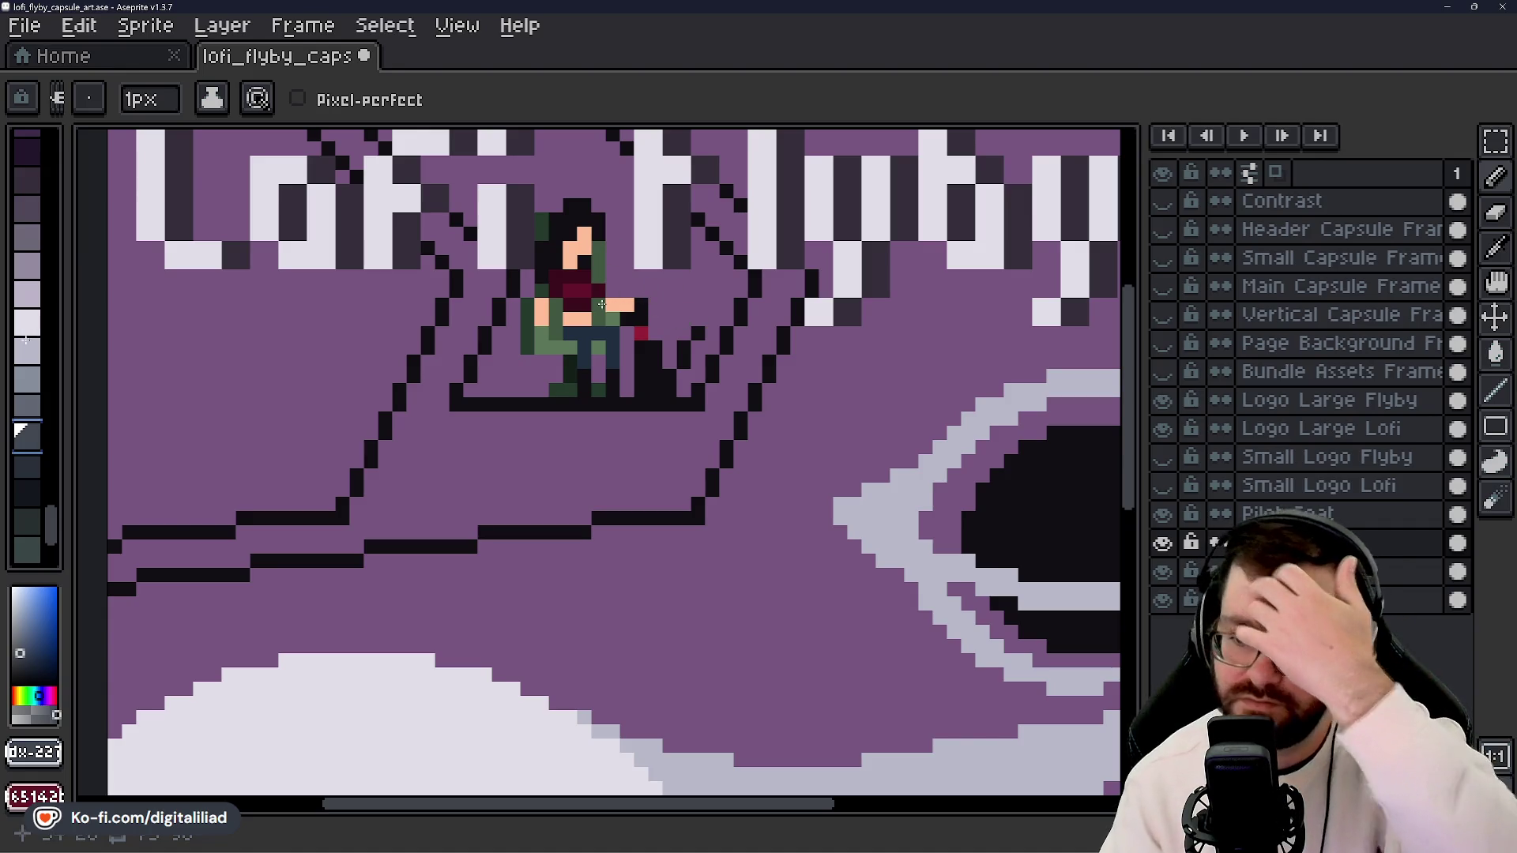
- Bucket-fill the cockpit hull area dark grey and turn a stray grey pixel back to purple
key(g)
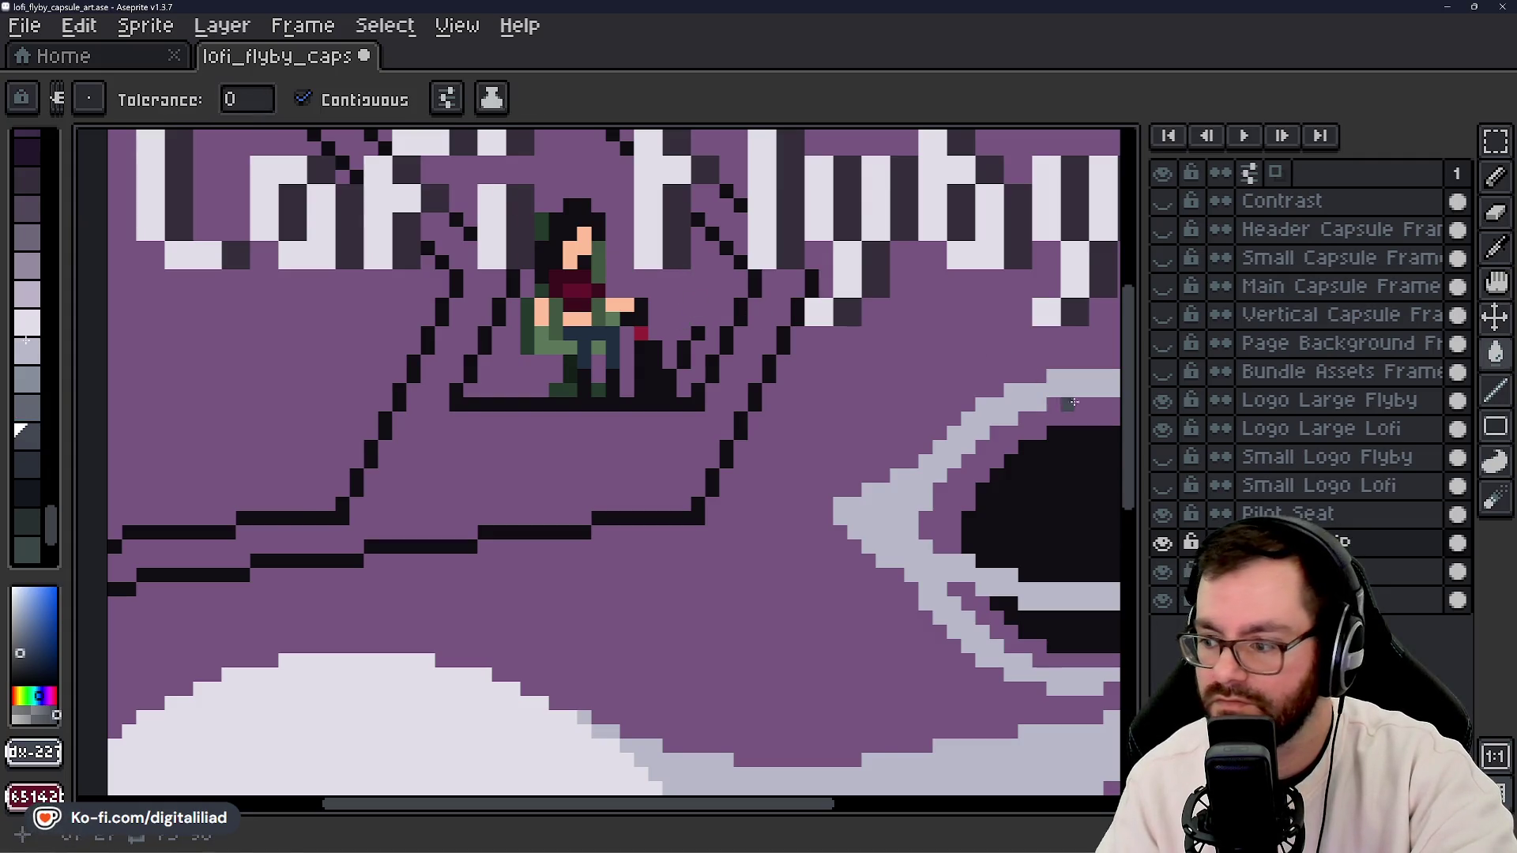
drag(1130, 414, 1103, 375)
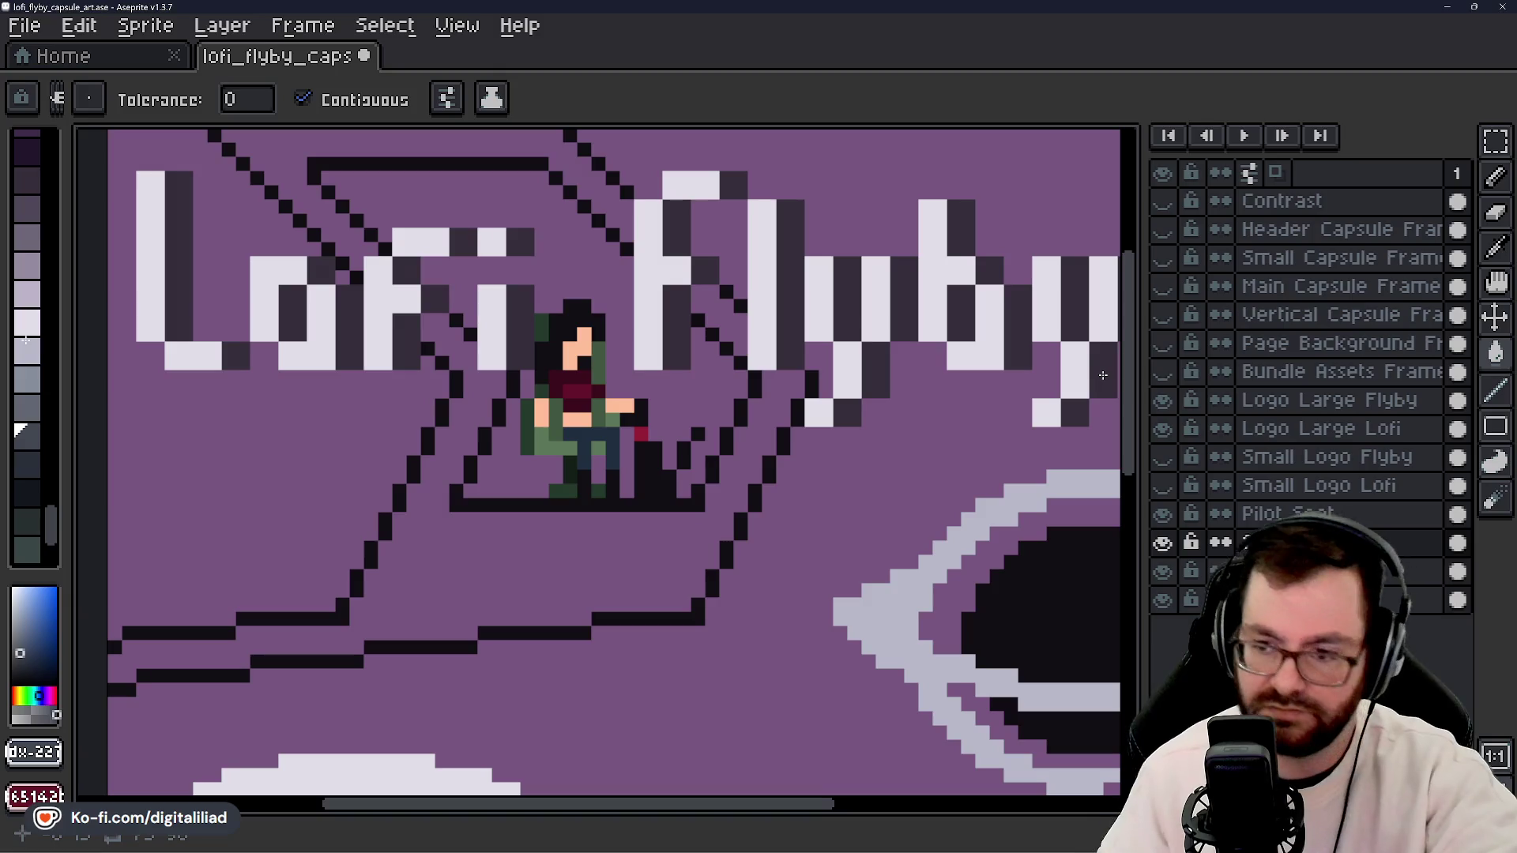
click(700, 382)
key(e)
click(683, 405)
key(v)
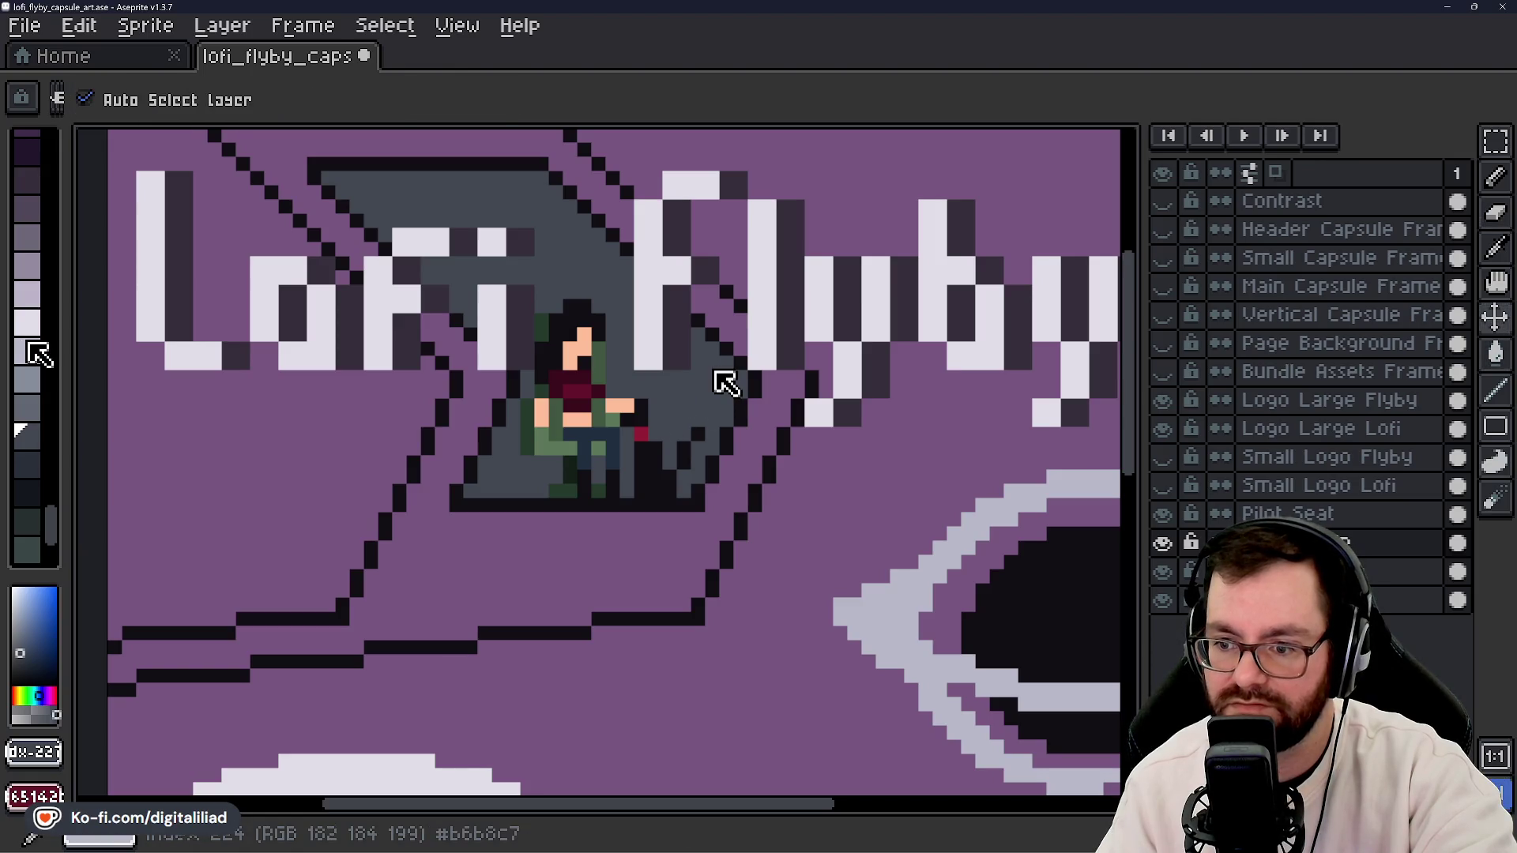
key(g)
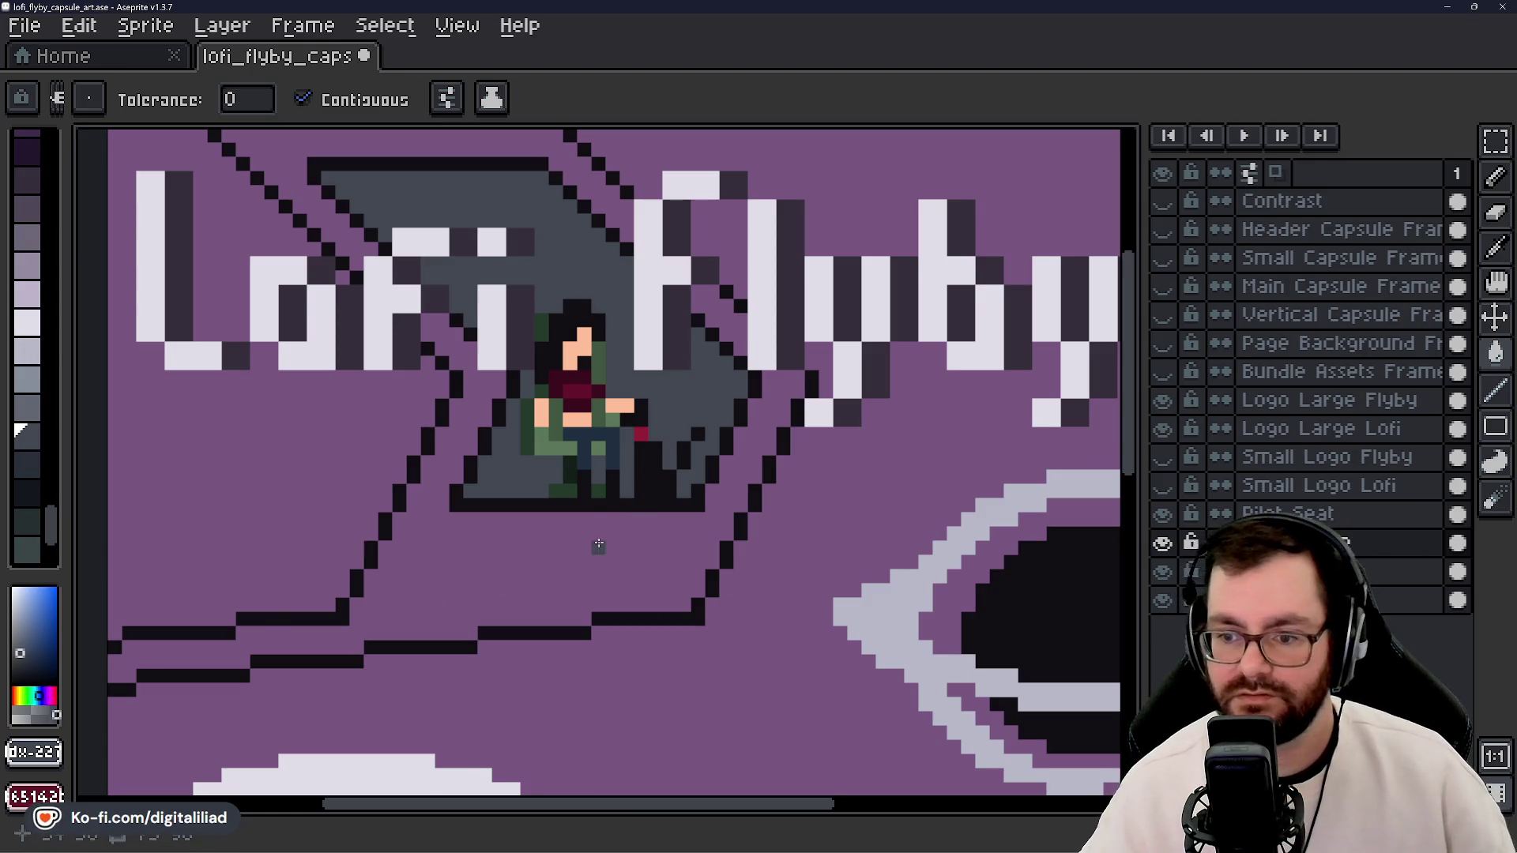
- Refill the cockpit area with a darker grey swatch
scroll(598, 545, down, 7)
scroll(599, 515, up, 2)
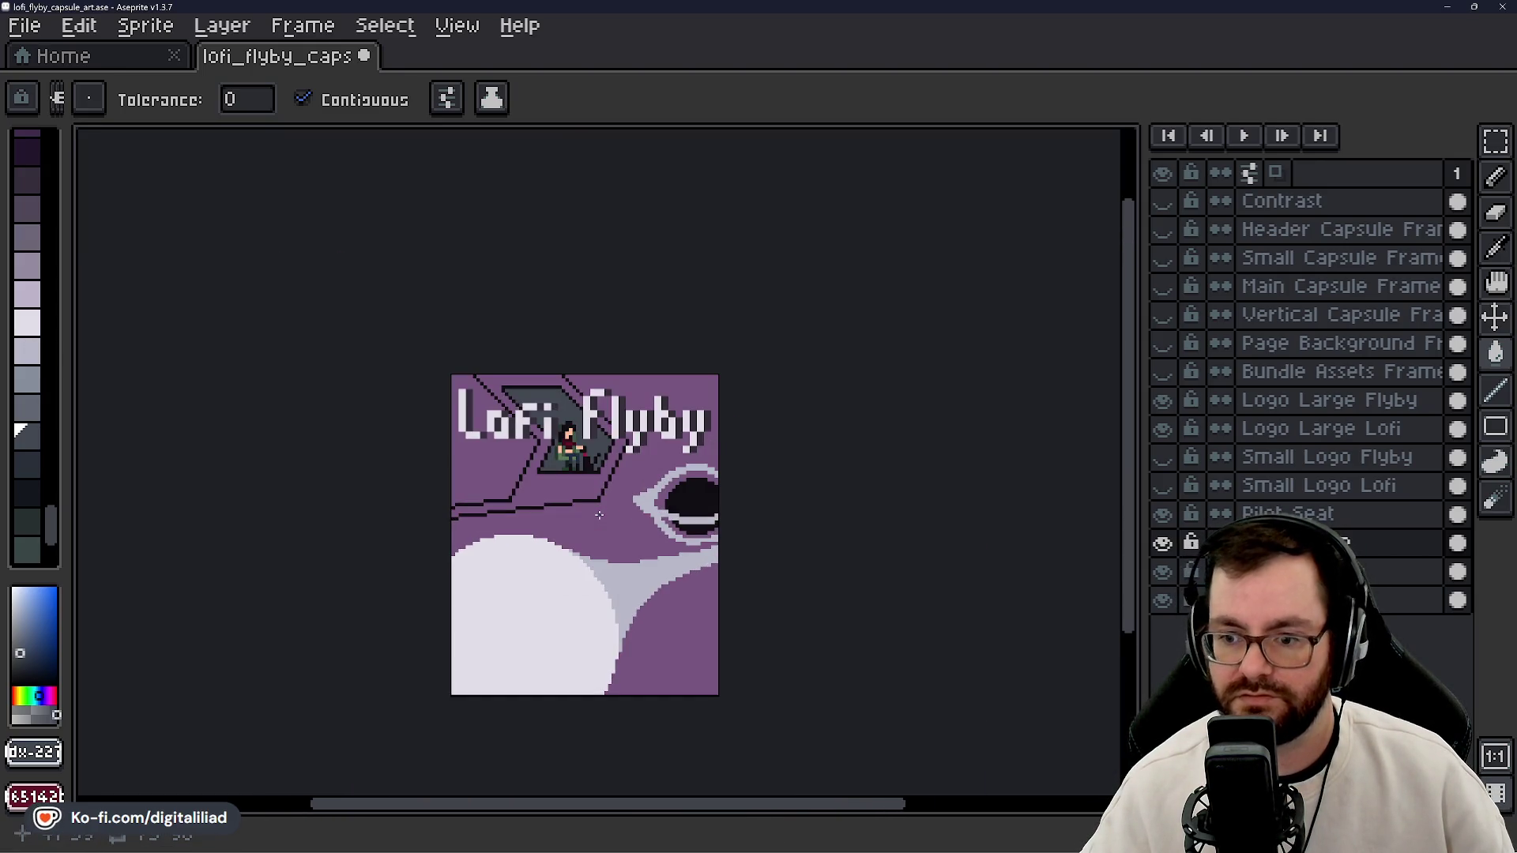
scroll(581, 467, up, 3)
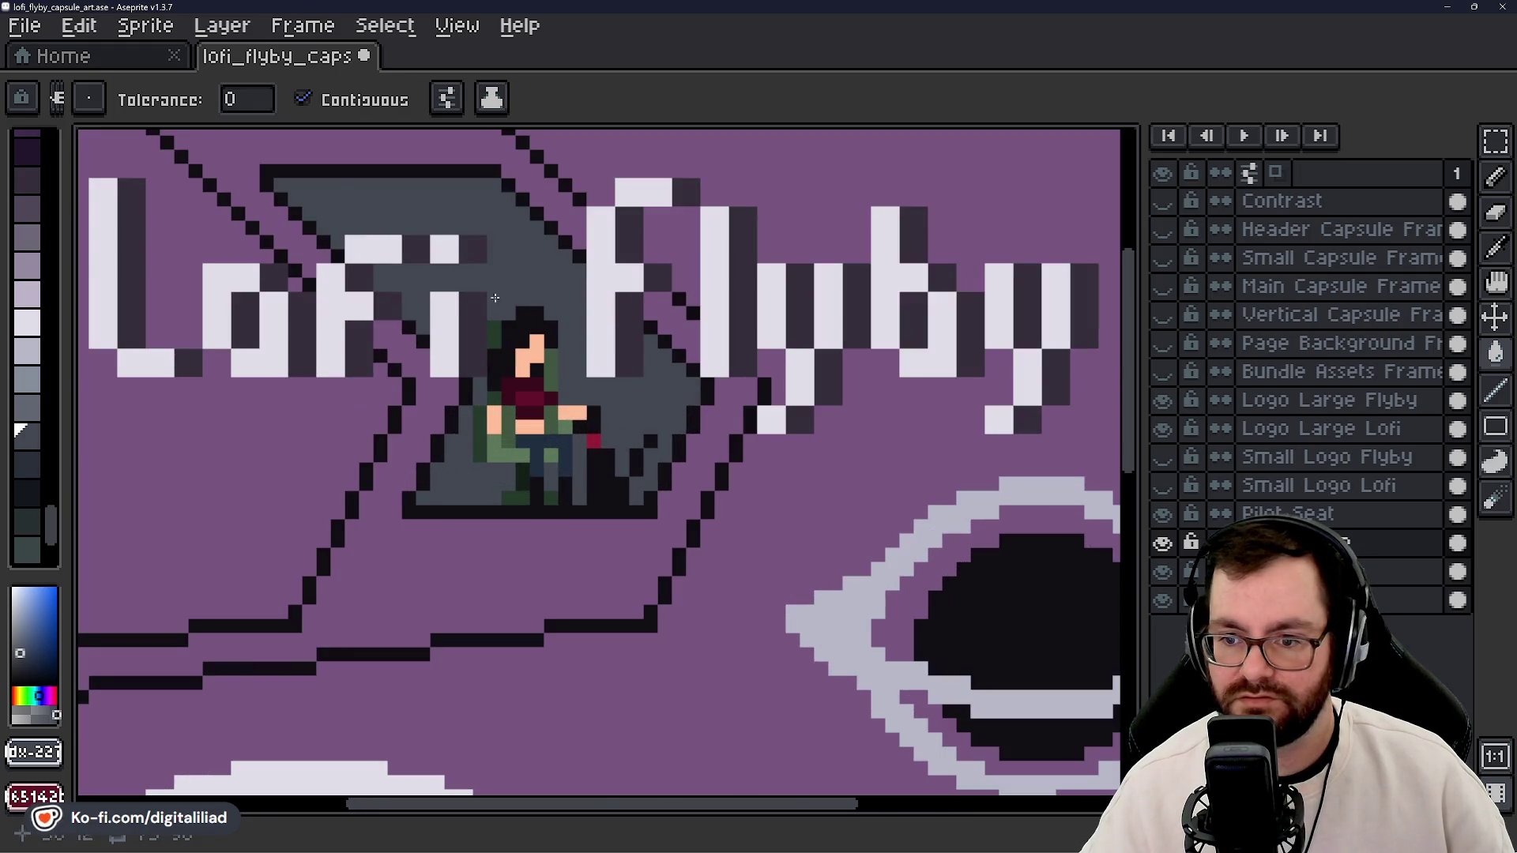
scroll(604, 447, down, 5)
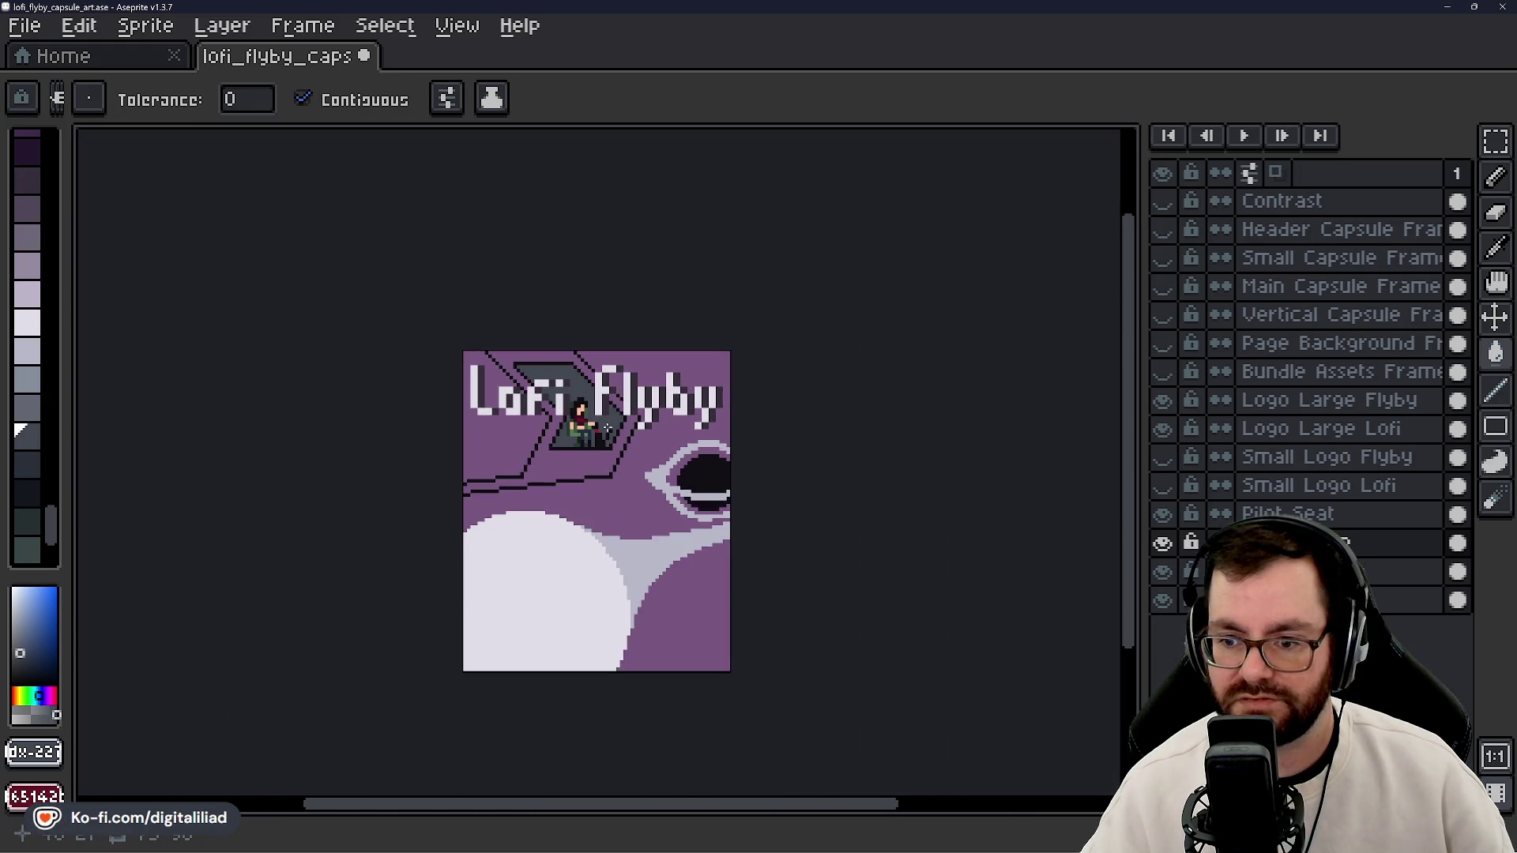
scroll(614, 455, down, 1)
scroll(601, 442, up, 6)
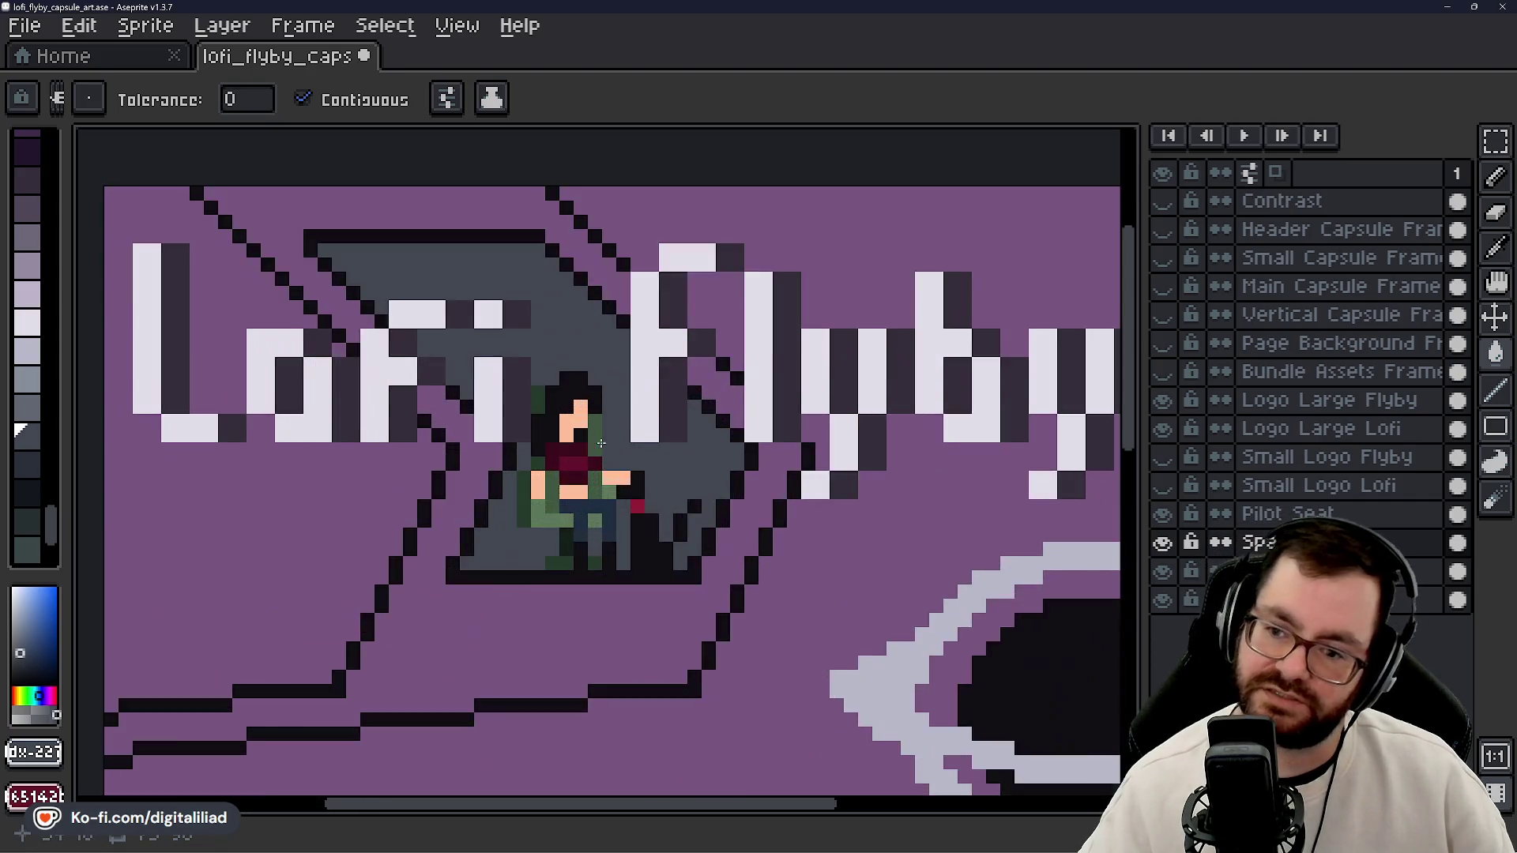
scroll(606, 509, down, 1)
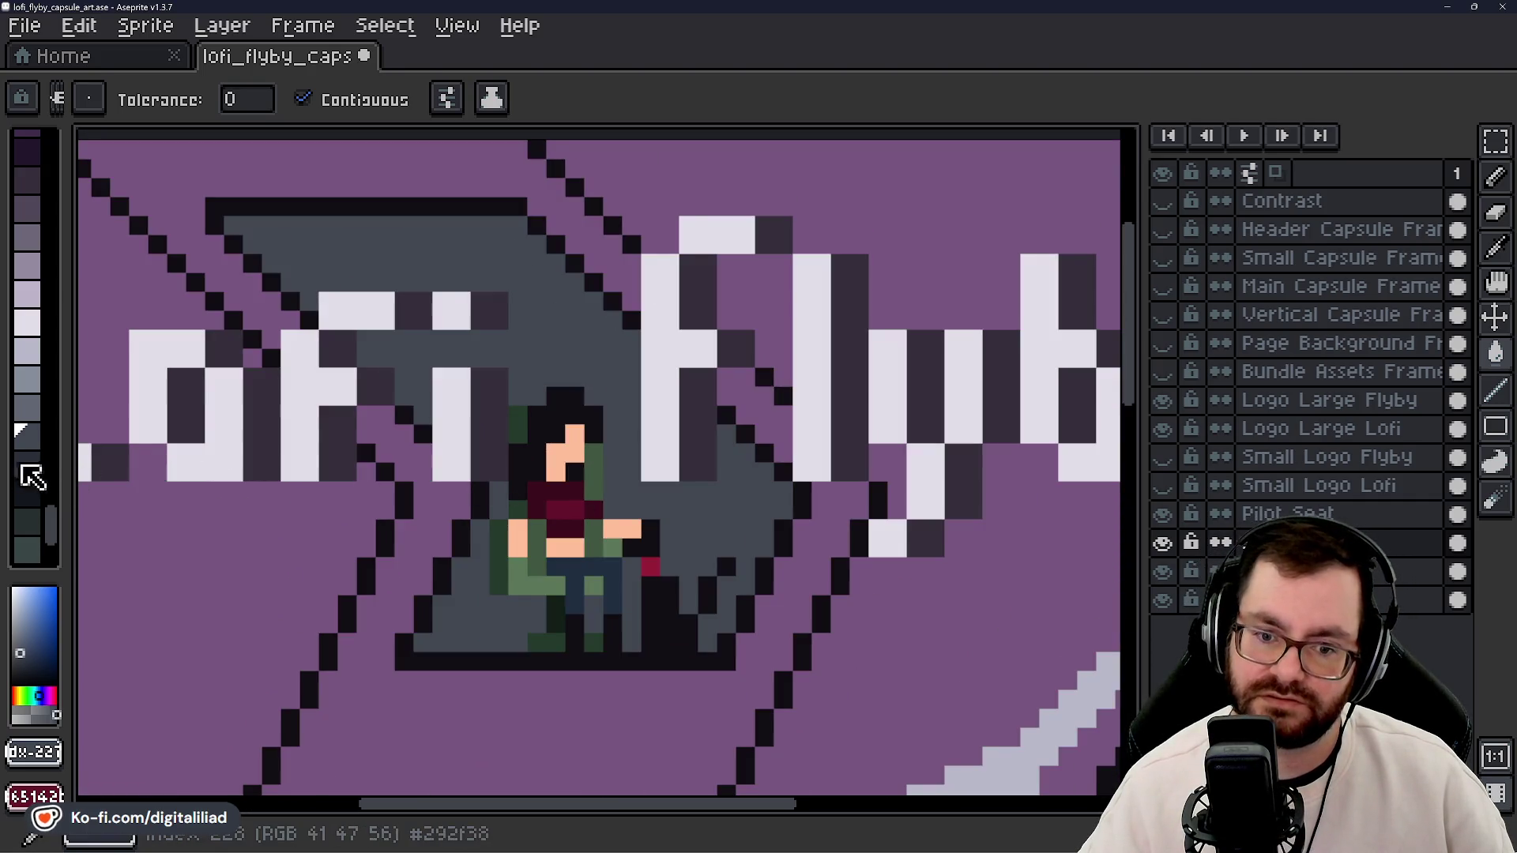
scroll(745, 521, down, 4)
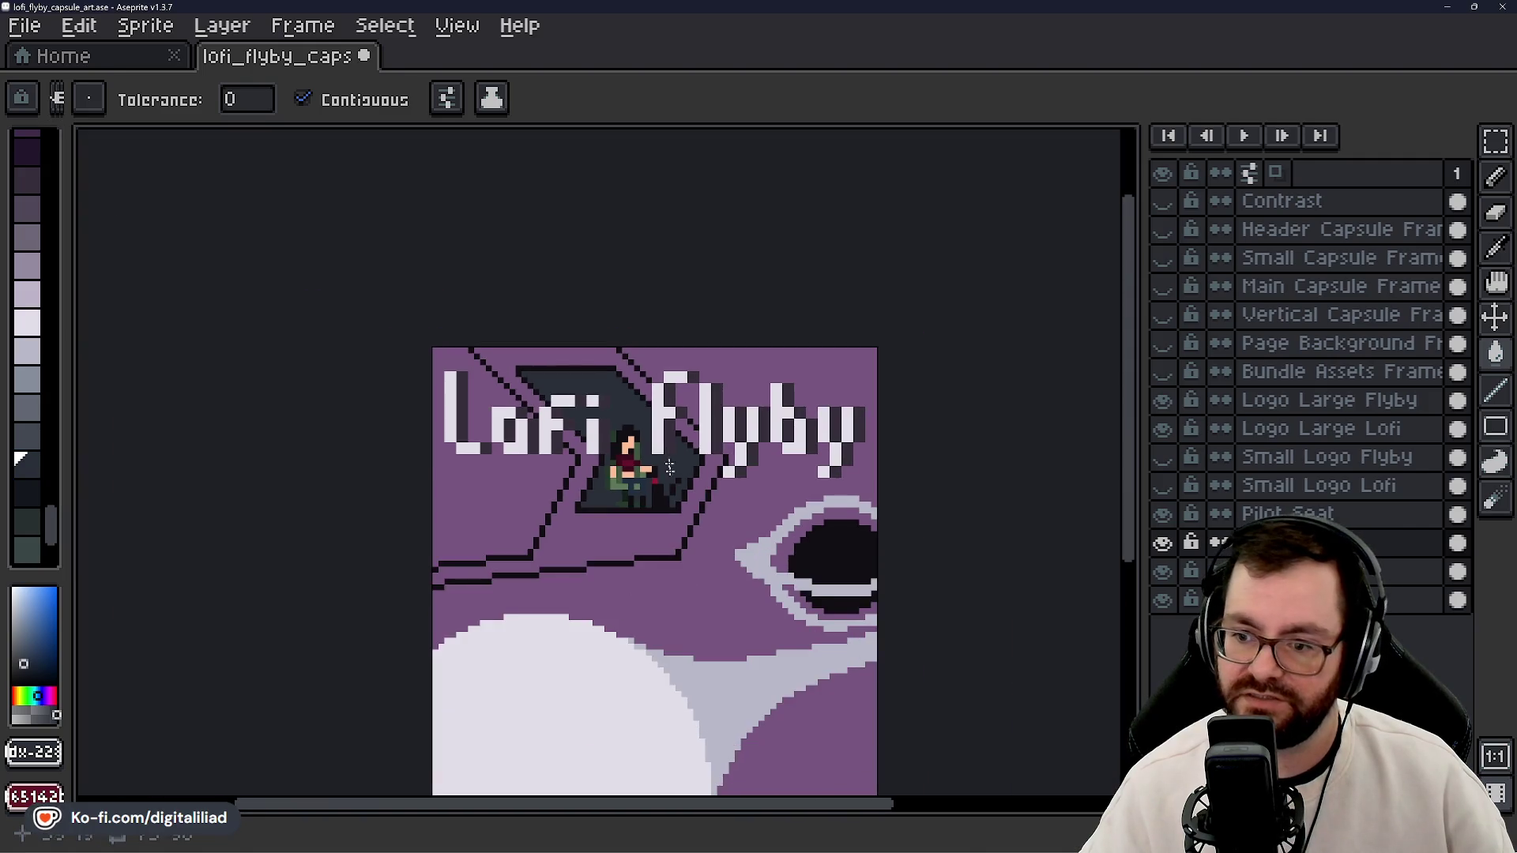
scroll(519, 412, up, 6)
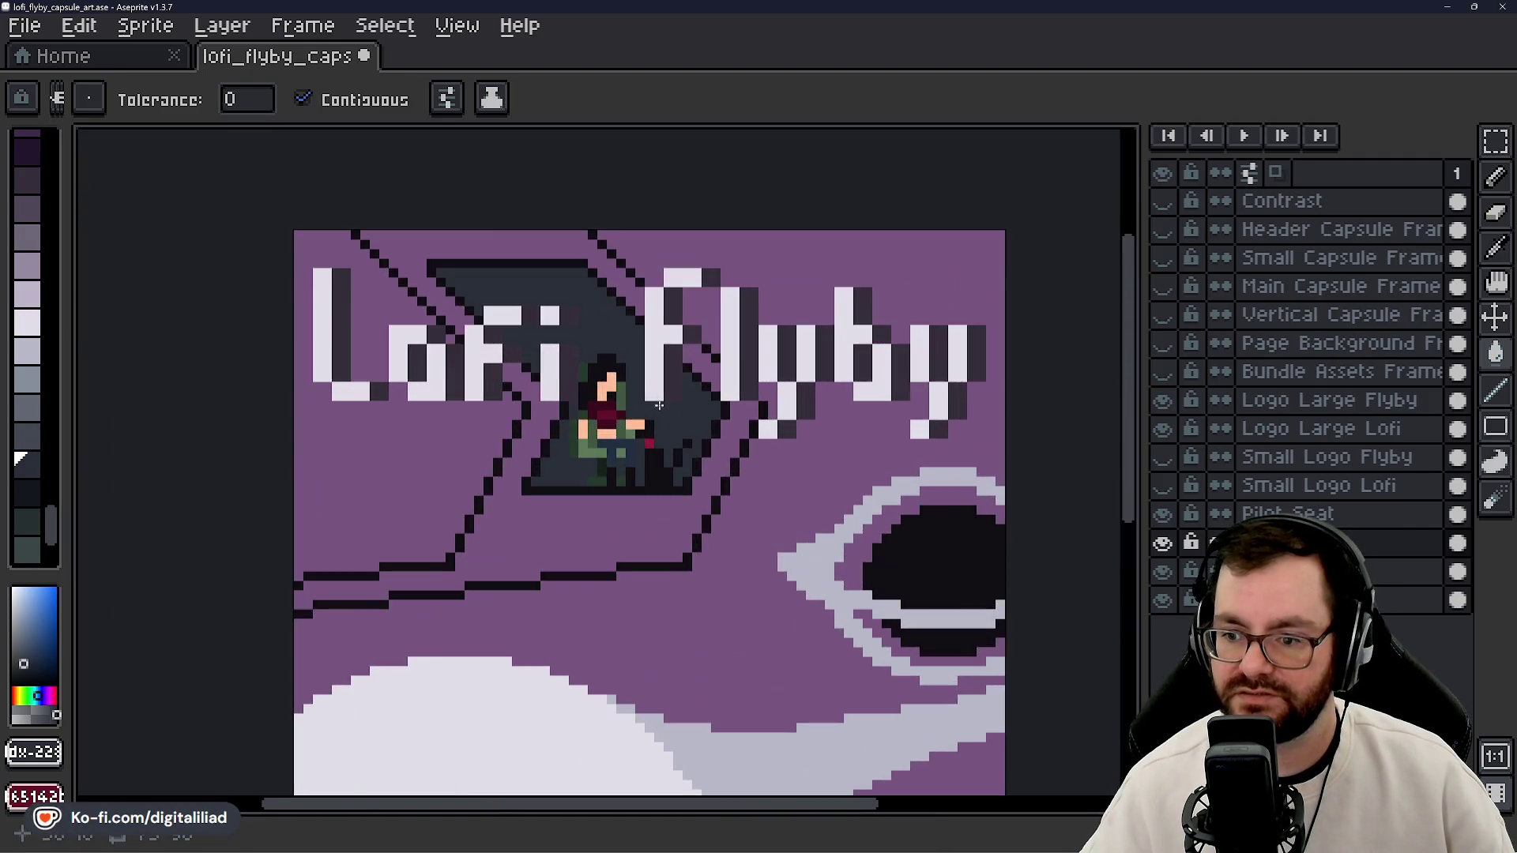
click(28, 490)
click(705, 408)
- Refill the cockpit with mid grey, then settle on a lighter slate grey
scroll(673, 409, down, 3)
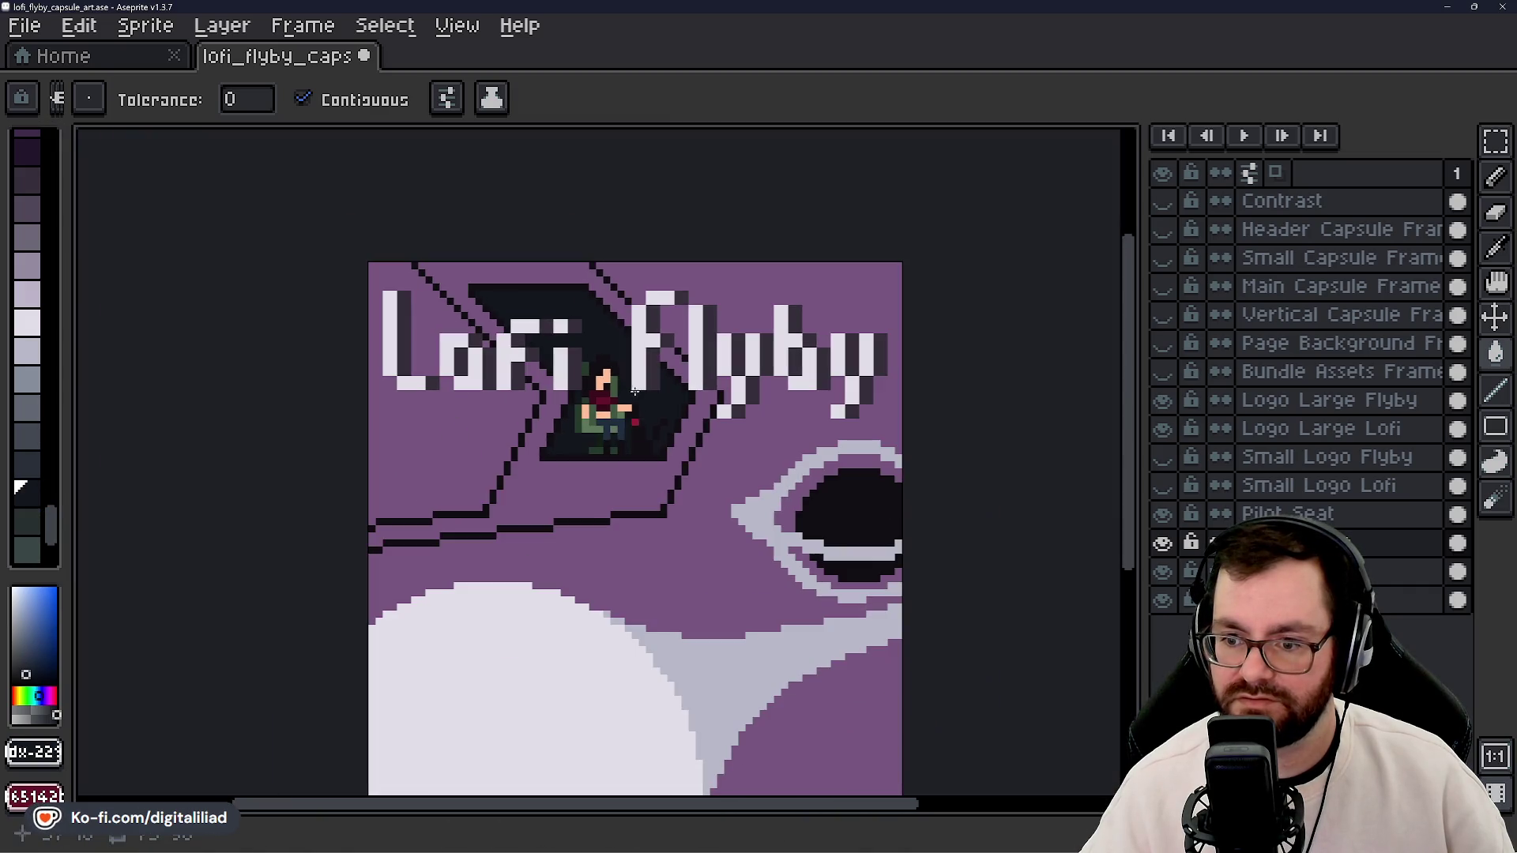
scroll(662, 417, down, 1)
scroll(619, 395, up, 2)
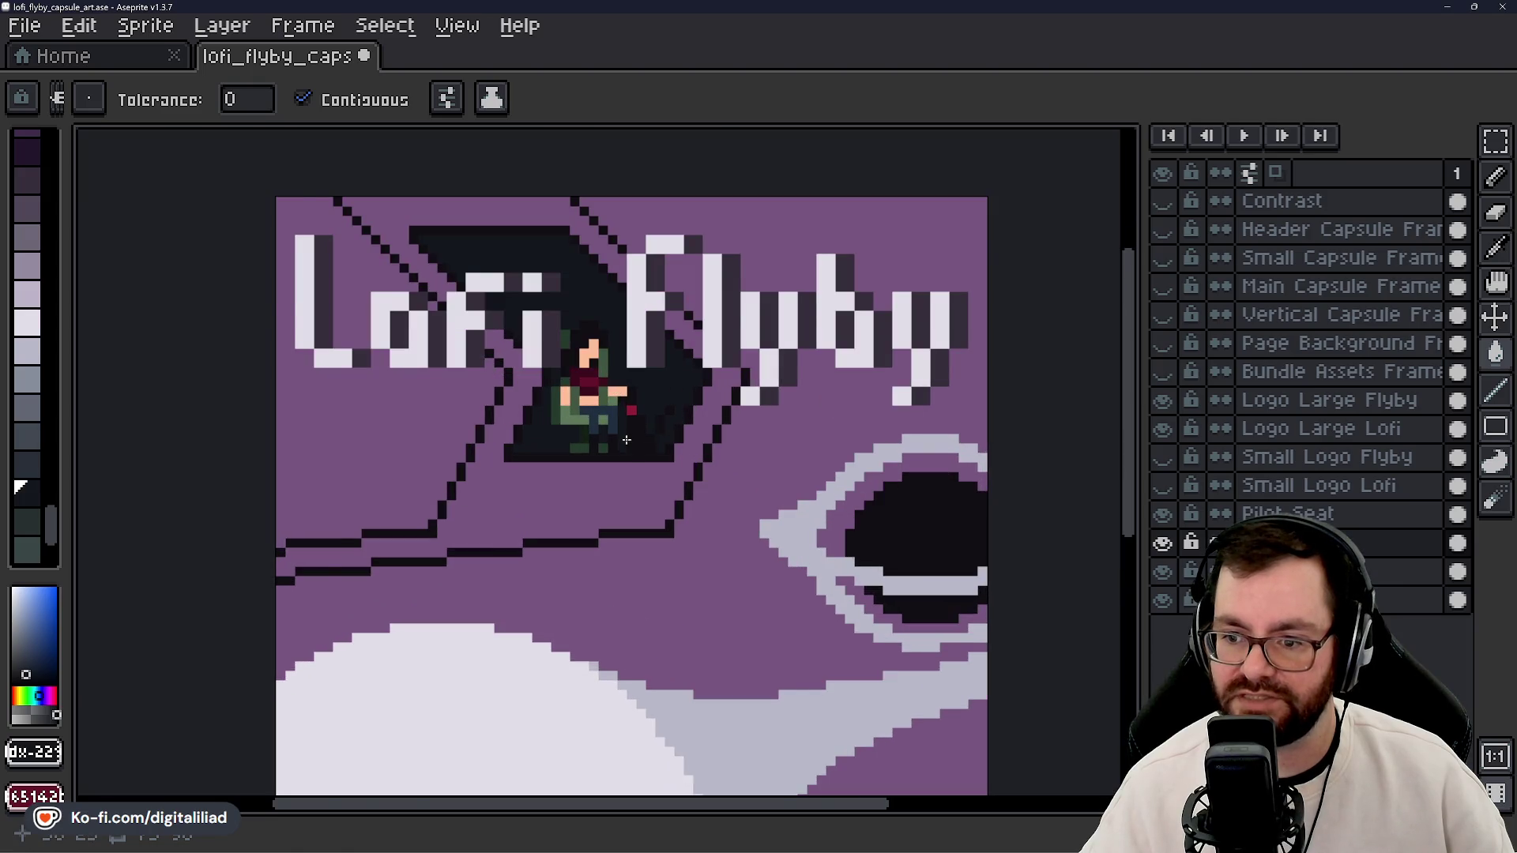
scroll(626, 440, up, 3)
scroll(705, 466, down, 3)
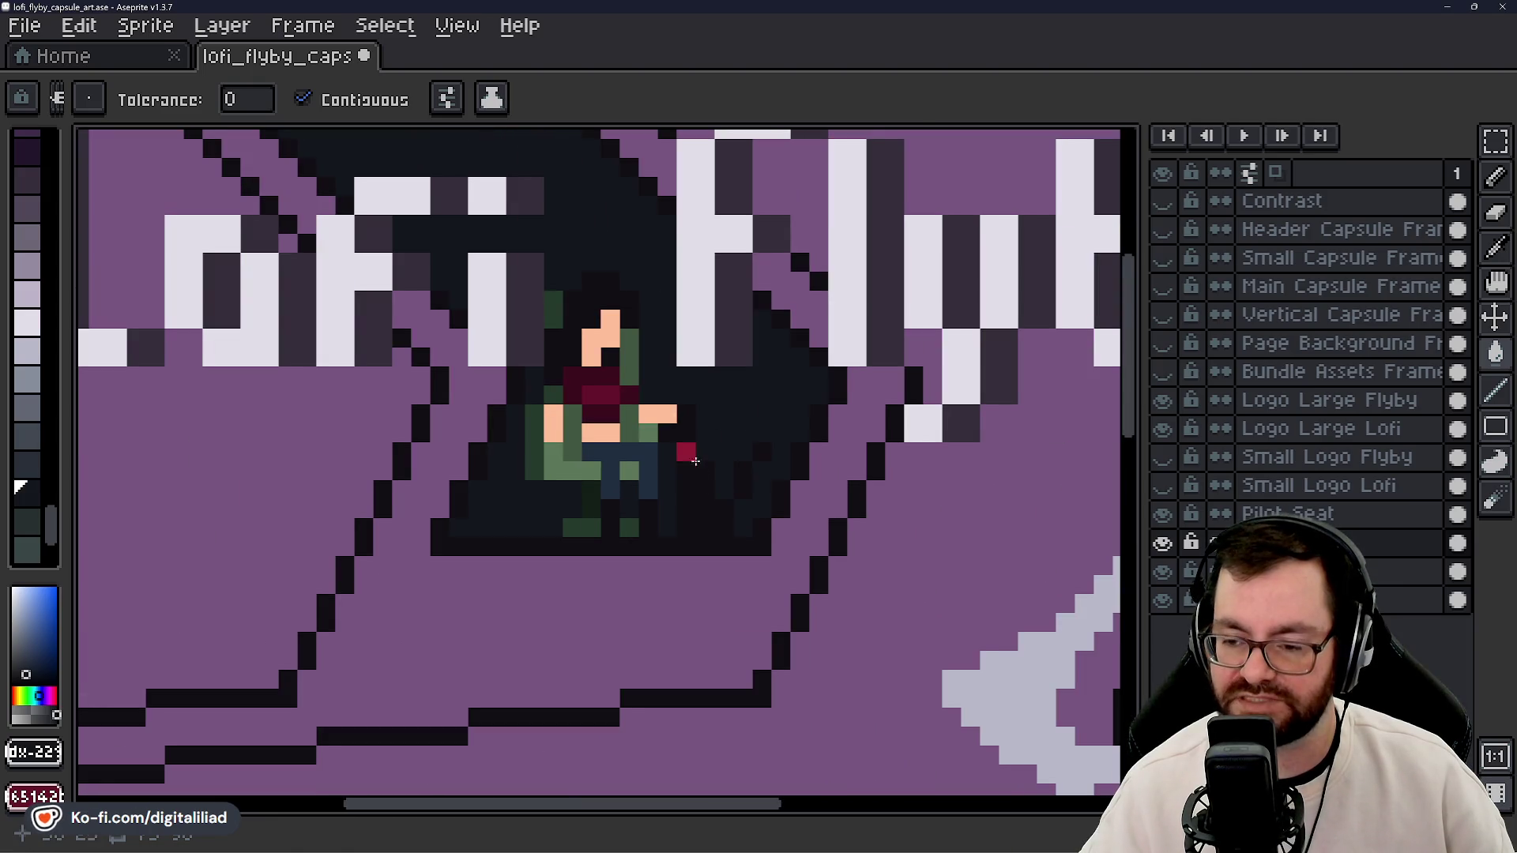
scroll(661, 356, down, 2)
scroll(661, 356, down, 1)
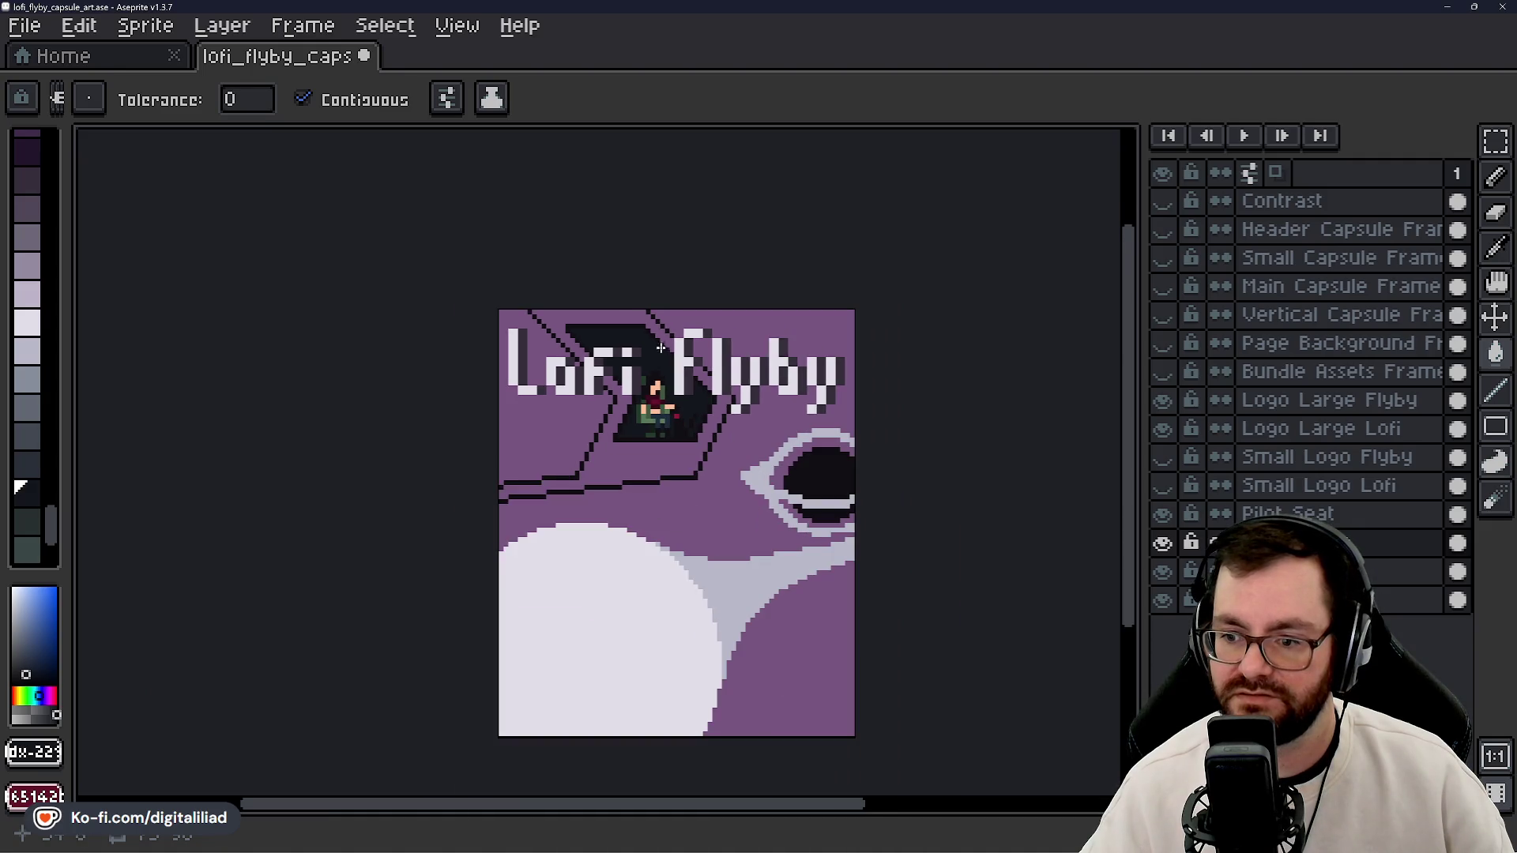
scroll(677, 365, up, 1)
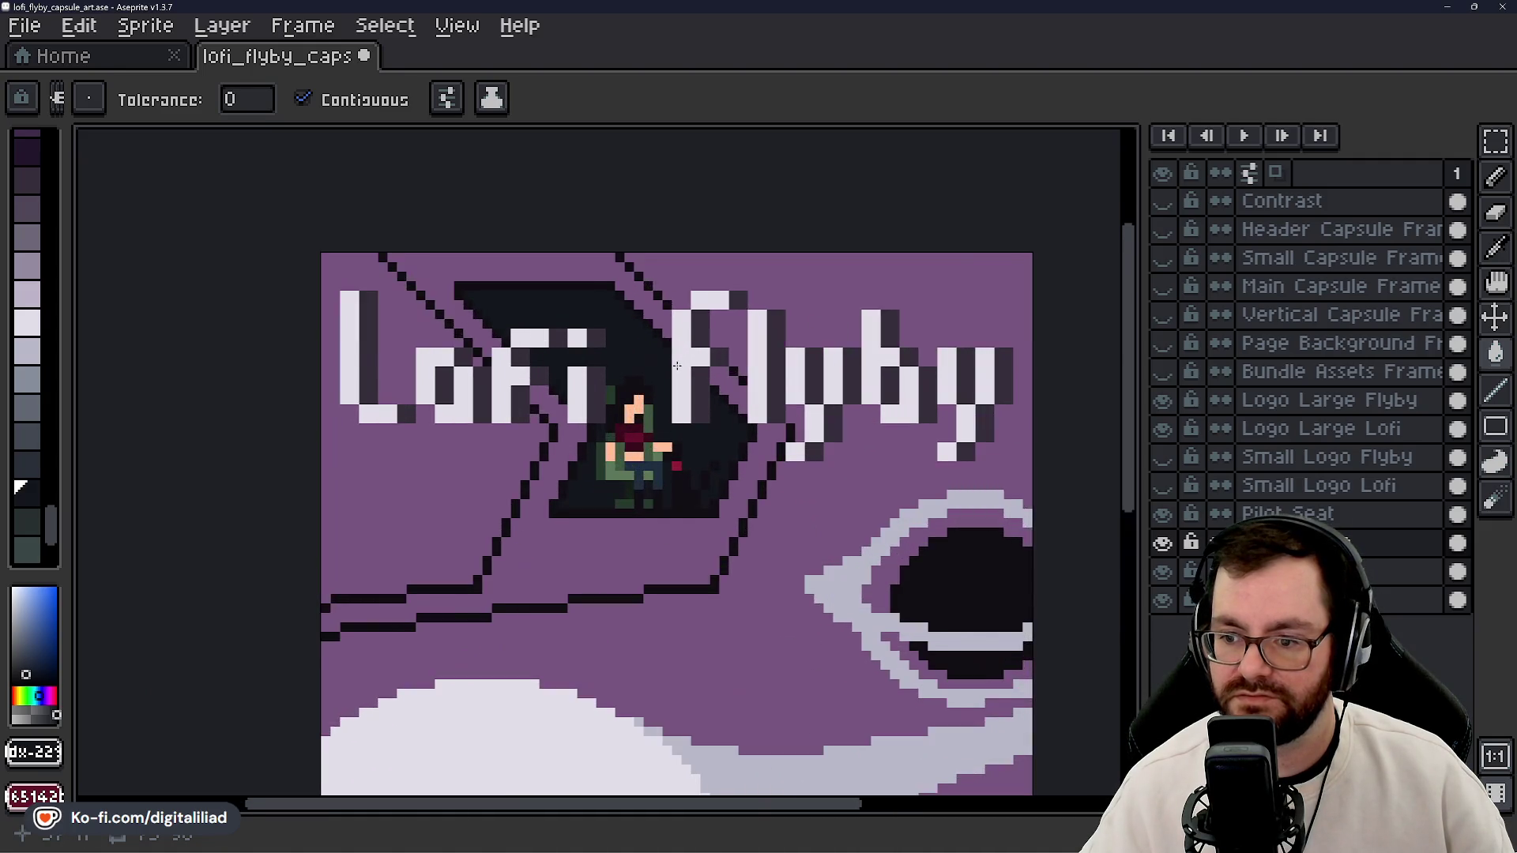
scroll(677, 364, up, 1)
click(676, 364)
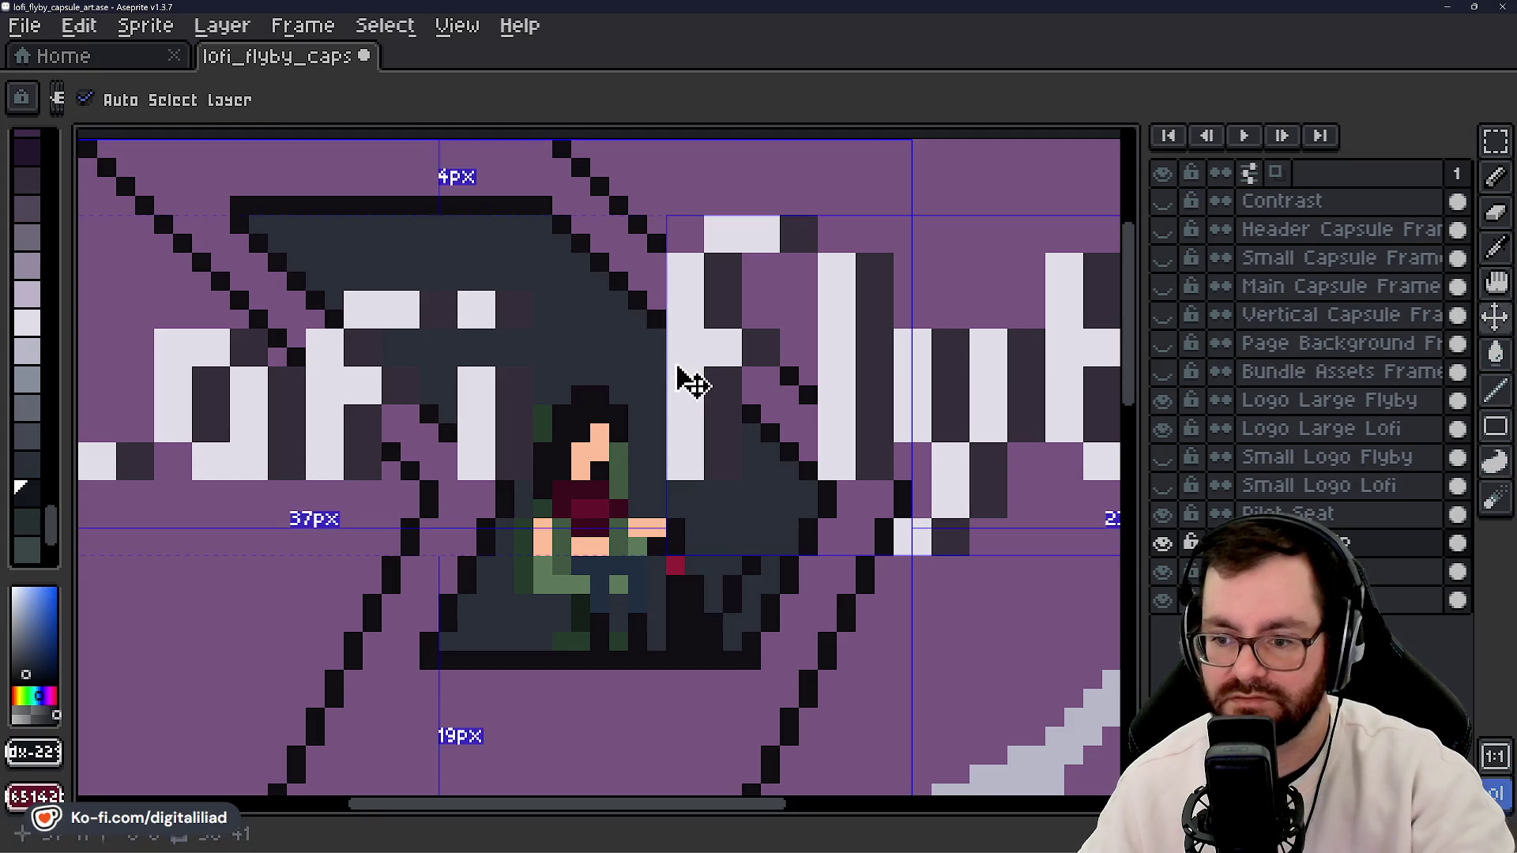
click(27, 405)
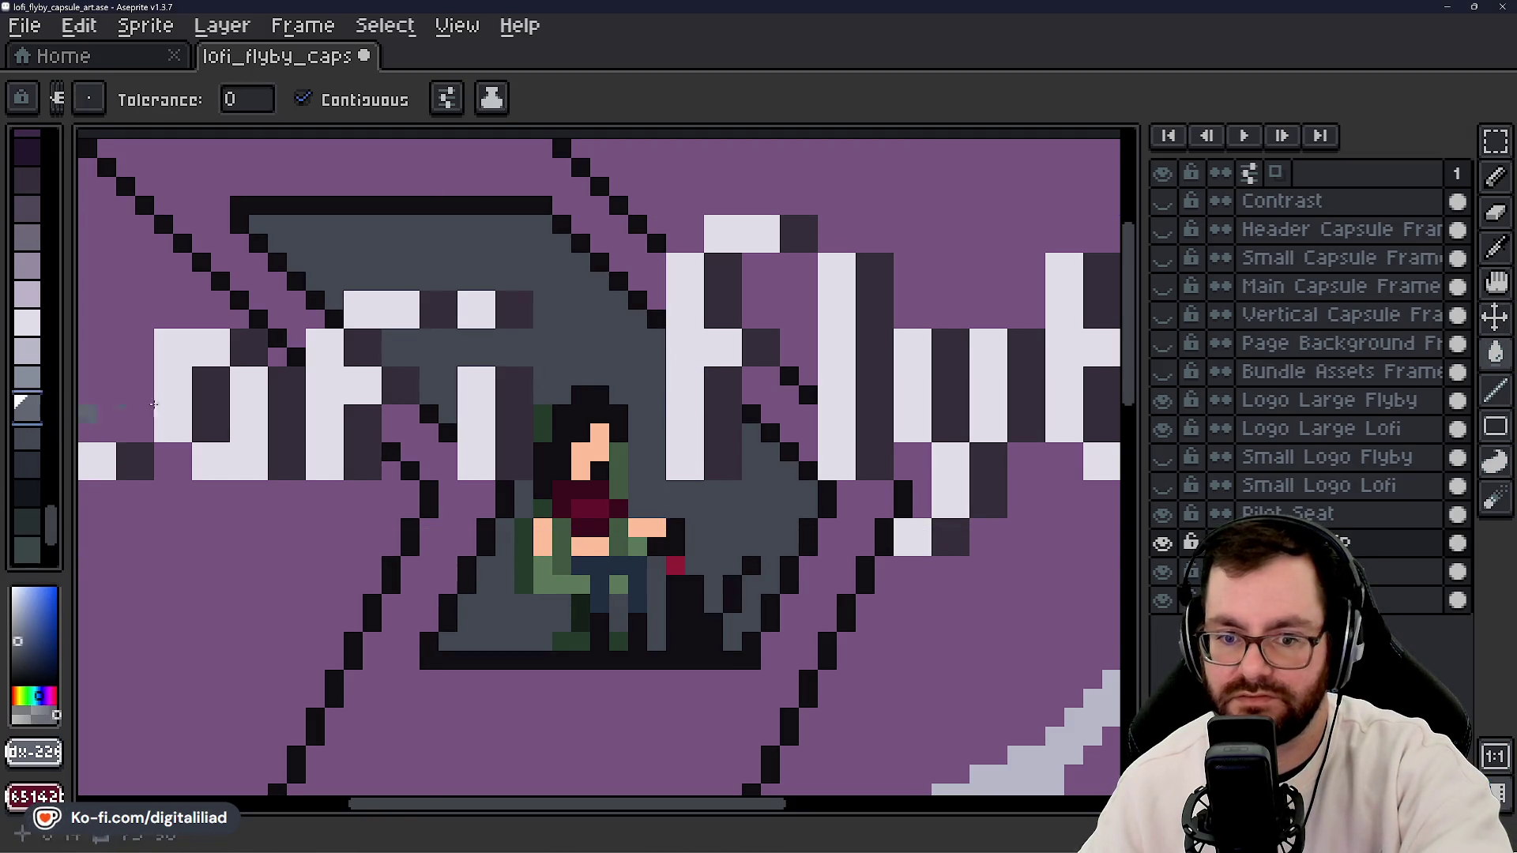
click(585, 347)
scroll(585, 320, down, 5)
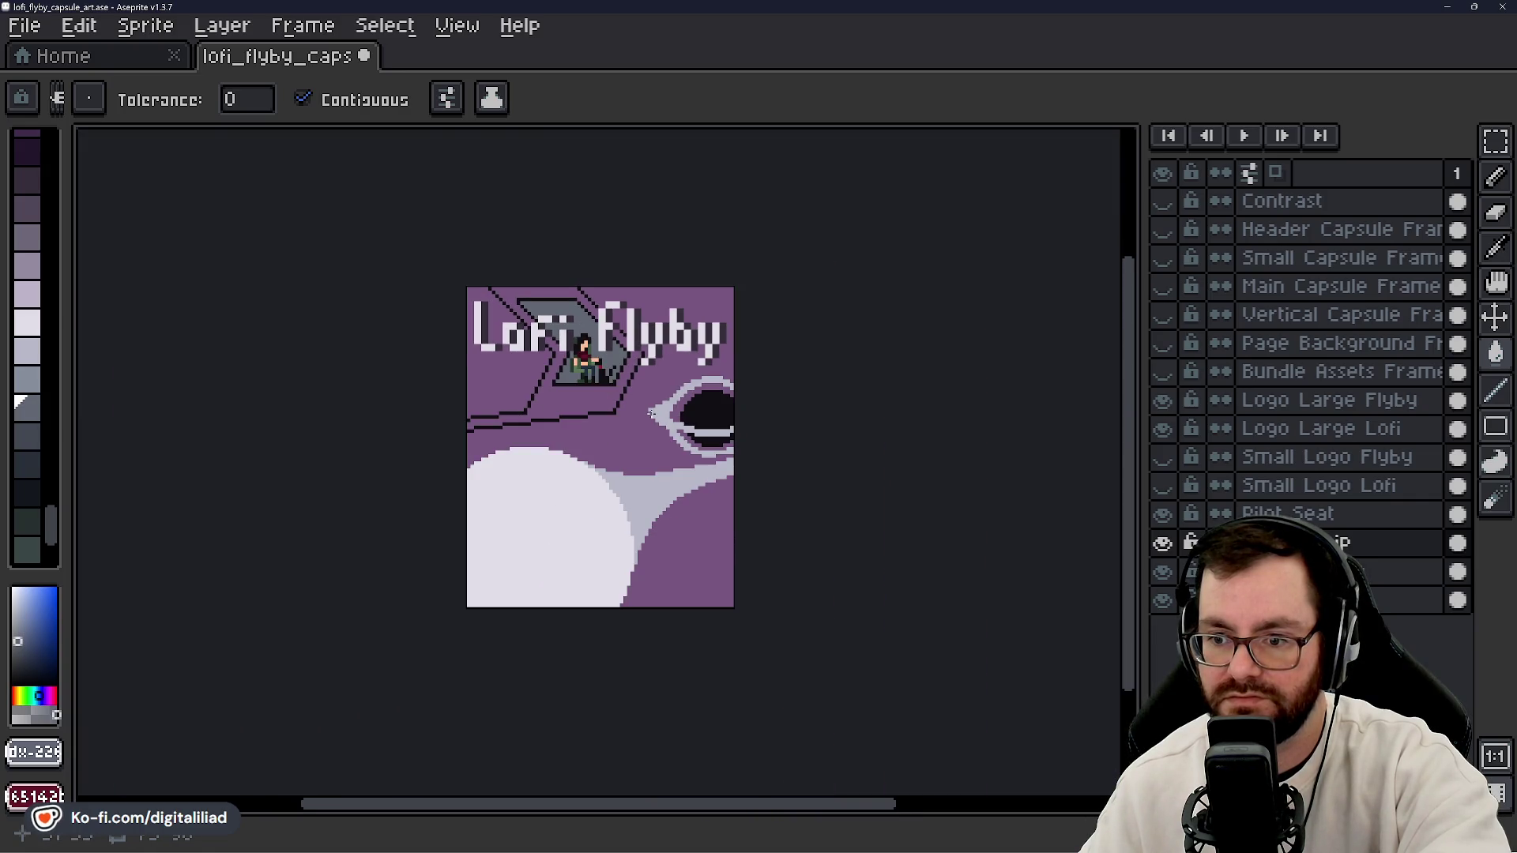
scroll(587, 349, up, 2)
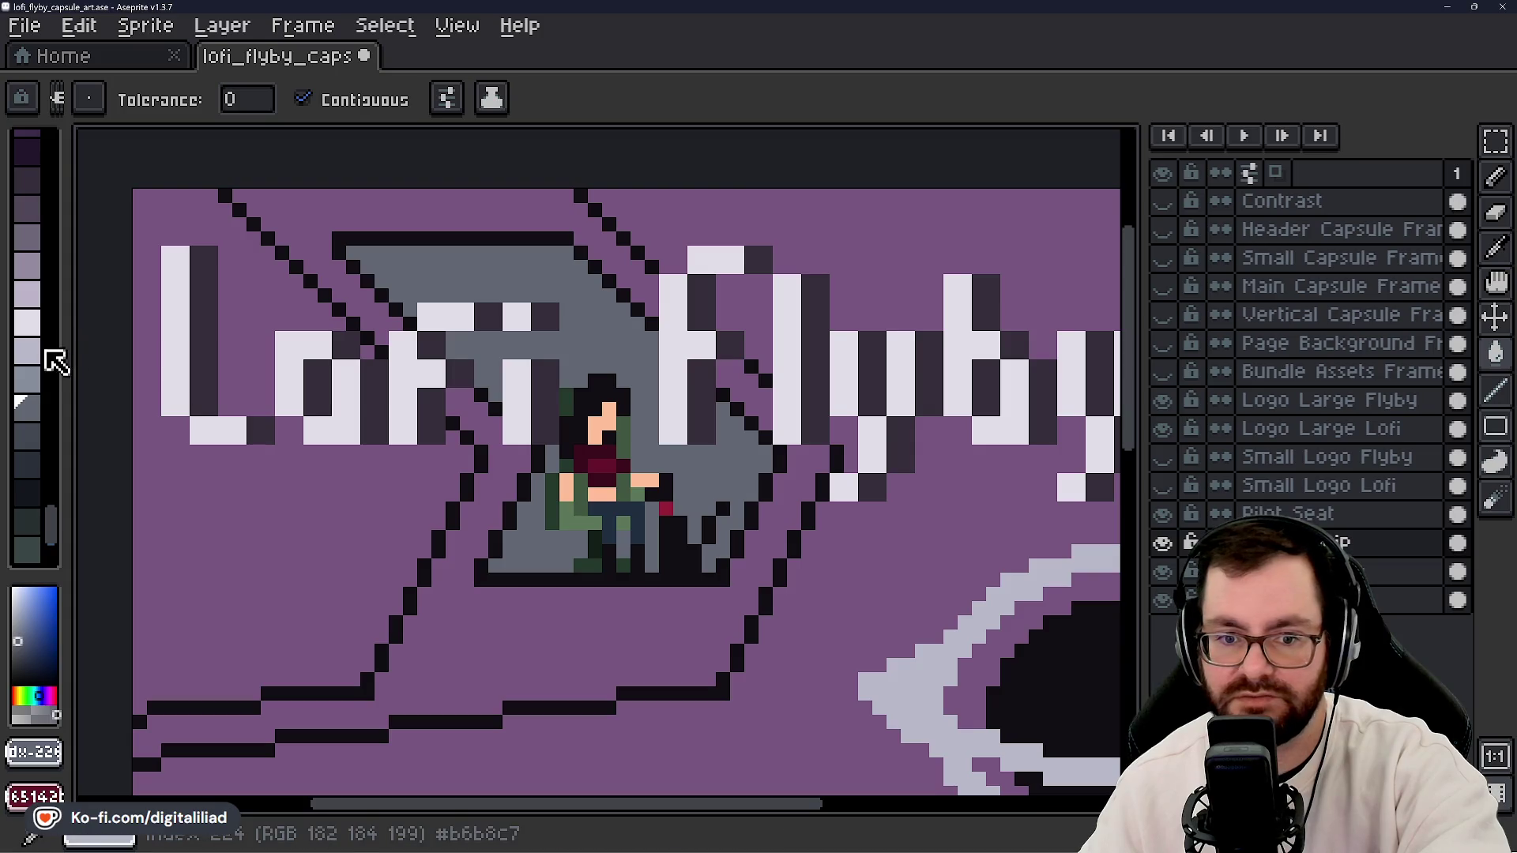
- Draw a light 1px stripe along the hull lines below the cockpit with the Pencil
click(31, 325)
drag(421, 609, 536, 444)
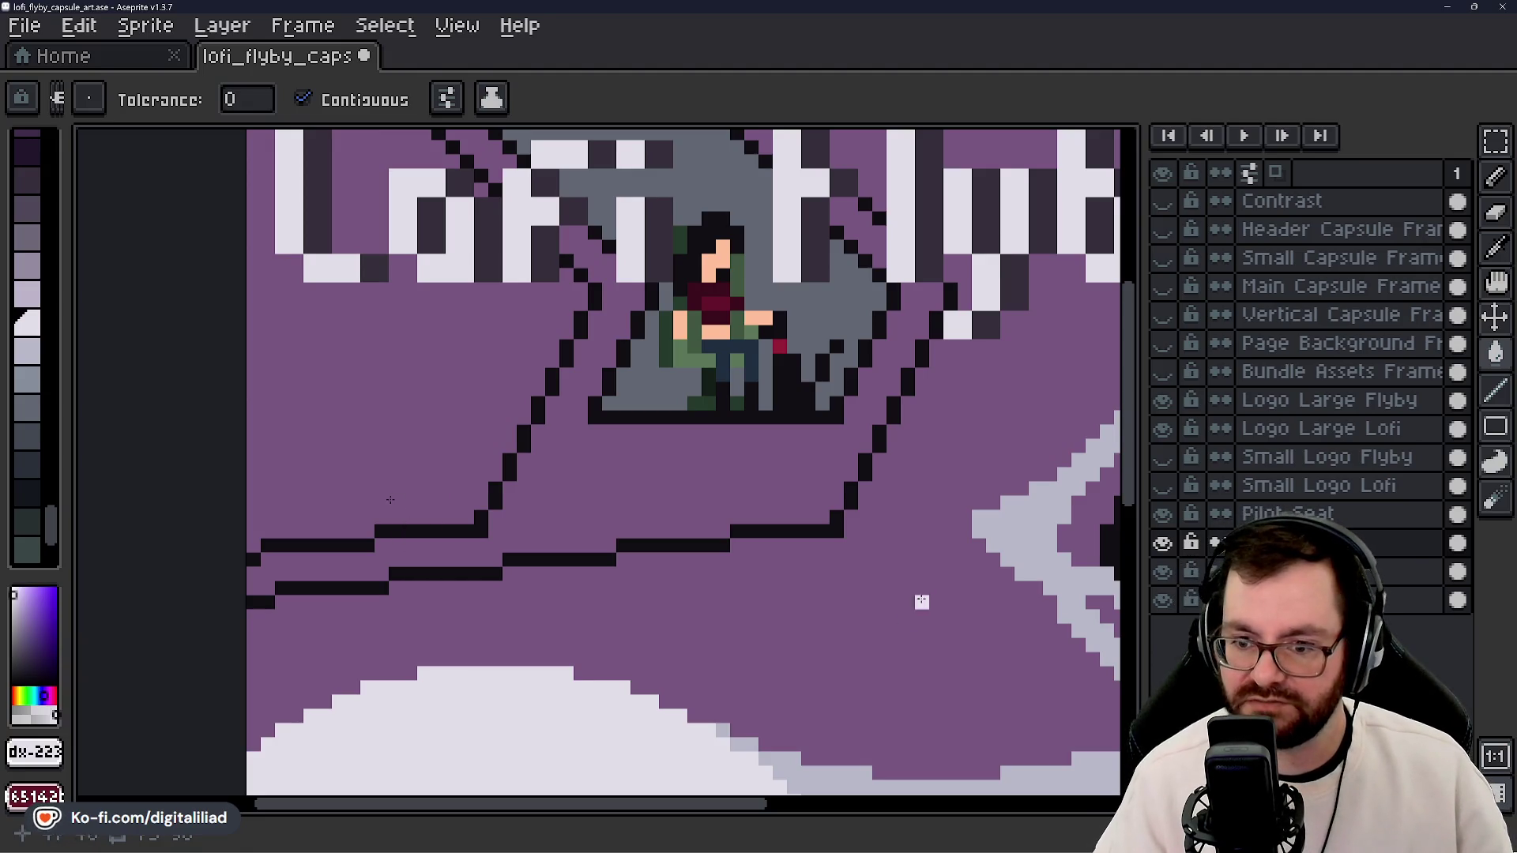
key(e)
key(b)
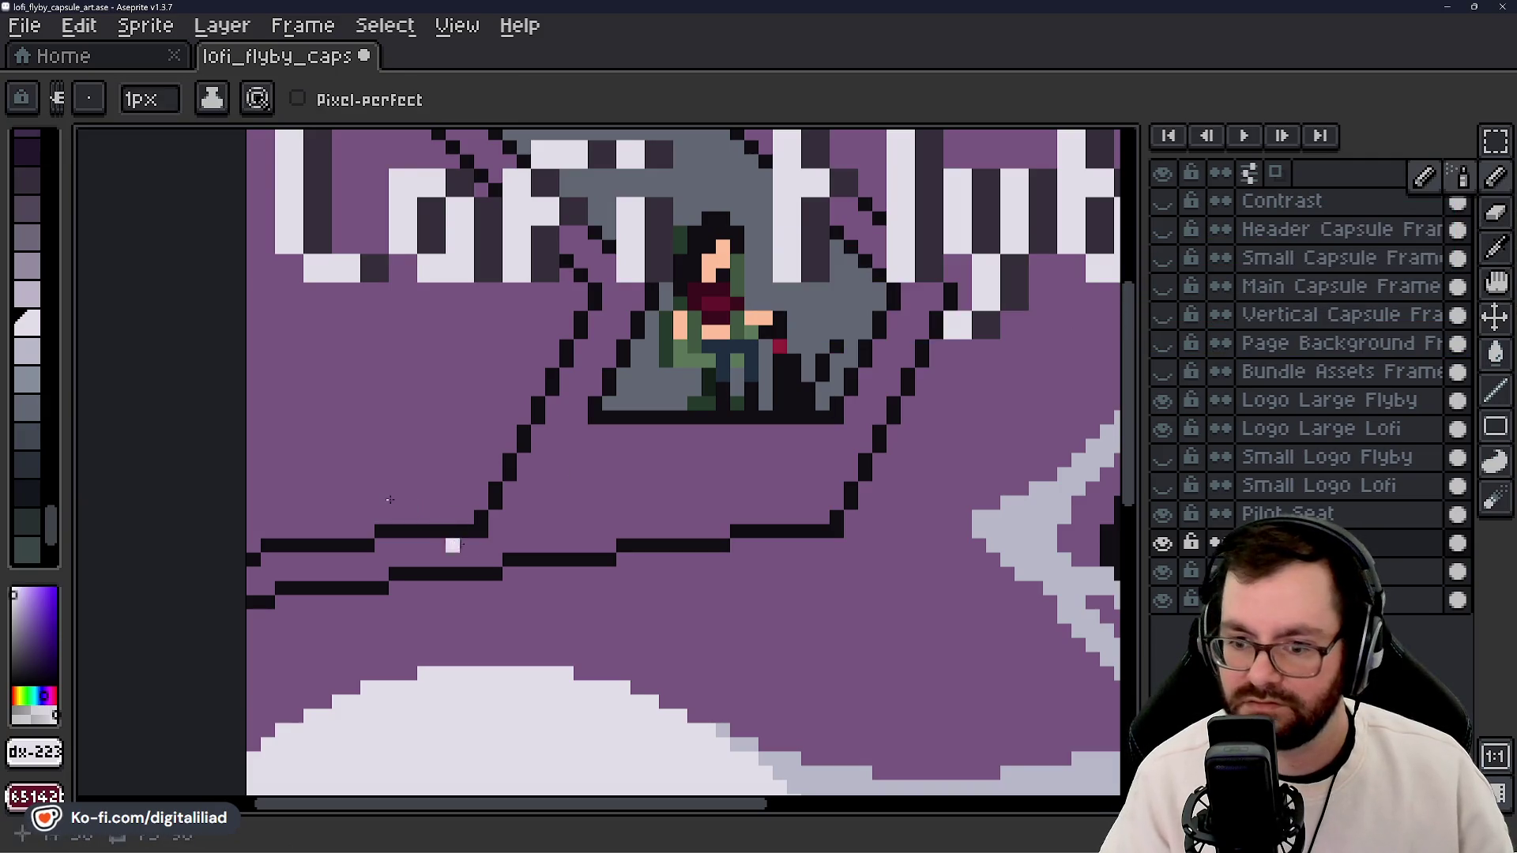
drag(495, 530, 513, 529)
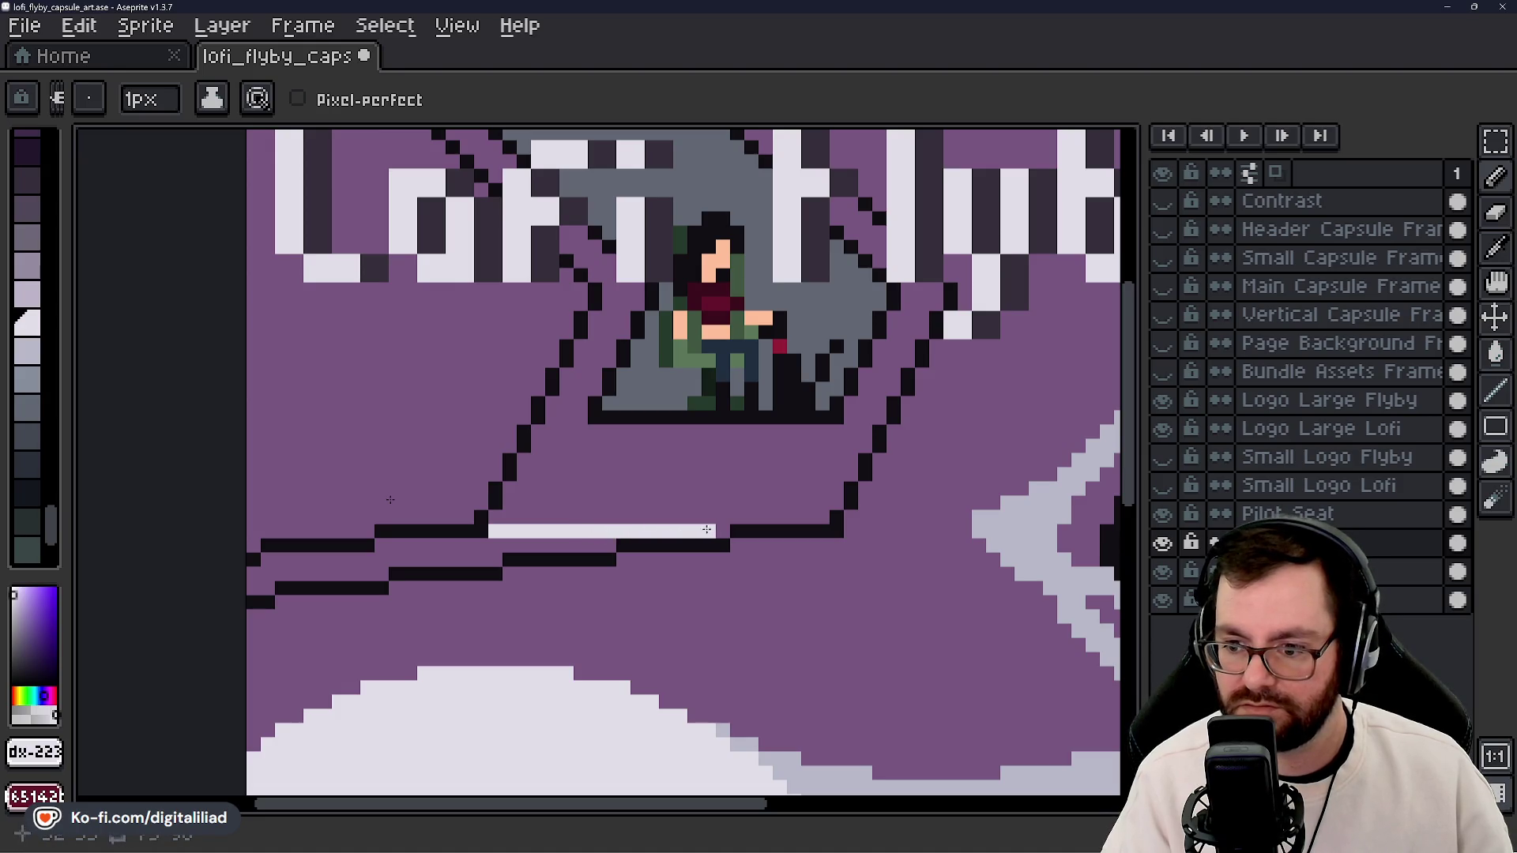
mouse_move(600, 542)
mouse_down()
mouse_move(397, 543)
mouse_move(489, 559)
mouse_up()
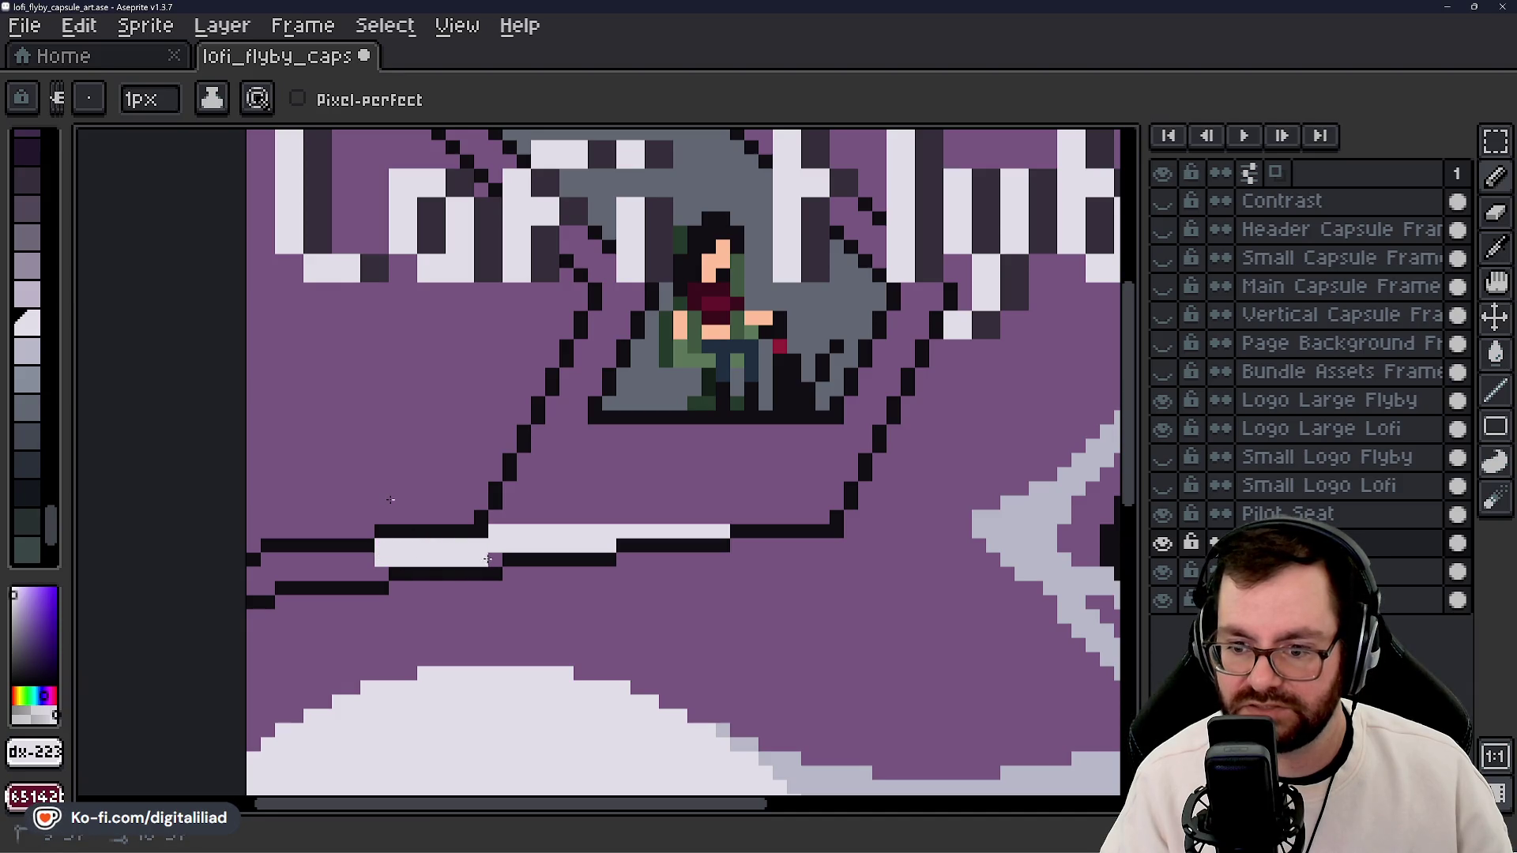
mouse_move(368, 562)
mouse_down()
mouse_move(283, 561)
mouse_move(361, 567)
mouse_move(267, 589)
mouse_up()
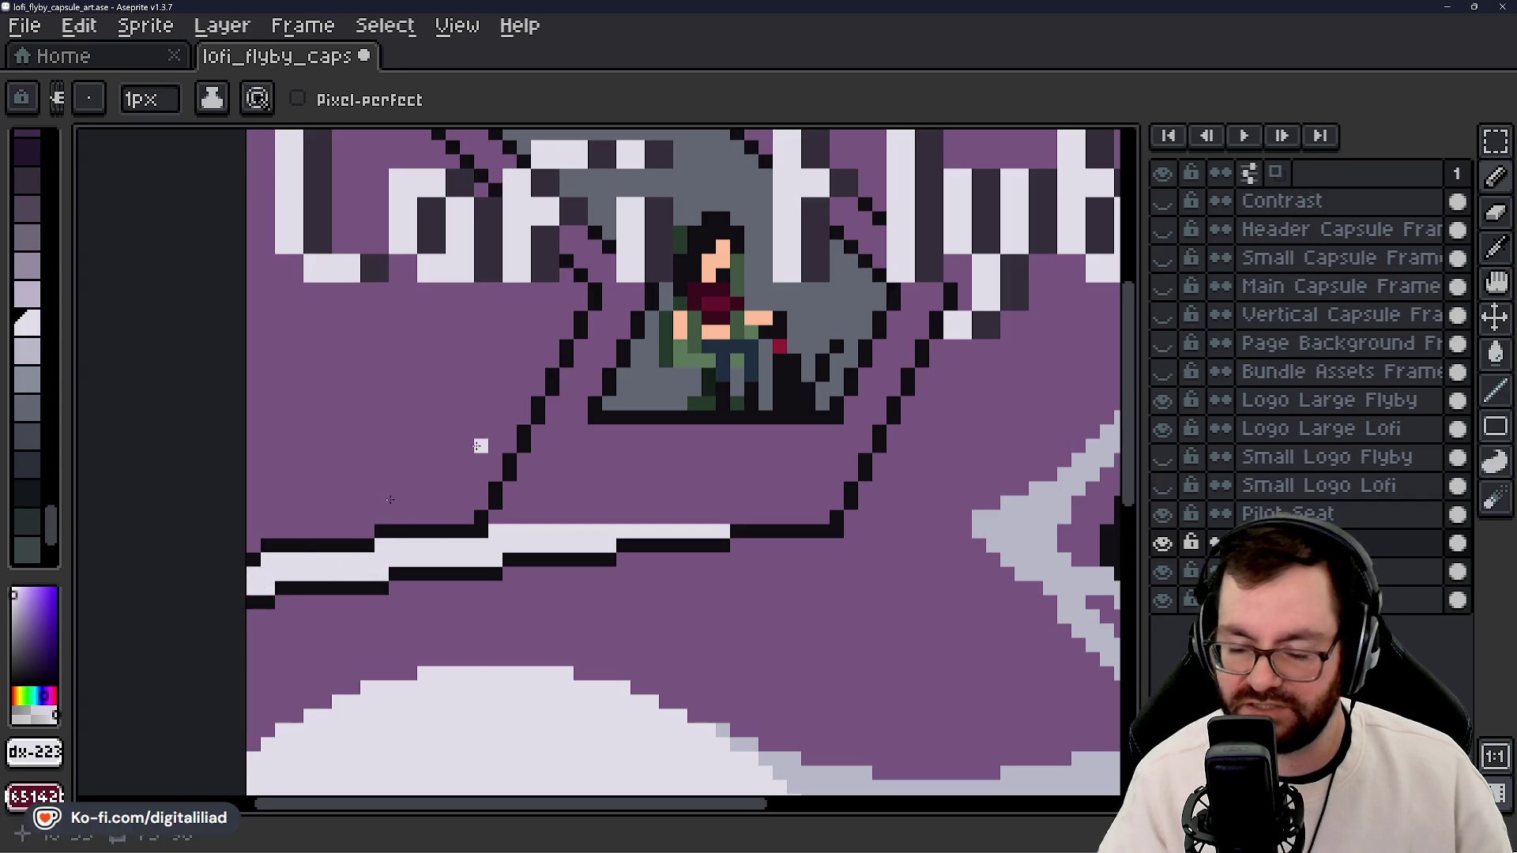
- Bucket-fill the white hull stripe with the light grey just below white
key(])
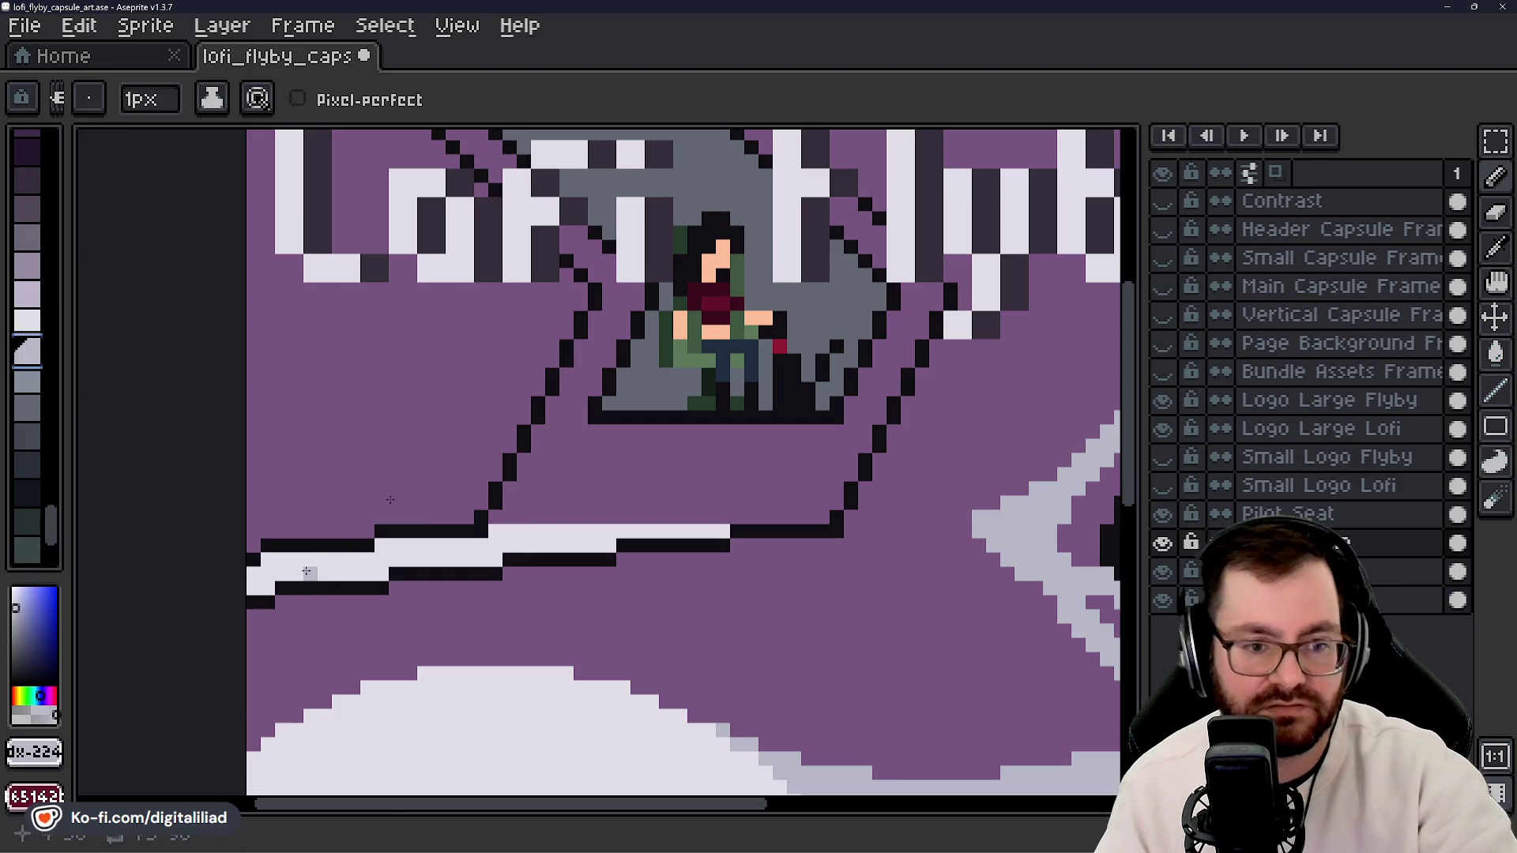
key(g)
click(329, 571)
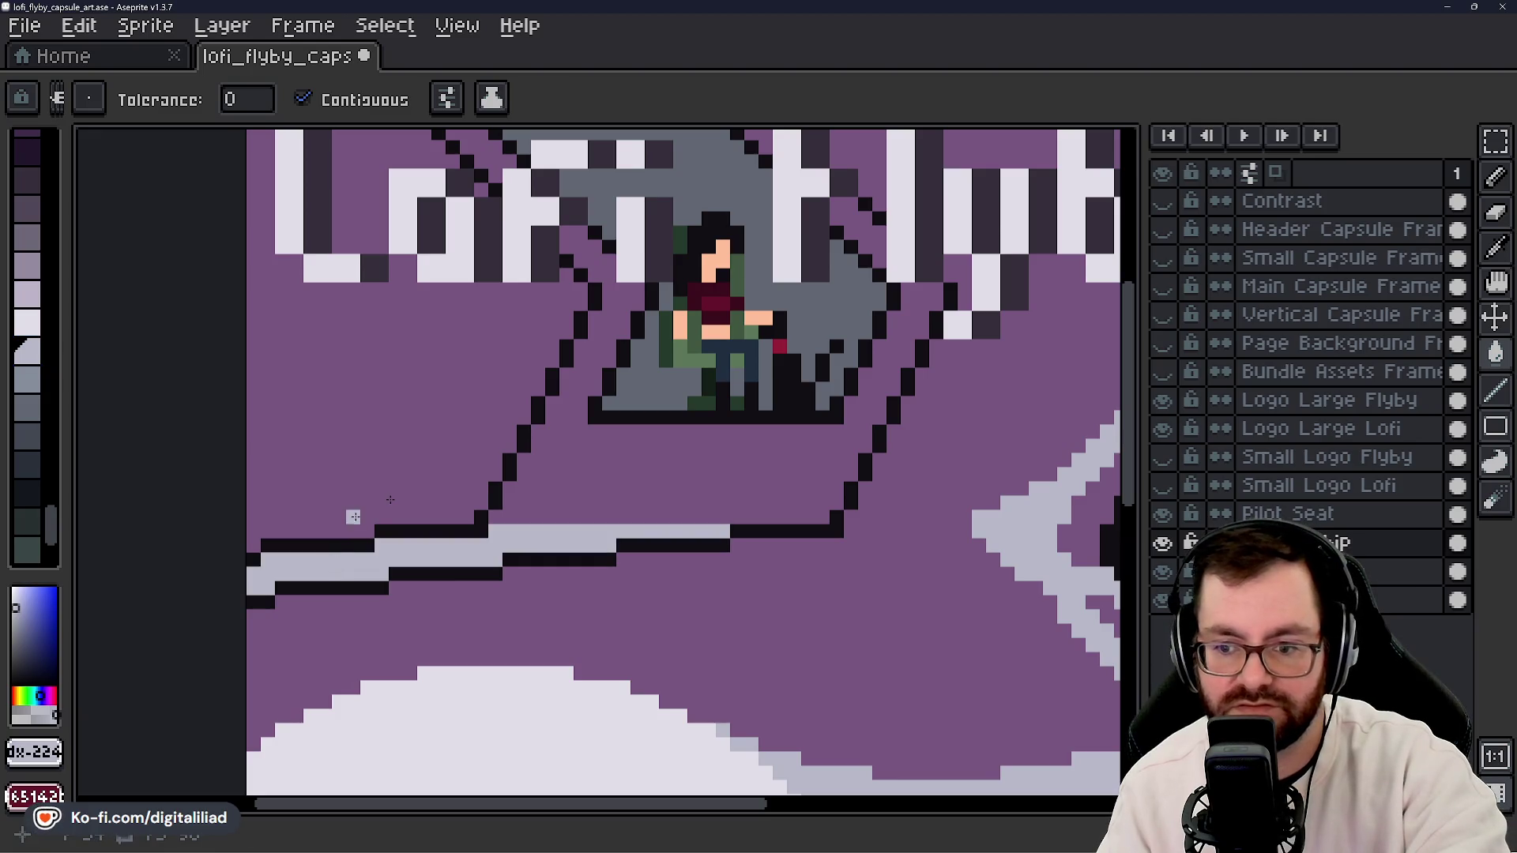
- Fill the purple ship hull with a grey palette swatch
scroll(387, 499, down, 5)
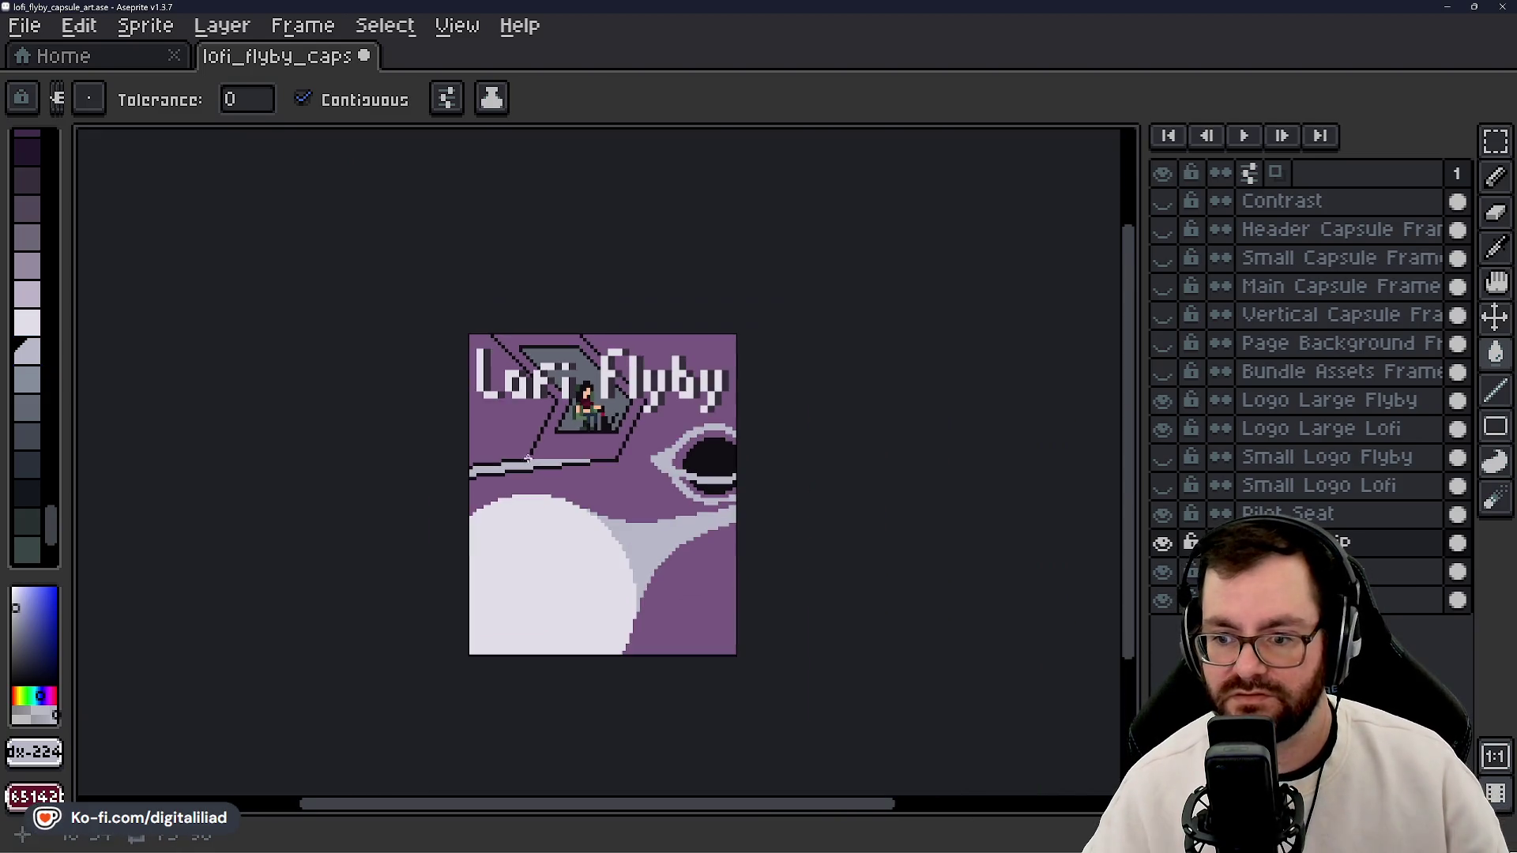
scroll(586, 458, up, 1)
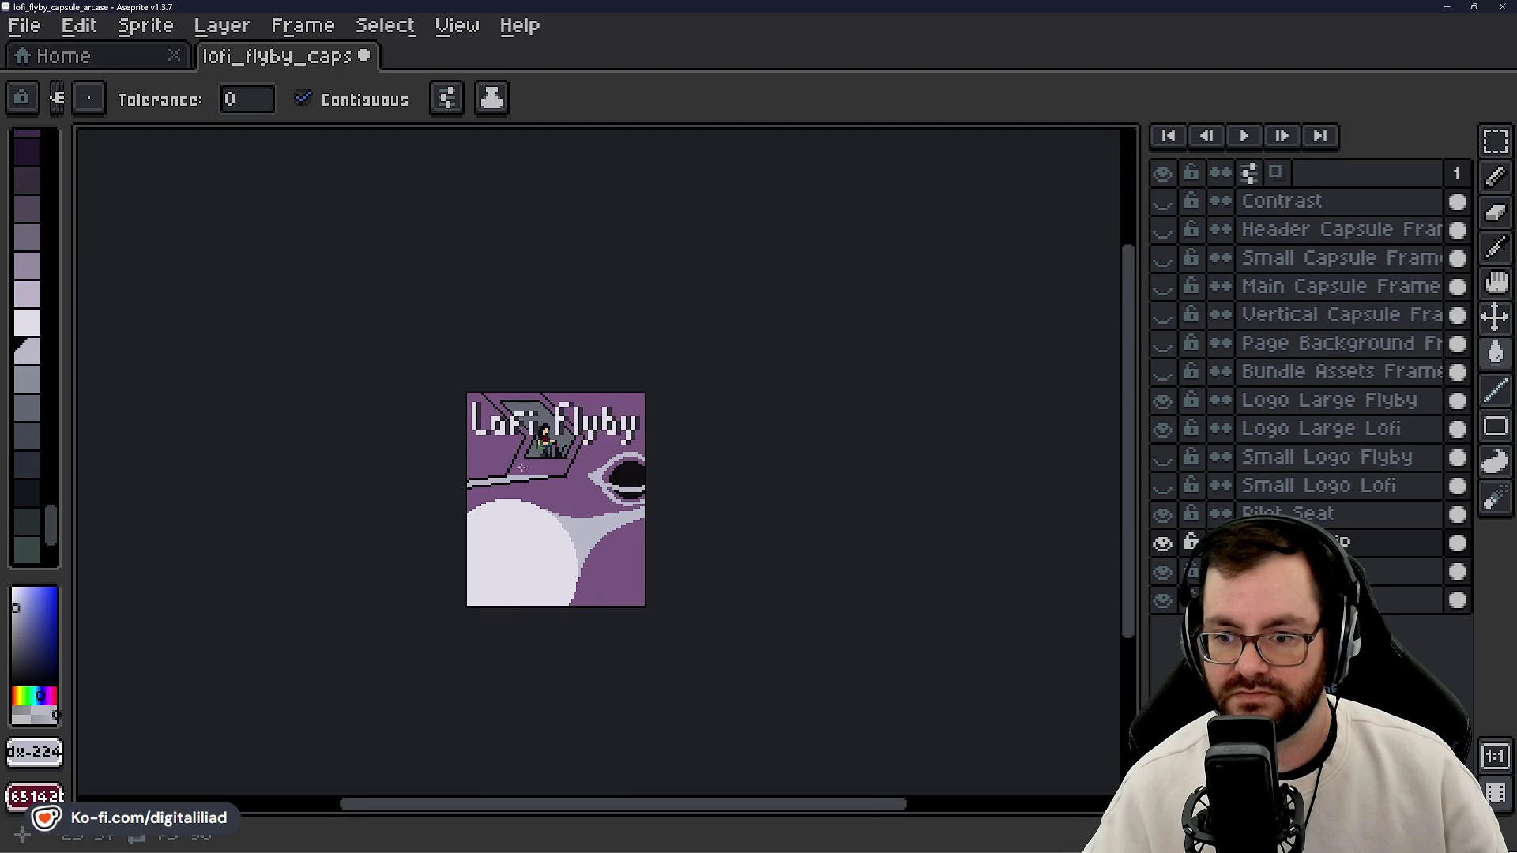
scroll(521, 467, up, 2)
scroll(559, 408, up, 1)
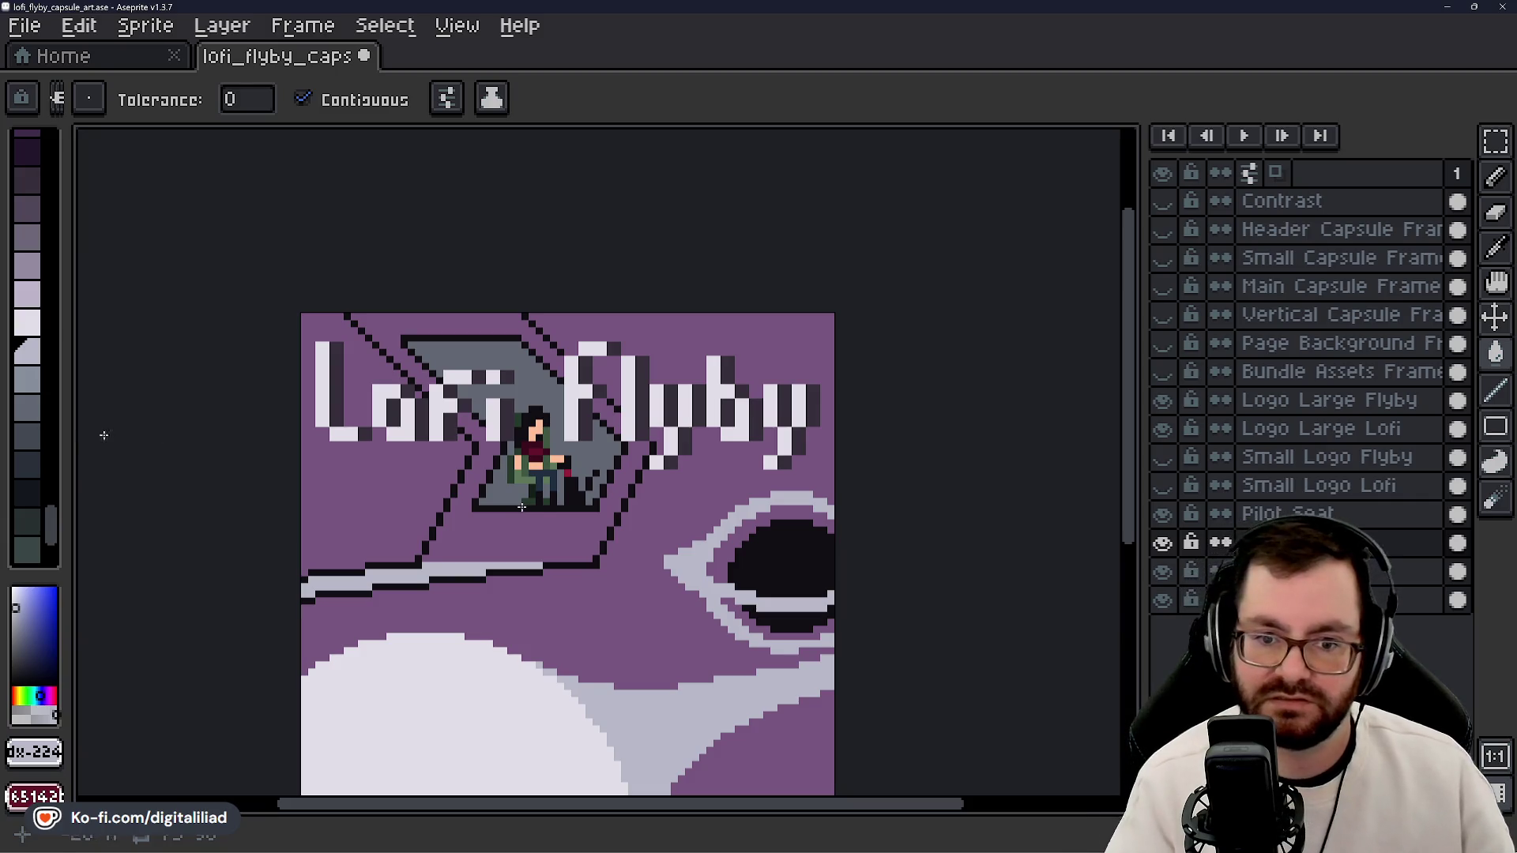
click(28, 382)
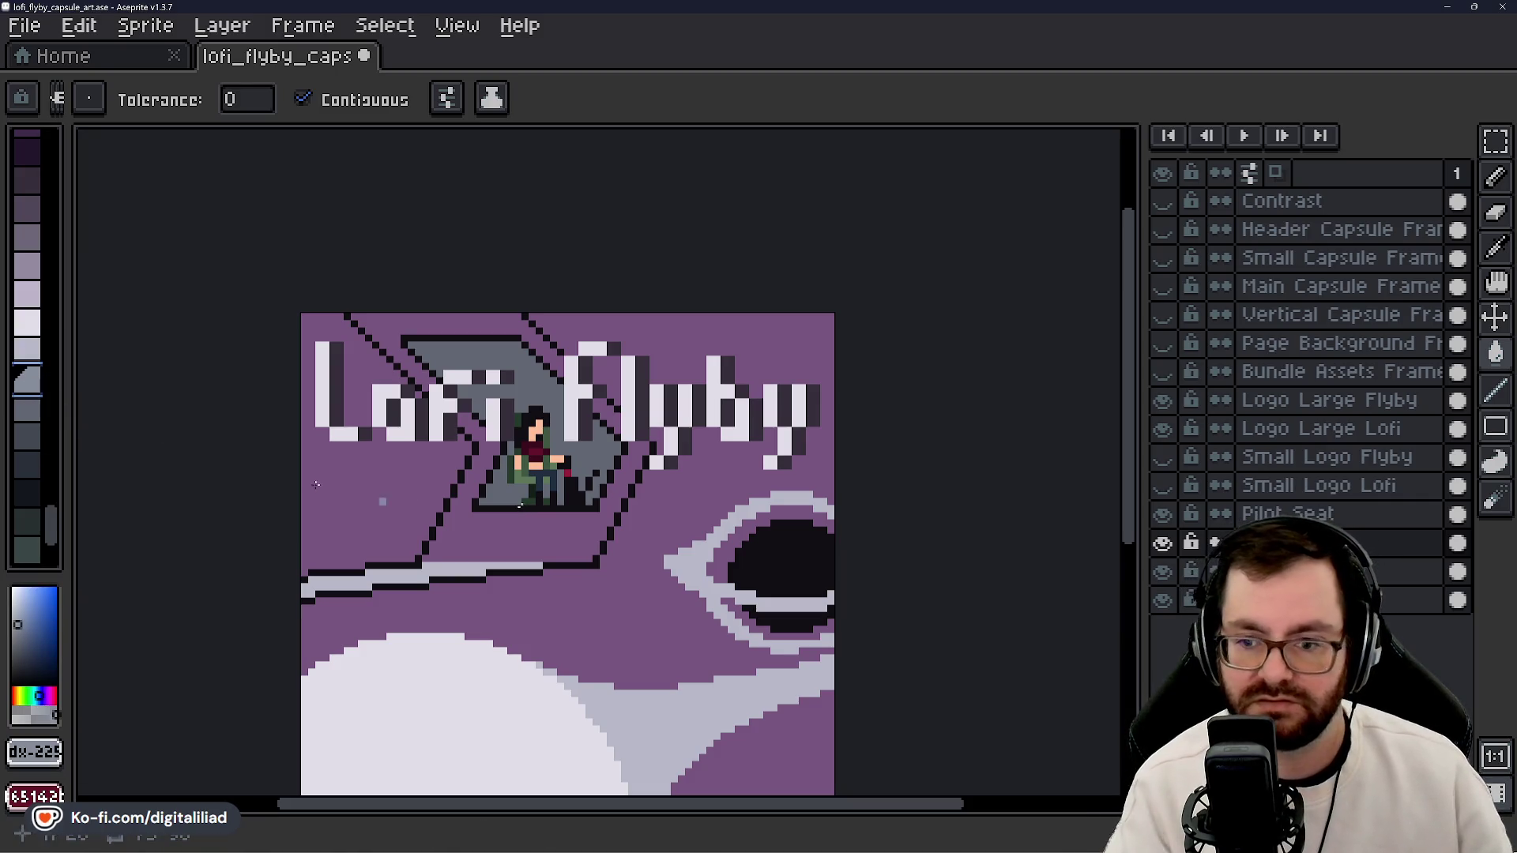
click(449, 554)
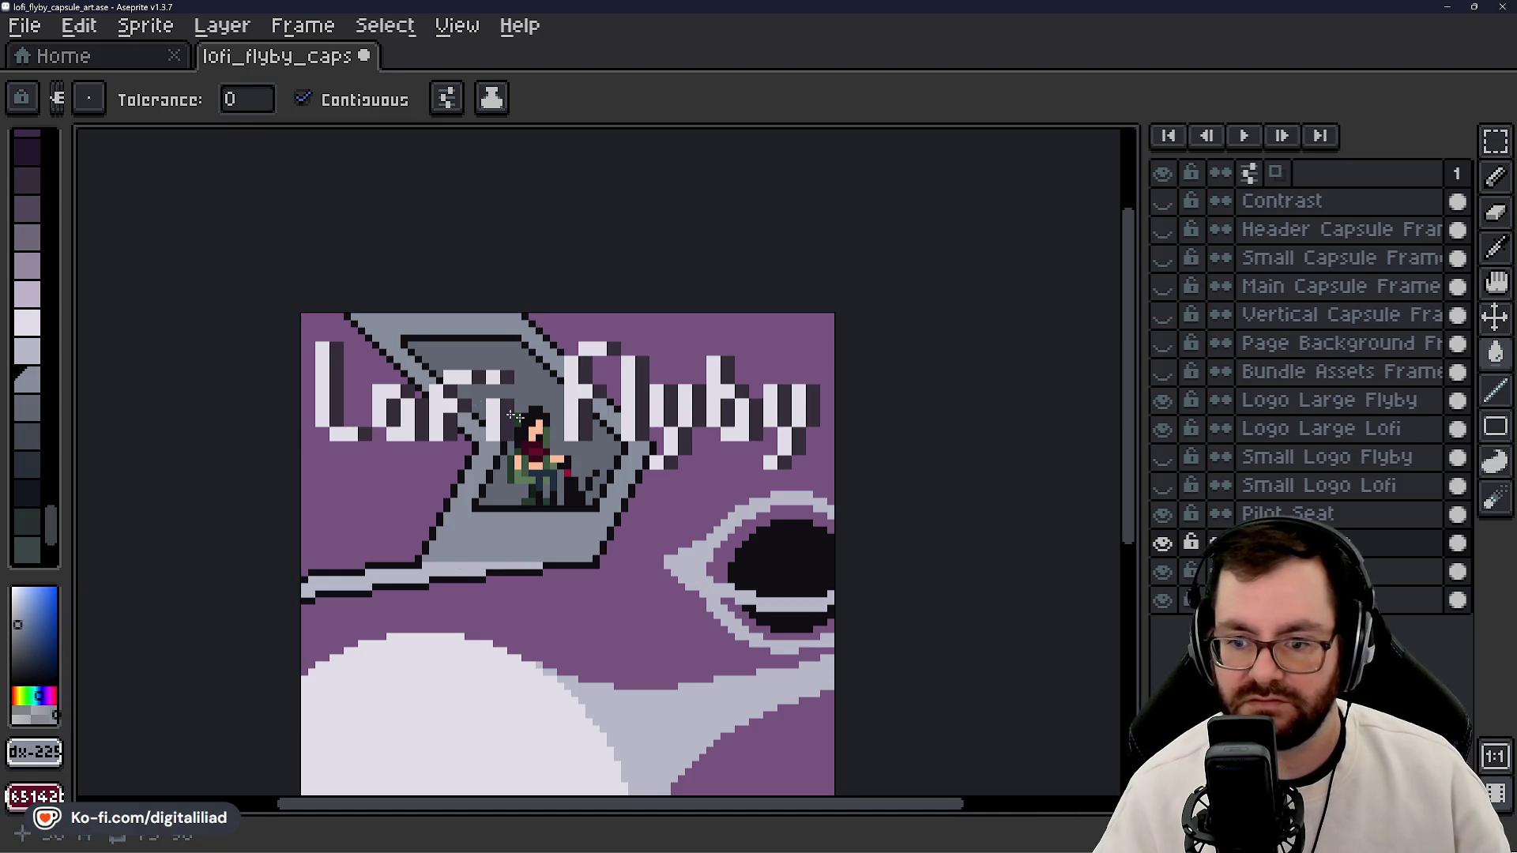
- Shade the hull's upper region and inner area with two darker greys
scroll(514, 416, up, 2)
click(32, 407)
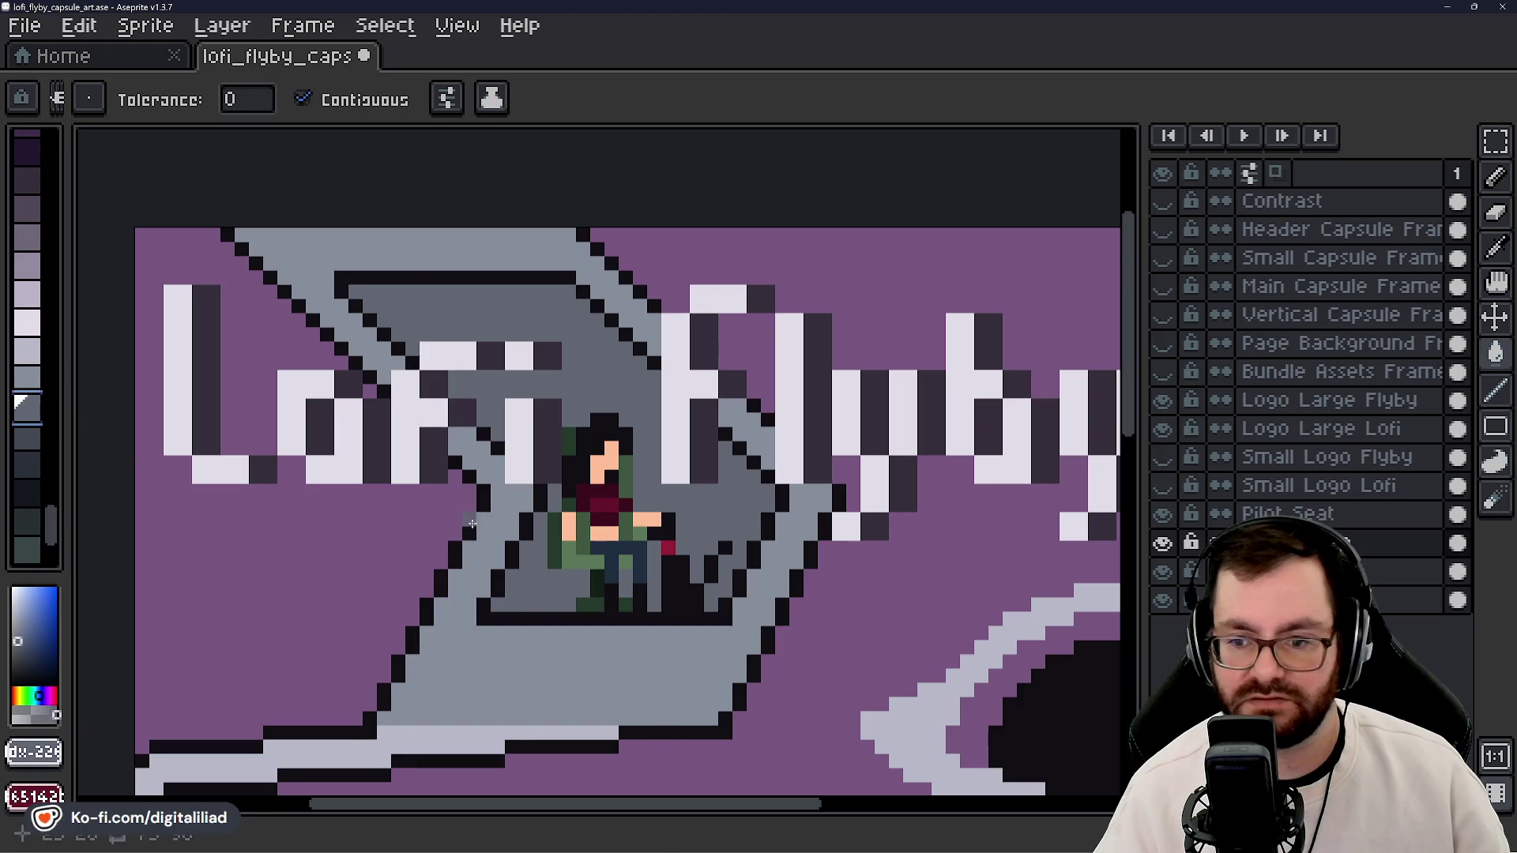
click(1509, 190)
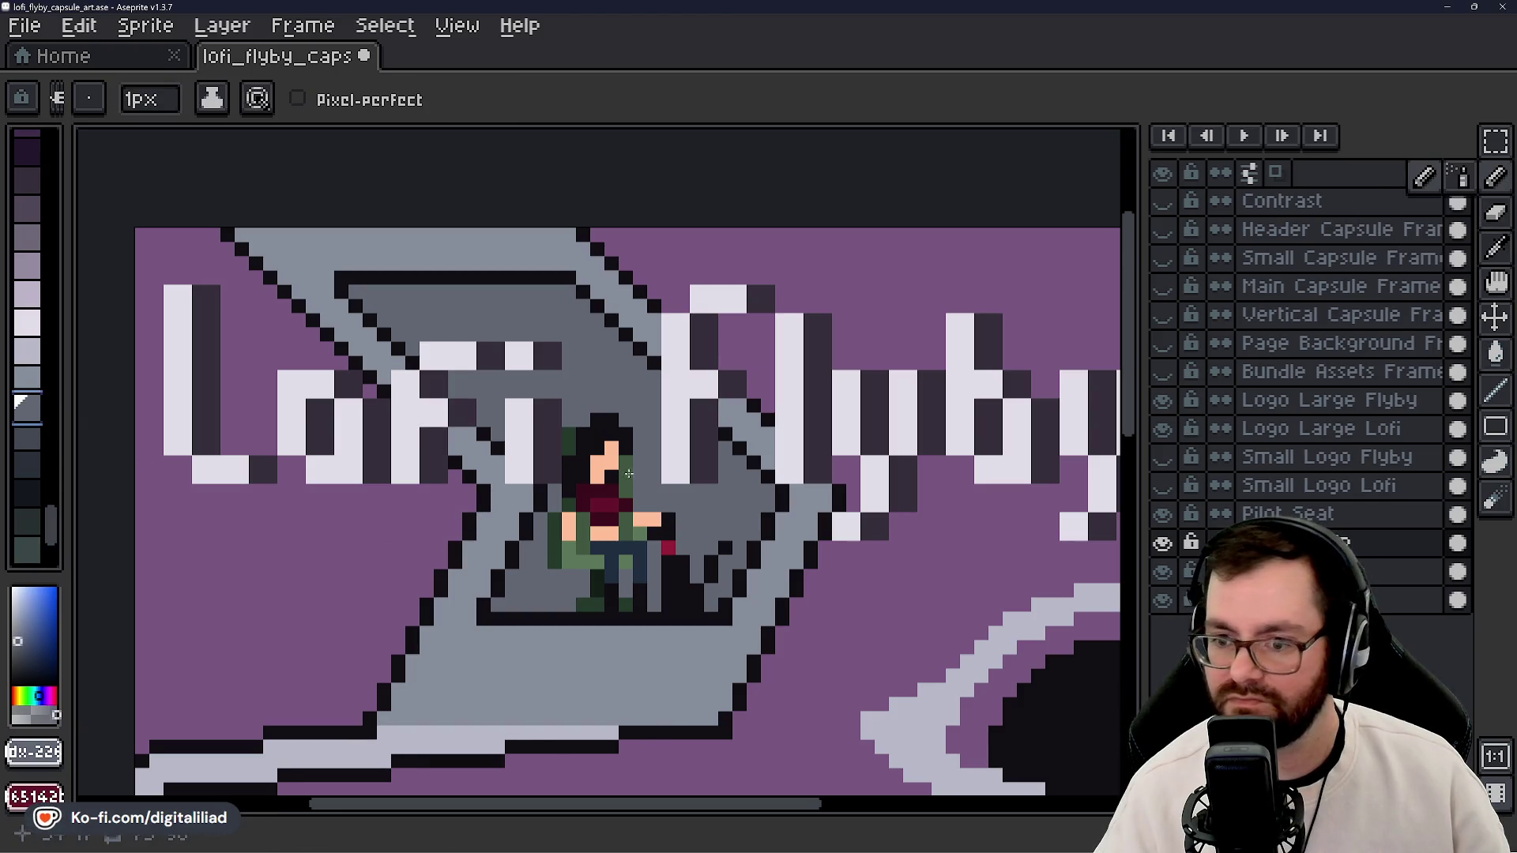
click(505, 490)
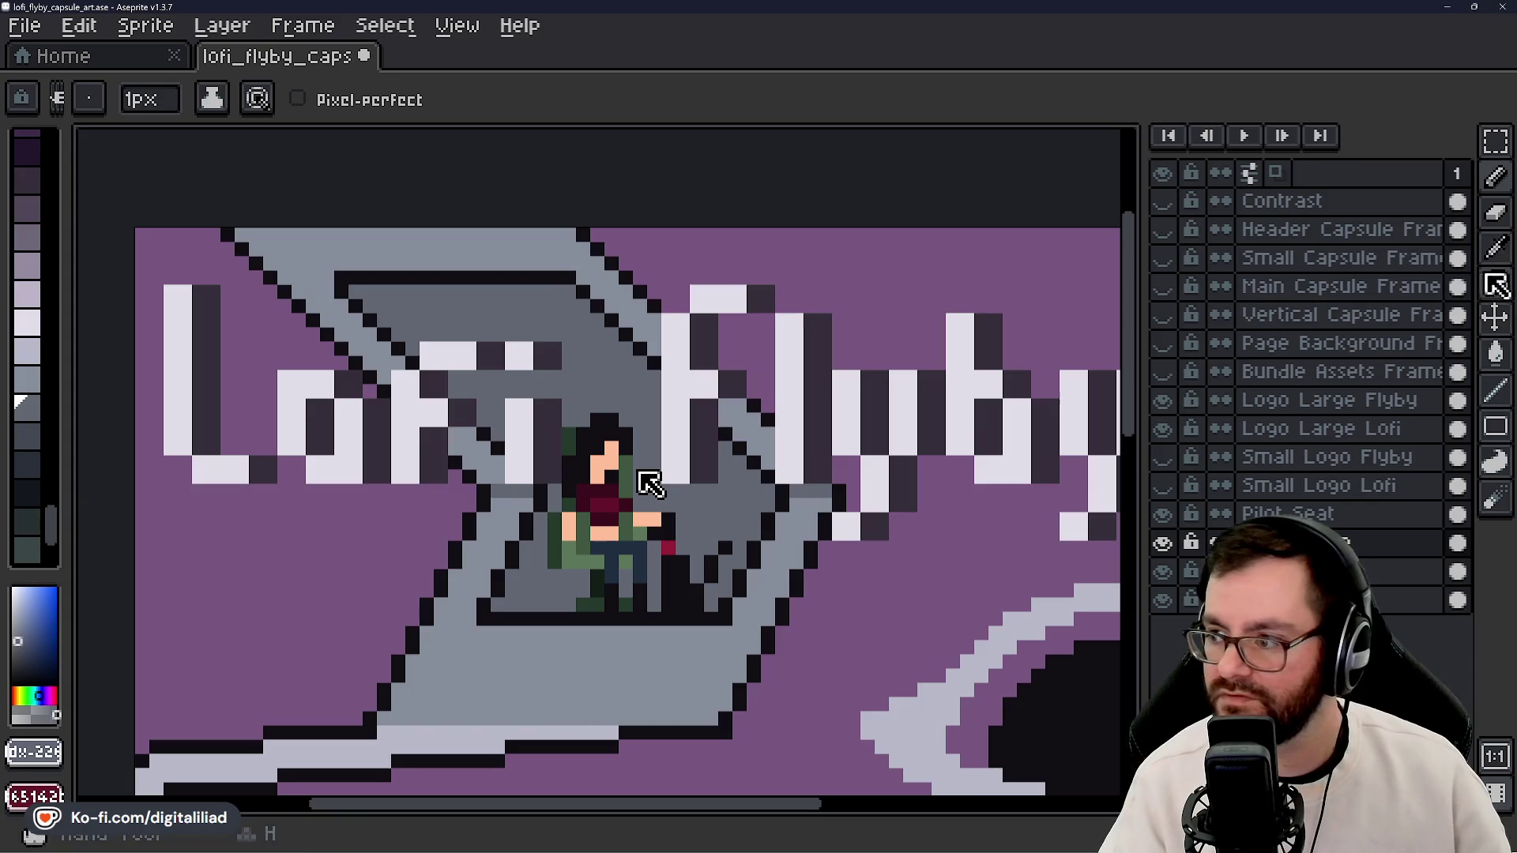
click(1495, 359)
click(486, 248)
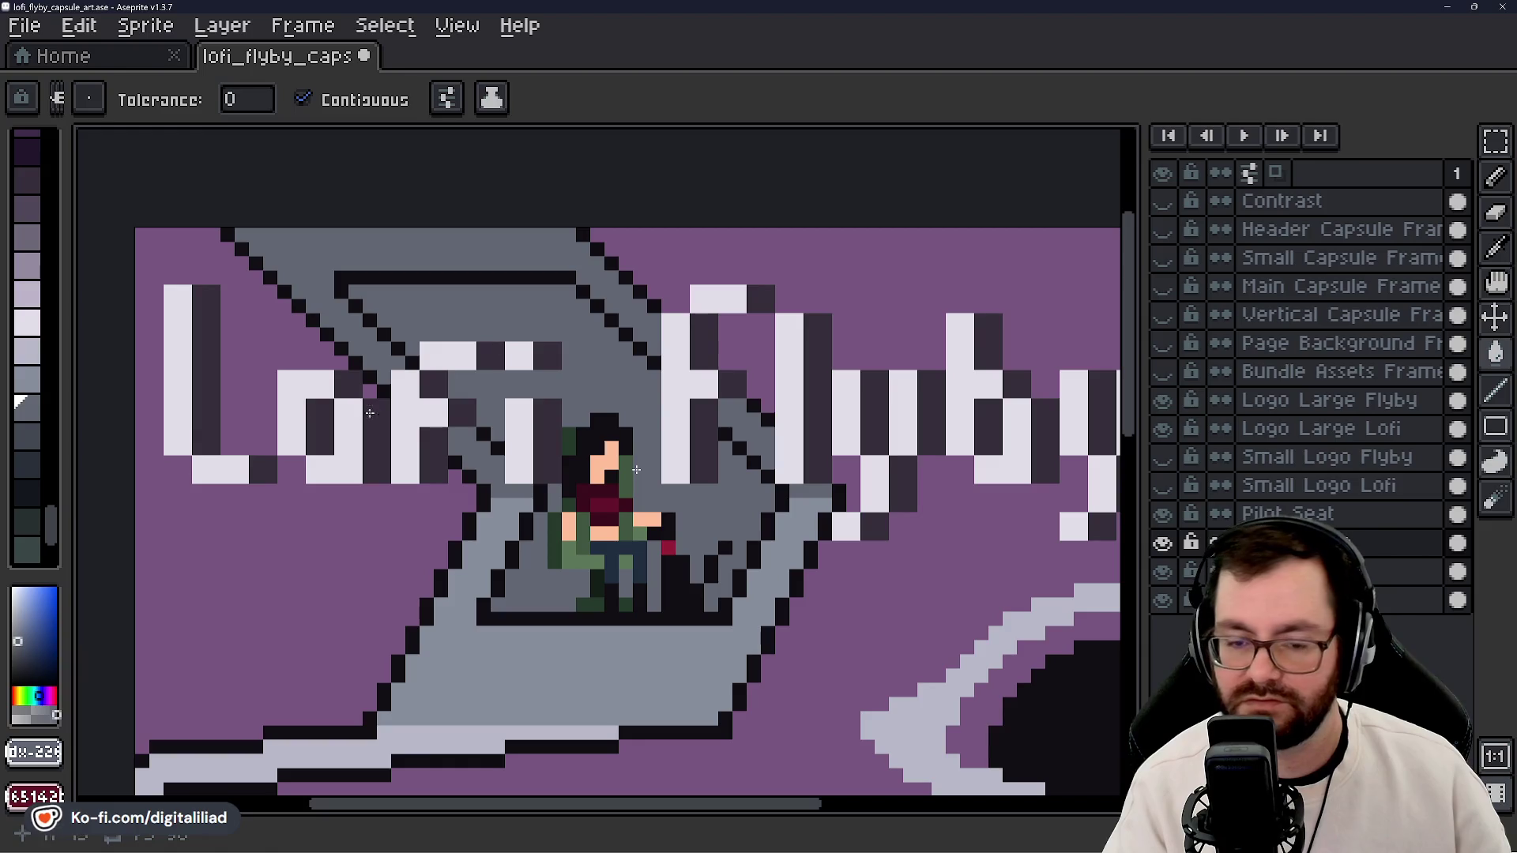
click(52, 430)
click(521, 336)
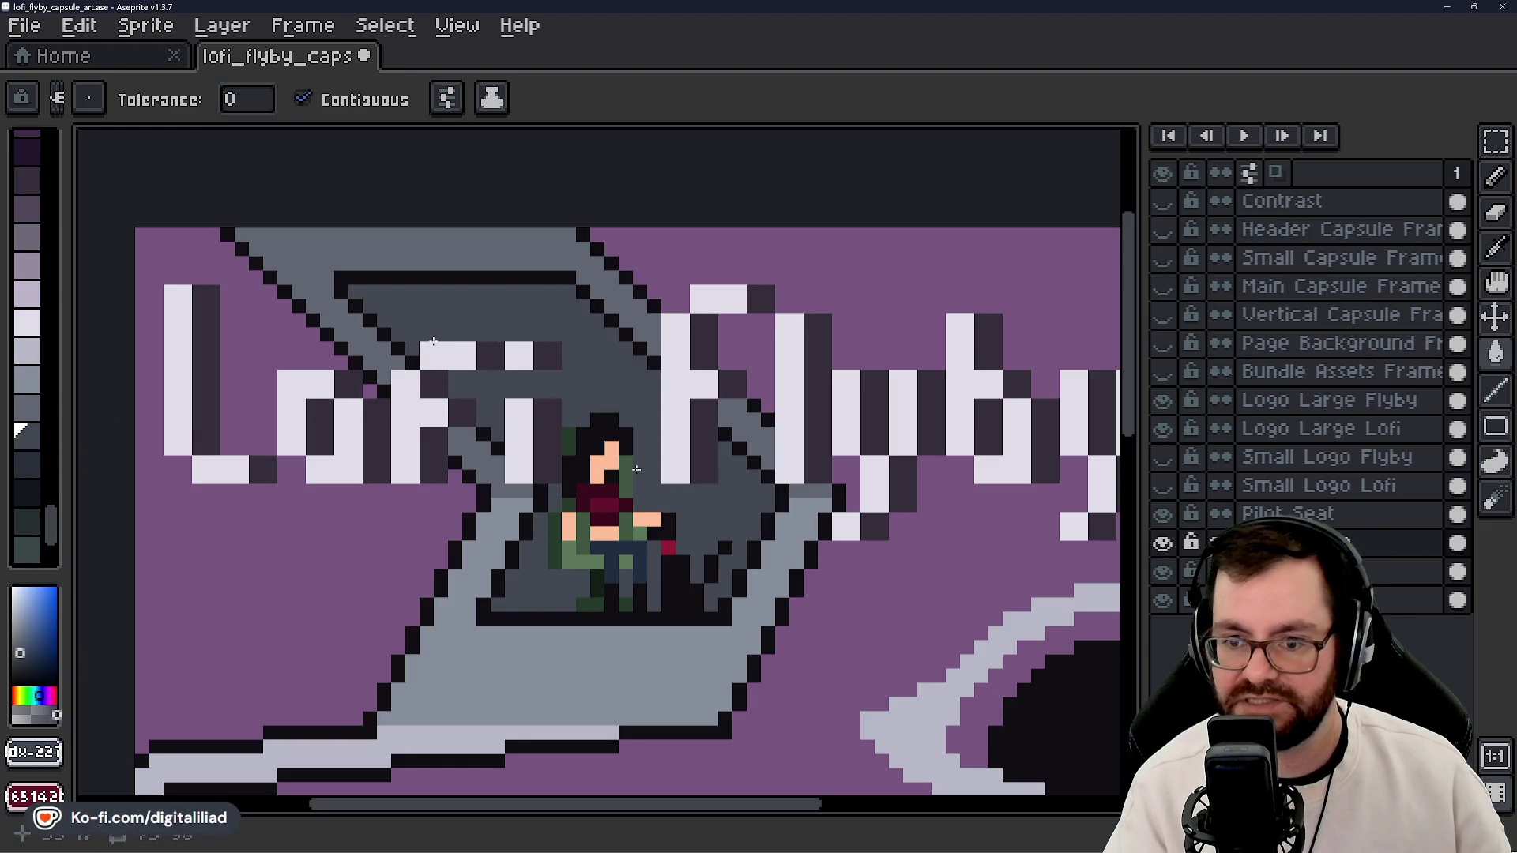
scroll(611, 502, down, 5)
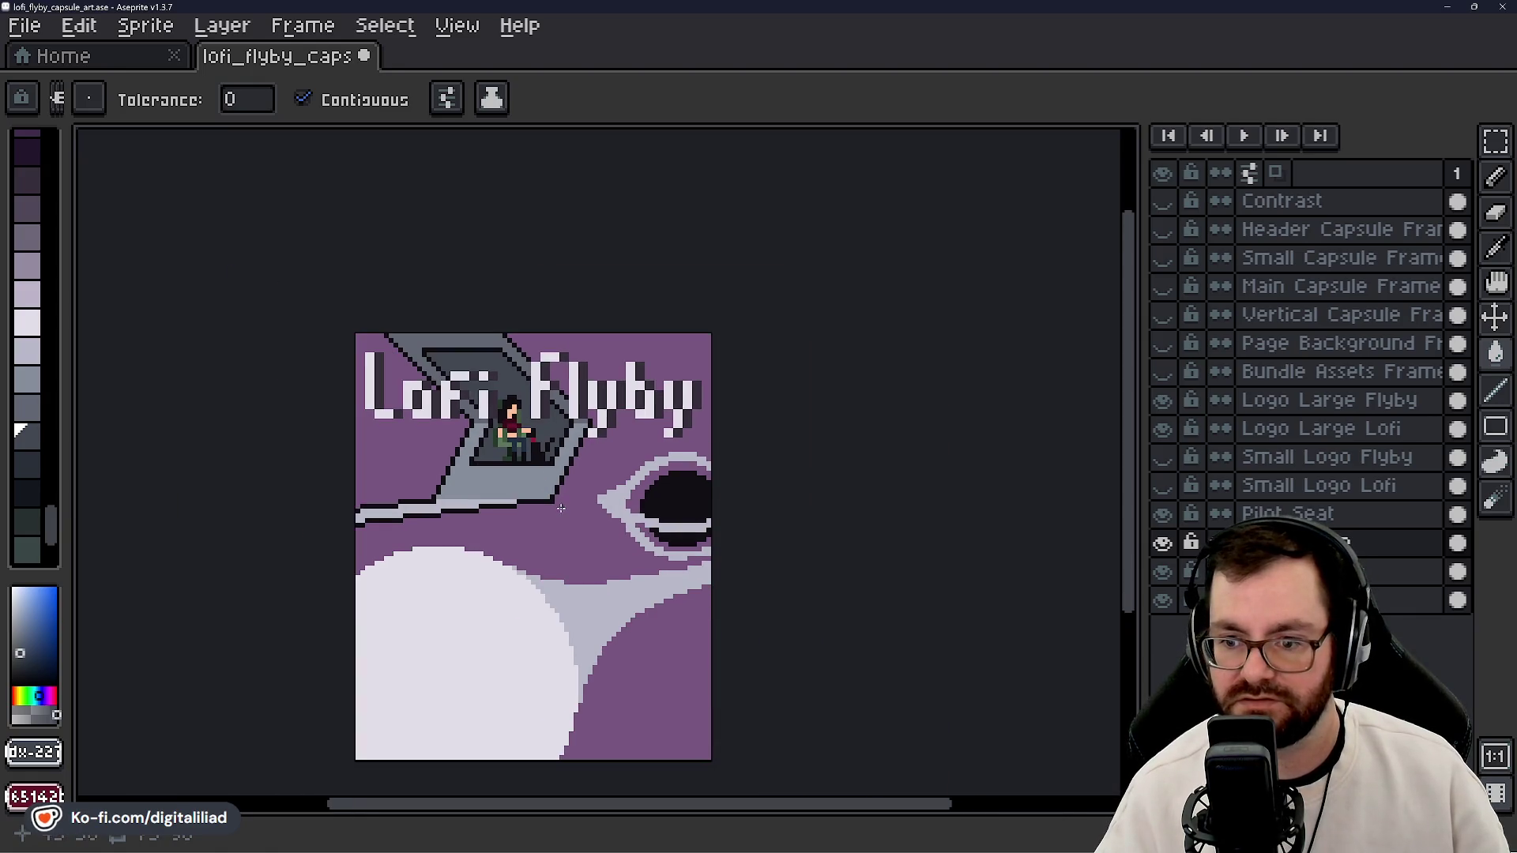
- Fill the upper-left purple area with dark grey, undoing and redoing the fill
drag(566, 508, 531, 476)
scroll(383, 390, up, 3)
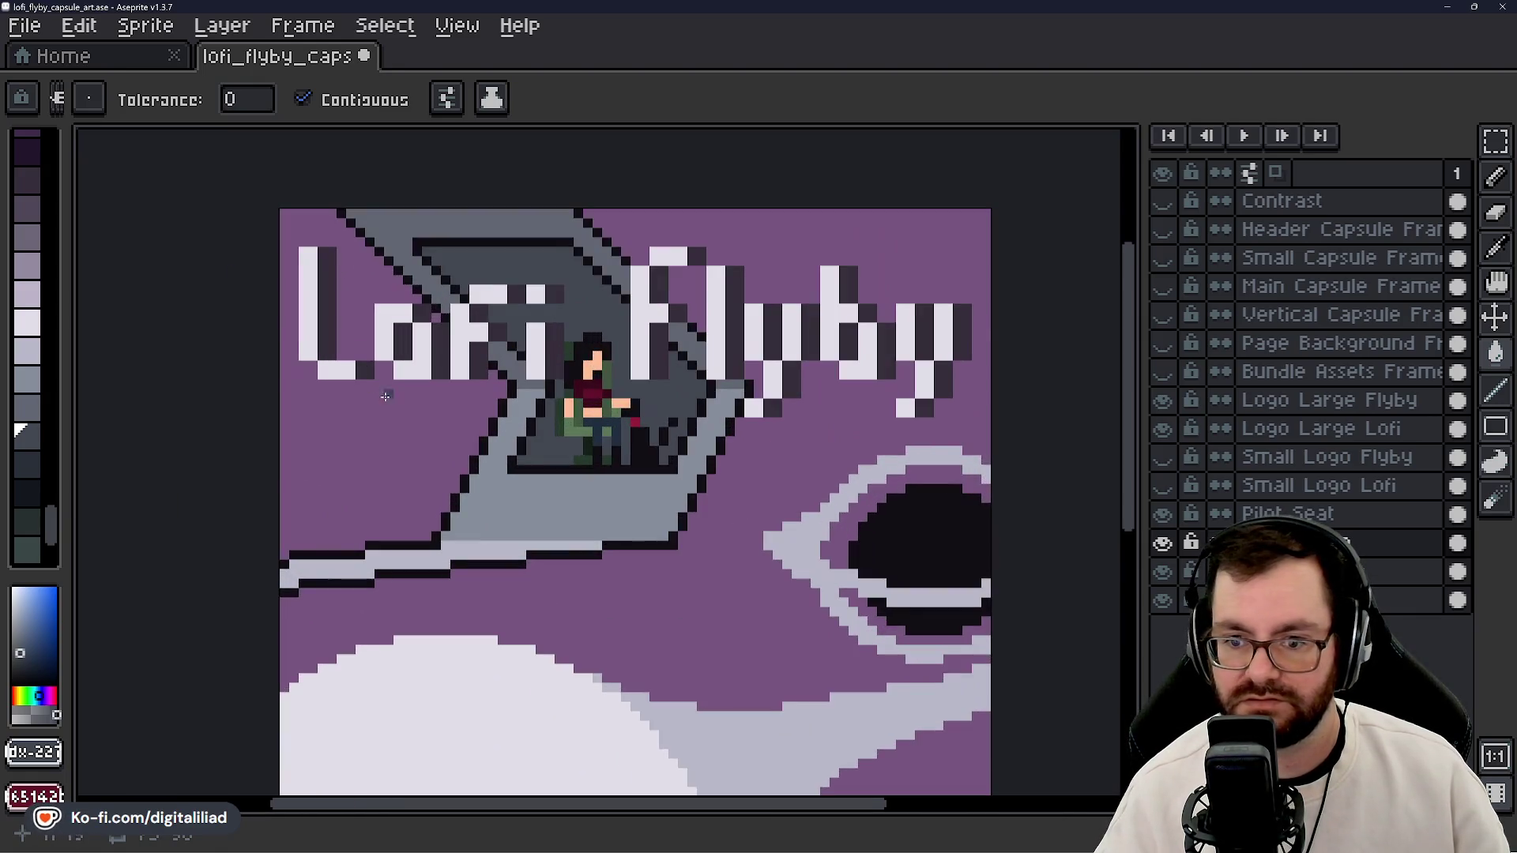
scroll(395, 439, down, 1)
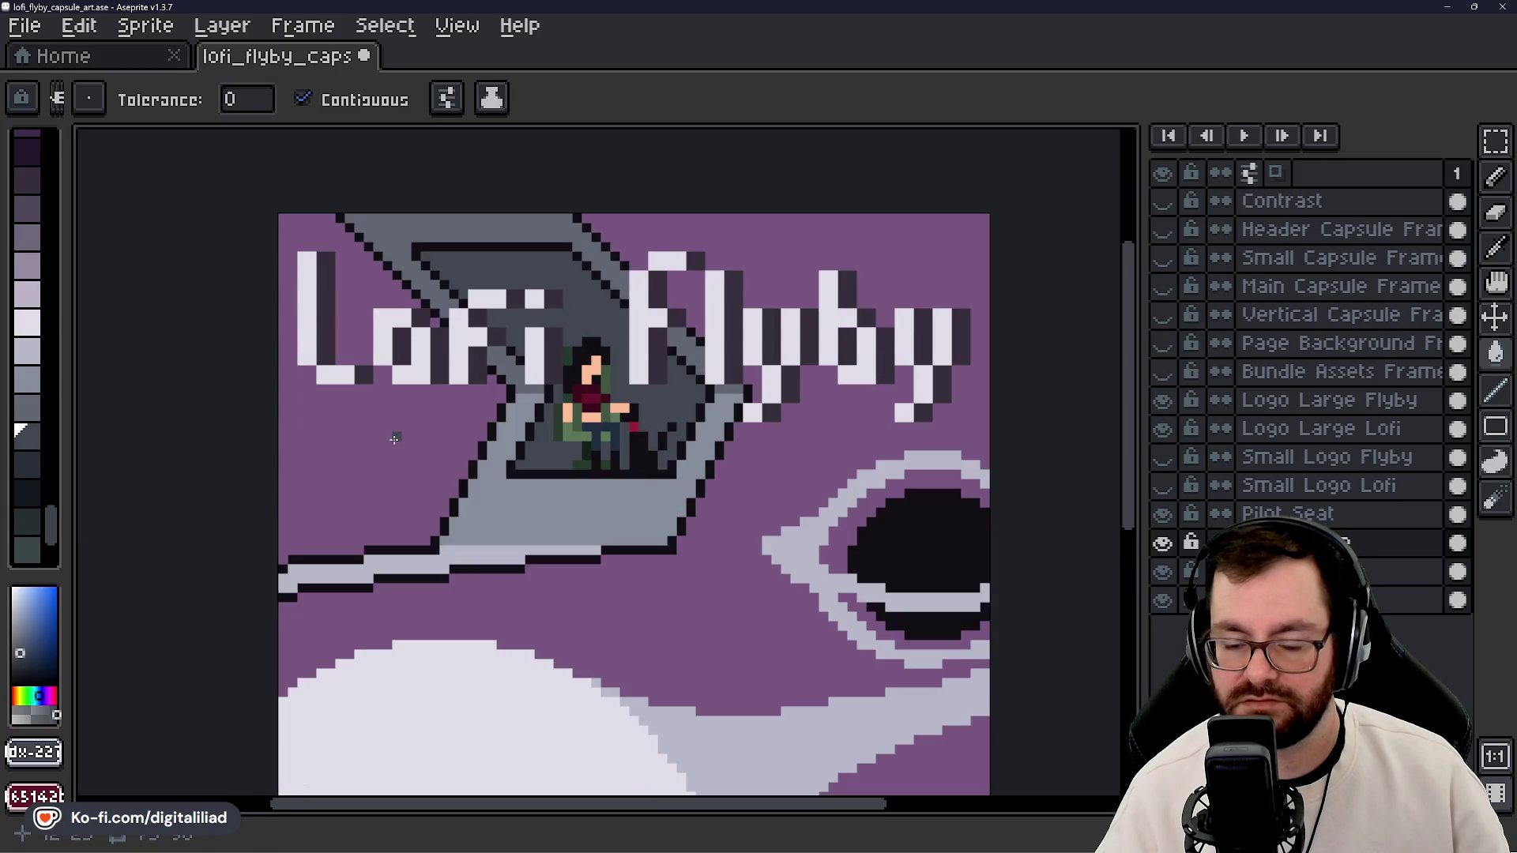
click(394, 440)
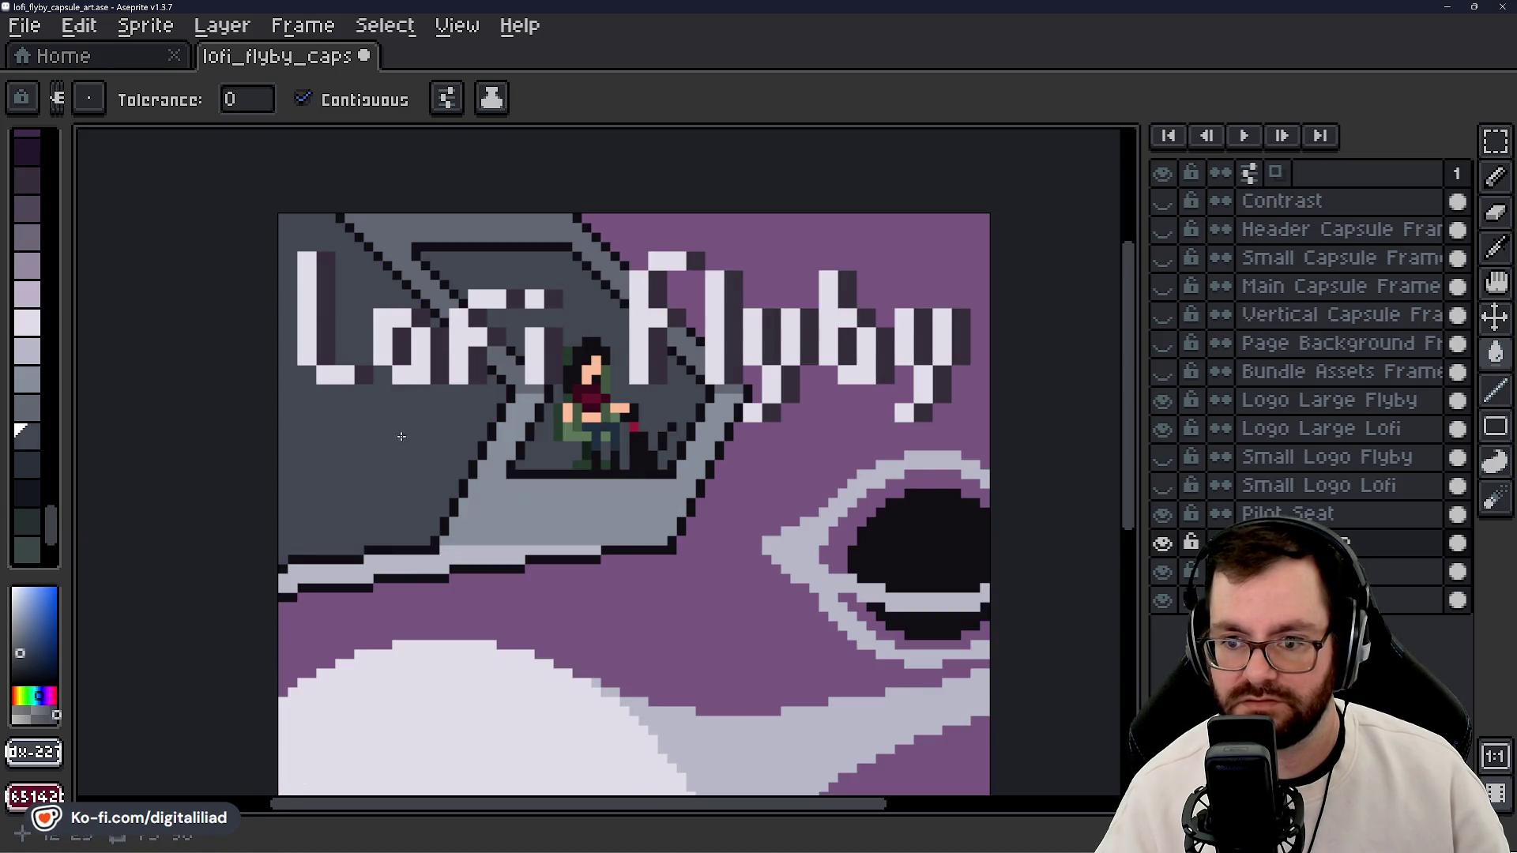
scroll(402, 436, down, 2)
scroll(467, 425, up, 2)
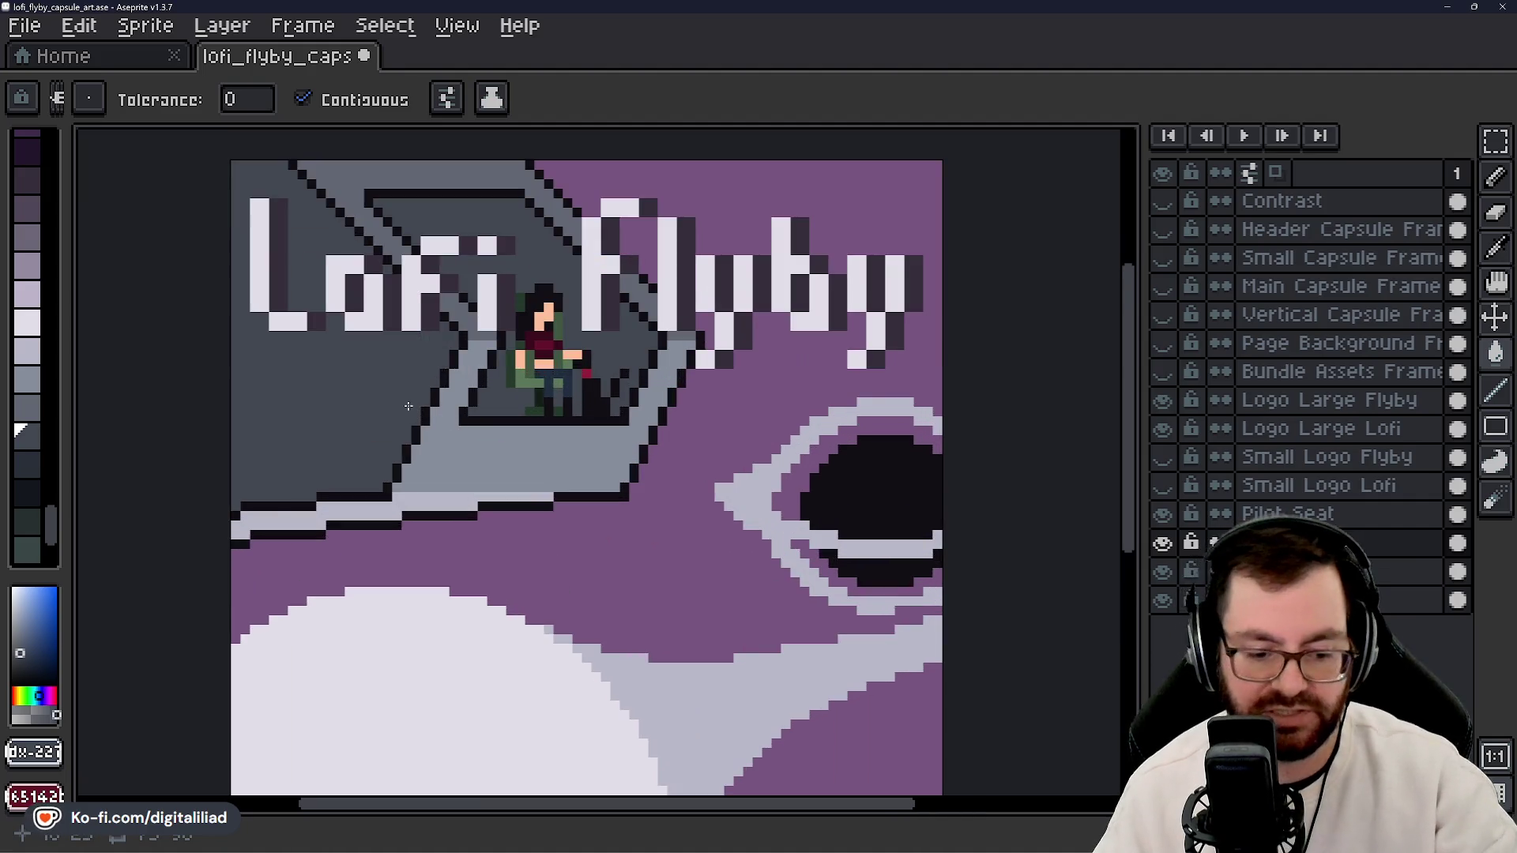
key(ctrl+z)
click(383, 386)
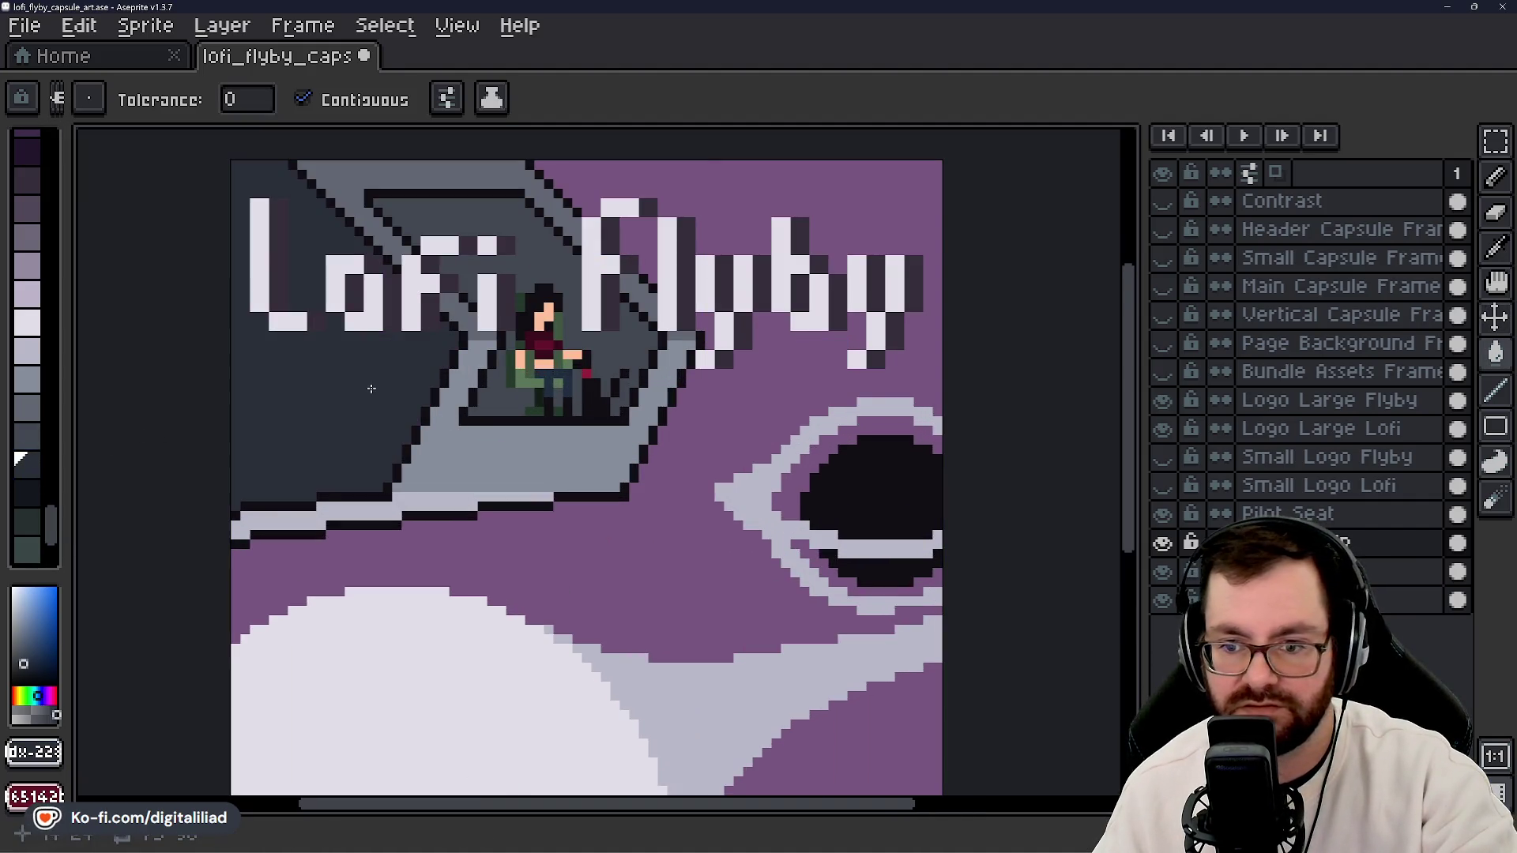
- Refill the upper-left grey region with the next darker palette colour
scroll(351, 363, down, 3)
scroll(404, 360, up, 5)
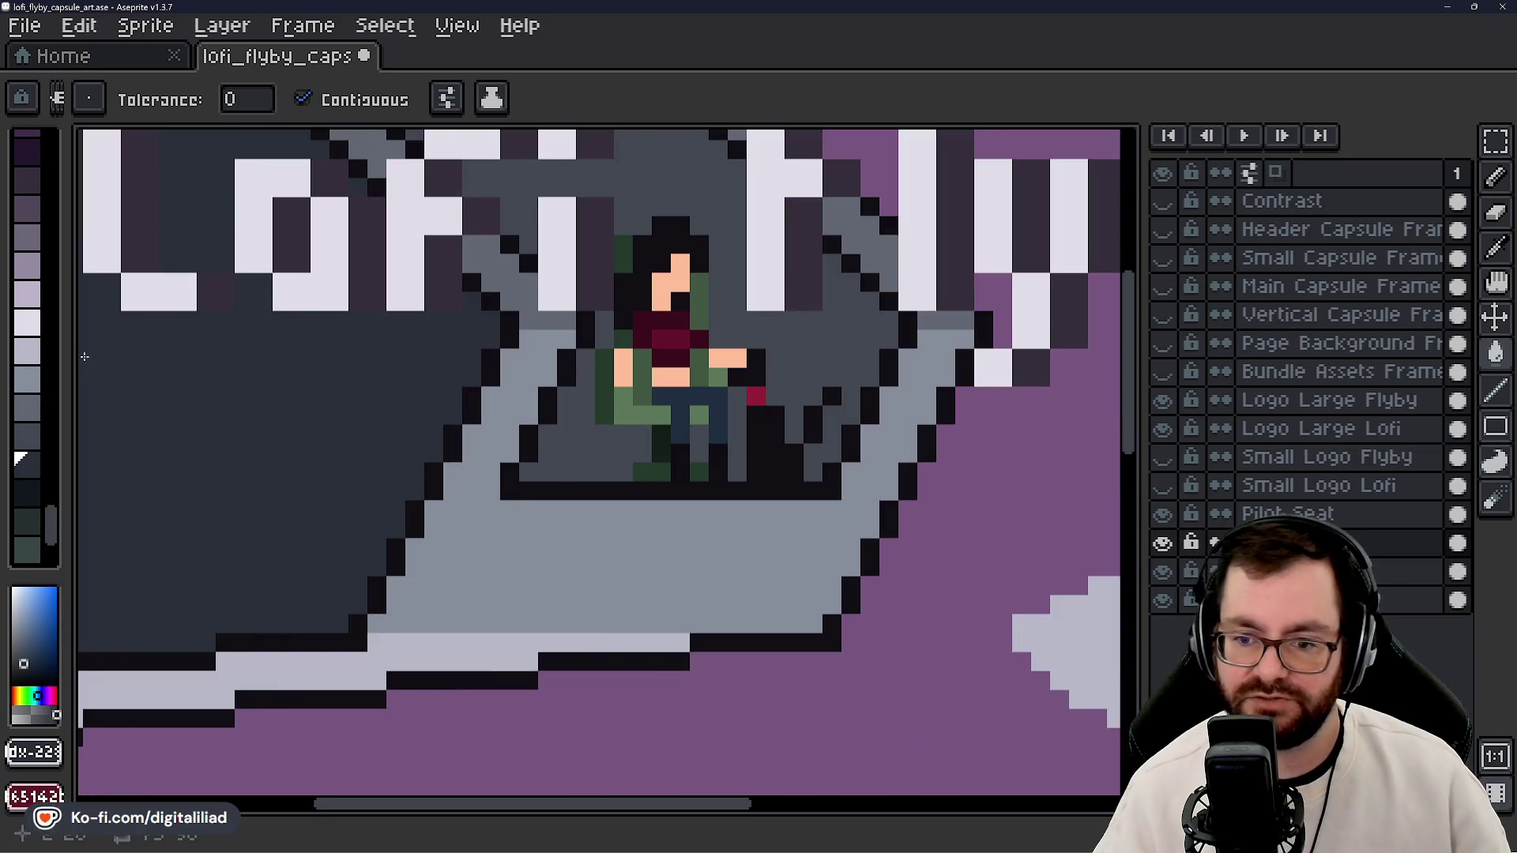
scroll(338, 446, down, 2)
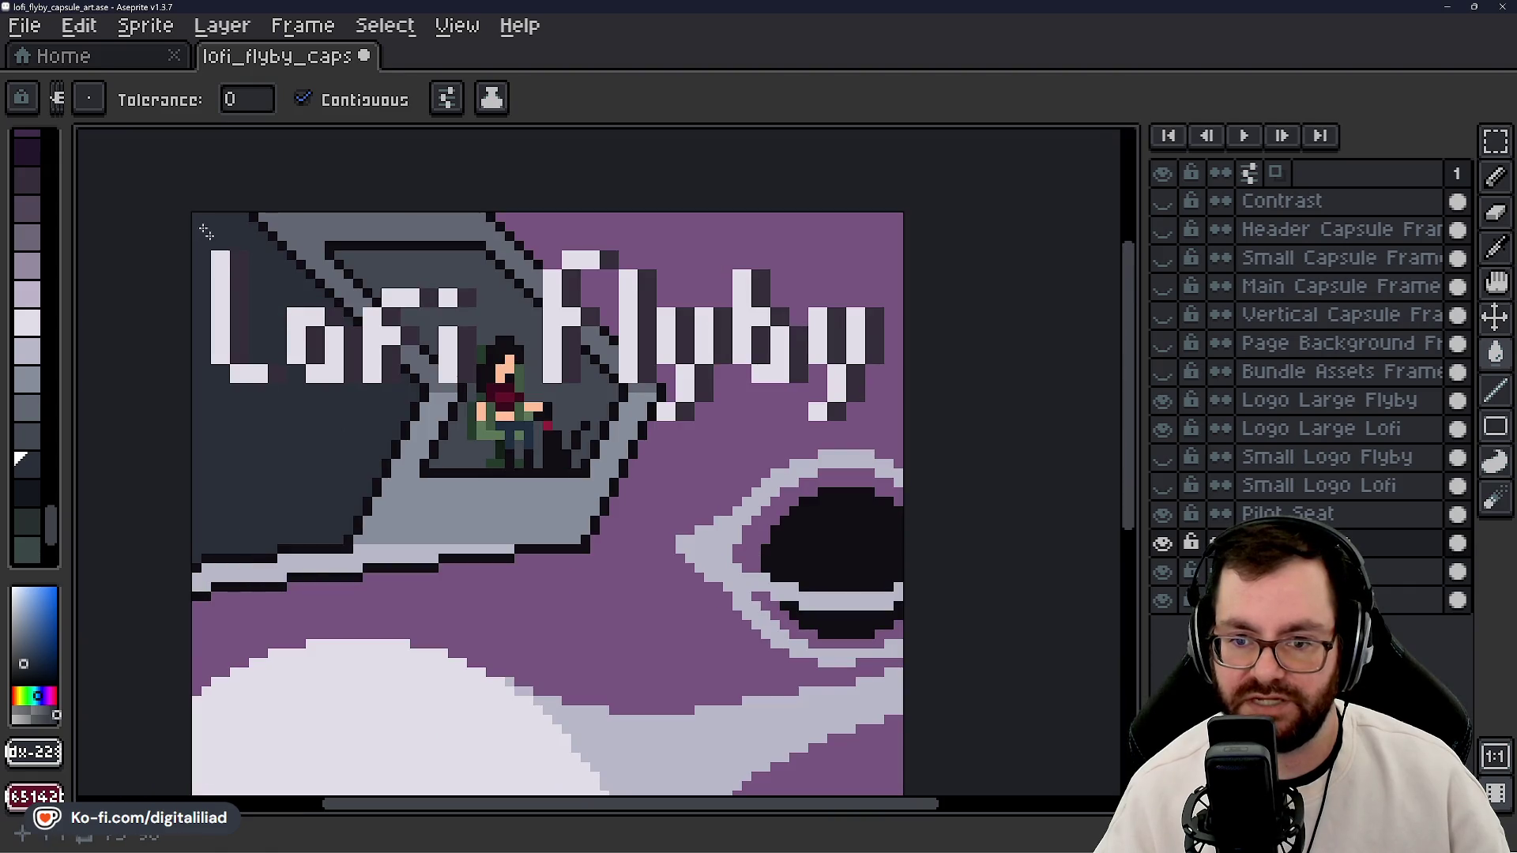
scroll(308, 452, down, 1)
scroll(308, 452, up, 1)
key(0)
click(353, 478)
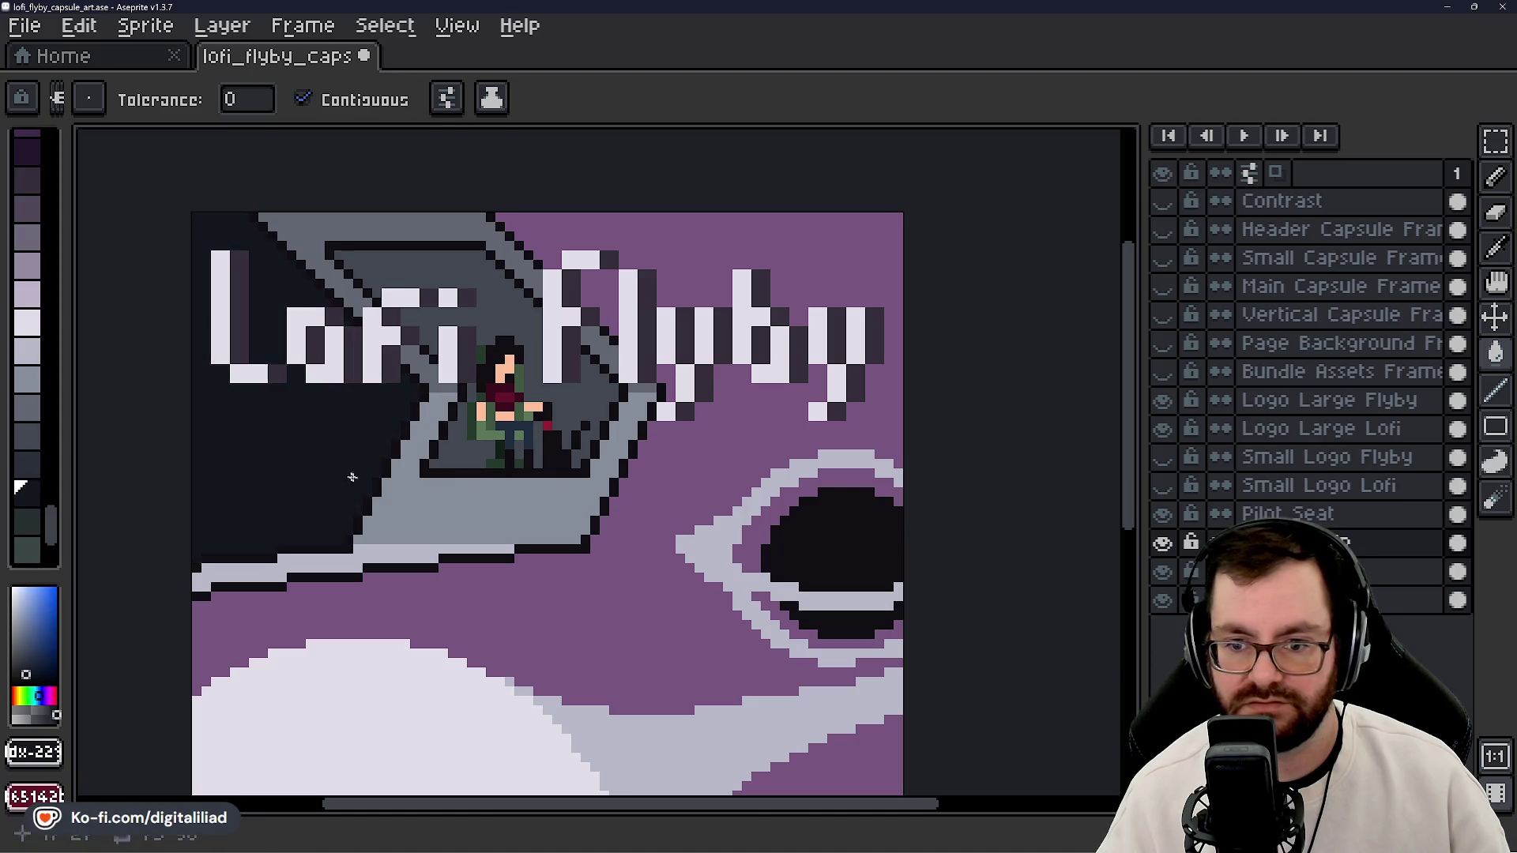
- Fill the dark cockpit interior with a lighter grey swatch
scroll(353, 477, down, 3)
scroll(471, 489, up, 1)
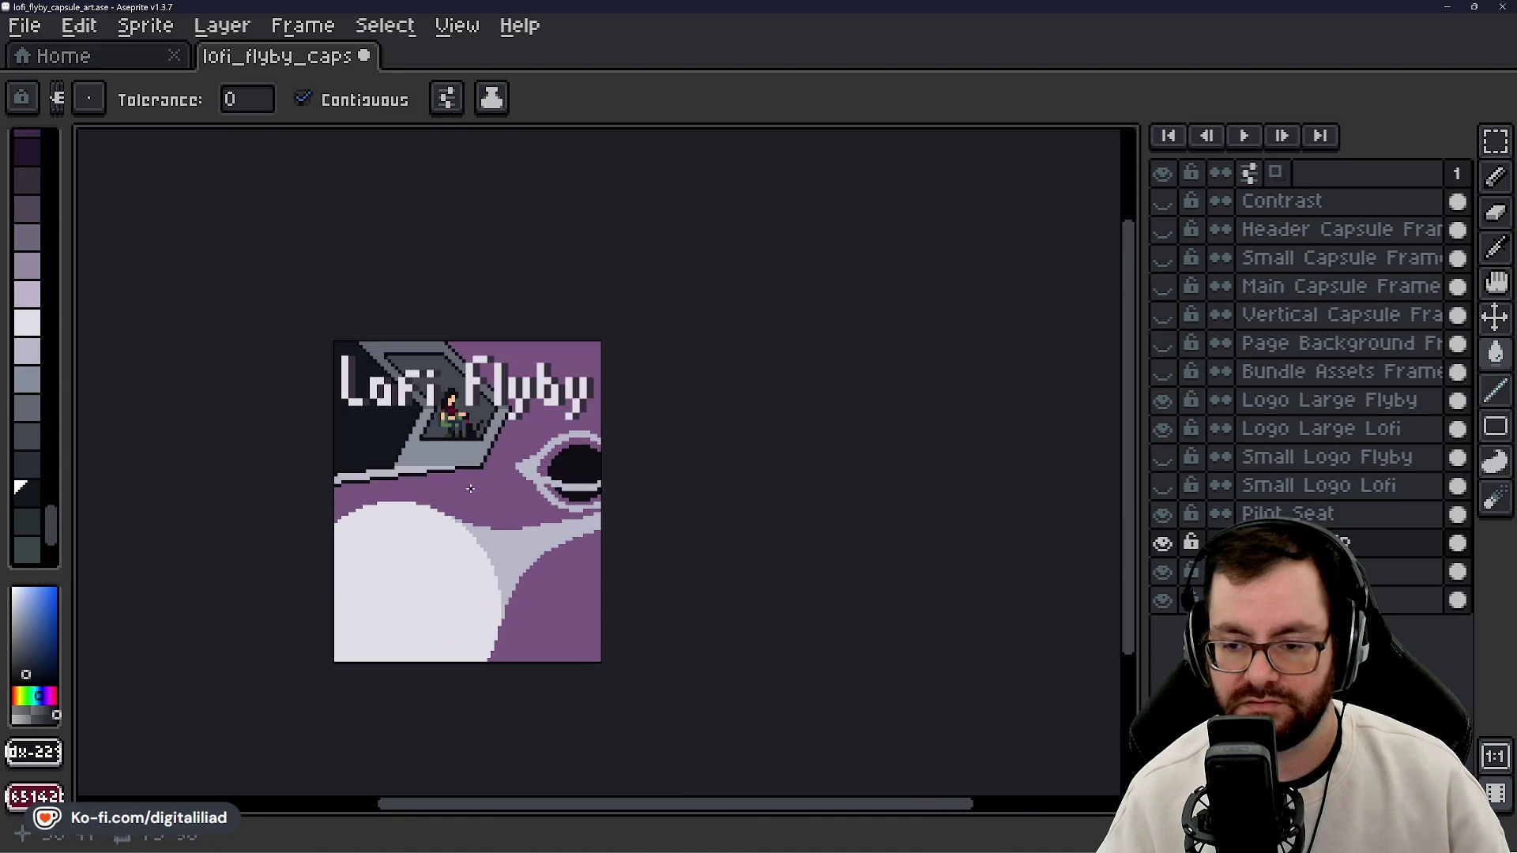
scroll(471, 486, up, 1)
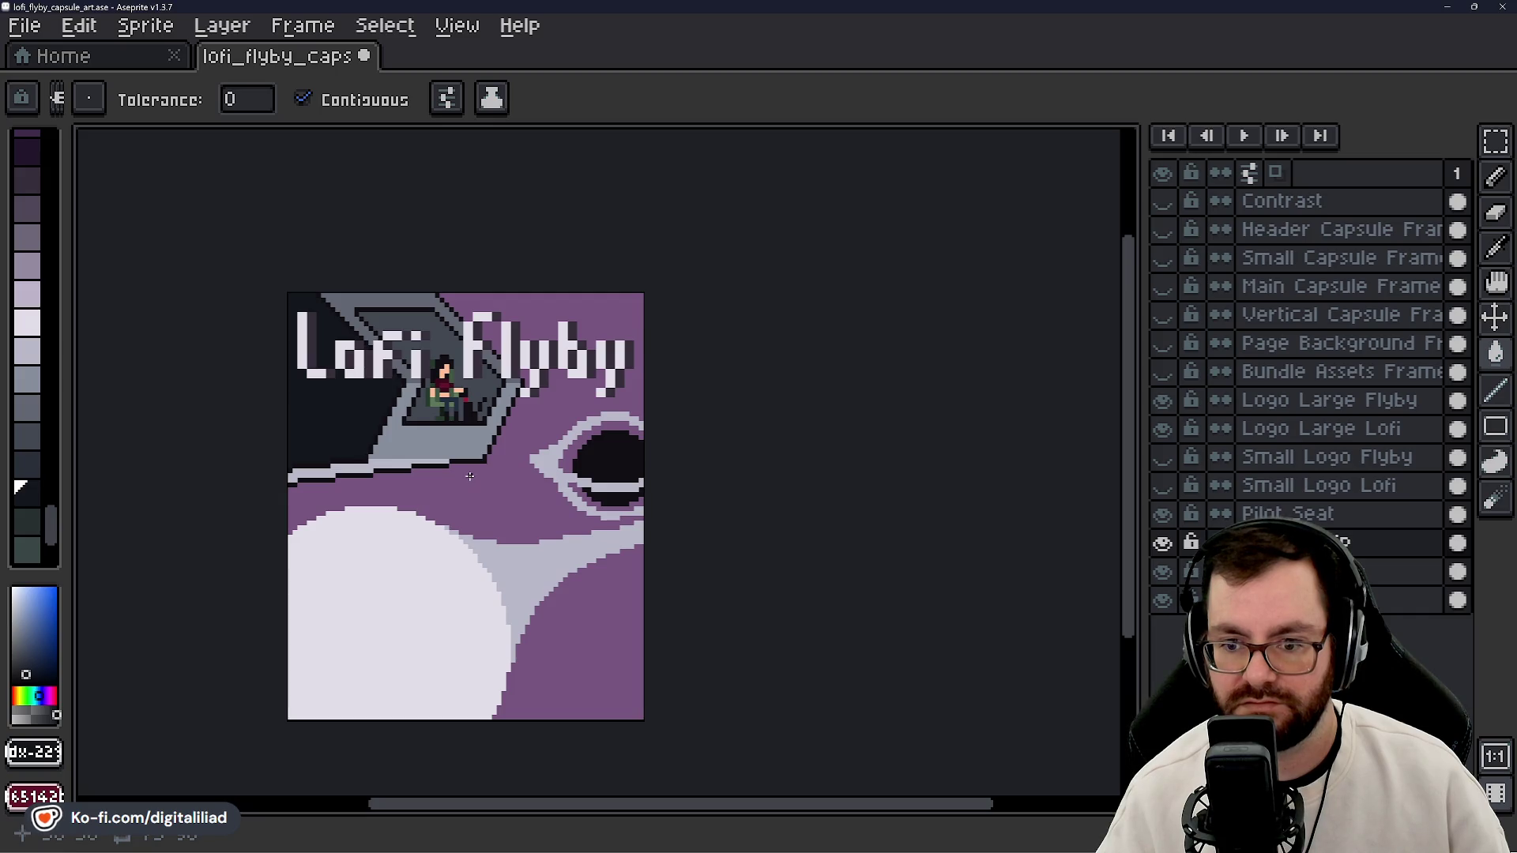
scroll(307, 406, up, 1)
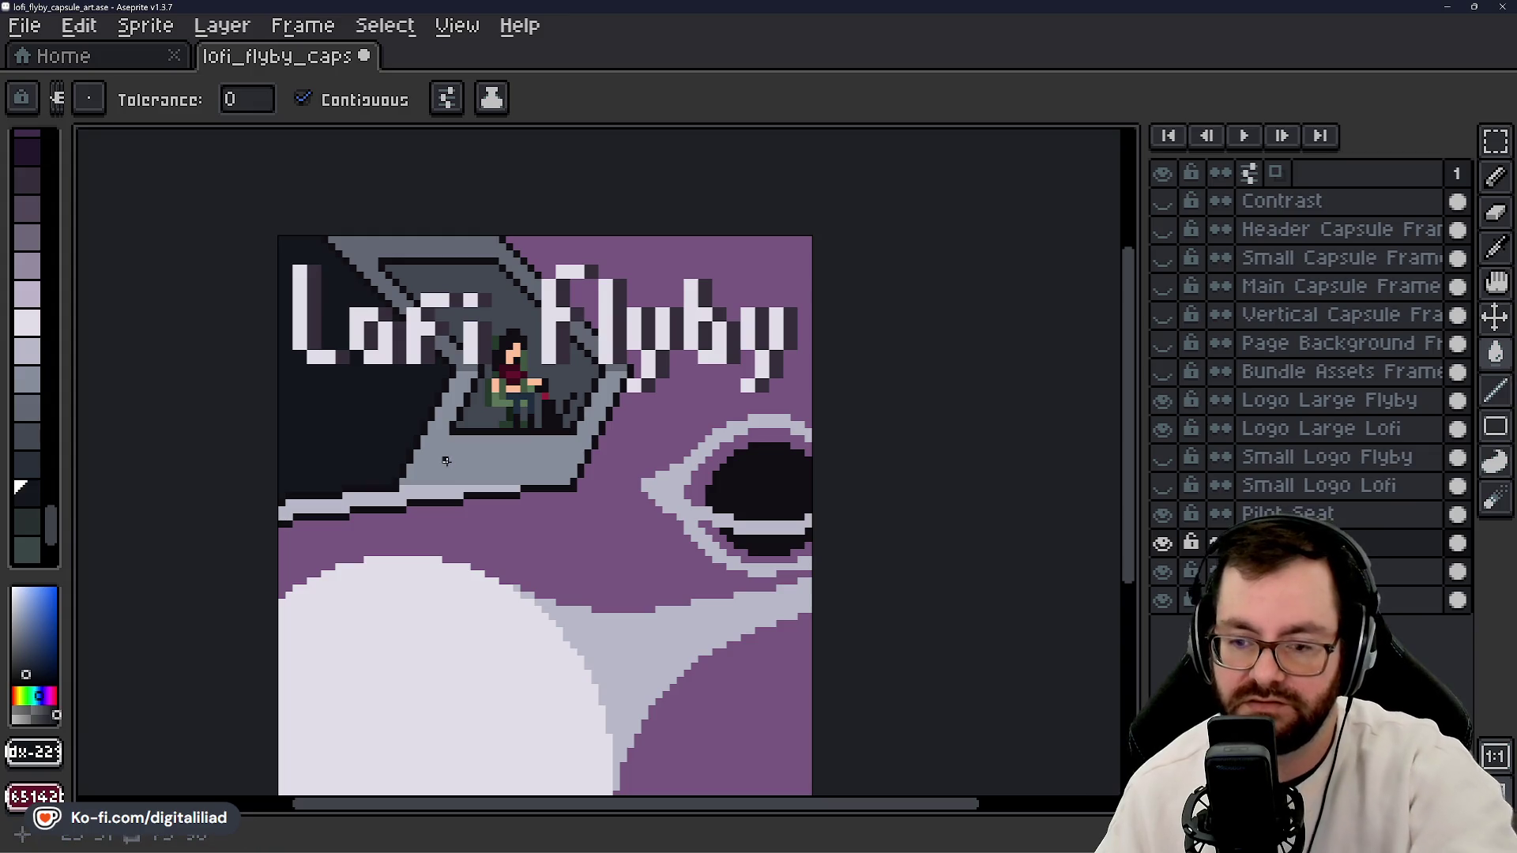
scroll(435, 361, up, 1)
alt+click(431, 348)
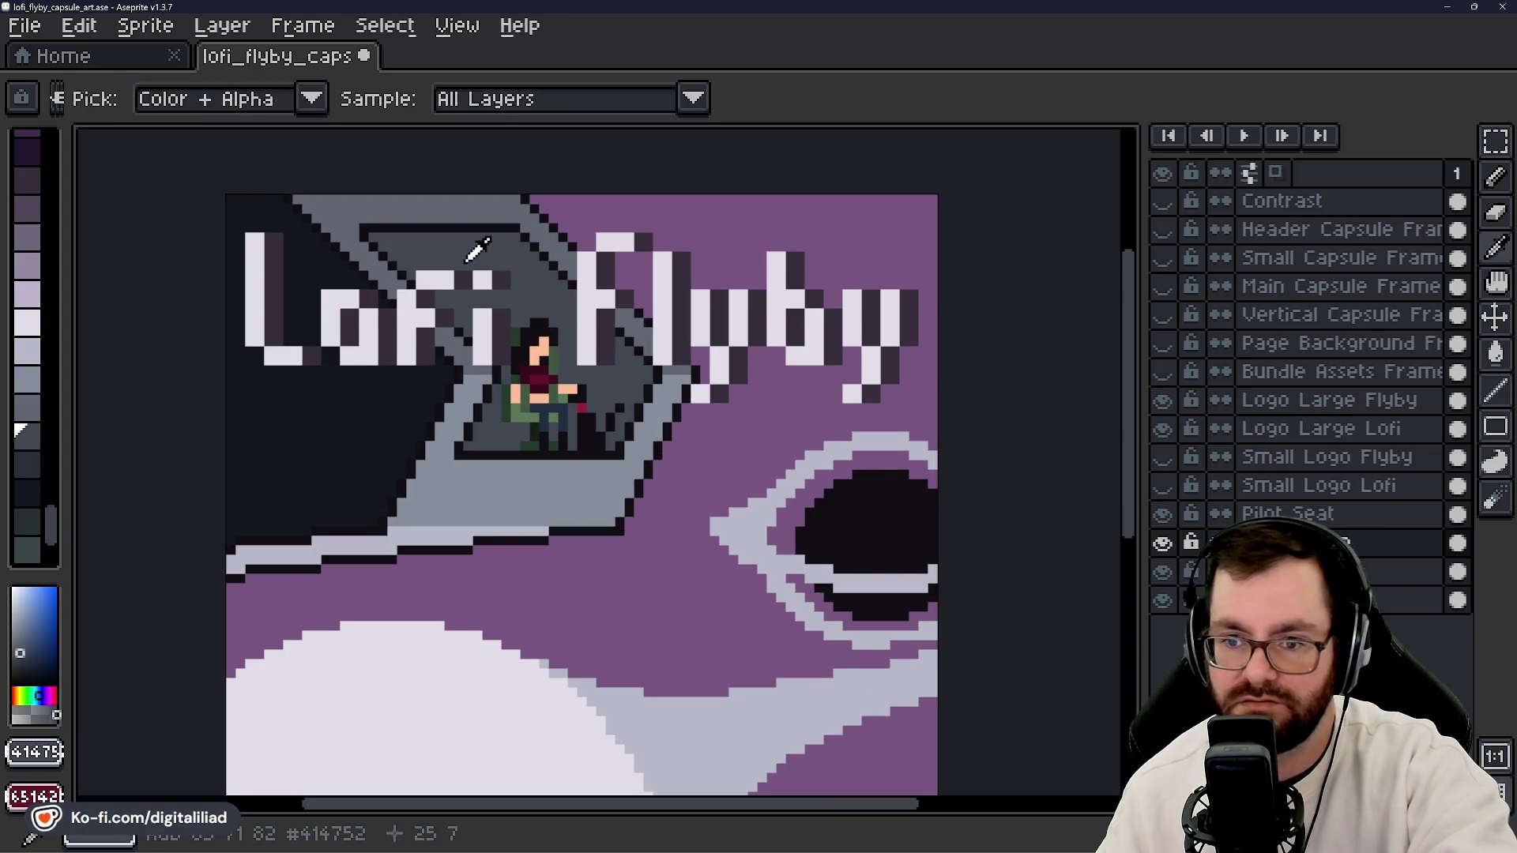
scroll(408, 271, up, 1)
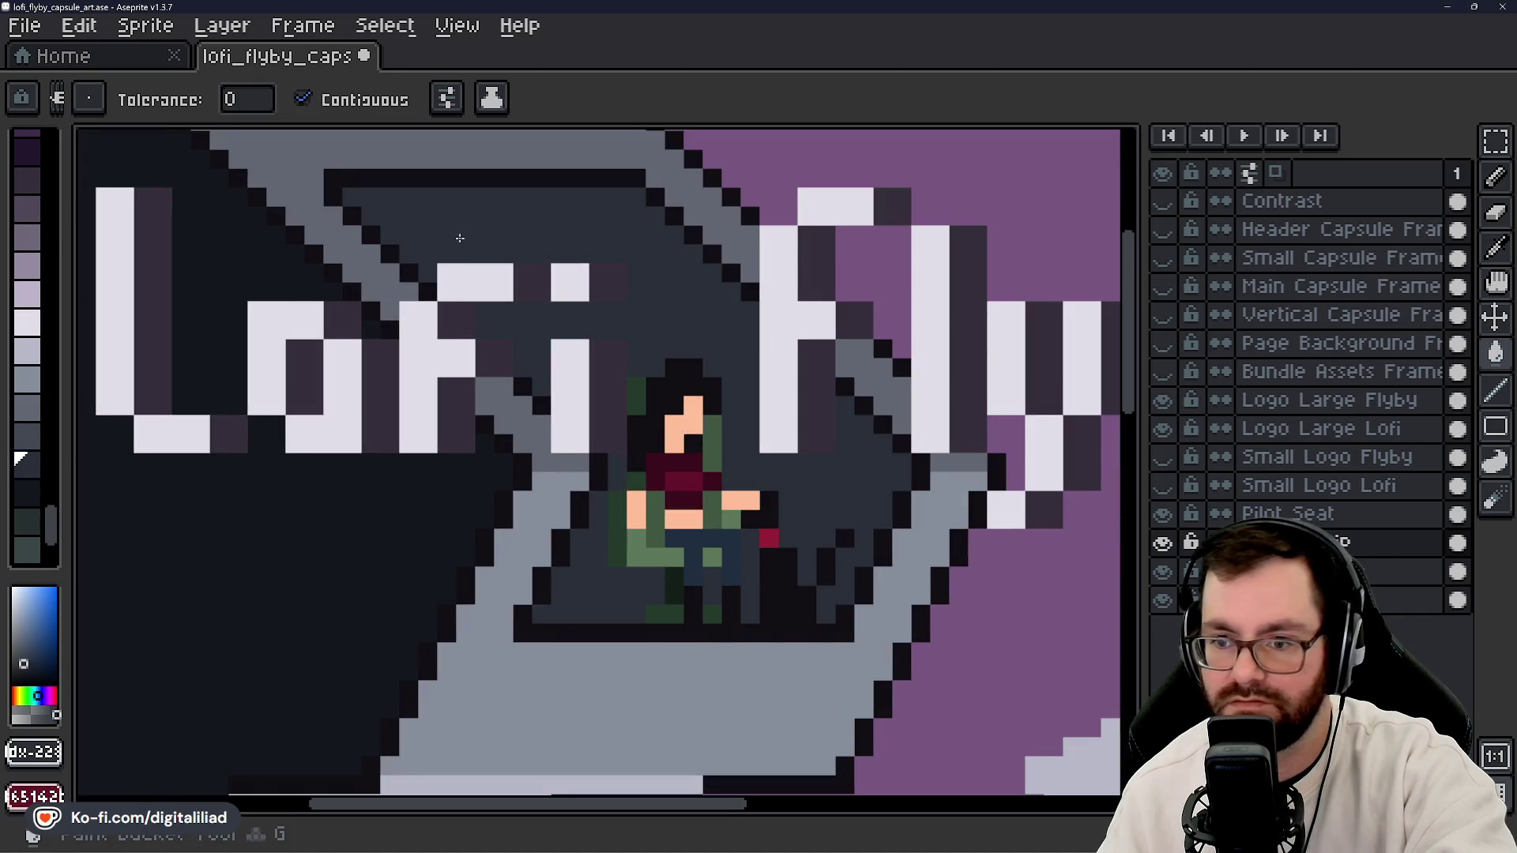
scroll(483, 305, down, 2)
scroll(482, 305, down, 1)
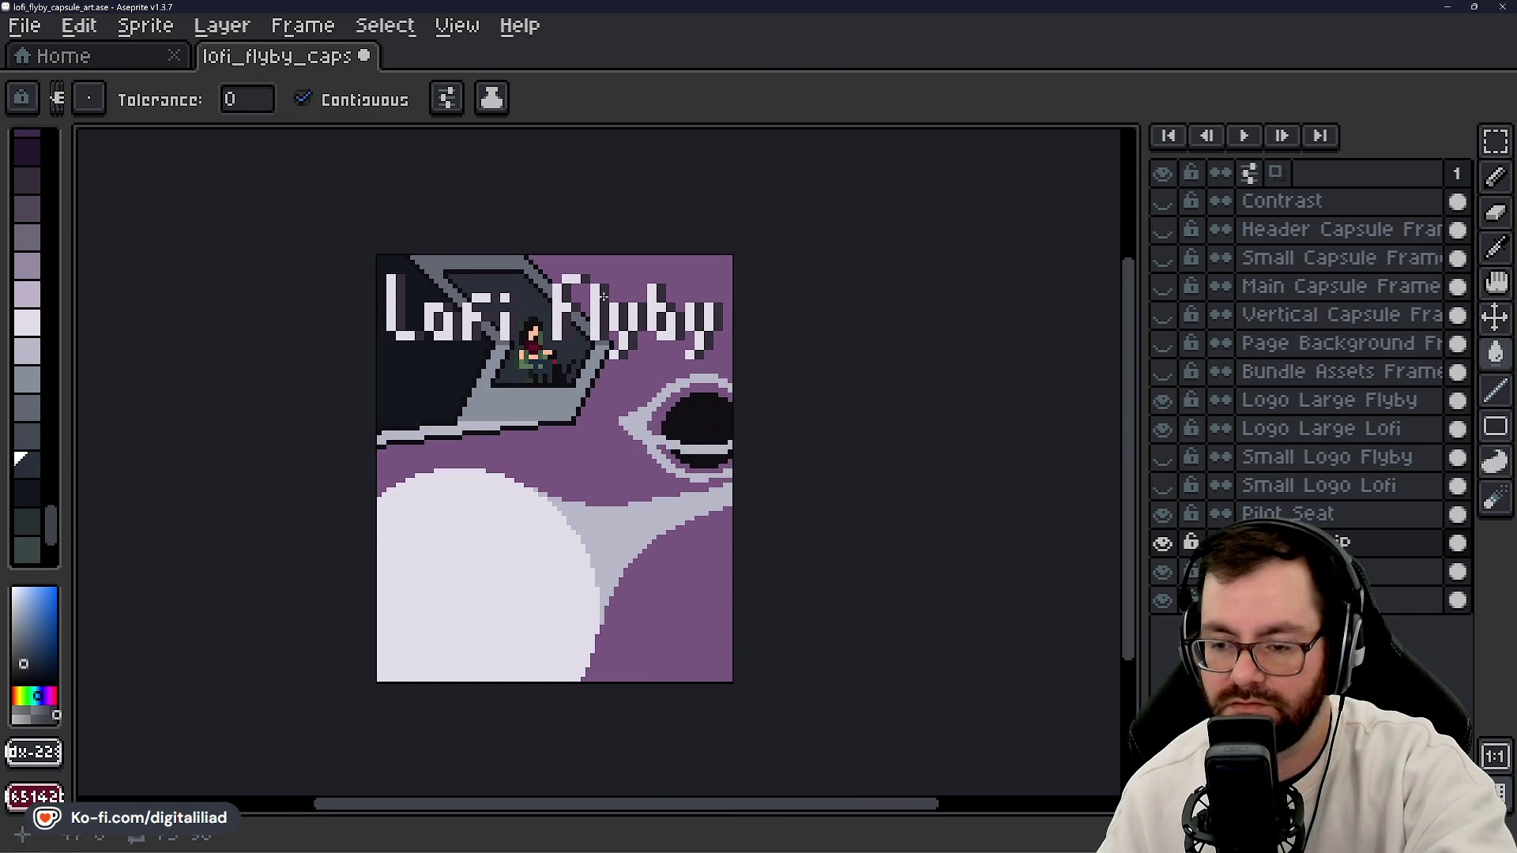
scroll(603, 296, up, 1)
scroll(522, 484, down, 2)
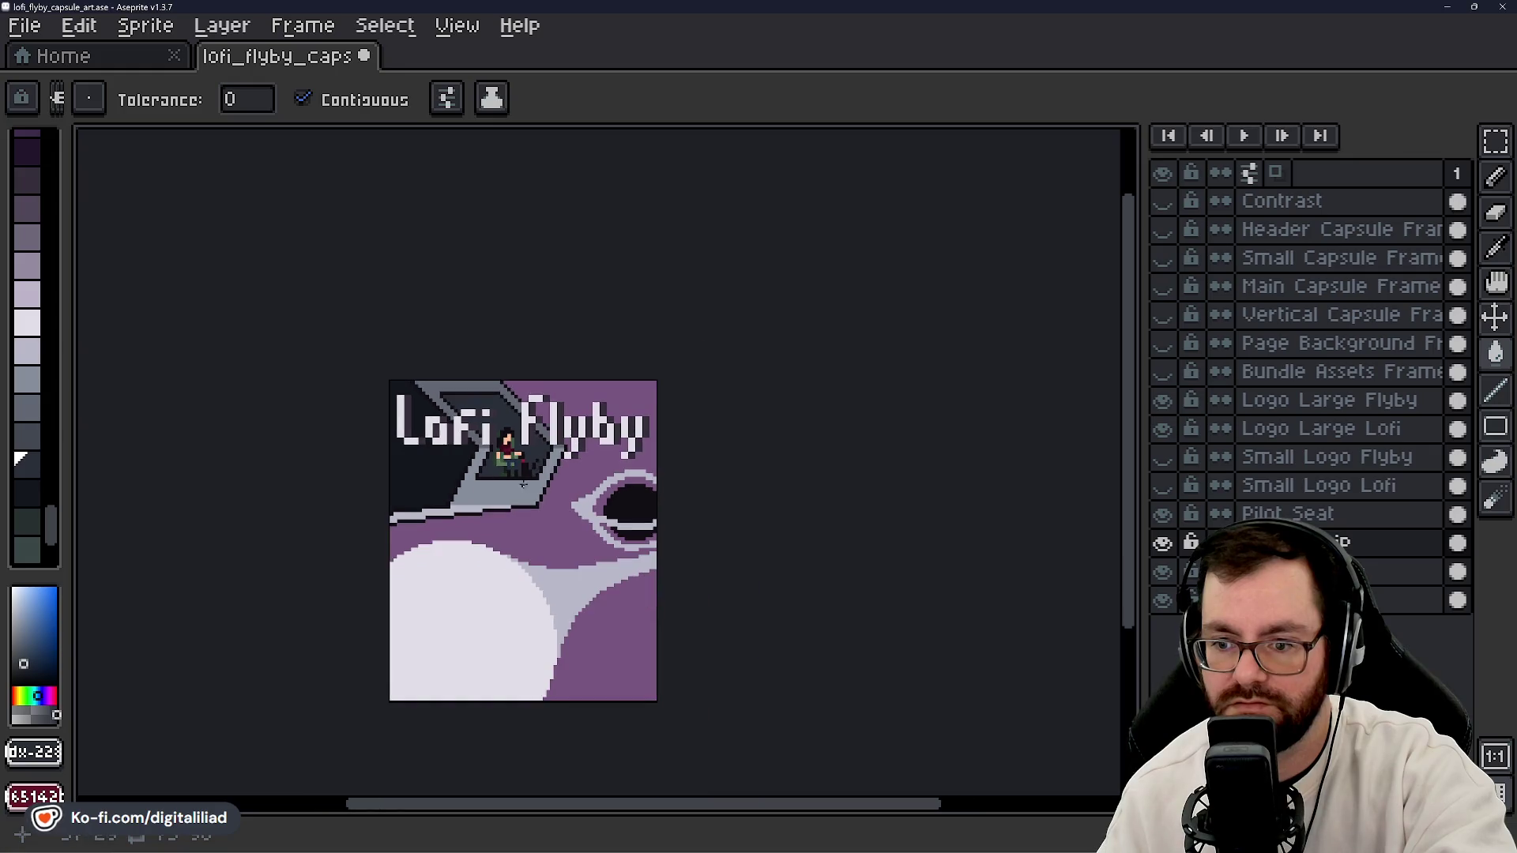
scroll(514, 443, up, 3)
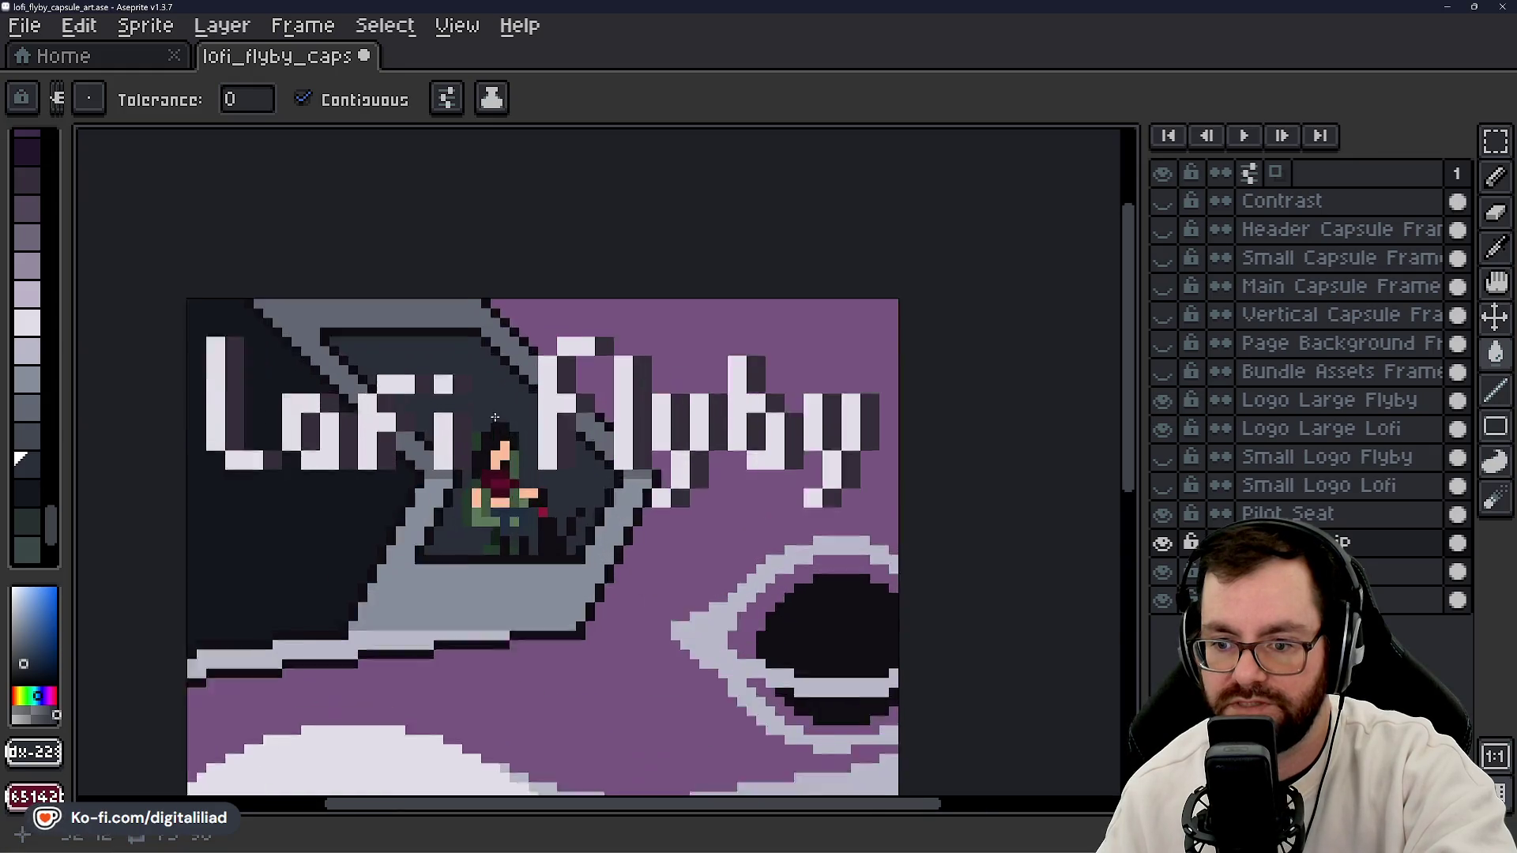
click(28, 433)
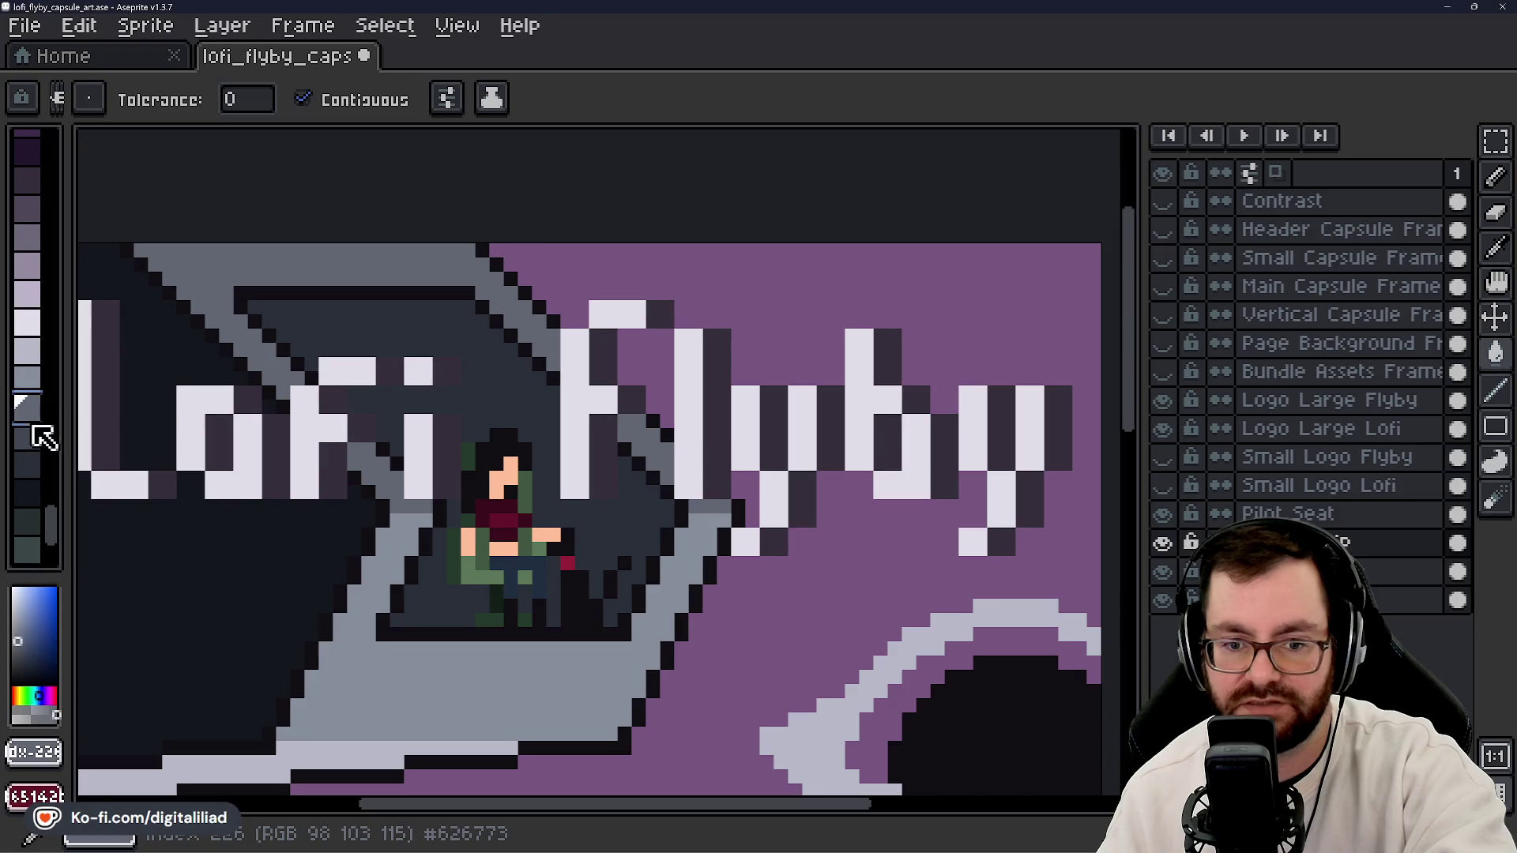
click(475, 350)
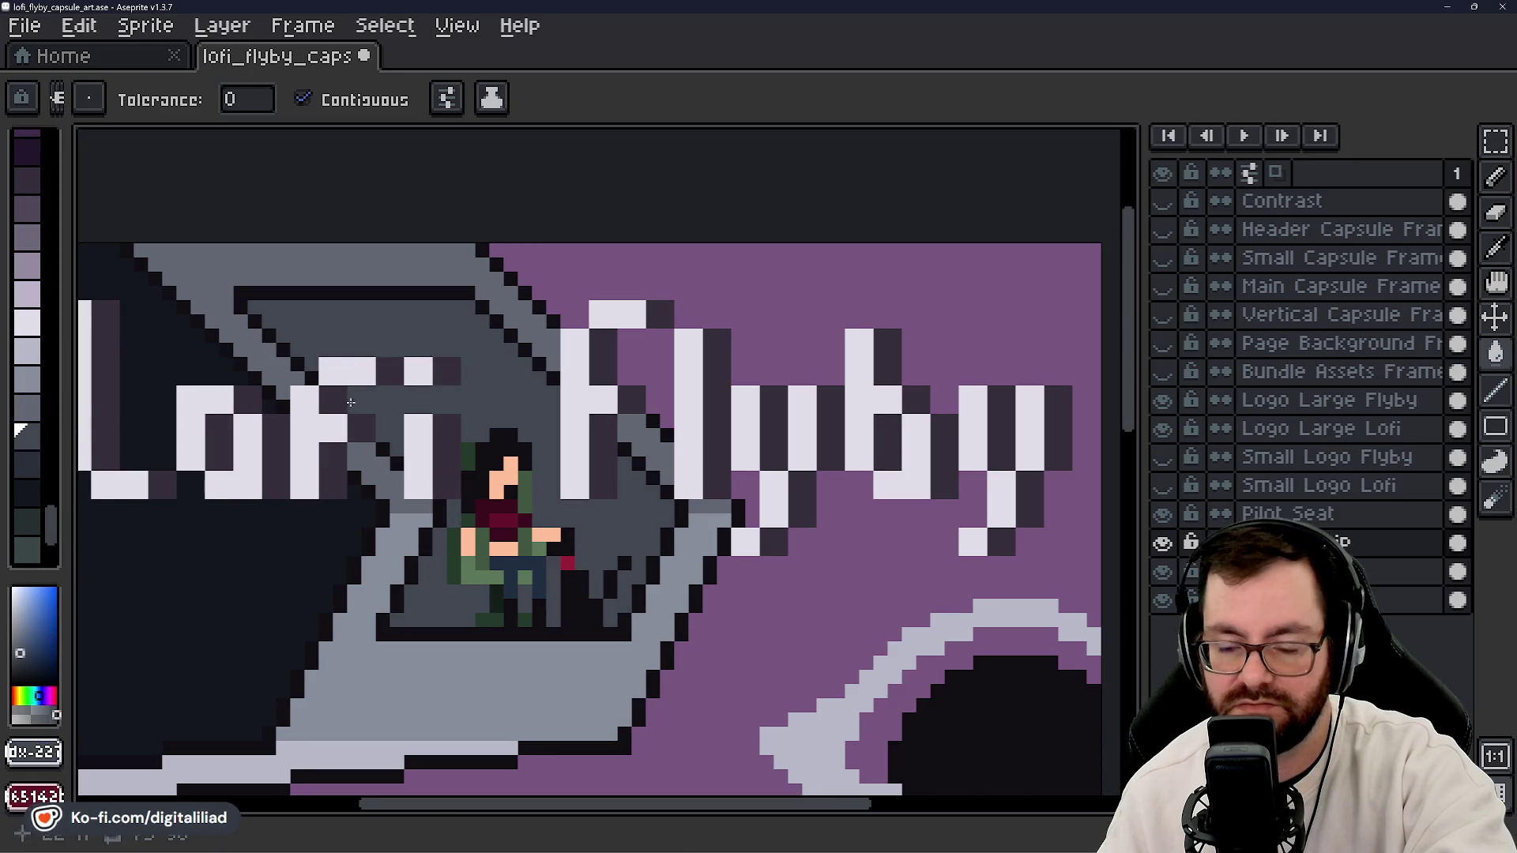
- Darken the upper diagonal hull strip and the light grey ship floor
drag(350, 403, 399, 356)
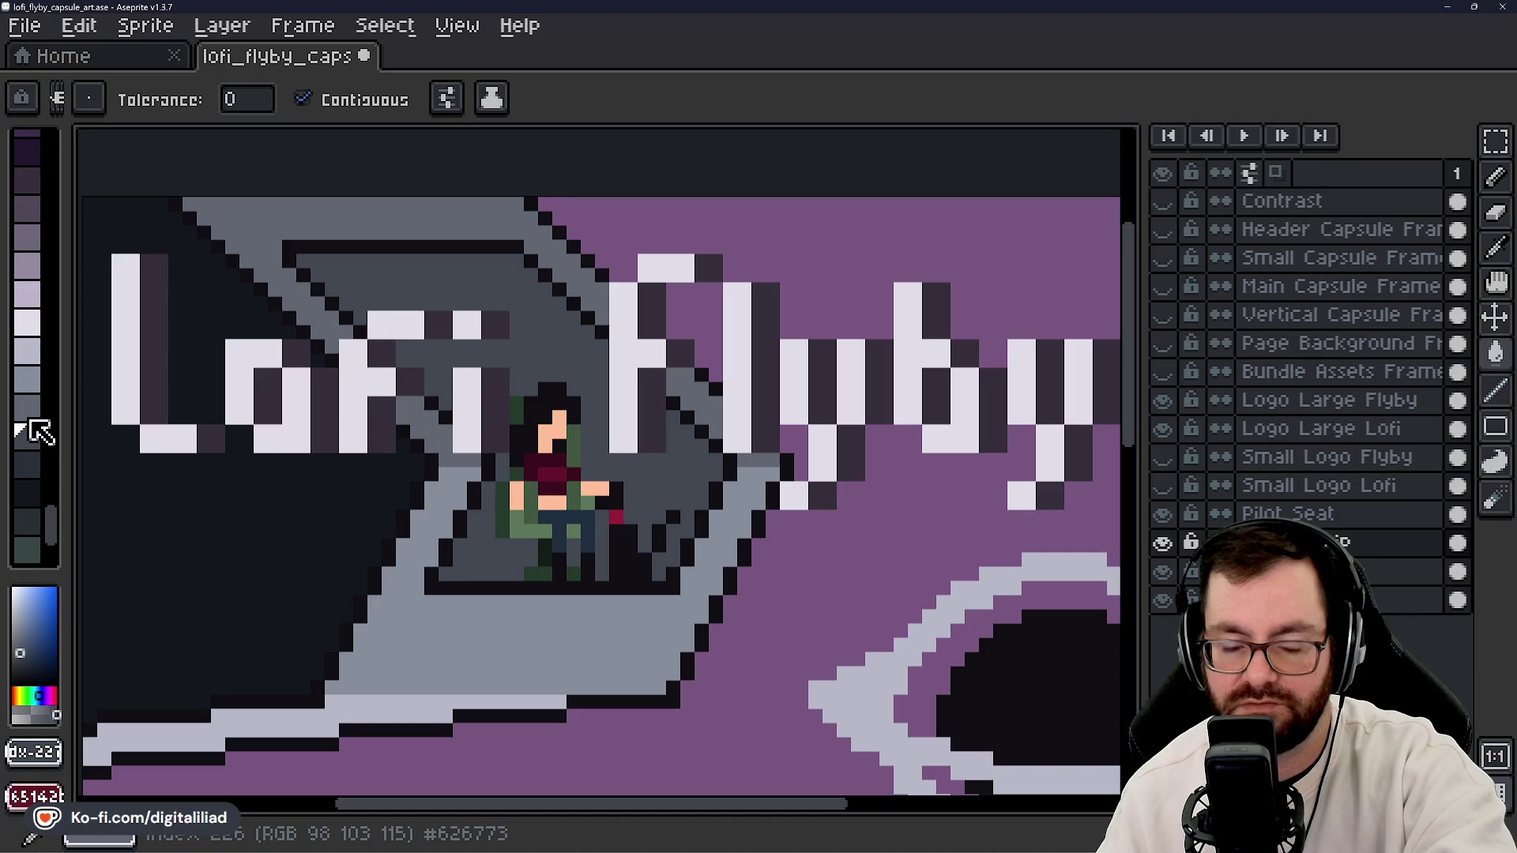
click(34, 466)
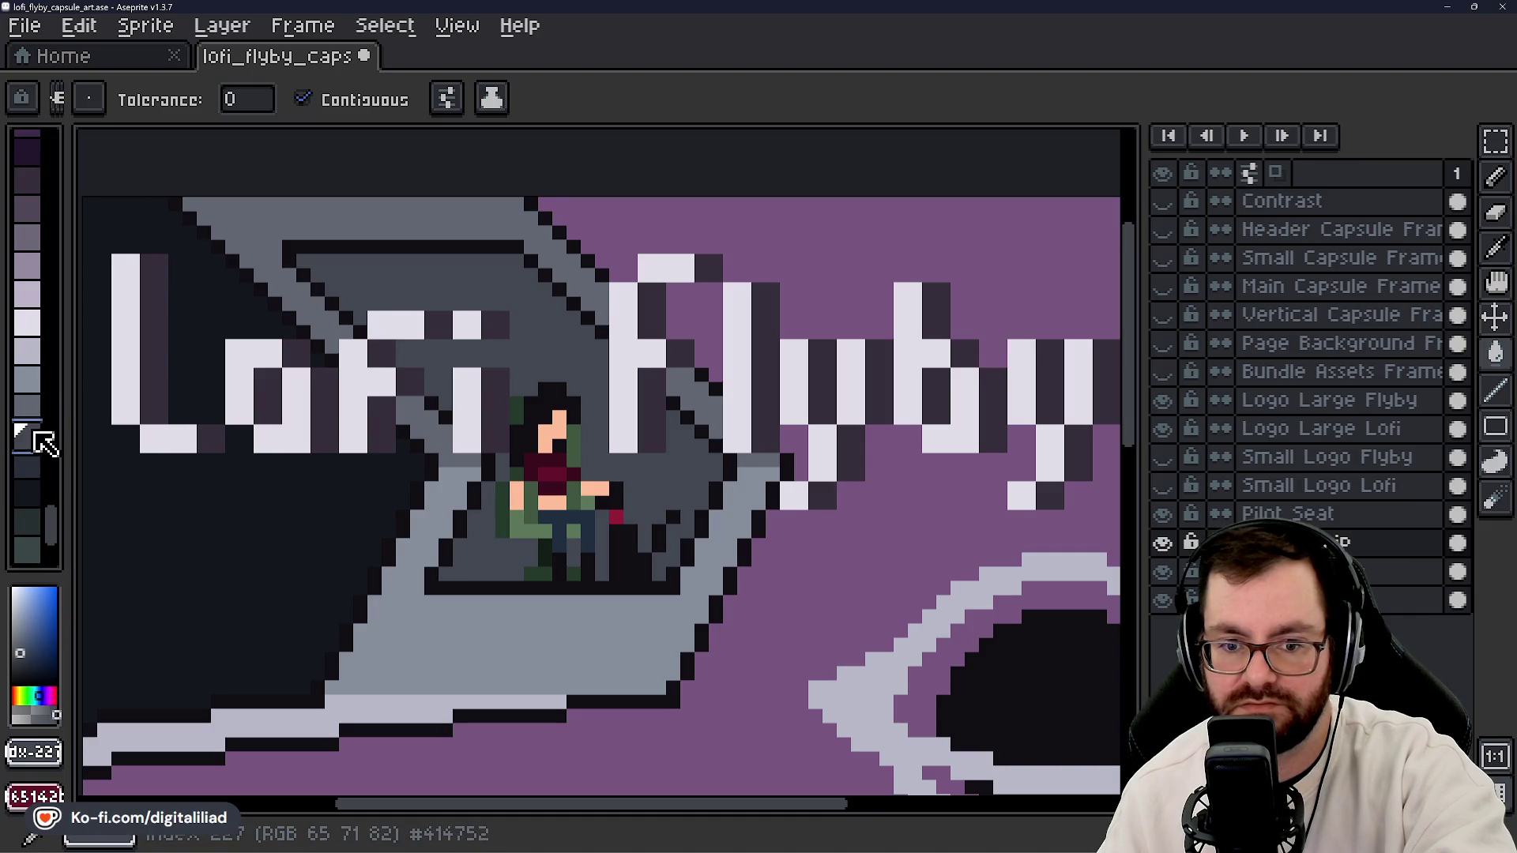
click(338, 219)
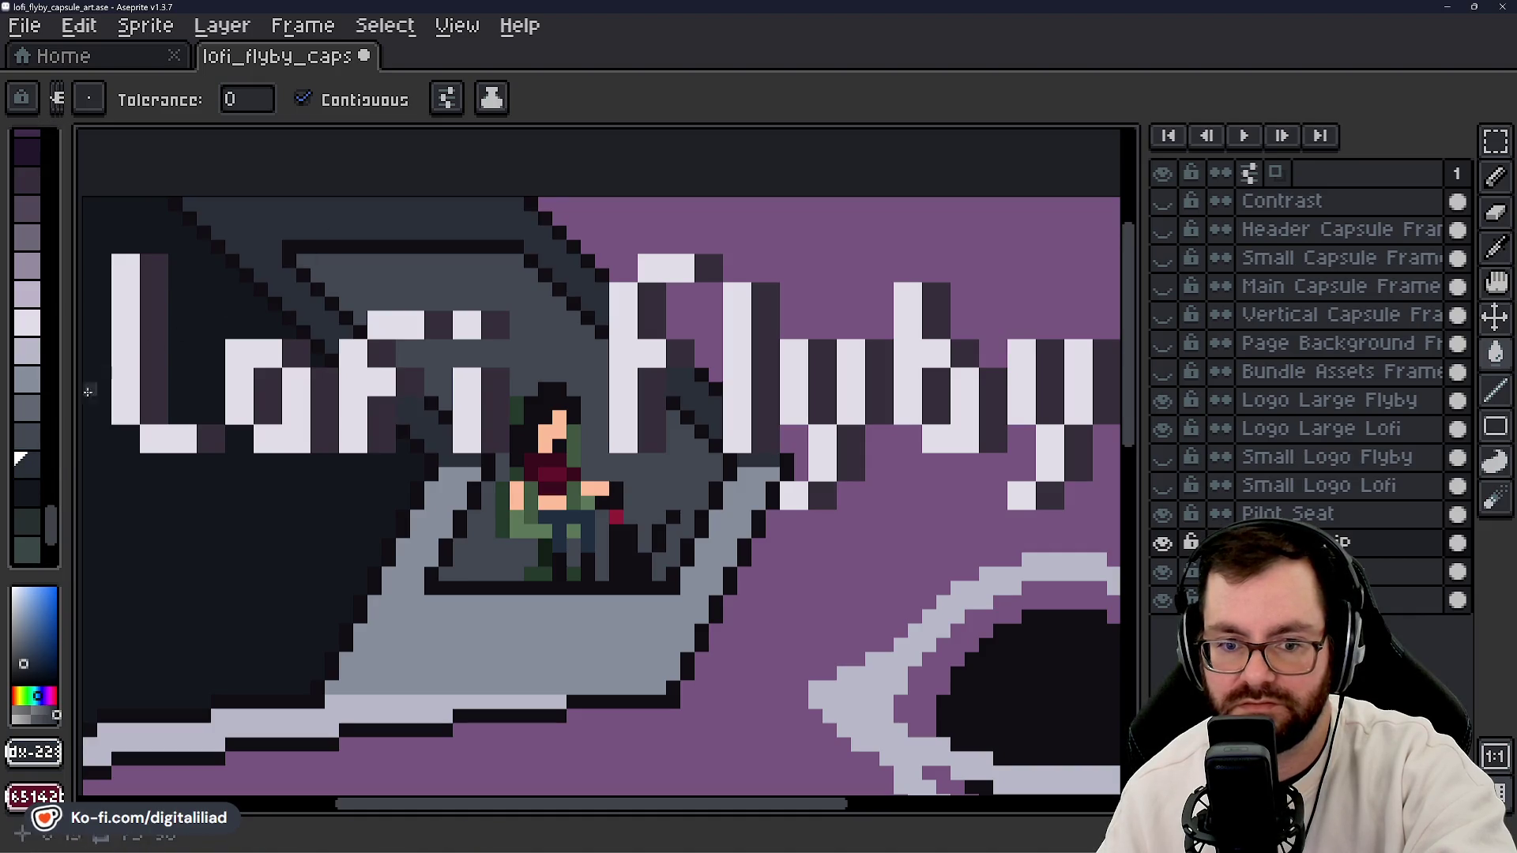
click(31, 407)
drag(182, 433, 192, 378)
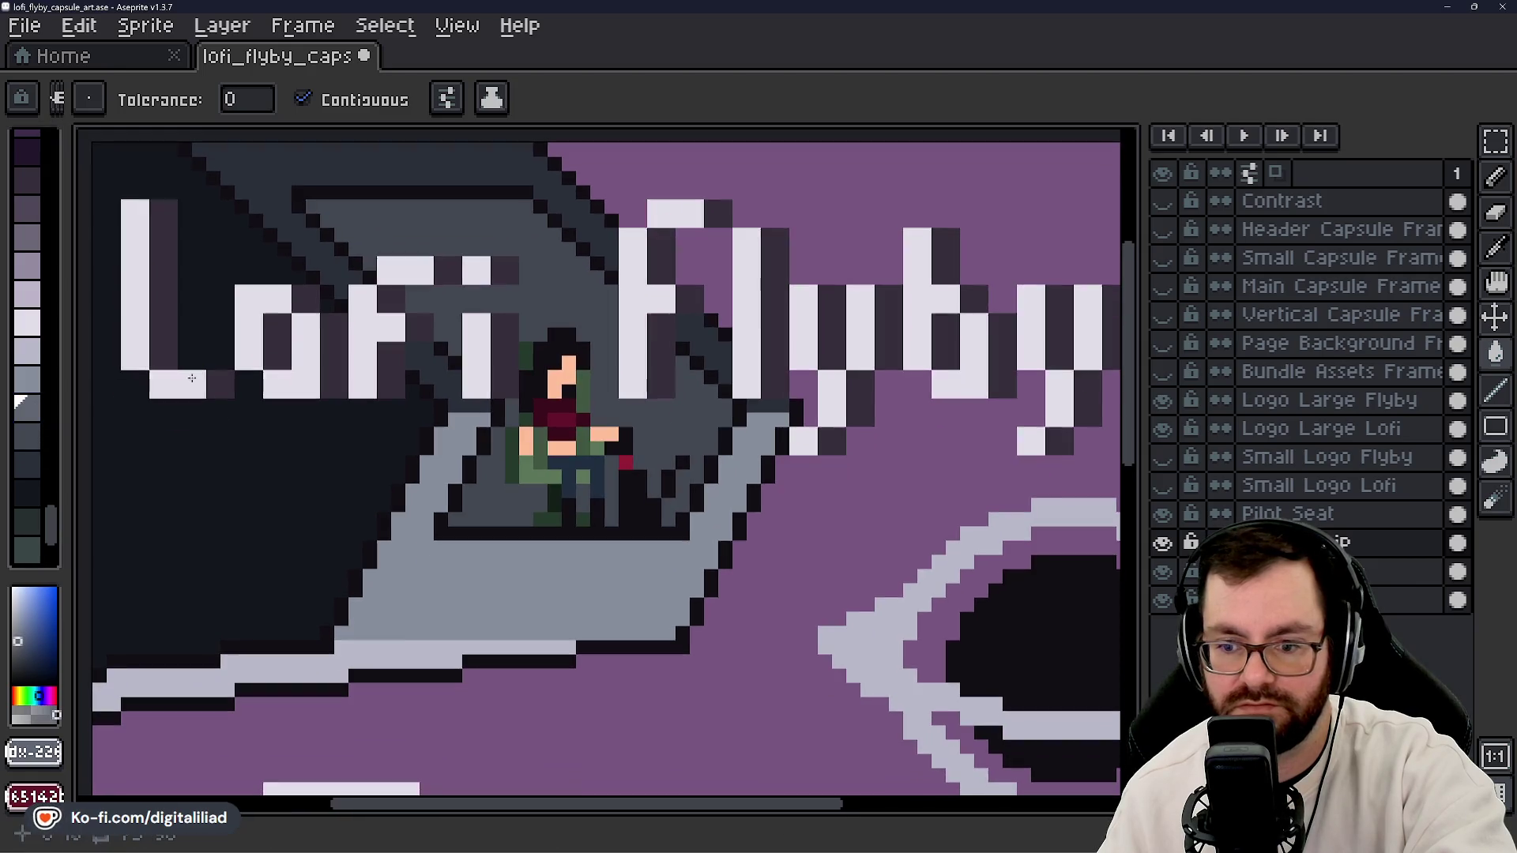
click(453, 606)
scroll(511, 472, down, 5)
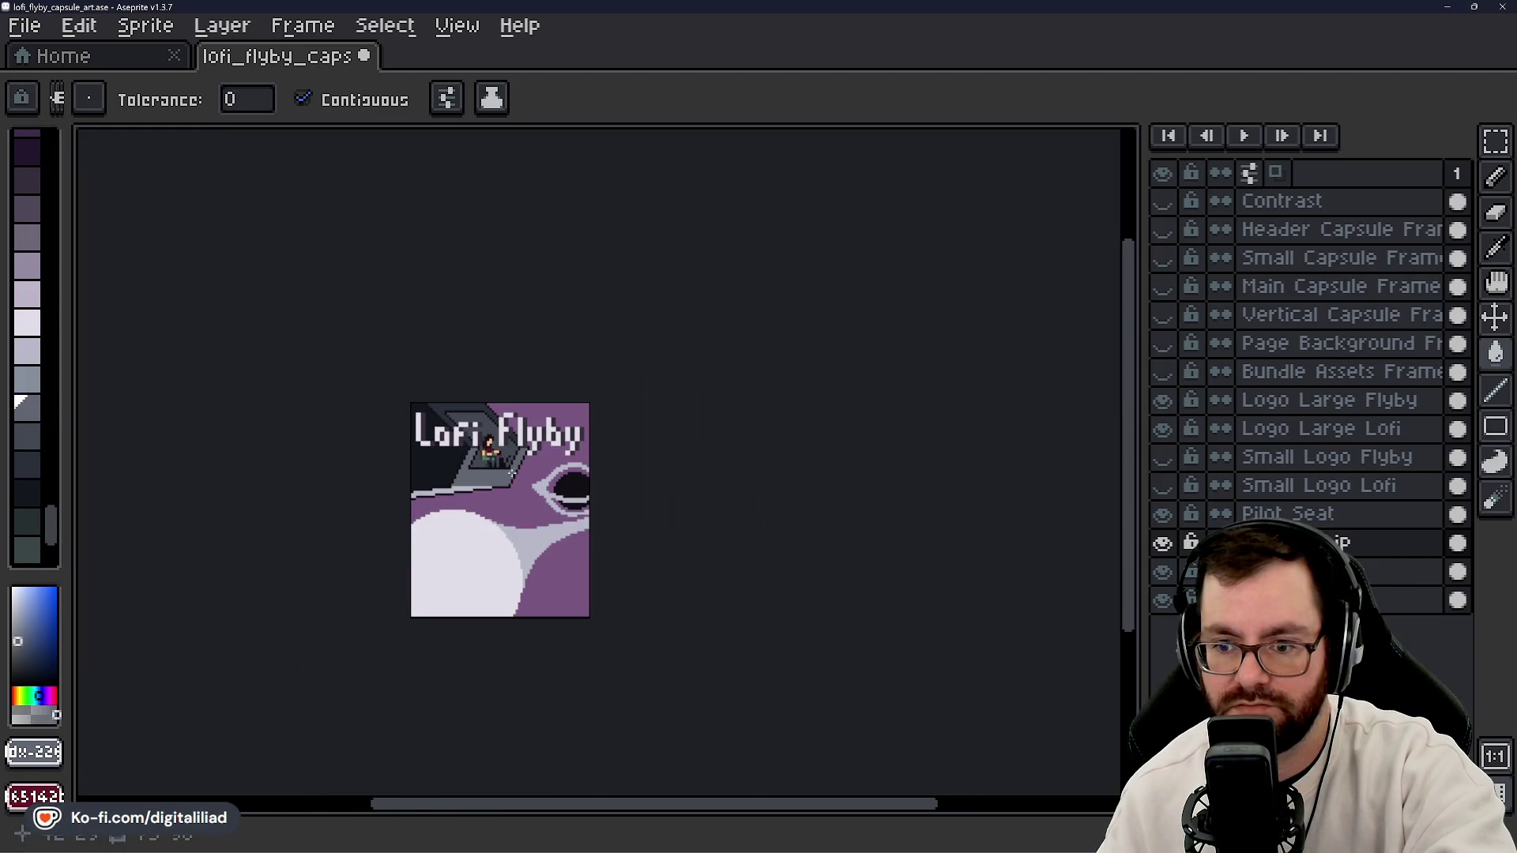
scroll(541, 517, up, 4)
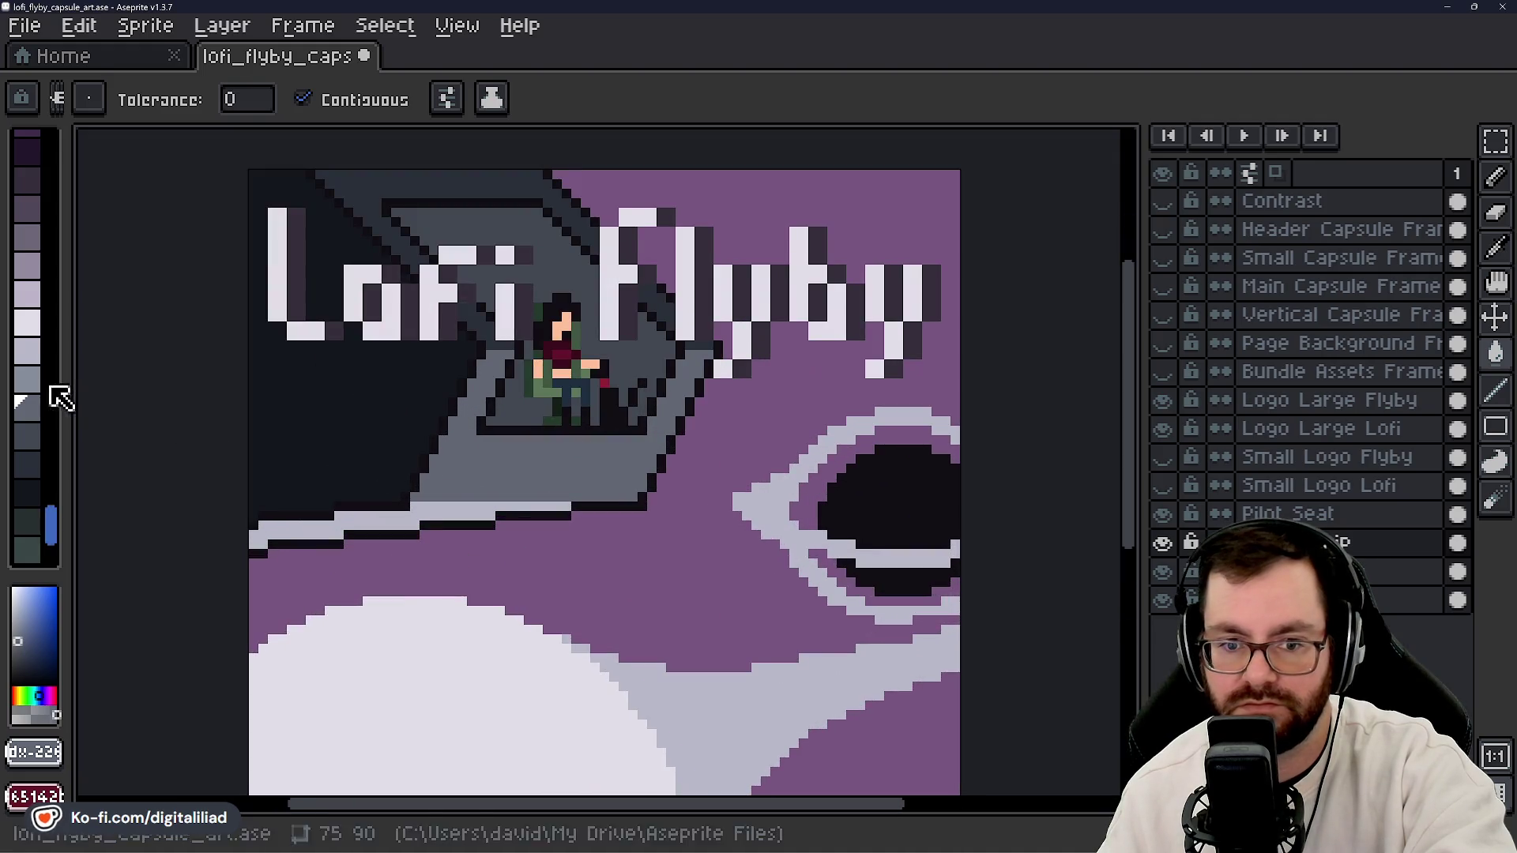
- Repaint the dark upper-left region and cockpit floor with different grey shades
click(54, 387)
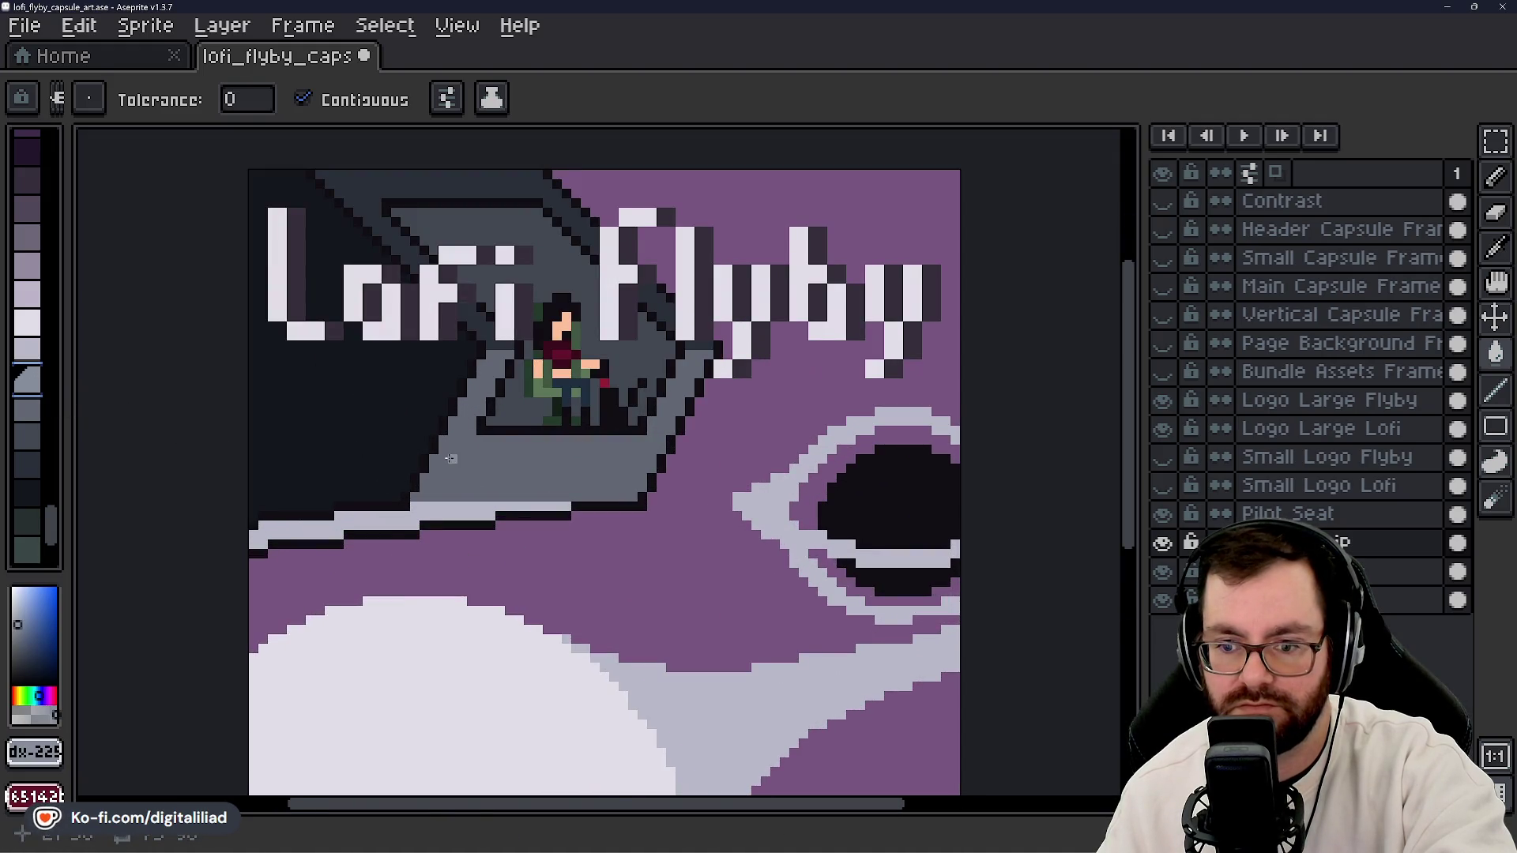
click(30, 405)
click(368, 438)
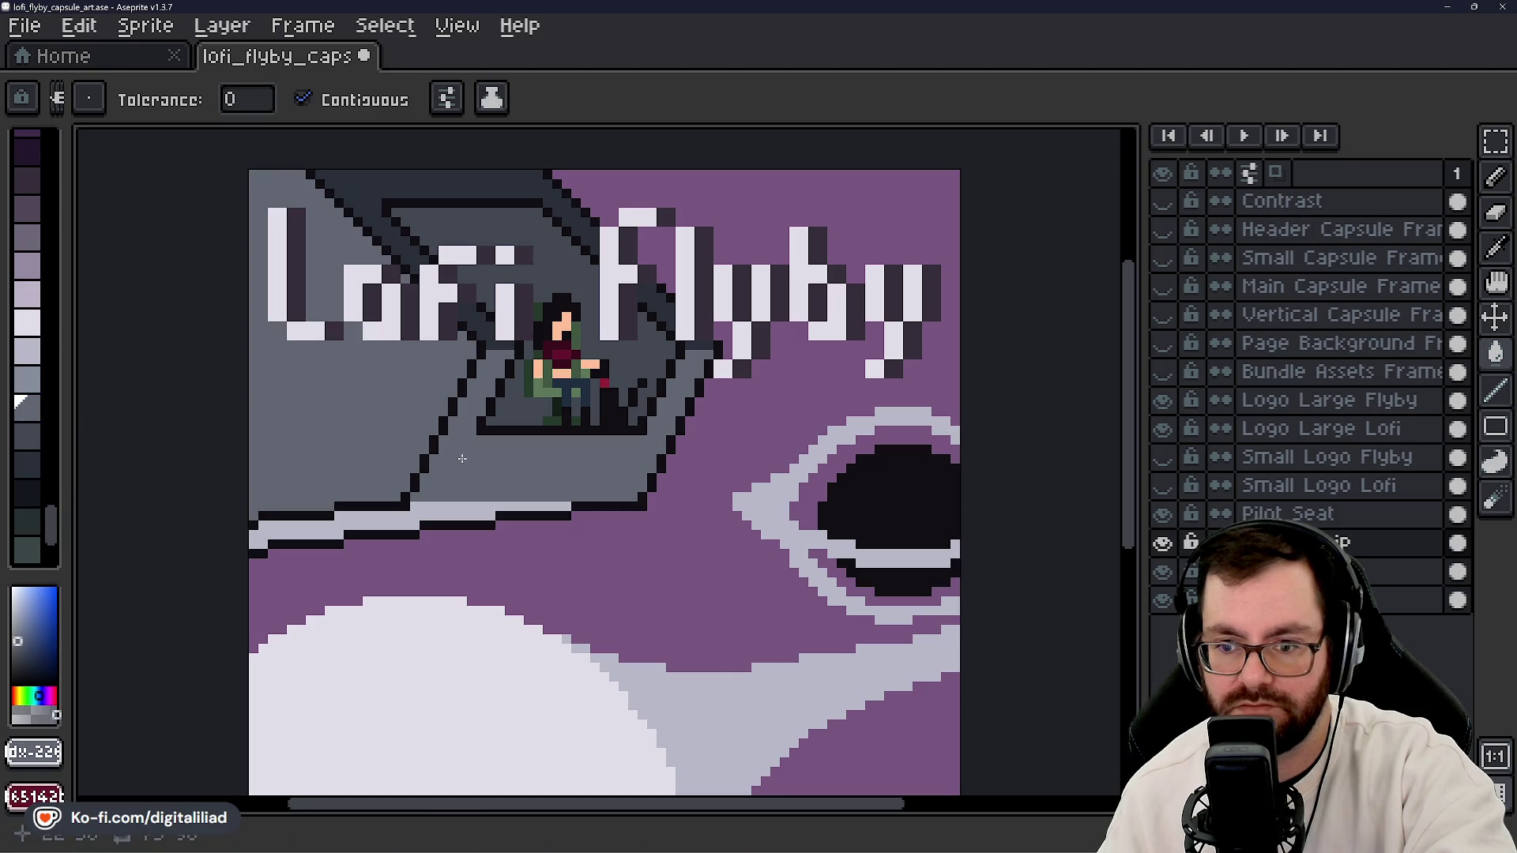
click(30, 383)
click(518, 474)
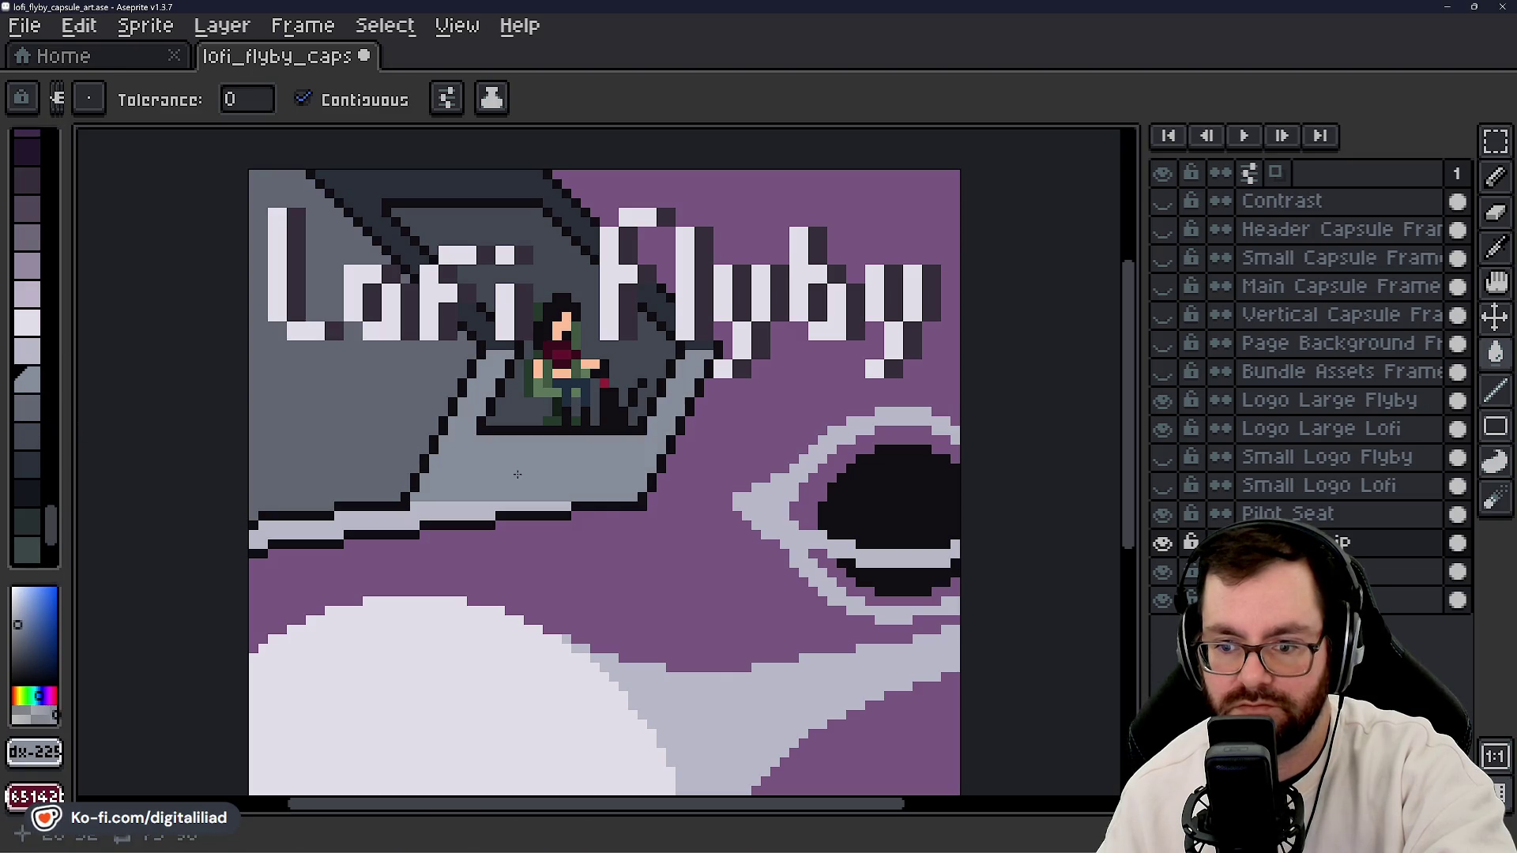
click(35, 355)
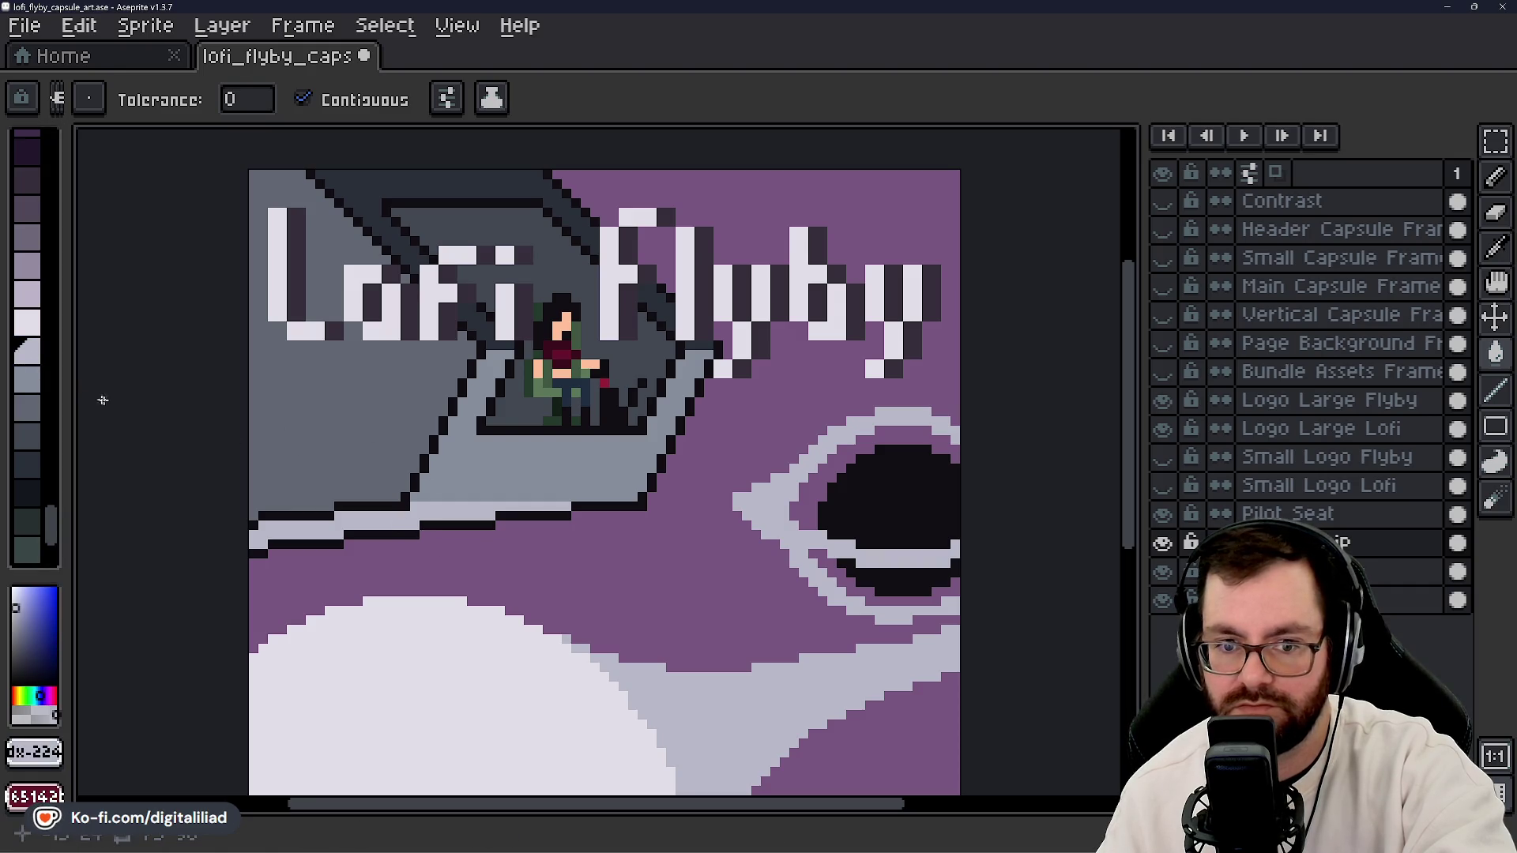
click(32, 386)
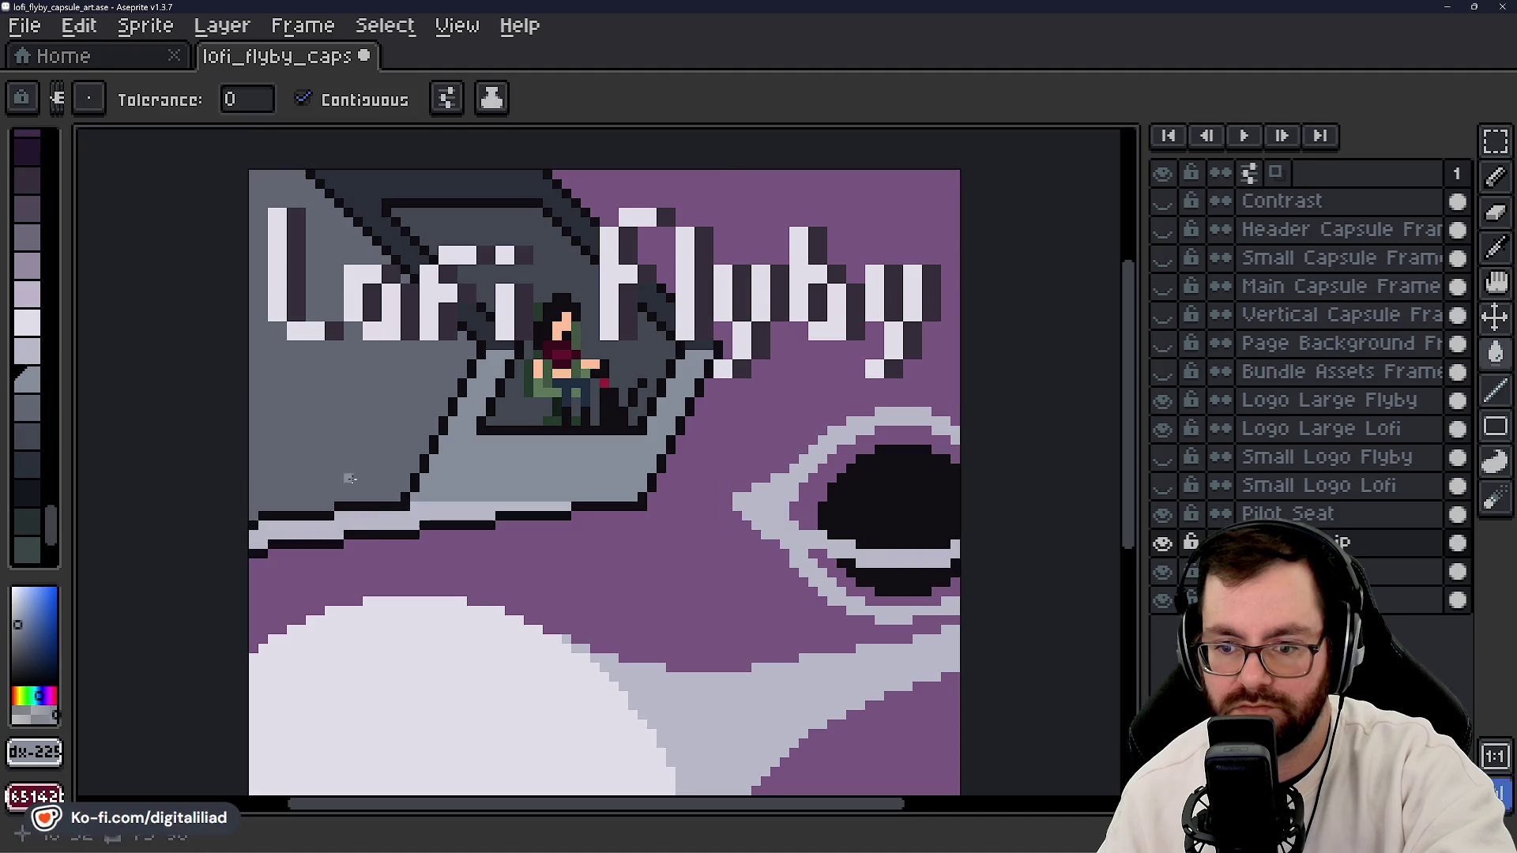
click(31, 410)
click(431, 458)
- Fill the cockpit interior and upper cockpit with progressively darker greys
click(36, 373)
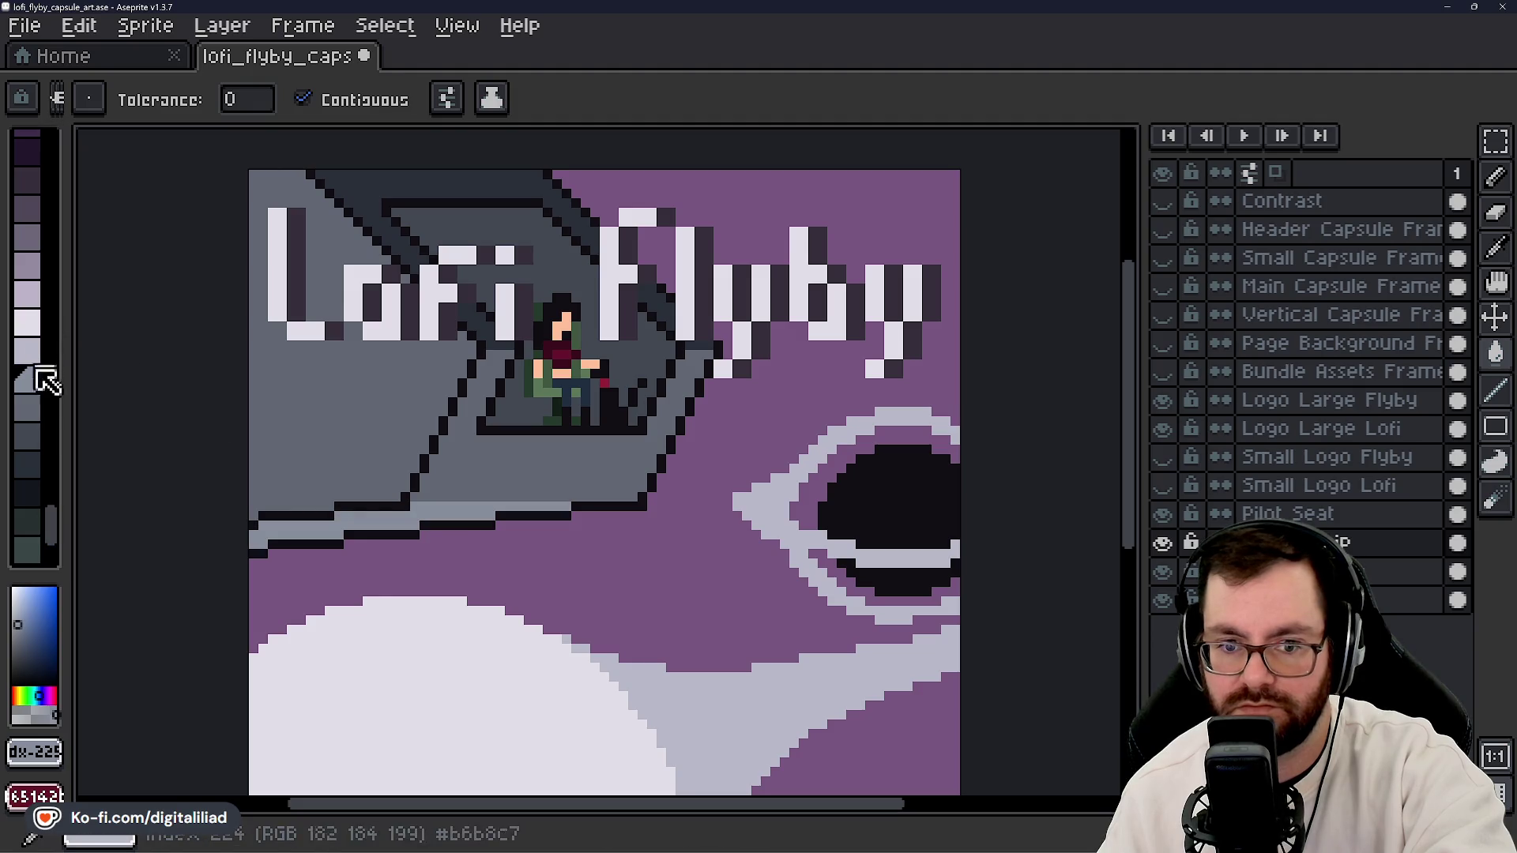
click(35, 404)
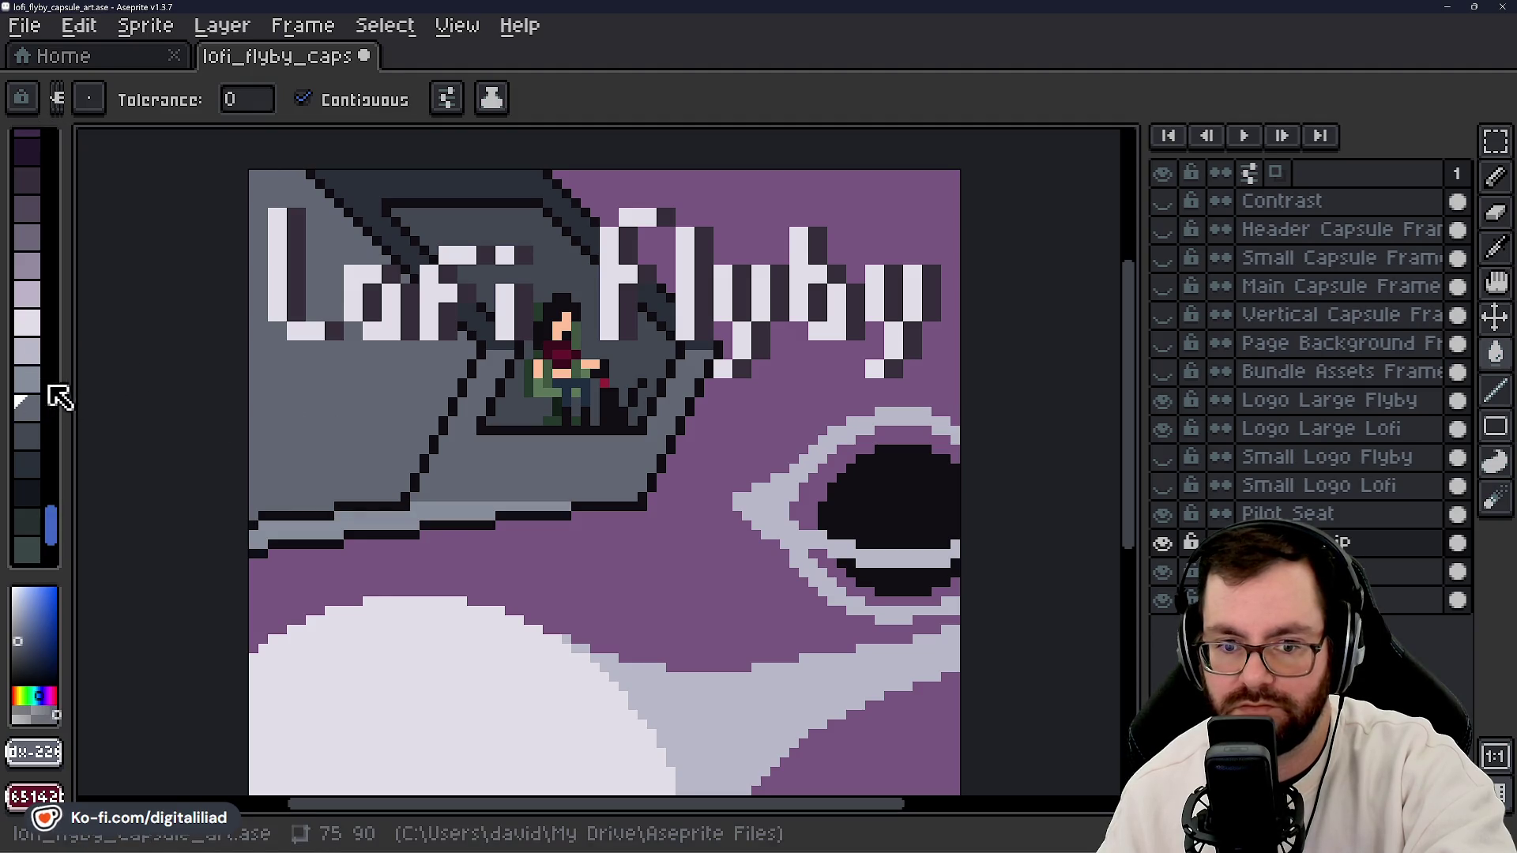
click(28, 383)
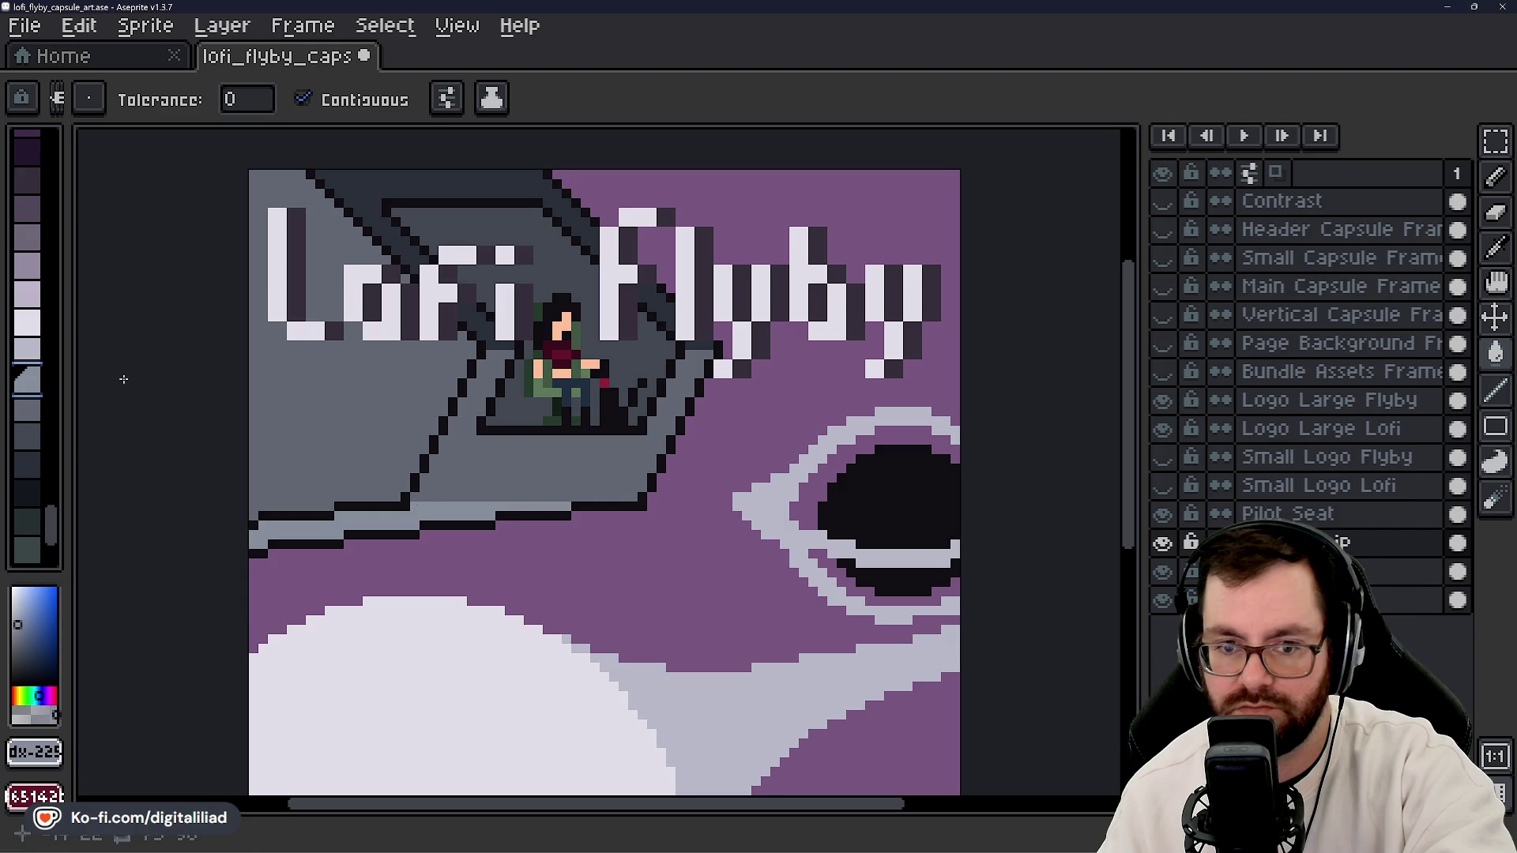
click(24, 411)
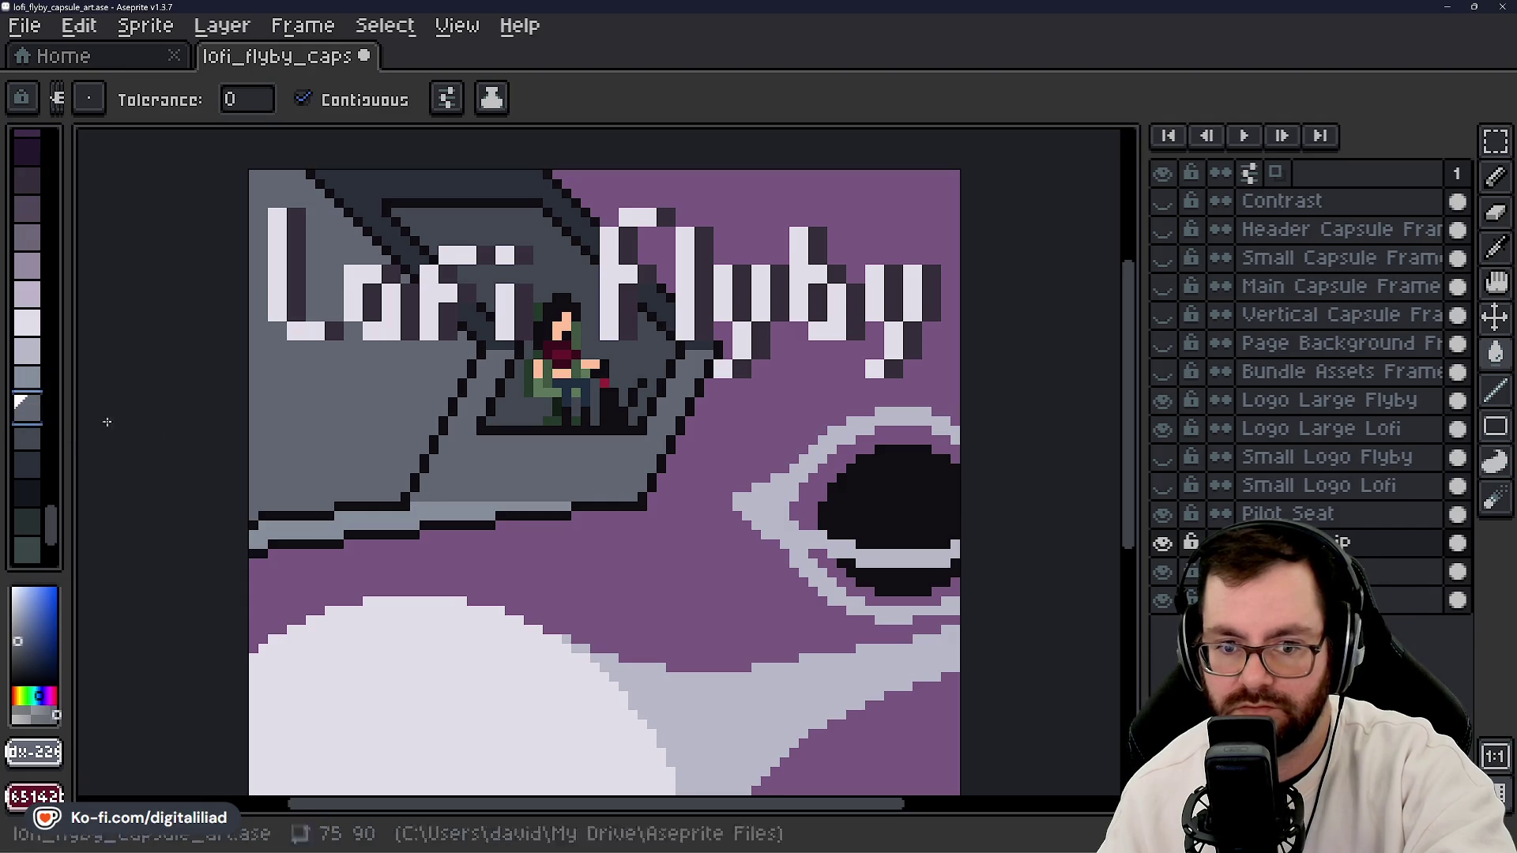
click(38, 436)
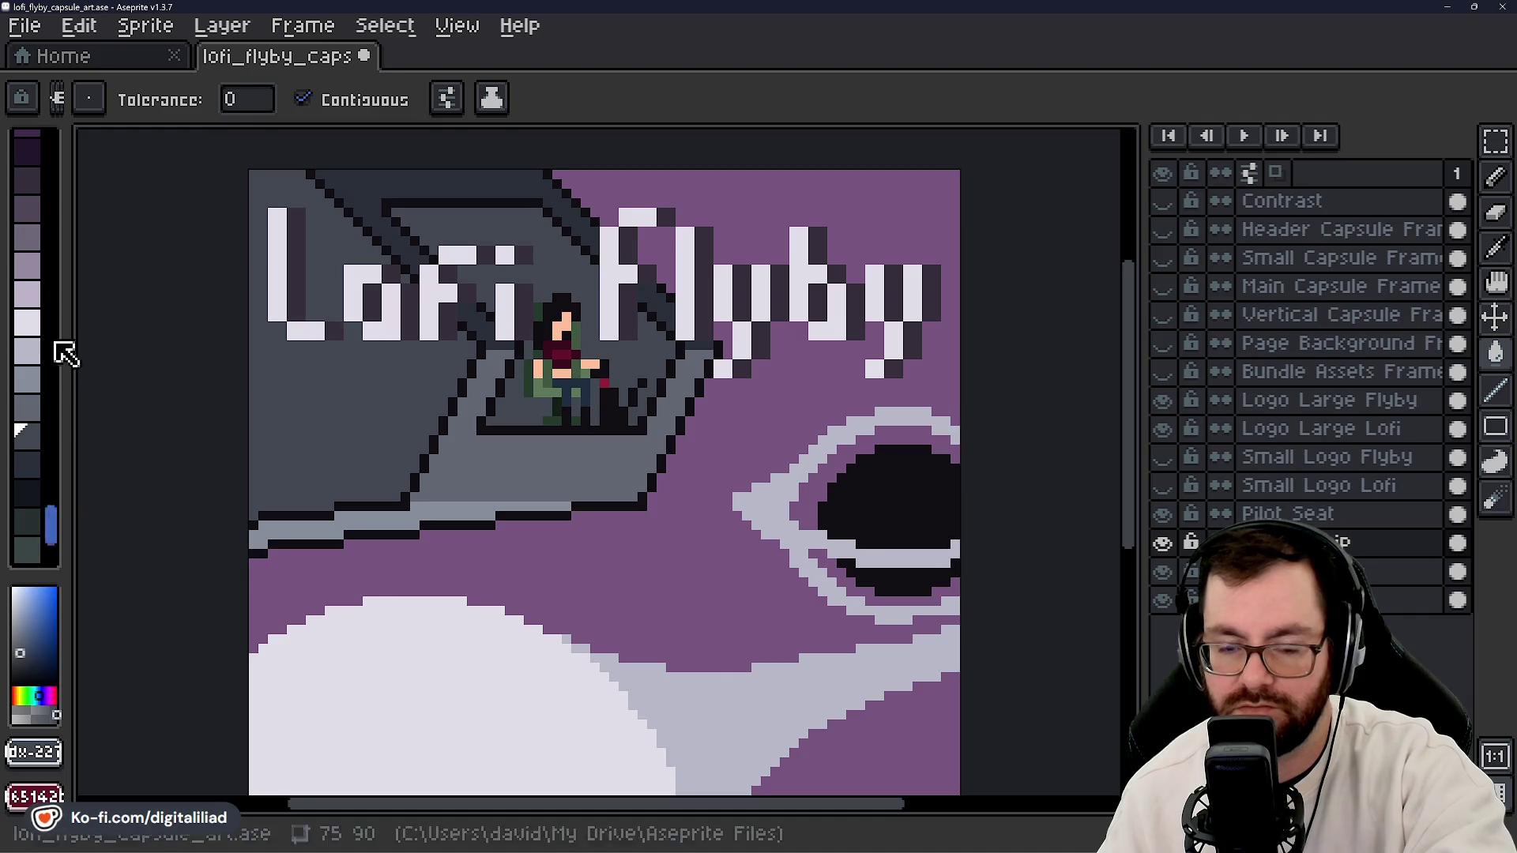
click(33, 466)
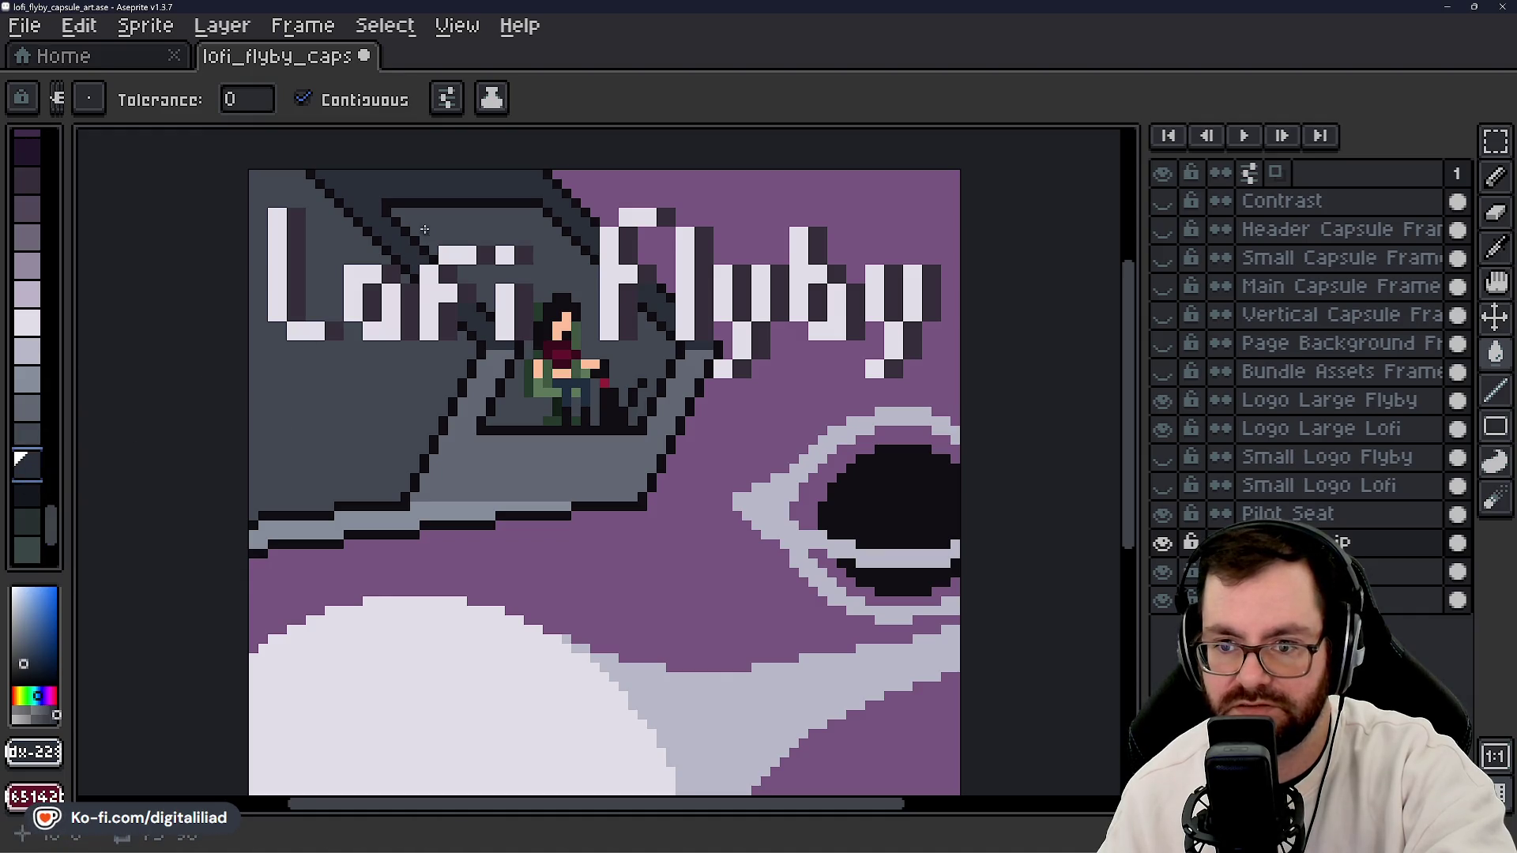
scroll(439, 229, up, 3)
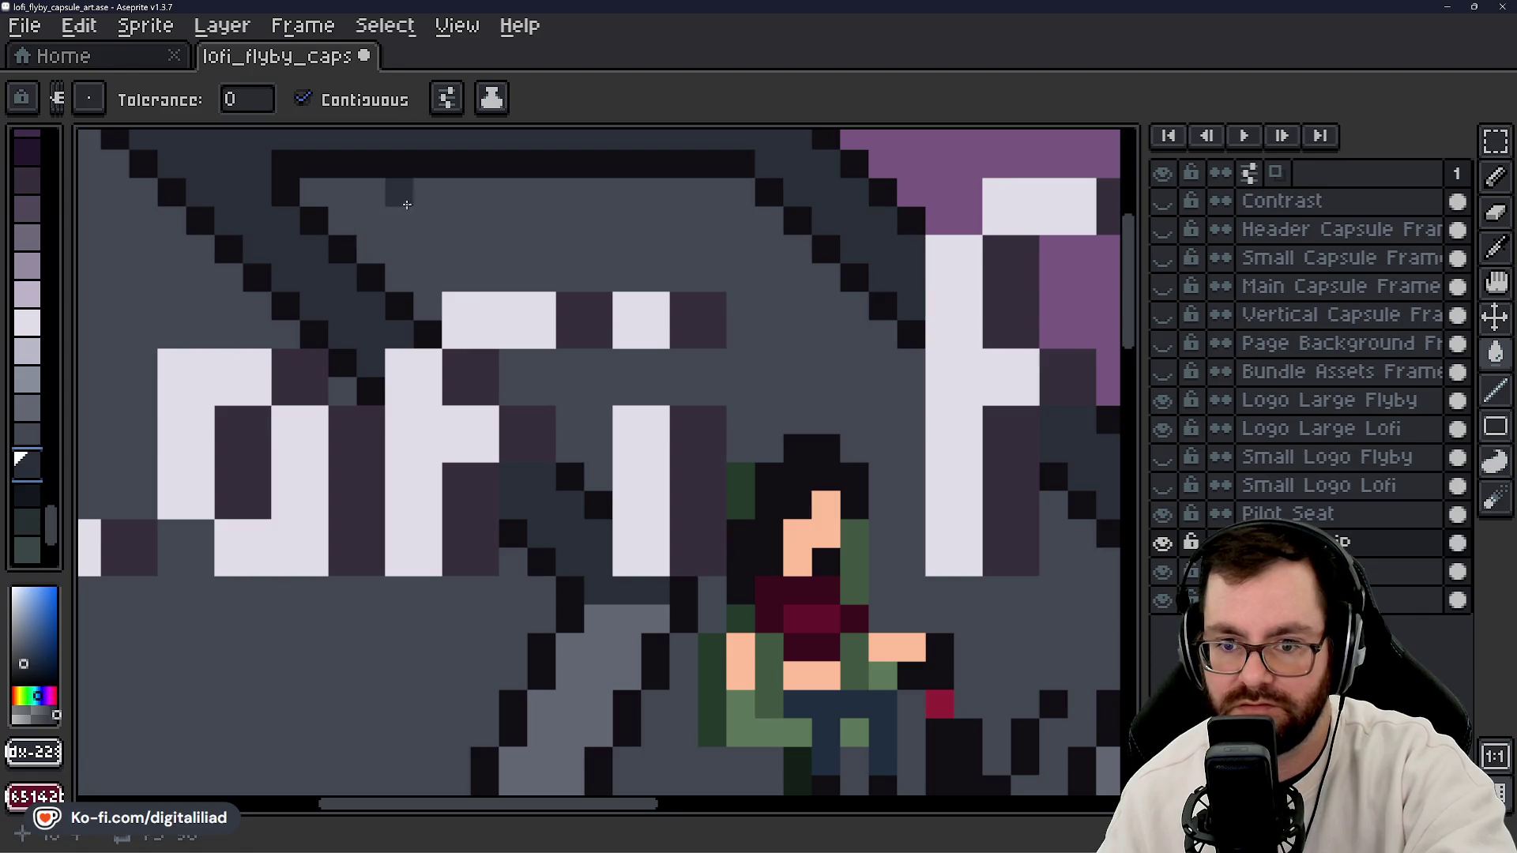
scroll(490, 231, down, 2)
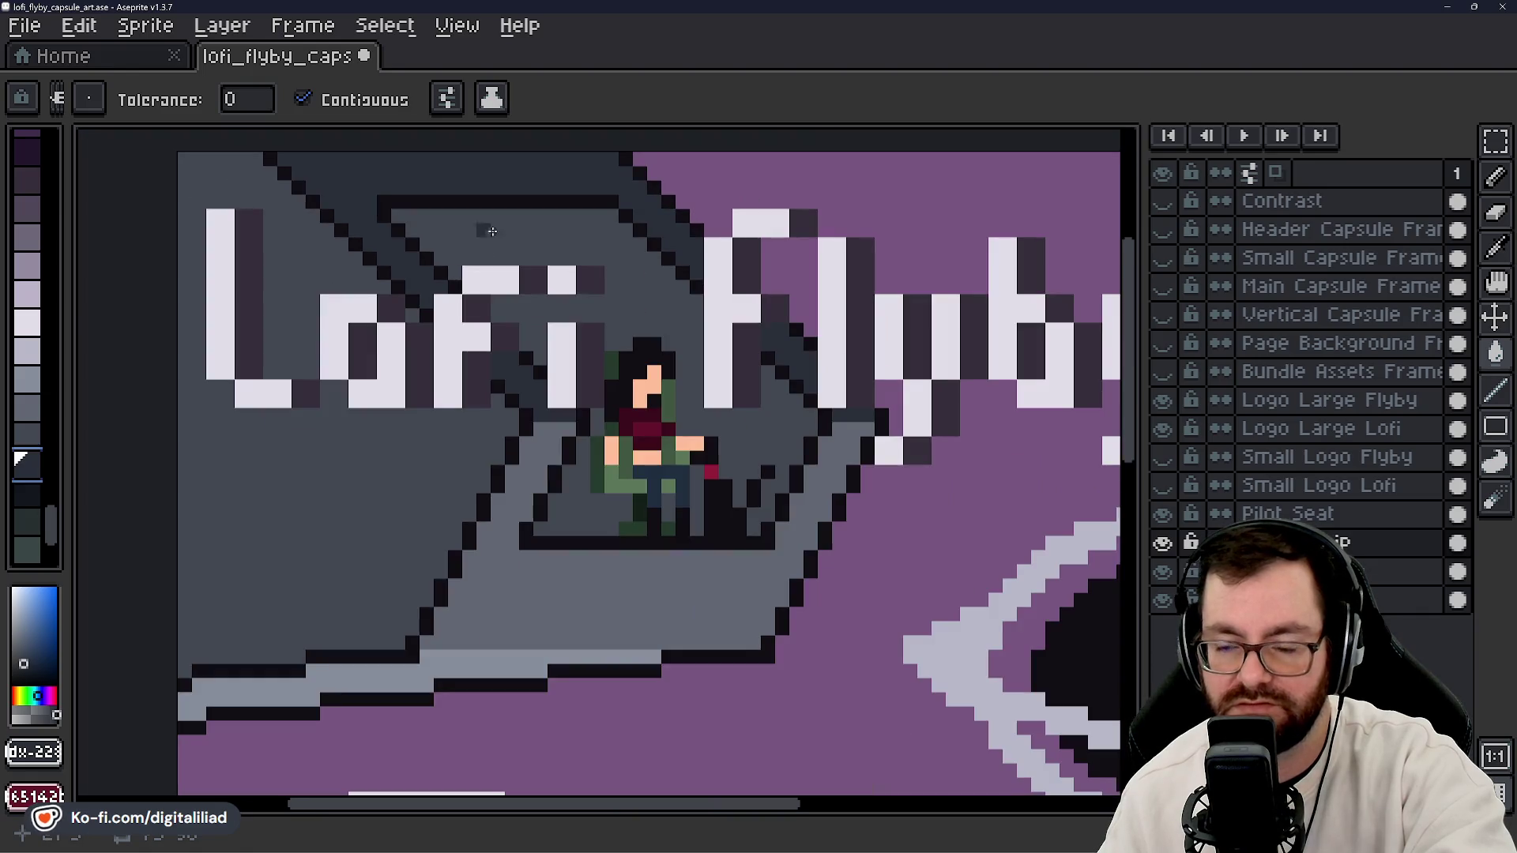
click(491, 234)
click(27, 488)
click(473, 185)
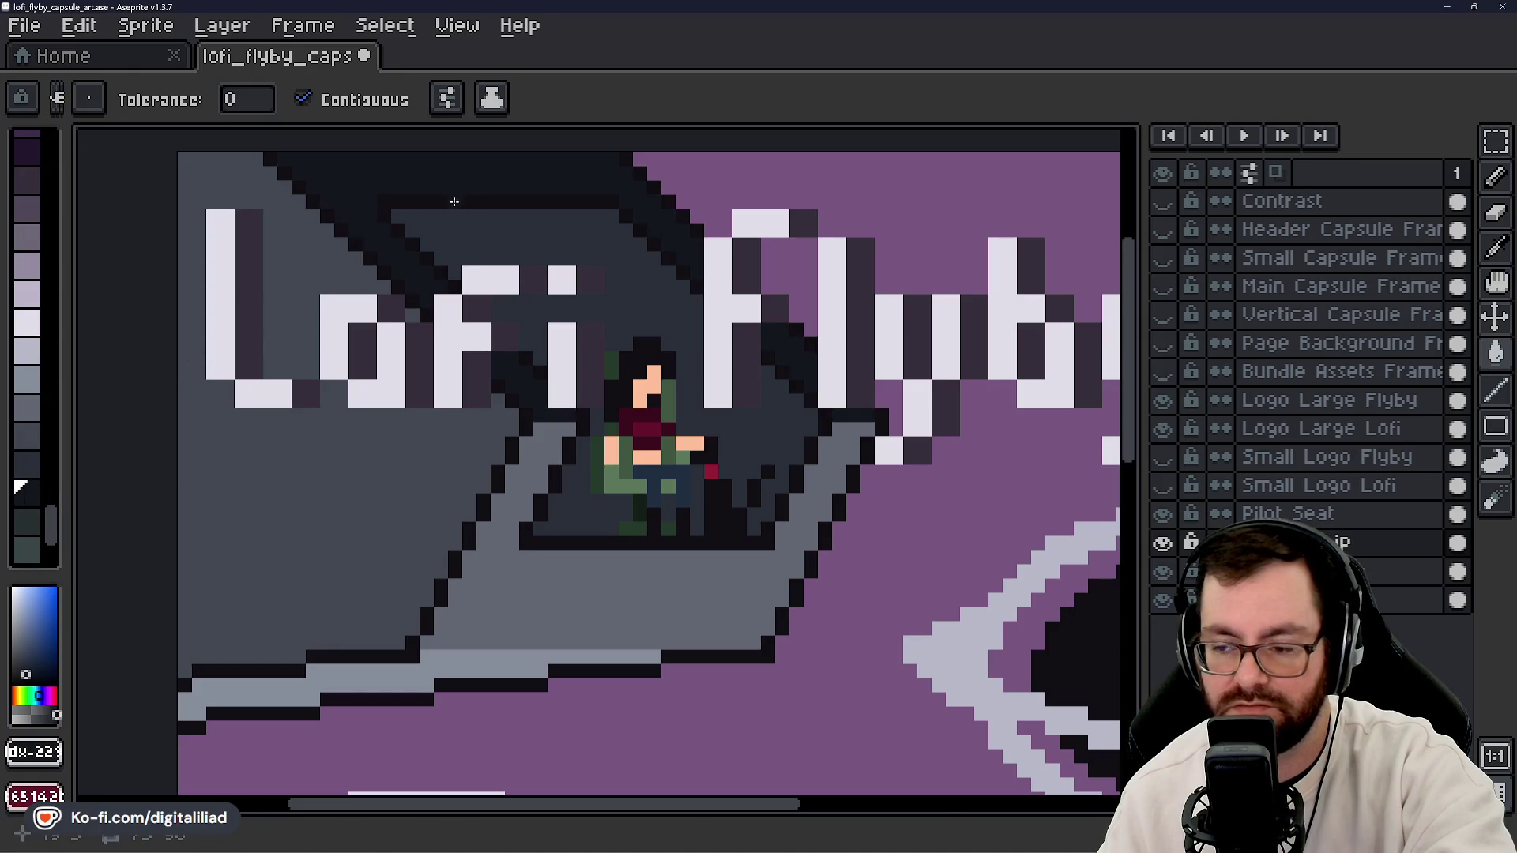
- Hide the Logo Large Flyby layer so the Flyby word disappears
scroll(455, 202, down, 5)
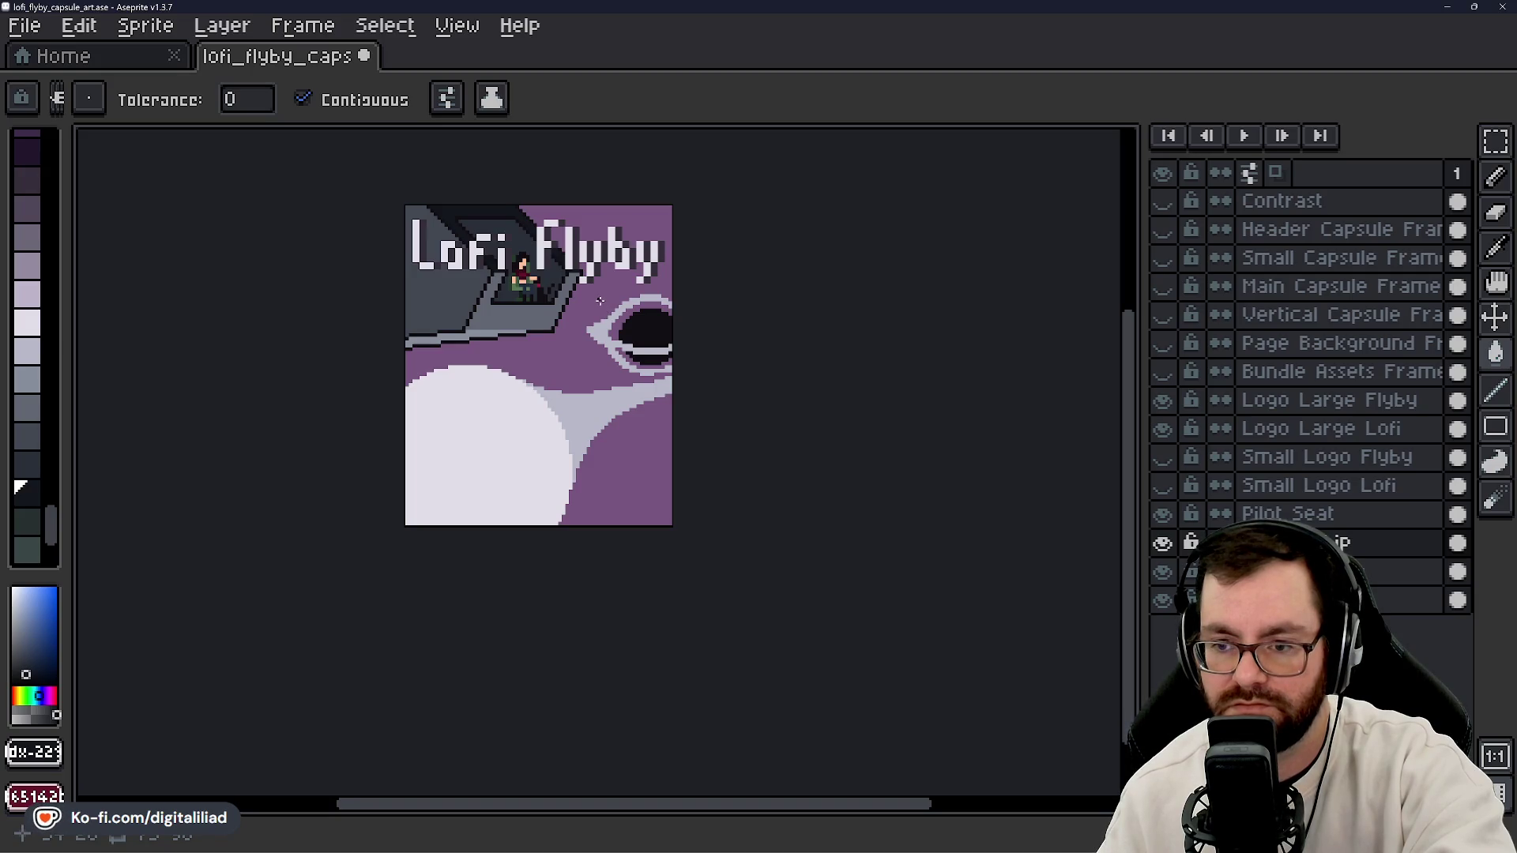
scroll(568, 308, up, 2)
drag(550, 310, 585, 381)
scroll(542, 349, up, 1)
click(1161, 399)
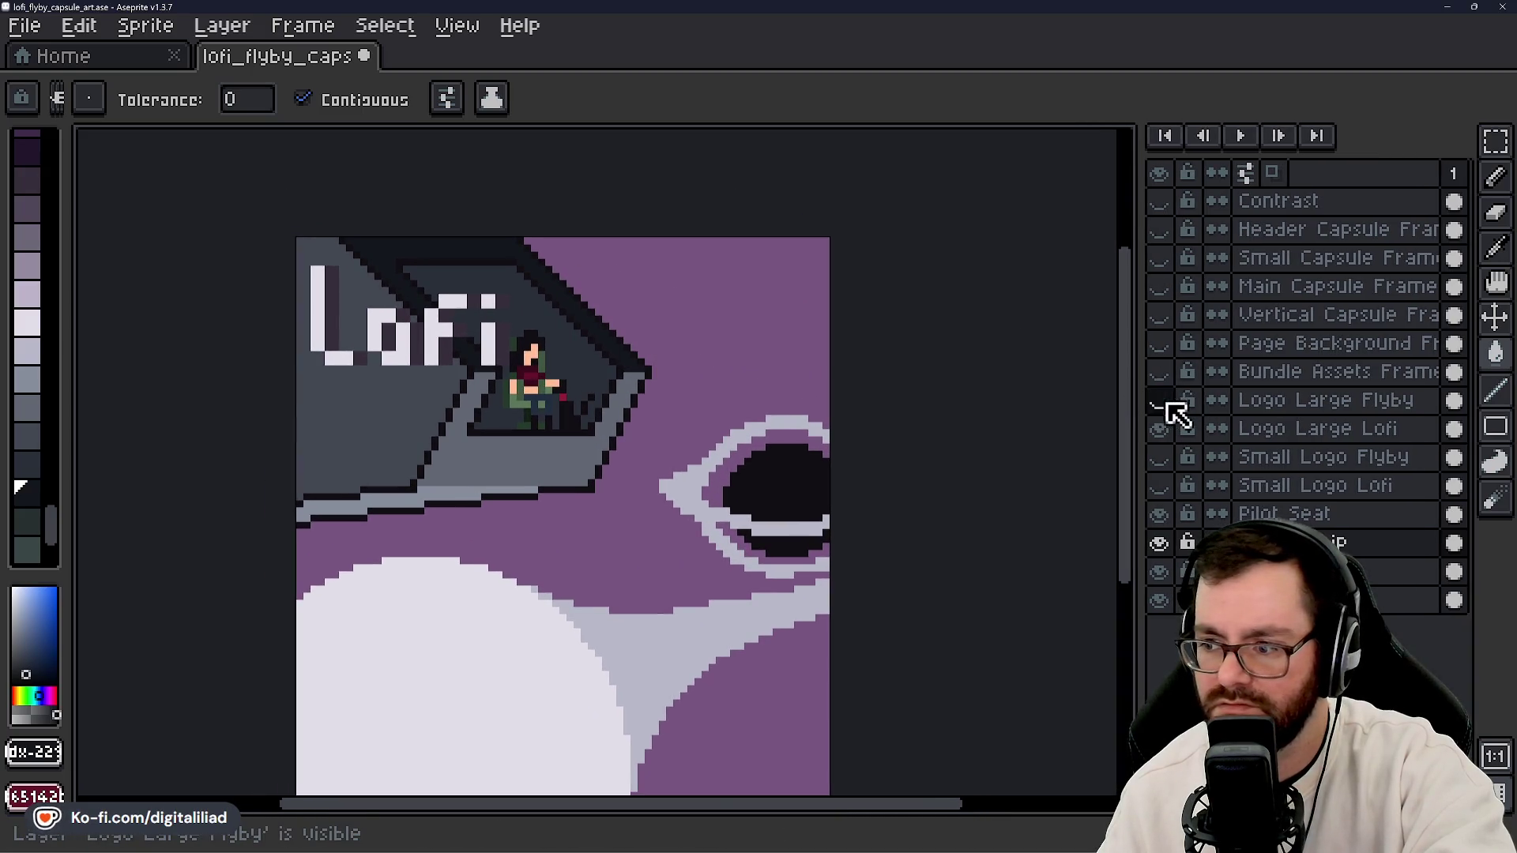
- Hide the Logo Large Lofi layer and save the file
click(1160, 428)
scroll(781, 340, up, 1)
key(ctrl+s)
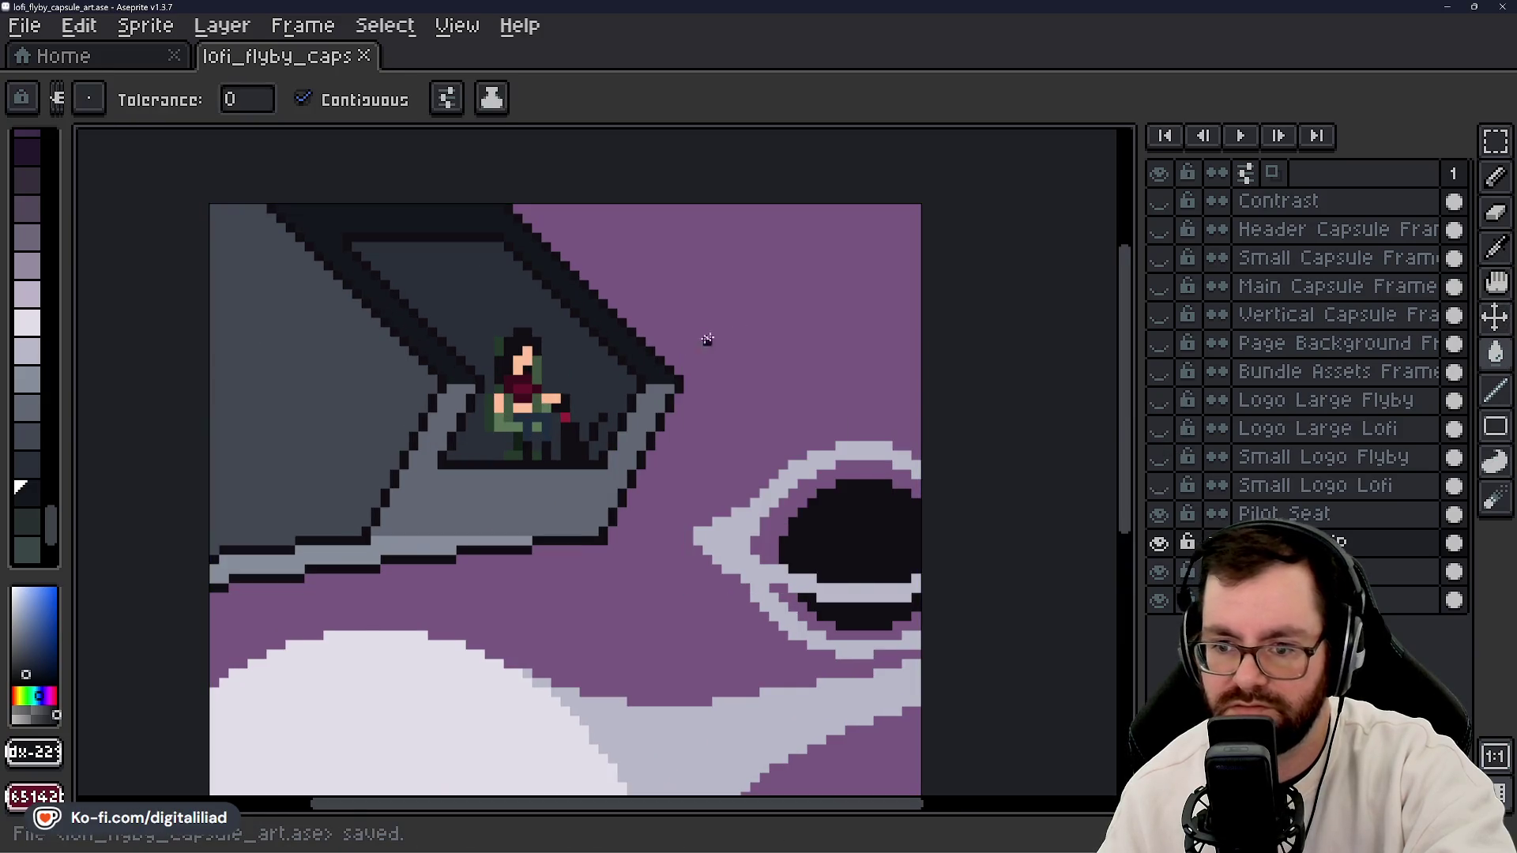
scroll(704, 332, down, 5)
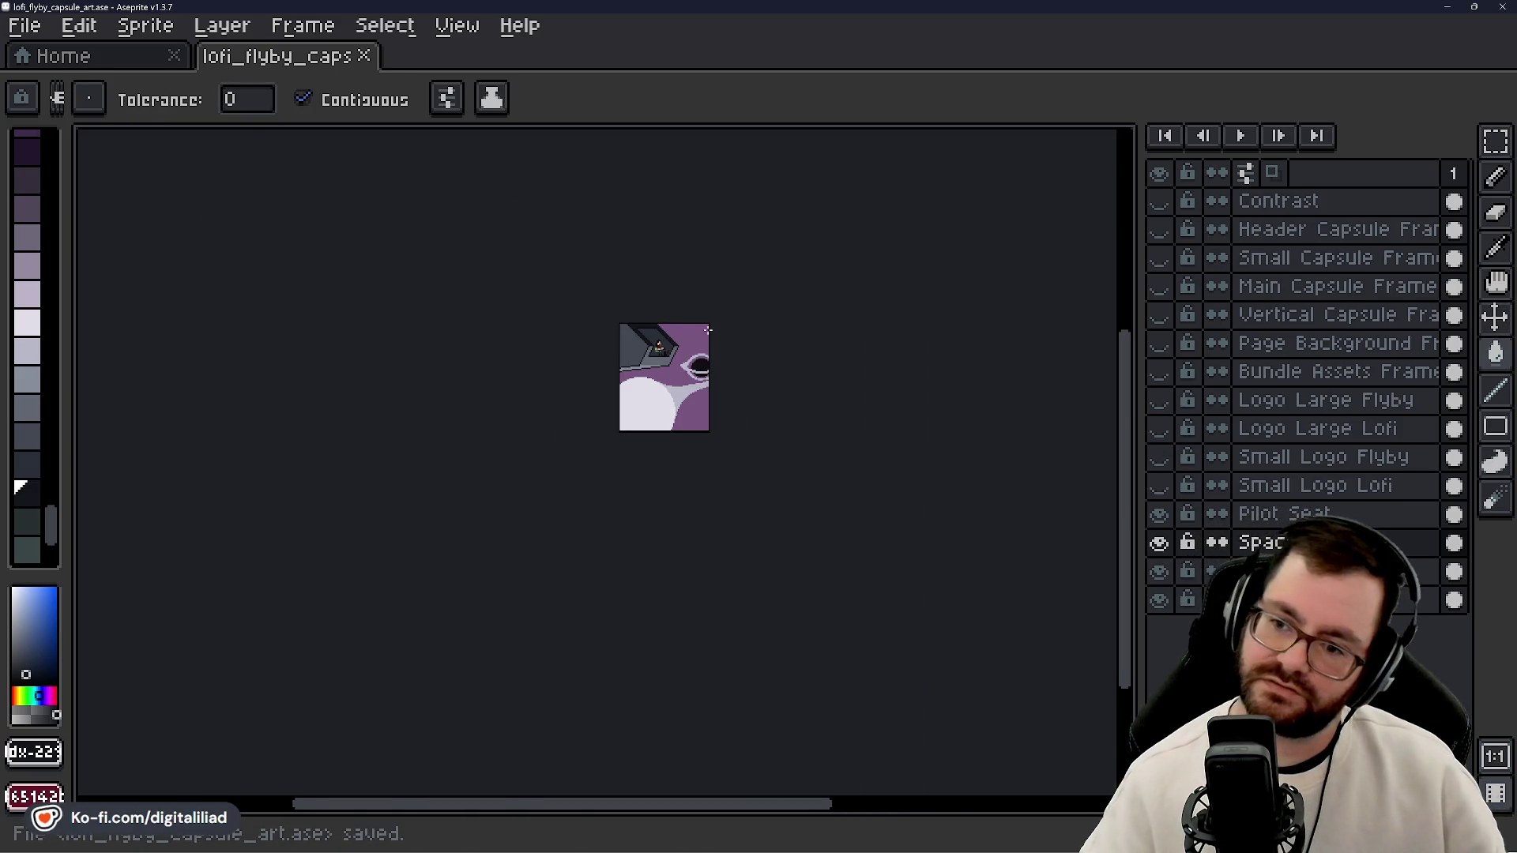
scroll(632, 332, up, 3)
- Fill the cockpit window with sampled dark grey #292f38, then a darker swatch
drag(555, 287, 561, 311)
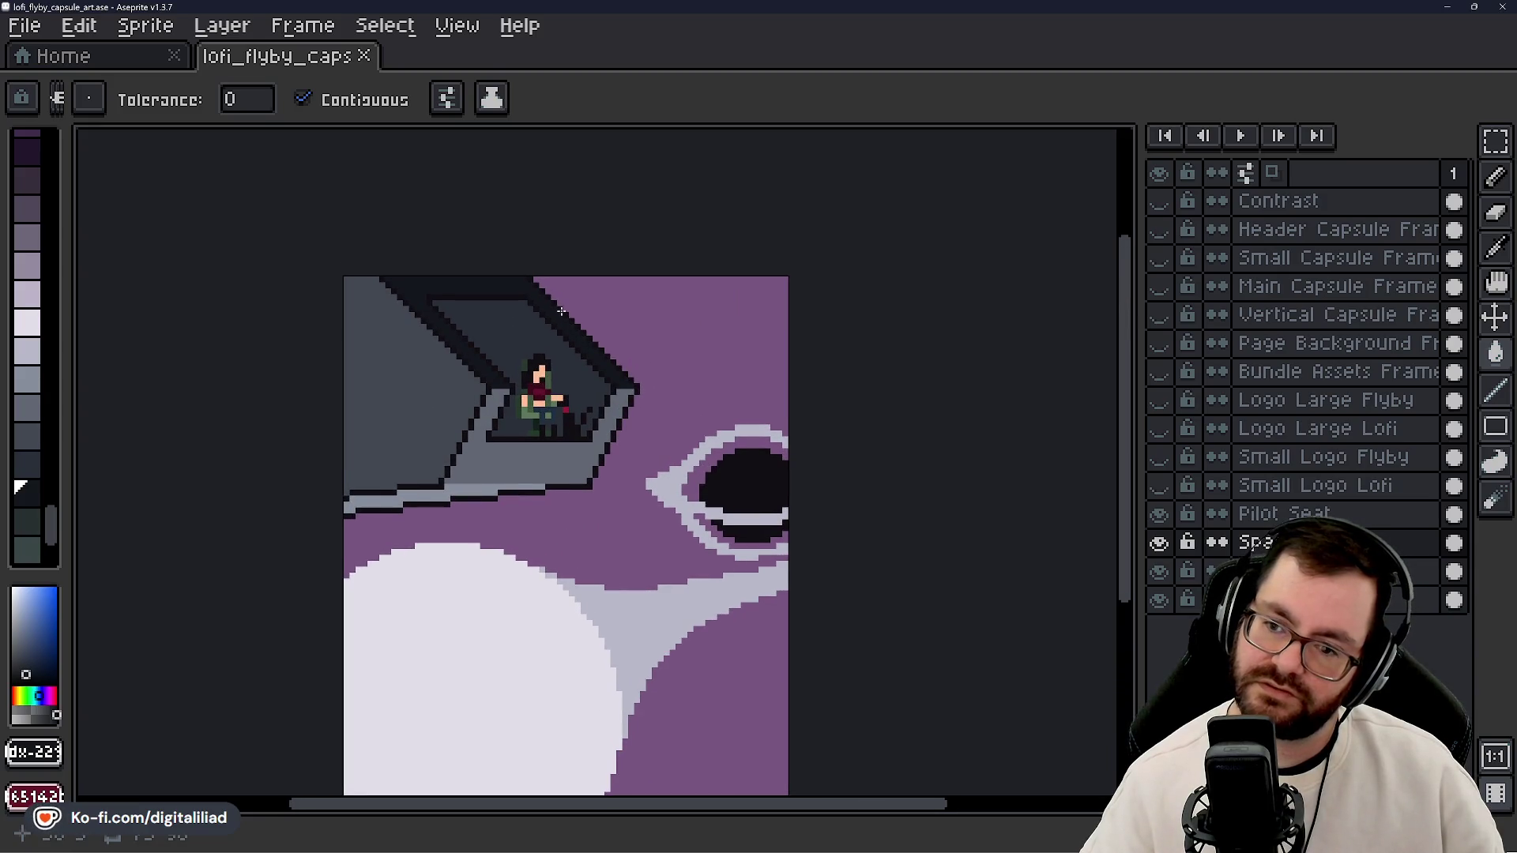
scroll(545, 355, up, 1)
key(i)
click(492, 318)
key(g)
click(459, 313)
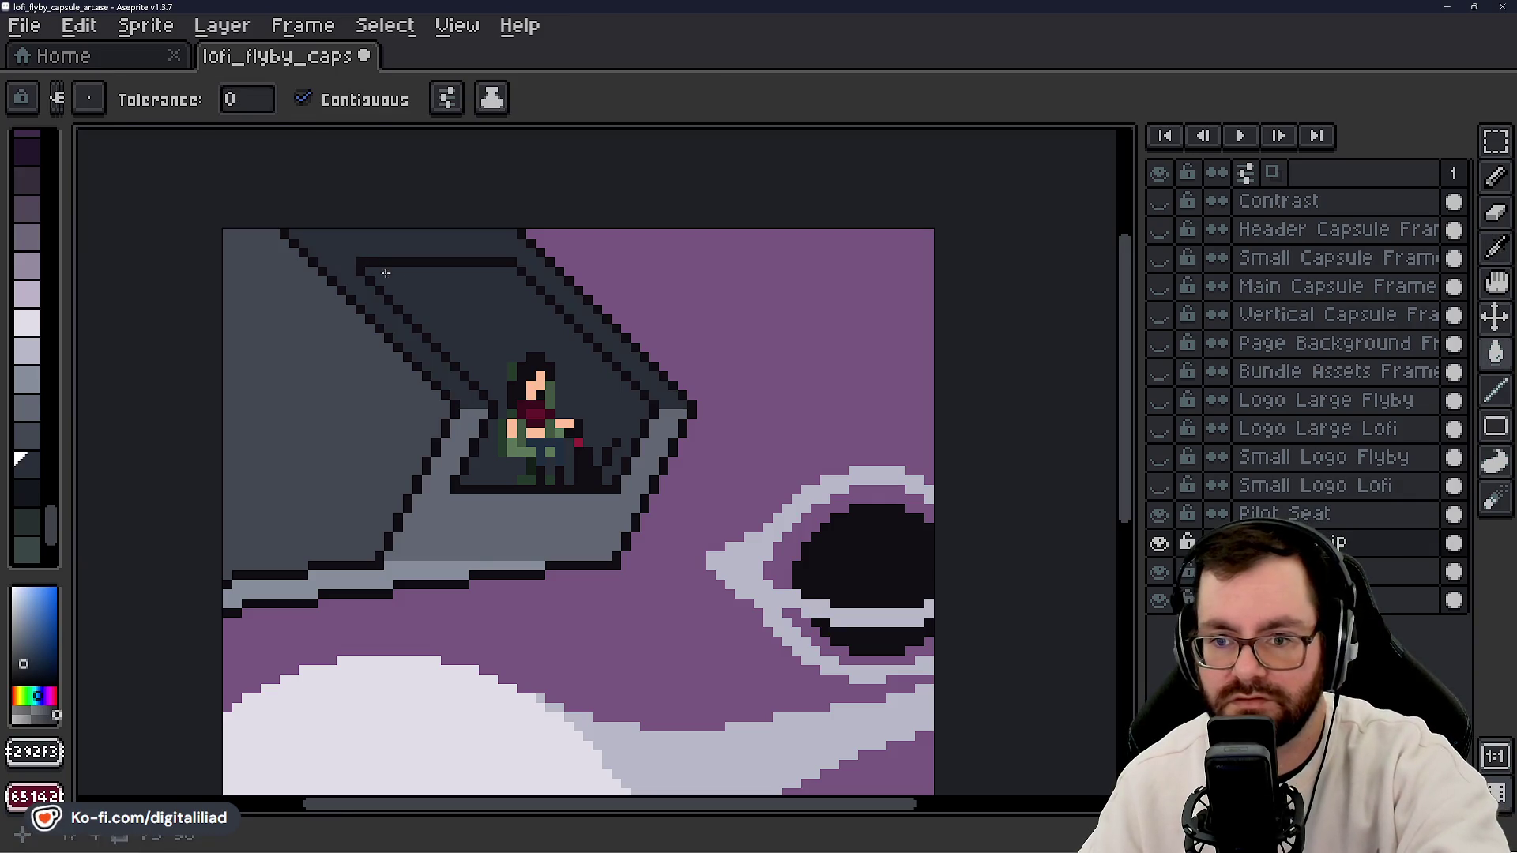
click(27, 494)
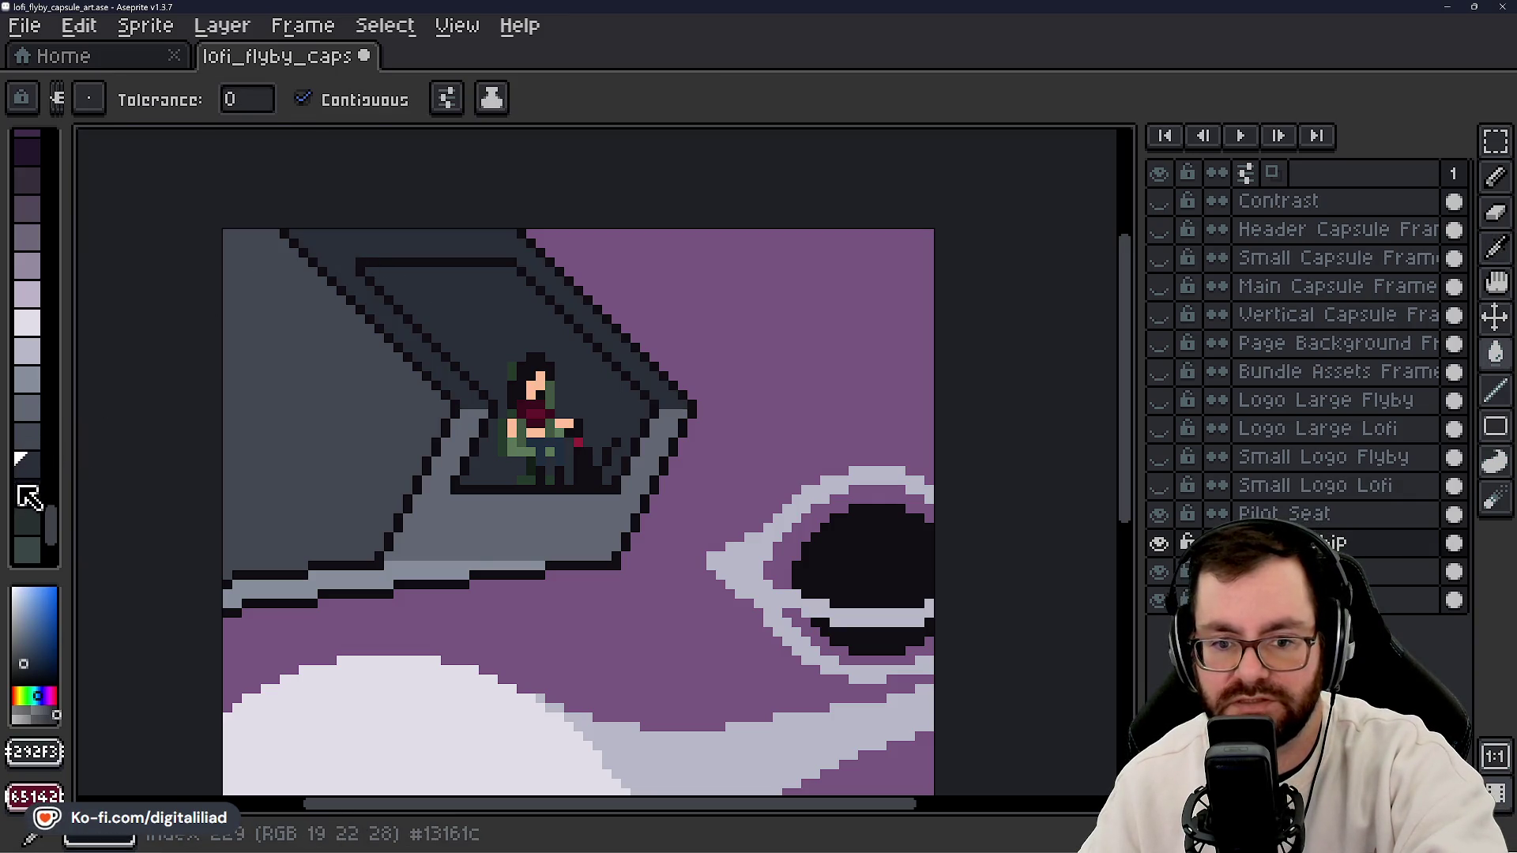
click(458, 310)
- Eyedrop the light hull grey #868d9b and fill the cockpit window with it
scroll(521, 375, down, 3)
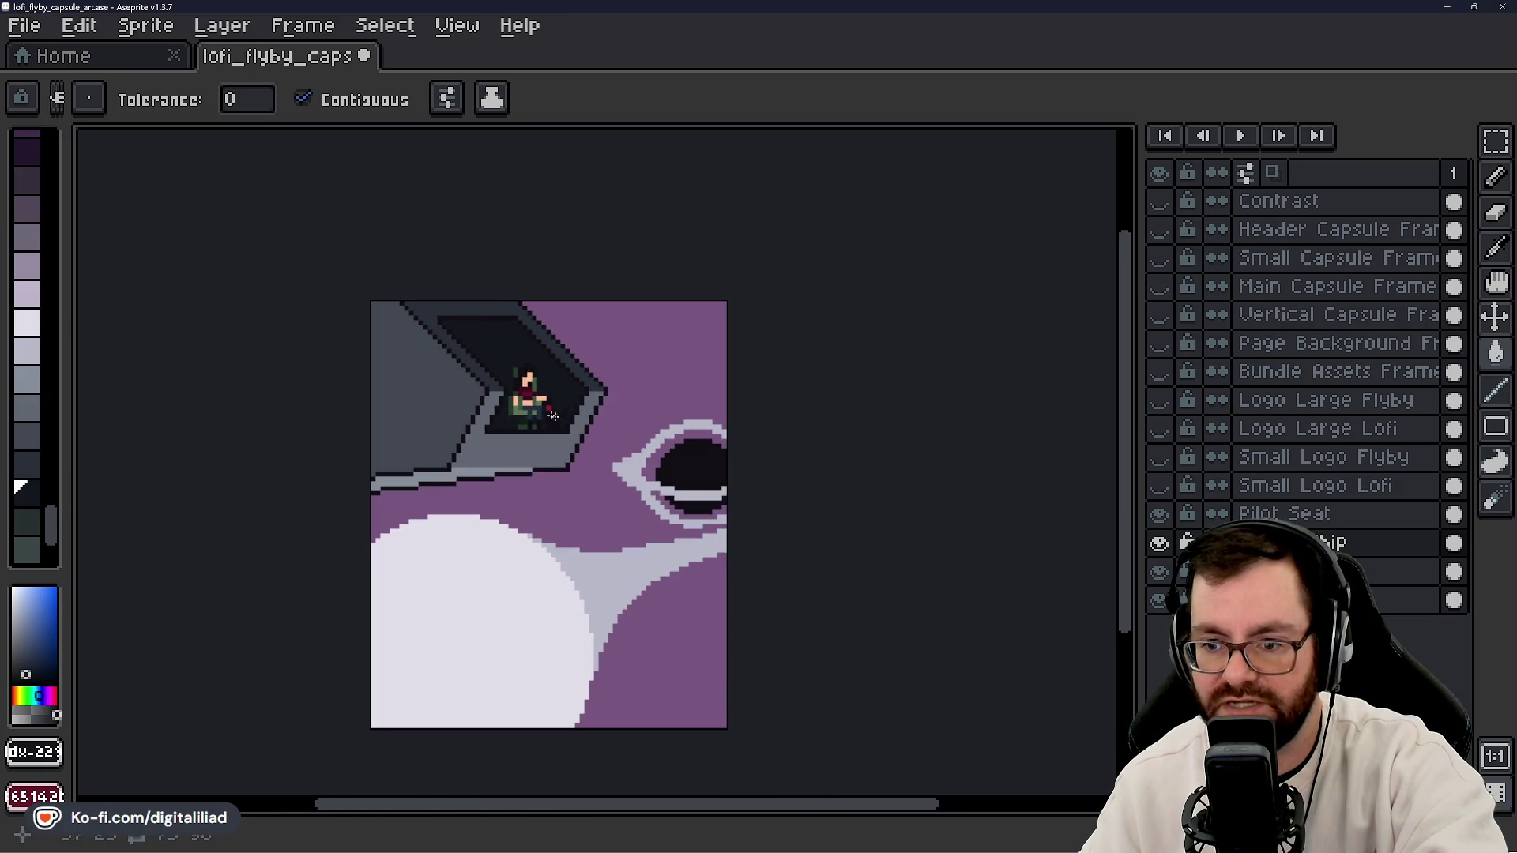
scroll(593, 422, up, 5)
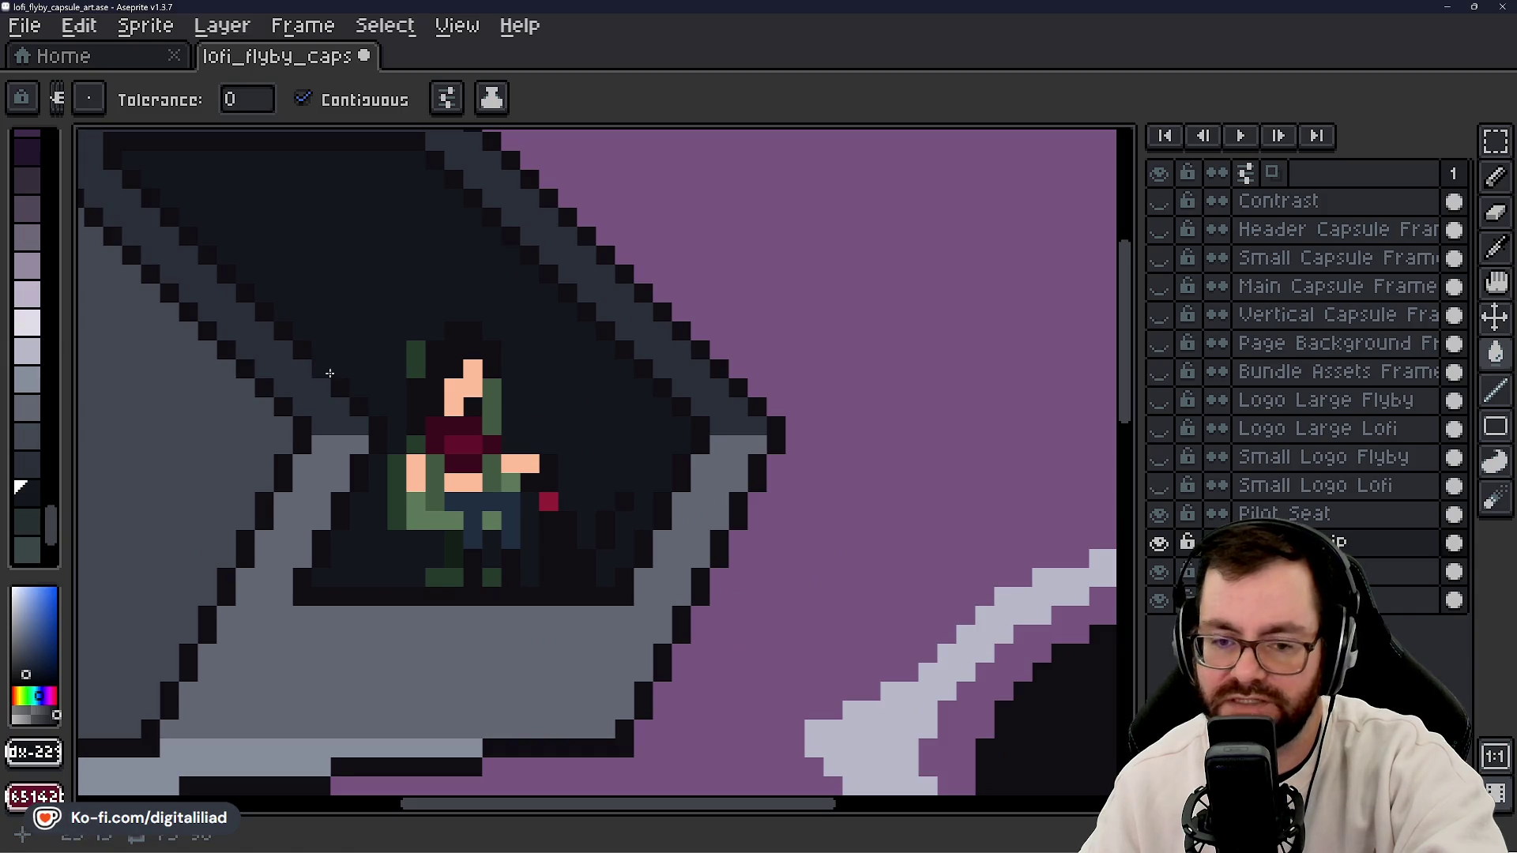
drag(492, 564, 681, 369)
key(i)
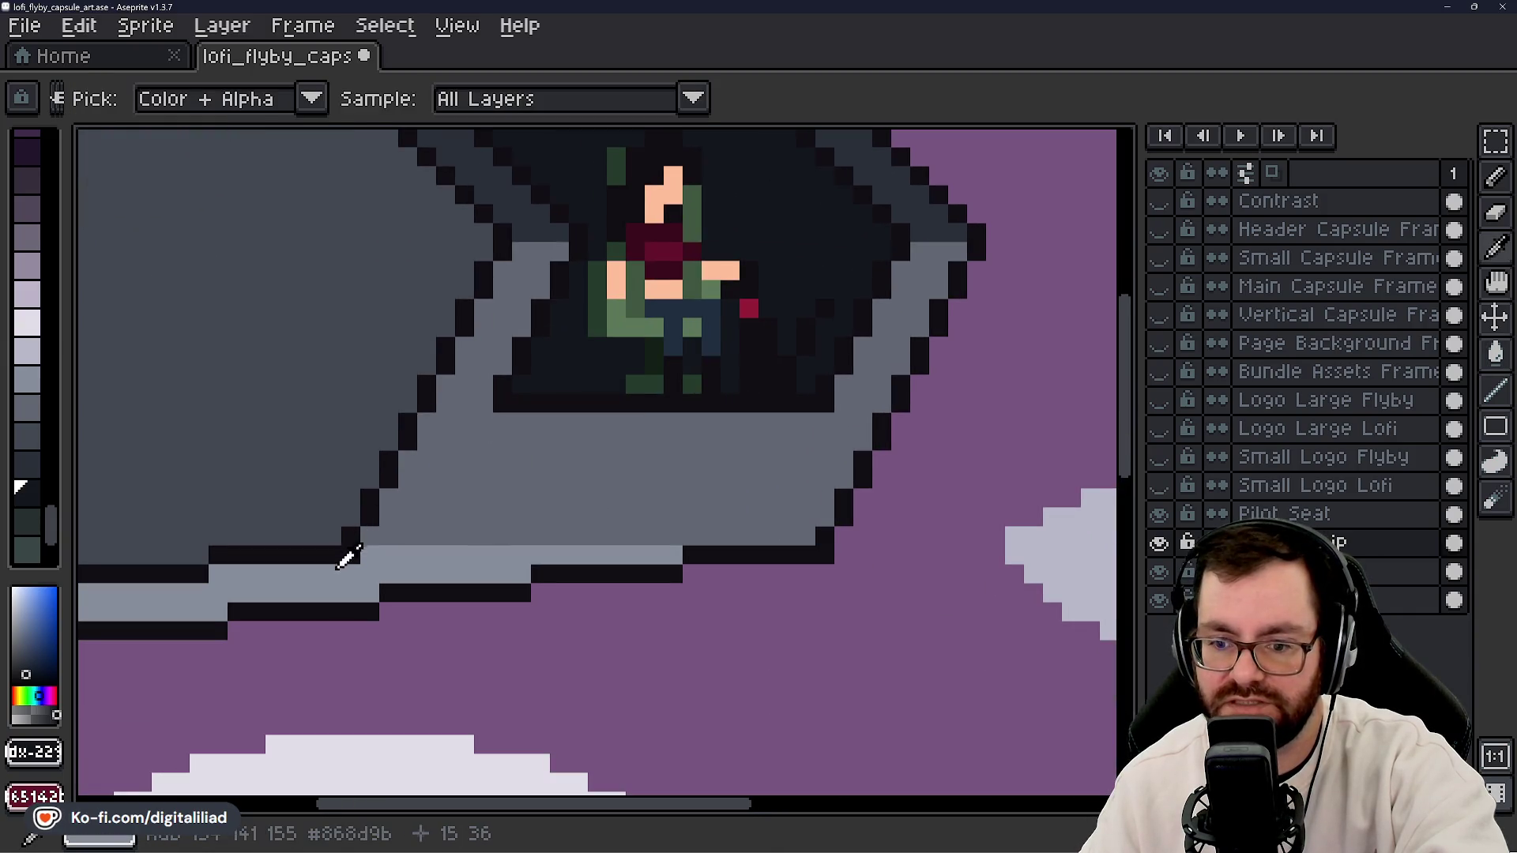
click(345, 557)
key(g)
scroll(501, 498, down, 3)
click(542, 370)
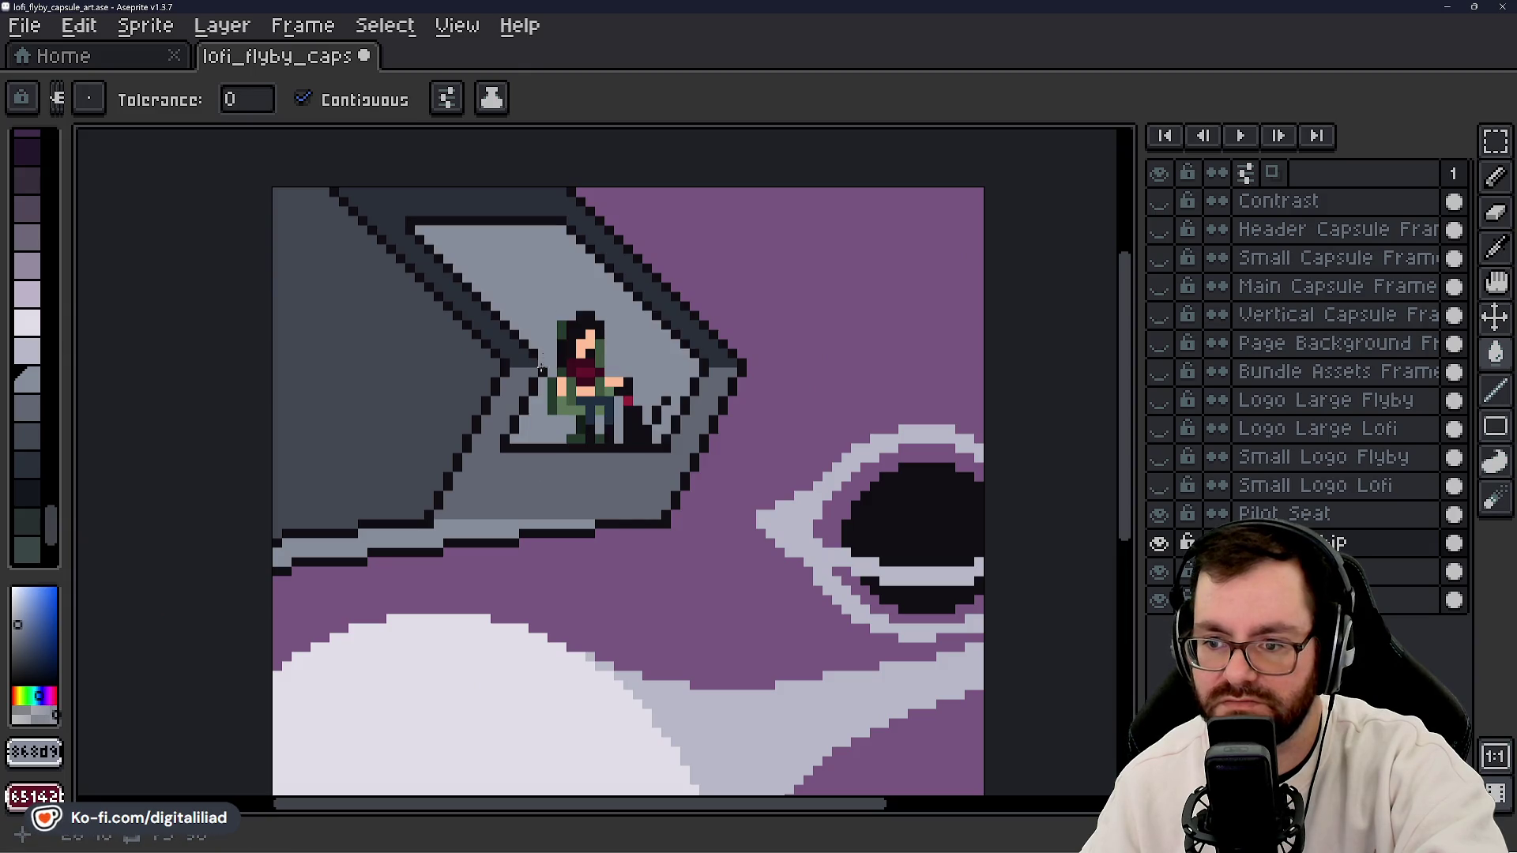
drag(532, 482, 420, 456)
scroll(503, 453, down, 3)
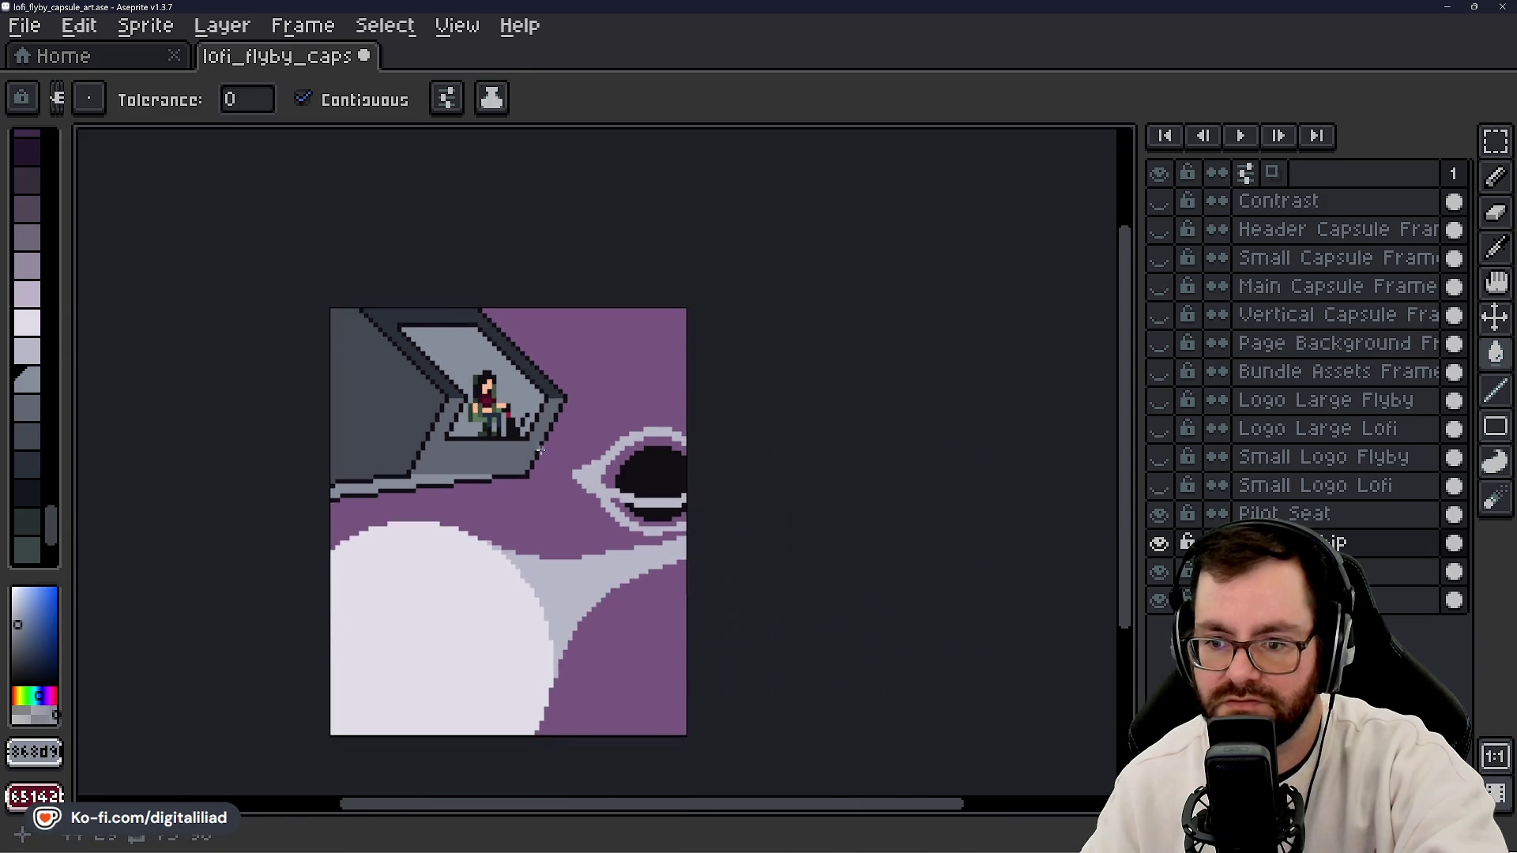
scroll(517, 433, up, 2)
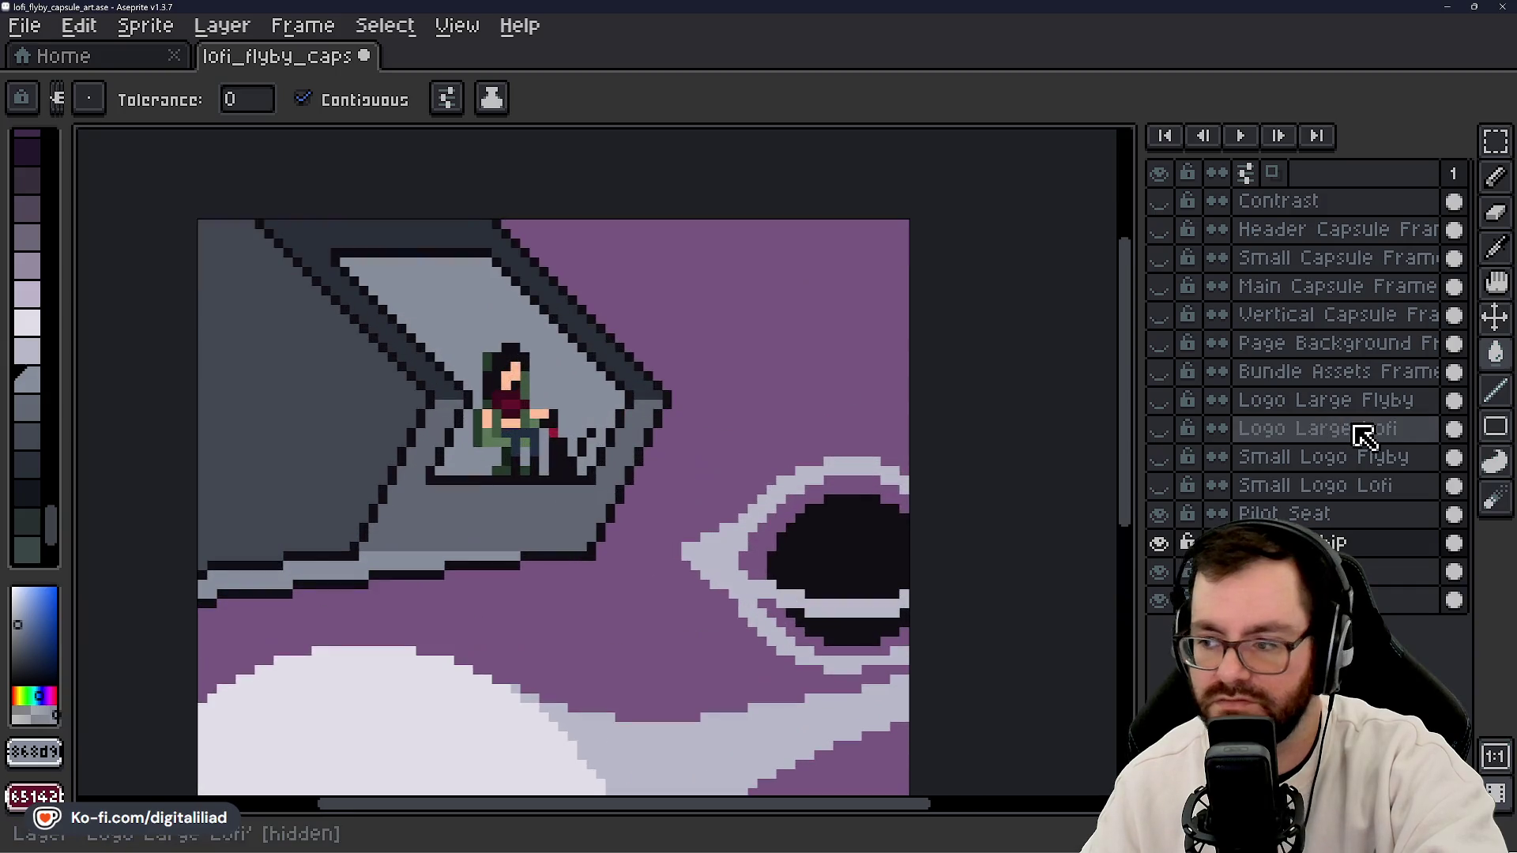
- Turn the Flyby and Lofi title layers back on to preview the full title
click(1159, 402)
click(1158, 429)
scroll(588, 316, down, 3)
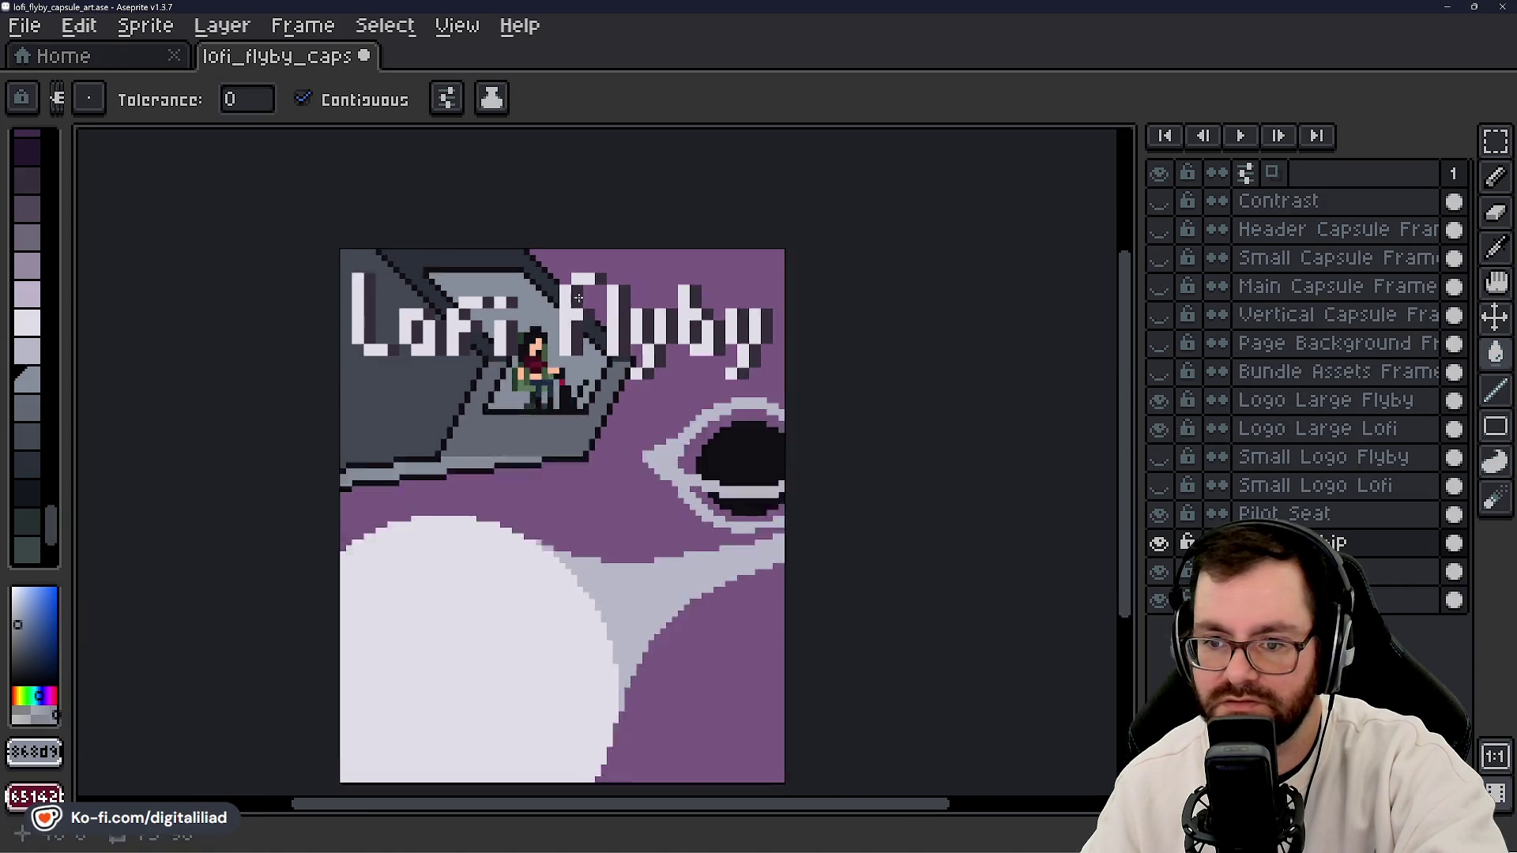
scroll(593, 336, up, 1)
scroll(583, 371, up, 4)
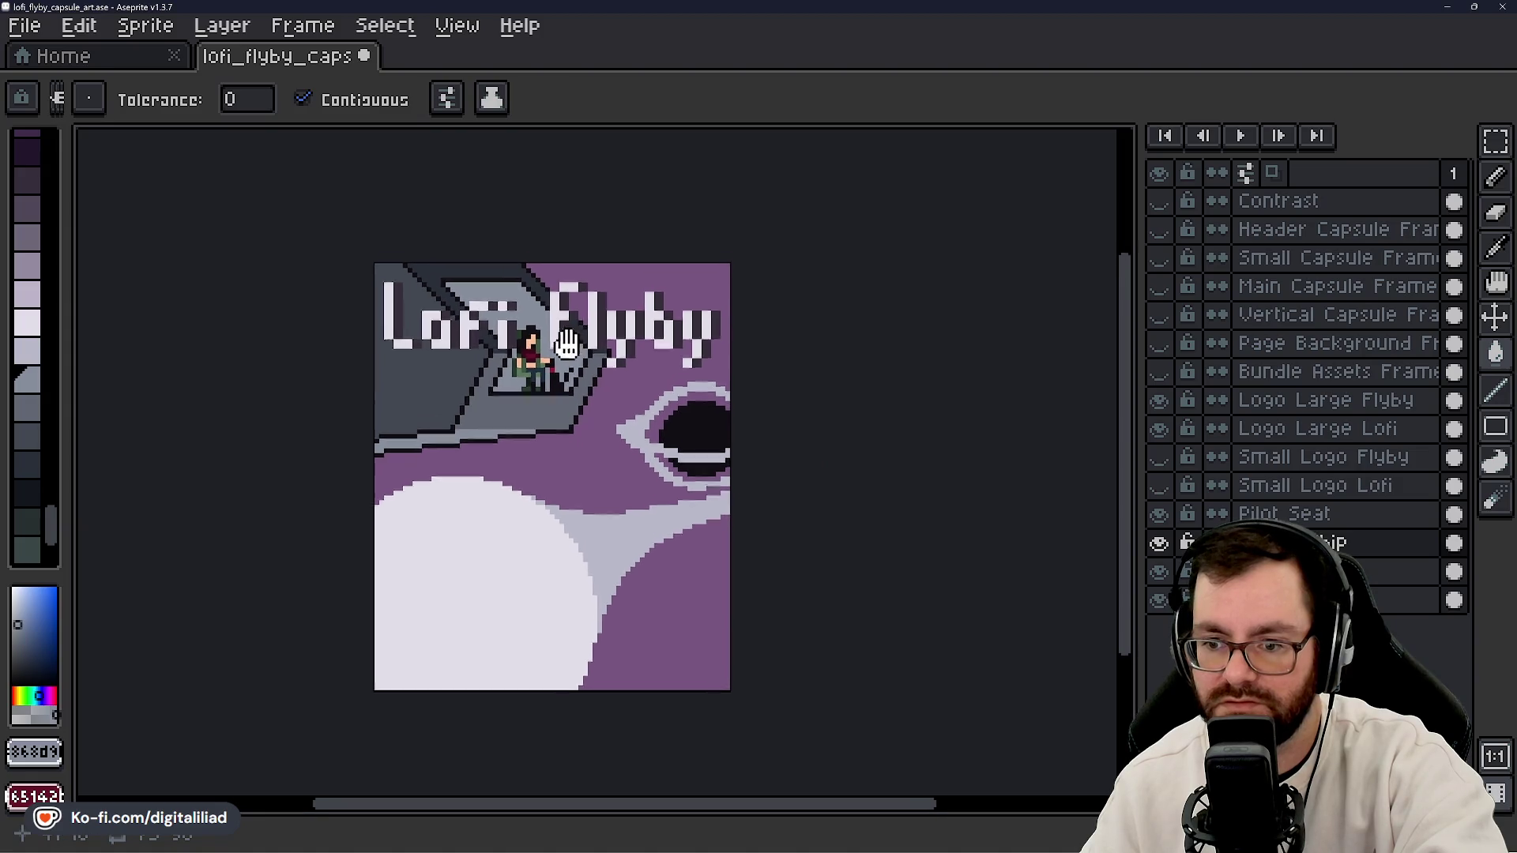
scroll(559, 377, down, 3)
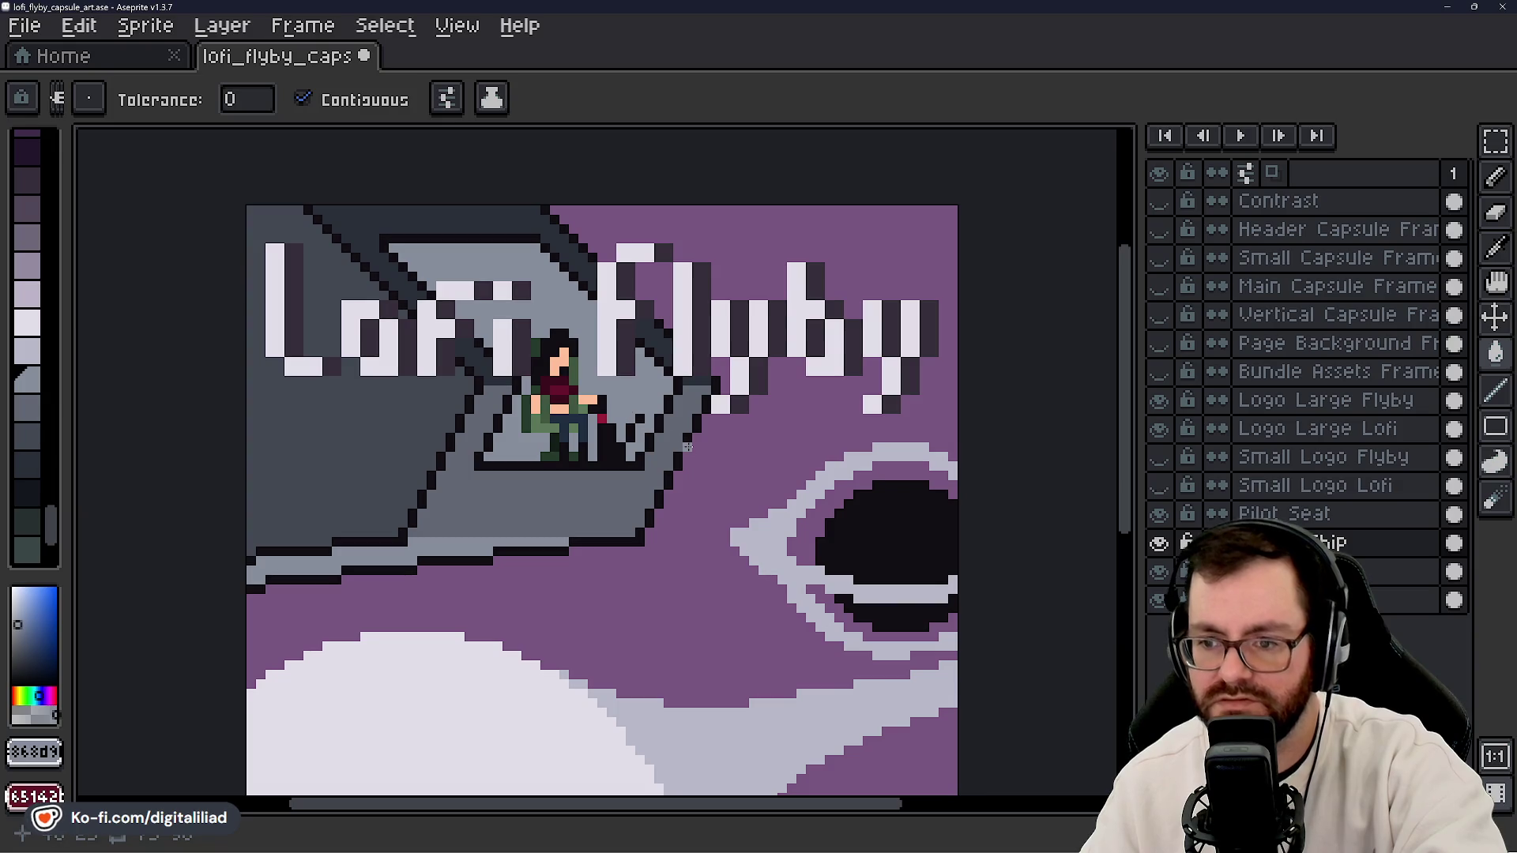
scroll(633, 395, down, 3)
scroll(615, 372, down, 1)
drag(612, 380, 612, 407)
drag(599, 401, 593, 389)
- Save the file, then hide the Flyby and Lofi title layers again
key(ctrl+s)
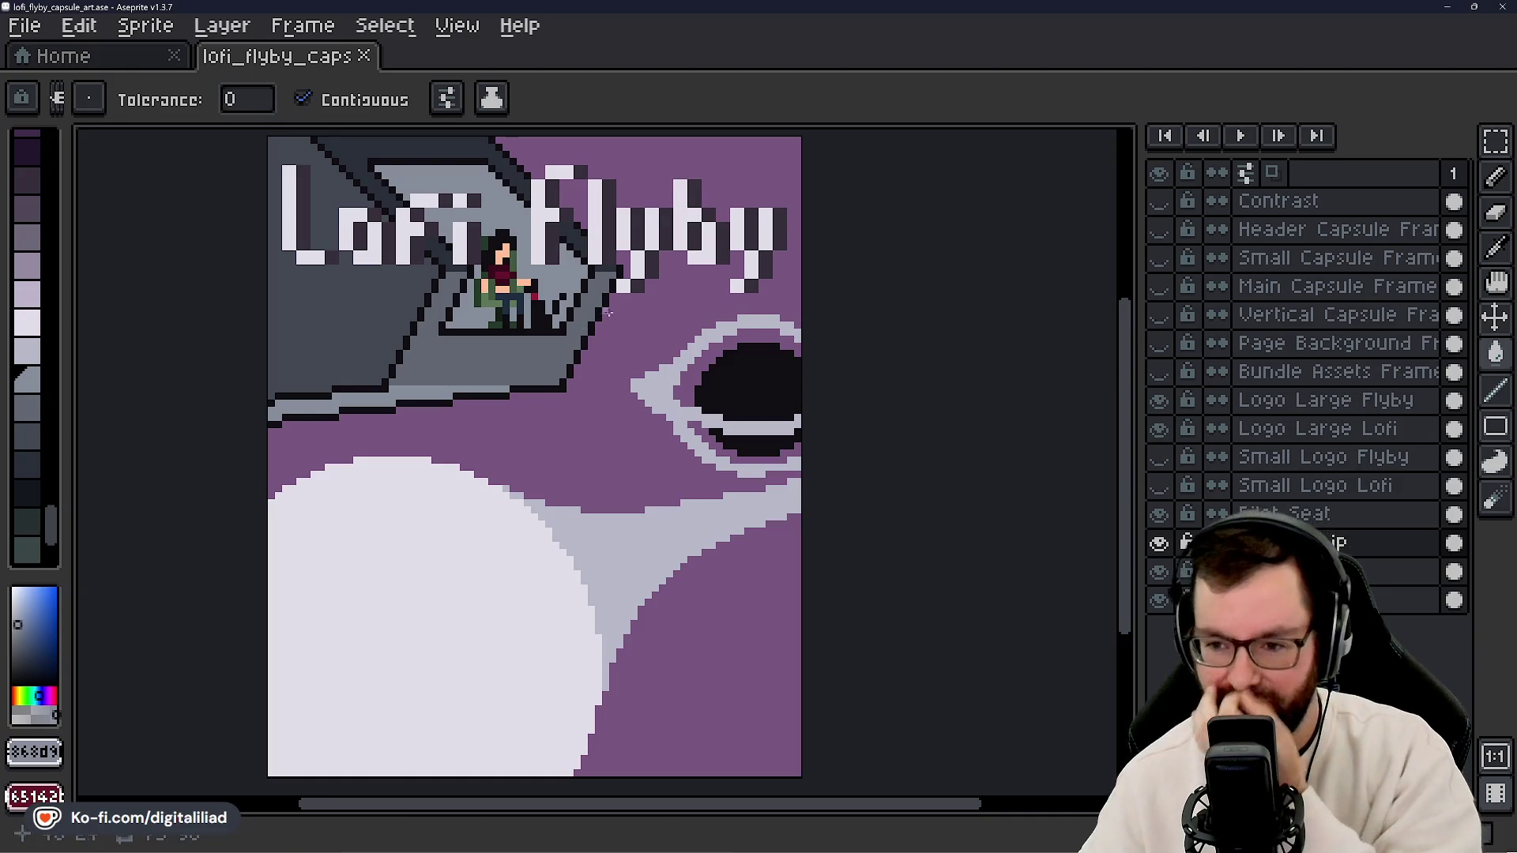
click(1159, 399)
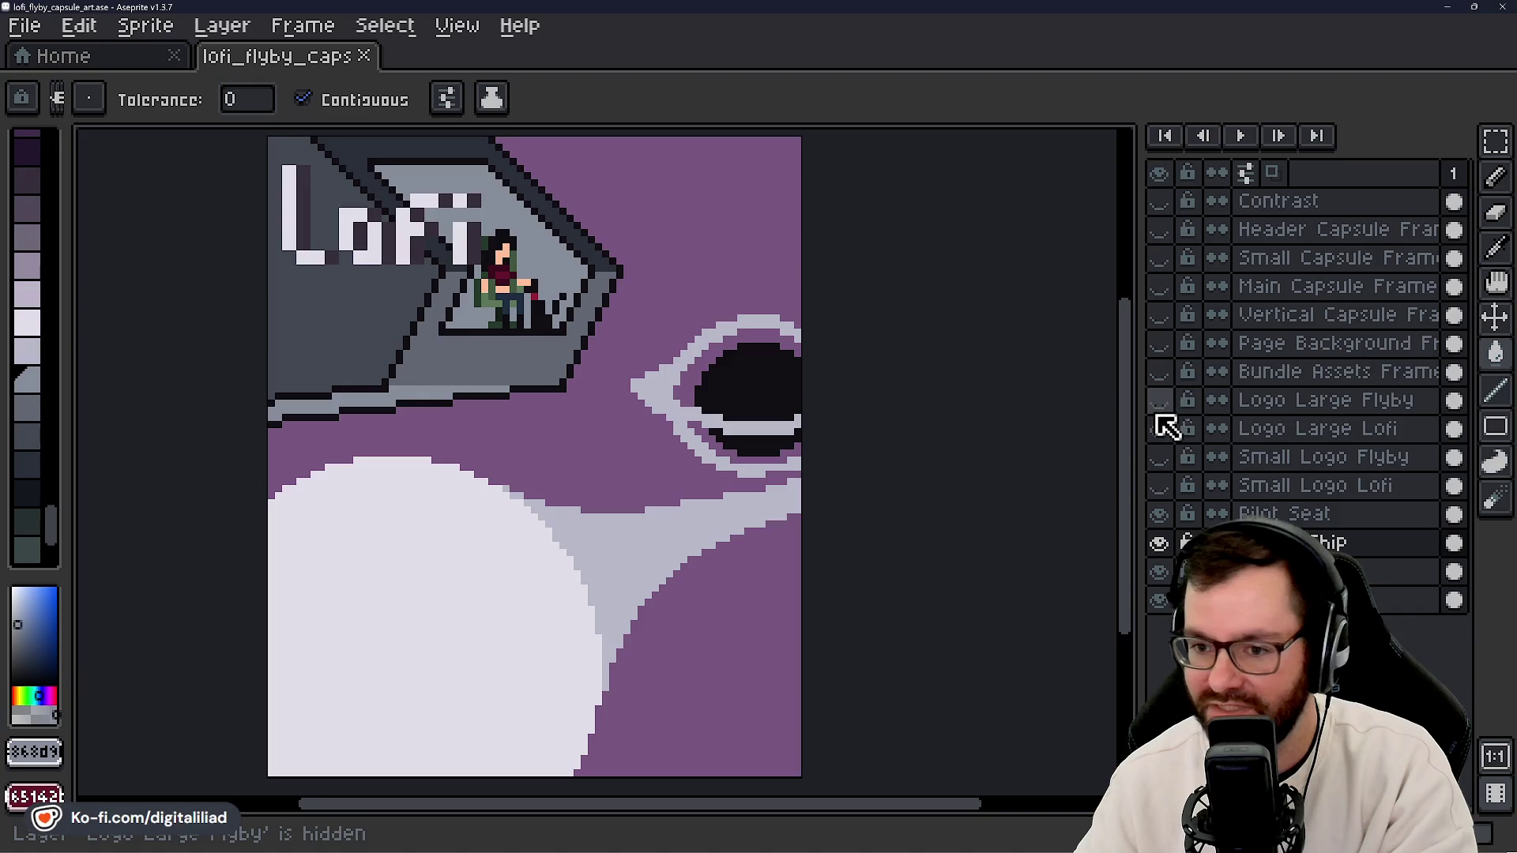
click(1159, 428)
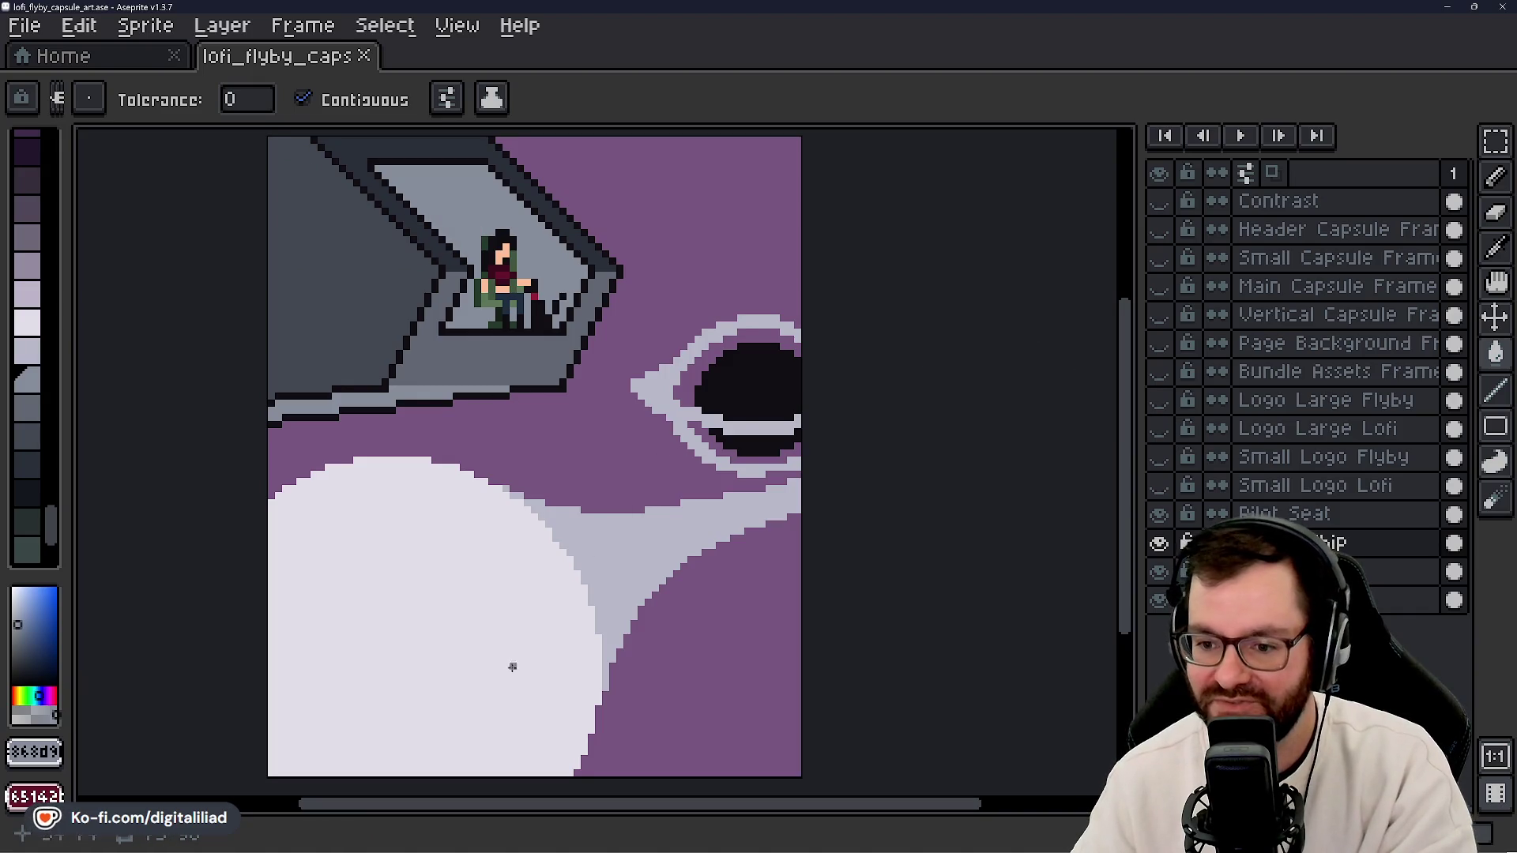
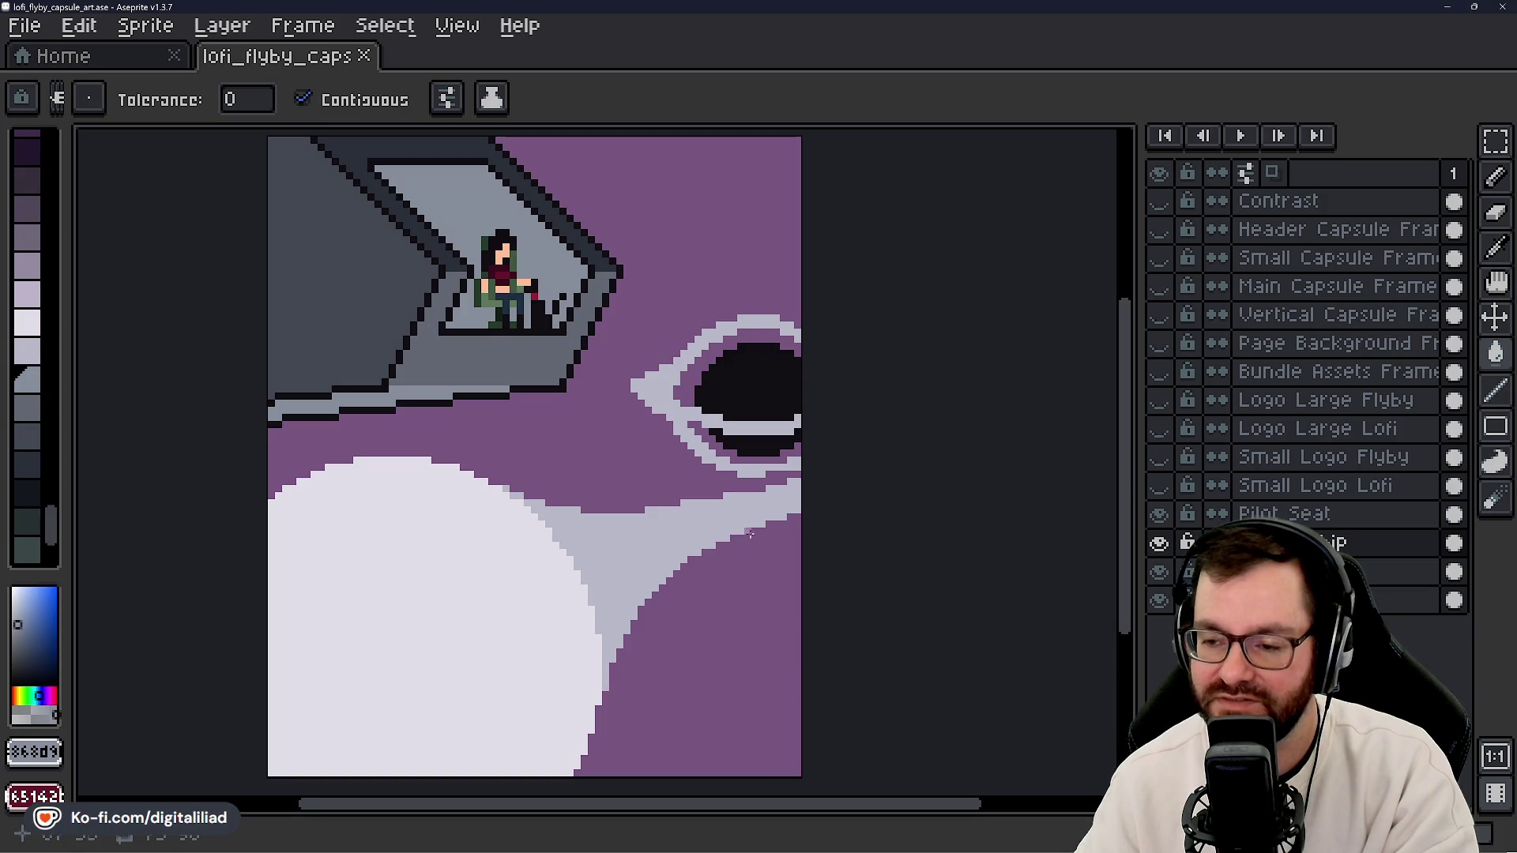
- Toggle the Background layer's visibility on and off to compare, leaving it visible
scroll(675, 460, down, 4)
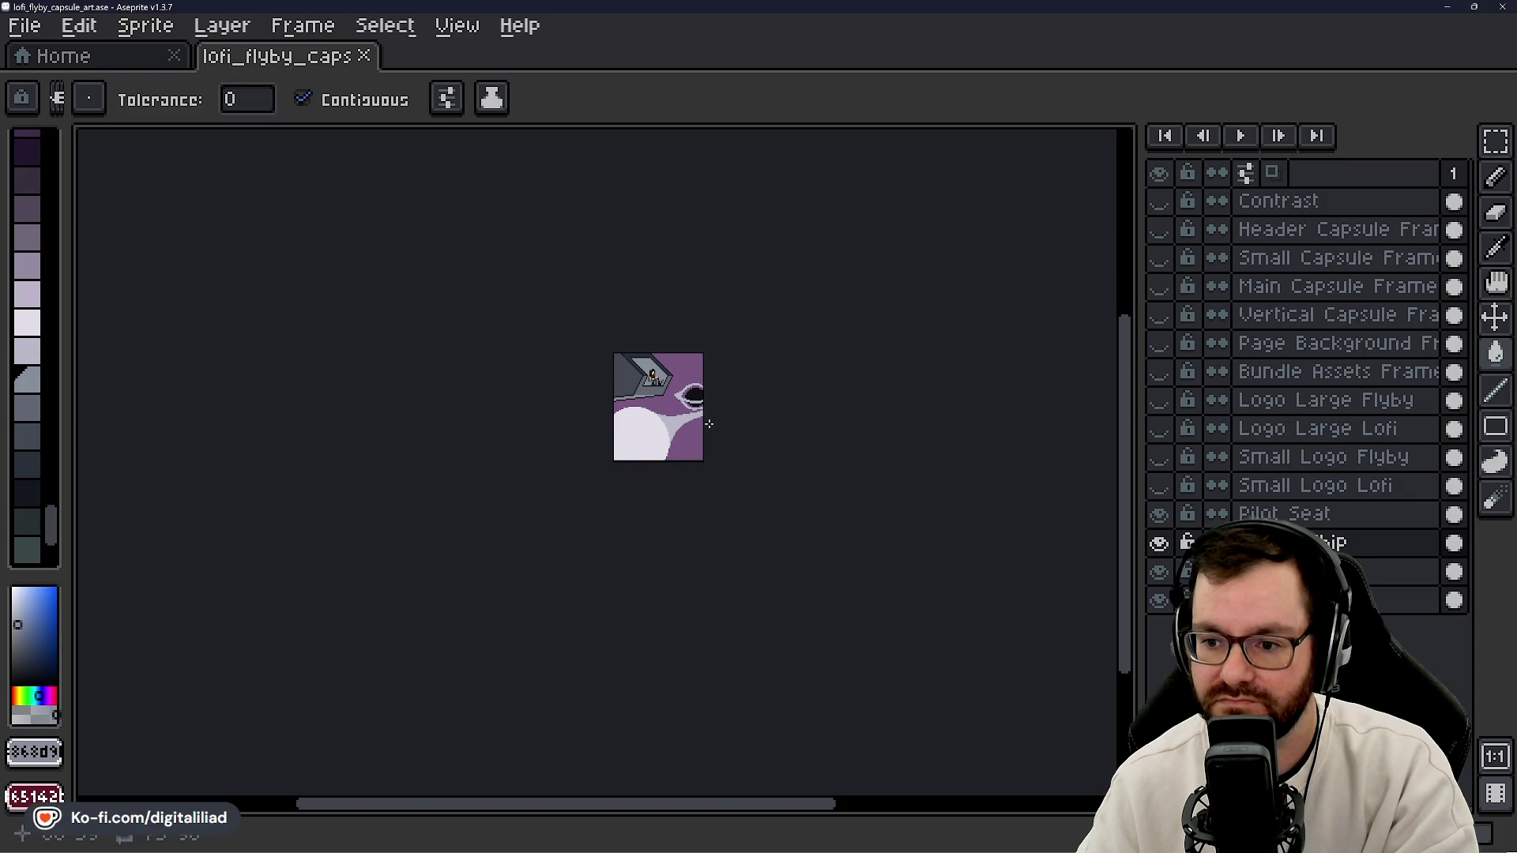
scroll(708, 420, up, 5)
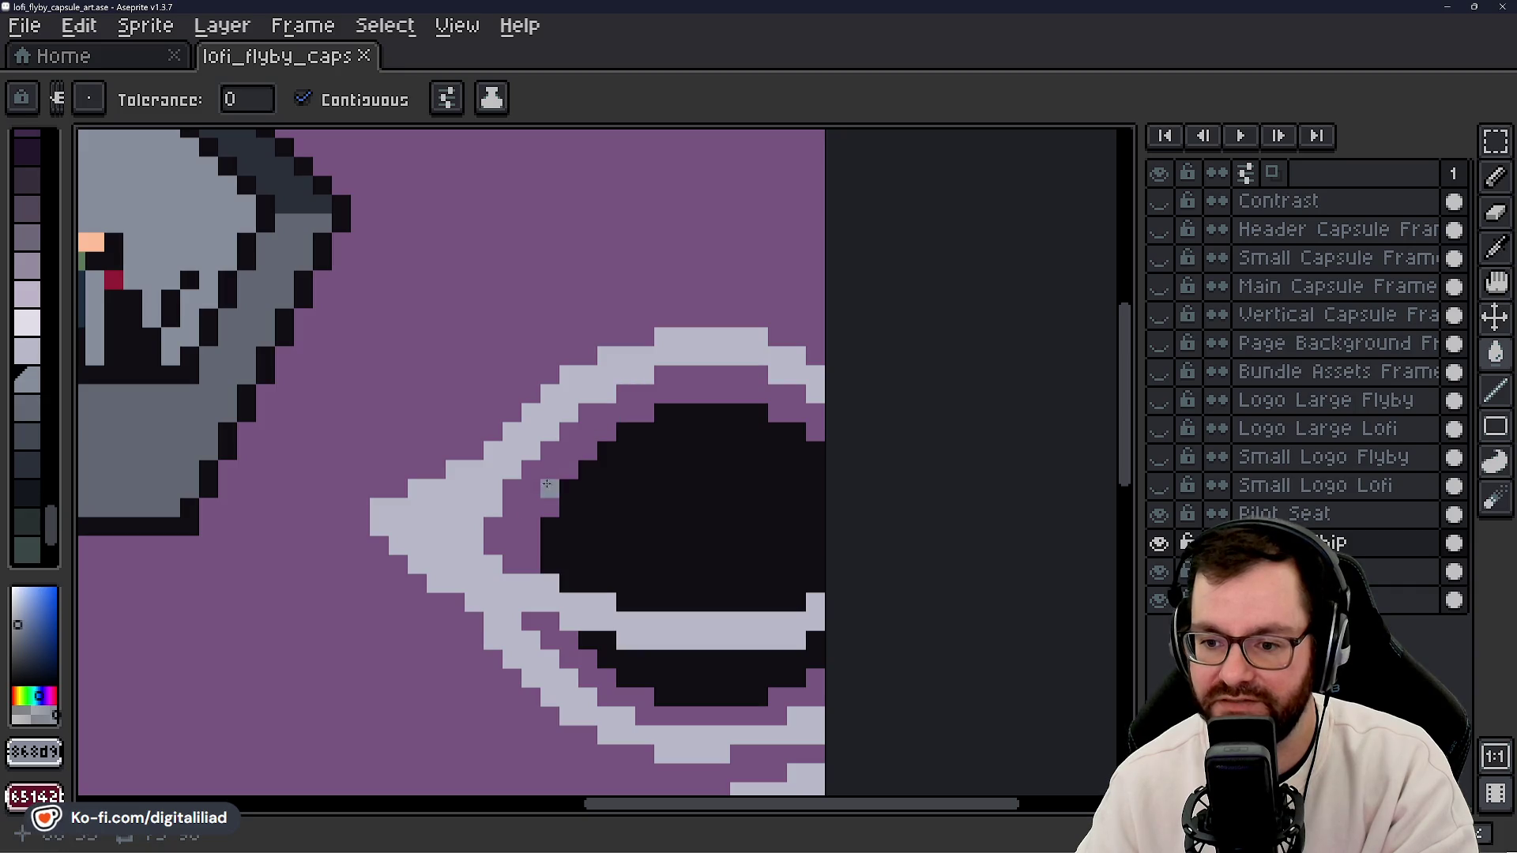
scroll(492, 261, down, 2)
click(1159, 601)
click(1160, 601)
click(1159, 602)
click(1160, 602)
click(1160, 602)
click(1159, 602)
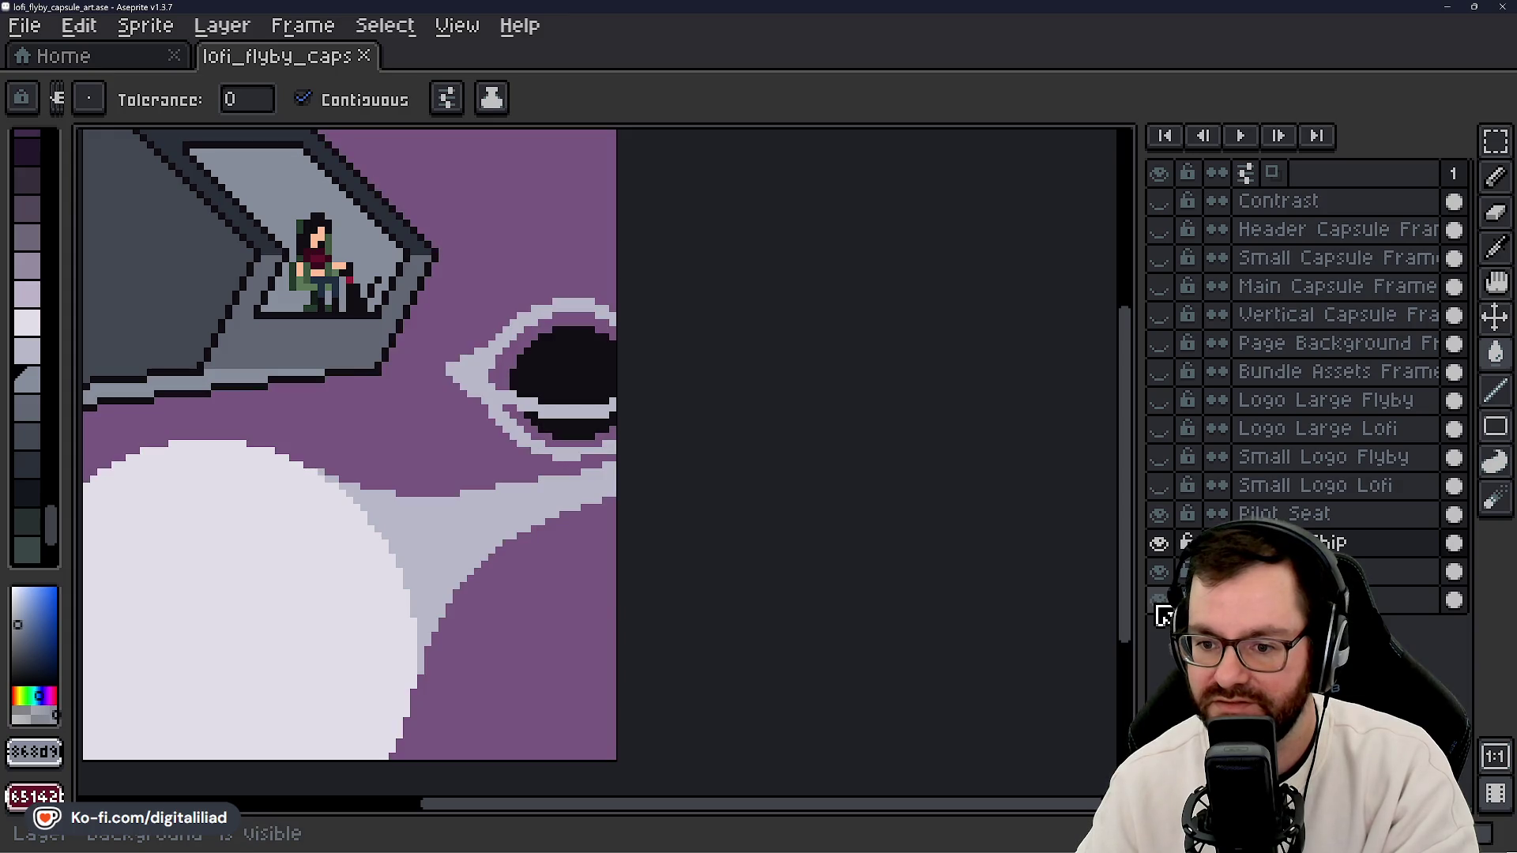
click(1158, 606)
click(1159, 606)
- Fill the purple background with a very dark navy, redoing the fill so the planet stays pale
scroll(790, 514, down, 1)
scroll(49, 300, up, 5)
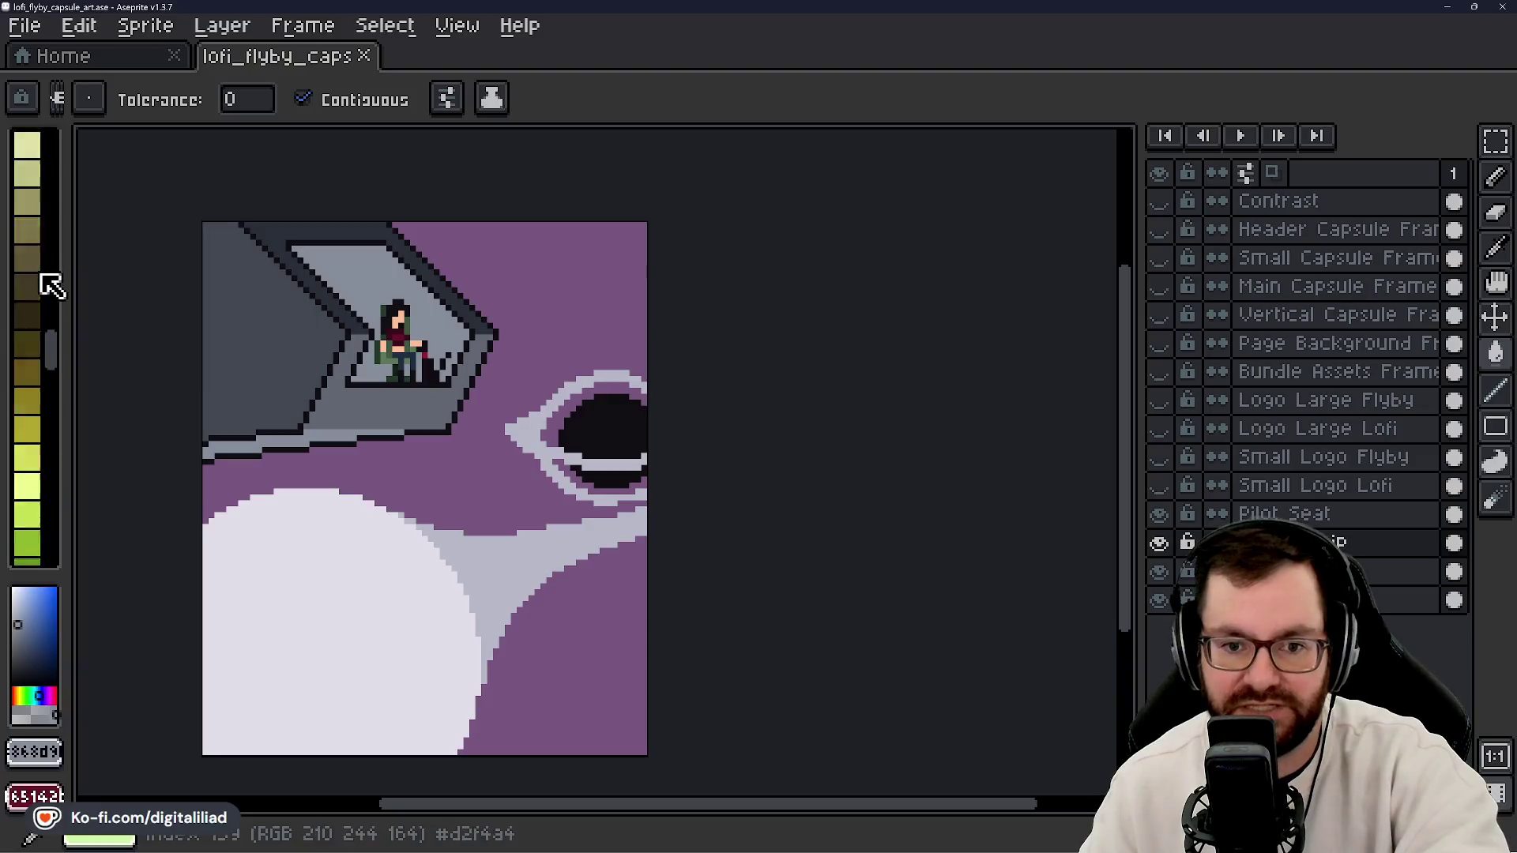
scroll(41, 300, up, 6)
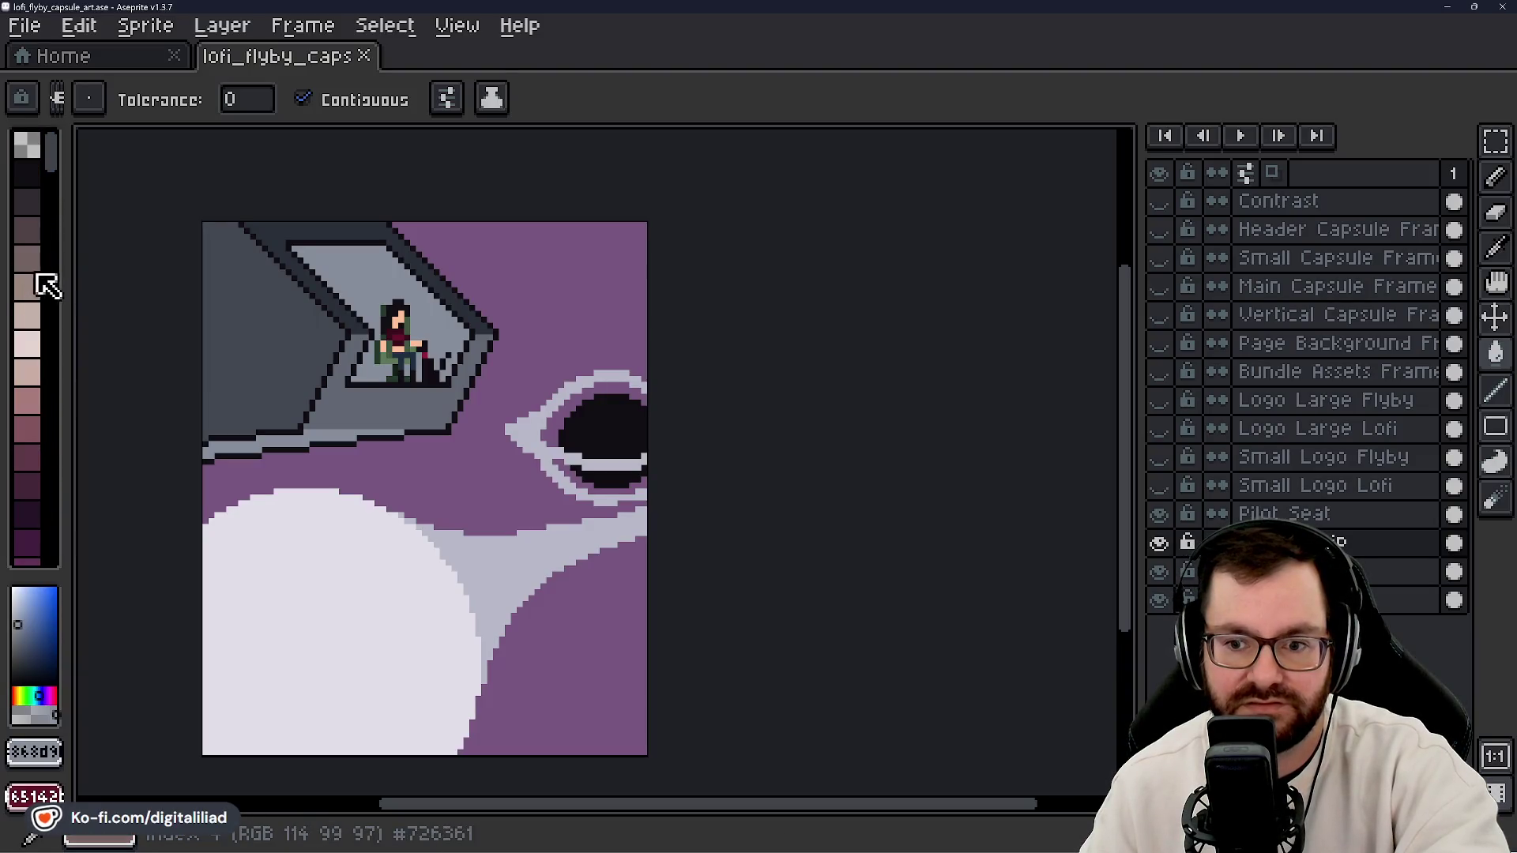
scroll(41, 316, down, 15)
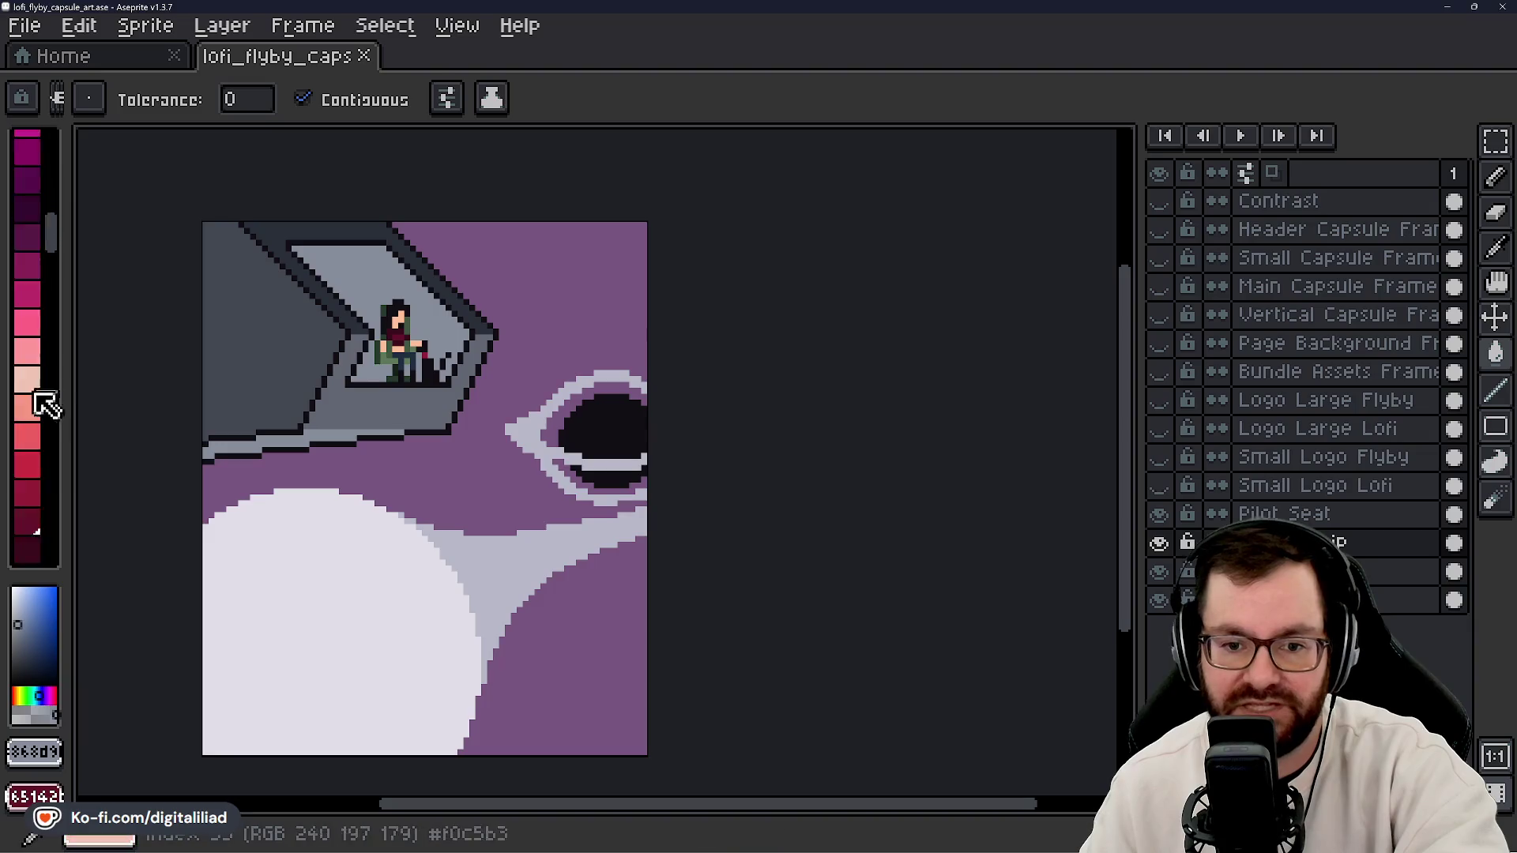
scroll(26, 422, down, 10)
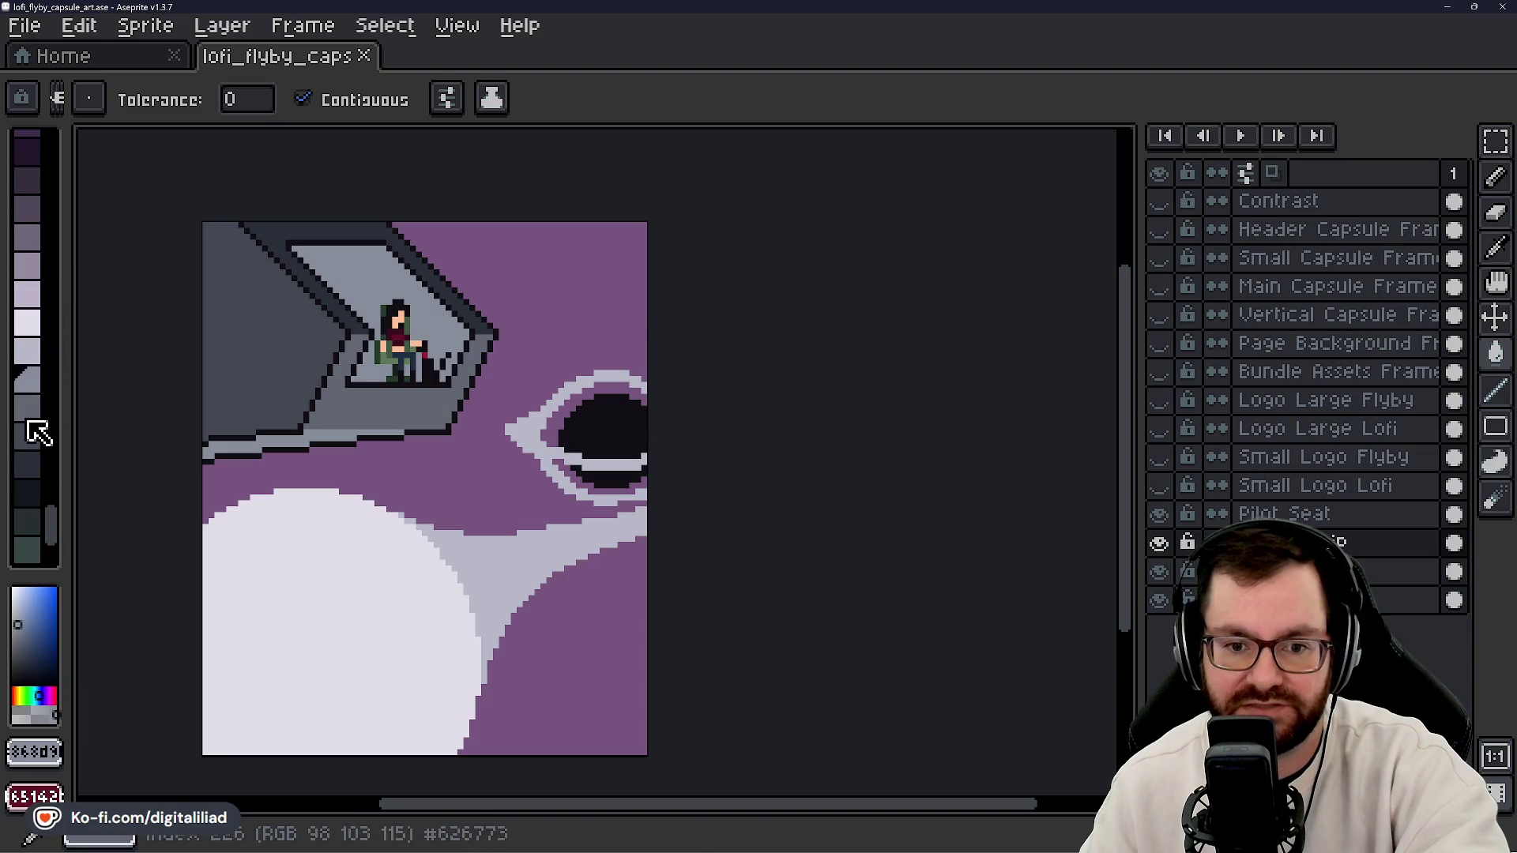
click(30, 488)
click(545, 277)
key(v)
key(ctrl+z)
key(g)
click(606, 301)
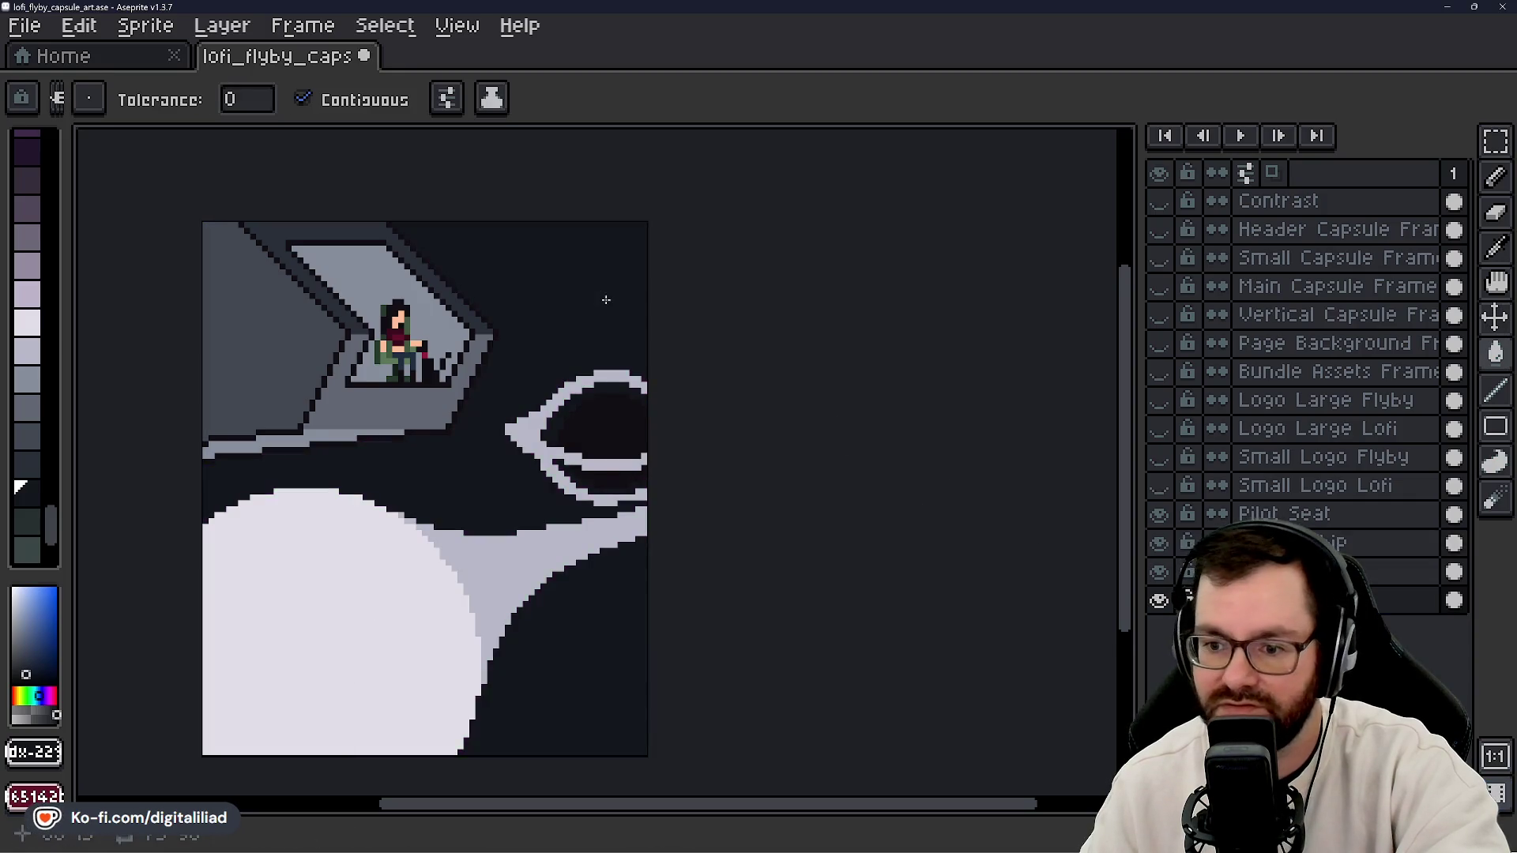
- Zoom in on the ring and sample the near-black background colour #120e14 (RGB 18, 14, 20)
scroll(551, 323, down, 4)
scroll(711, 356, up, 5)
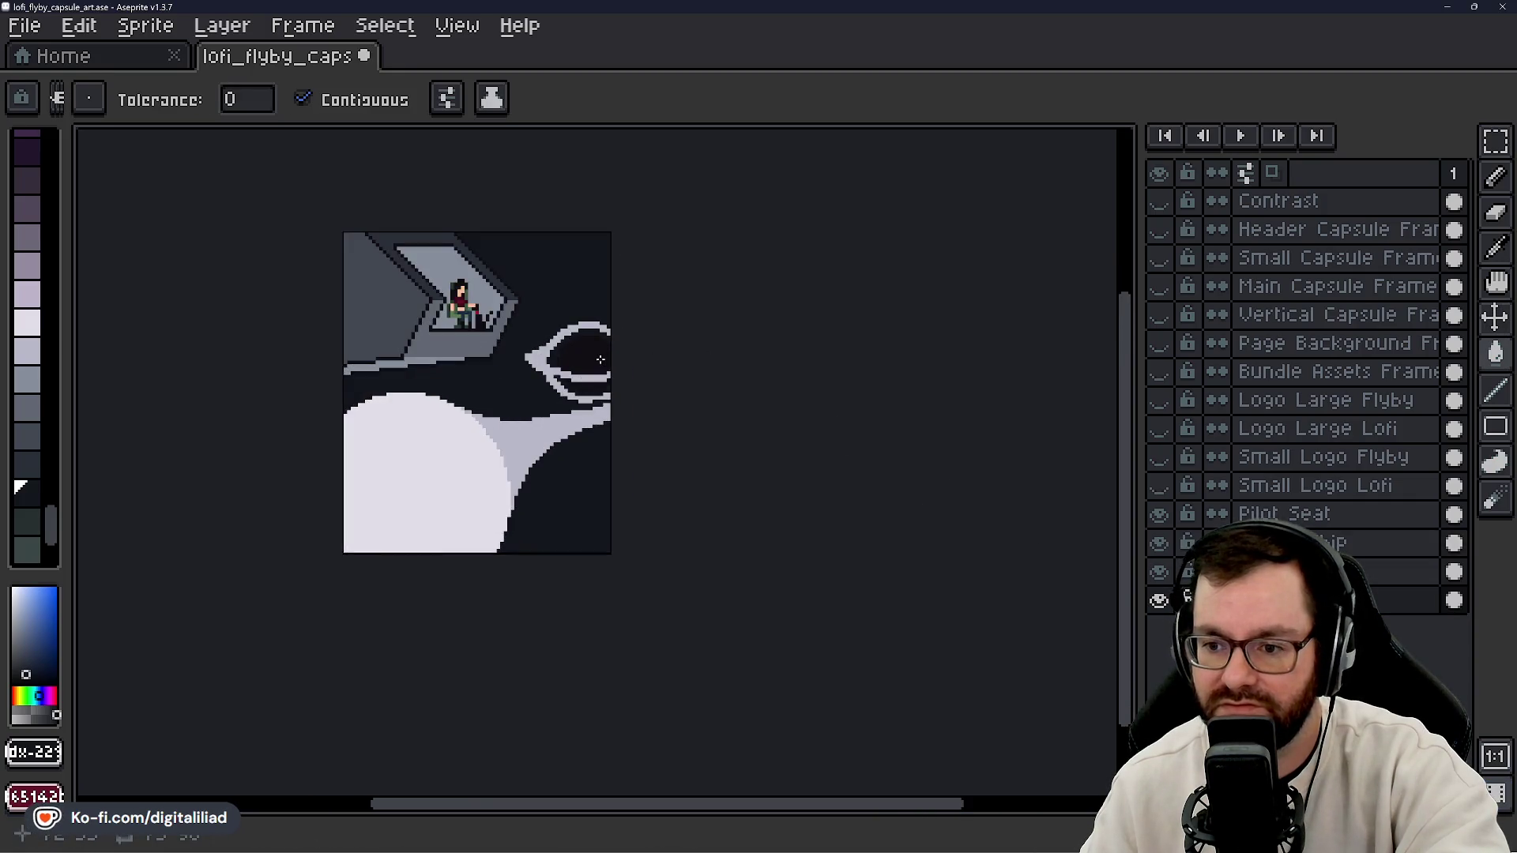
scroll(484, 305, up, 2)
scroll(771, 449, down, 2)
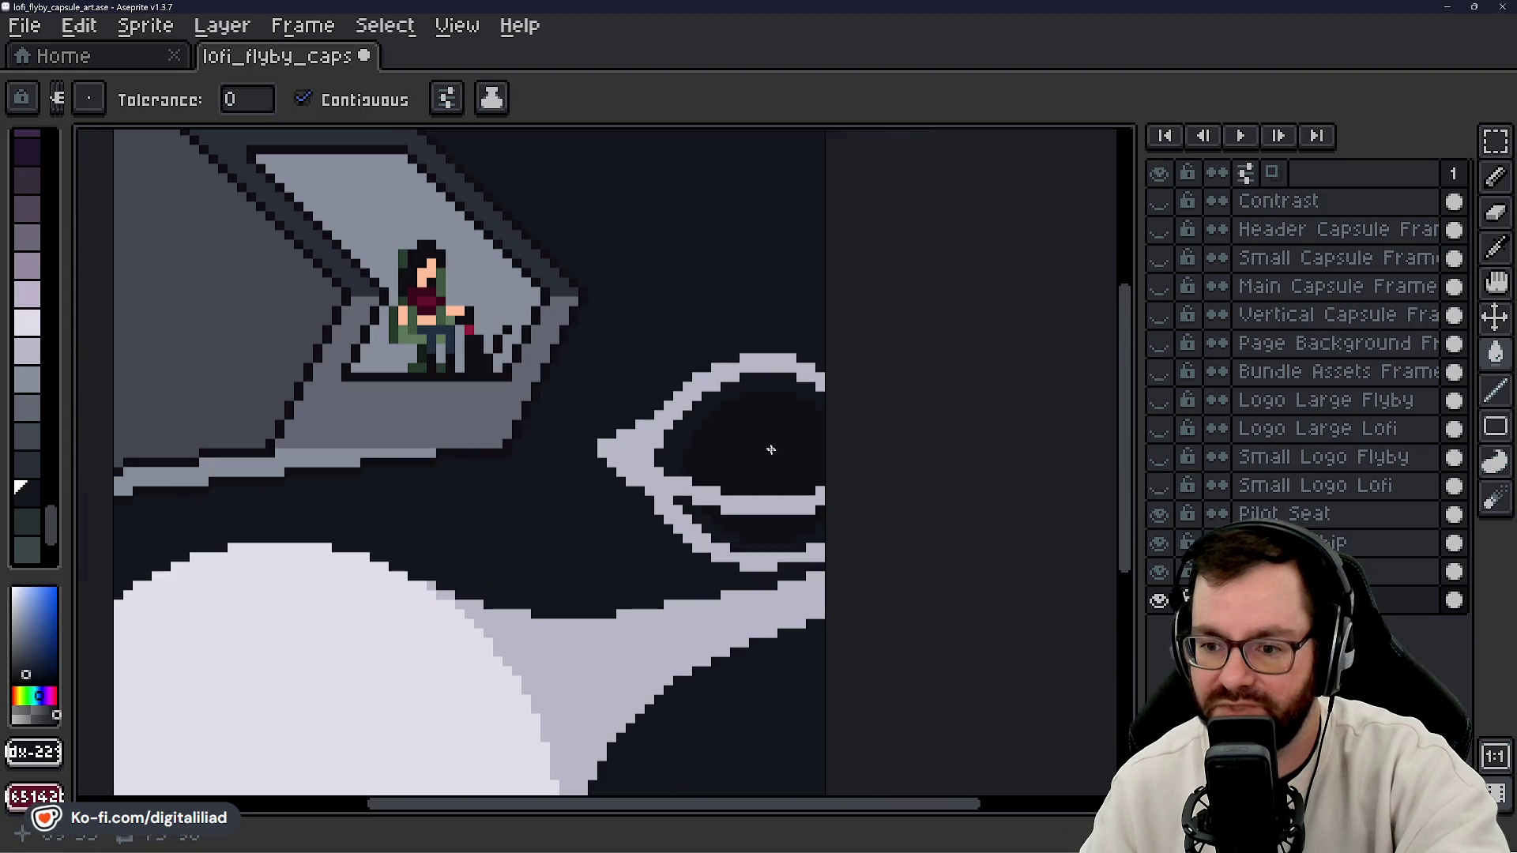
scroll(632, 300, down, 1)
scroll(766, 501, up, 2)
scroll(662, 346, down, 4)
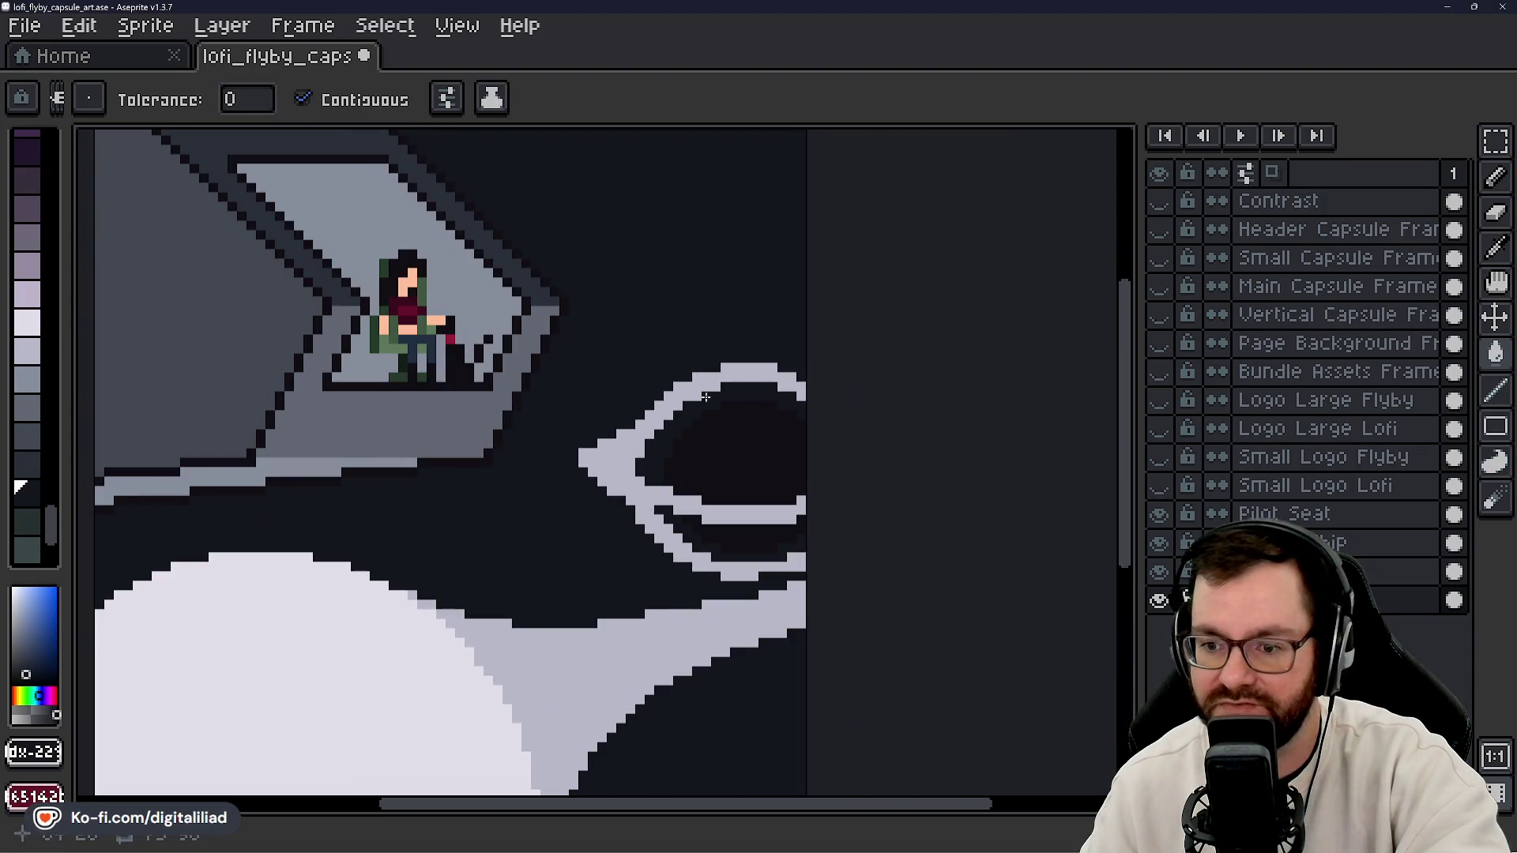
drag(634, 280, 626, 316)
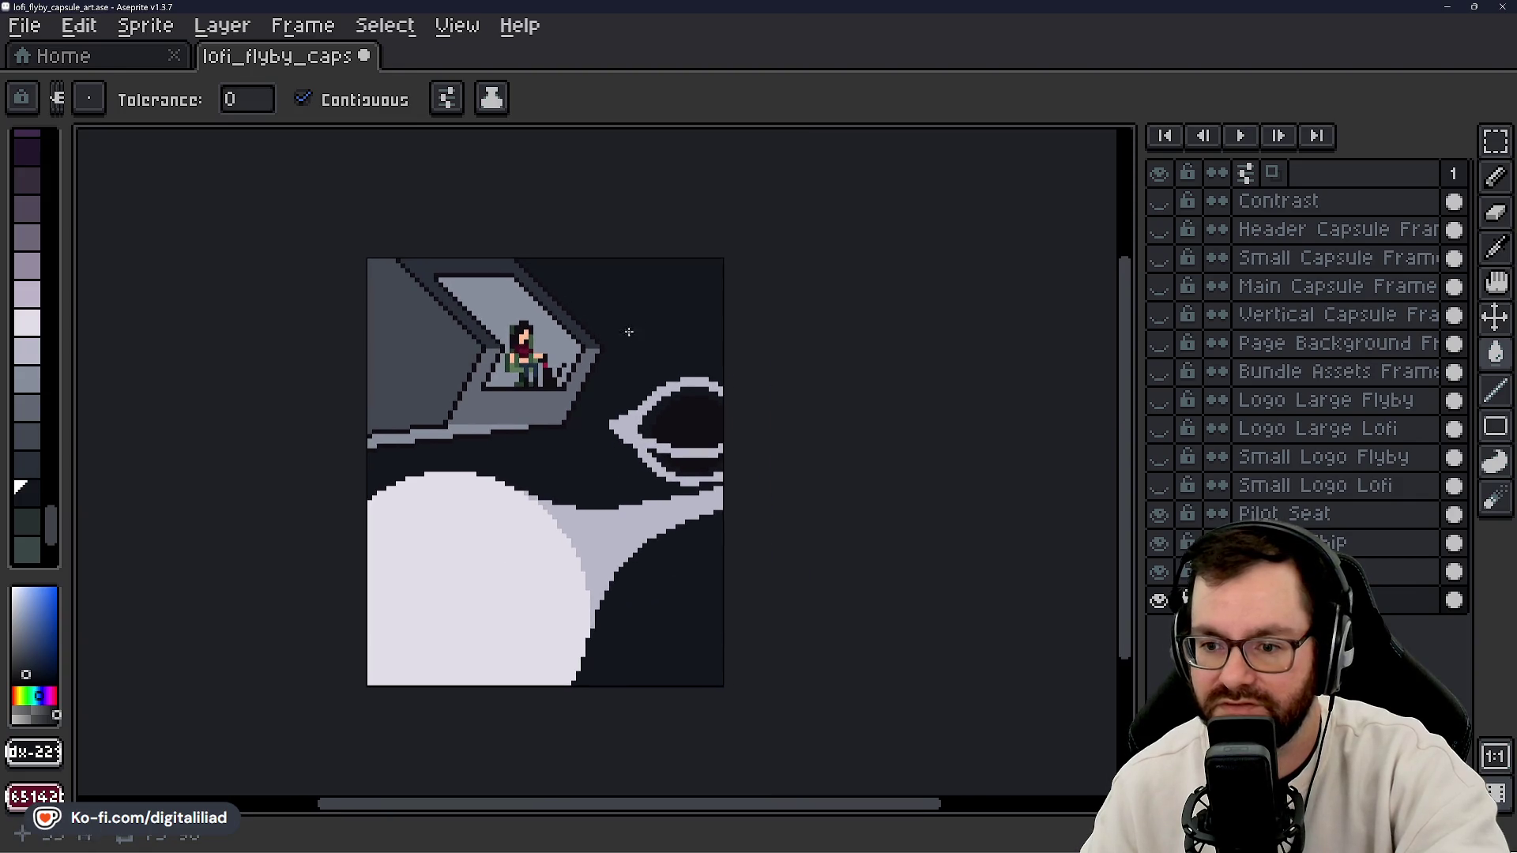
scroll(643, 371, up, 1)
scroll(619, 365, up, 1)
drag(643, 379, 604, 343)
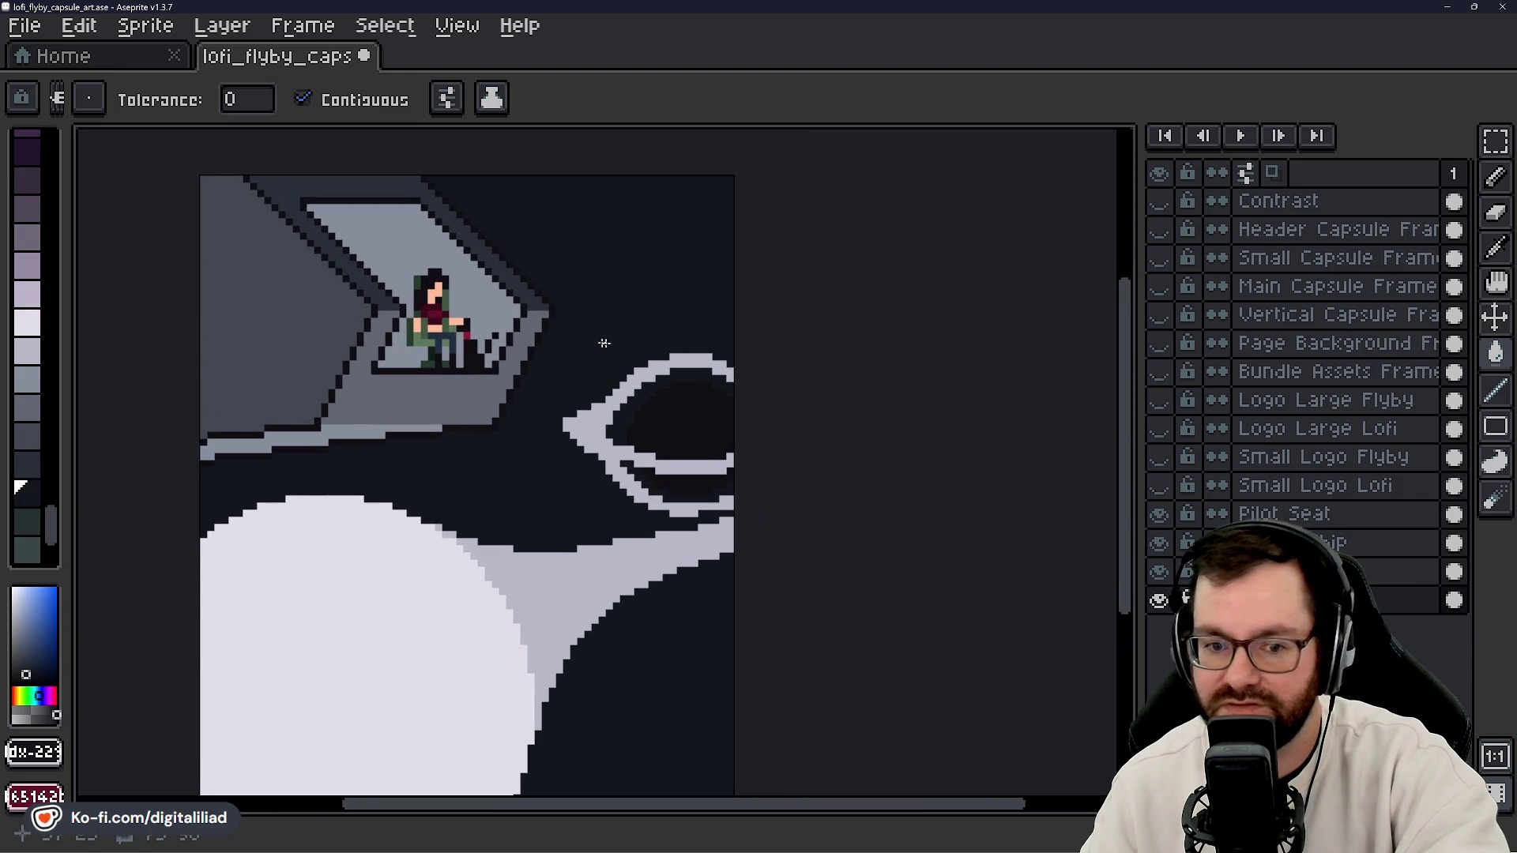
scroll(626, 445, up, 4)
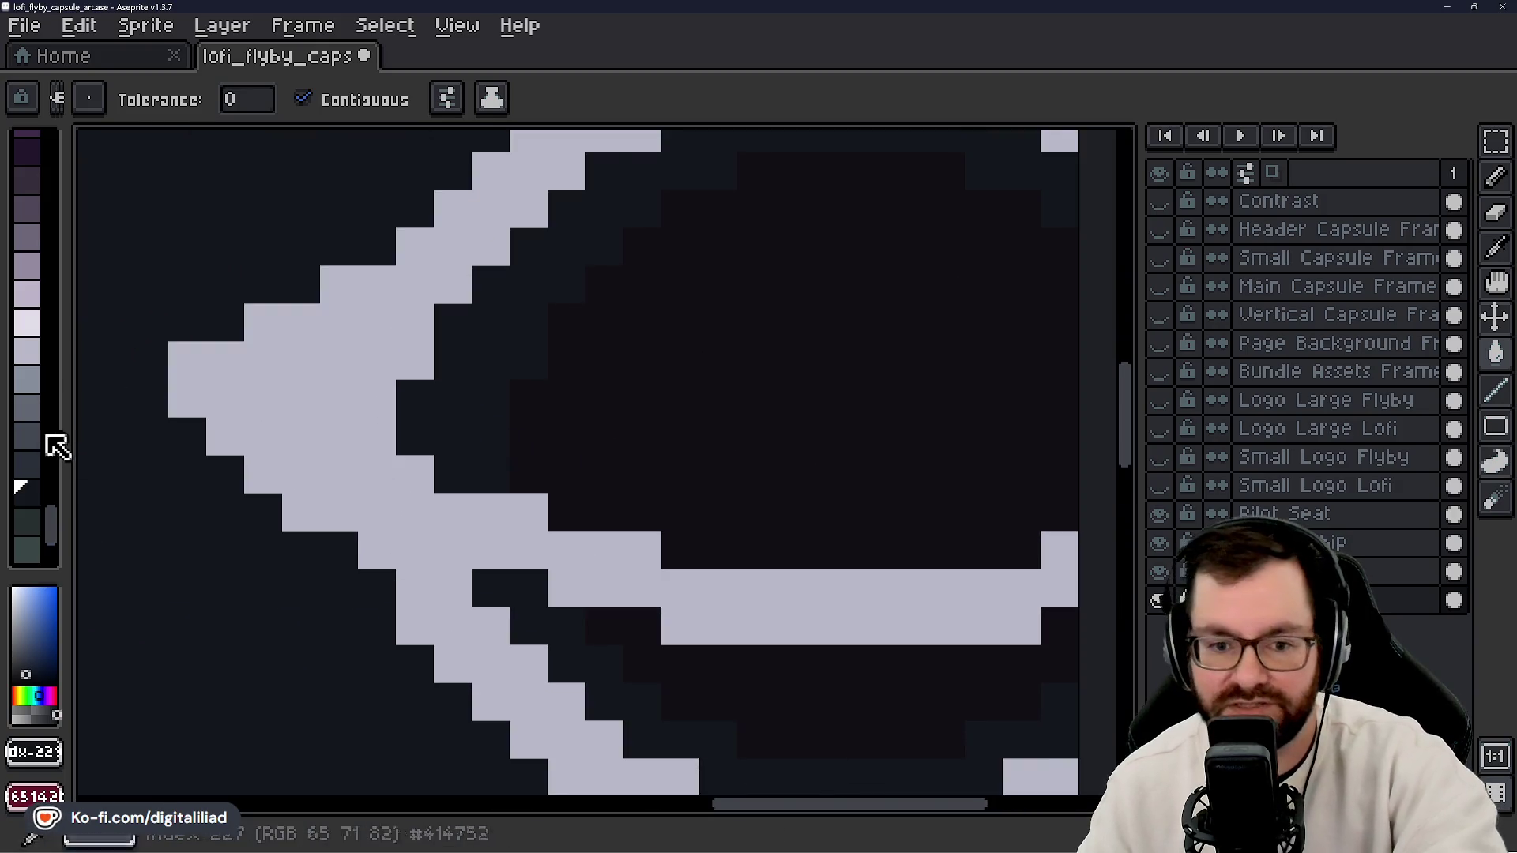
alt+click(632, 371)
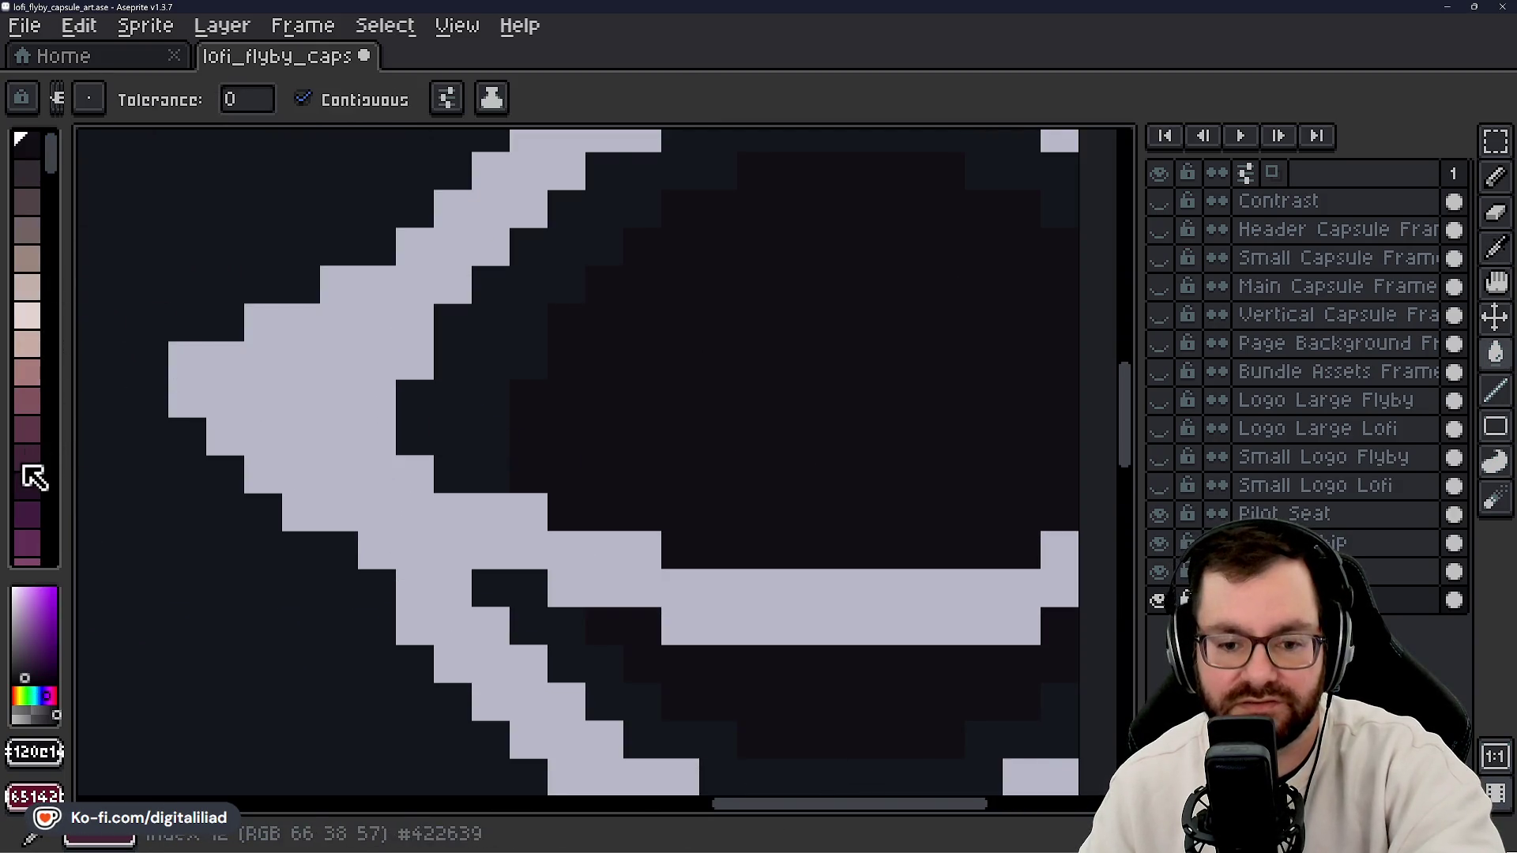
- Bring up the colour editor for the current foreground colour
scroll(27, 375, up, 1)
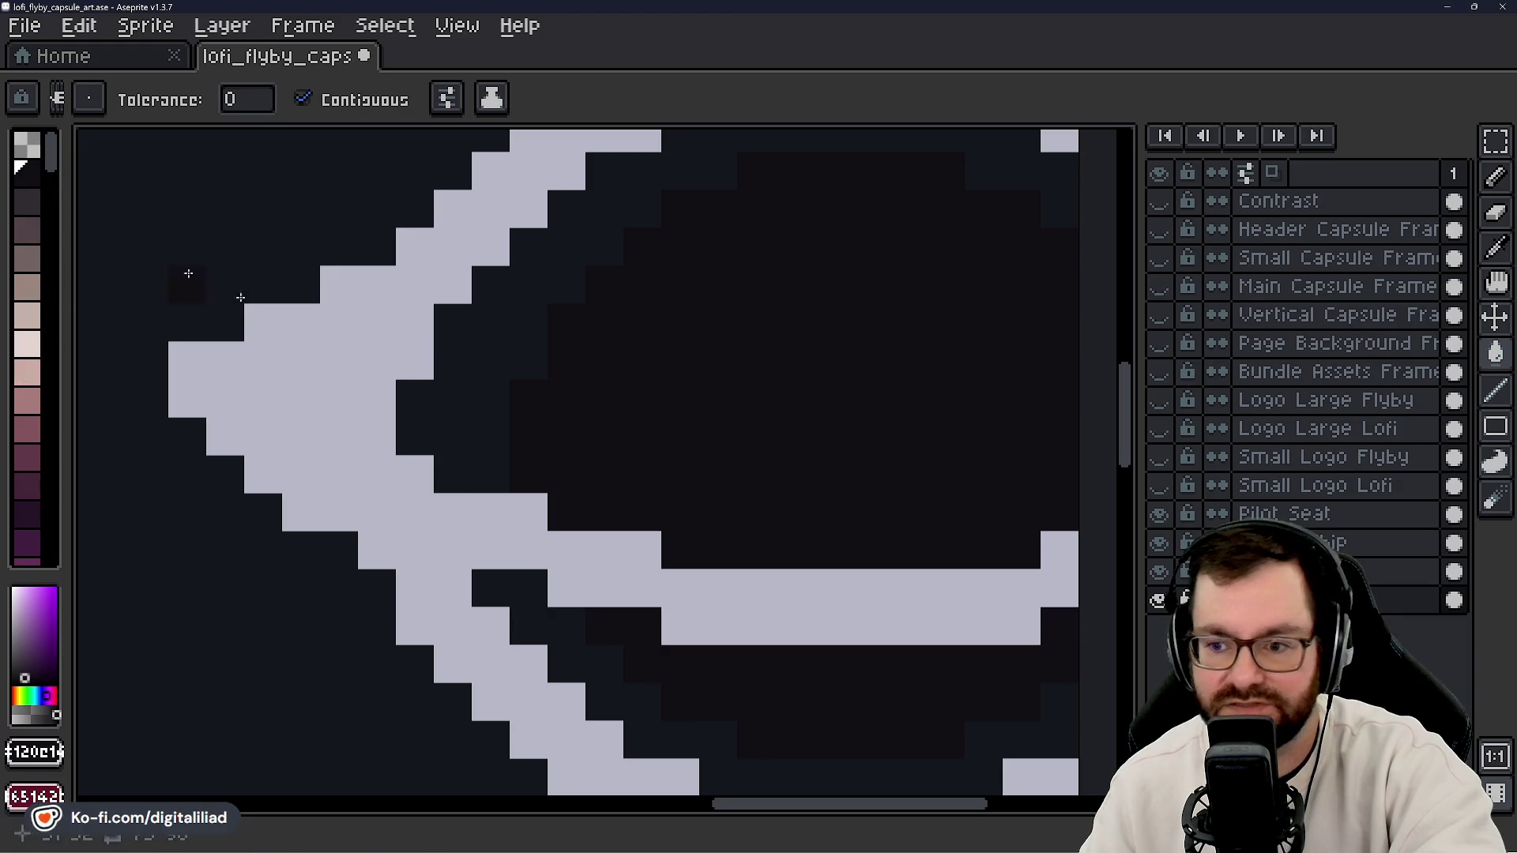
scroll(495, 368, down, 2)
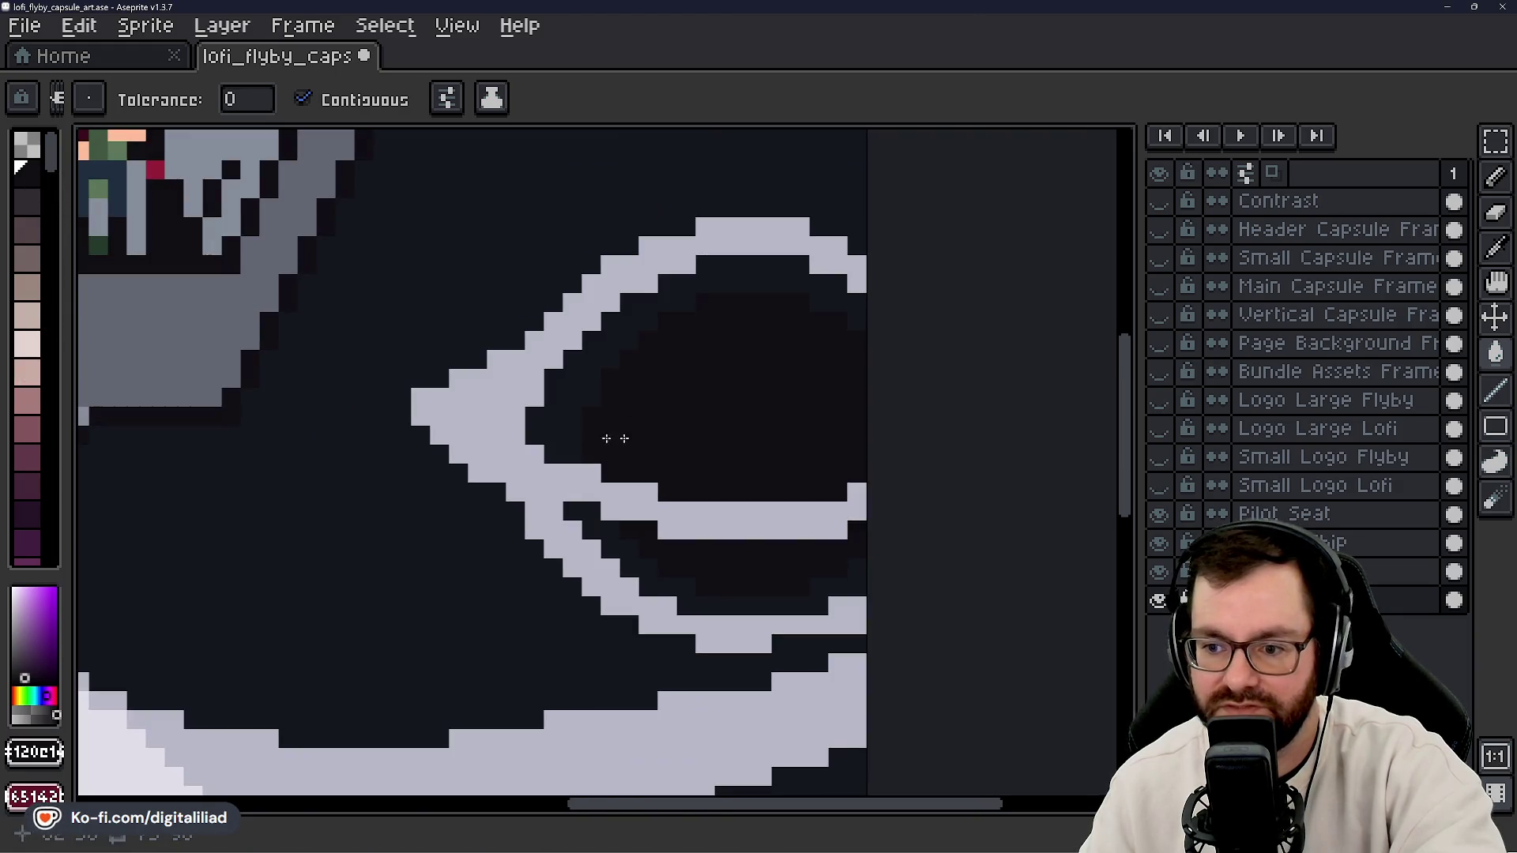
click(55, 760)
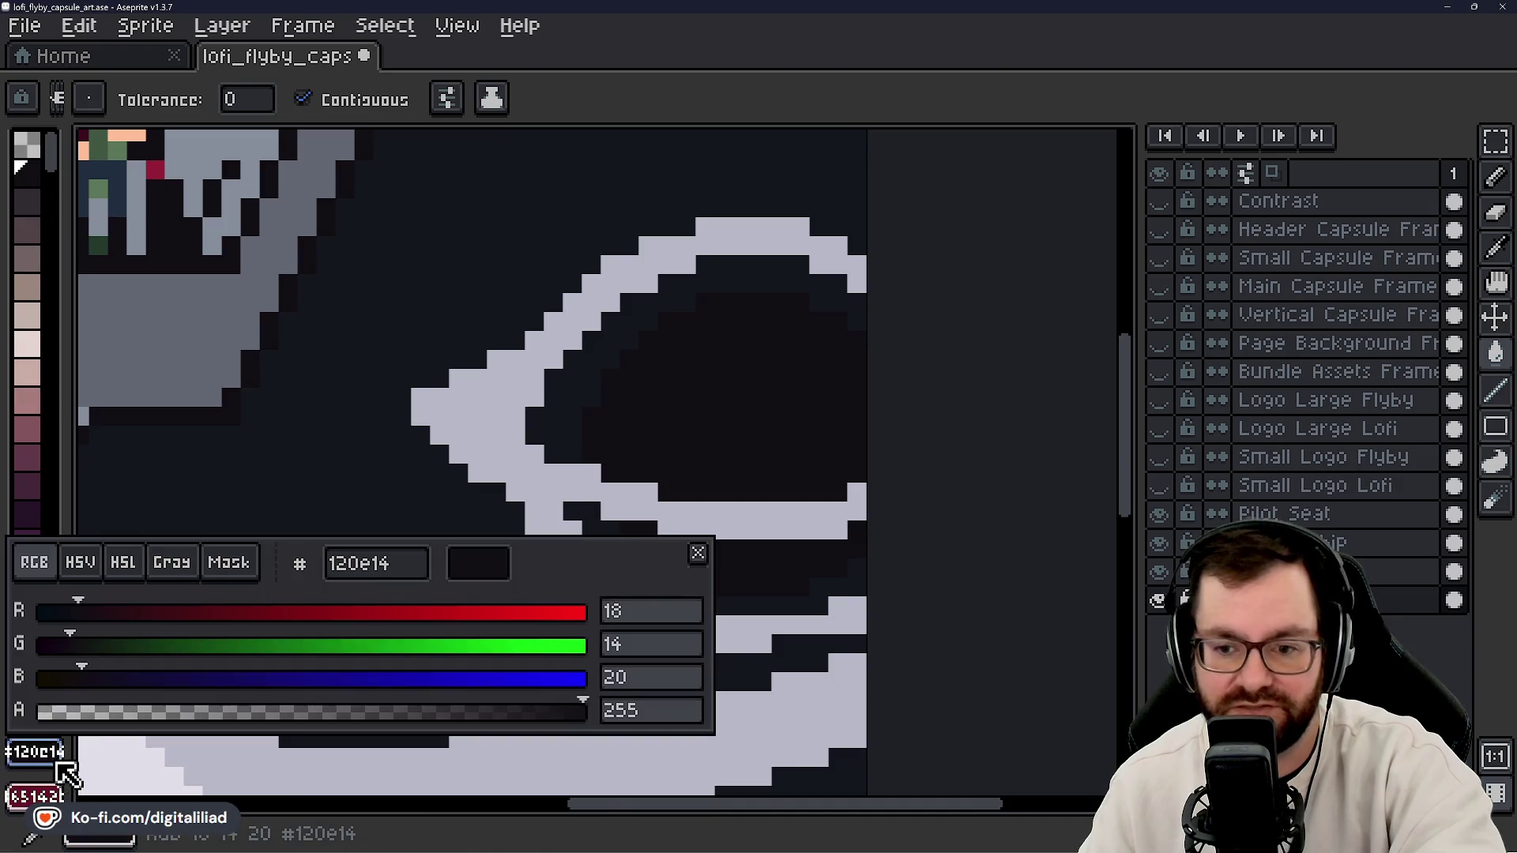
- Set the colour's red value to 0 and fill the portal's centre with that black
mouse_move(94, 613)
mouse_down()
mouse_move(36, 612)
mouse_move(18, 644)
mouse_move(59, 678)
mouse_up()
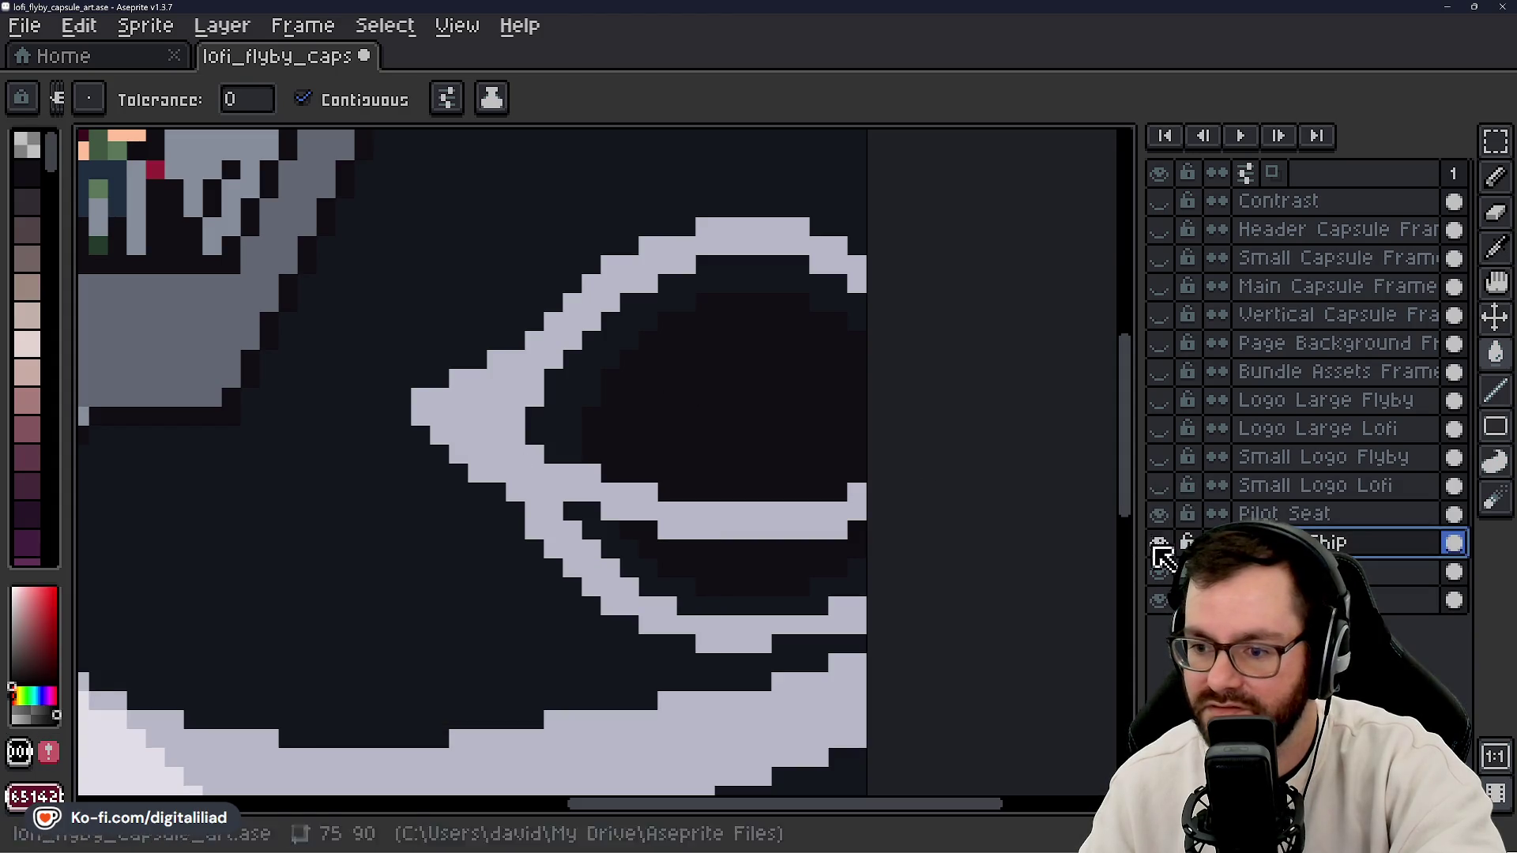
click(731, 390)
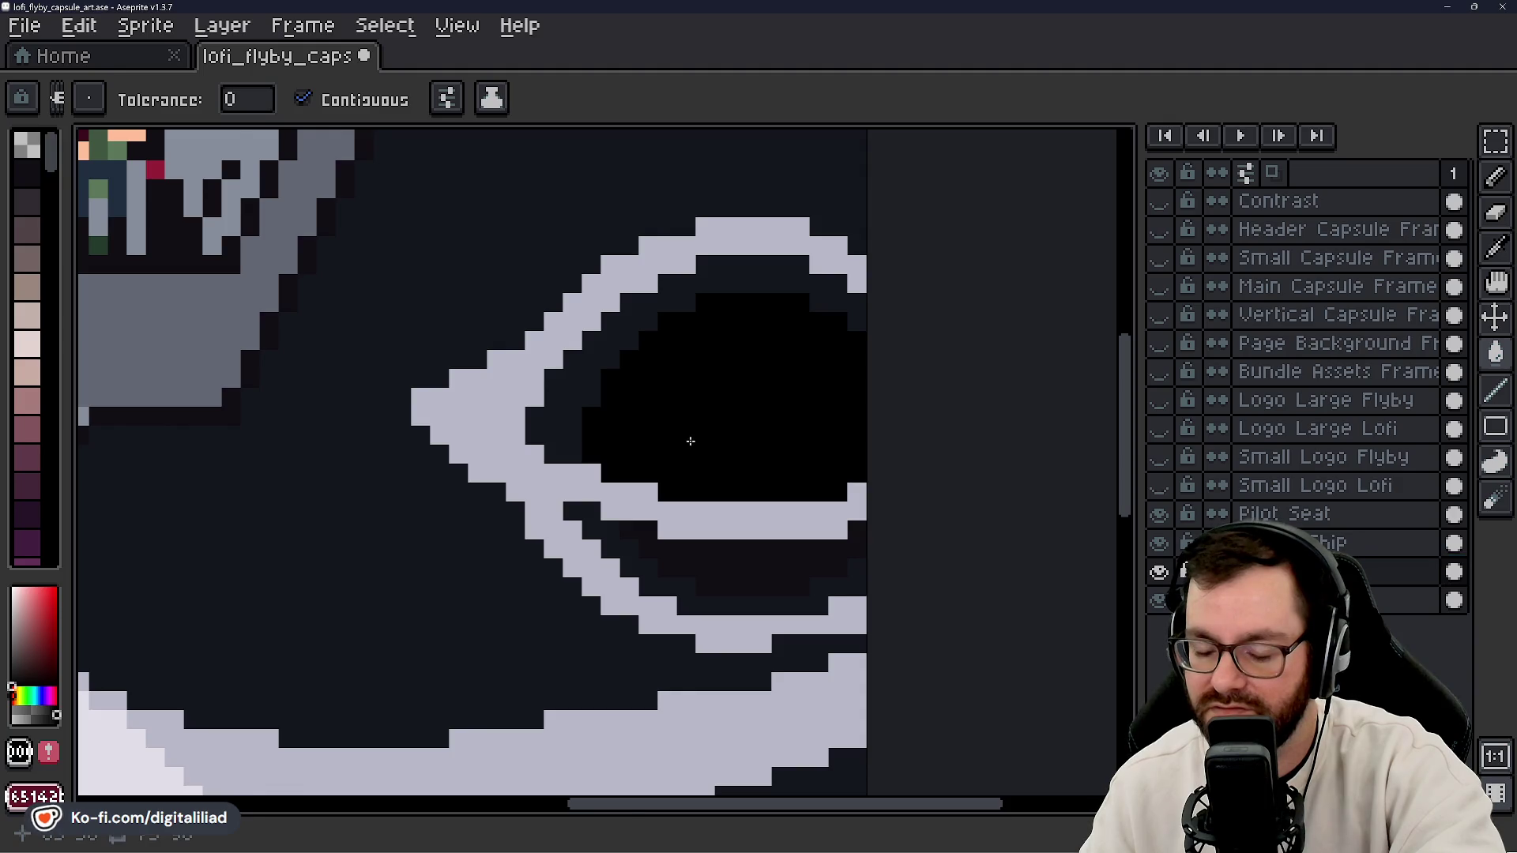
scroll(691, 441, down, 3)
scroll(604, 332, up, 2)
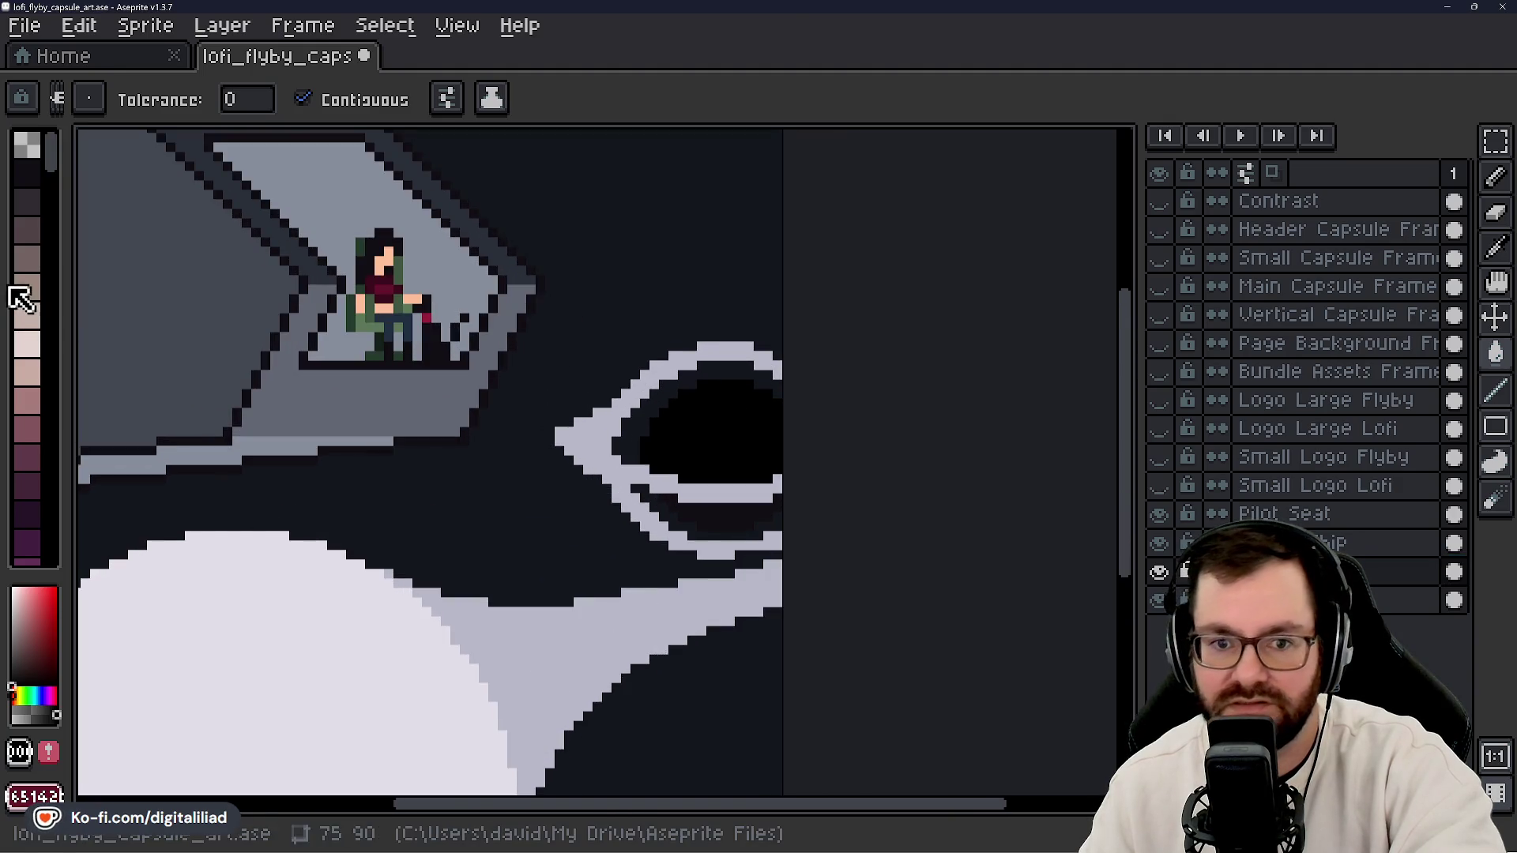
- Pick another dark swatch, then undo the last paint-bucket fill
click(26, 173)
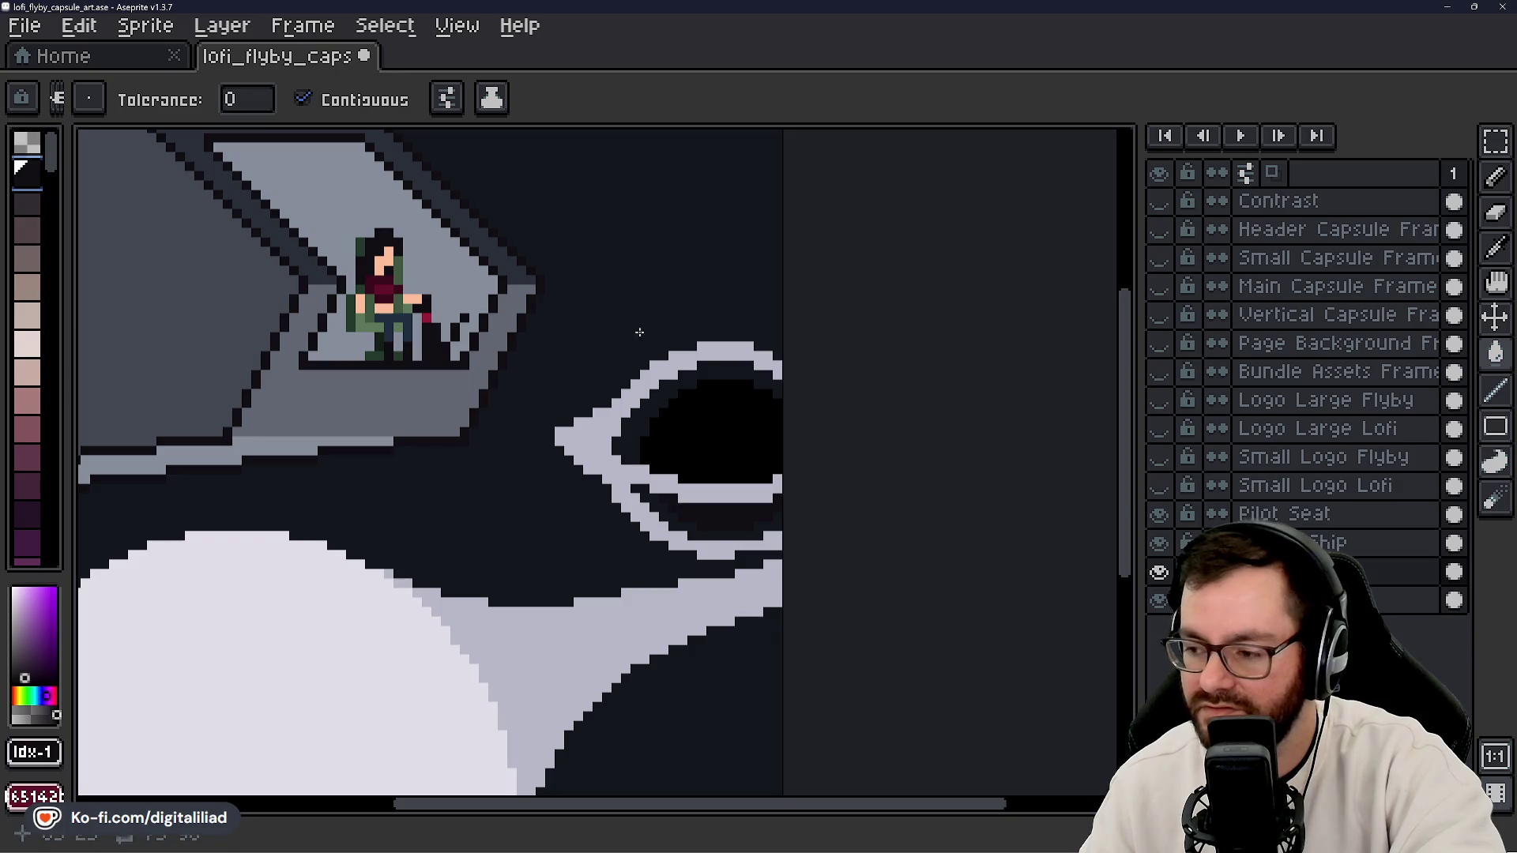
scroll(628, 320, down, 2)
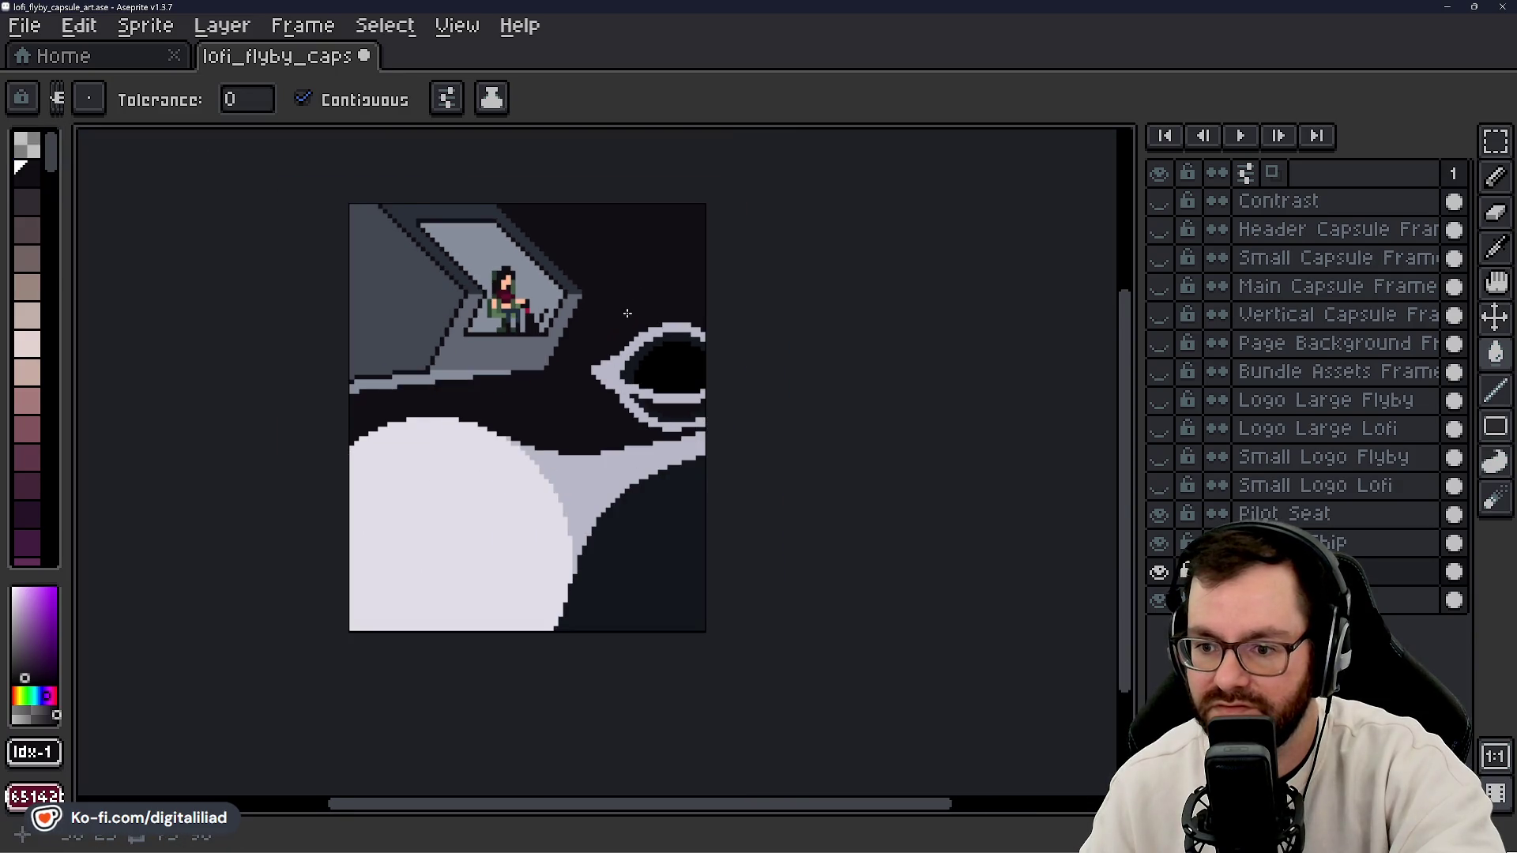
scroll(629, 316, up, 3)
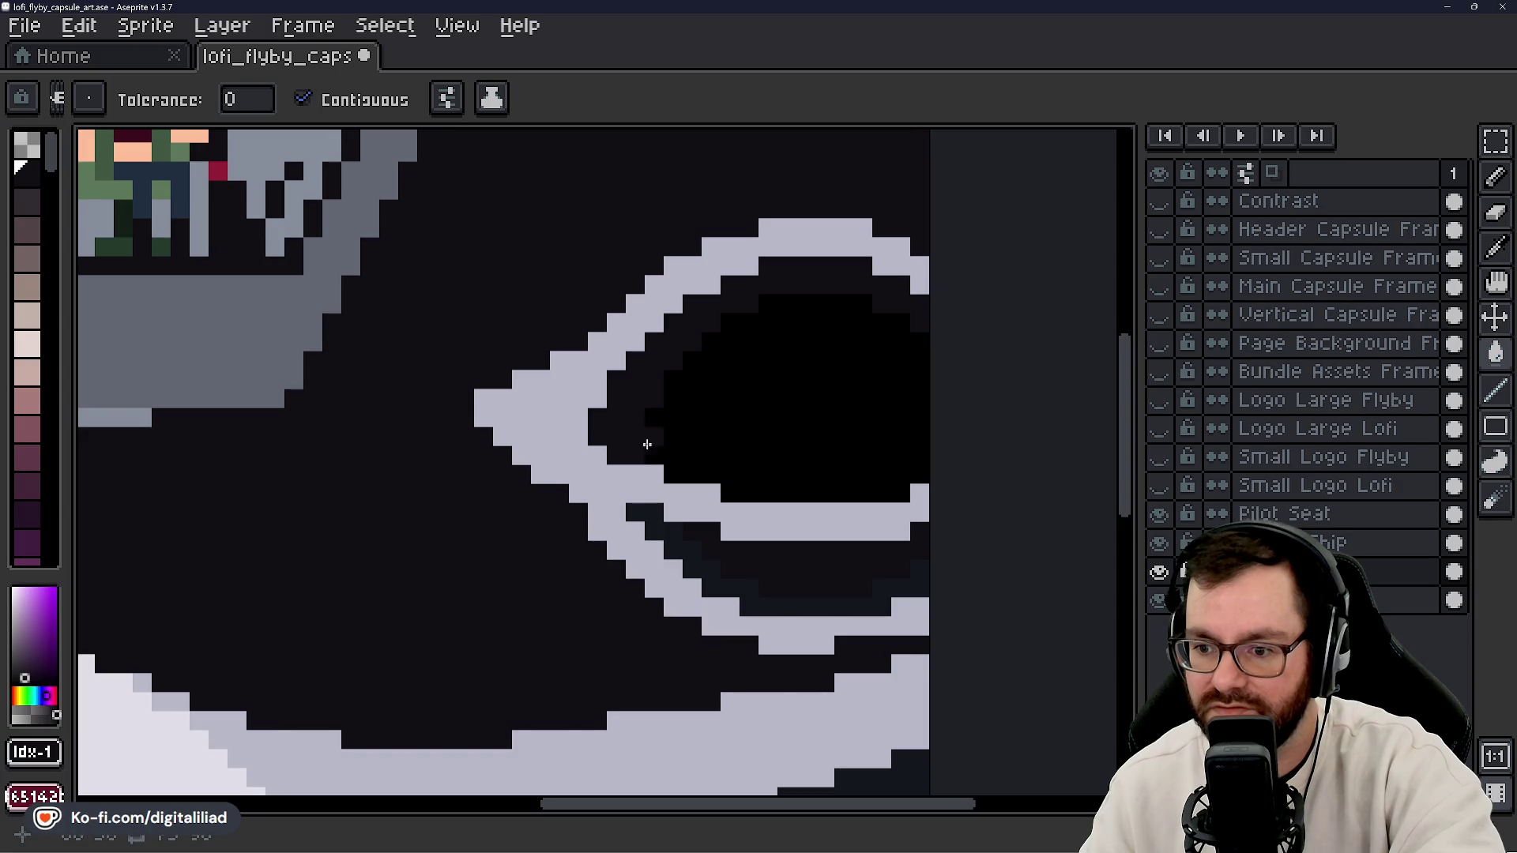
scroll(647, 445, down, 3)
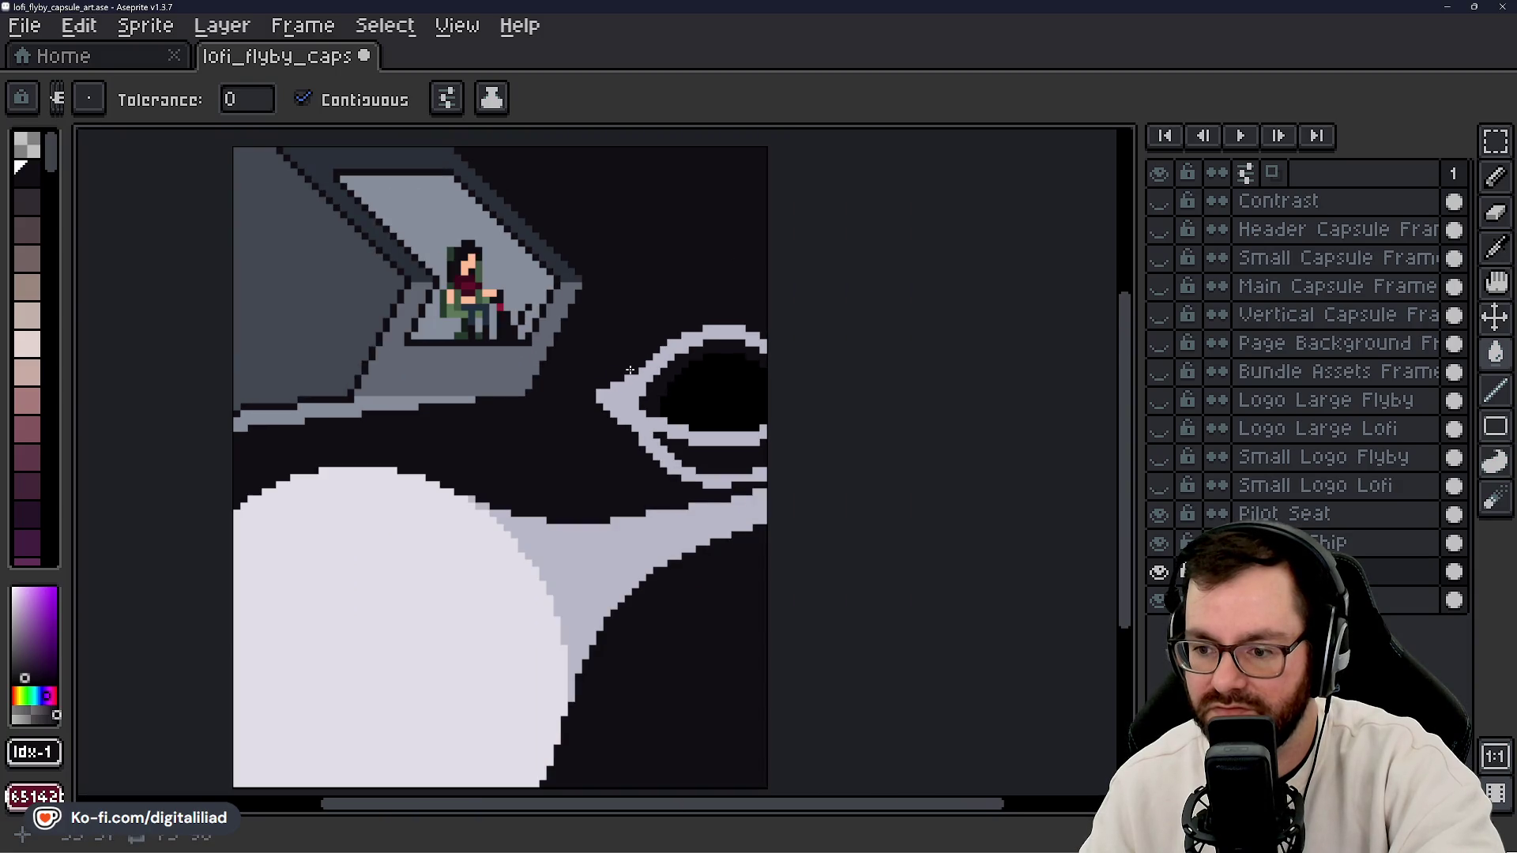
scroll(629, 370, down, 2)
key(ctrl+z)
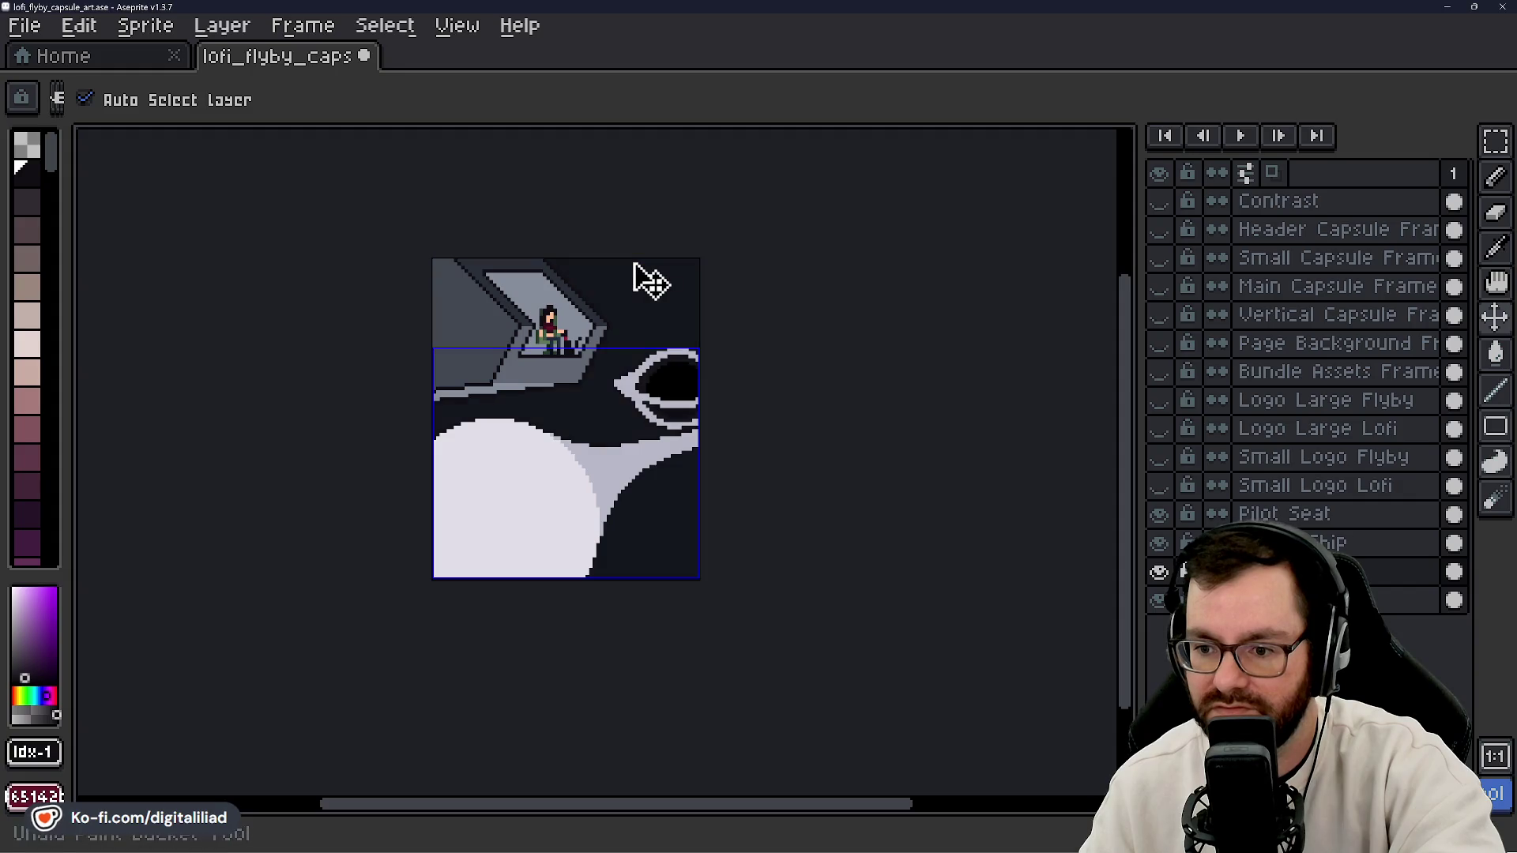
- Fill the dark band beneath the ring with a lighter grey
key(g)
scroll(636, 273, up, 5)
key(i)
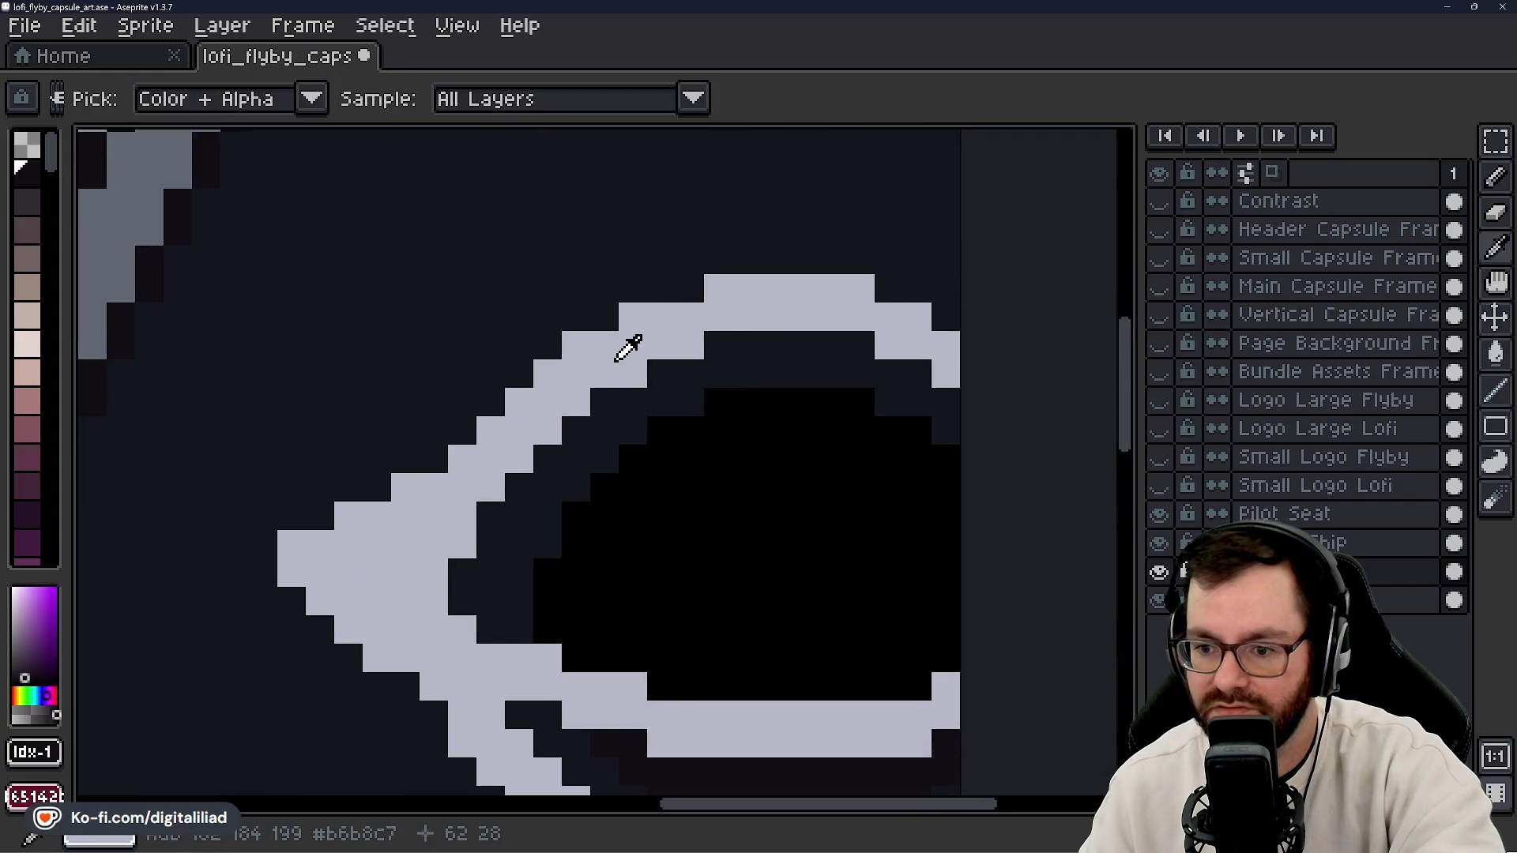
click(628, 348)
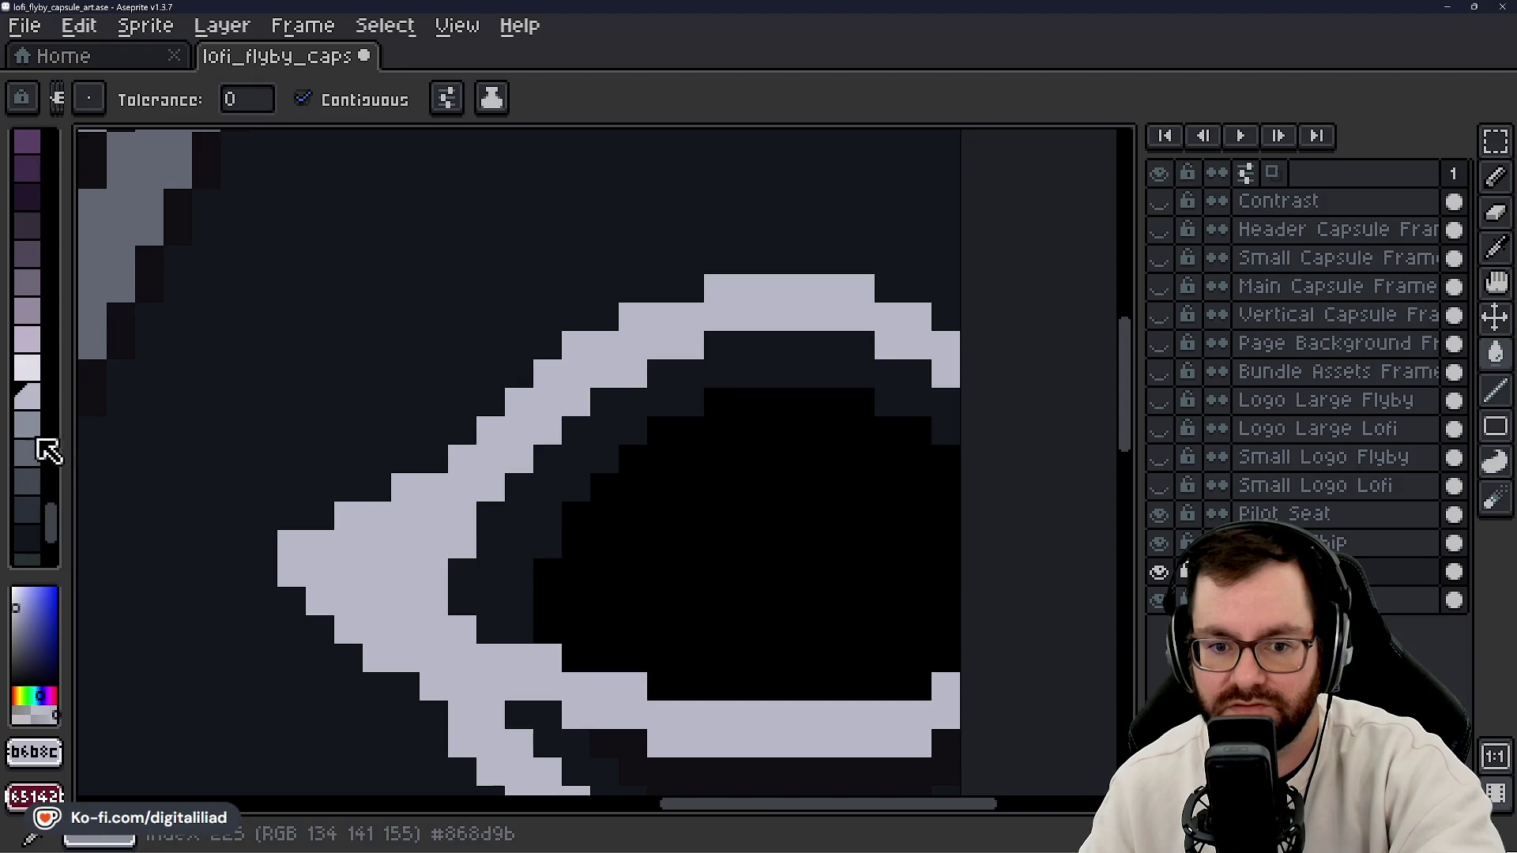
click(38, 442)
click(574, 458)
scroll(595, 506, down, 2)
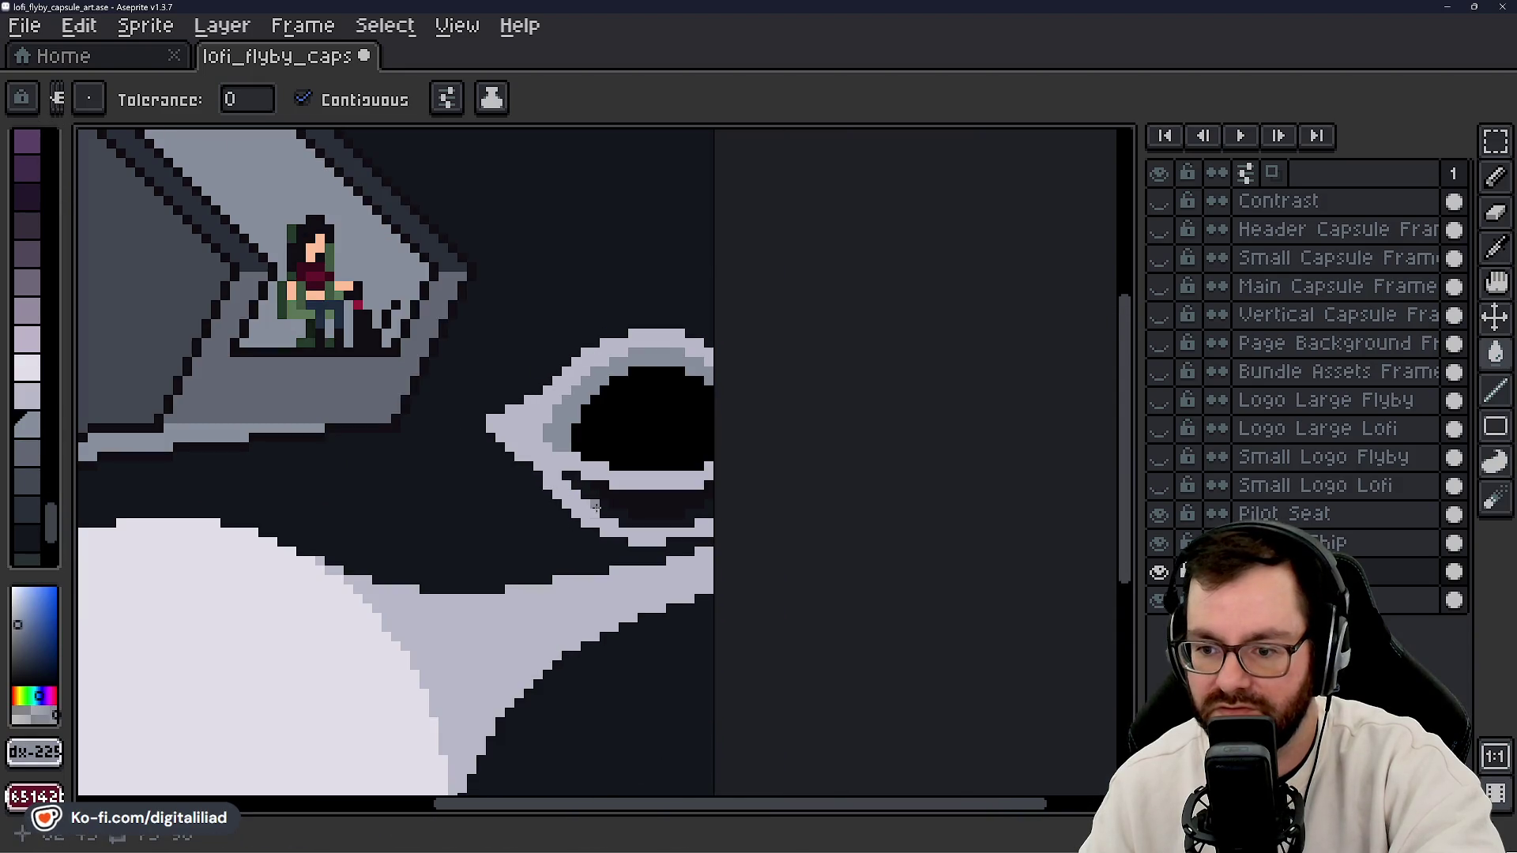
click(616, 521)
scroll(690, 429, down, 4)
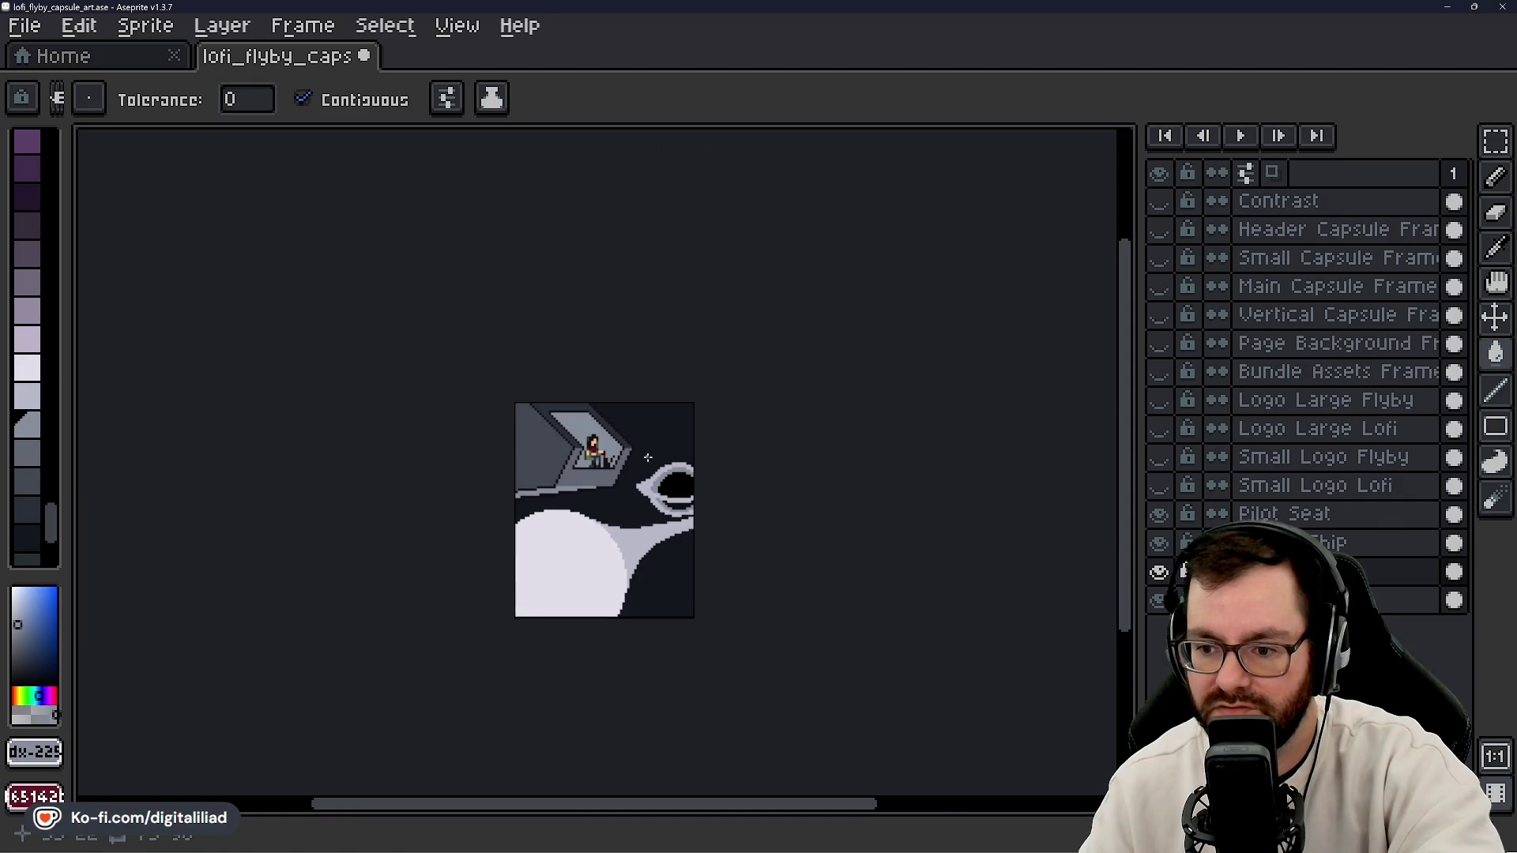
scroll(648, 466, up, 2)
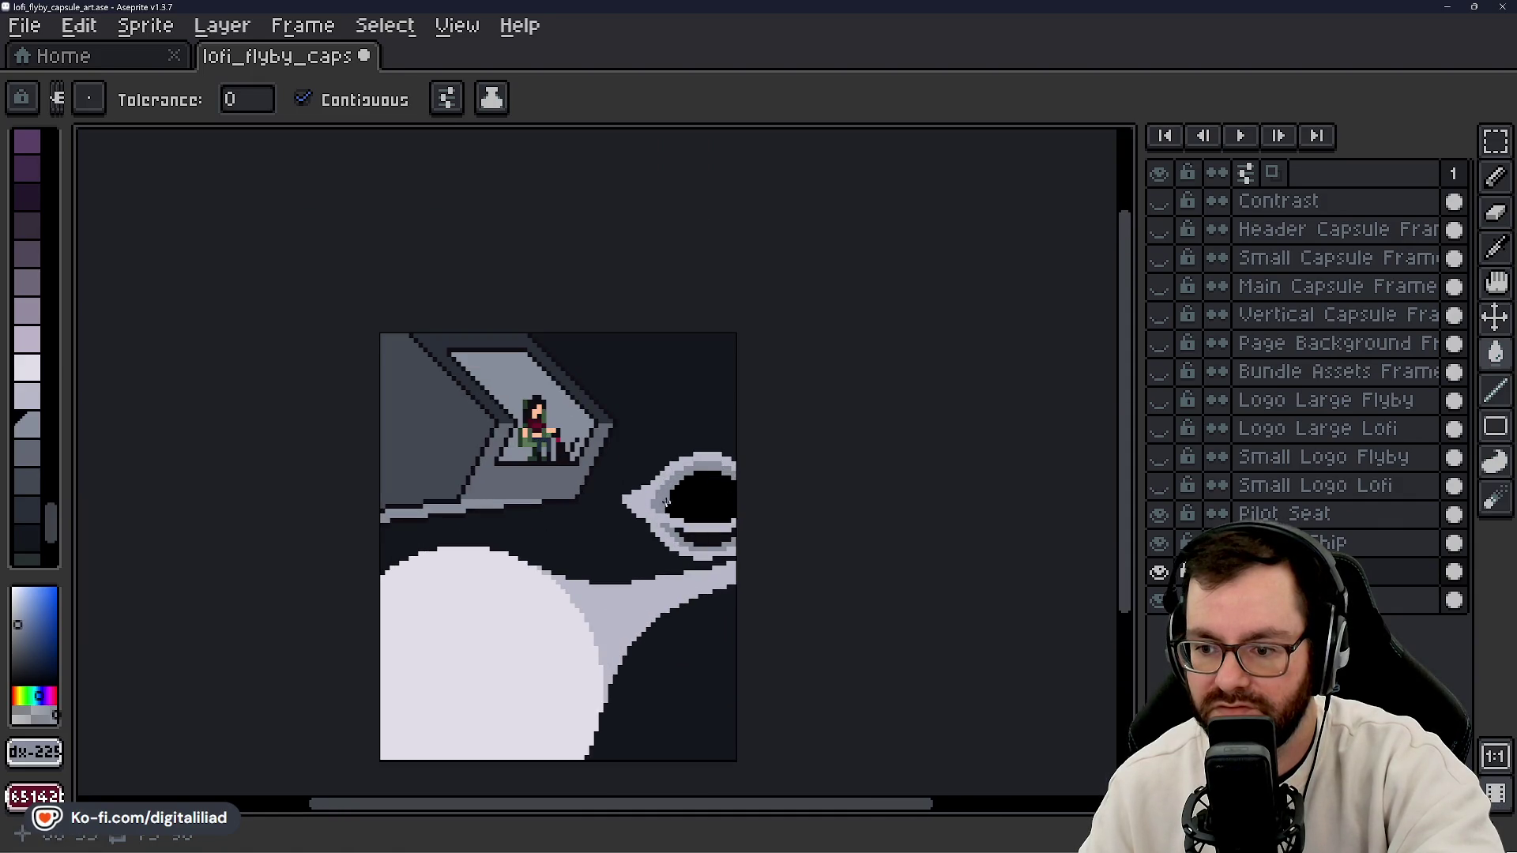
click(637, 533)
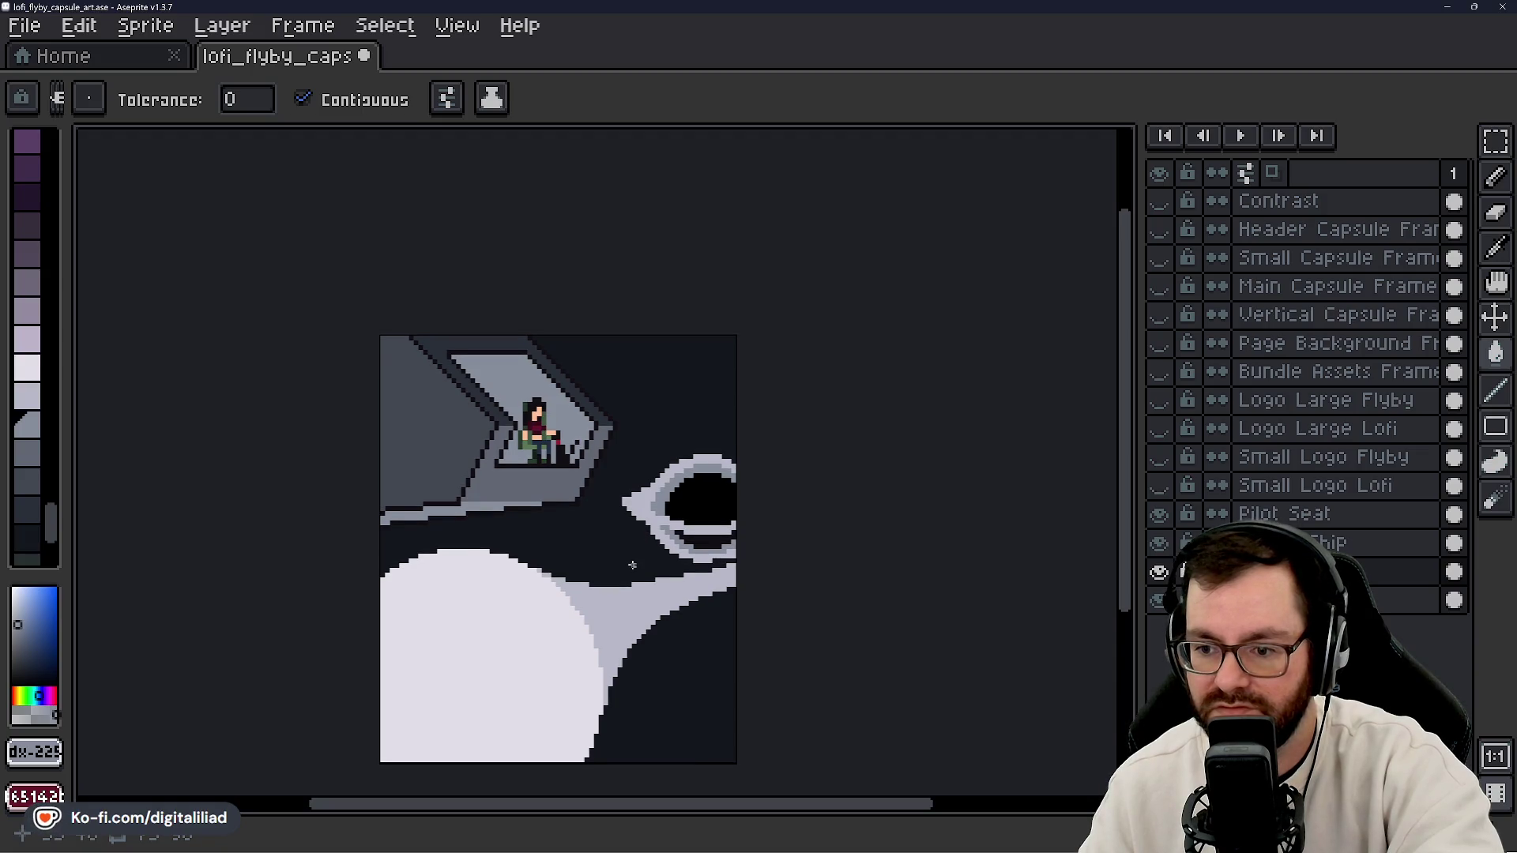
- Recentre the sprite and save lofi_flyby_capsule_art.ase
scroll(632, 565, up, 1)
mouse_move(632, 565)
mouse_down()
mouse_move(610, 447)
mouse_move(623, 454)
mouse_move(610, 460)
mouse_up()
scroll(621, 486, up, 1)
key(ctrl+s)
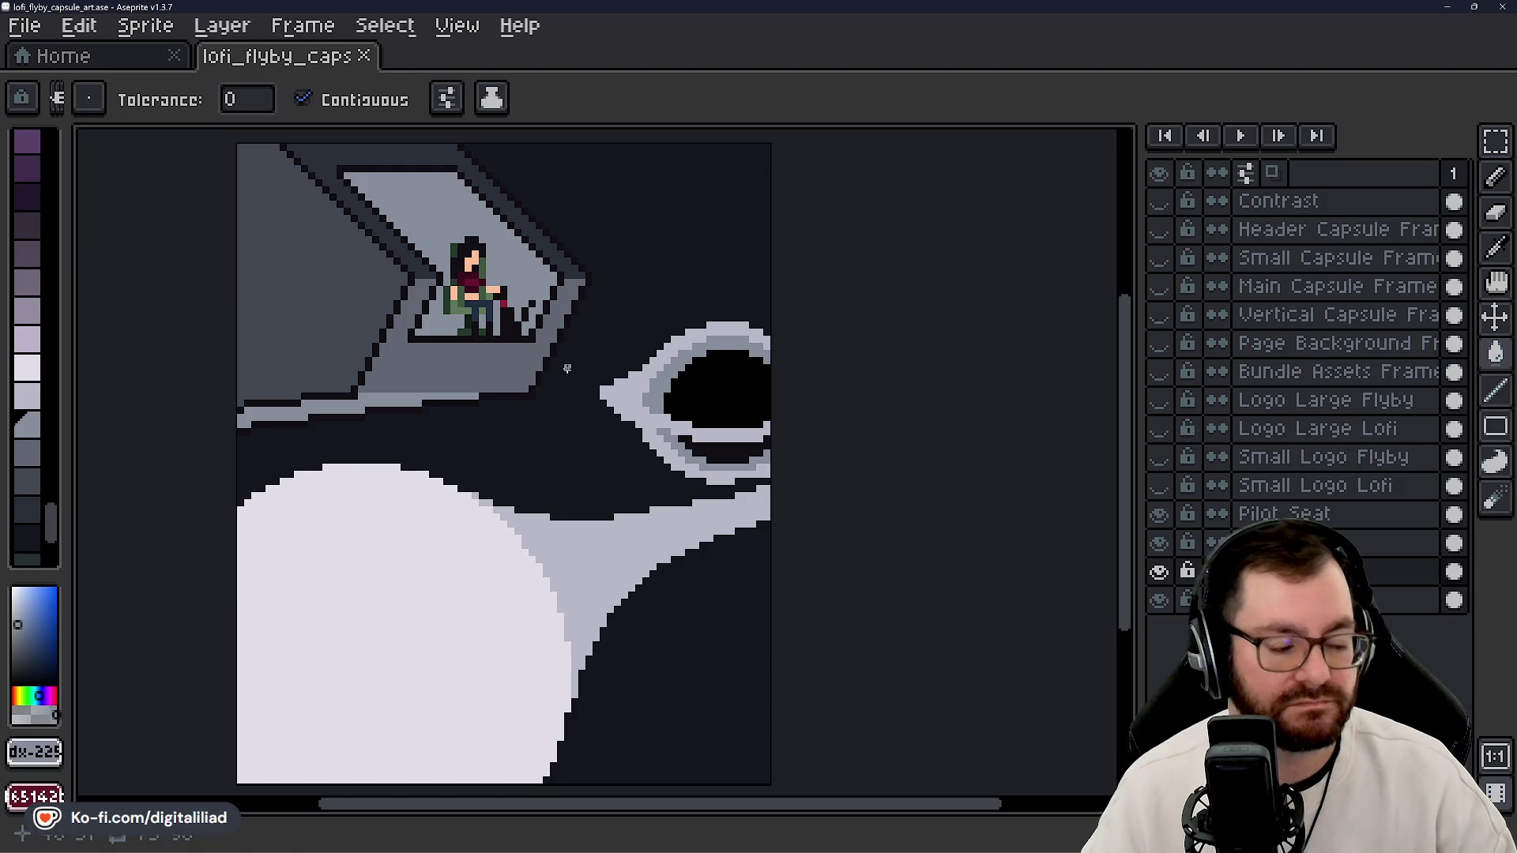
- Review the sprite, then turn on the Main Capsule Frame layer's visibility
drag(804, 421, 817, 452)
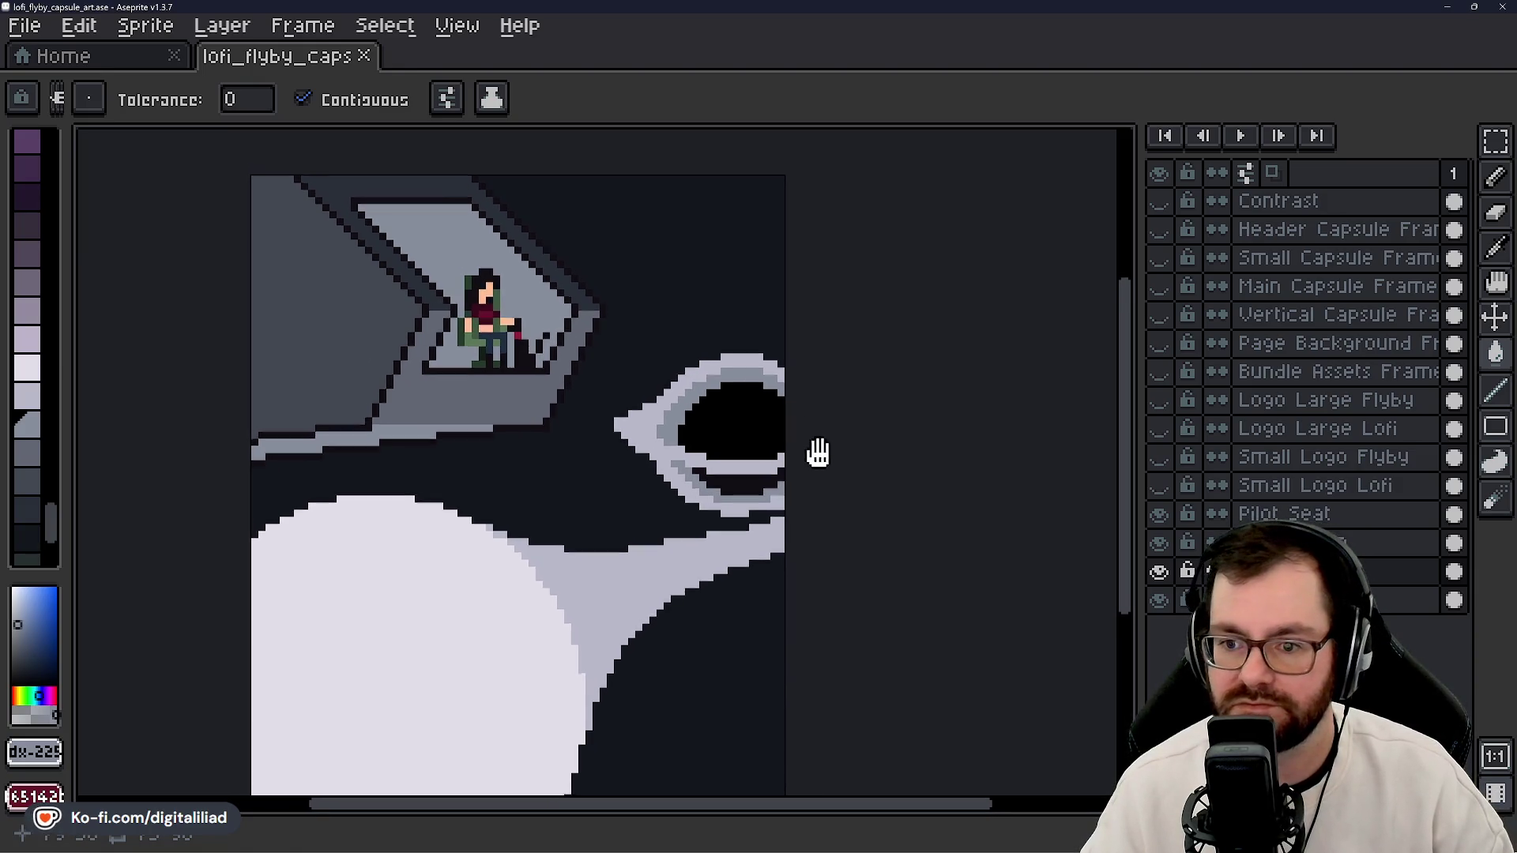
scroll(817, 447, down, 3)
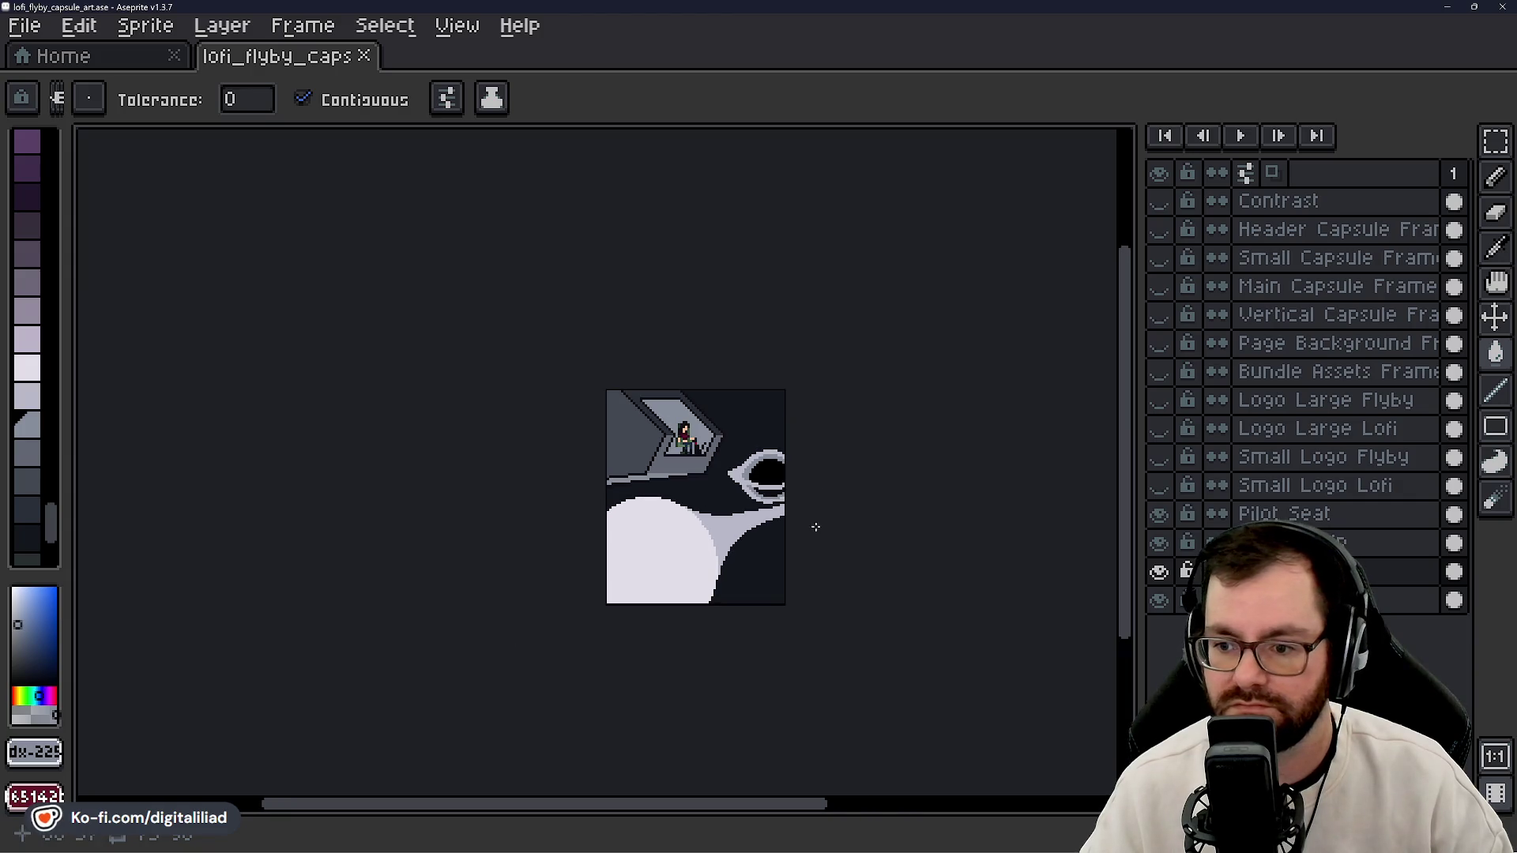
drag(822, 555, 657, 440)
scroll(656, 460, down, 1)
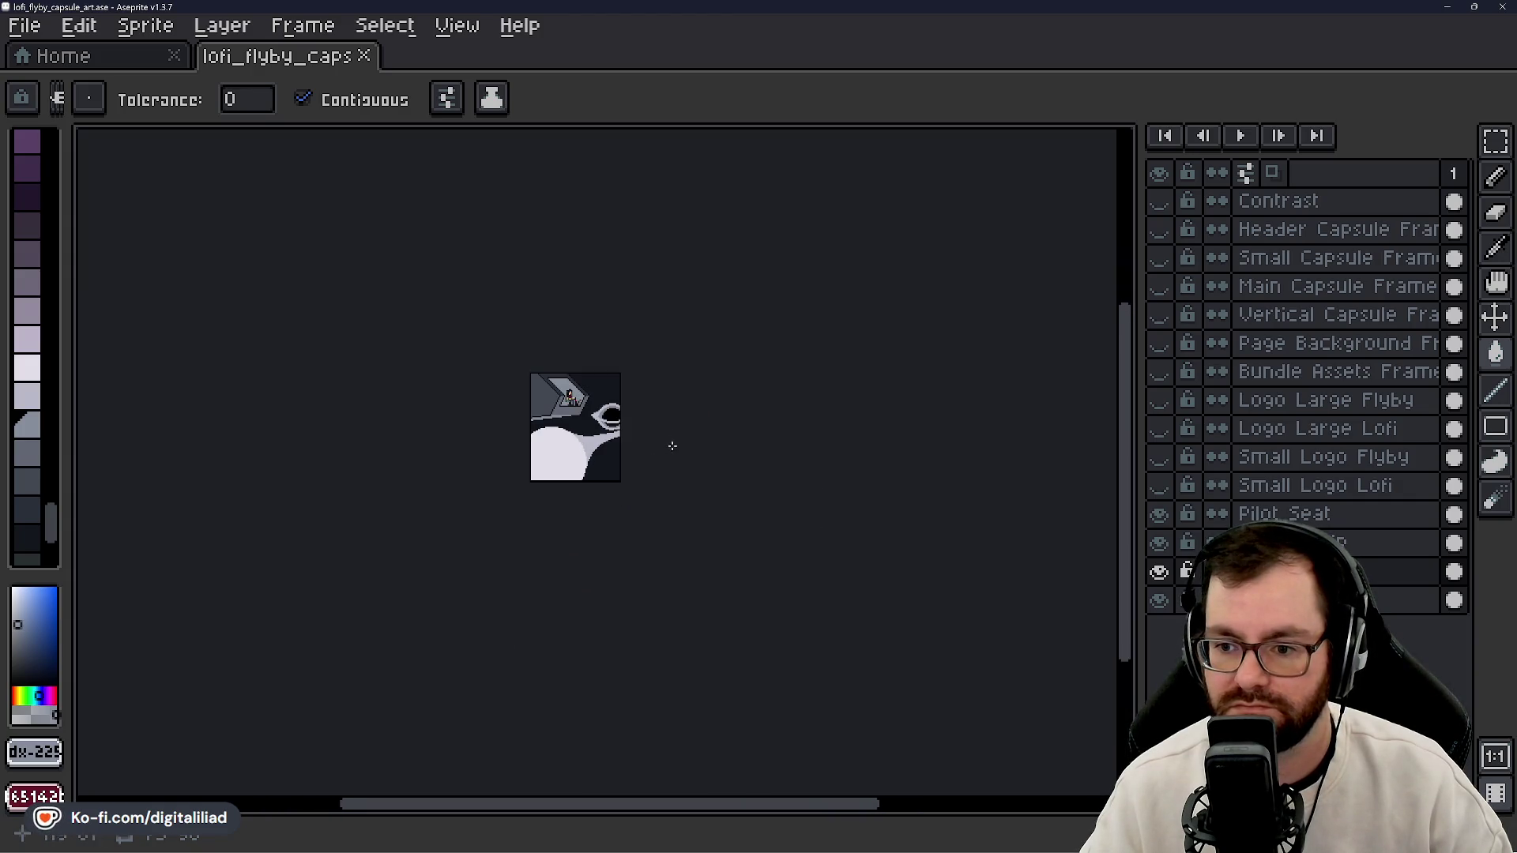
scroll(676, 439, up, 1)
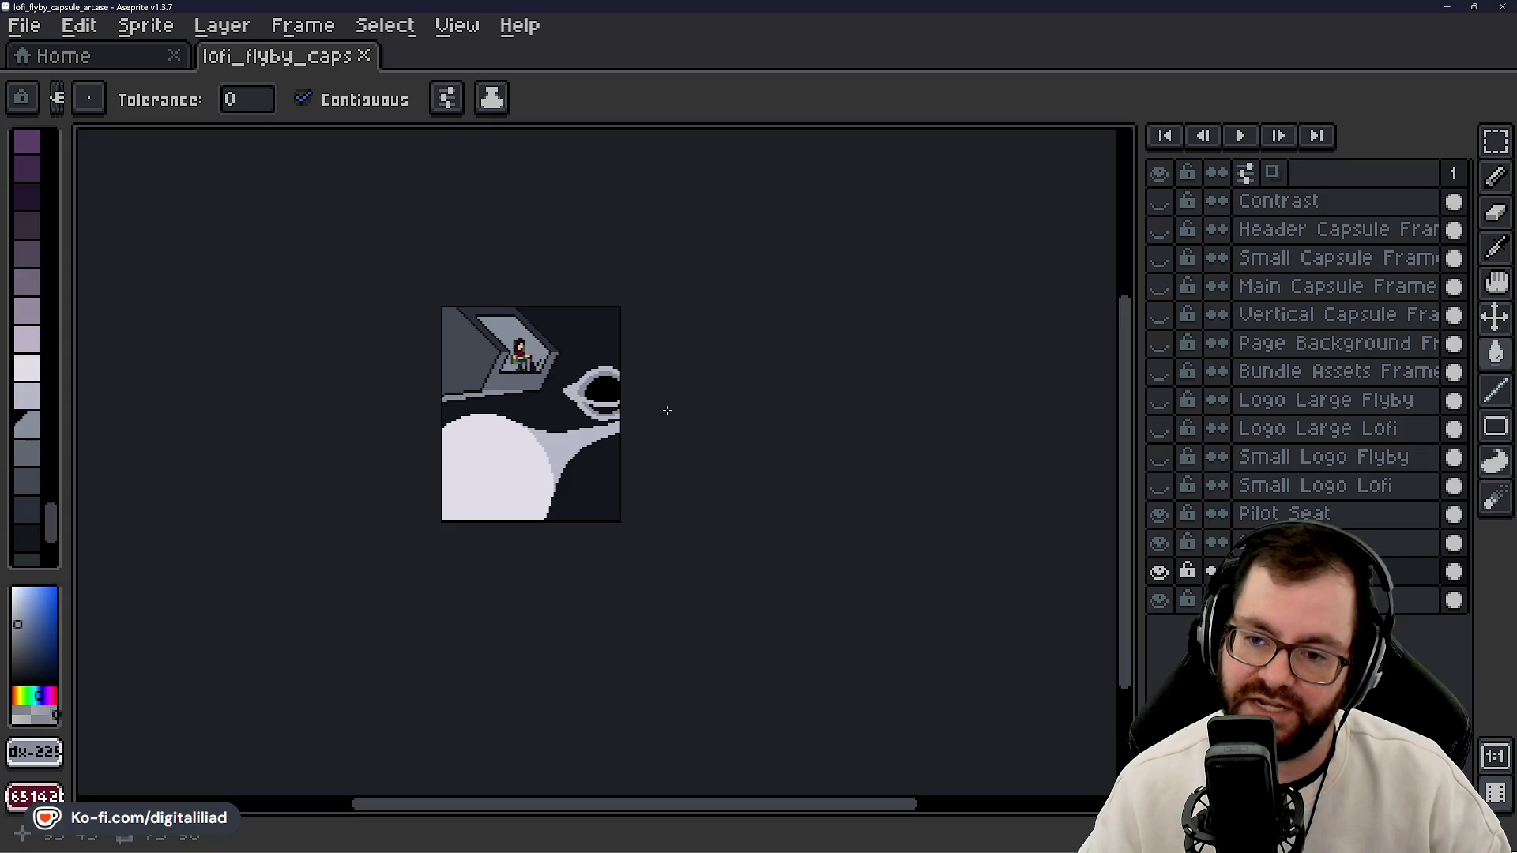
scroll(662, 405, up, 1)
mouse_move(663, 405)
mouse_down()
mouse_move(684, 435)
mouse_move(705, 423)
mouse_up()
scroll(691, 384, down, 3)
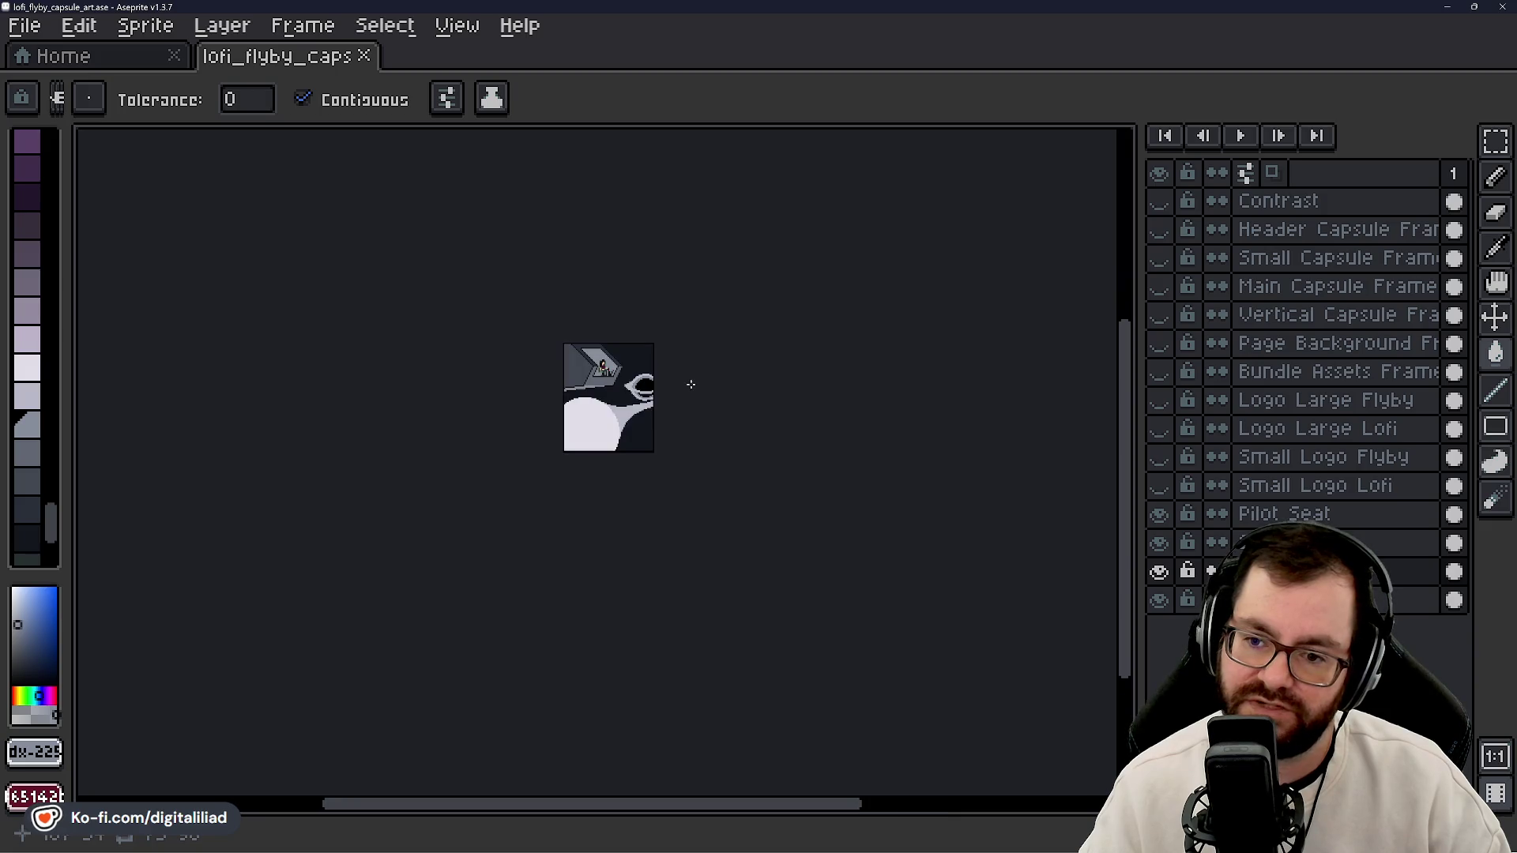
scroll(691, 384, up, 3)
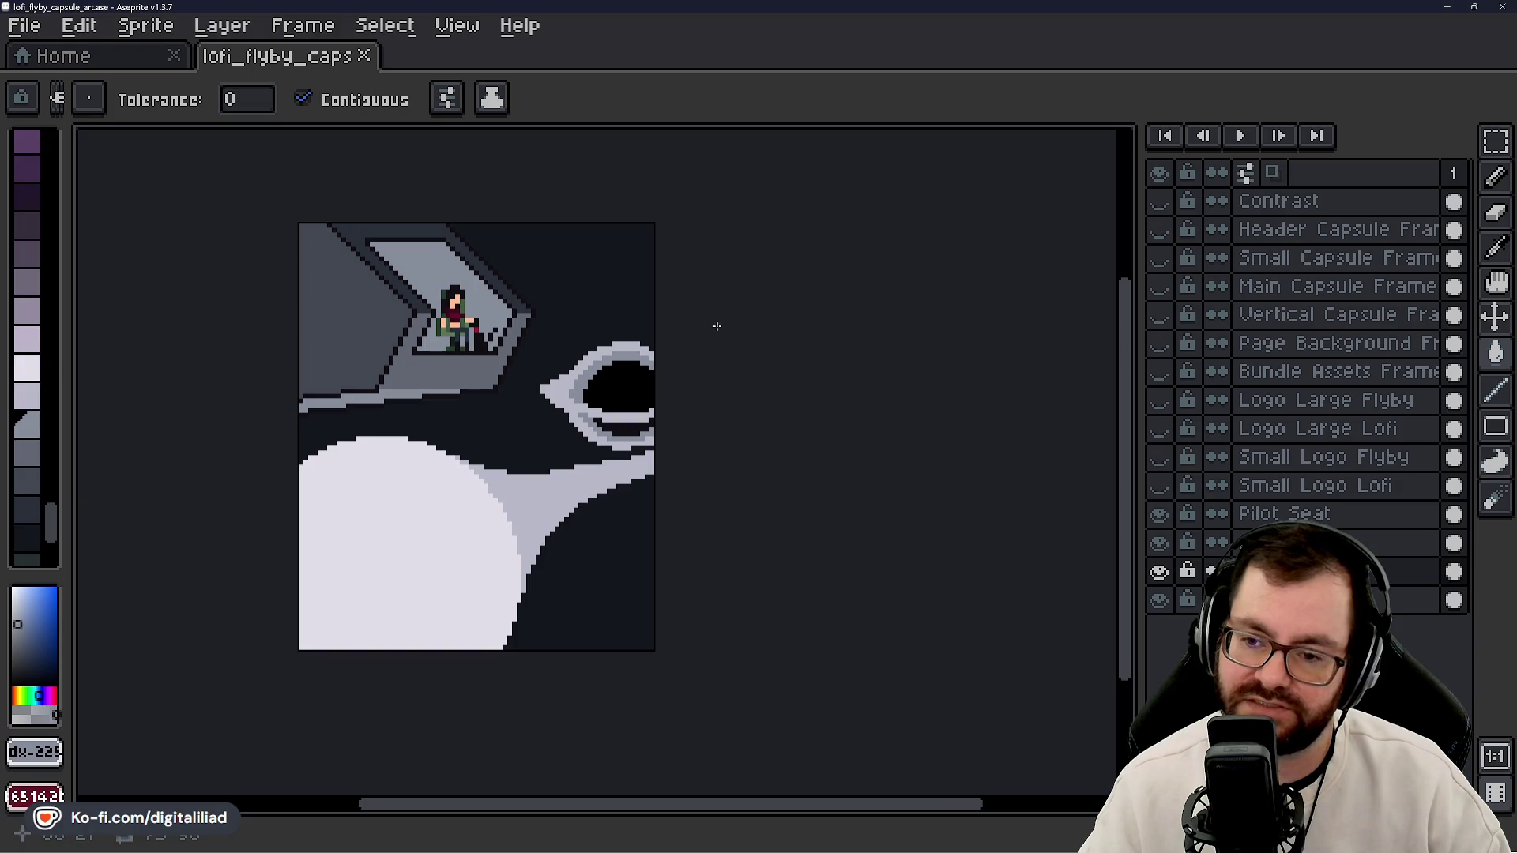
click(1160, 286)
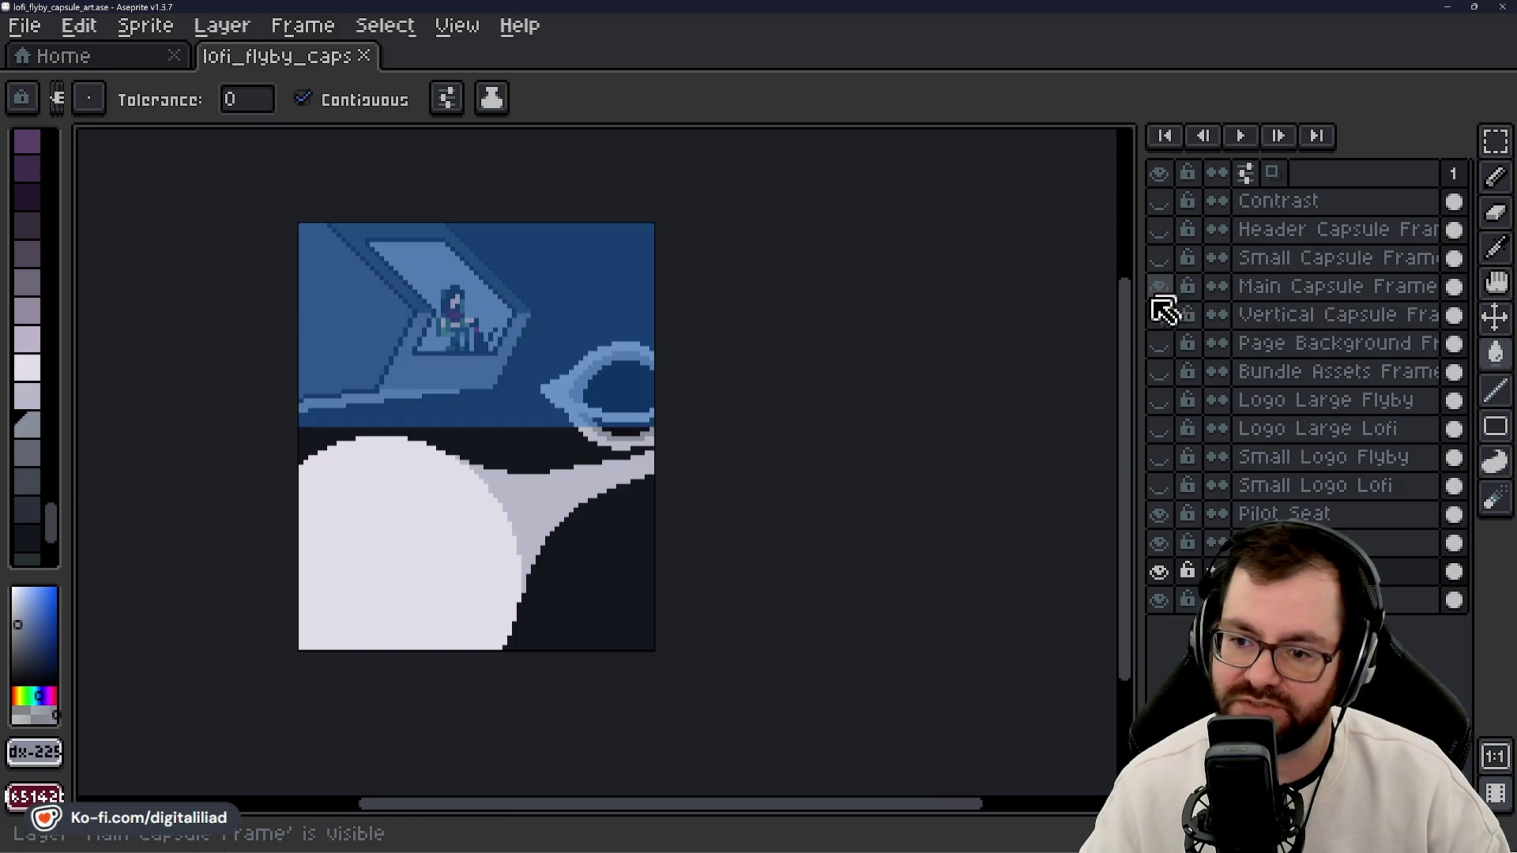
- Hide Main Capsule Frame, preview Page Background and Vertical frames, then show Header Capsule Frame
scroll(491, 345, up, 4)
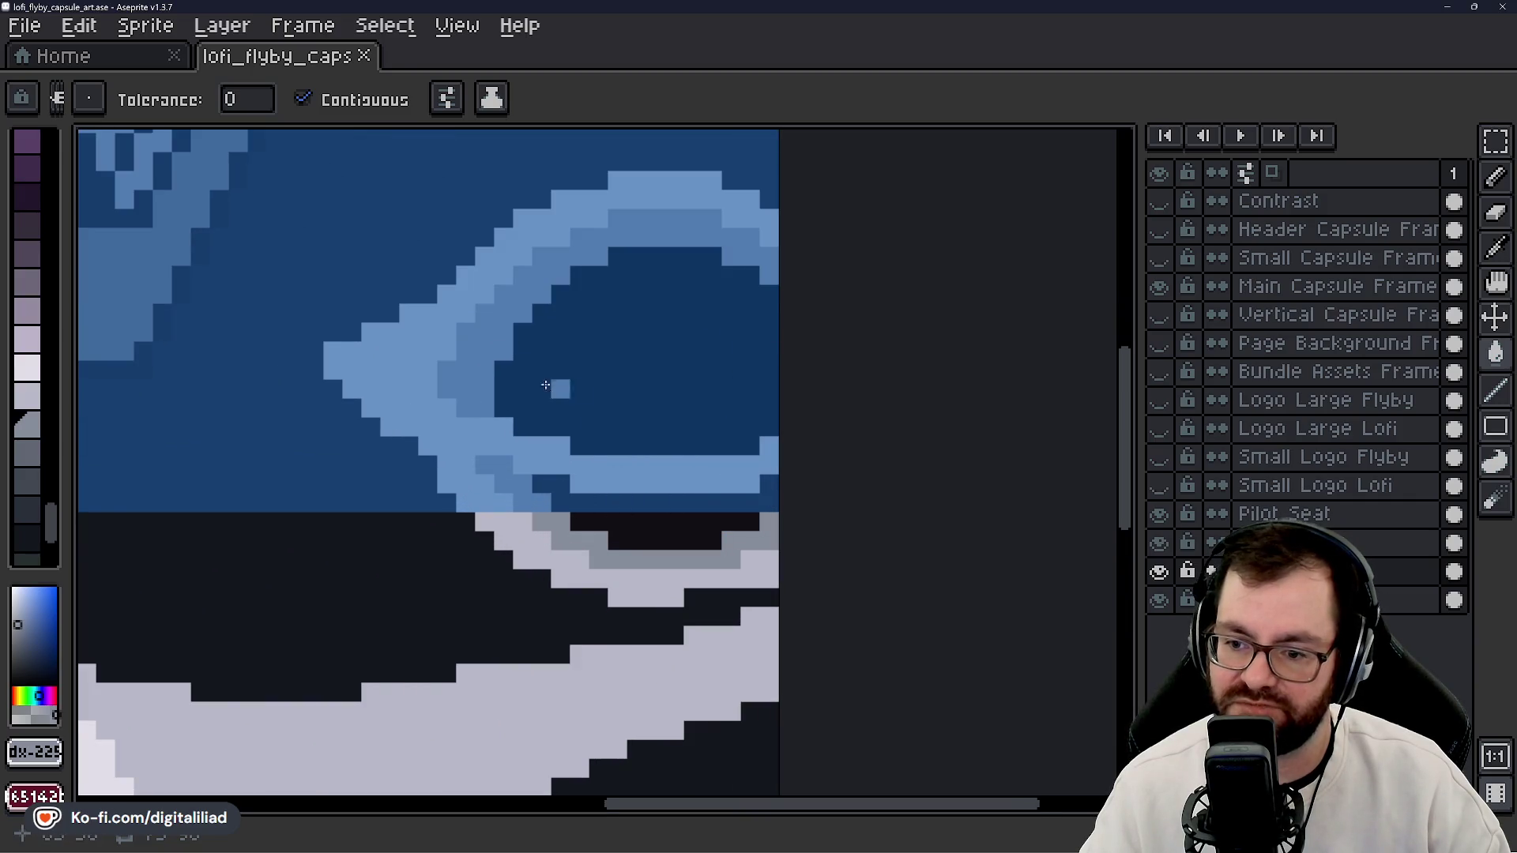
scroll(522, 374, down, 2)
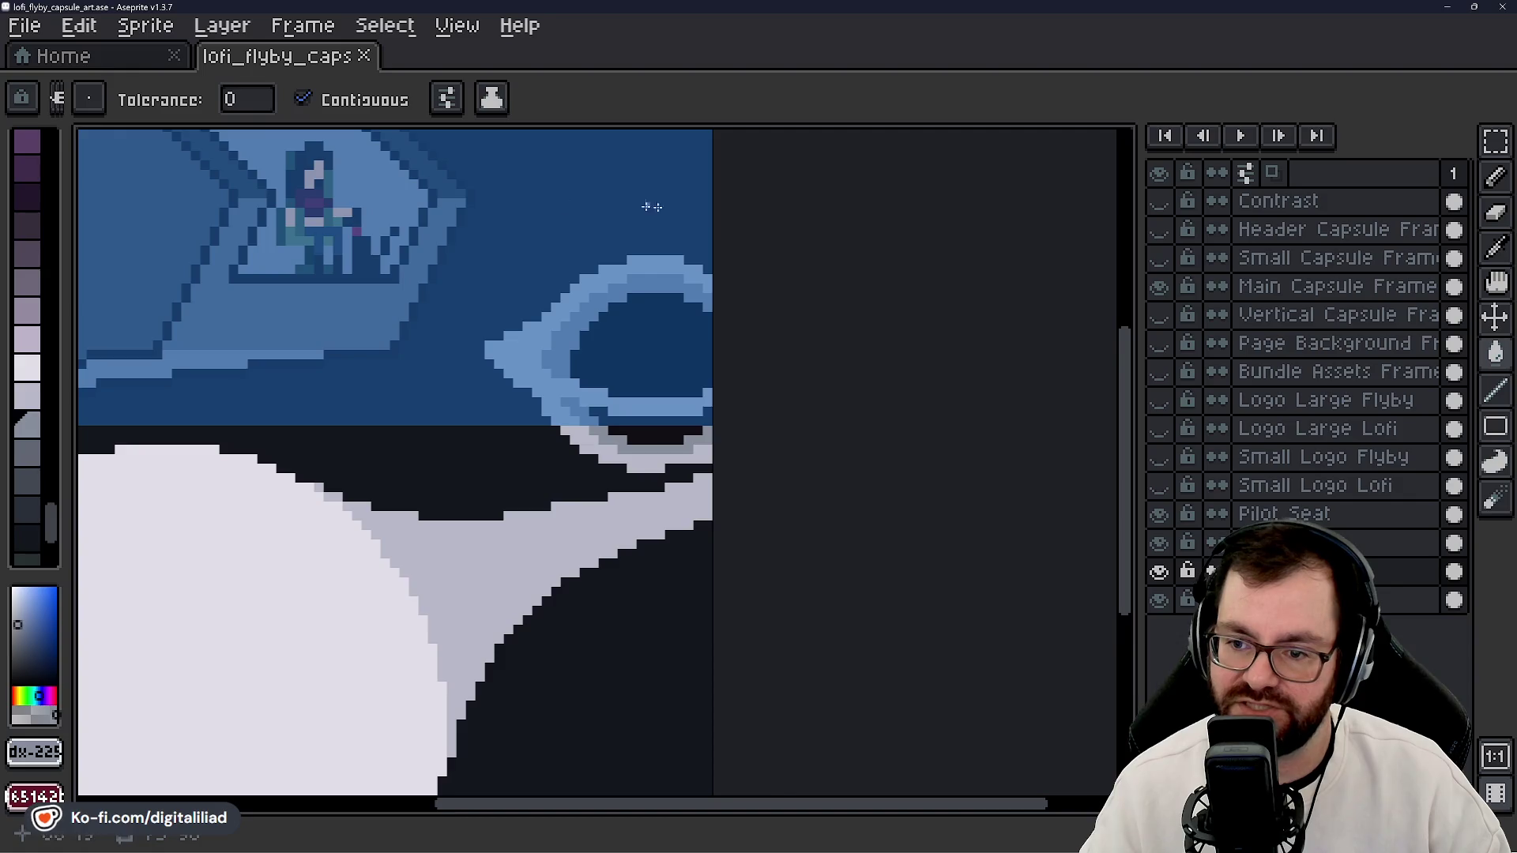
scroll(518, 395, down, 2)
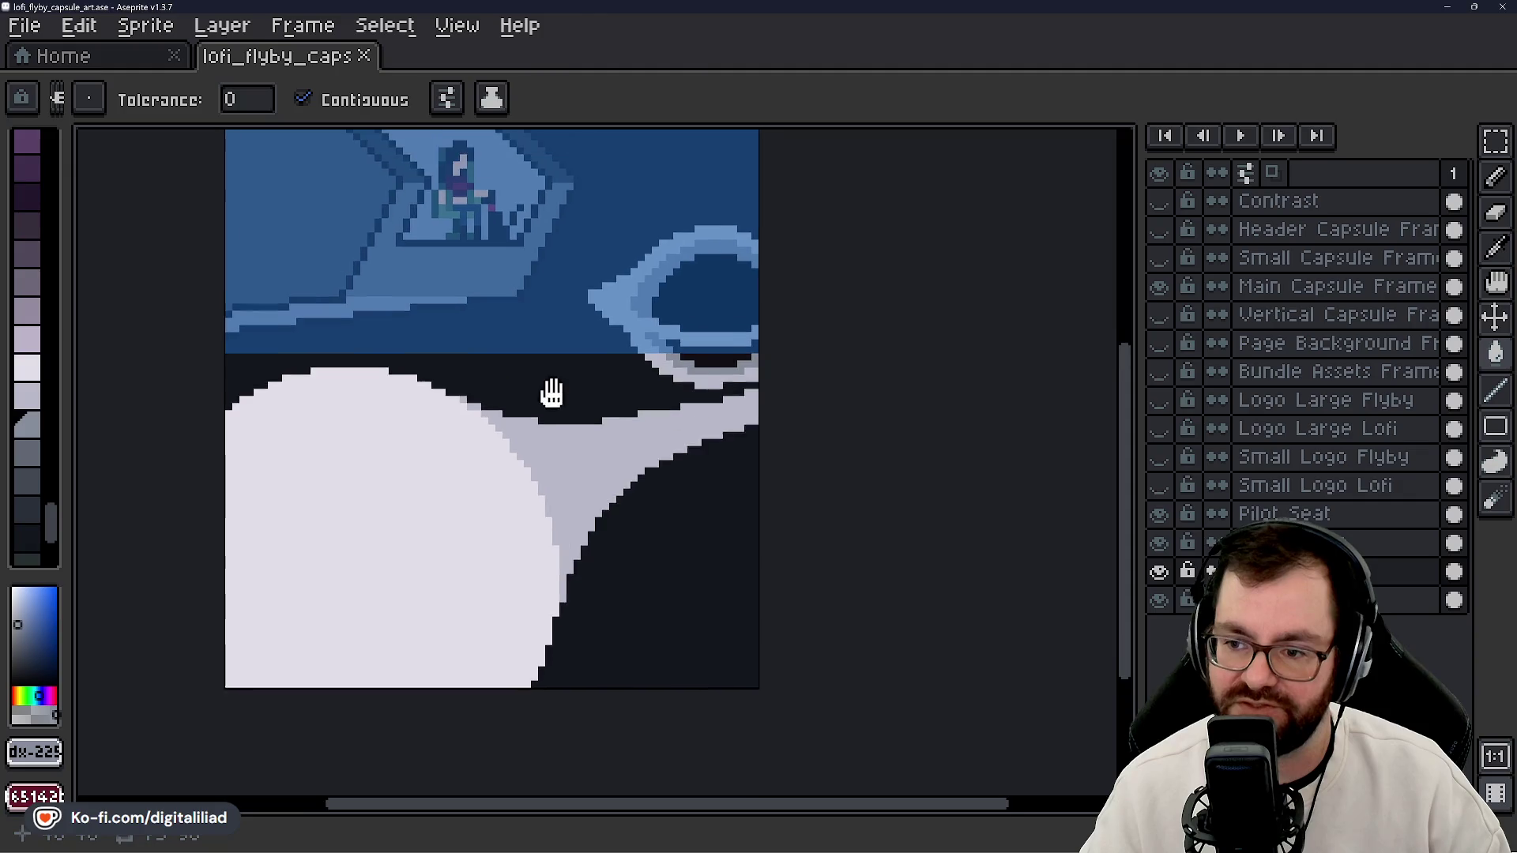
click(1159, 286)
click(1160, 343)
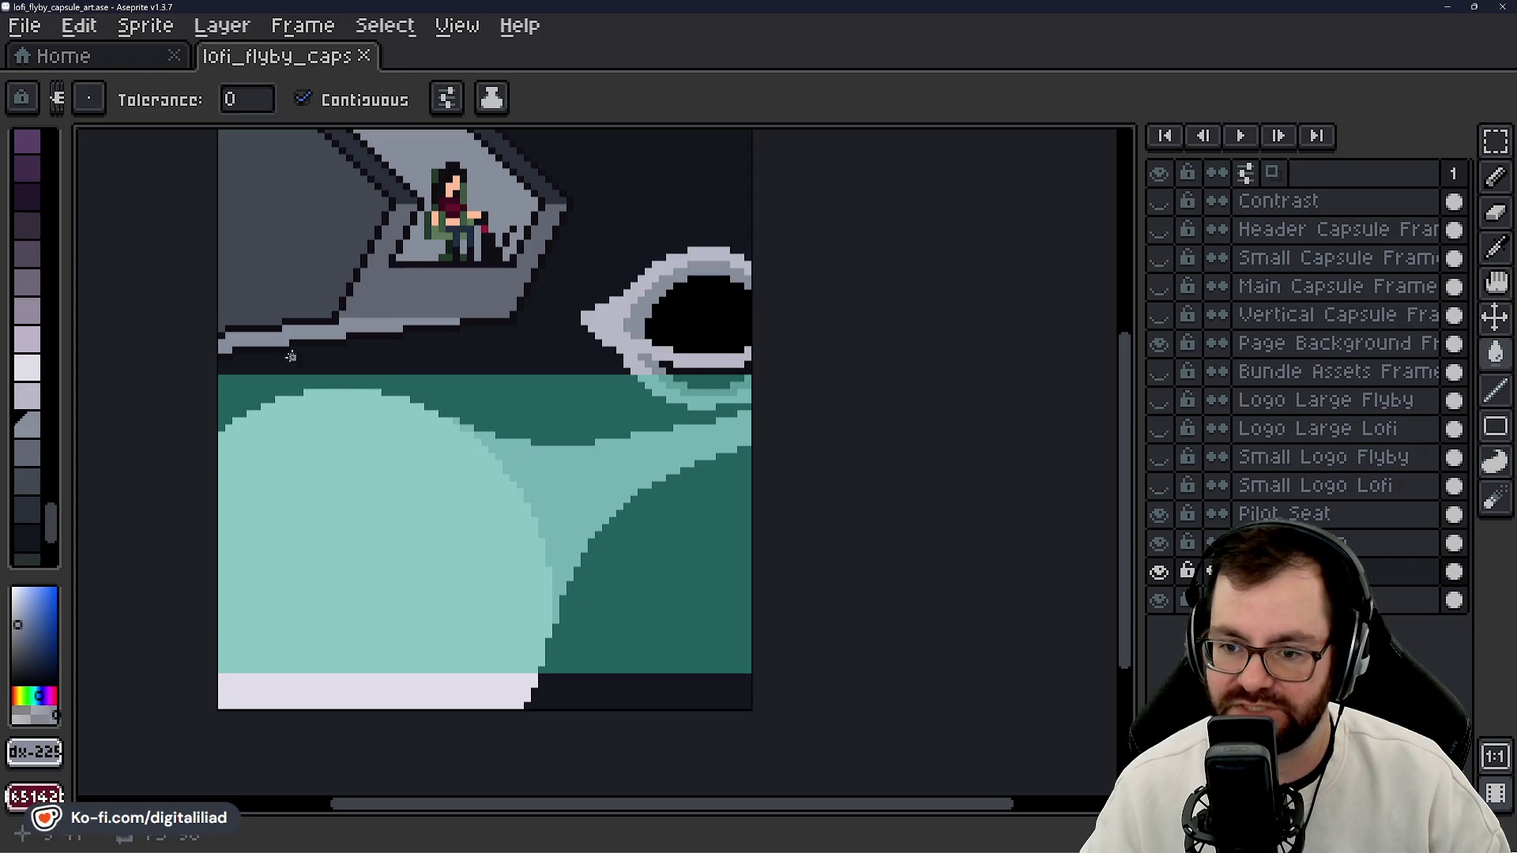
click(1159, 344)
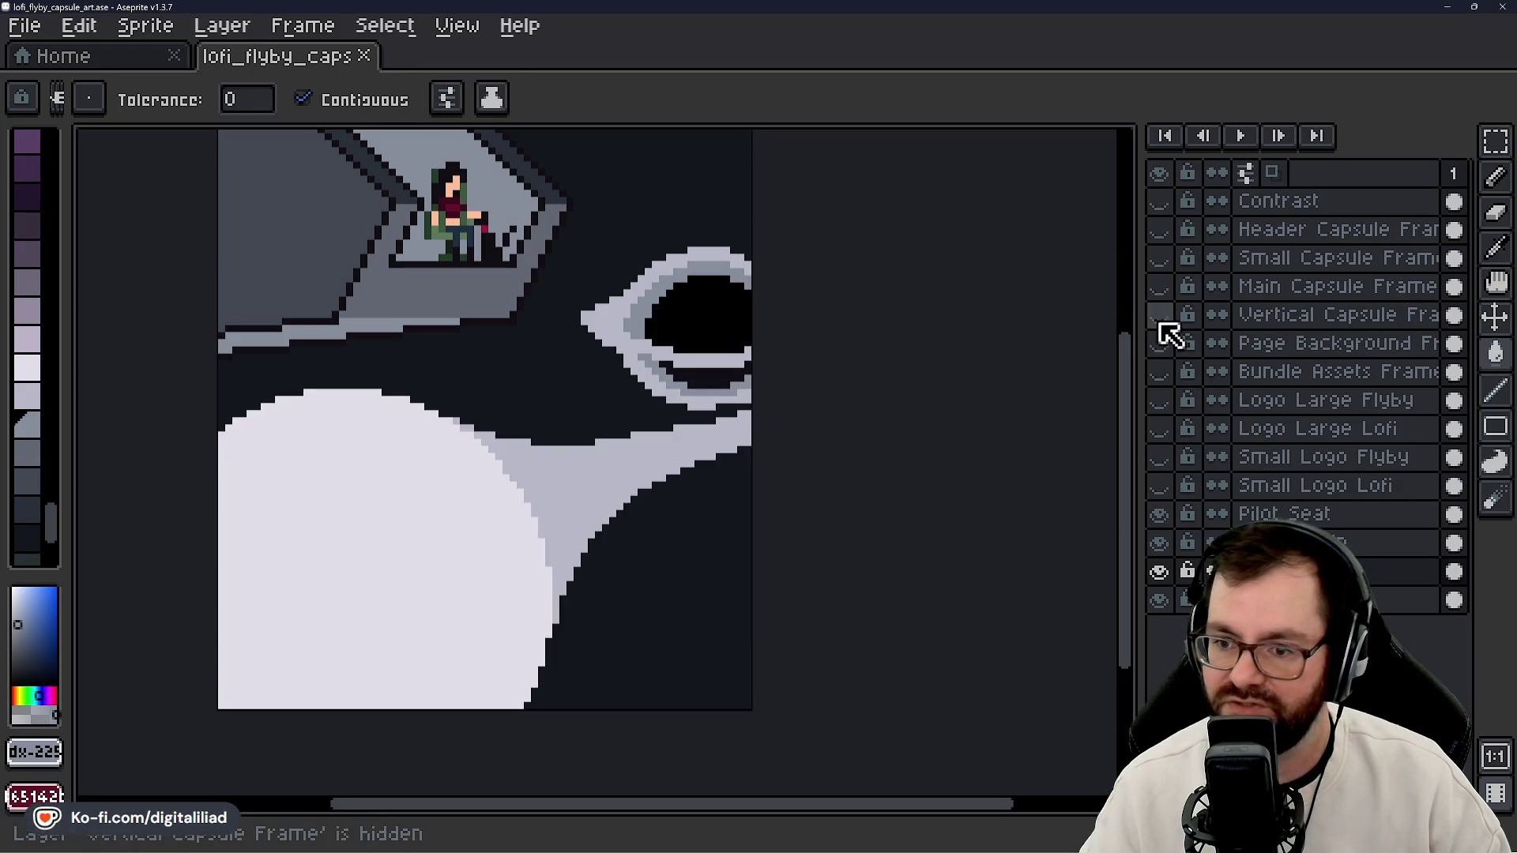
click(1159, 315)
drag(790, 495, 779, 582)
drag(820, 531, 849, 506)
click(1159, 315)
click(1159, 230)
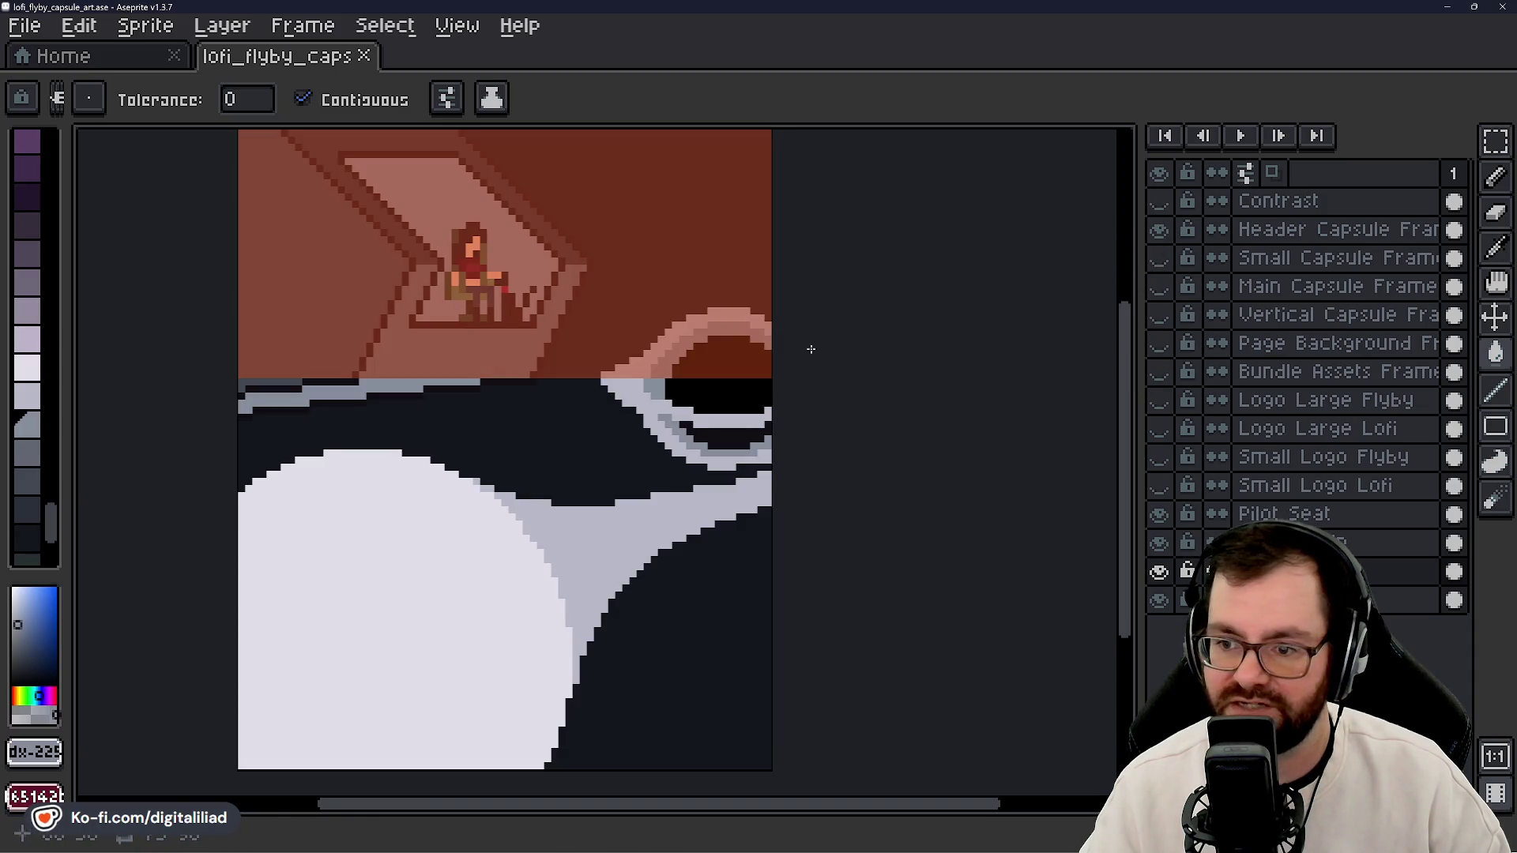
- Show Bundle Assets Frame plus the Logo Large Flyby and Lofi layers, hiding Header Capsule Frame
drag(809, 345, 808, 497)
scroll(635, 474, up, 3)
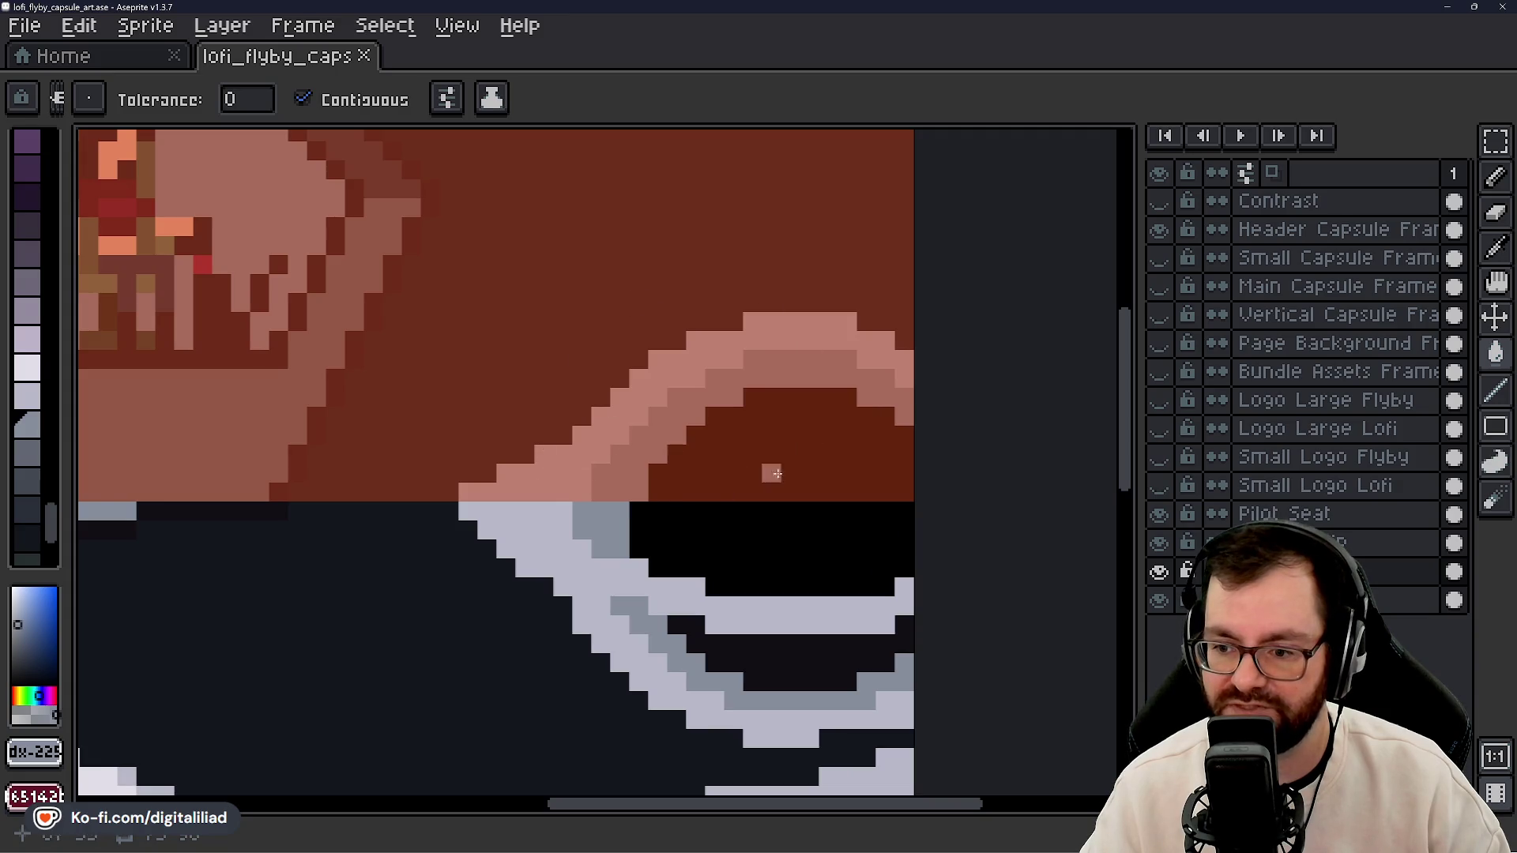
scroll(786, 410, down, 3)
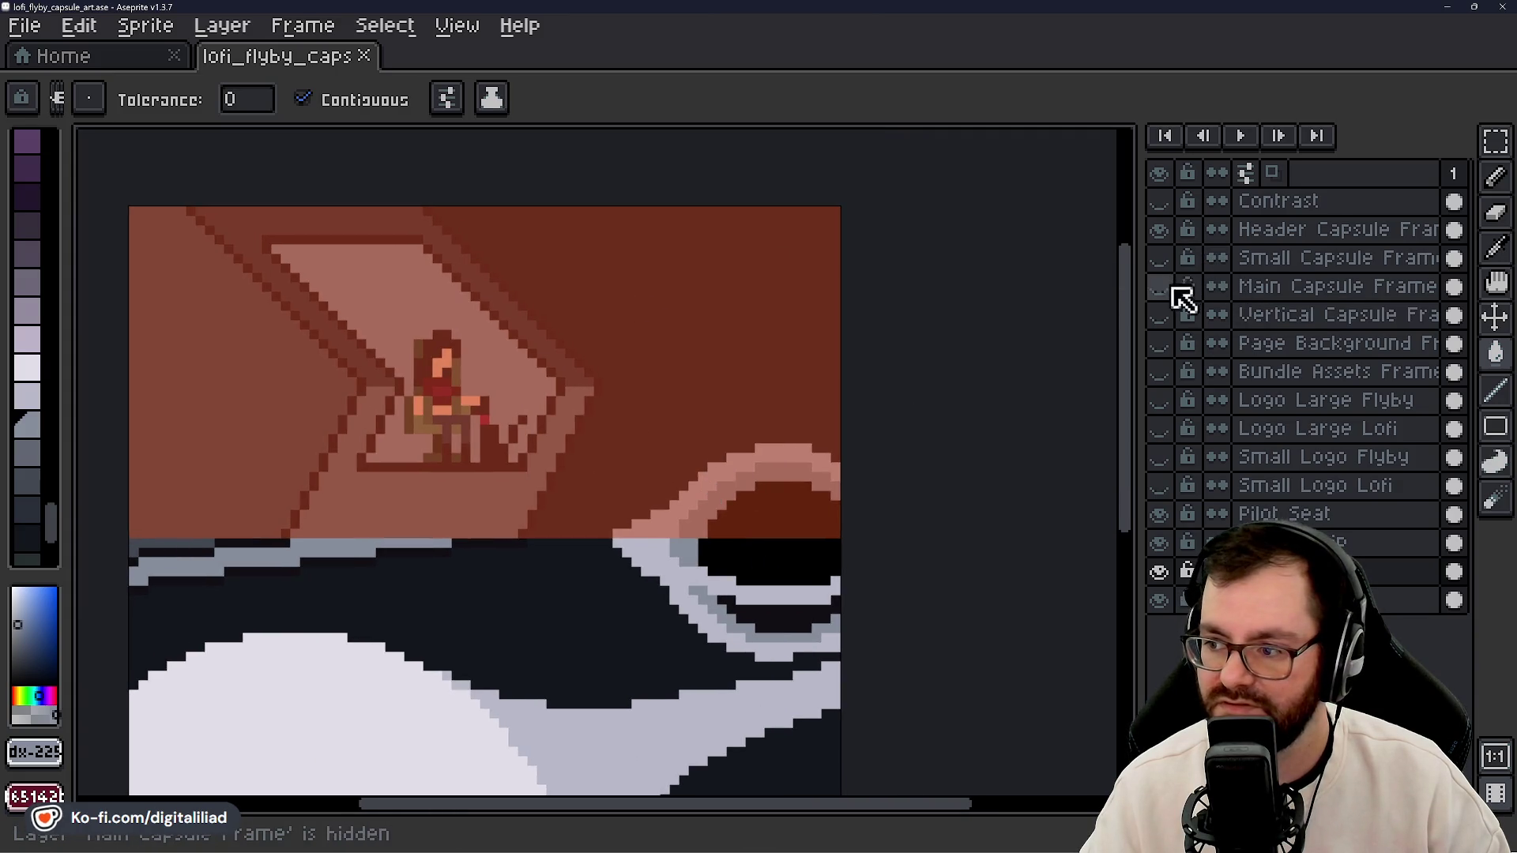
click(1159, 344)
click(1159, 344)
click(1159, 372)
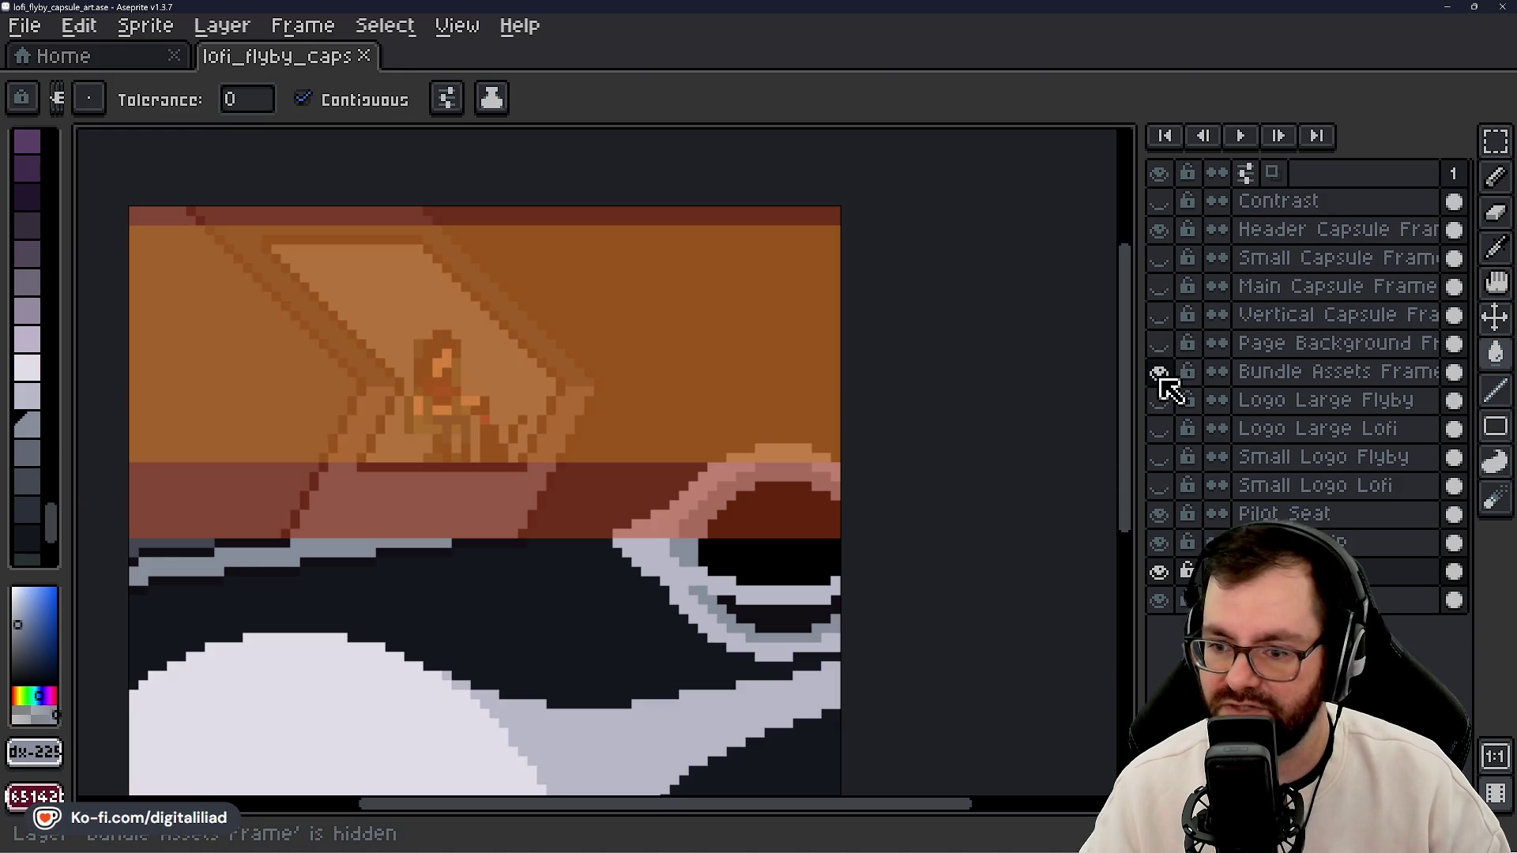
scroll(725, 420, up, 2)
scroll(990, 470, down, 1)
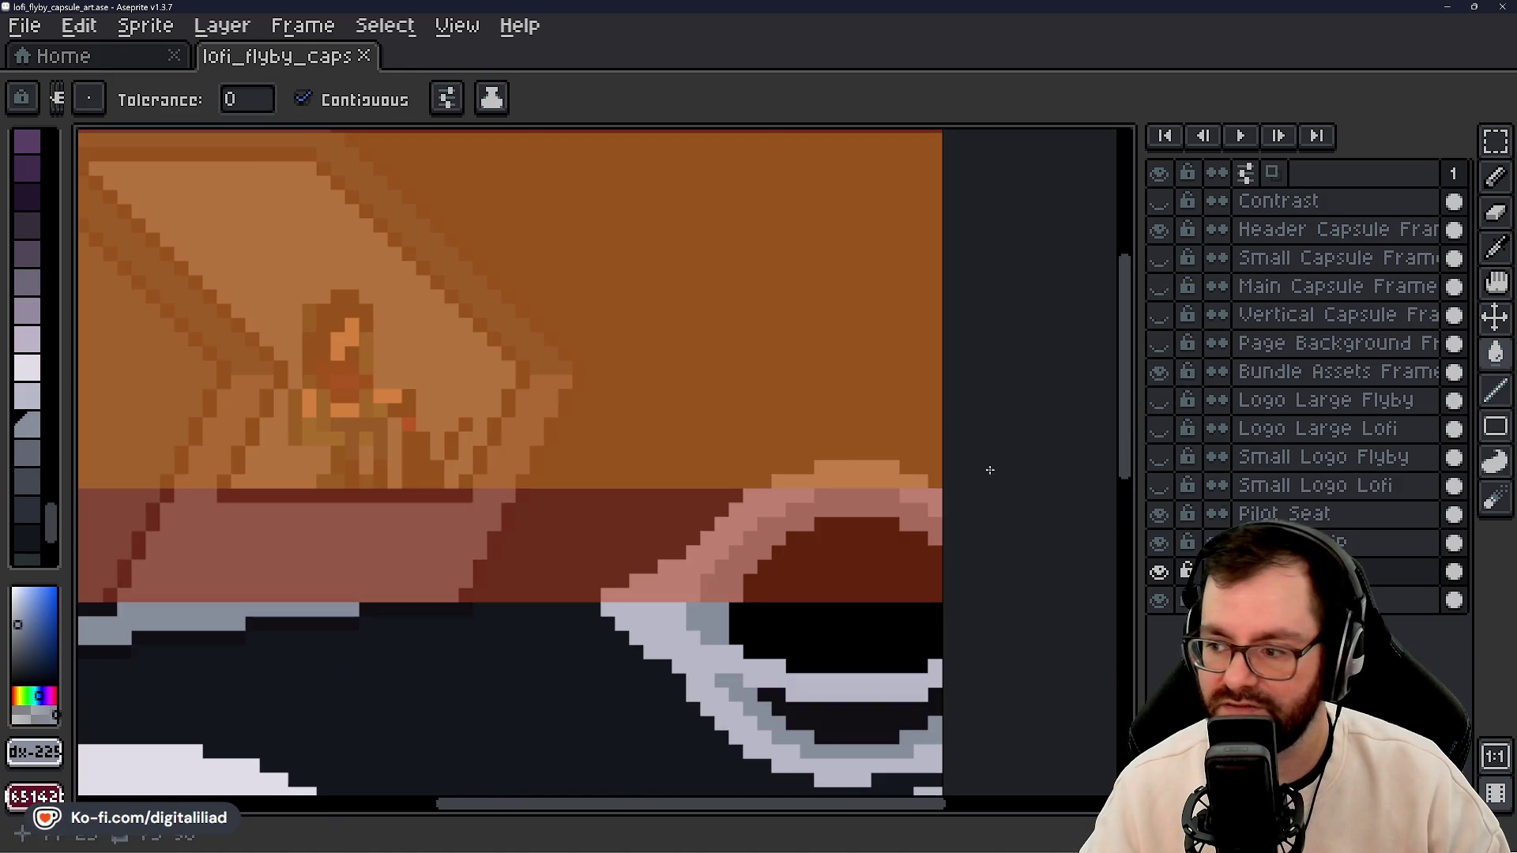
click(1159, 400)
click(1160, 429)
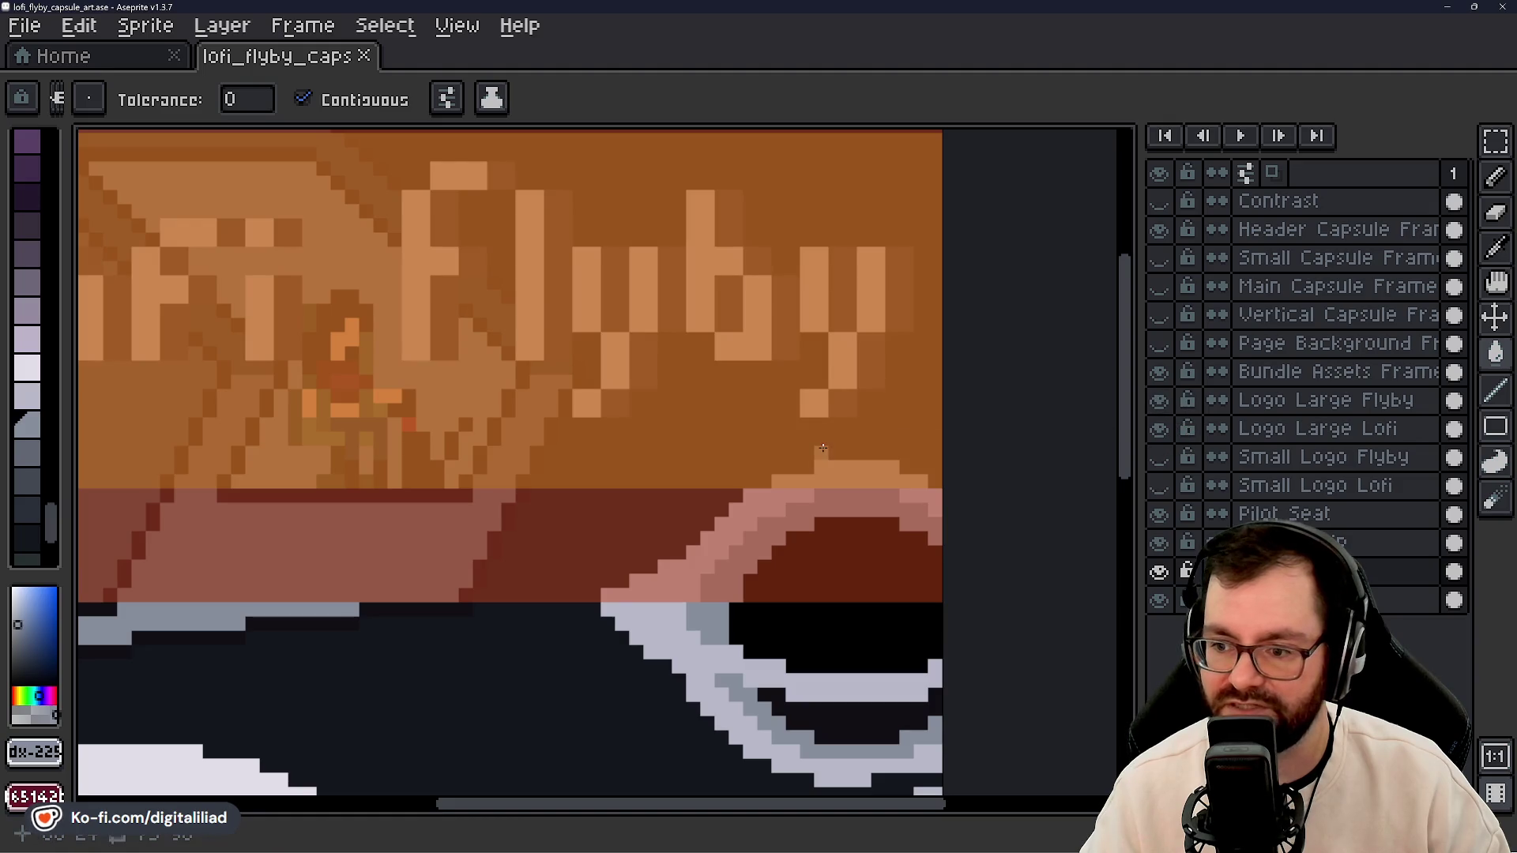
scroll(822, 448, down, 1)
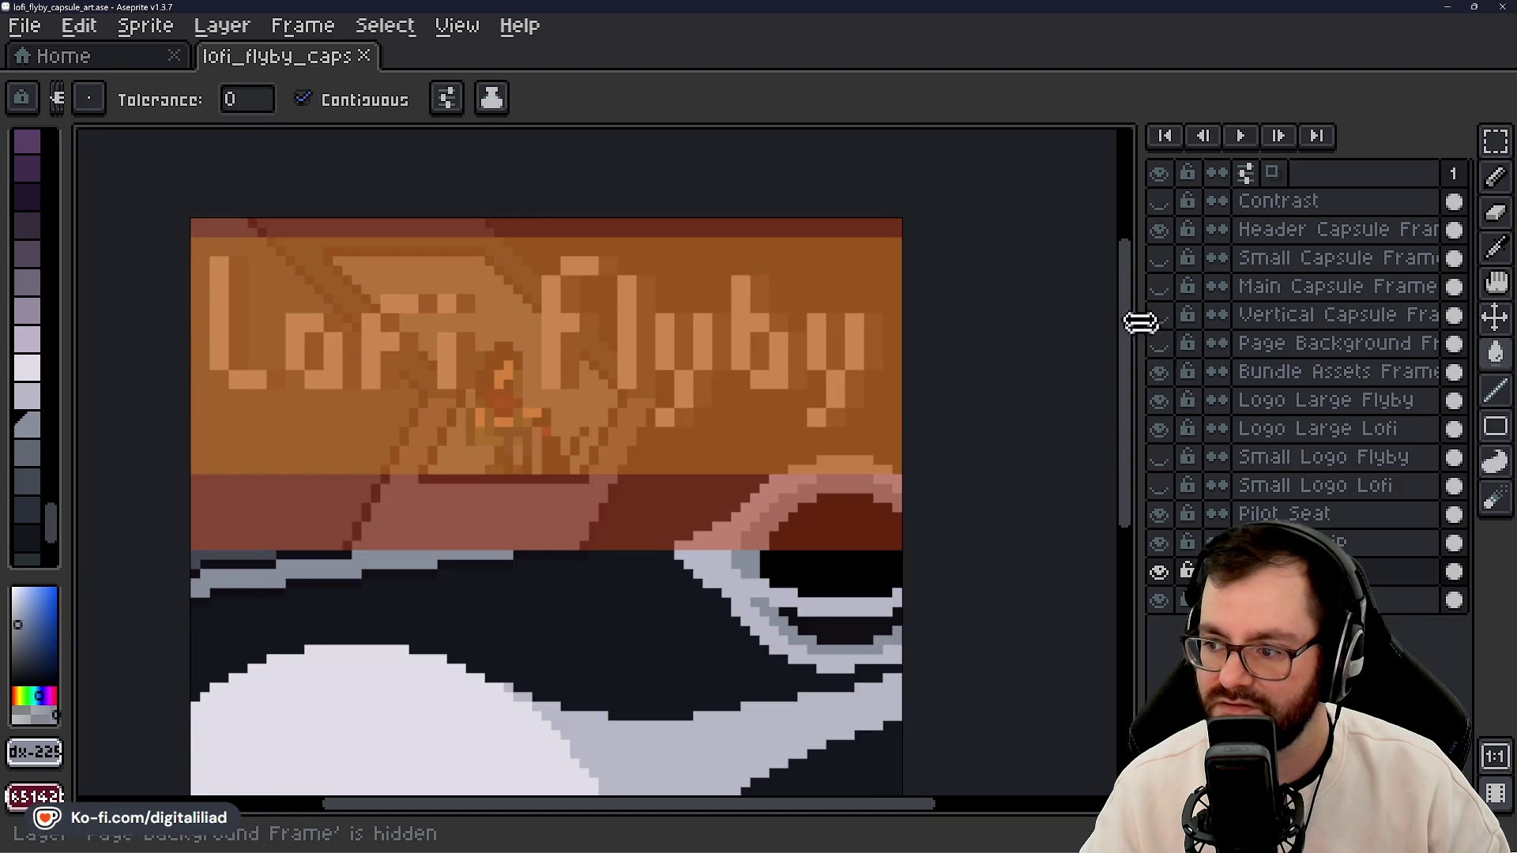
click(1159, 230)
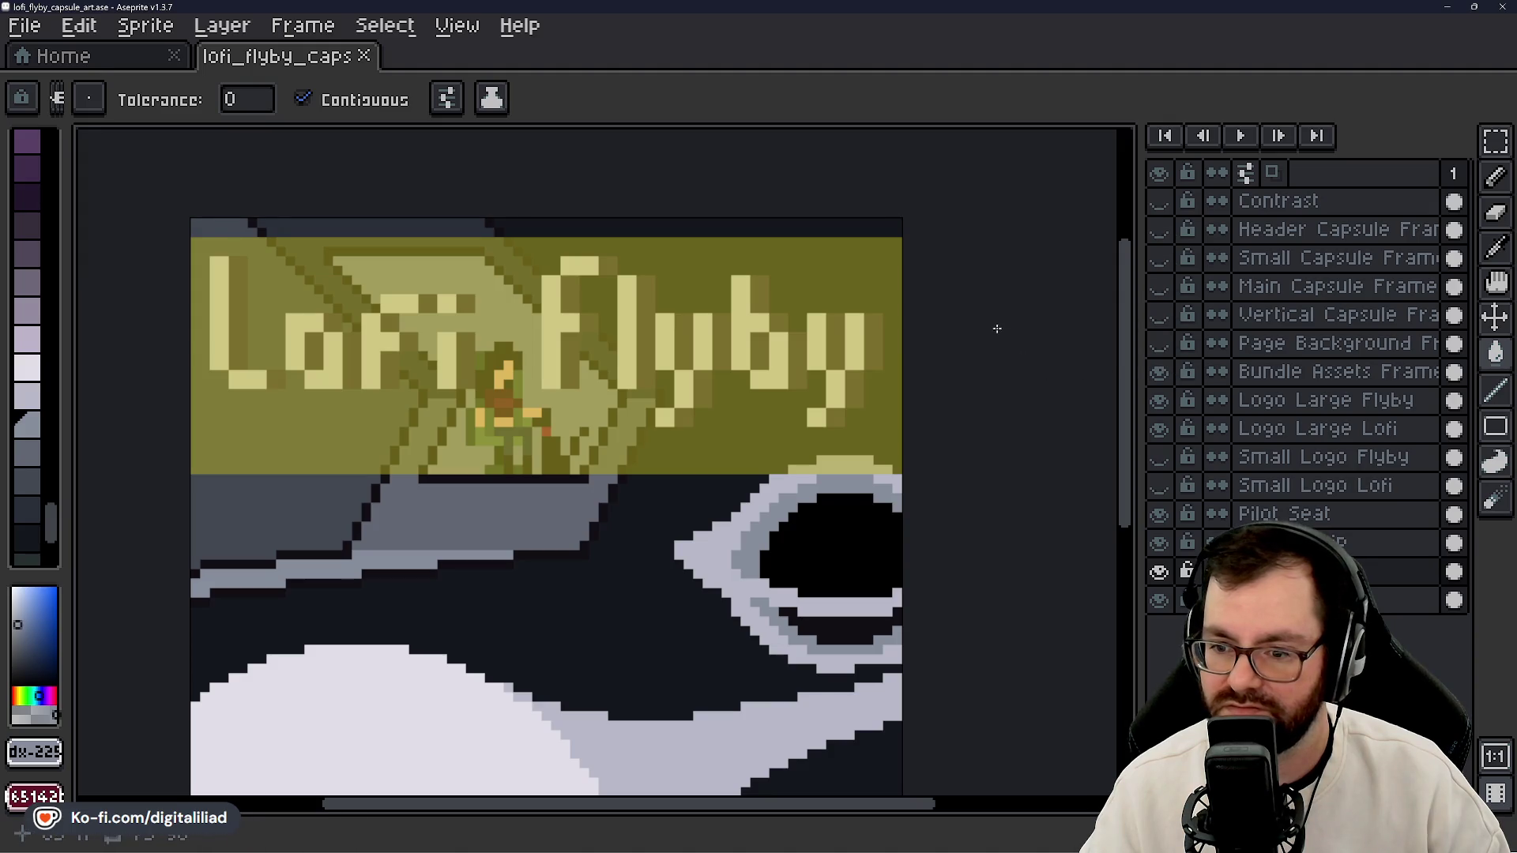
- Hide the Bundle Assets Frame layer and show the greyscale Contrast layer
drag(988, 345, 979, 366)
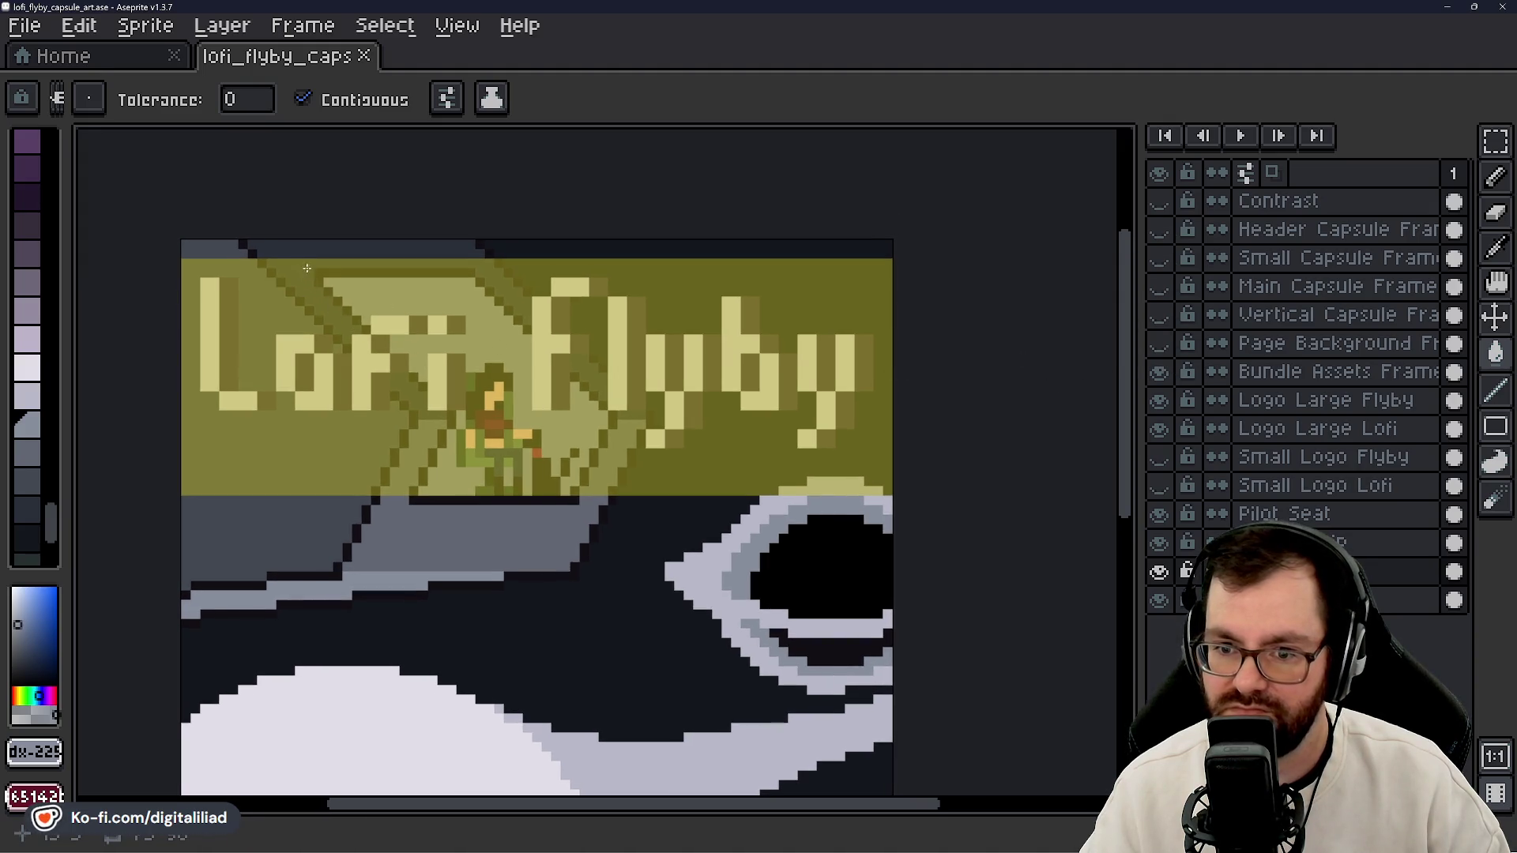
scroll(307, 268, up, 1)
scroll(363, 300, down, 1)
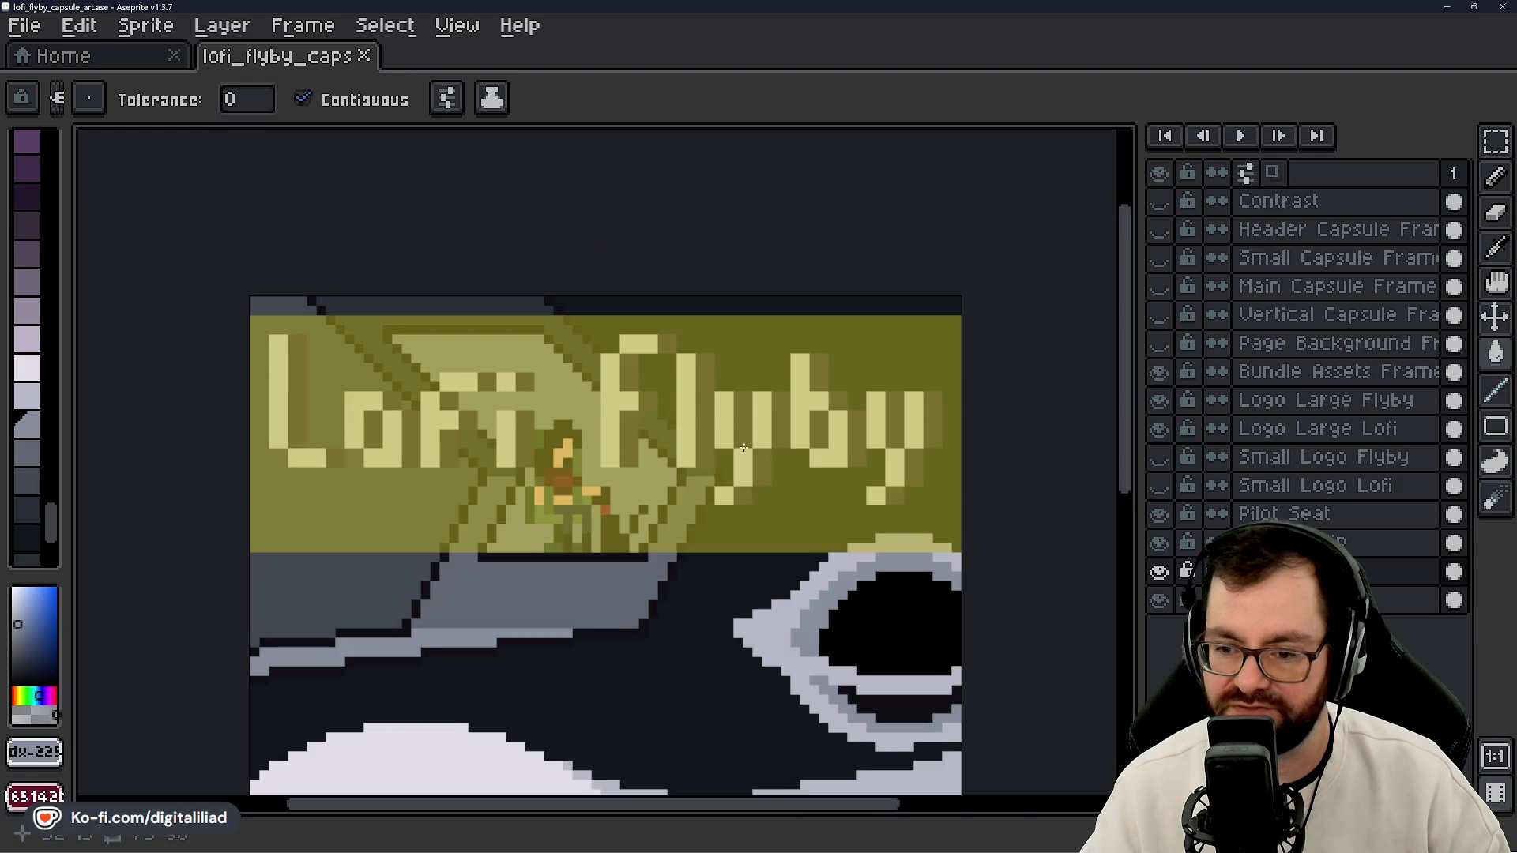
drag(588, 454, 605, 455)
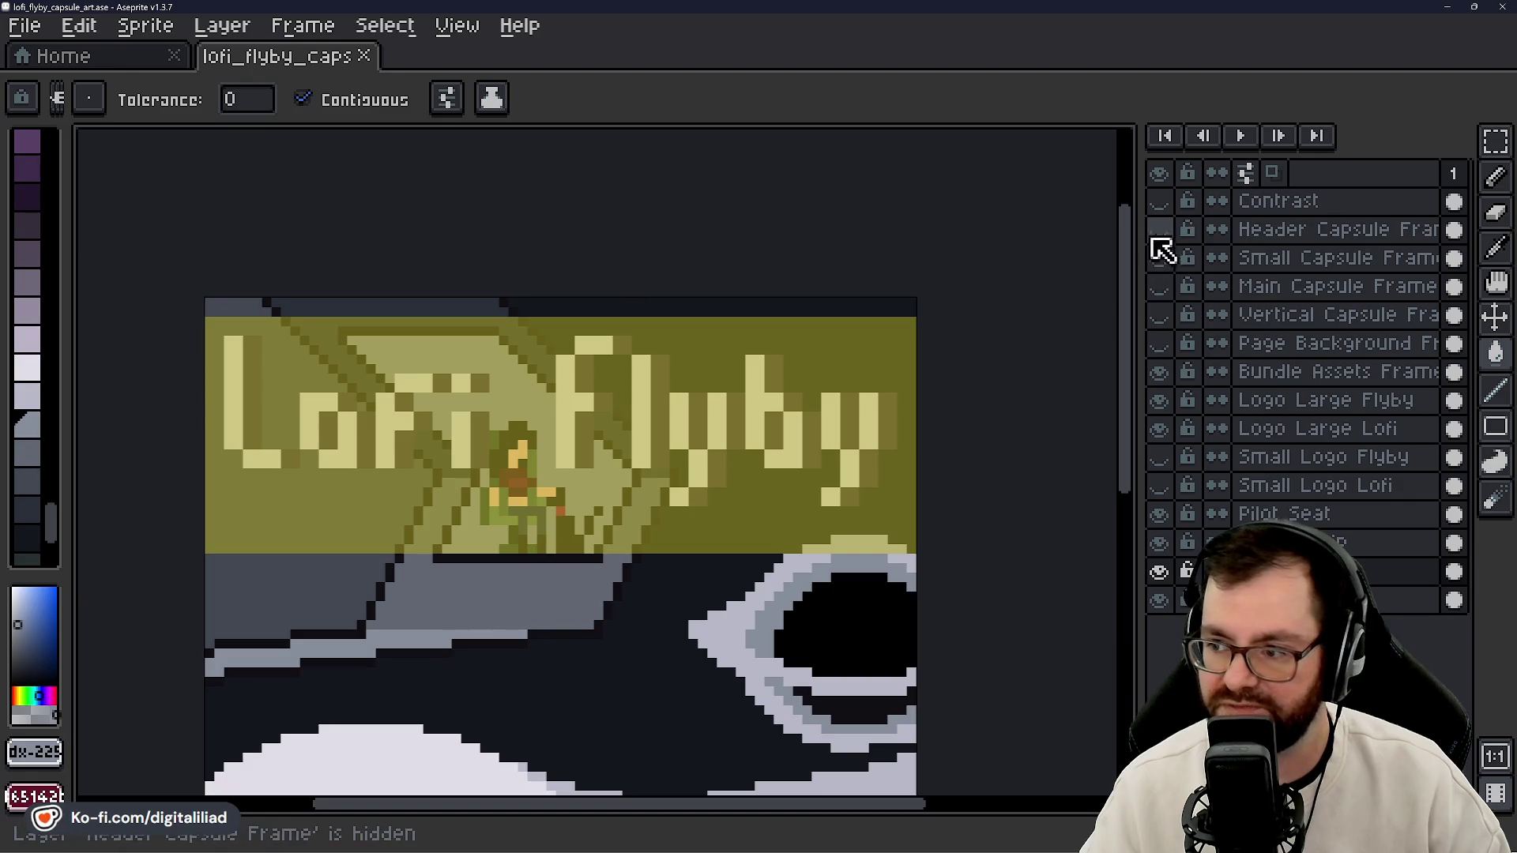
click(1161, 374)
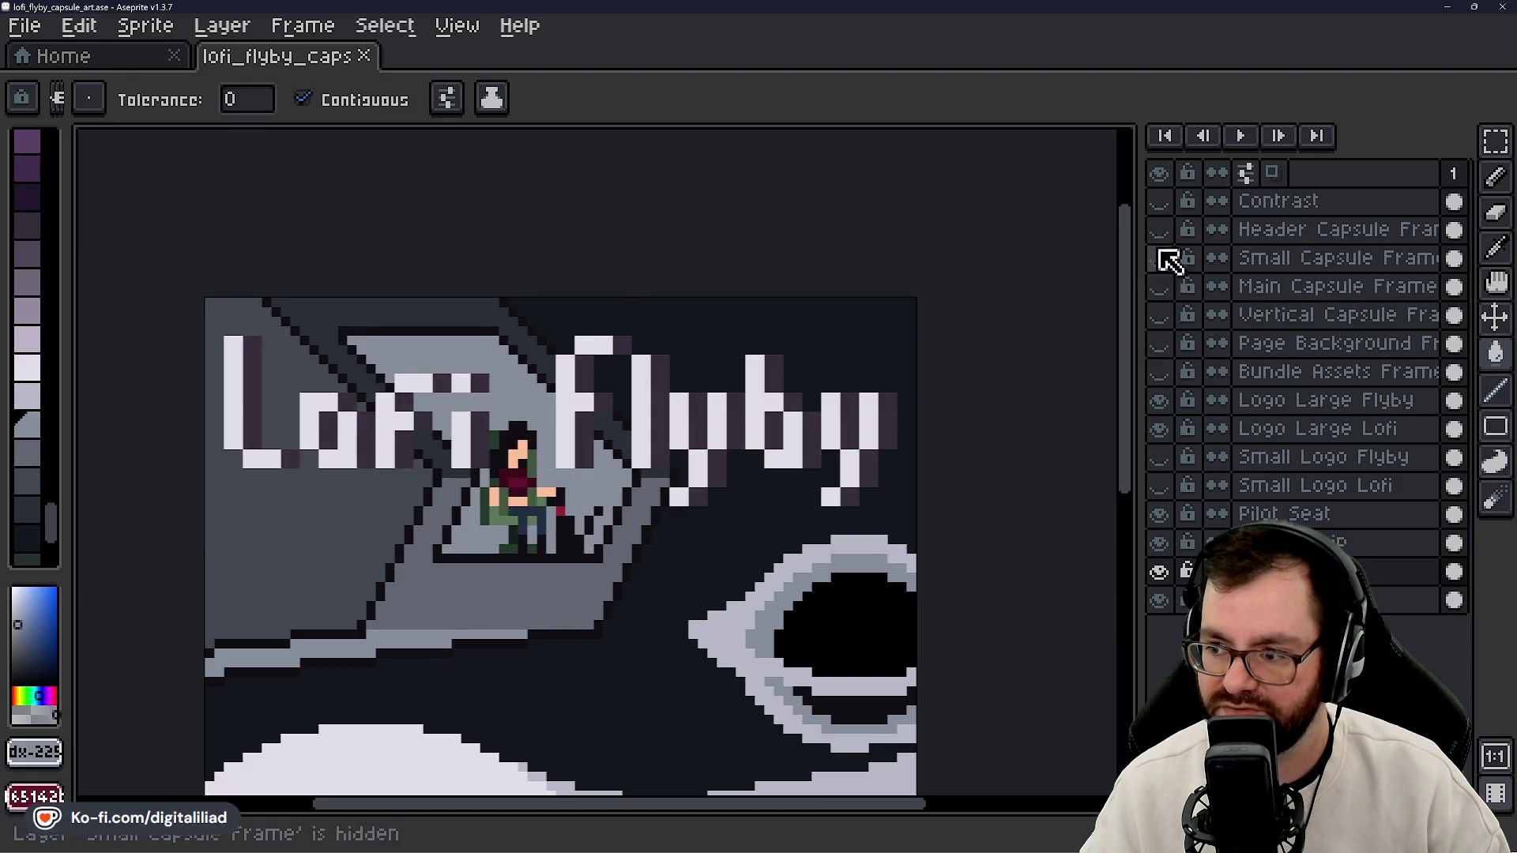
click(1159, 203)
- Hide the Contrast layer again and select the Space Ship layer
scroll(684, 322, down, 1)
scroll(738, 508, down, 2)
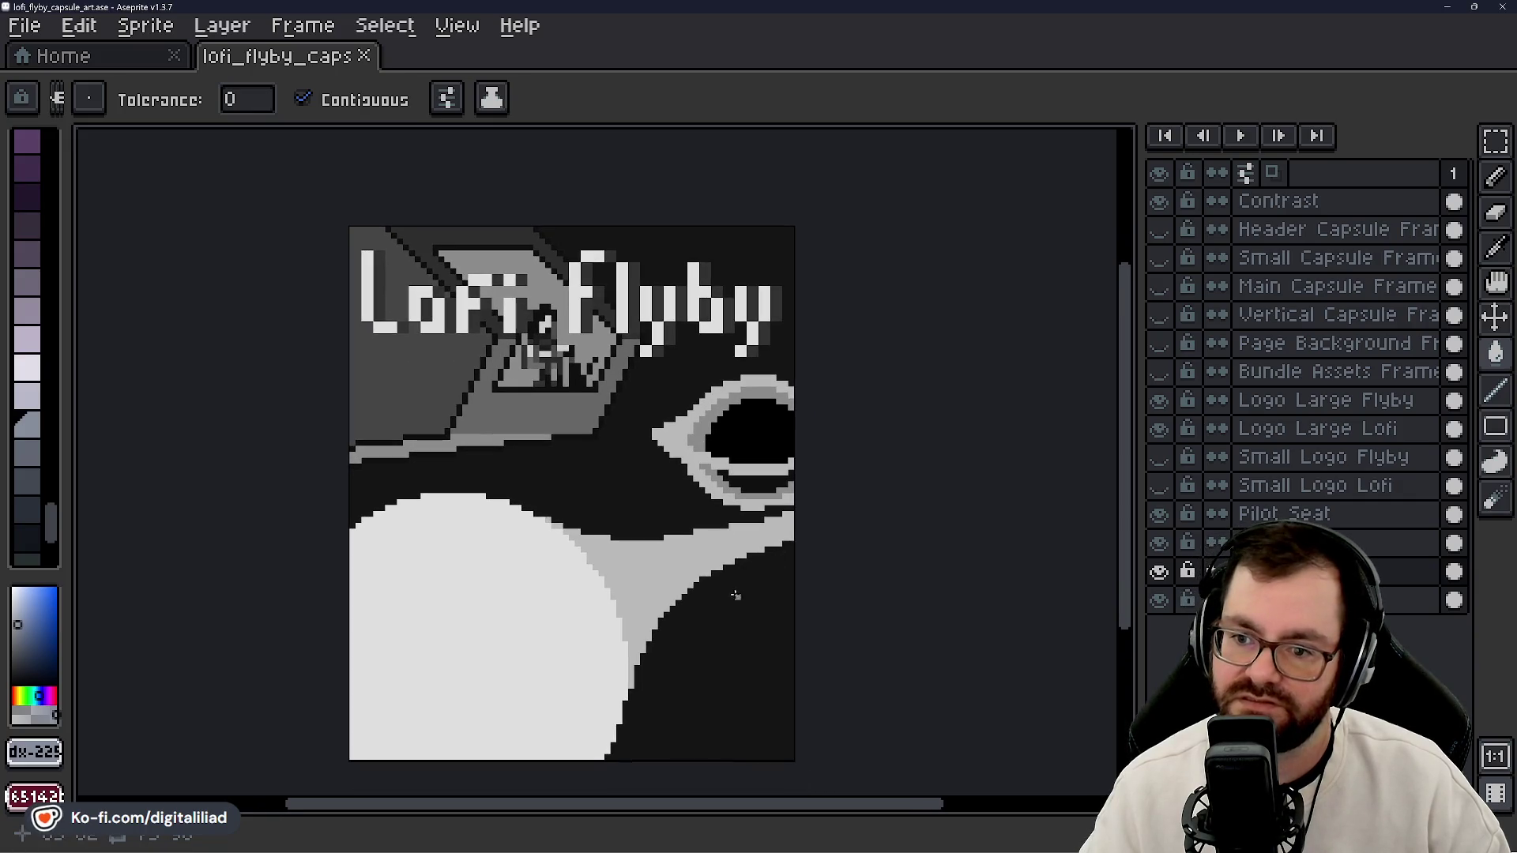
scroll(474, 353, up, 3)
scroll(386, 241, down, 1)
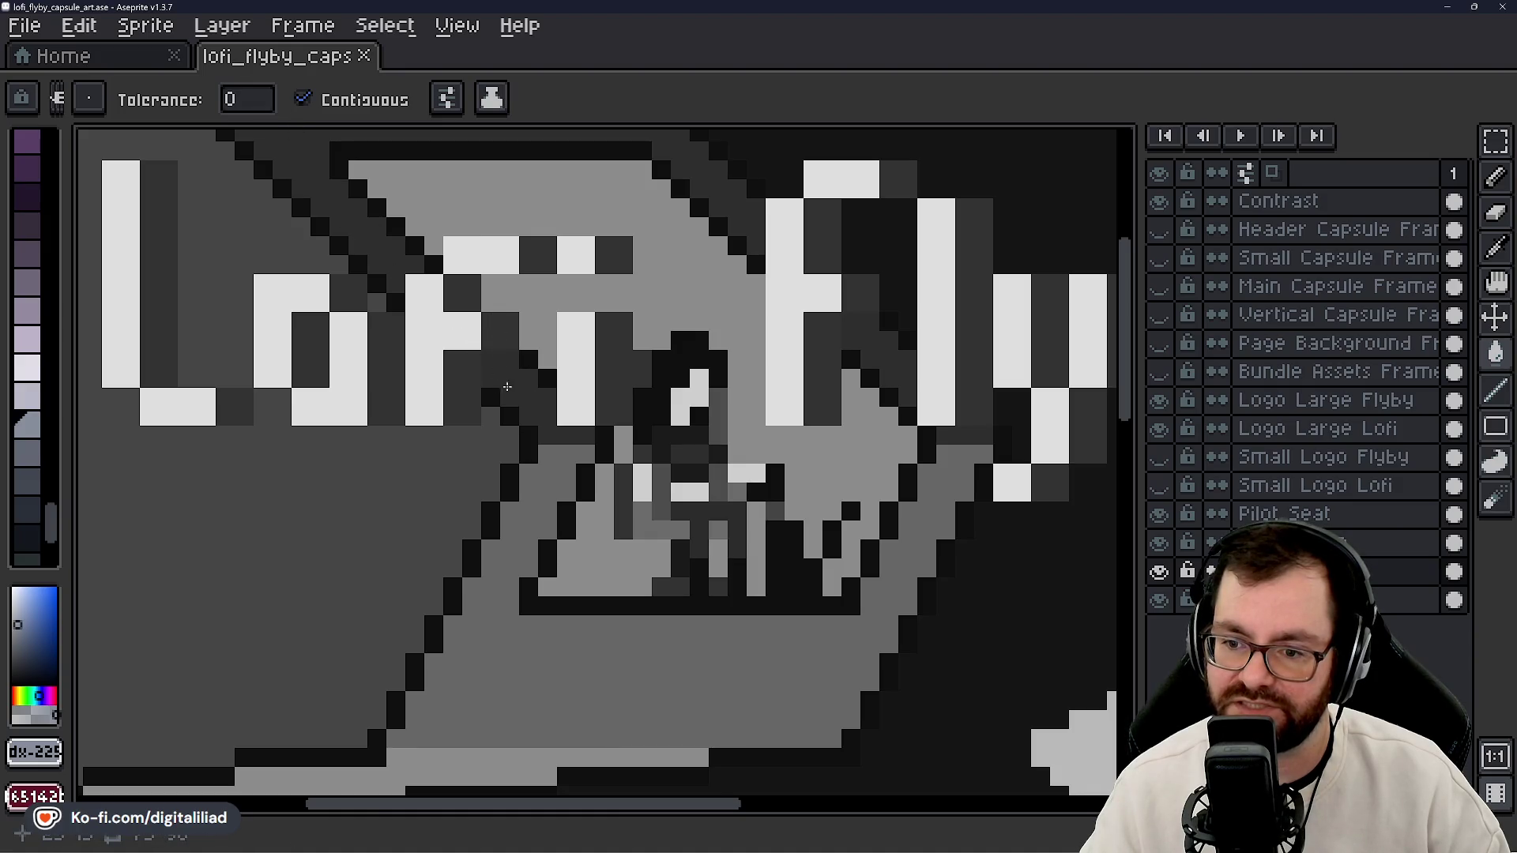
scroll(515, 366, down, 2)
scroll(576, 431, down, 4)
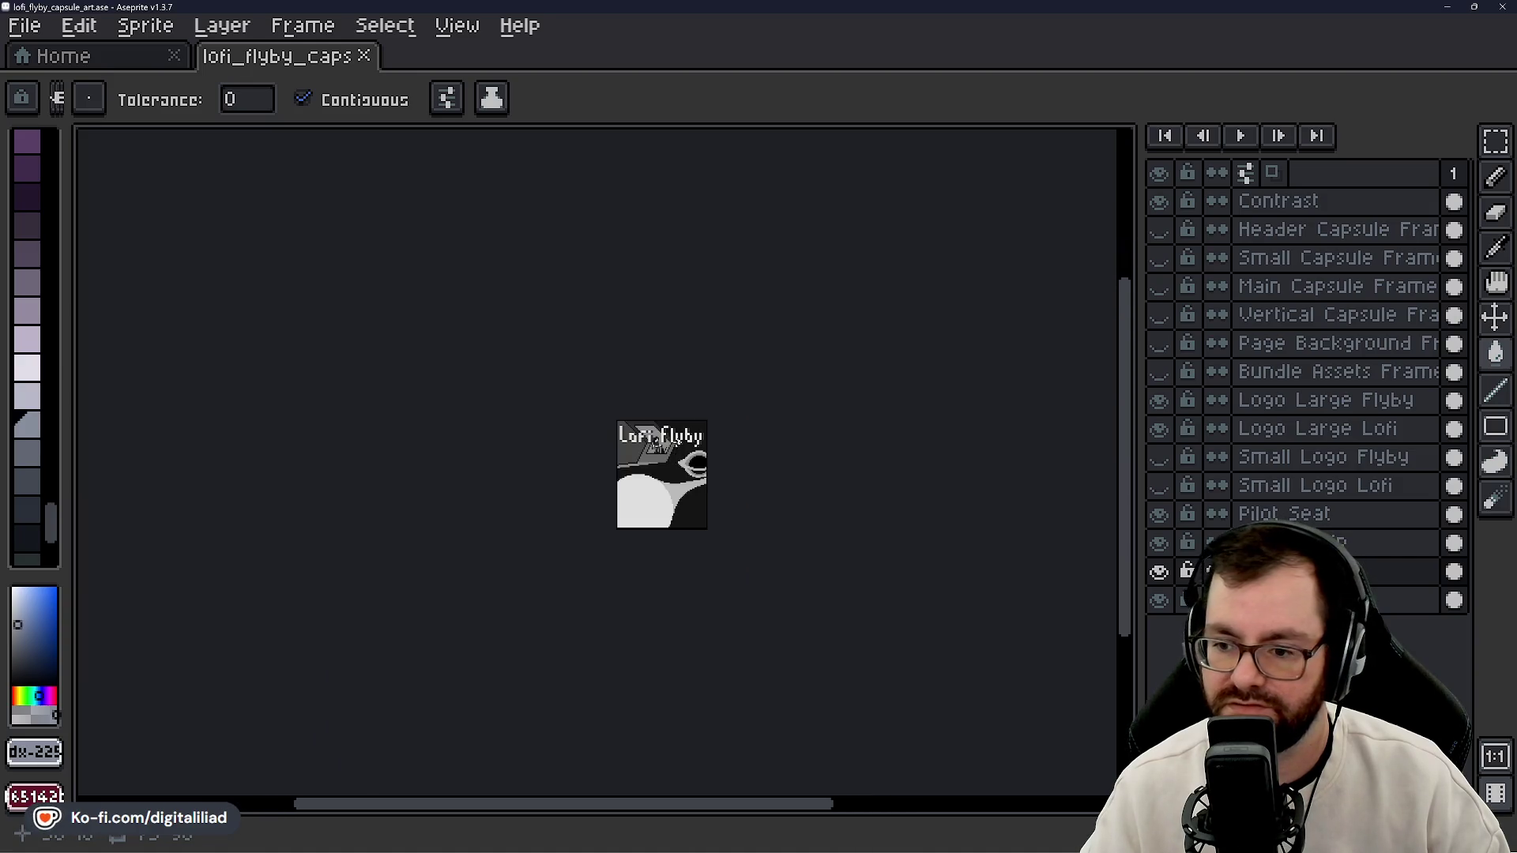
scroll(655, 440, up, 5)
click(1160, 203)
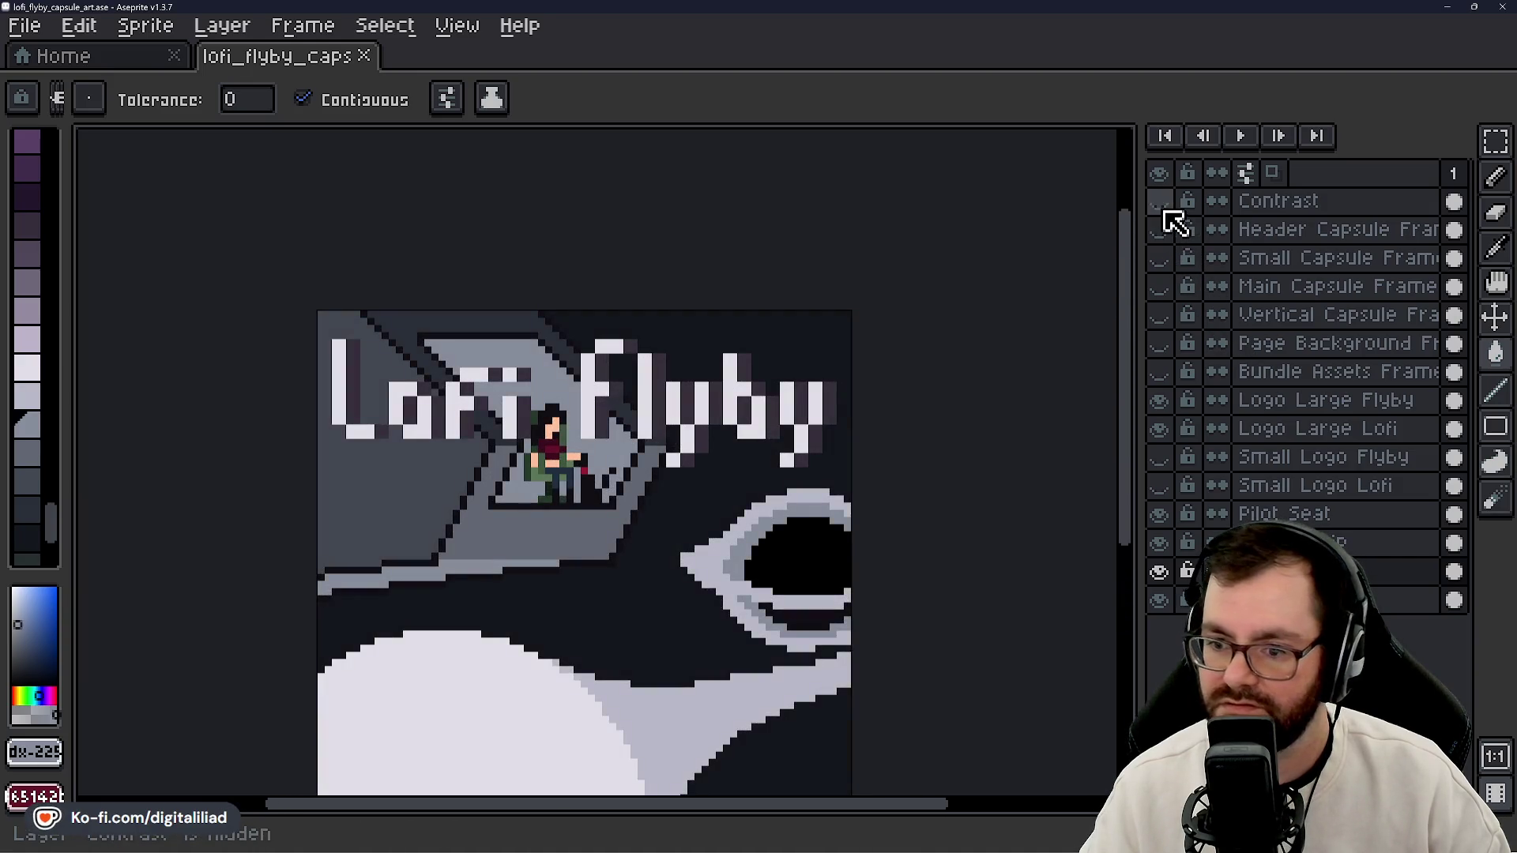
click(1414, 542)
scroll(389, 332, up, 2)
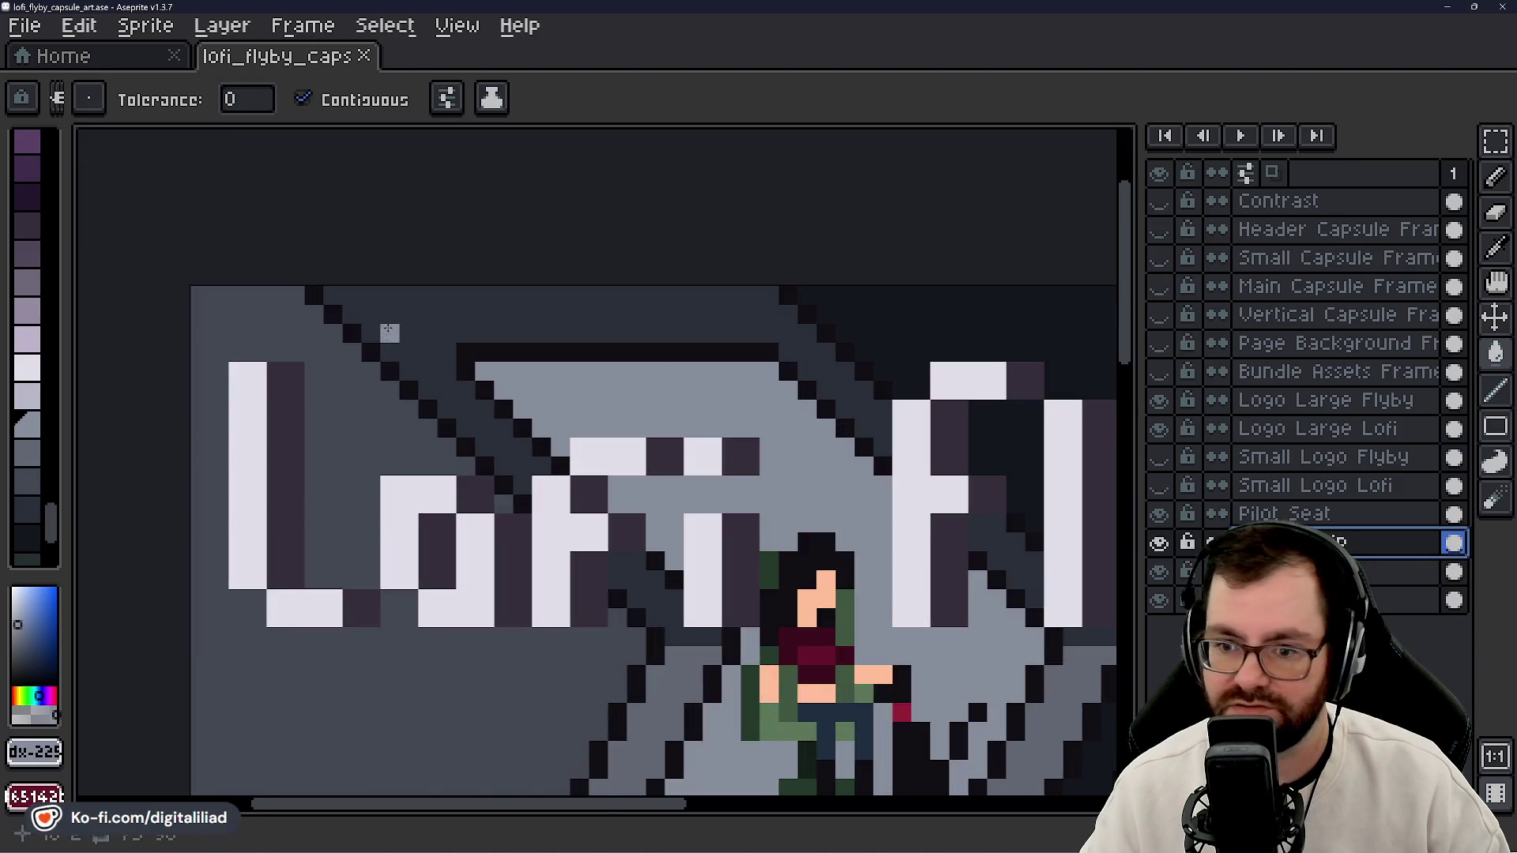
- Sample the dark background colour and fill the areas above and left of the hull diagonal
key(alt)
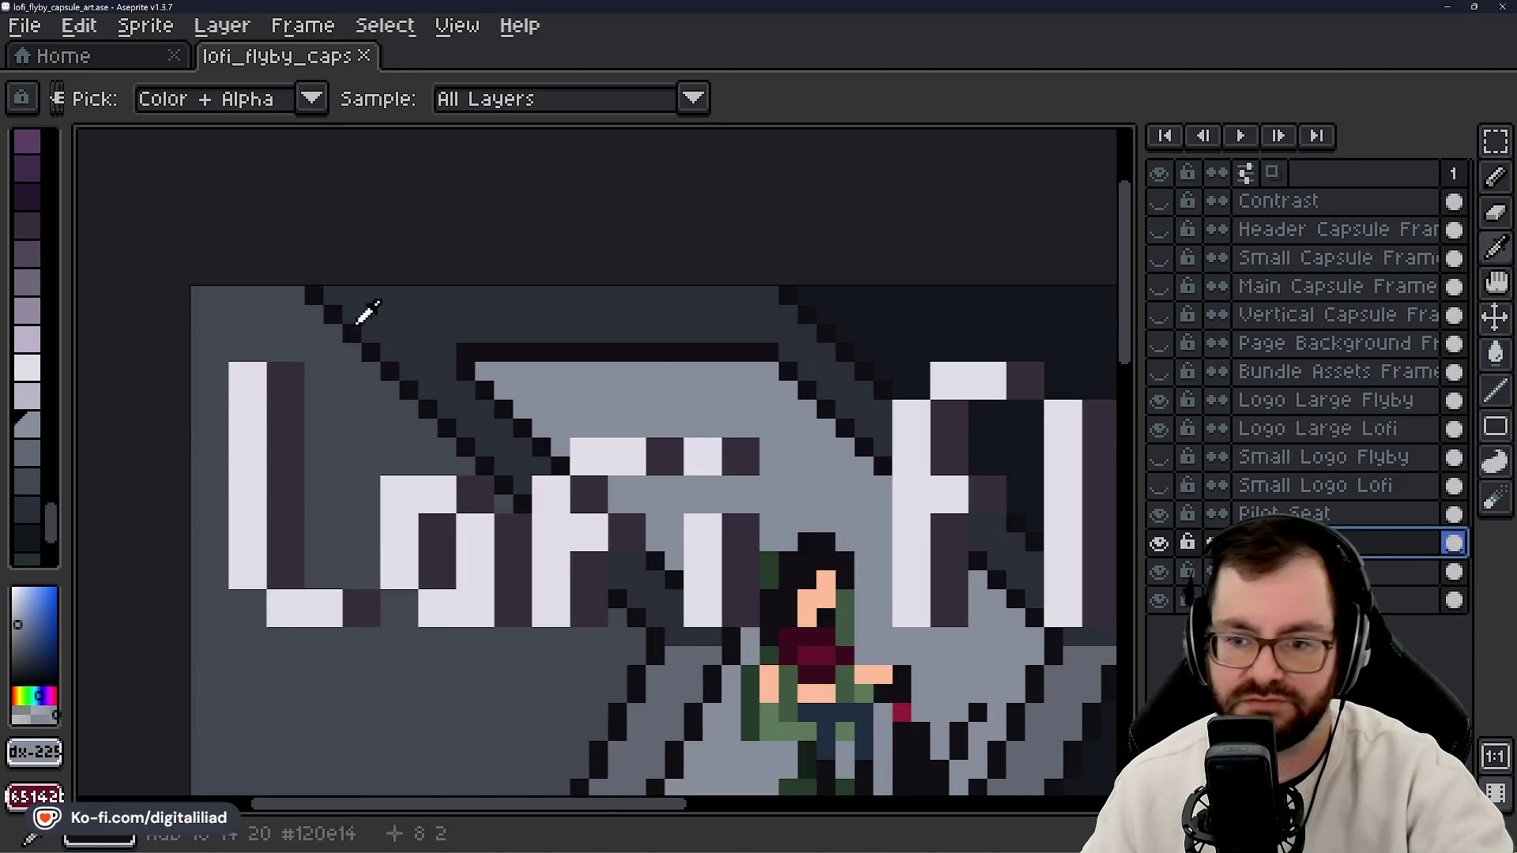
alt+click(360, 320)
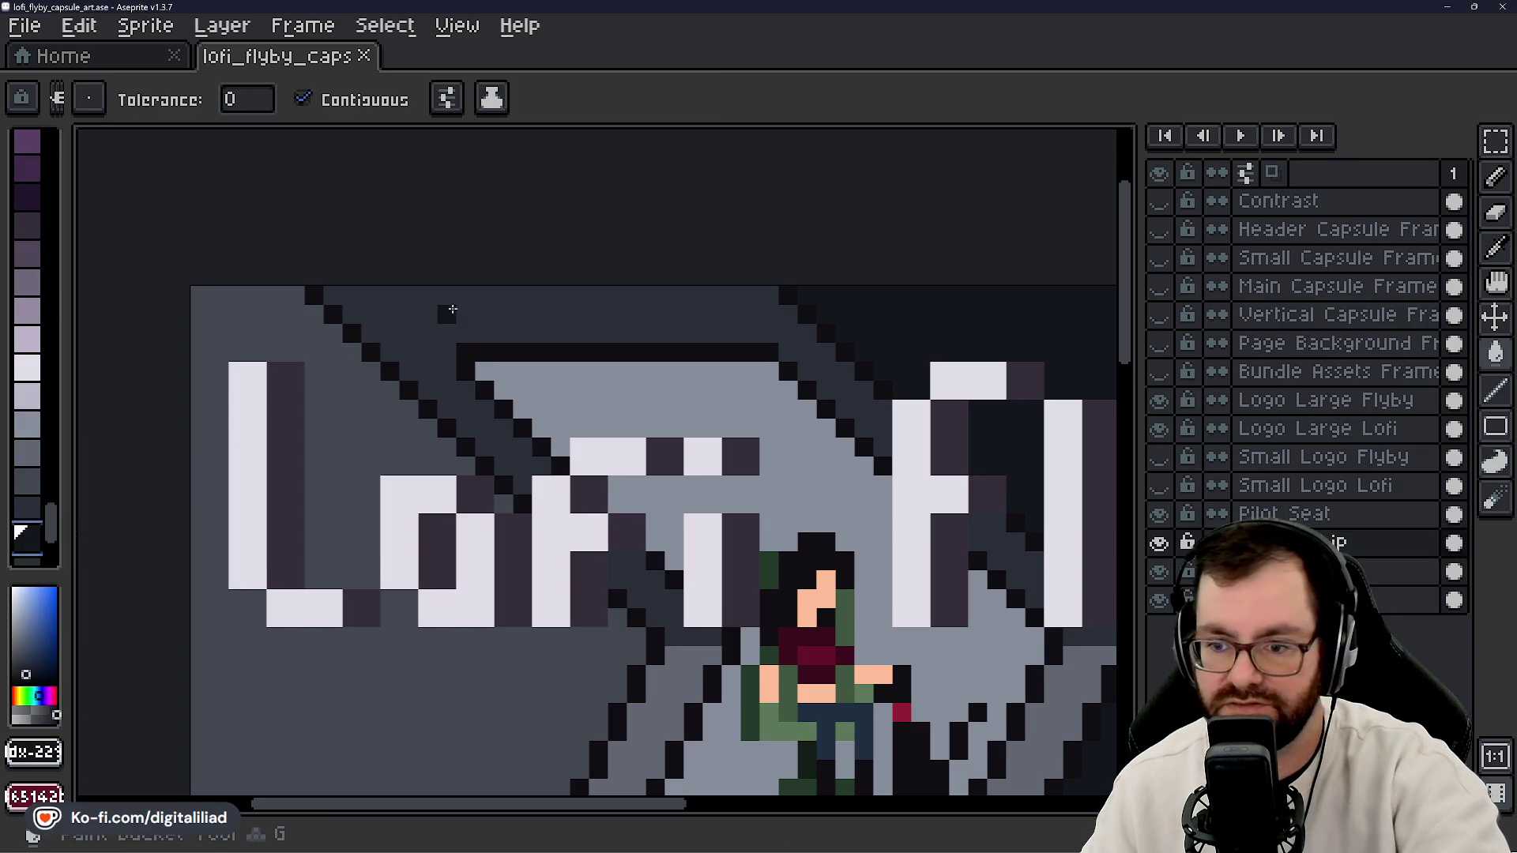
click(452, 310)
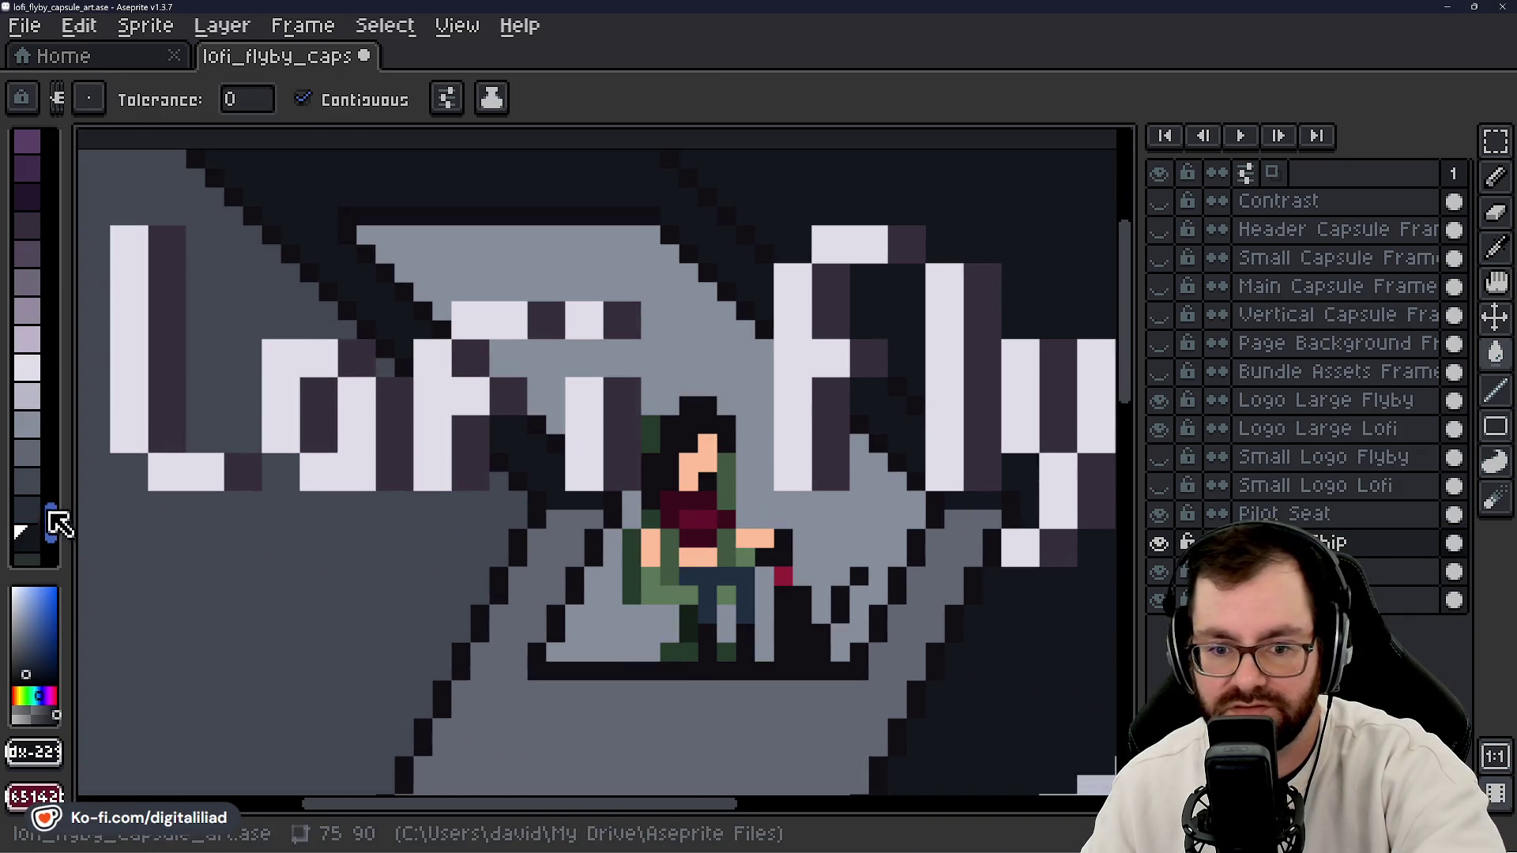
drag(308, 567, 332, 535)
scroll(328, 530, down, 1)
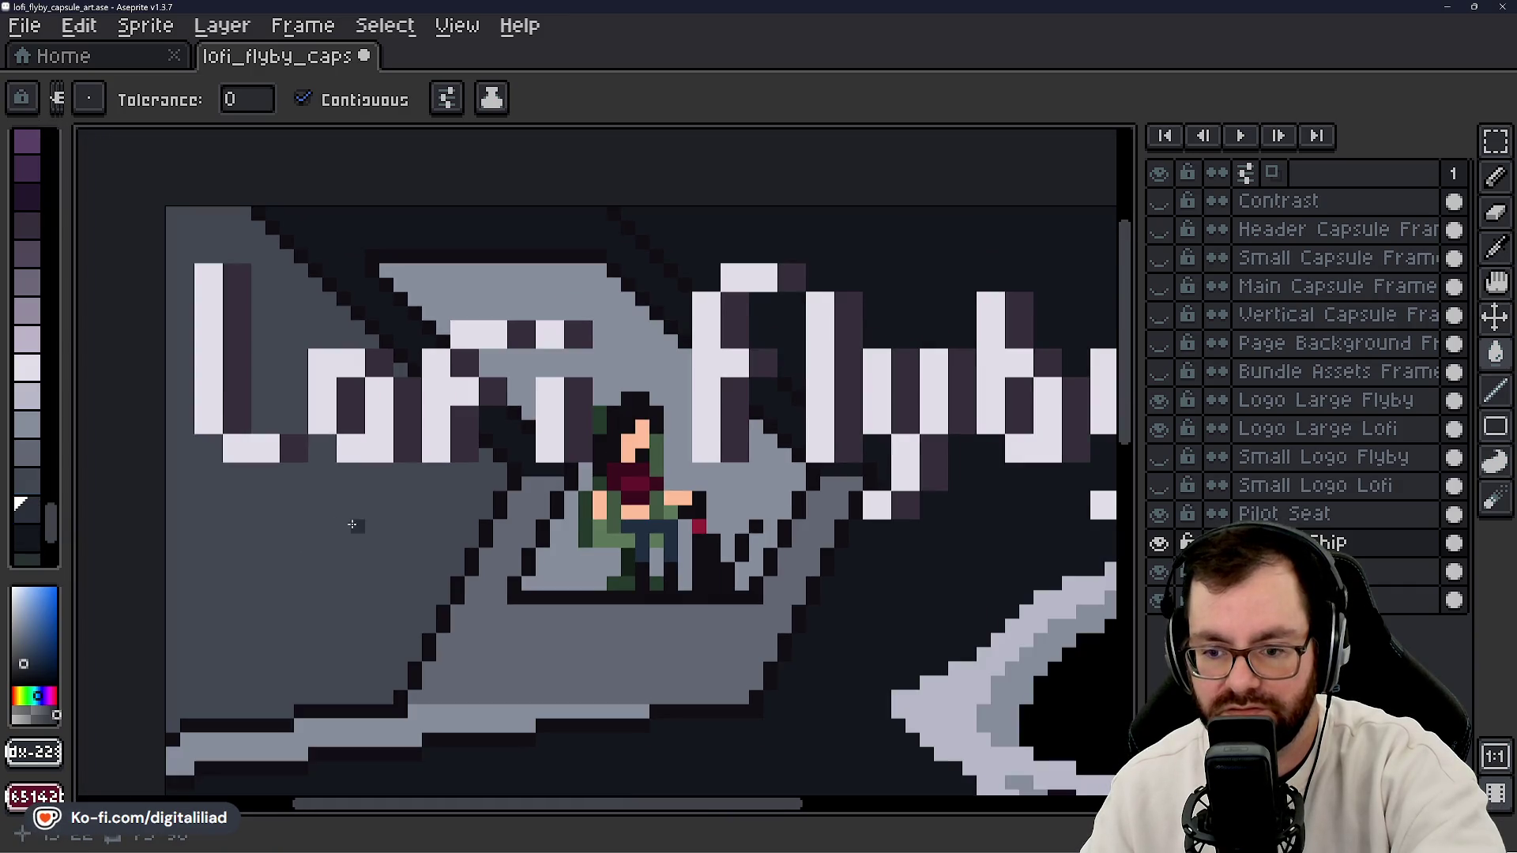
click(351, 525)
- Fill the ship's lower hull and the cockpit canopy around the pilot with darker palette greys
click(32, 482)
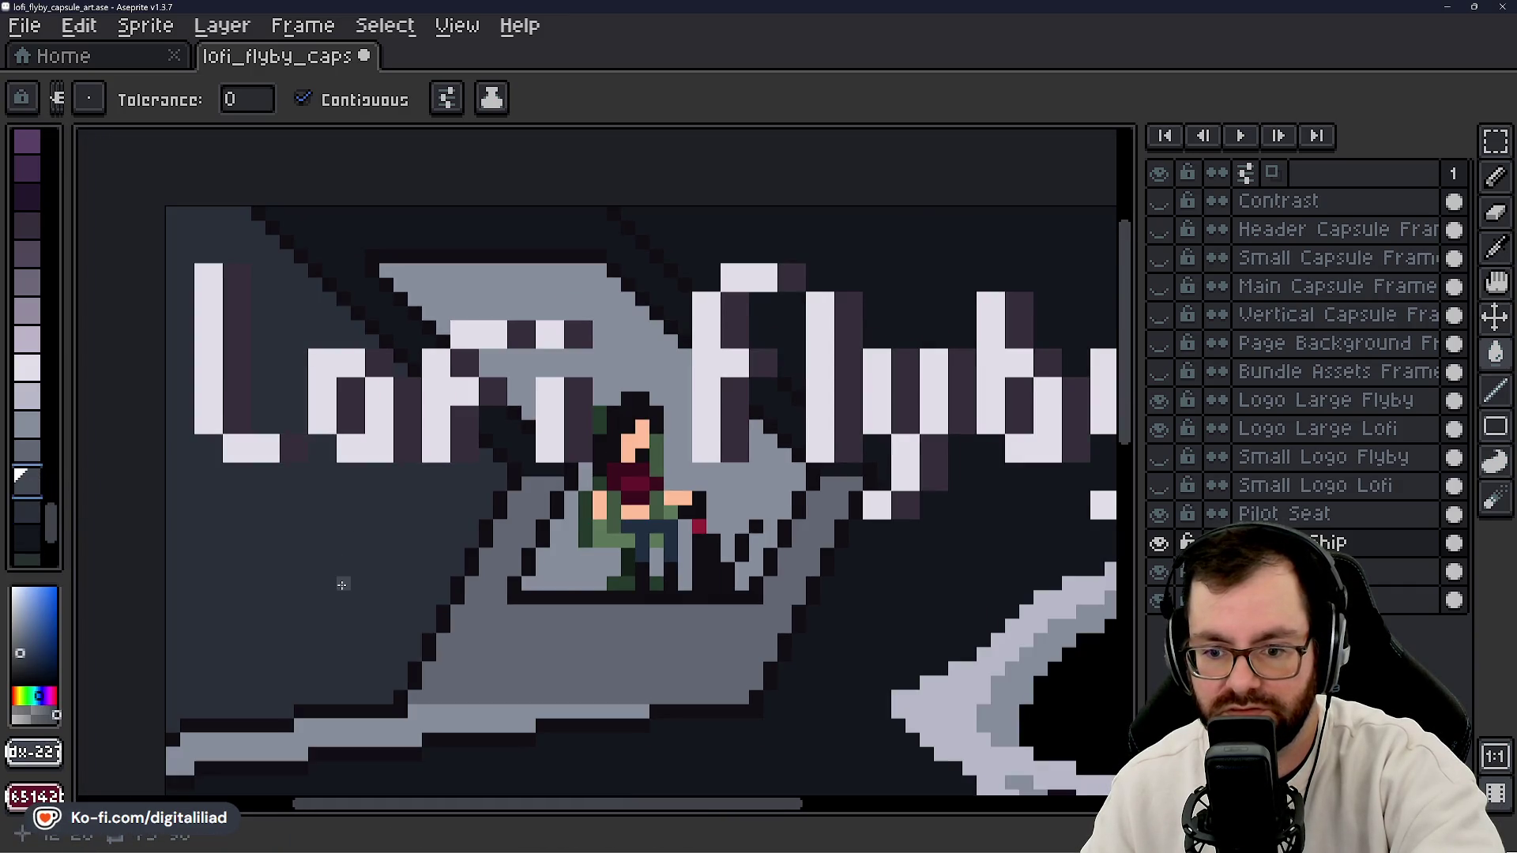
scroll(549, 633, up, 1)
click(573, 650)
scroll(481, 467, down, 2)
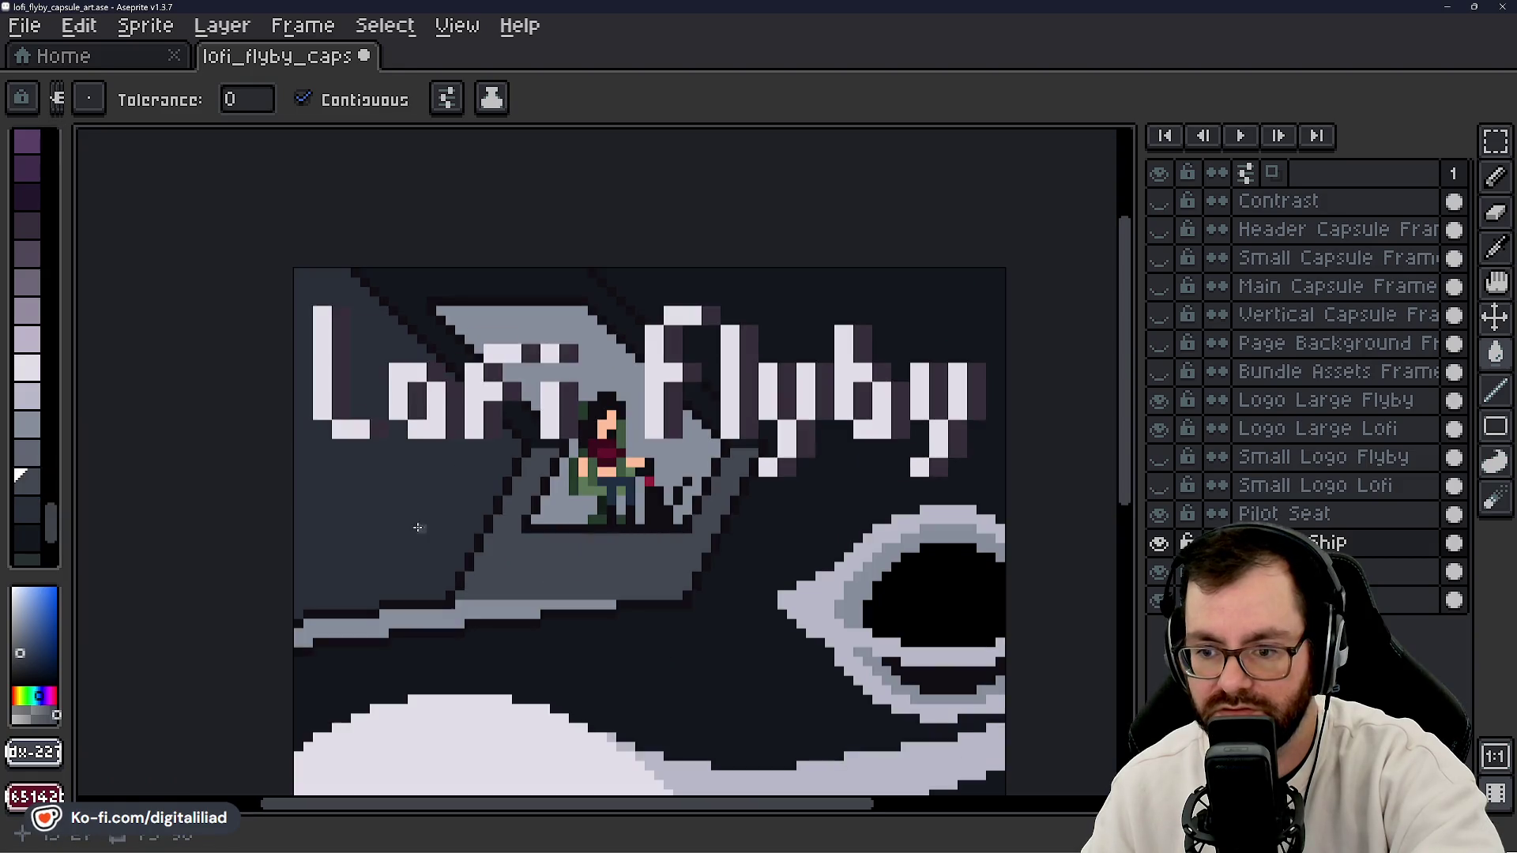
click(28, 452)
scroll(572, 457, up, 1)
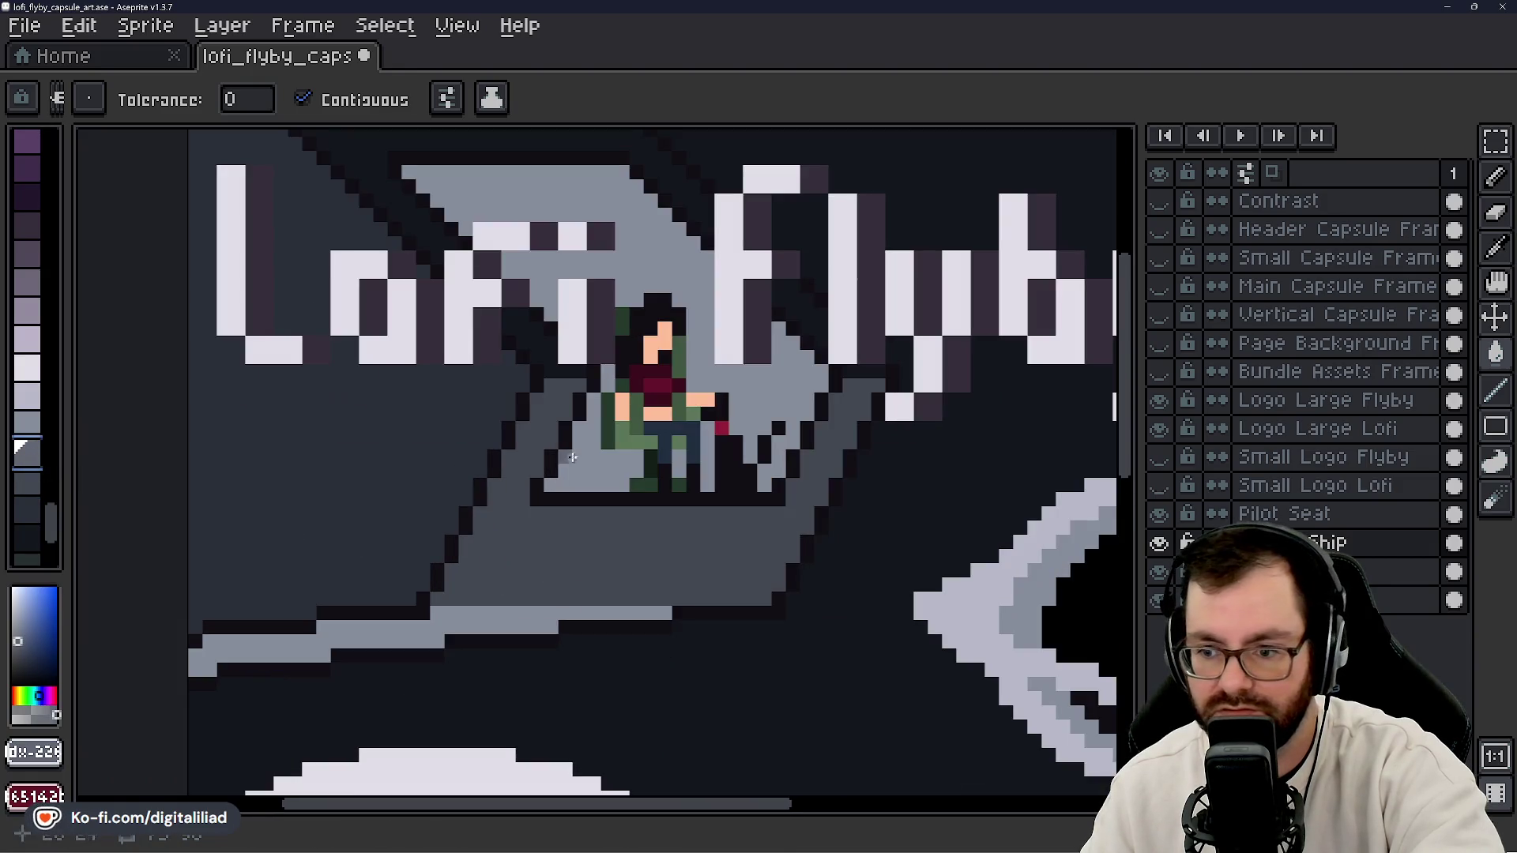
click(540, 197)
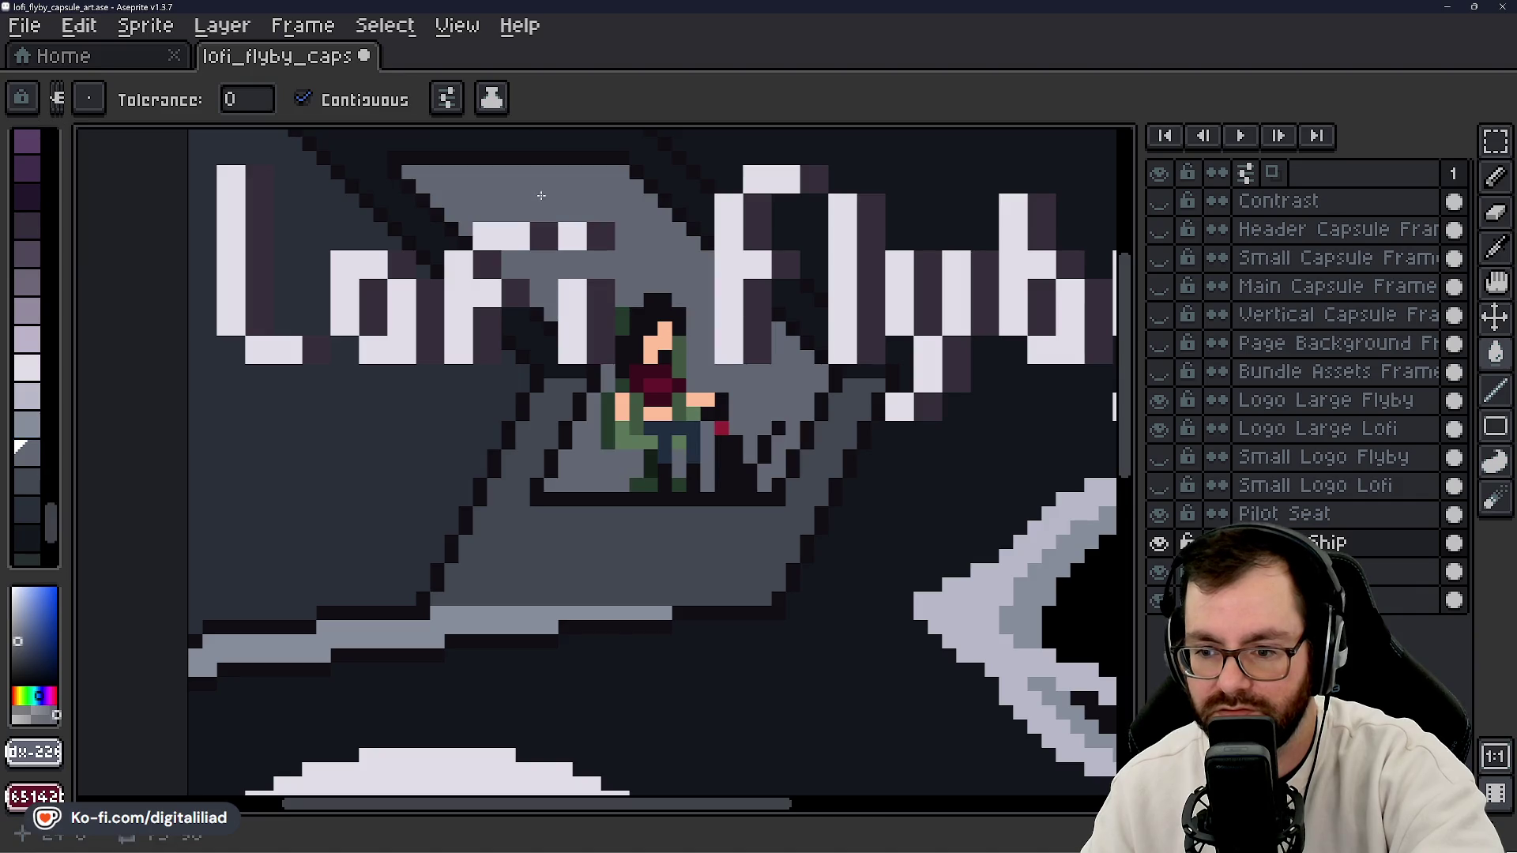
- Try lighter palette greys, recentre the sprite and save lofi_flyby_capsule_art.ase
drag(366, 558, 377, 530)
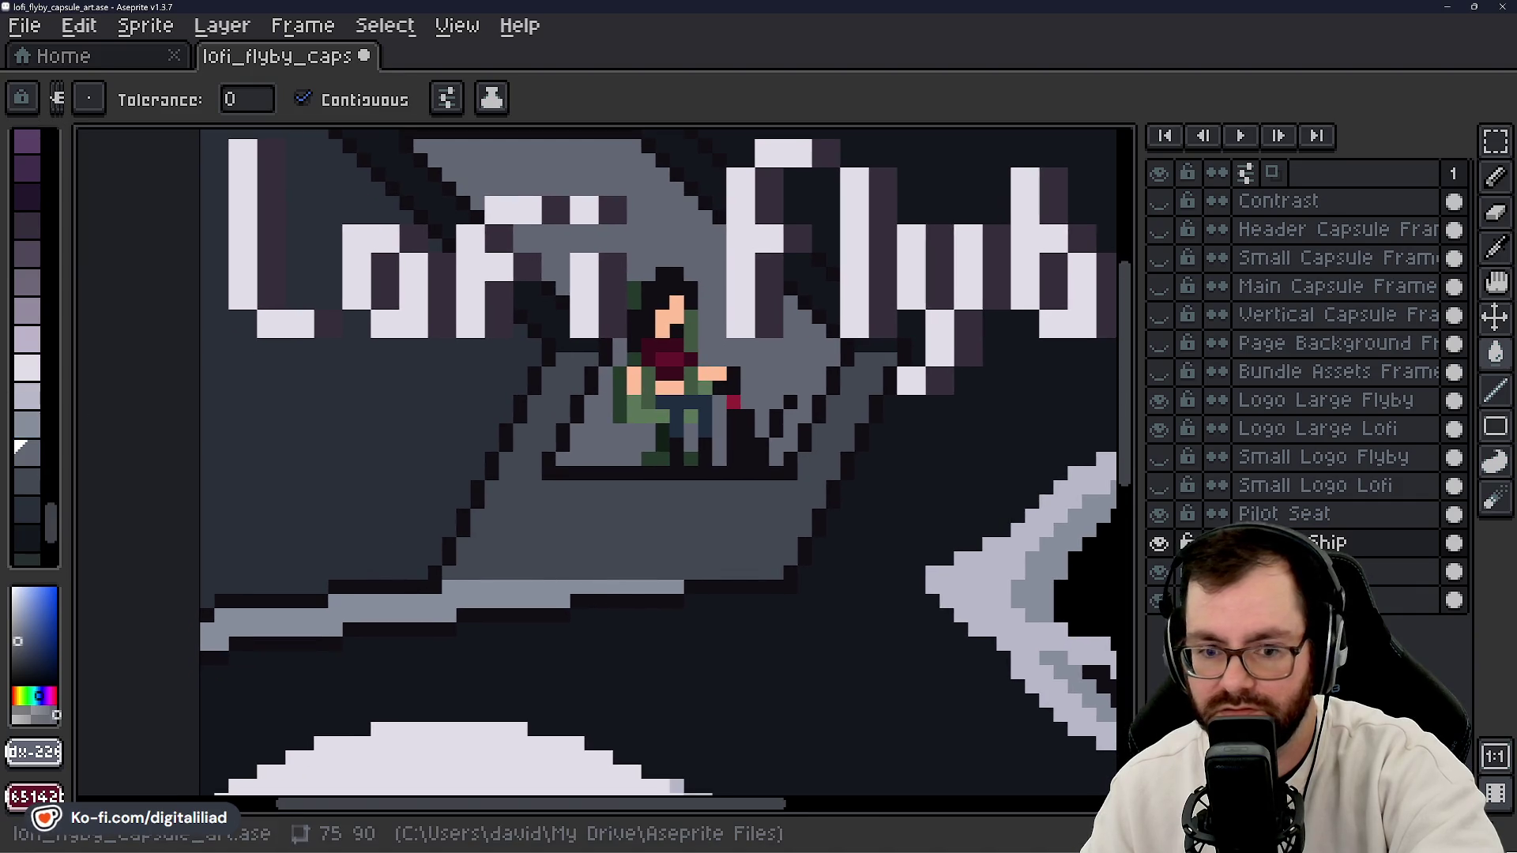
scroll(415, 590, up, 1)
scroll(523, 620, down, 2)
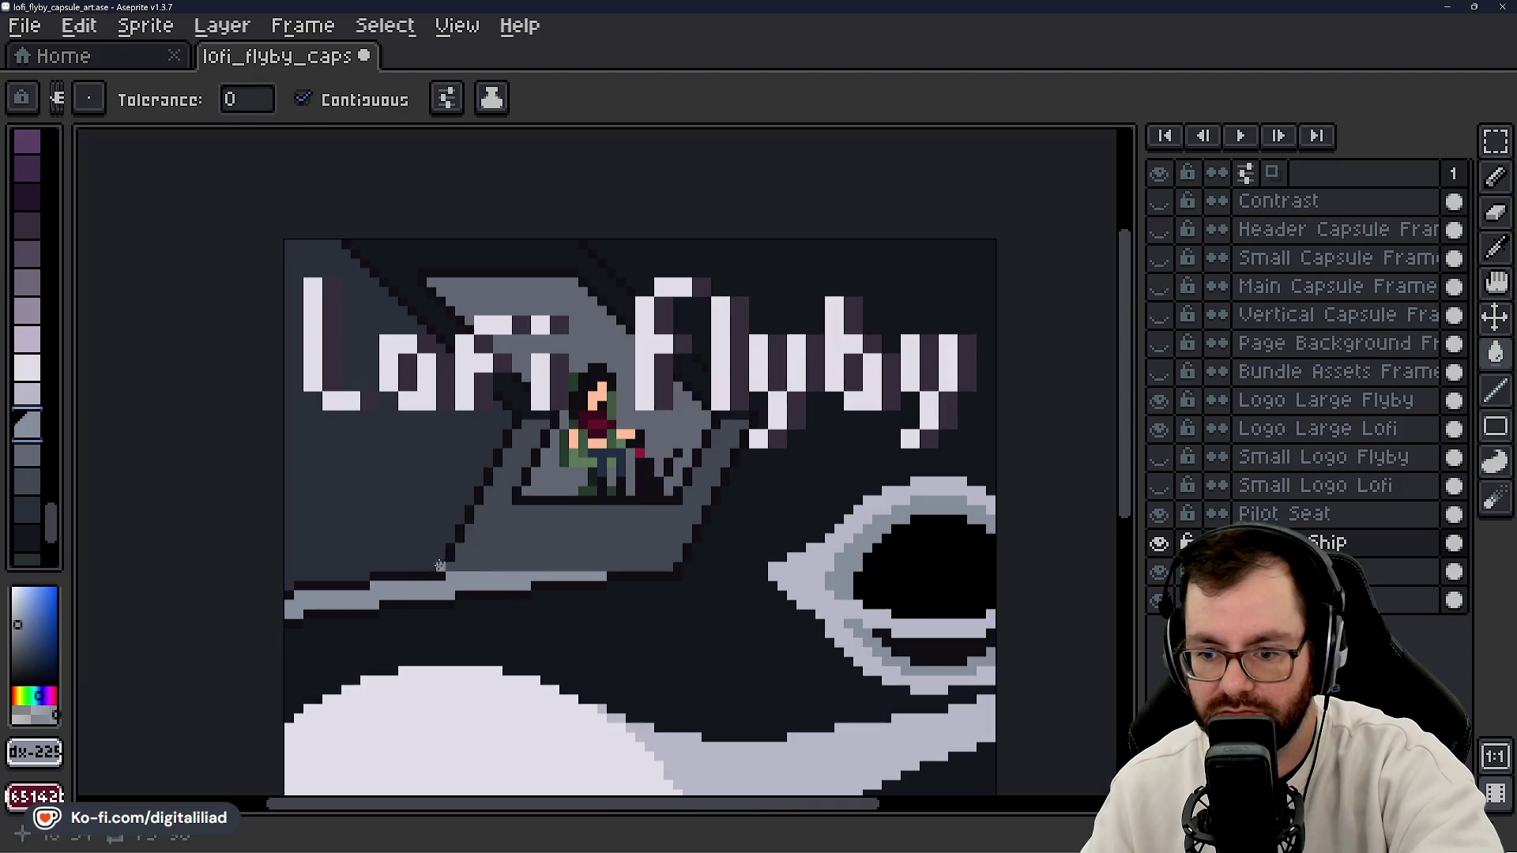
drag(522, 620, 502, 540)
click(39, 402)
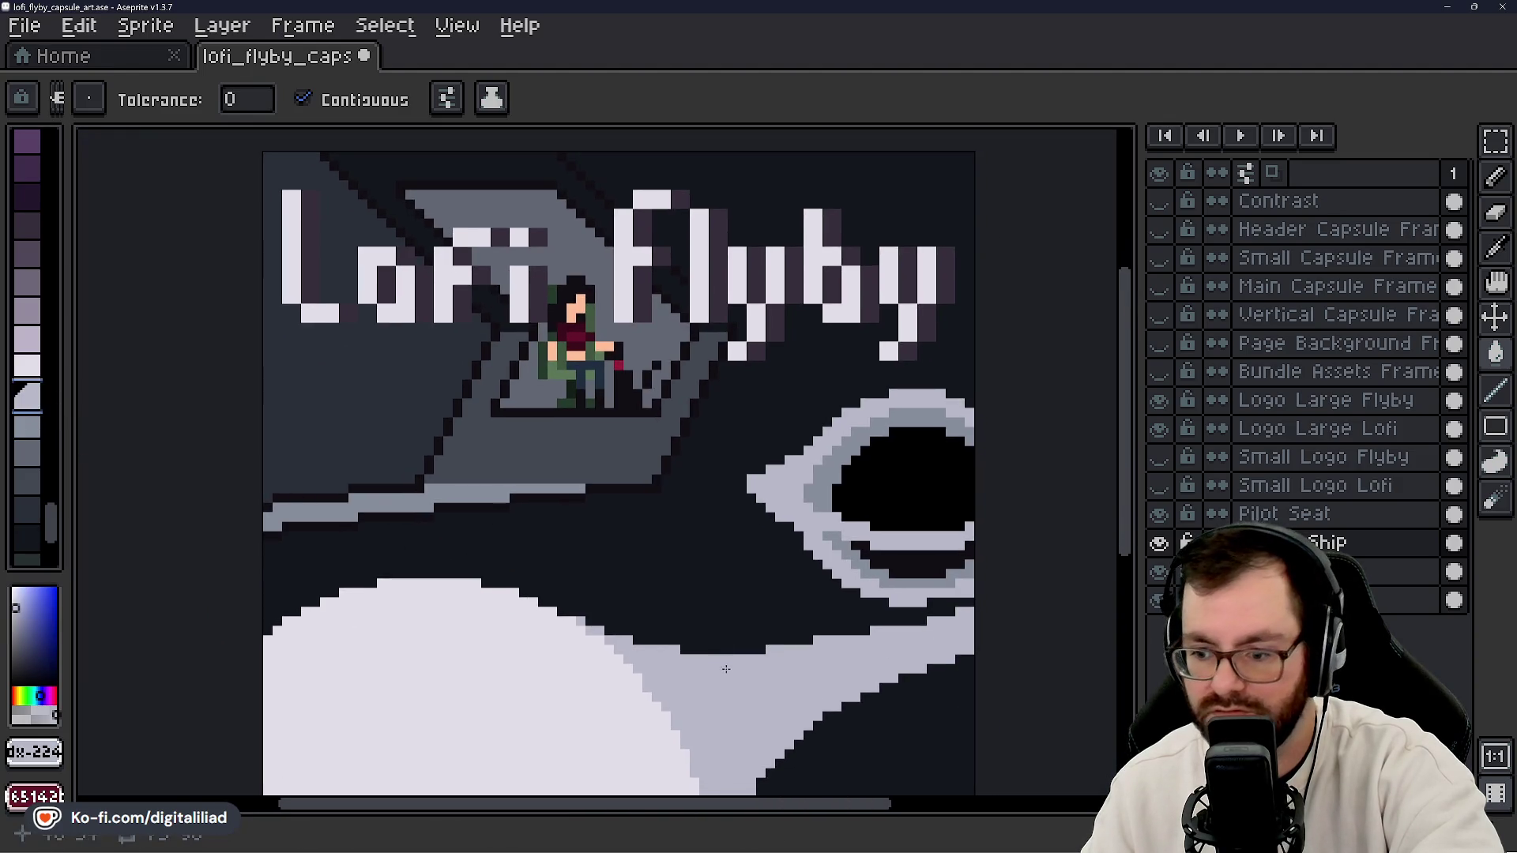
click(27, 367)
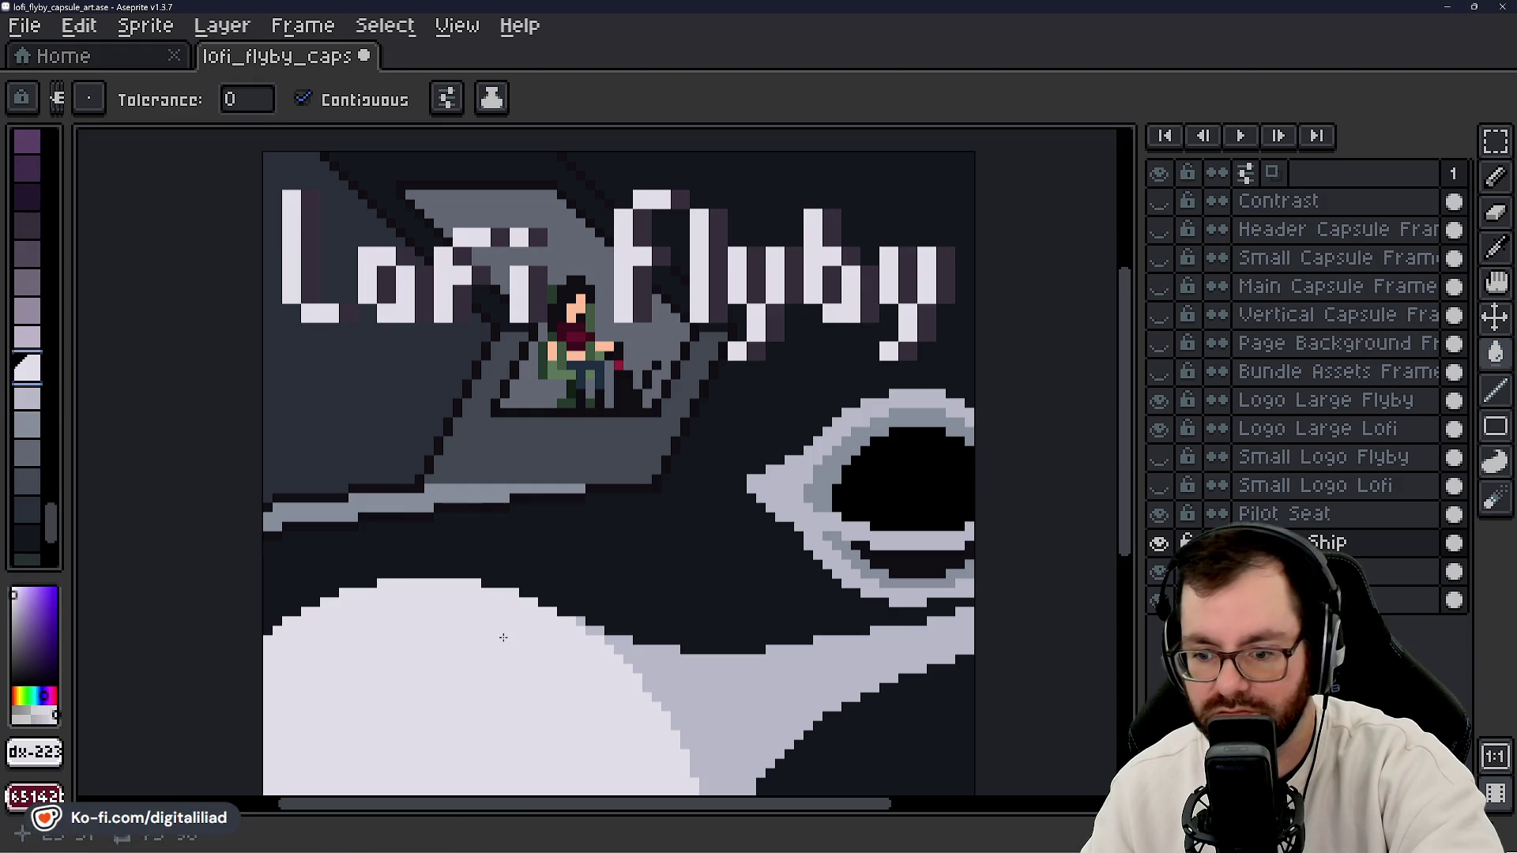
drag(646, 594, 620, 484)
scroll(620, 485, down, 1)
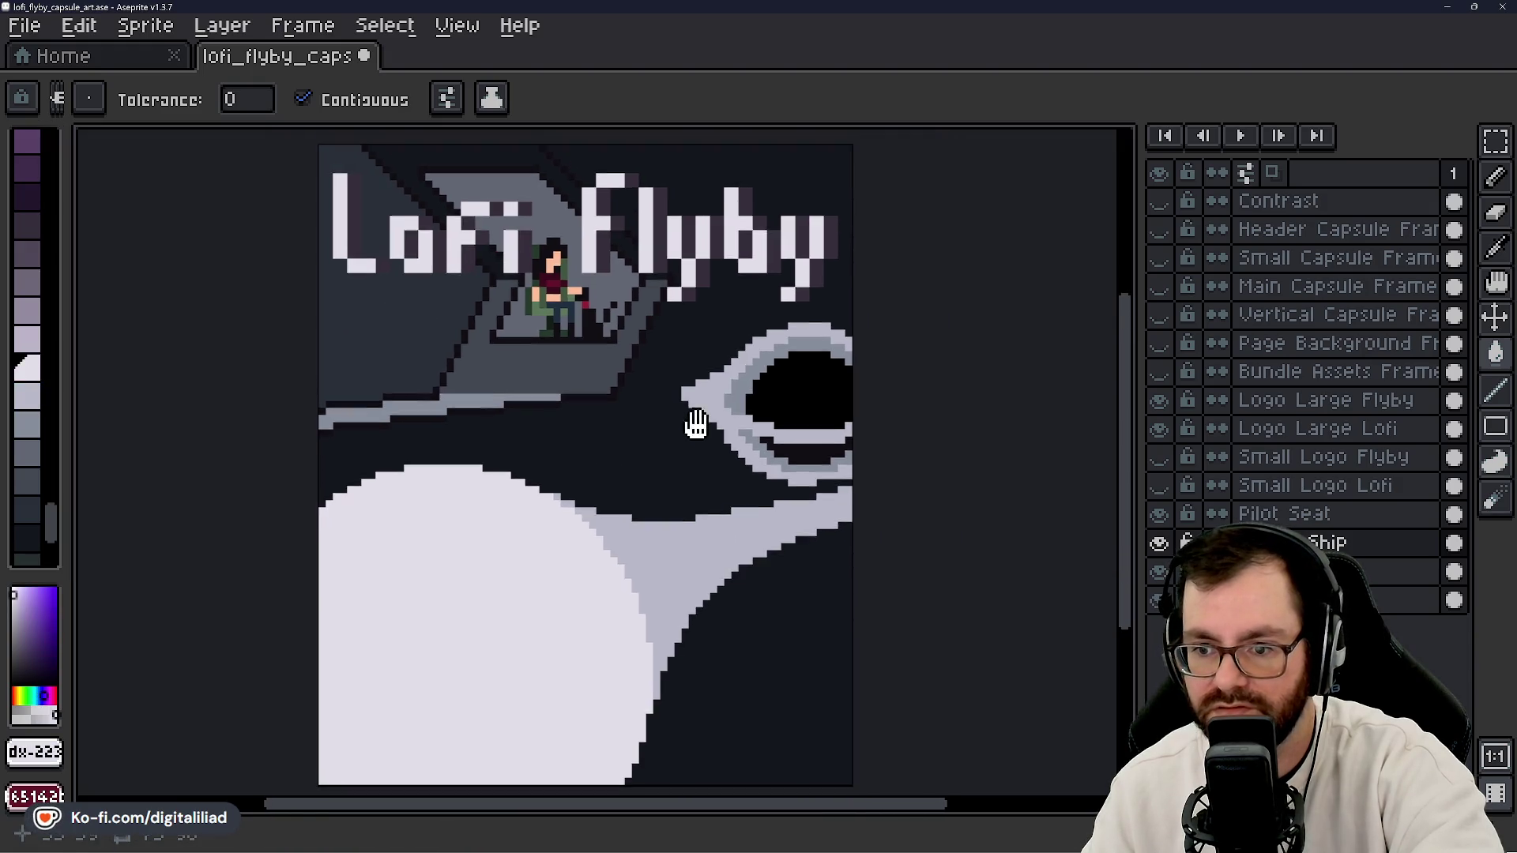
key(ctrl+s)
scroll(648, 467, down, 5)
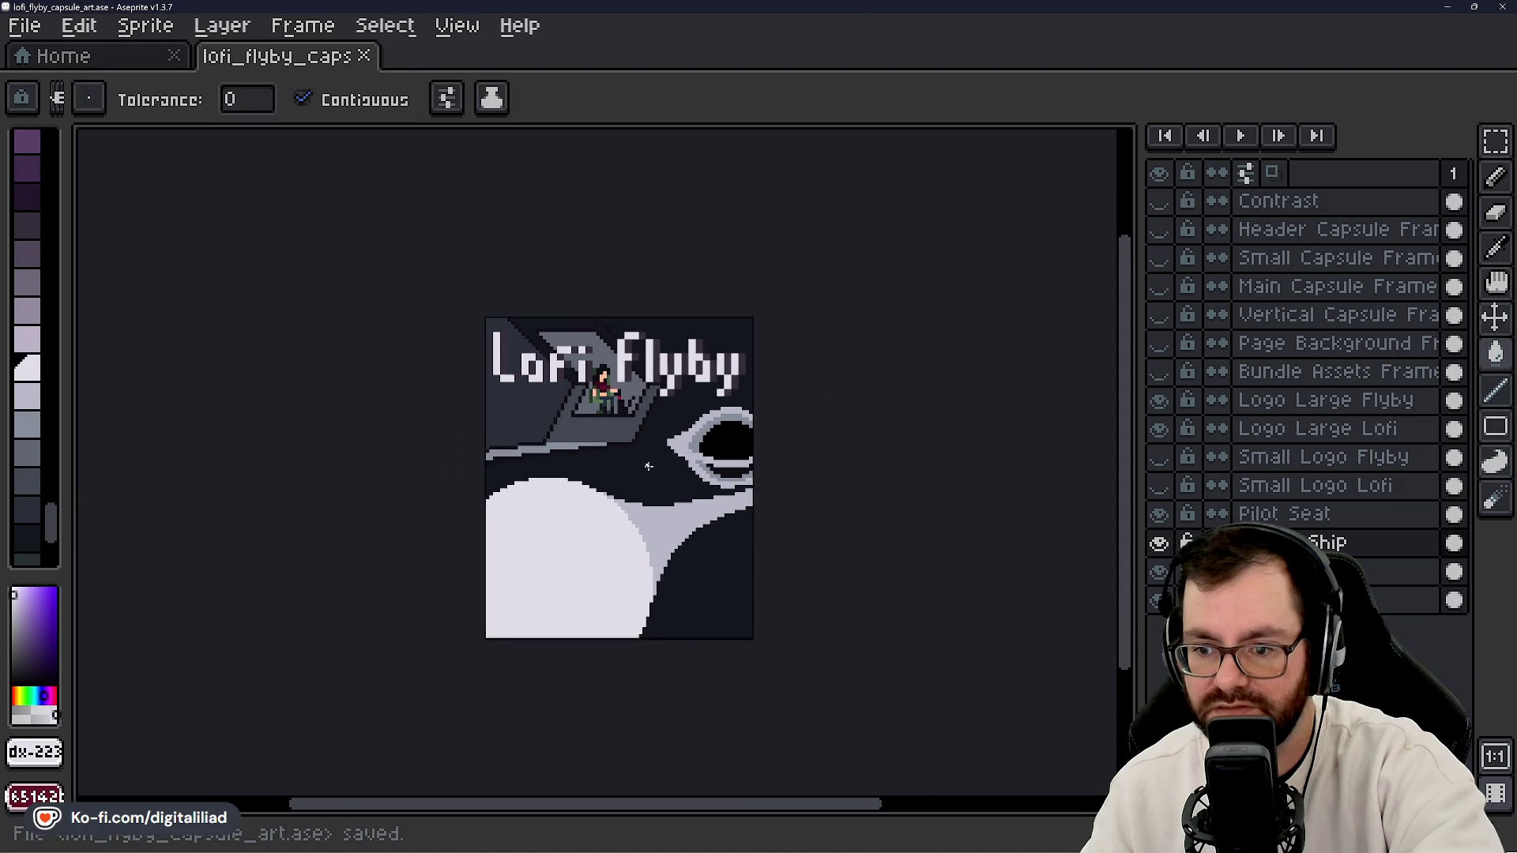
scroll(649, 467, up, 3)
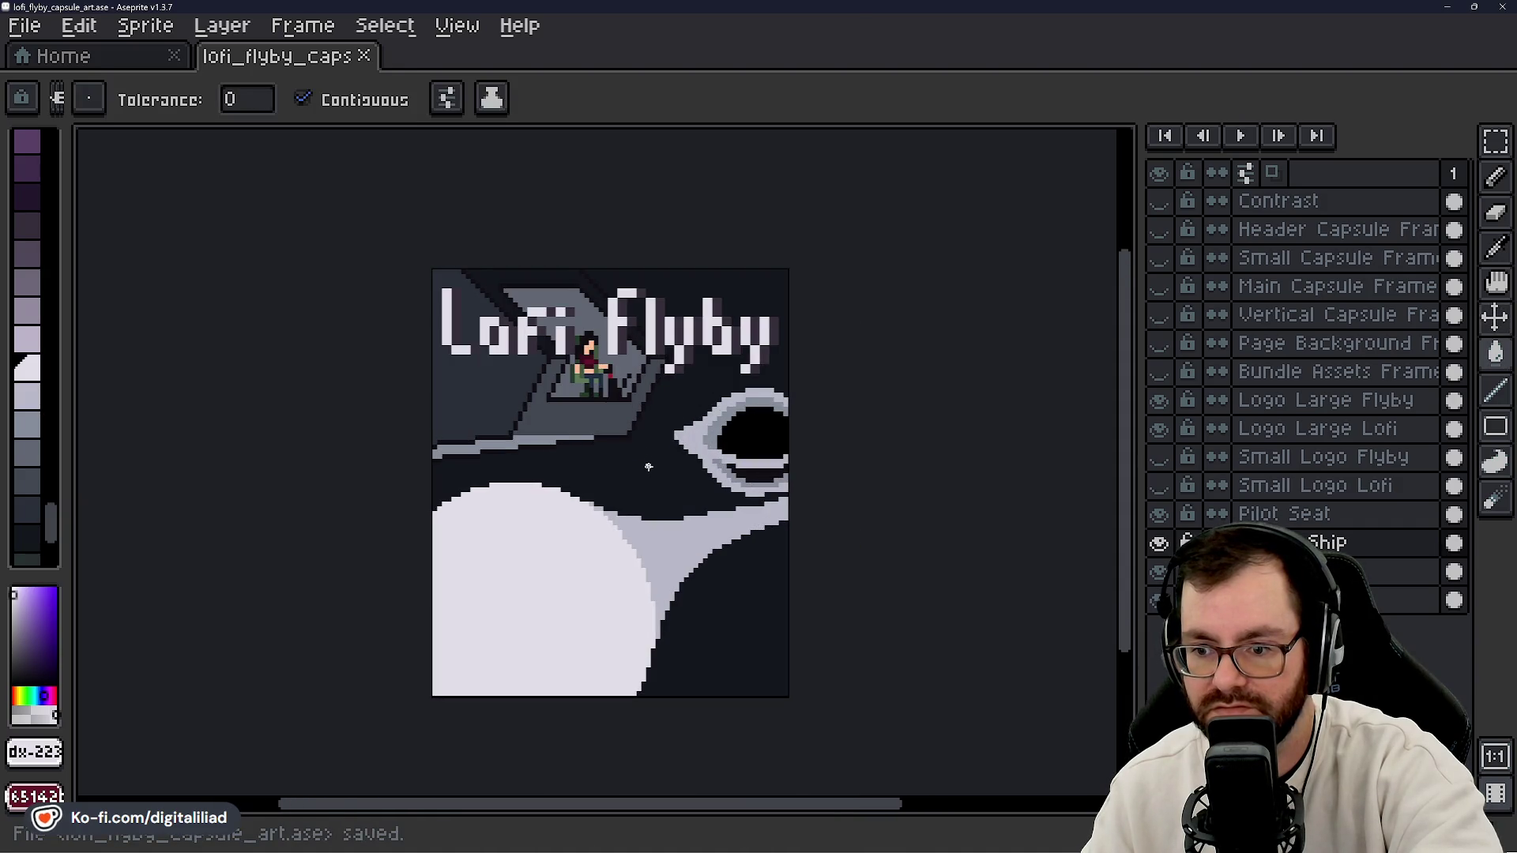
- Show and then hide the Contrast layer to check the artwork's values in grayscale
drag(649, 467, 644, 520)
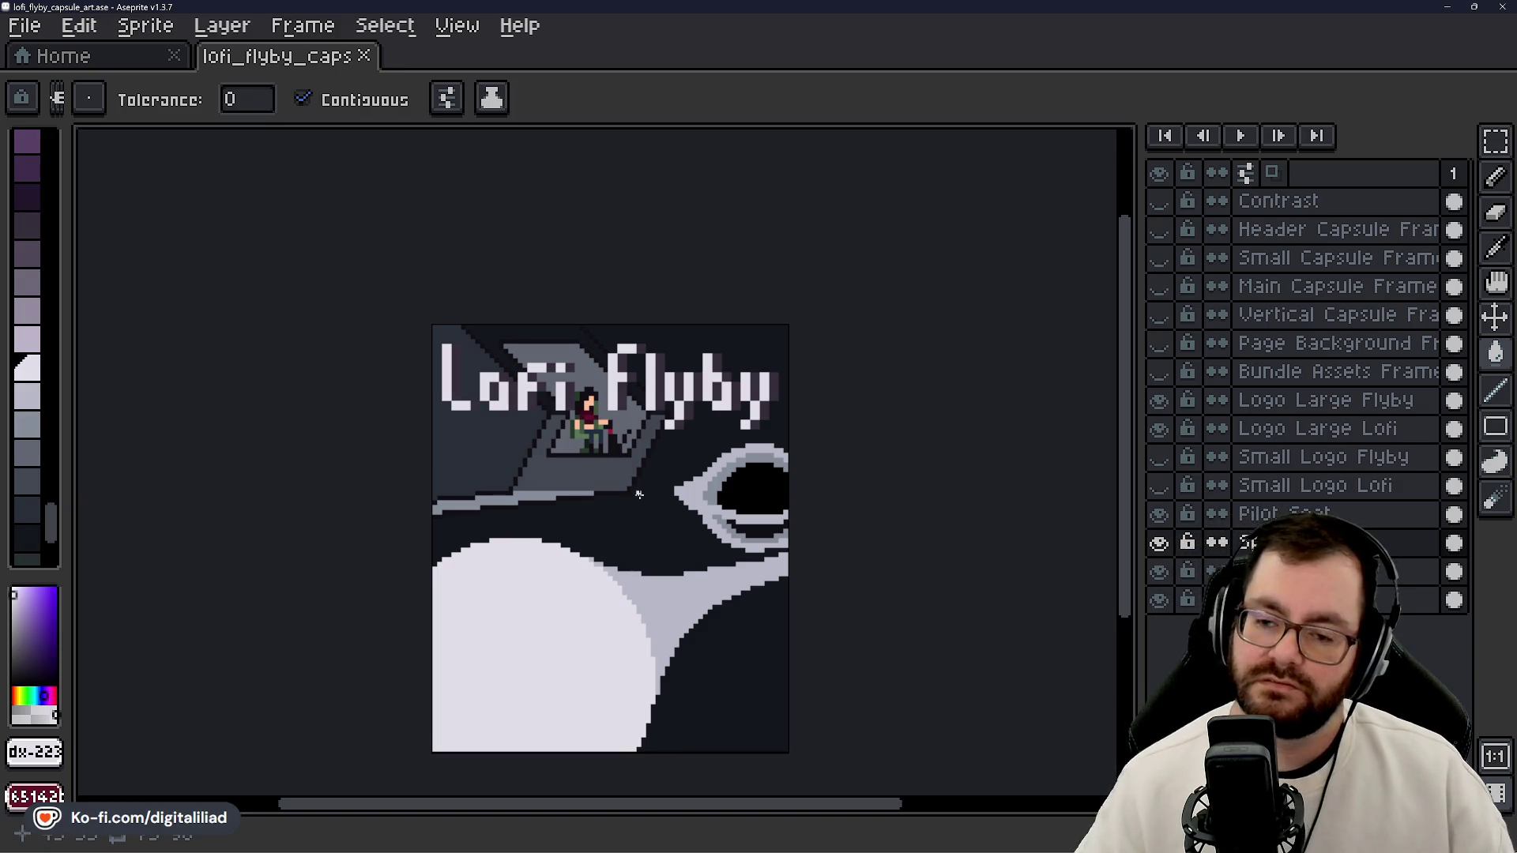
scroll(636, 499, down, 1)
scroll(663, 484, up, 1)
click(1159, 201)
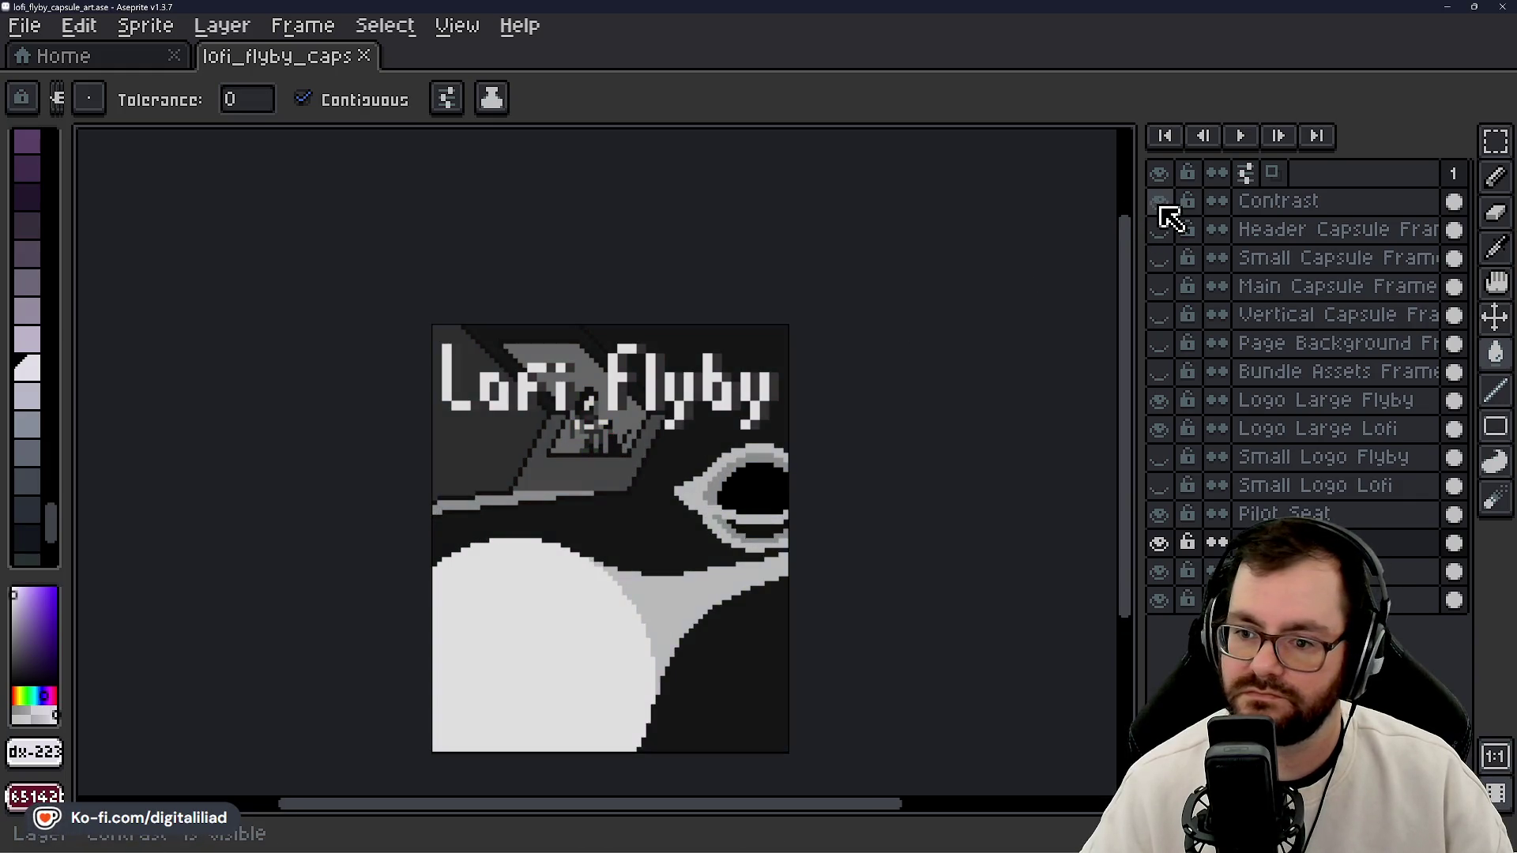
scroll(596, 350, up, 2)
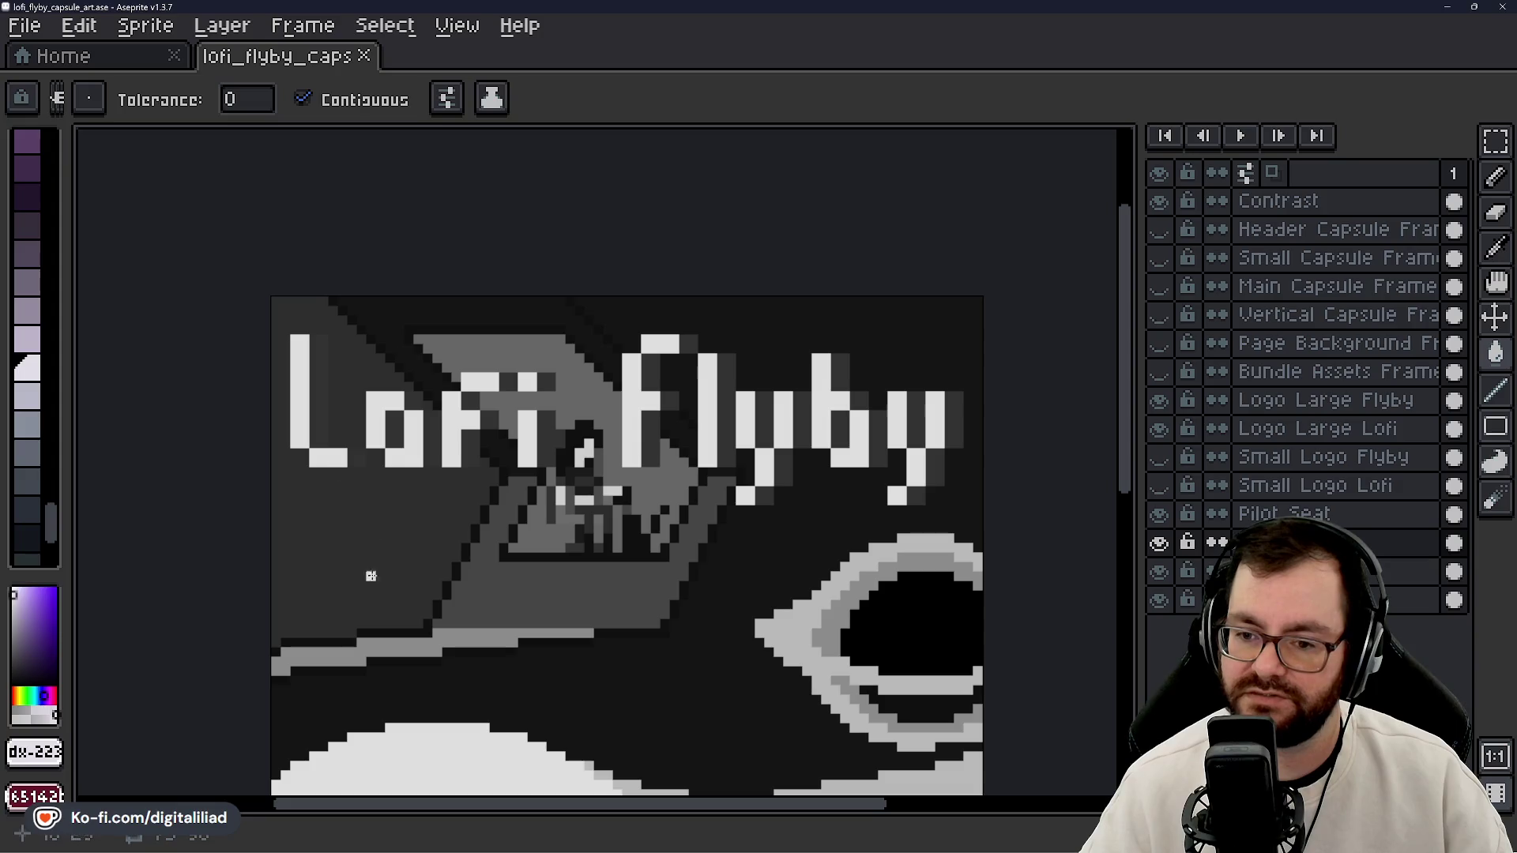
click(1159, 201)
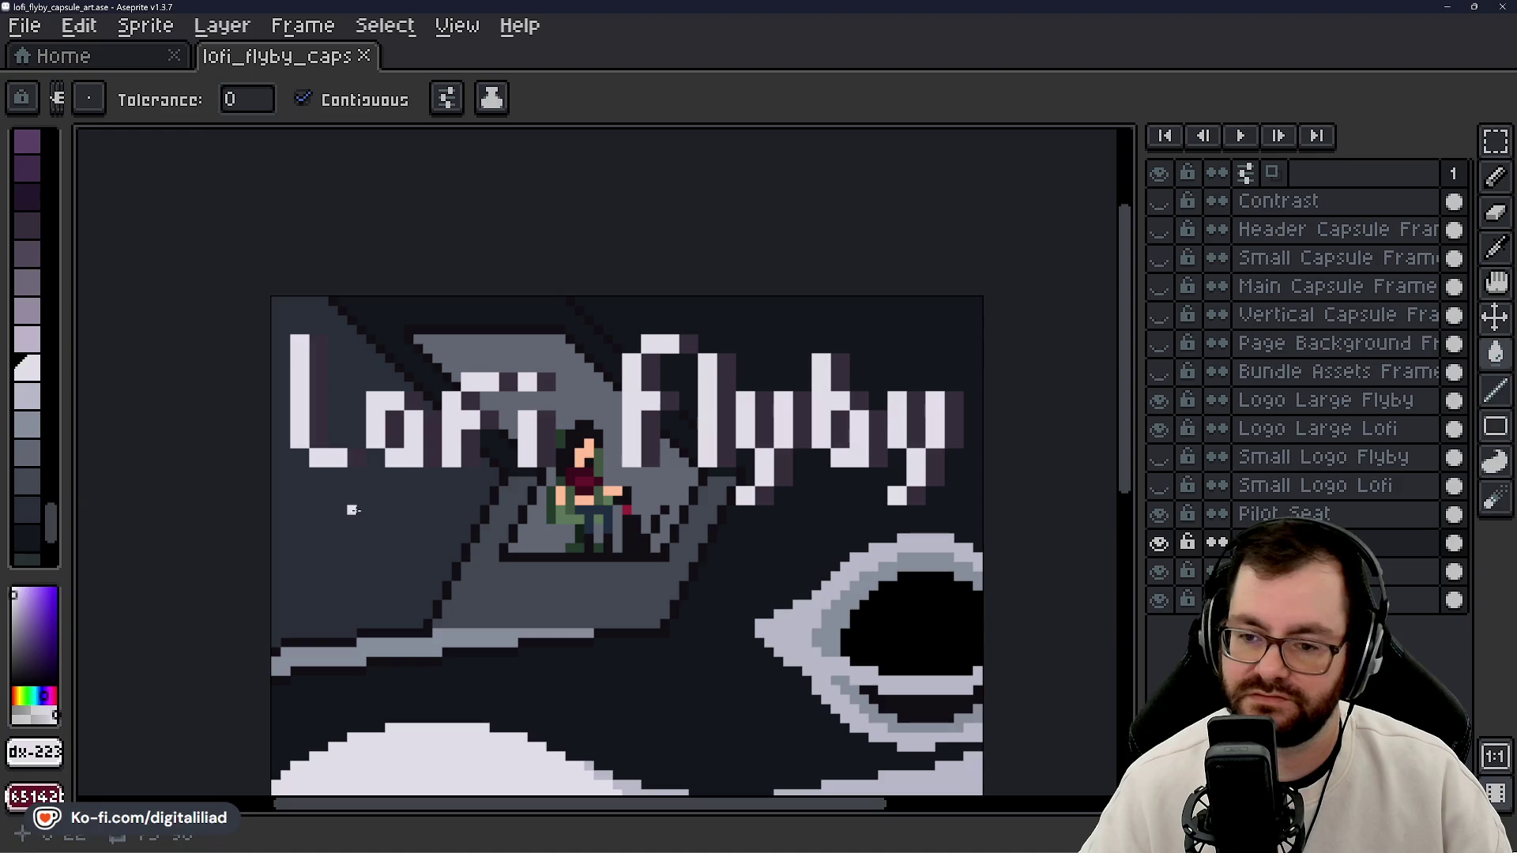
- Make black the drawing colour and select the Logo Large Flyby layer
scroll(306, 406, up, 3)
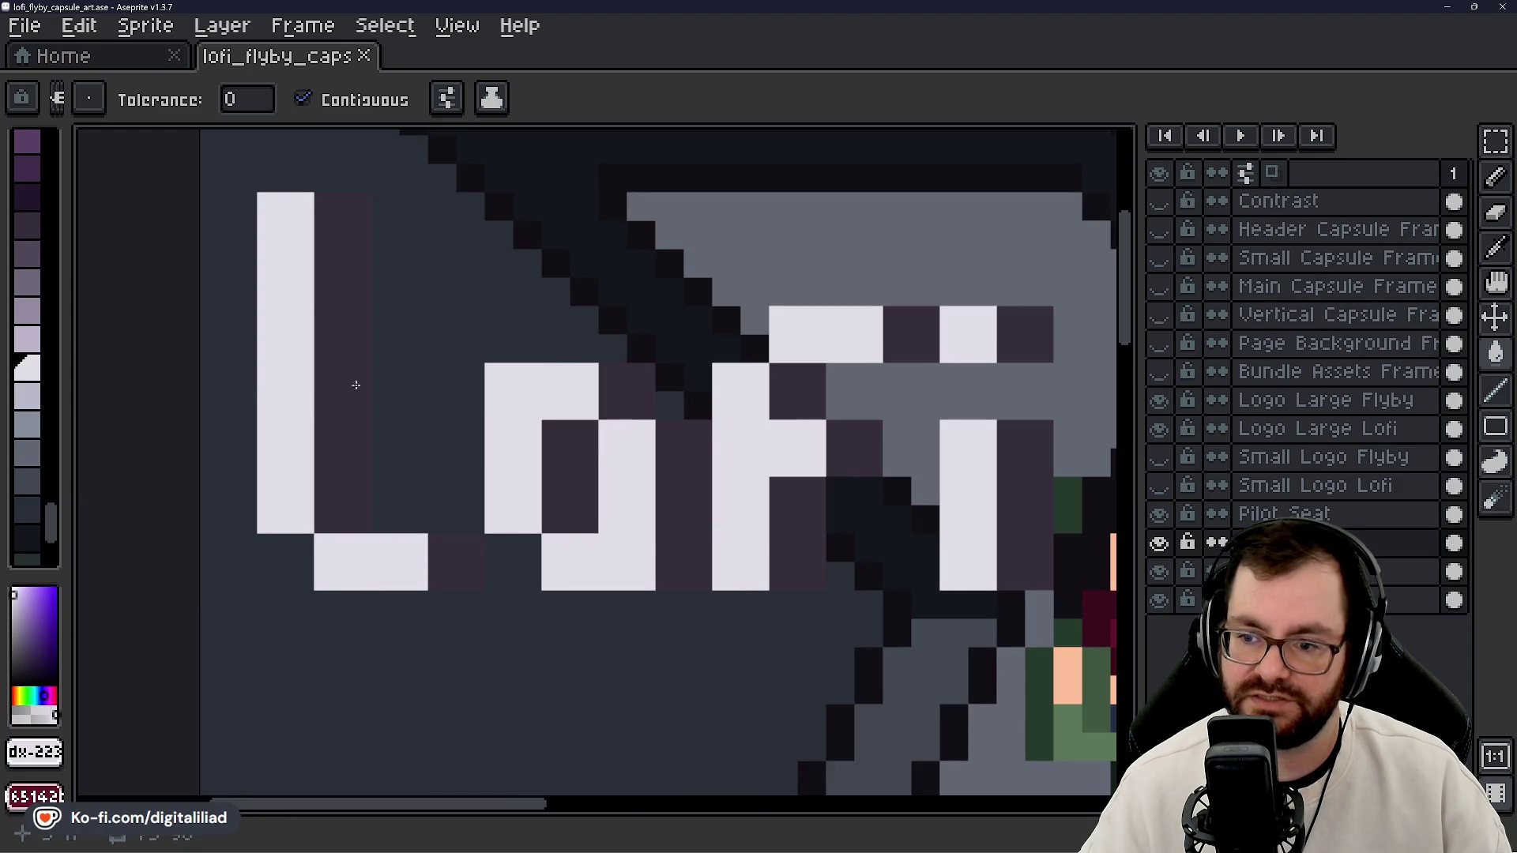
scroll(333, 433, down, 2)
scroll(47, 317, up, 5)
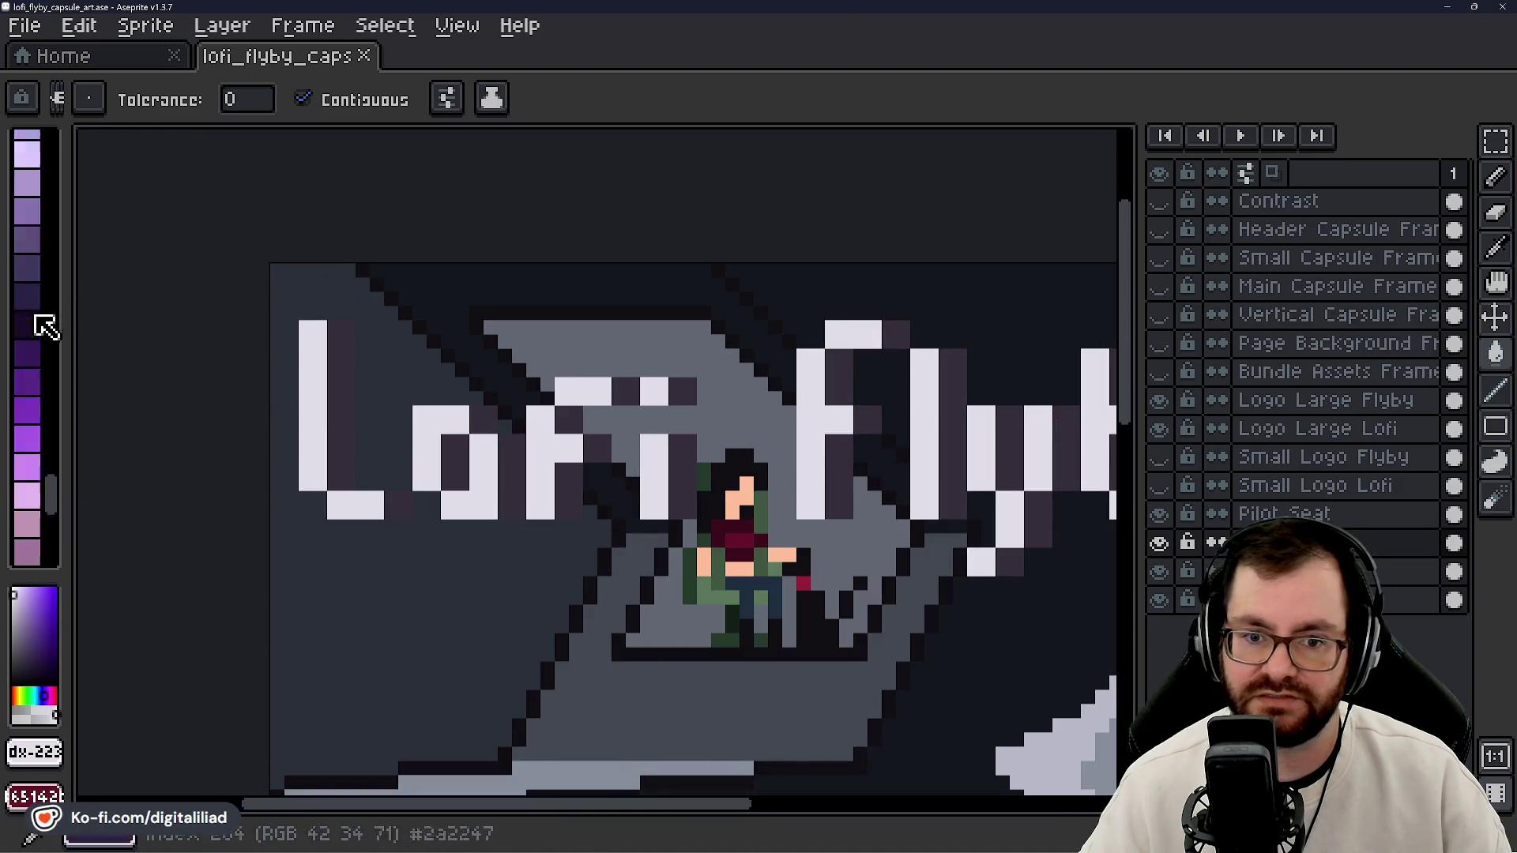
scroll(47, 360, up, 10)
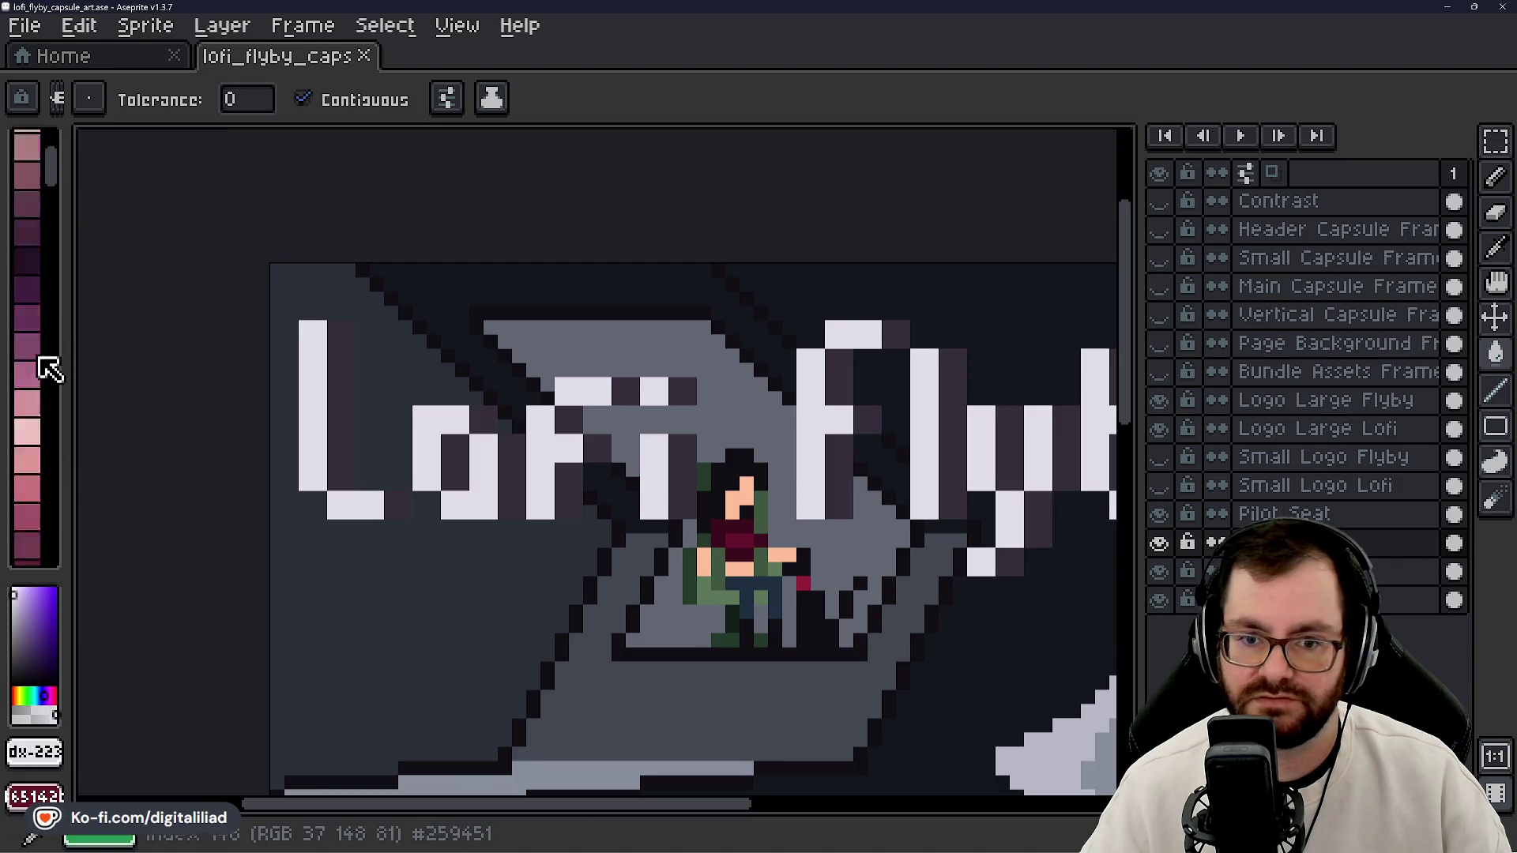
click(26, 170)
scroll(551, 488, right, 2)
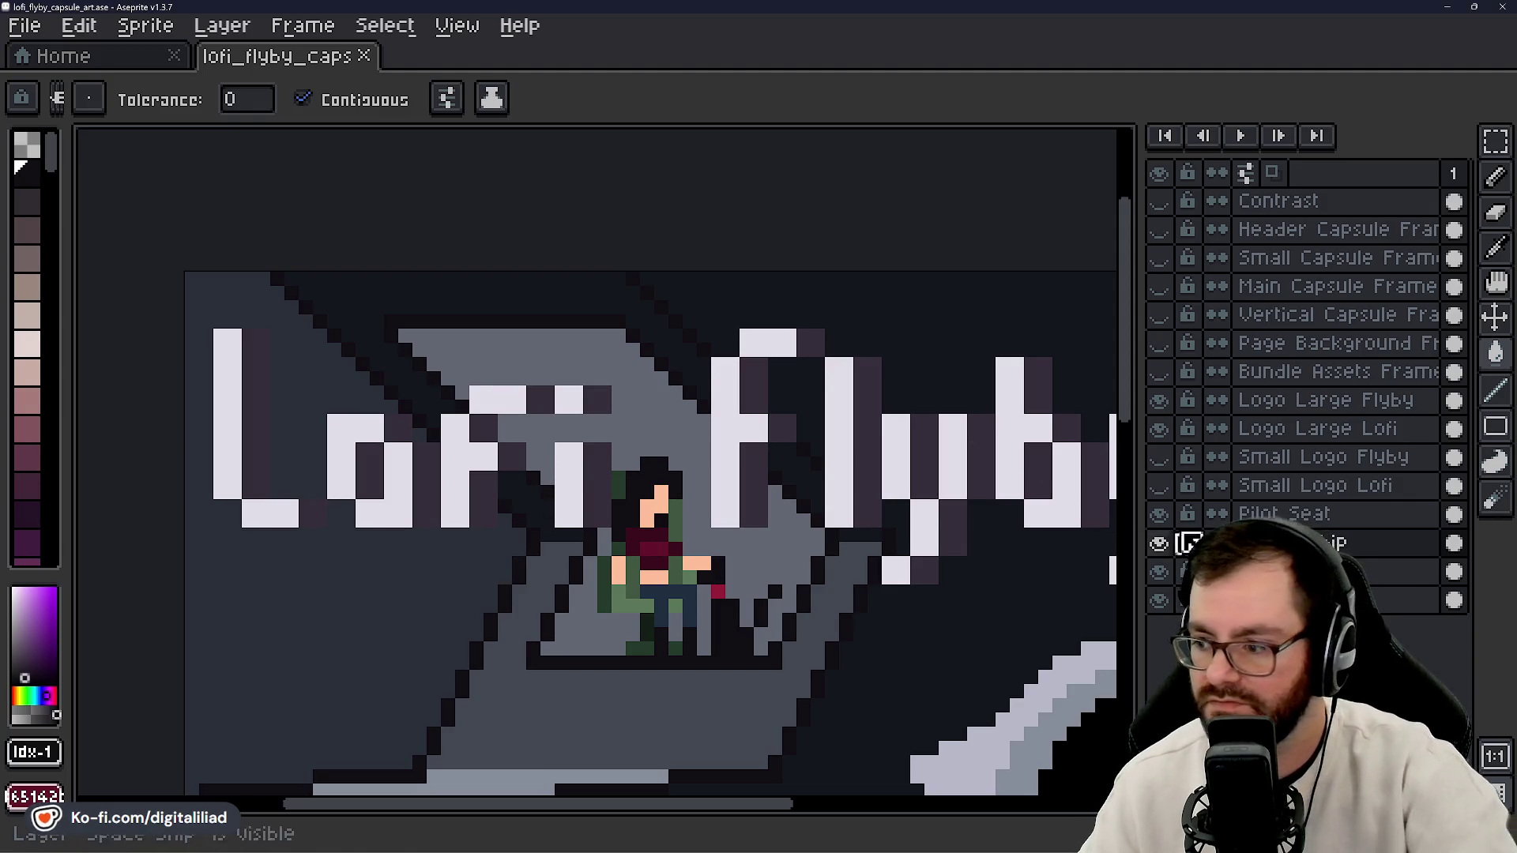
click(1331, 409)
- With Contiguous off, fill the dark purple pixels black on both large logo layers
click(876, 433)
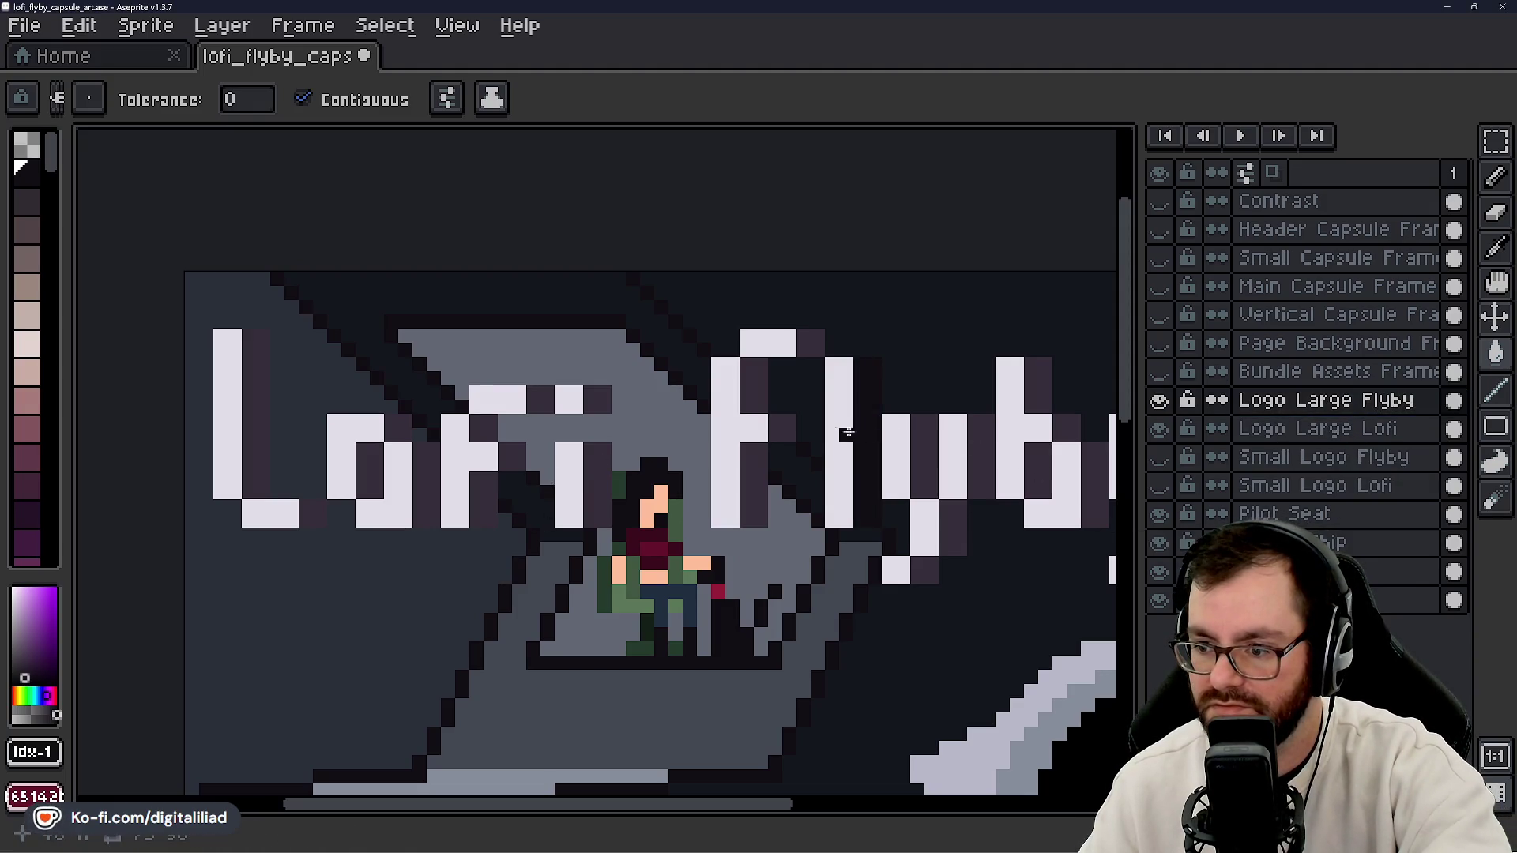
key(ctrl+z)
click(303, 99)
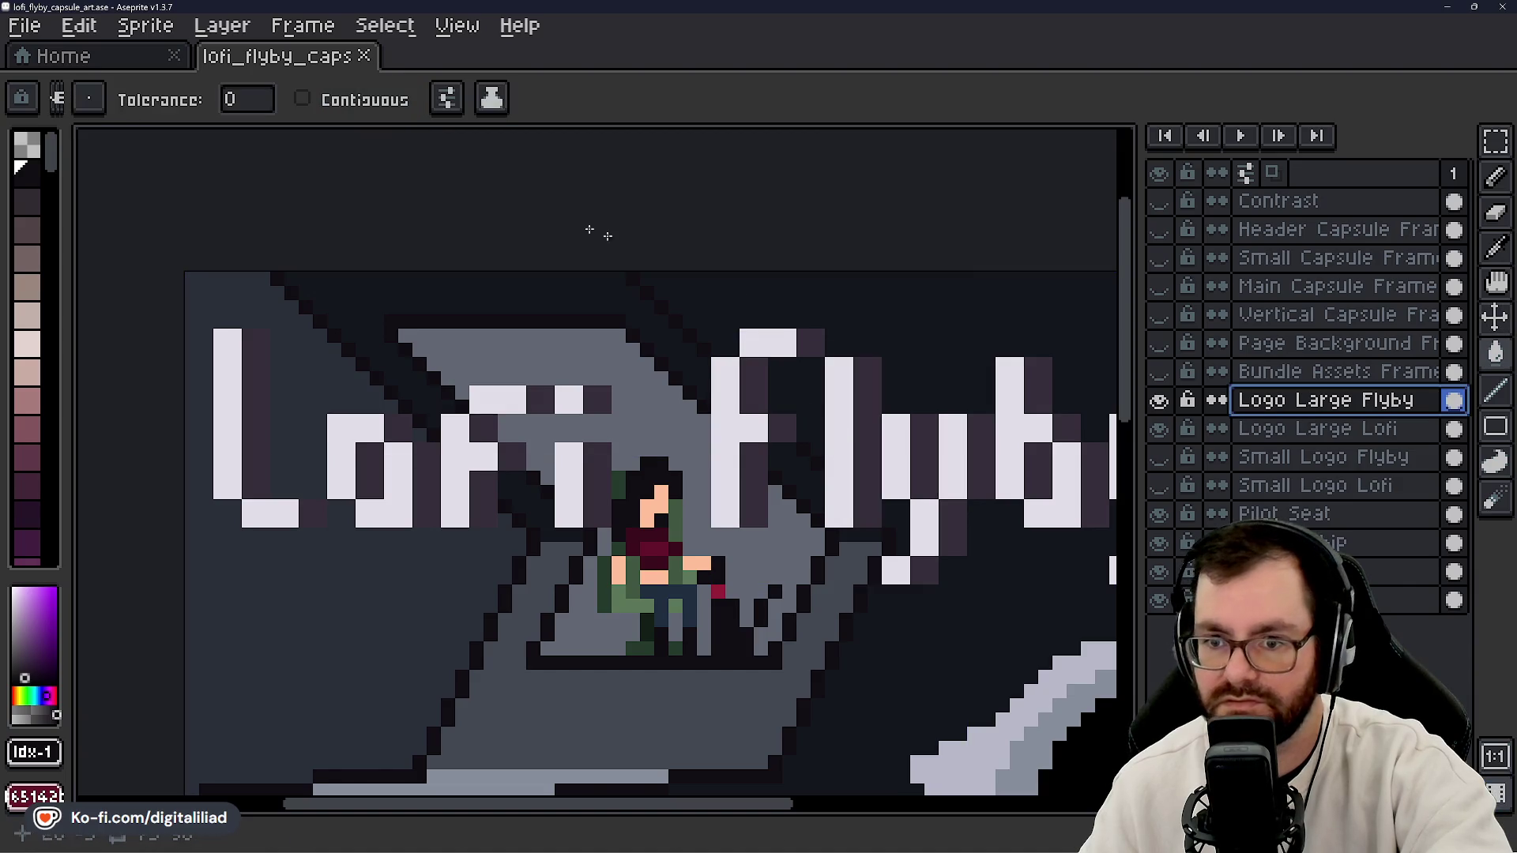
click(808, 342)
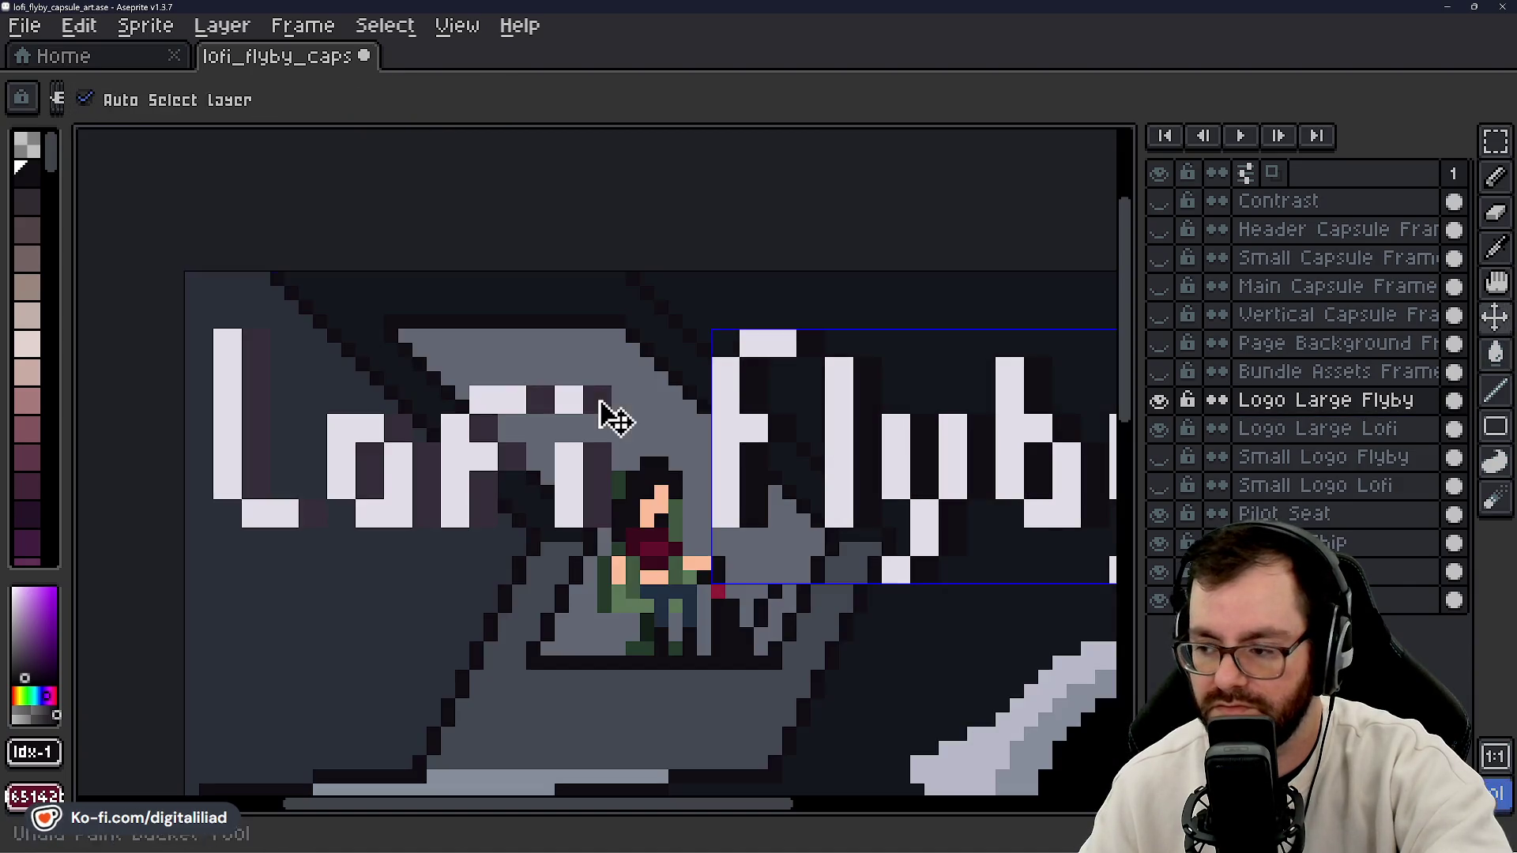
click(1319, 430)
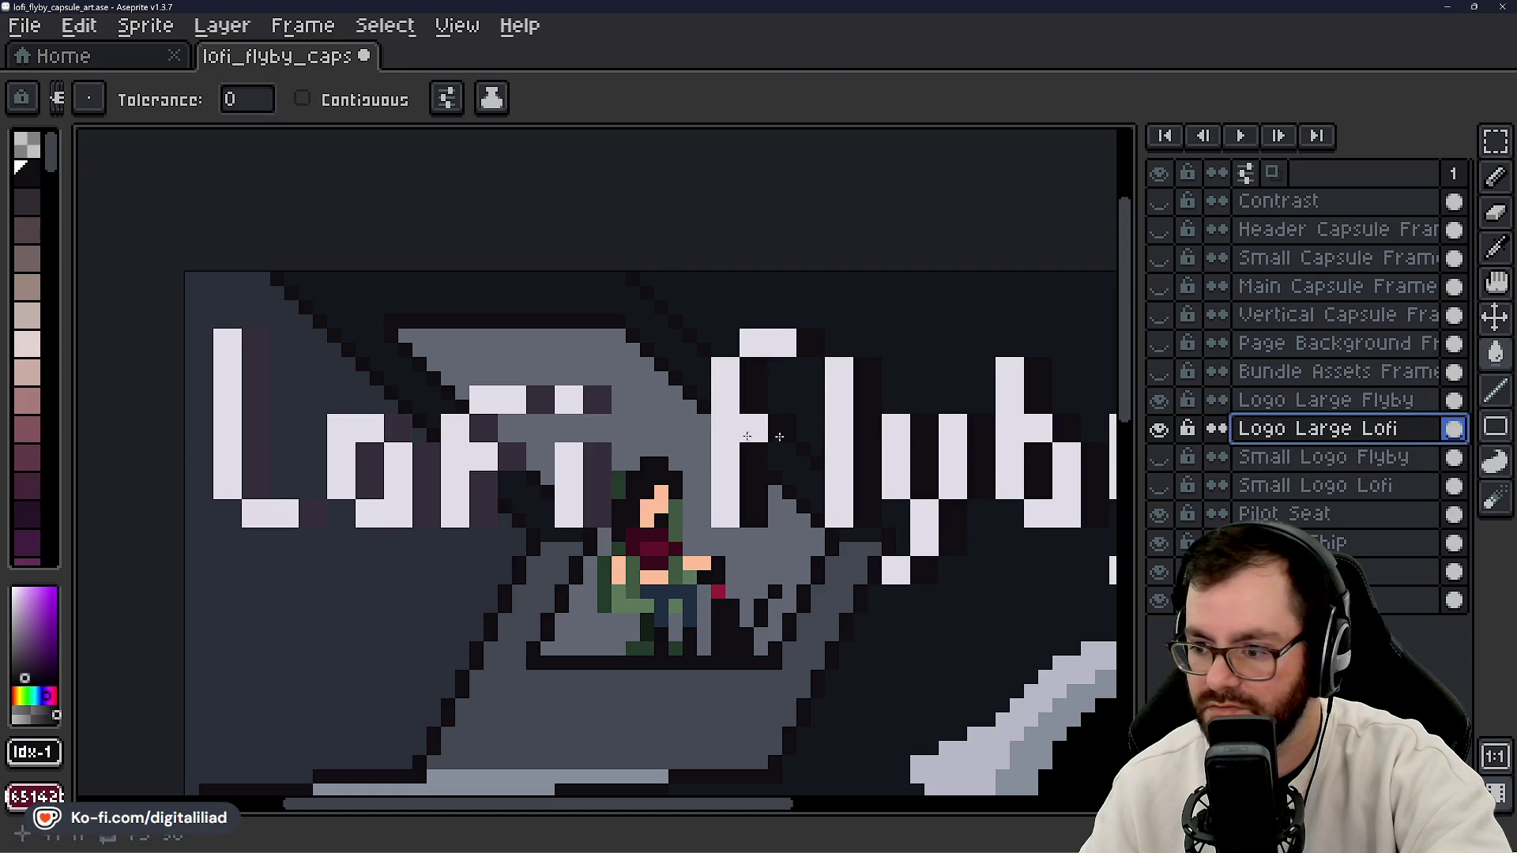
click(532, 433)
- Show the Small Logo Flyby and Lofi layers and hide both large logo layers
scroll(585, 533, down, 3)
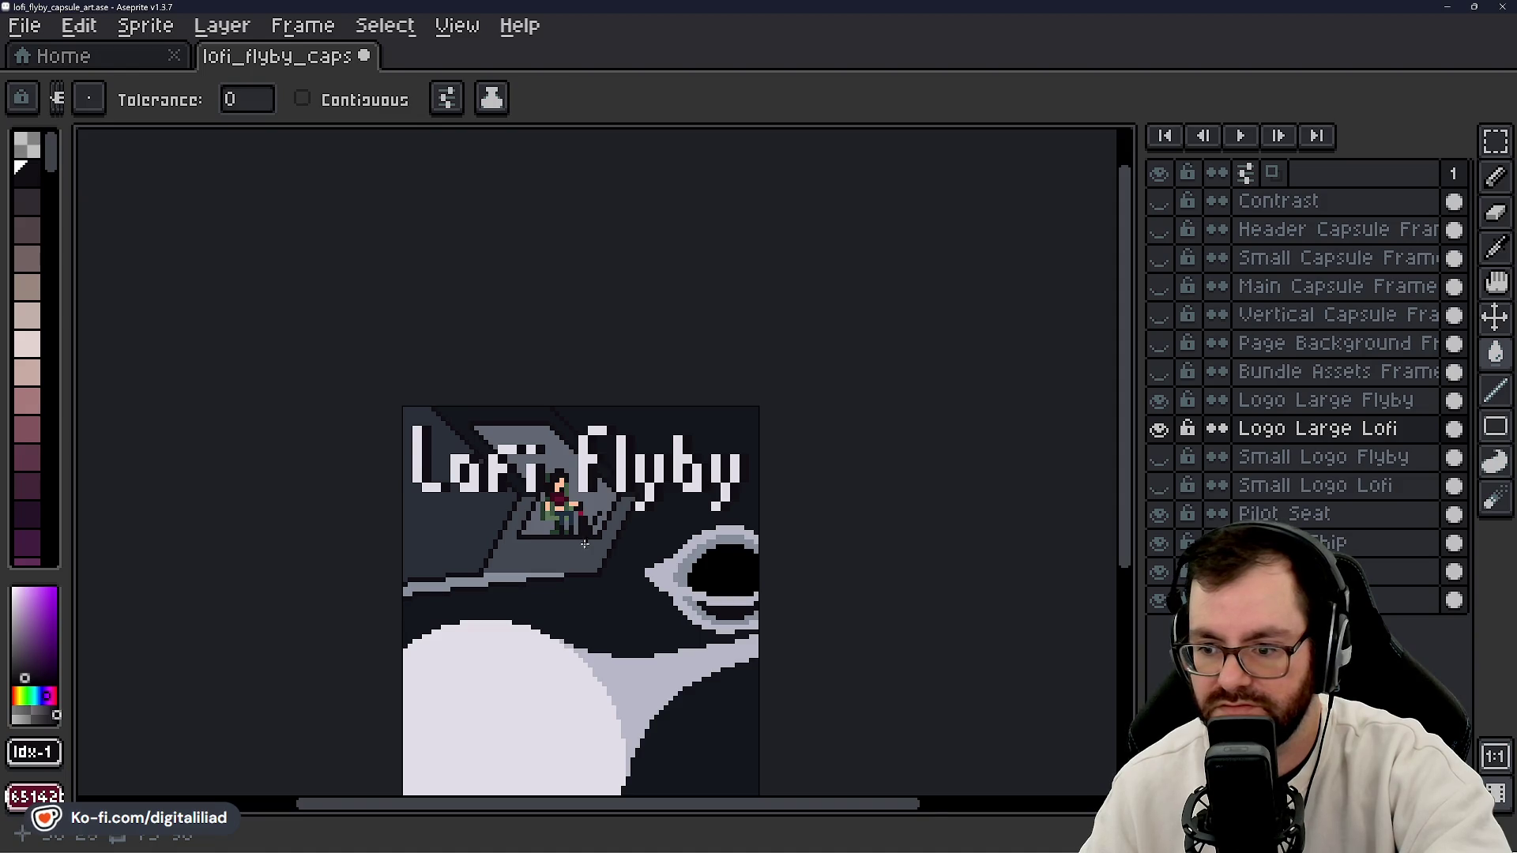
scroll(585, 544, up, 1)
click(1159, 457)
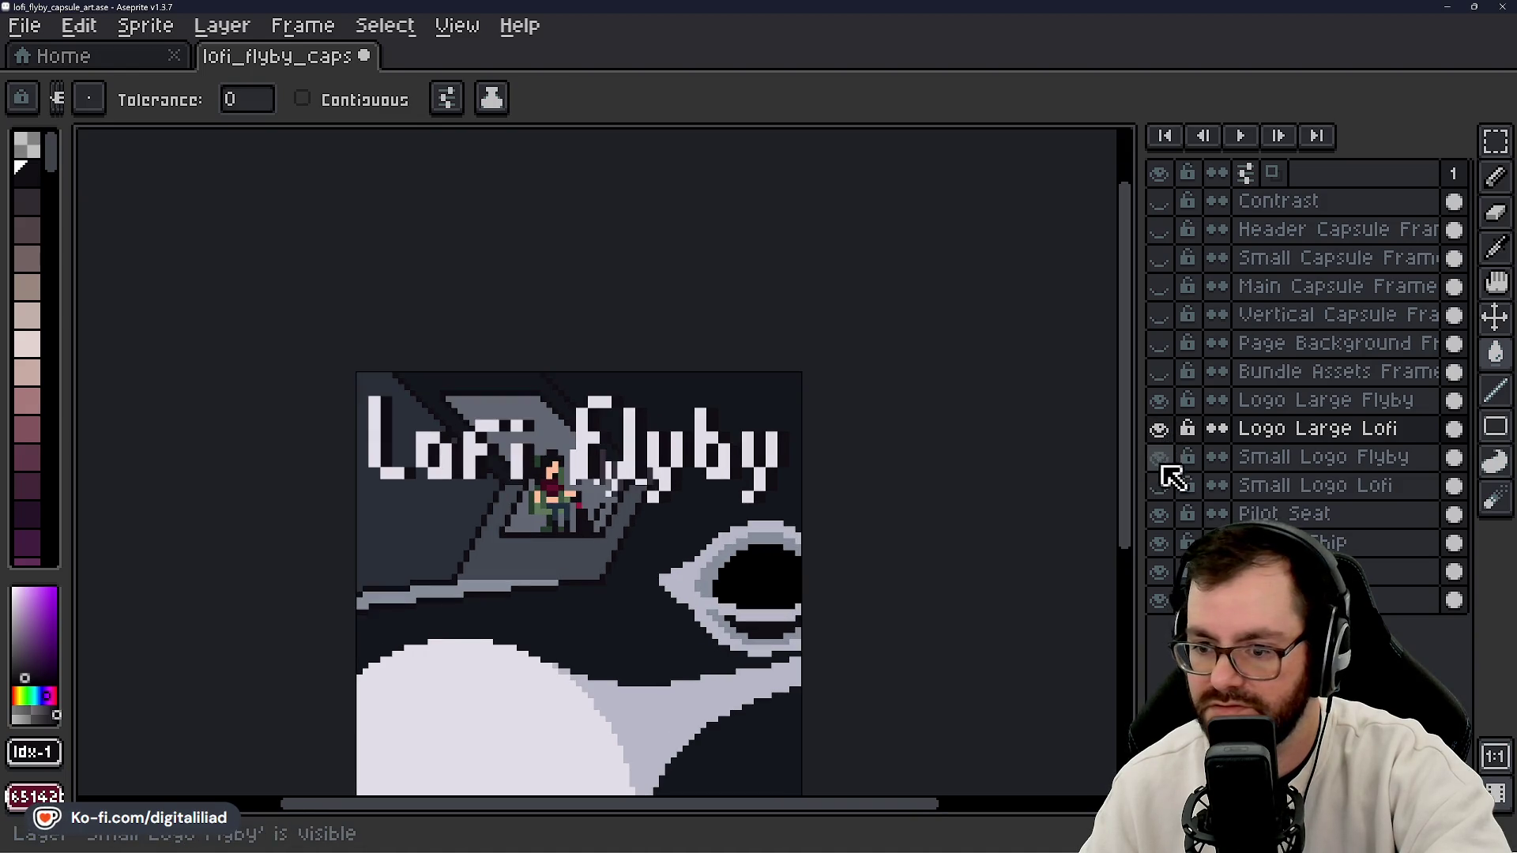
click(1159, 485)
click(1159, 400)
click(1159, 428)
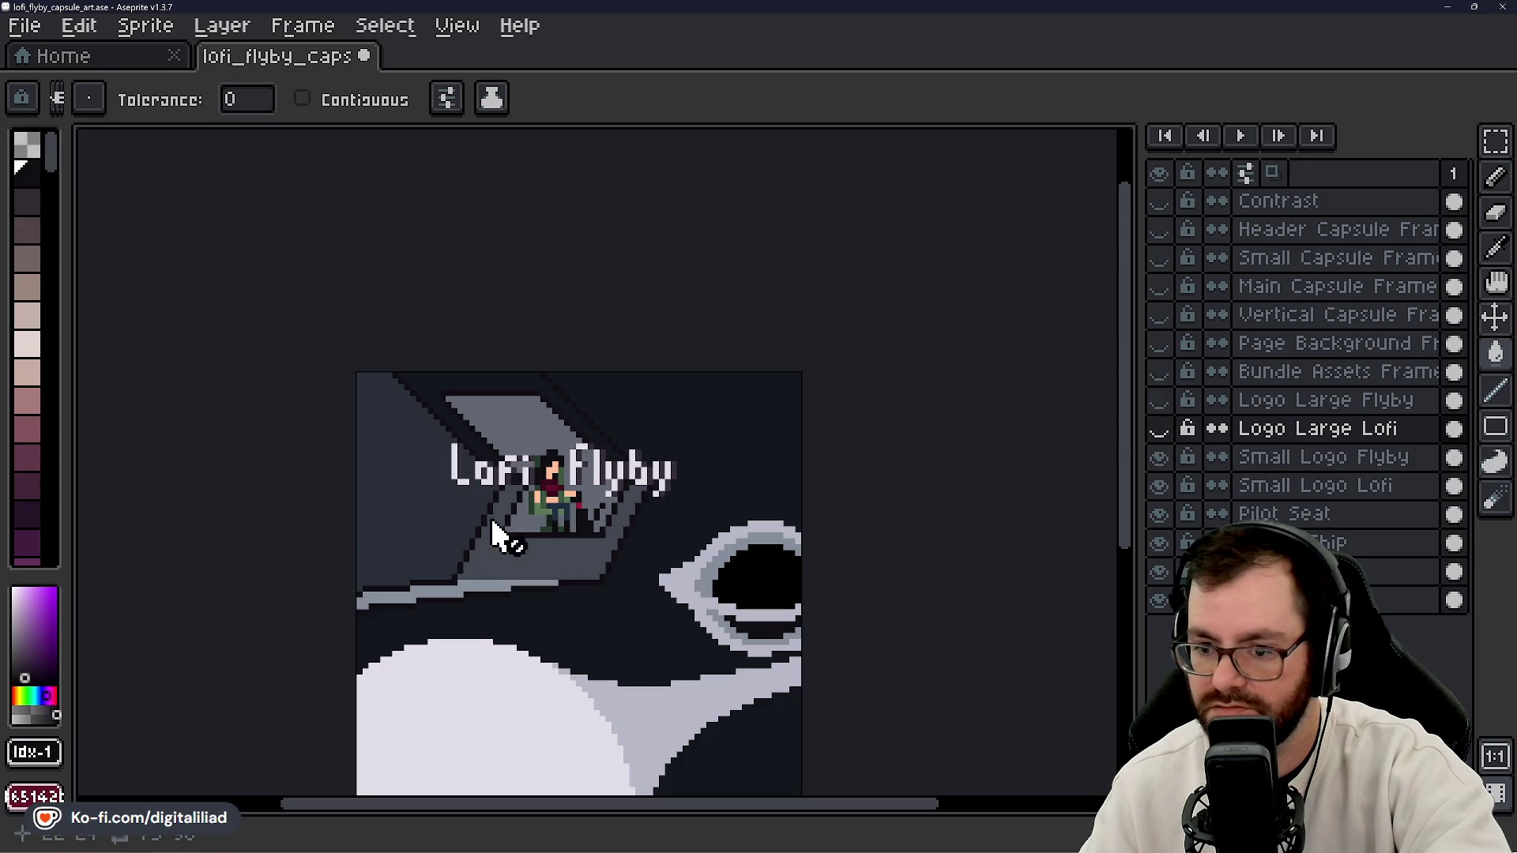
- Select the Small Logo Flyby layer and pick the dark purple palette colour
scroll(494, 531, up, 1)
scroll(582, 442, up, 2)
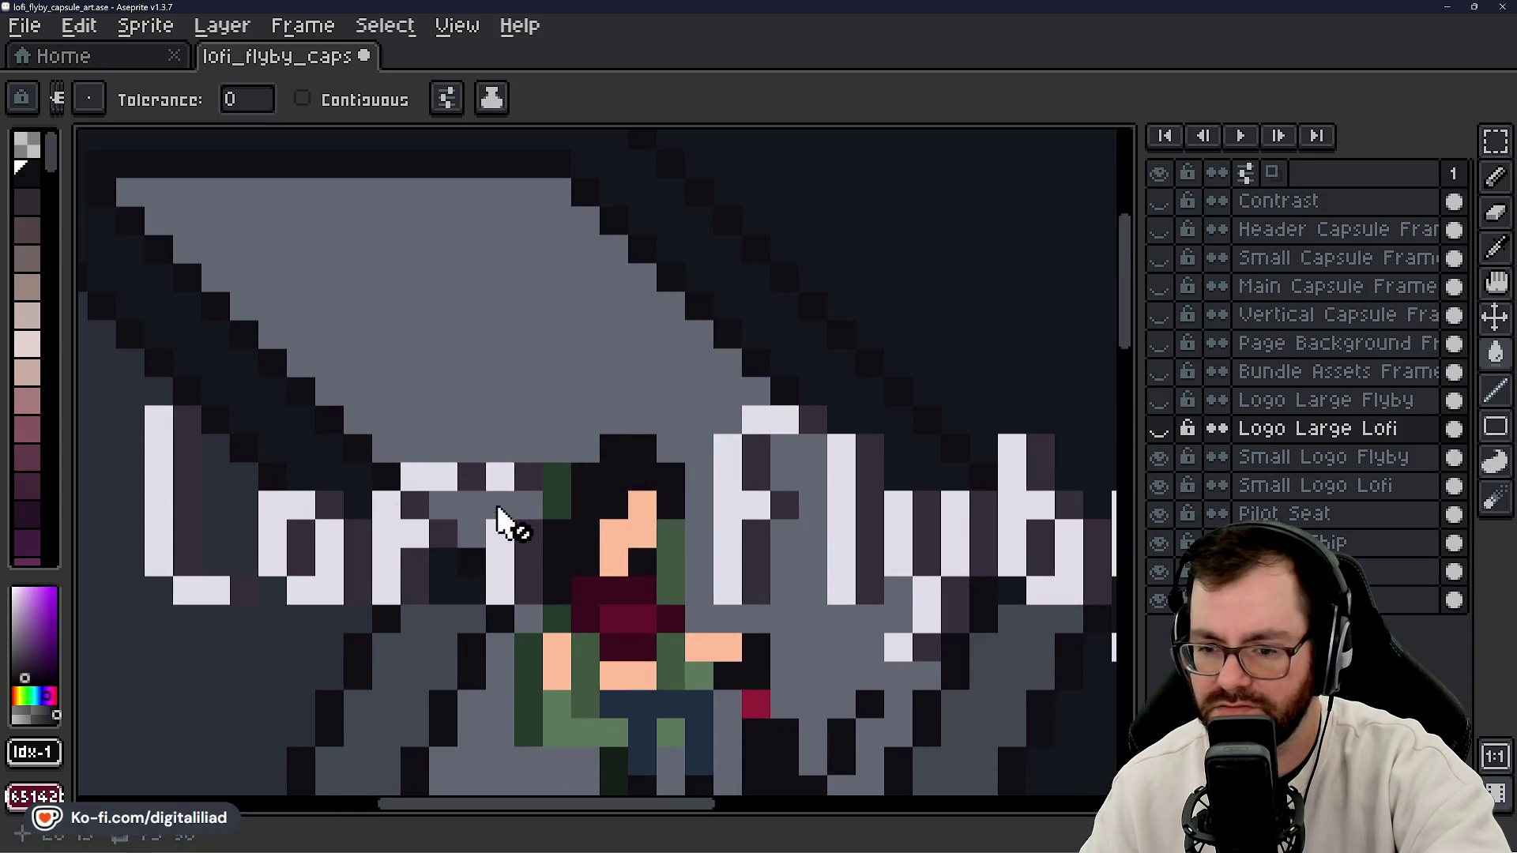
click(1331, 458)
scroll(608, 481, down, 2)
scroll(608, 481, up, 2)
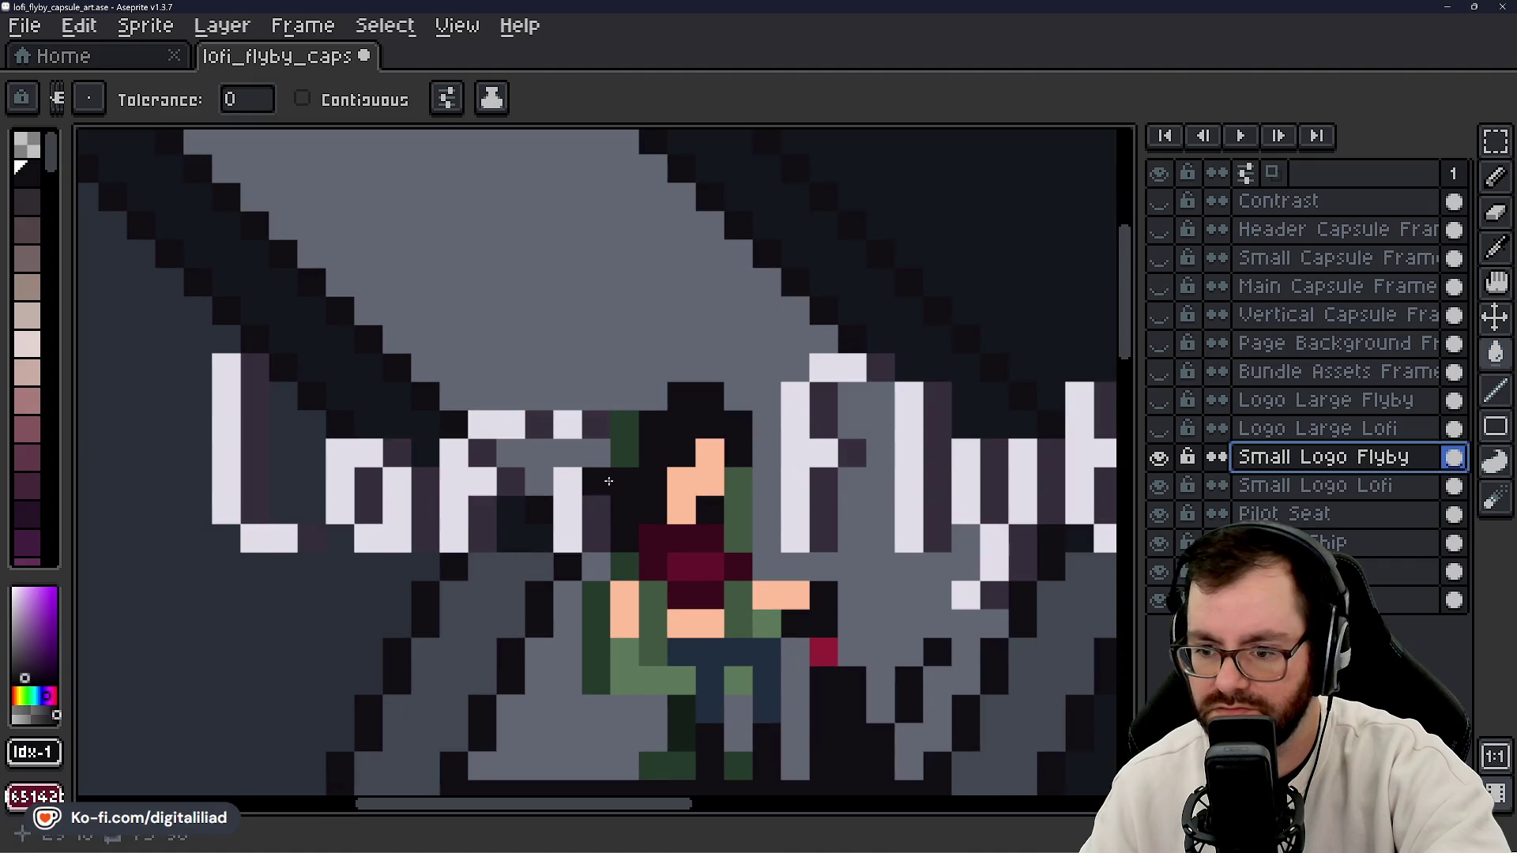
scroll(496, 476, up, 1)
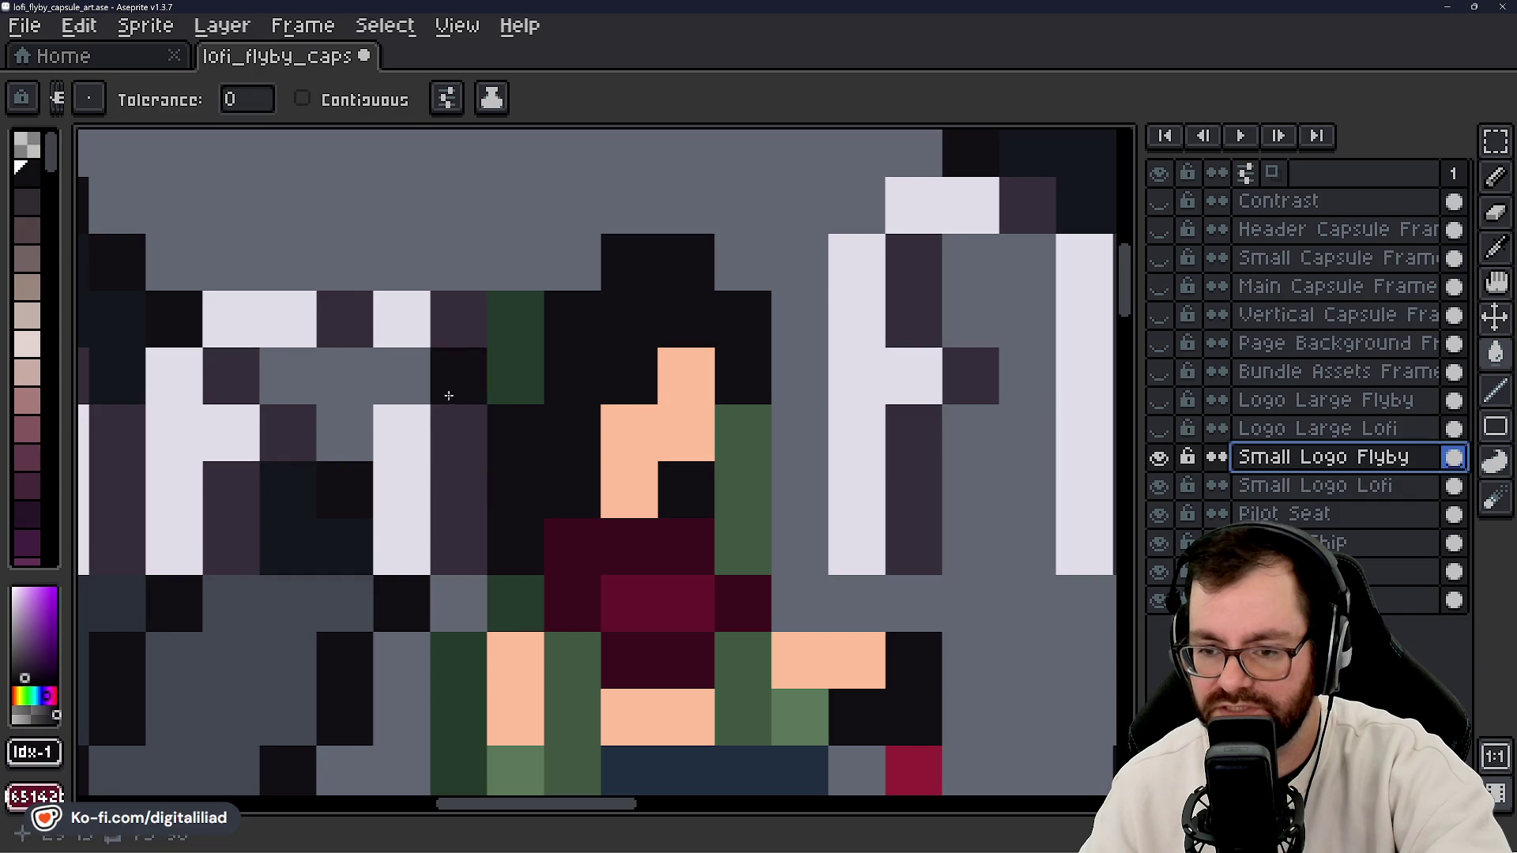
click(23, 211)
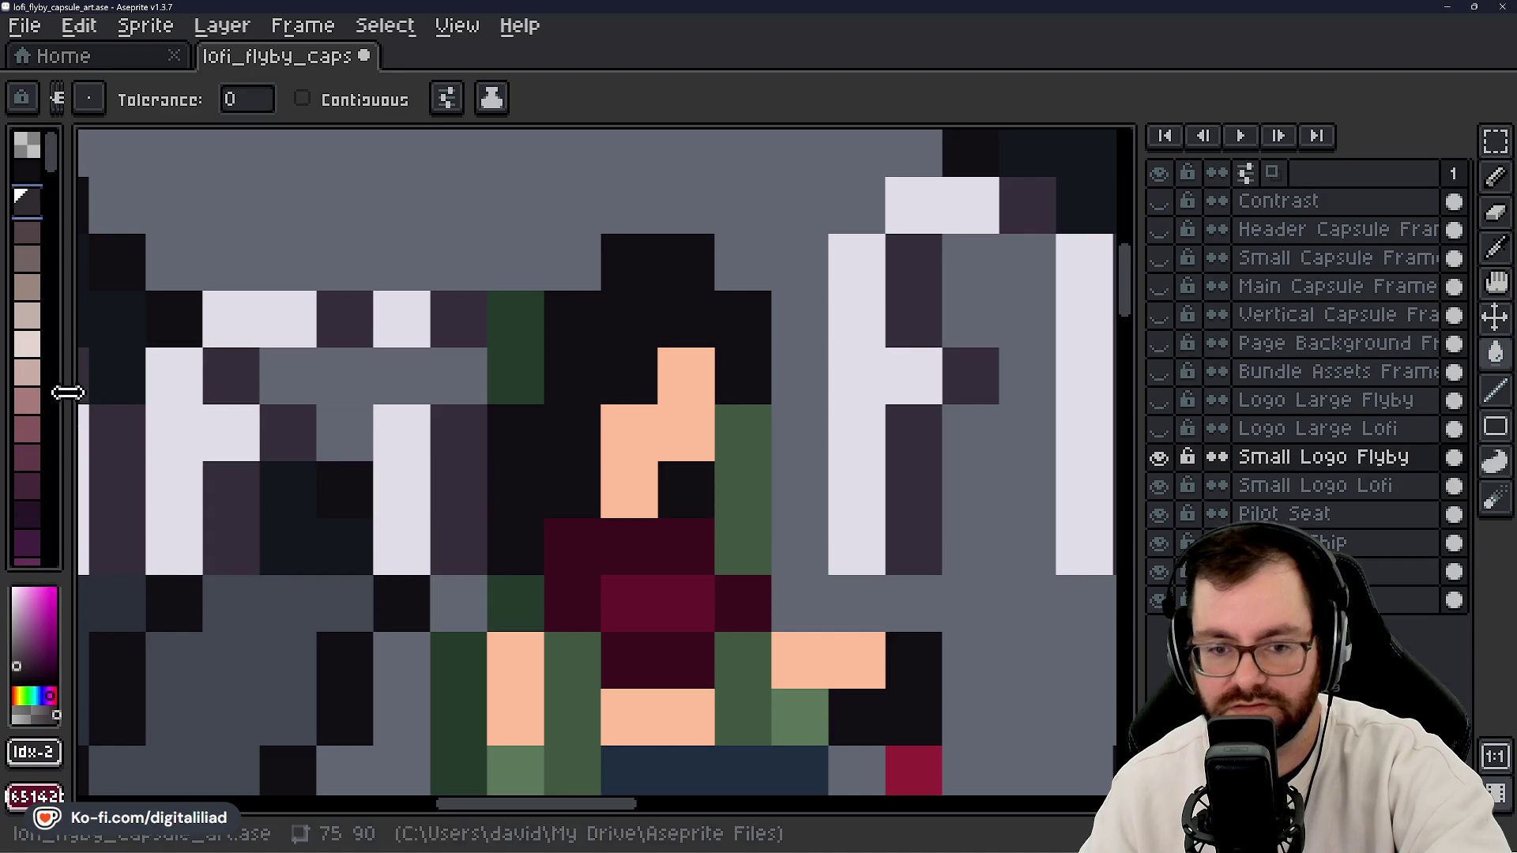
scroll(31, 443, down, 3)
click(30, 437)
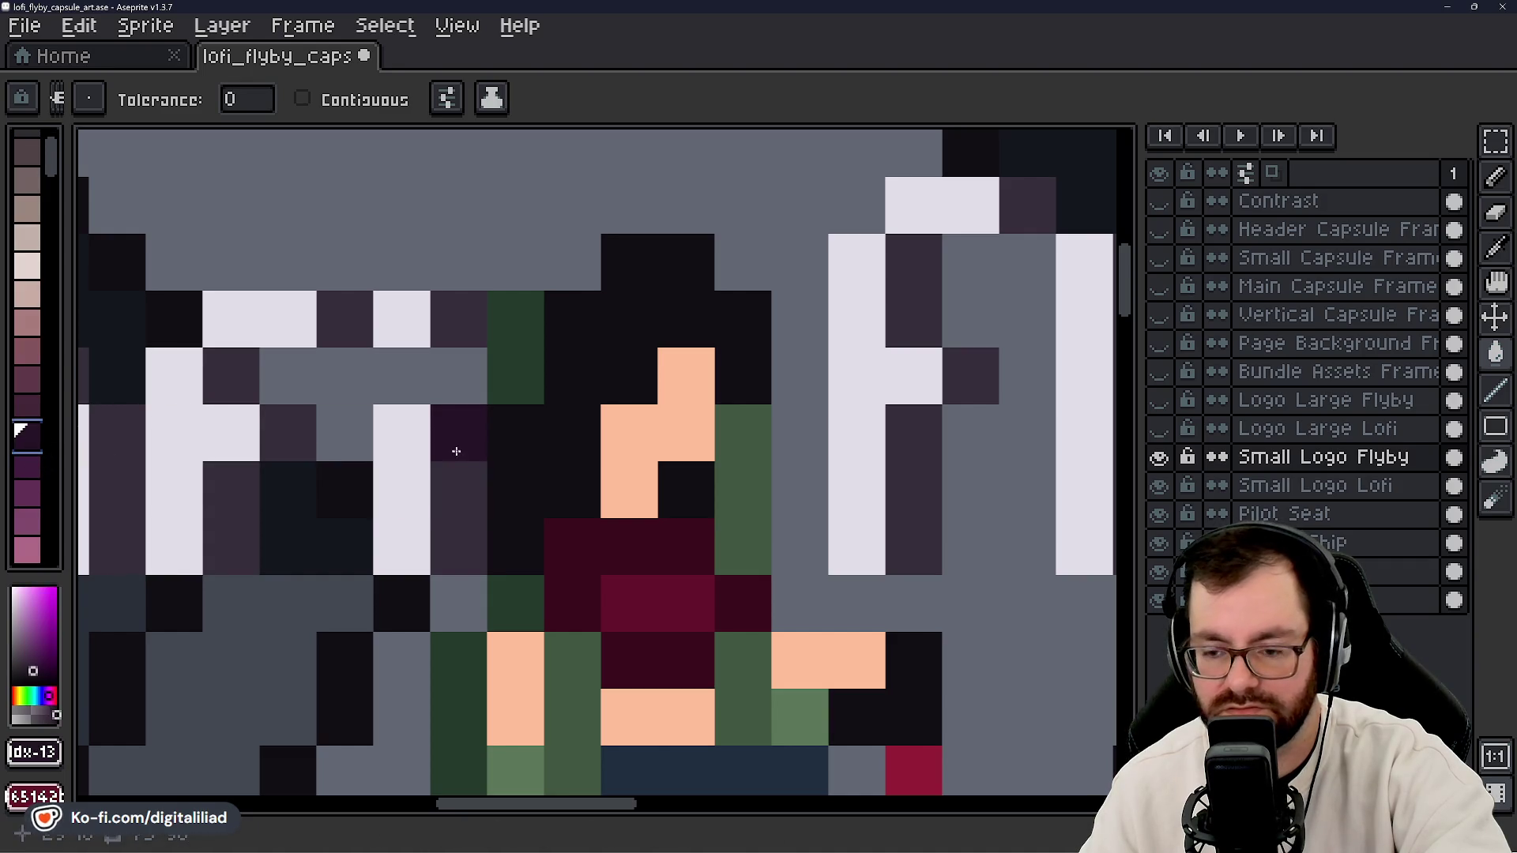
- Bucket-fill the small Flyby logo's dark shading purple, undoing the accidental background floods
click(464, 485)
key(ctrl+z)
click(974, 433)
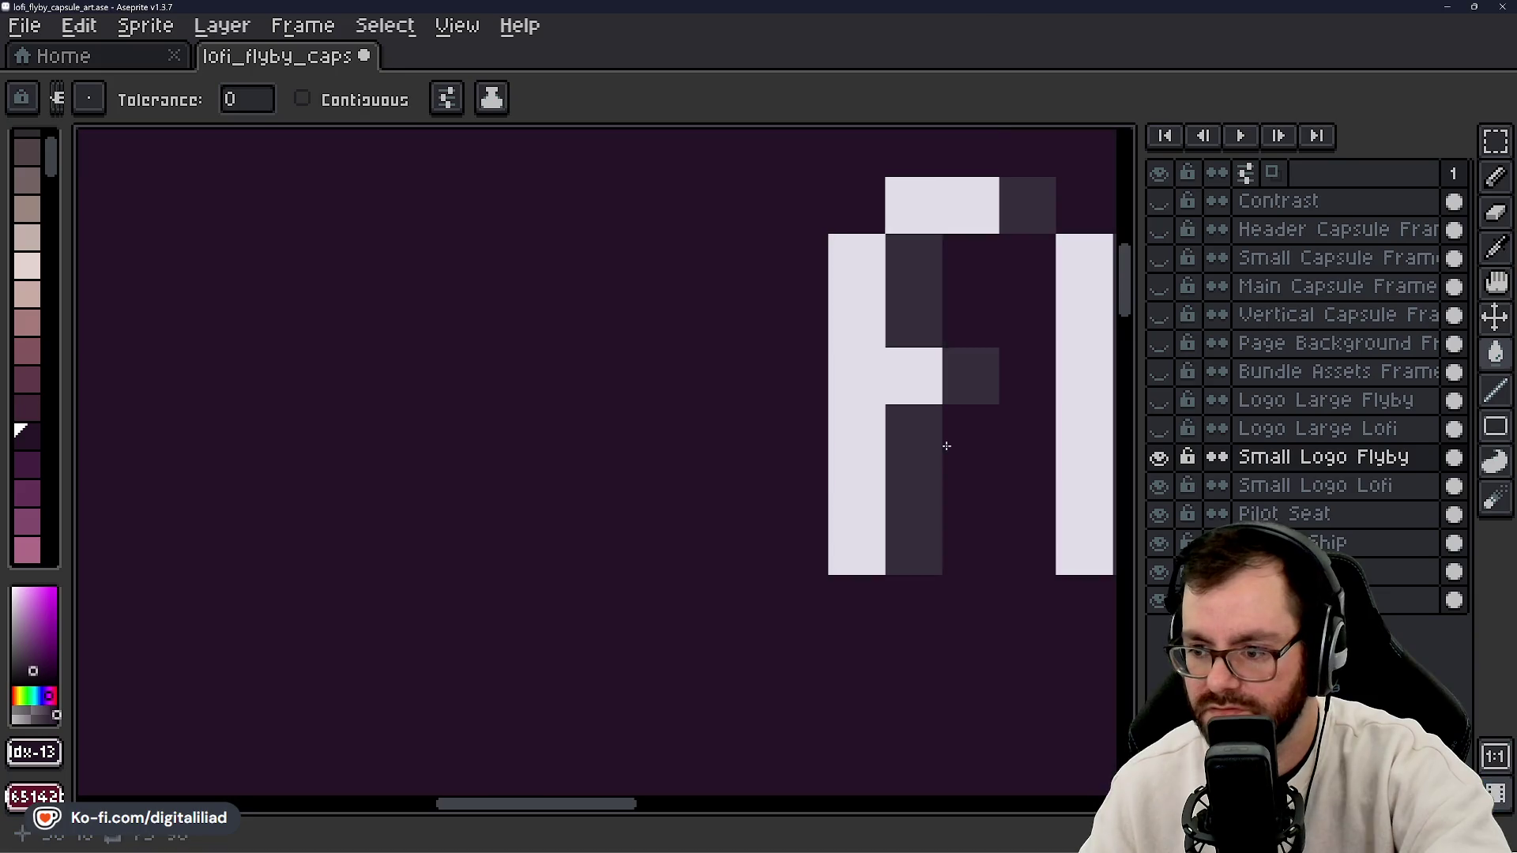
key(ctrl+z)
click(932, 451)
scroll(932, 451, down, 3)
scroll(693, 426, down, 2)
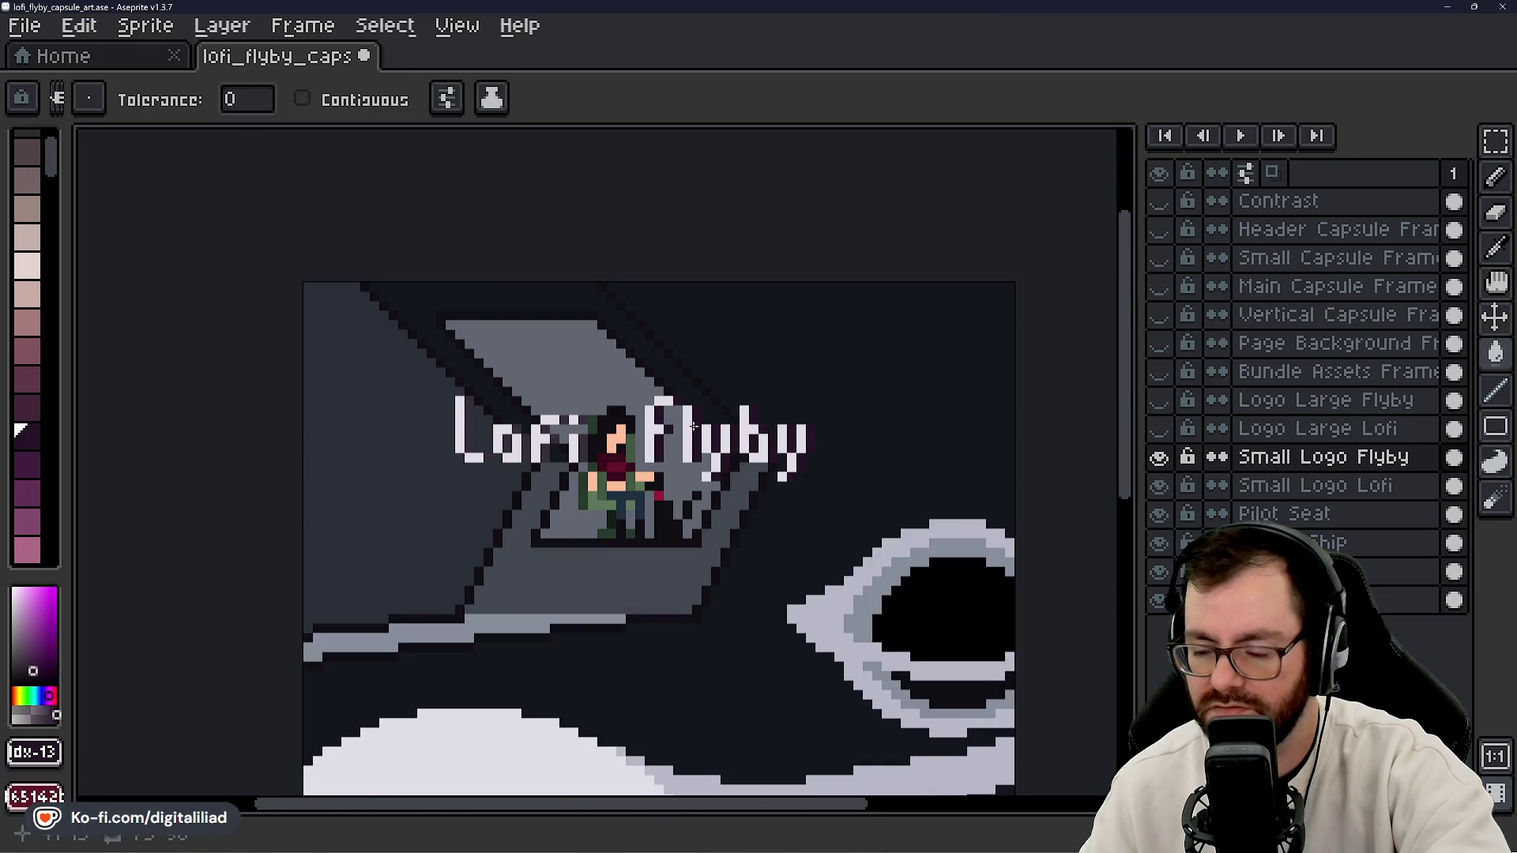
scroll(787, 493, down, 1)
scroll(771, 470, up, 7)
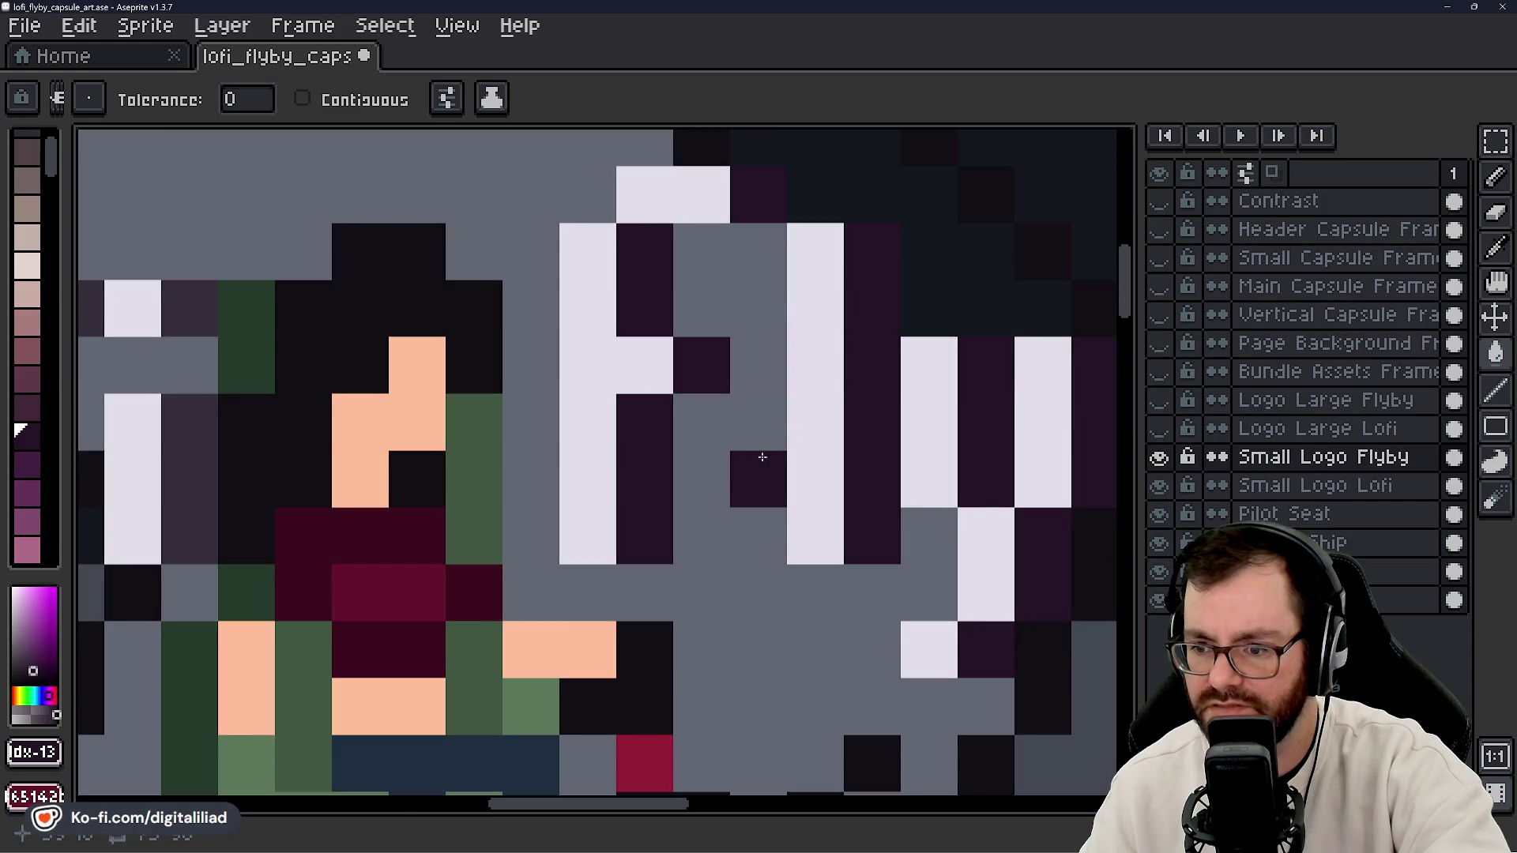
scroll(763, 457, down, 4)
click(1272, 427)
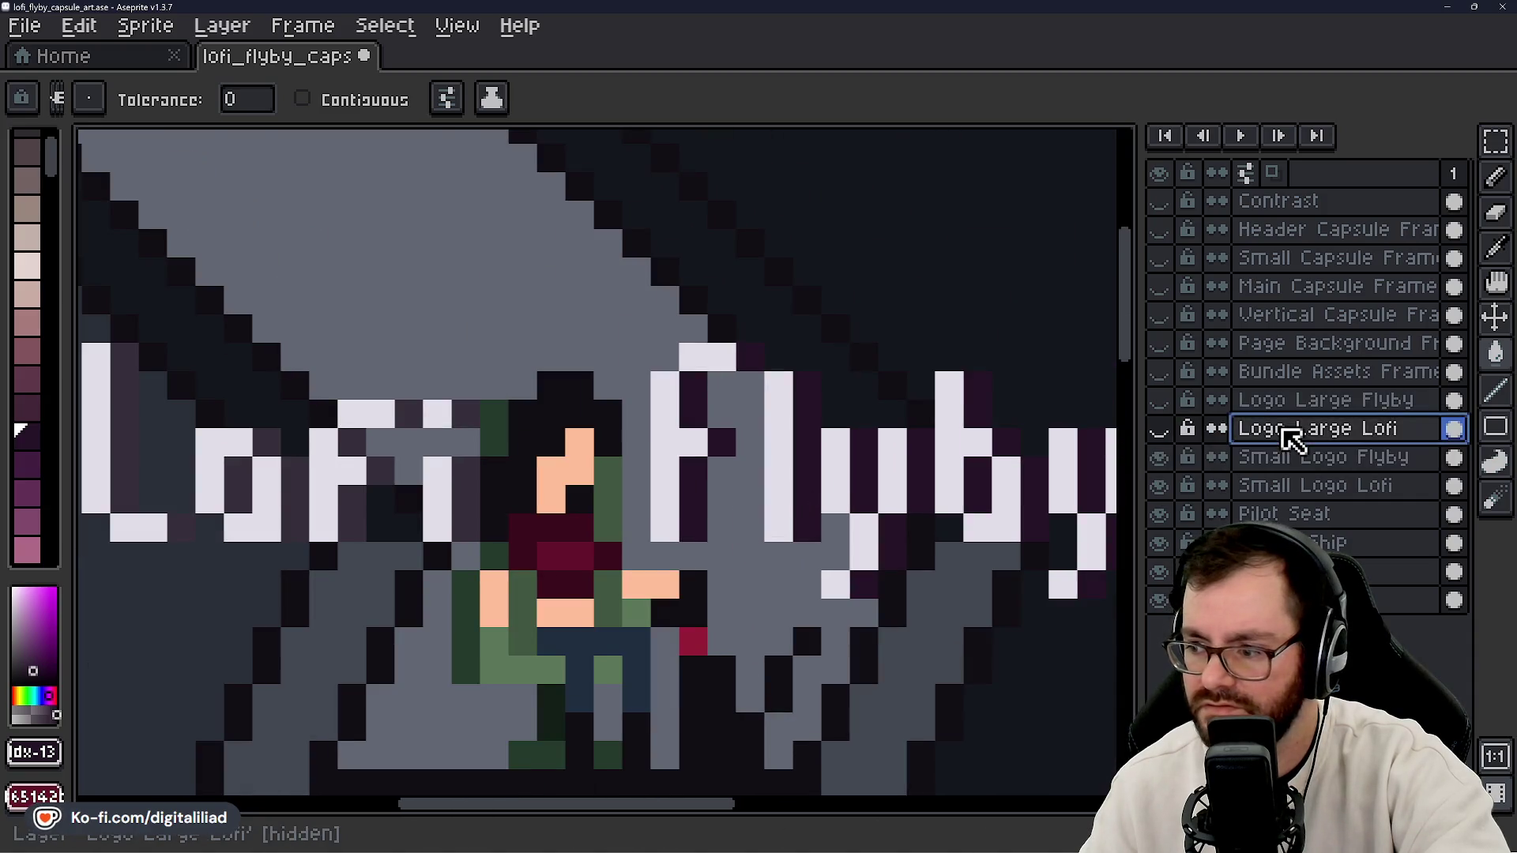
- Recolour the Small Logo Lofi layer's shading dark purple
click(1293, 490)
click(556, 419)
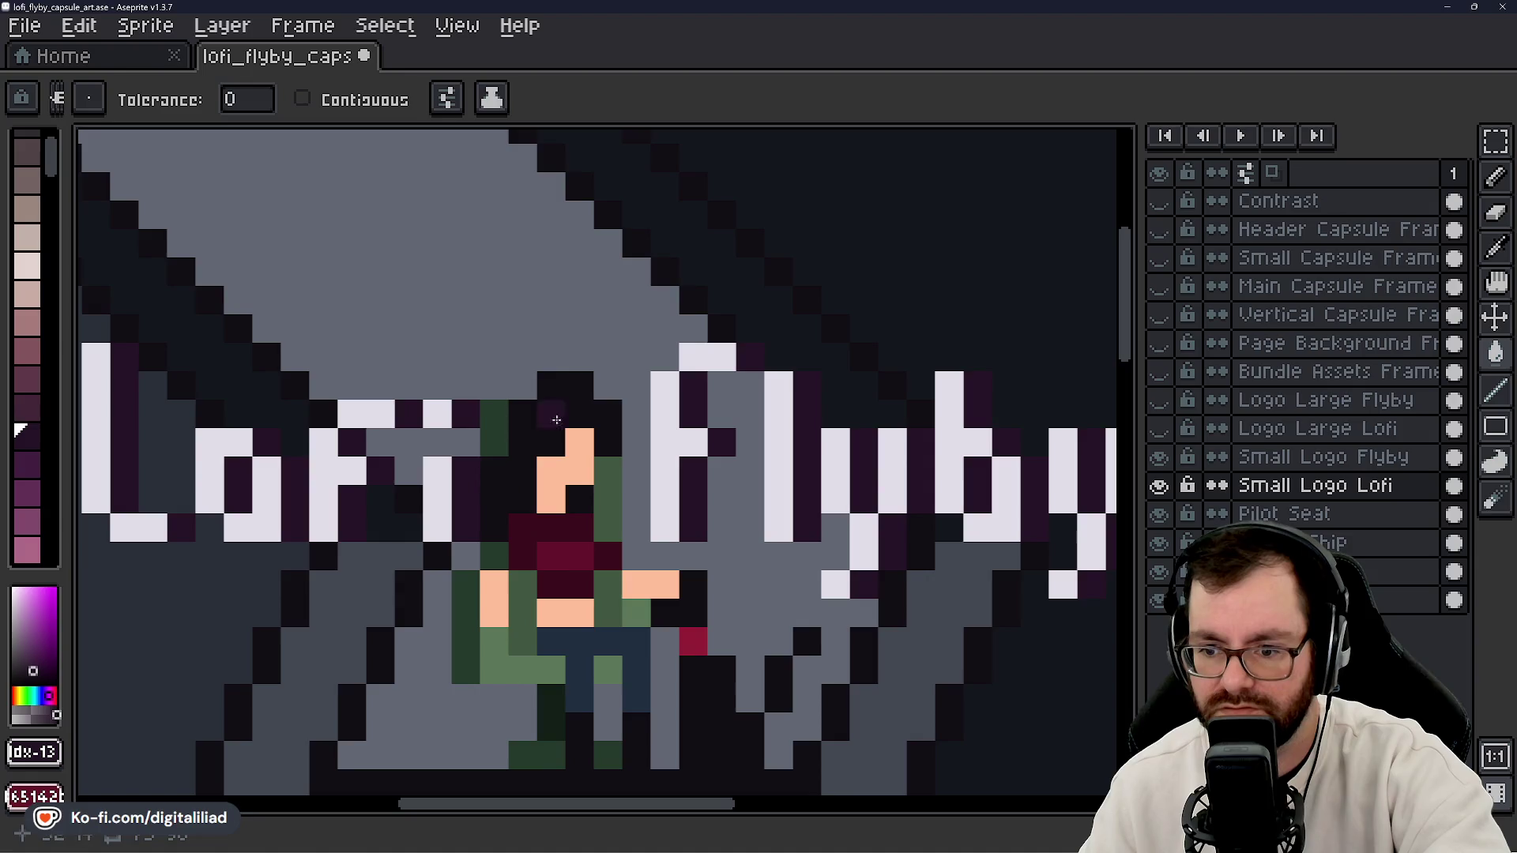
scroll(589, 430, down, 4)
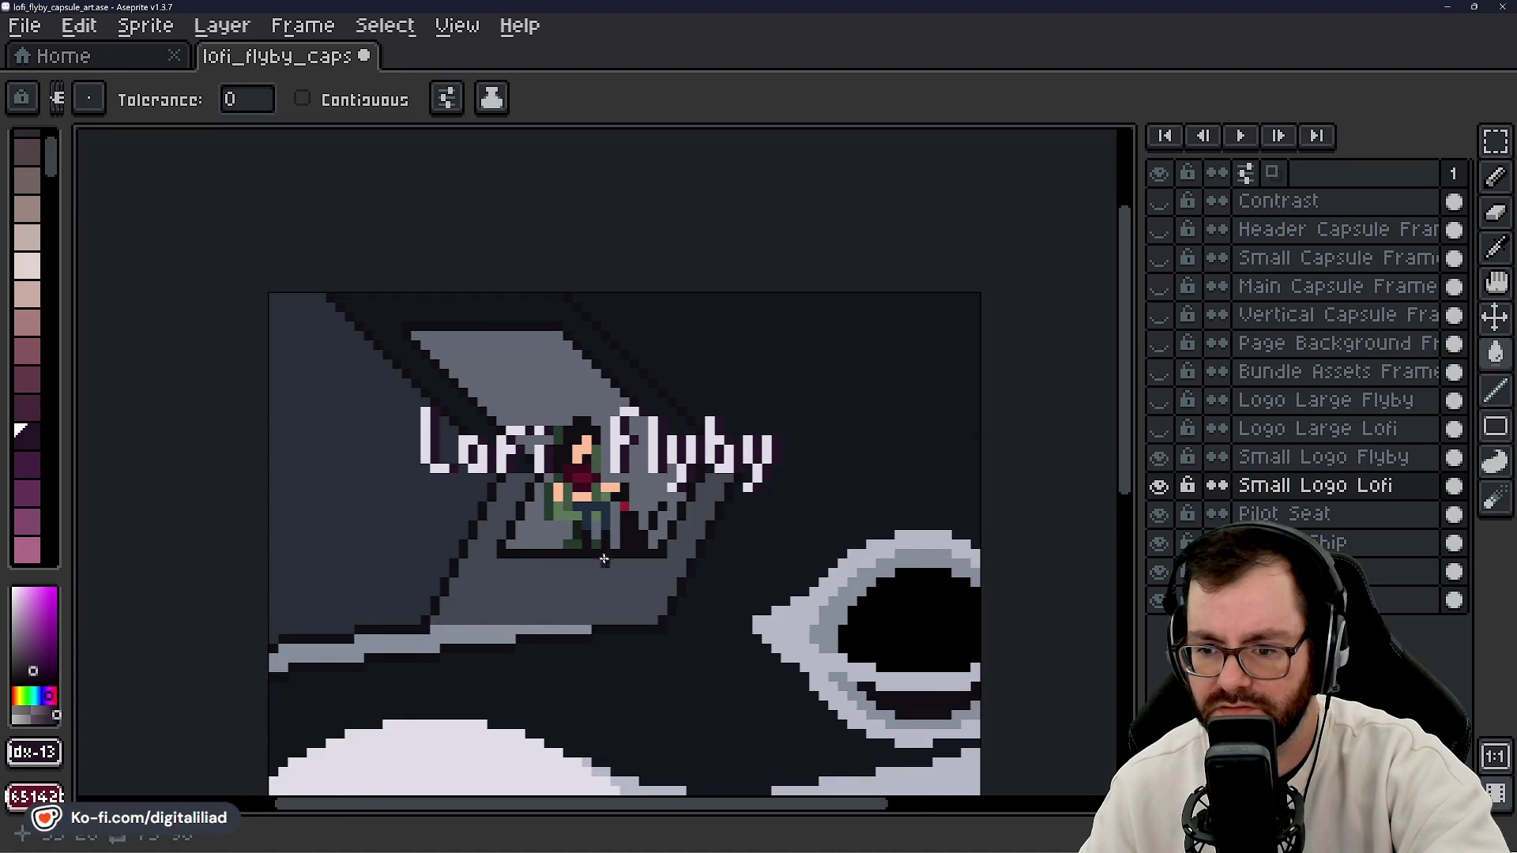
scroll(603, 560, down, 1)
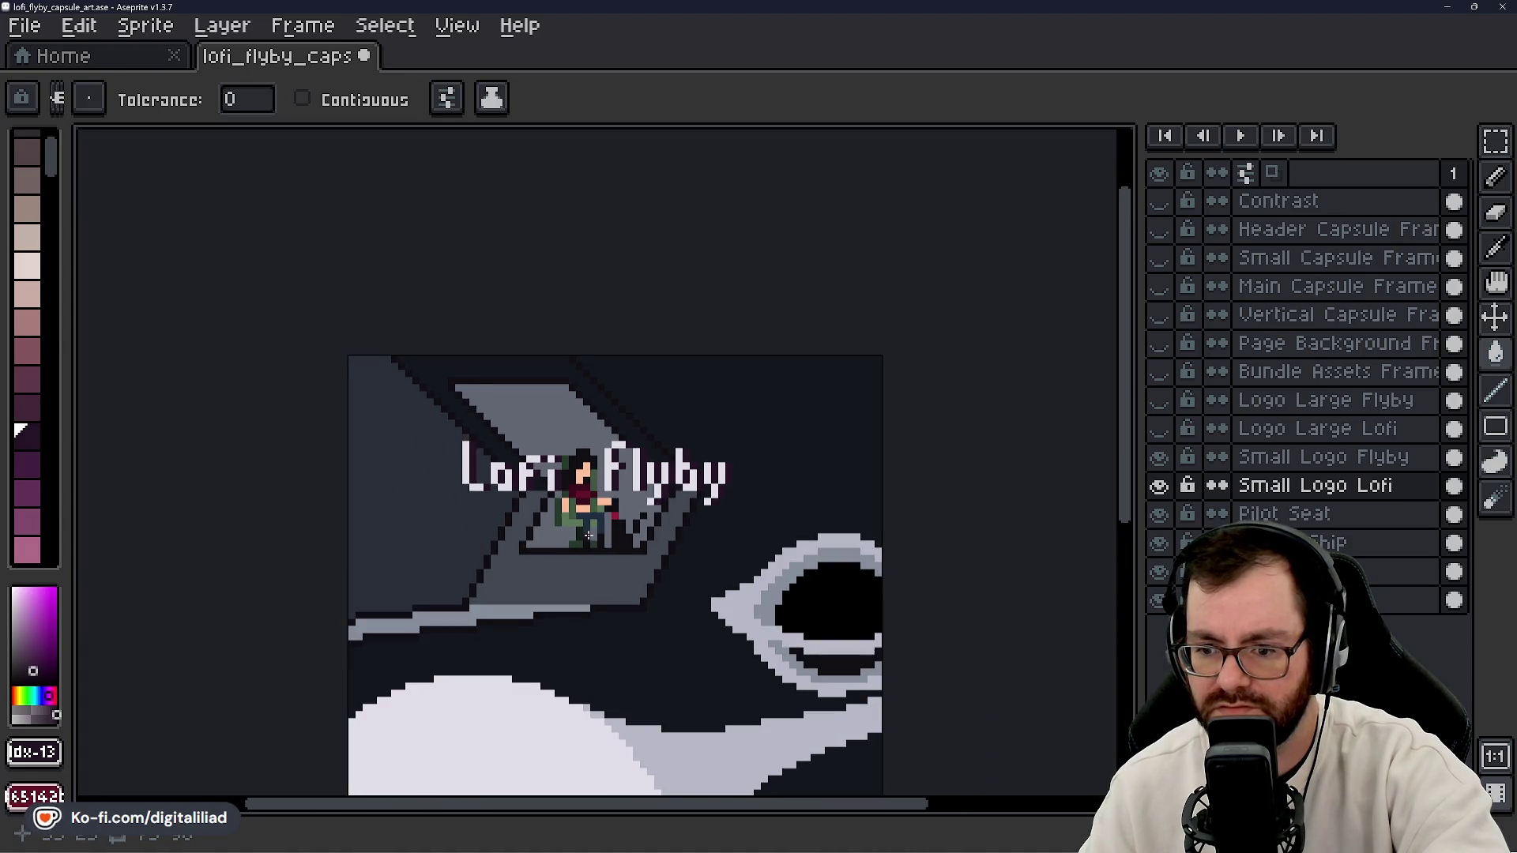
scroll(590, 535, up, 3)
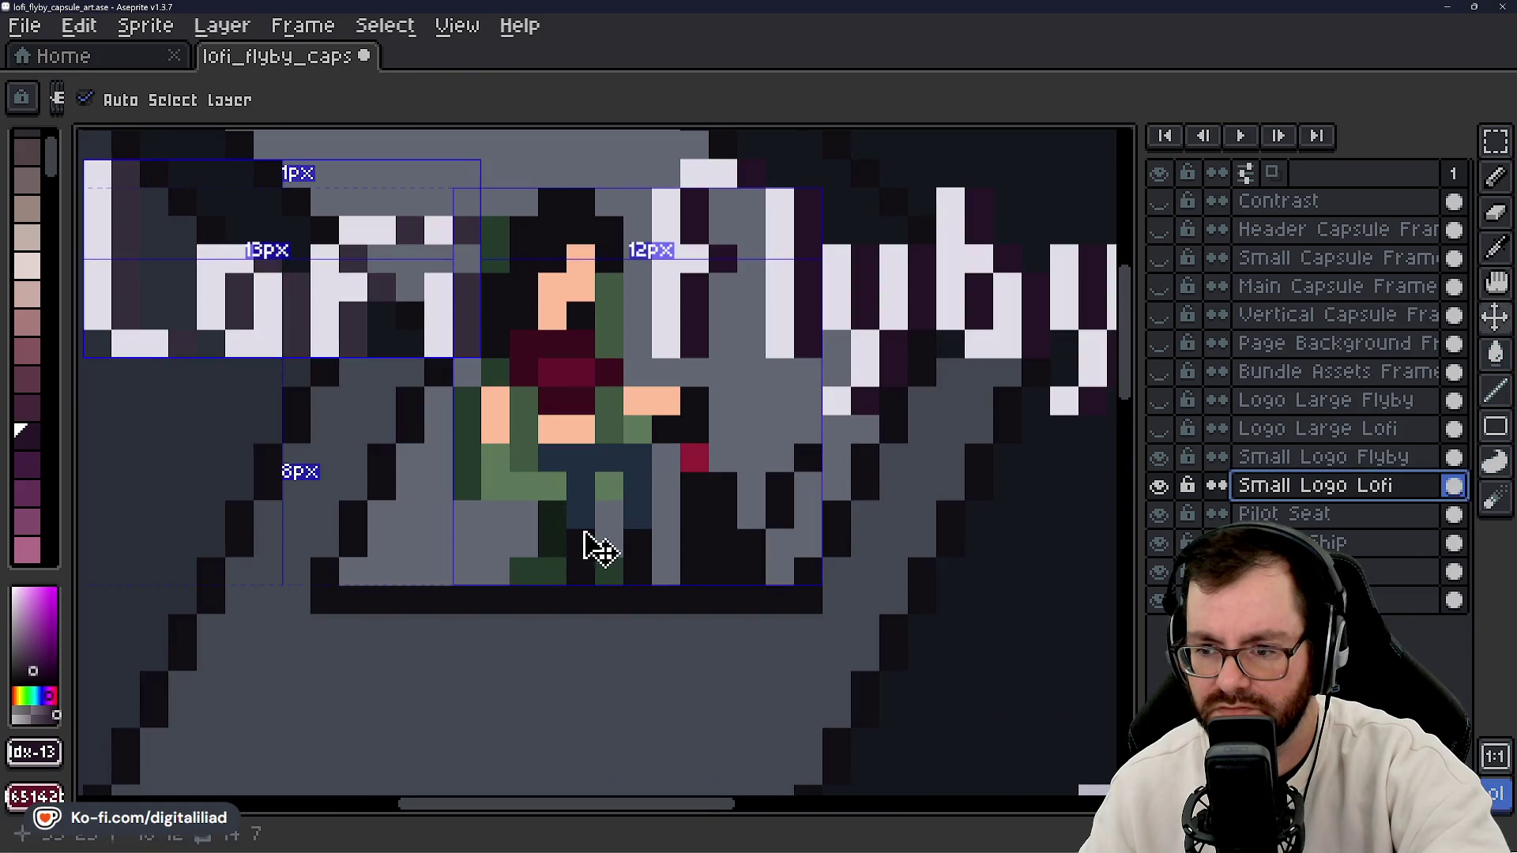
- Show the large logo layers for comparison and hide both small logo layers
ctrl+click(594, 543)
scroll(575, 503, down, 2)
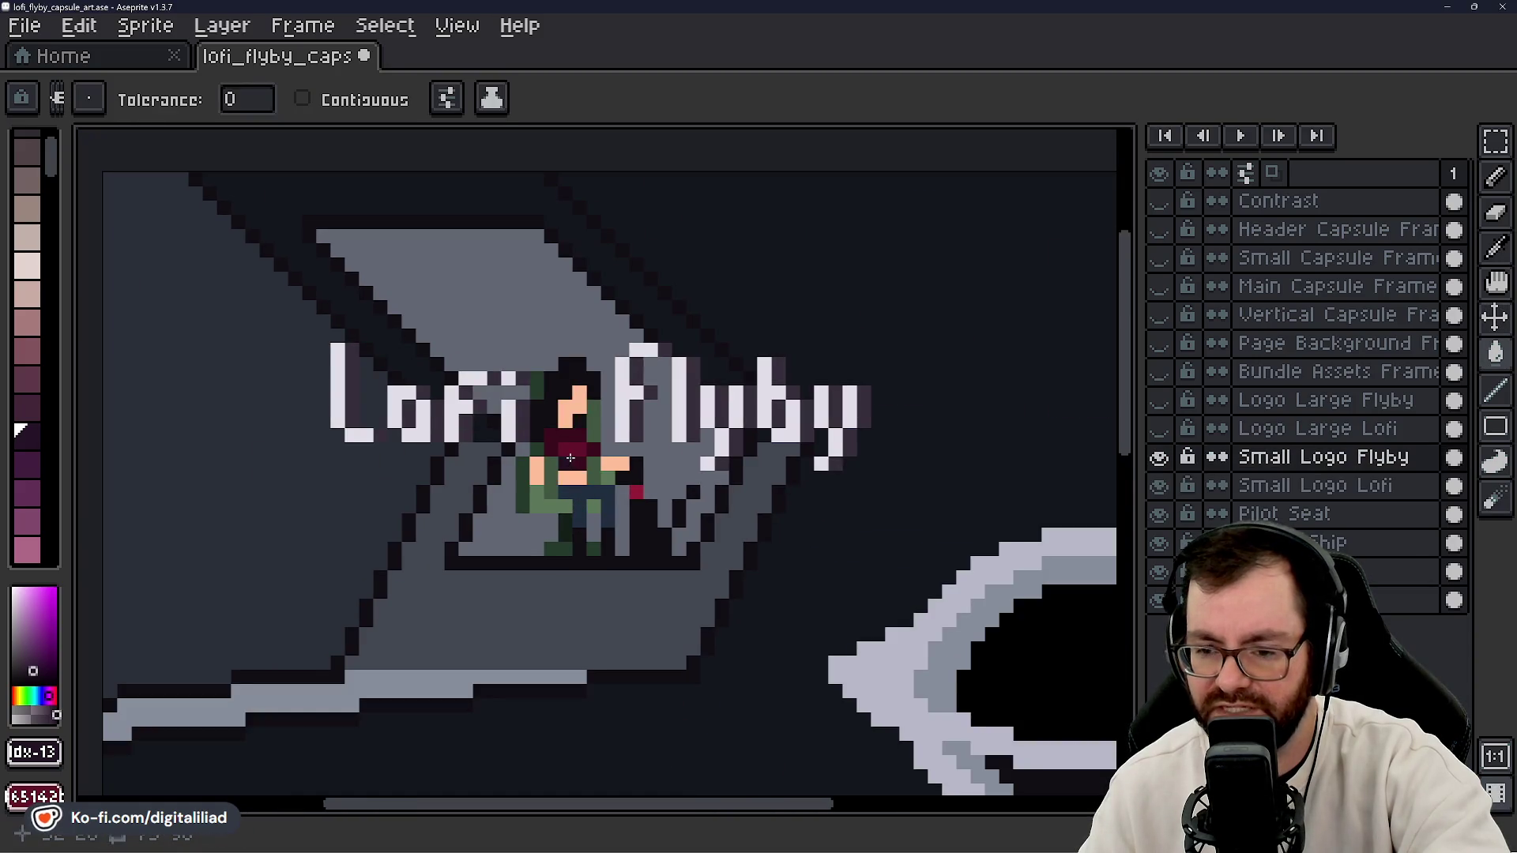
drag(1159, 400, 1159, 428)
ctrl+click(897, 512)
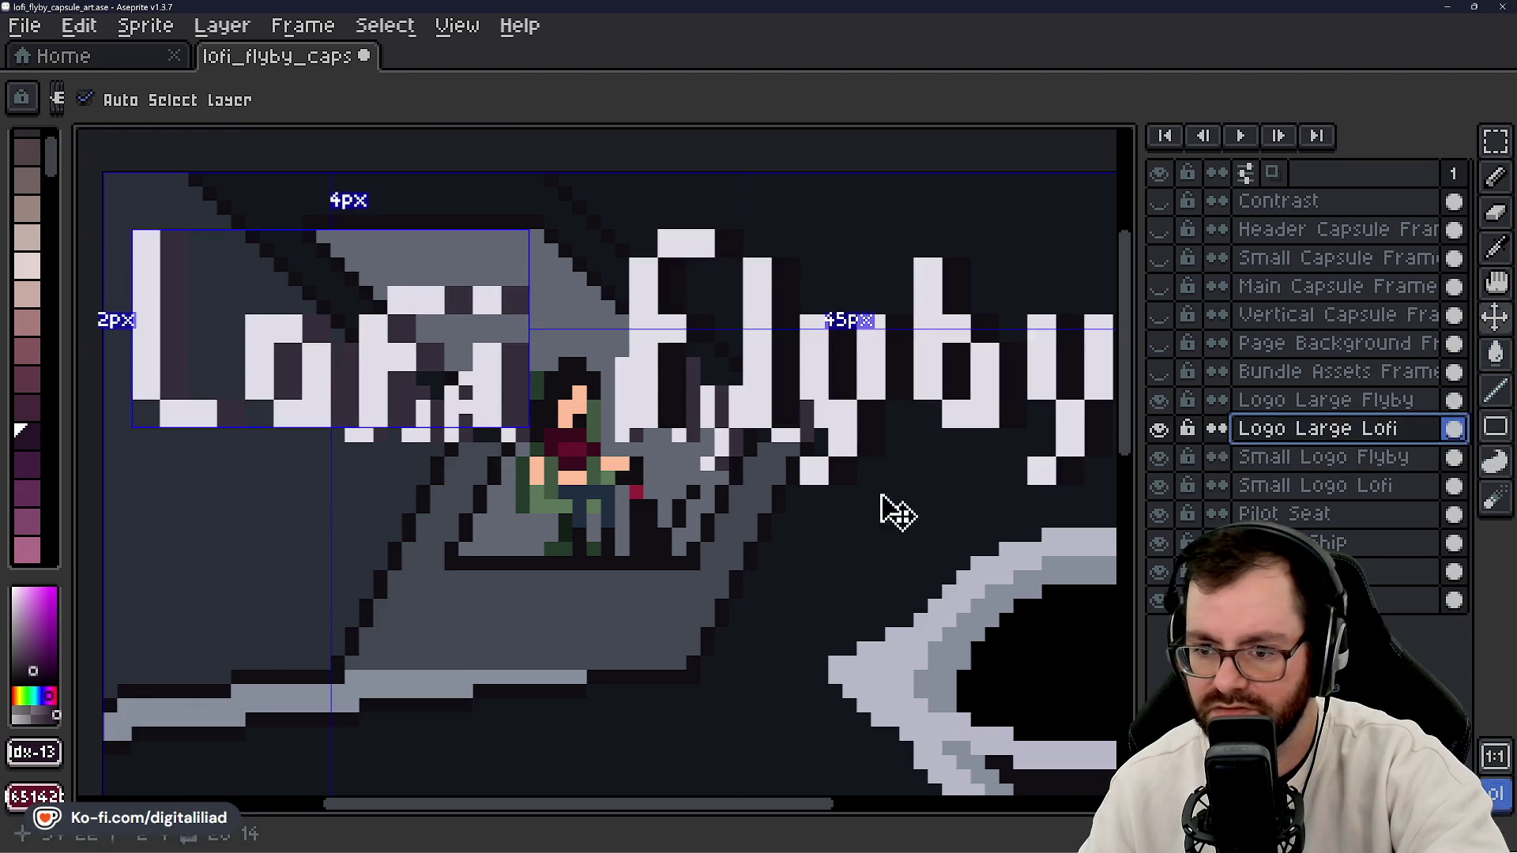
ctrl+click(790, 527)
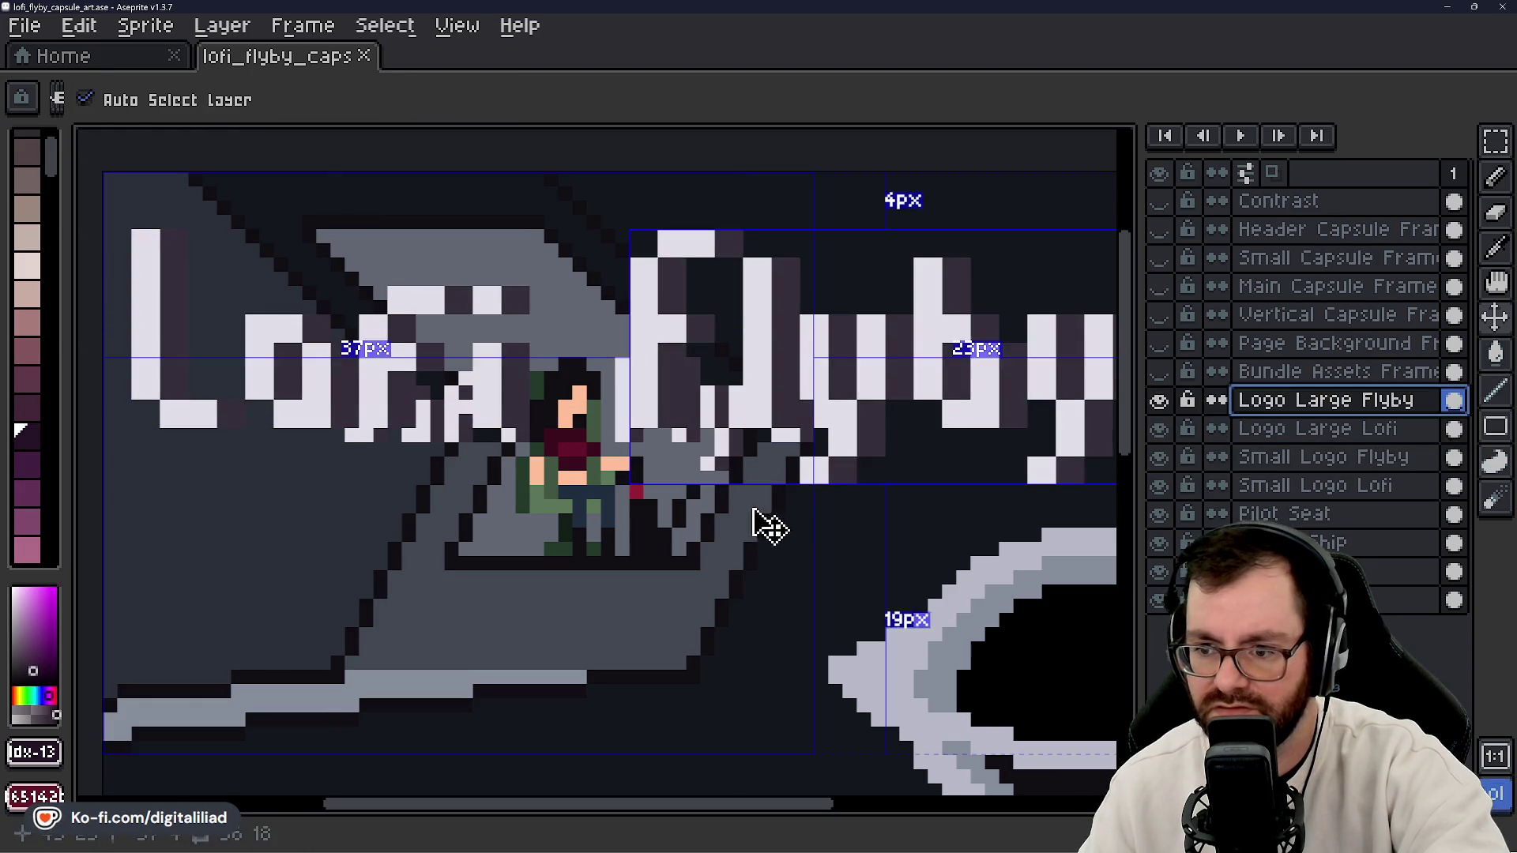
click(1169, 456)
click(1159, 485)
- Save lofi_flyby_capsule_art.ase, then hide both large logo layers so only the scene shows
scroll(599, 491, down, 2)
key(ctrl+s)
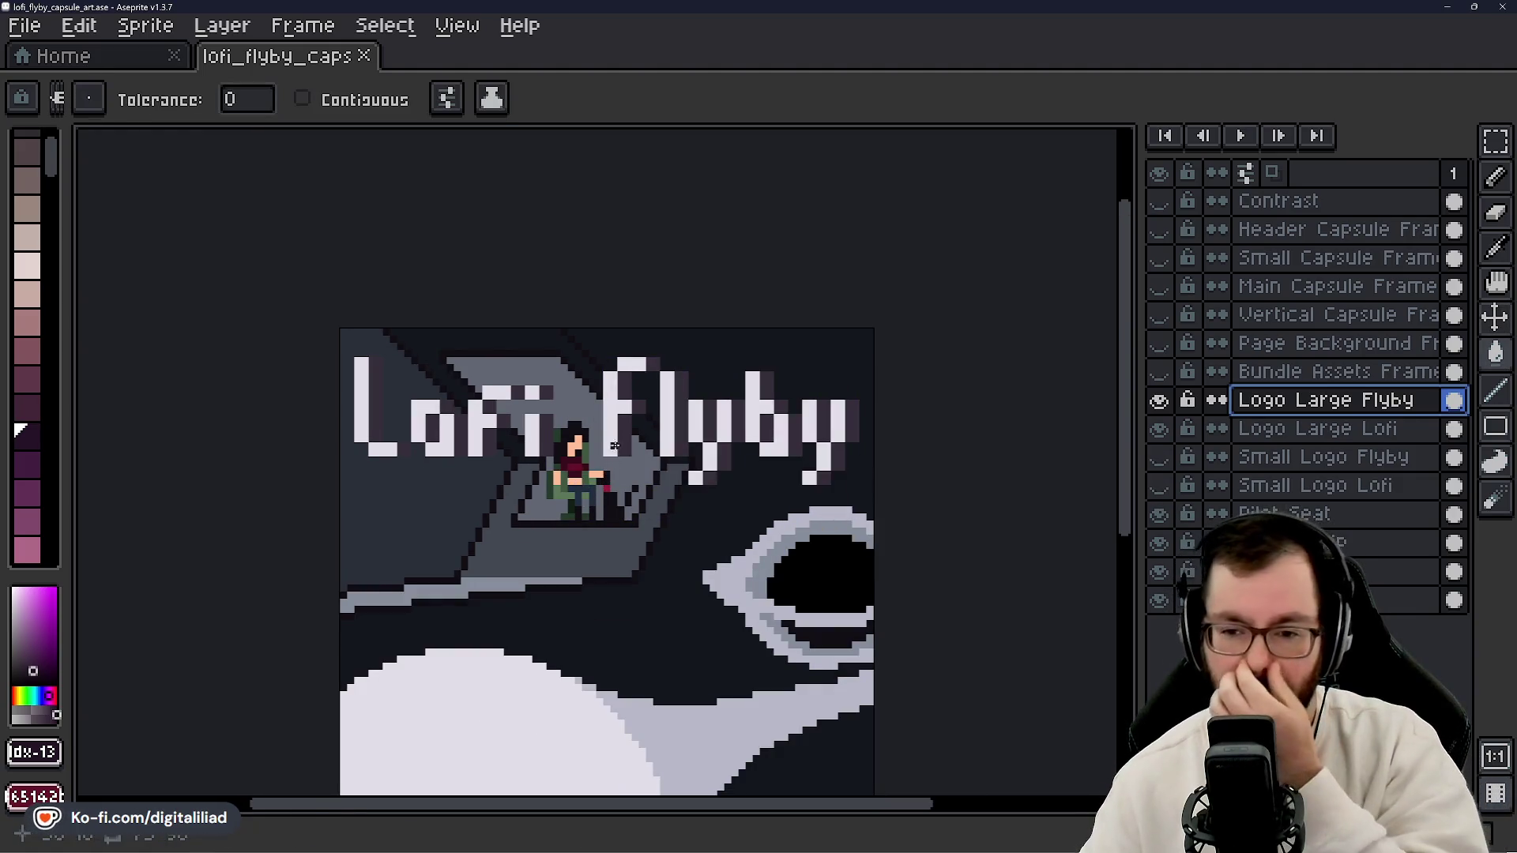
scroll(368, 397, up, 3)
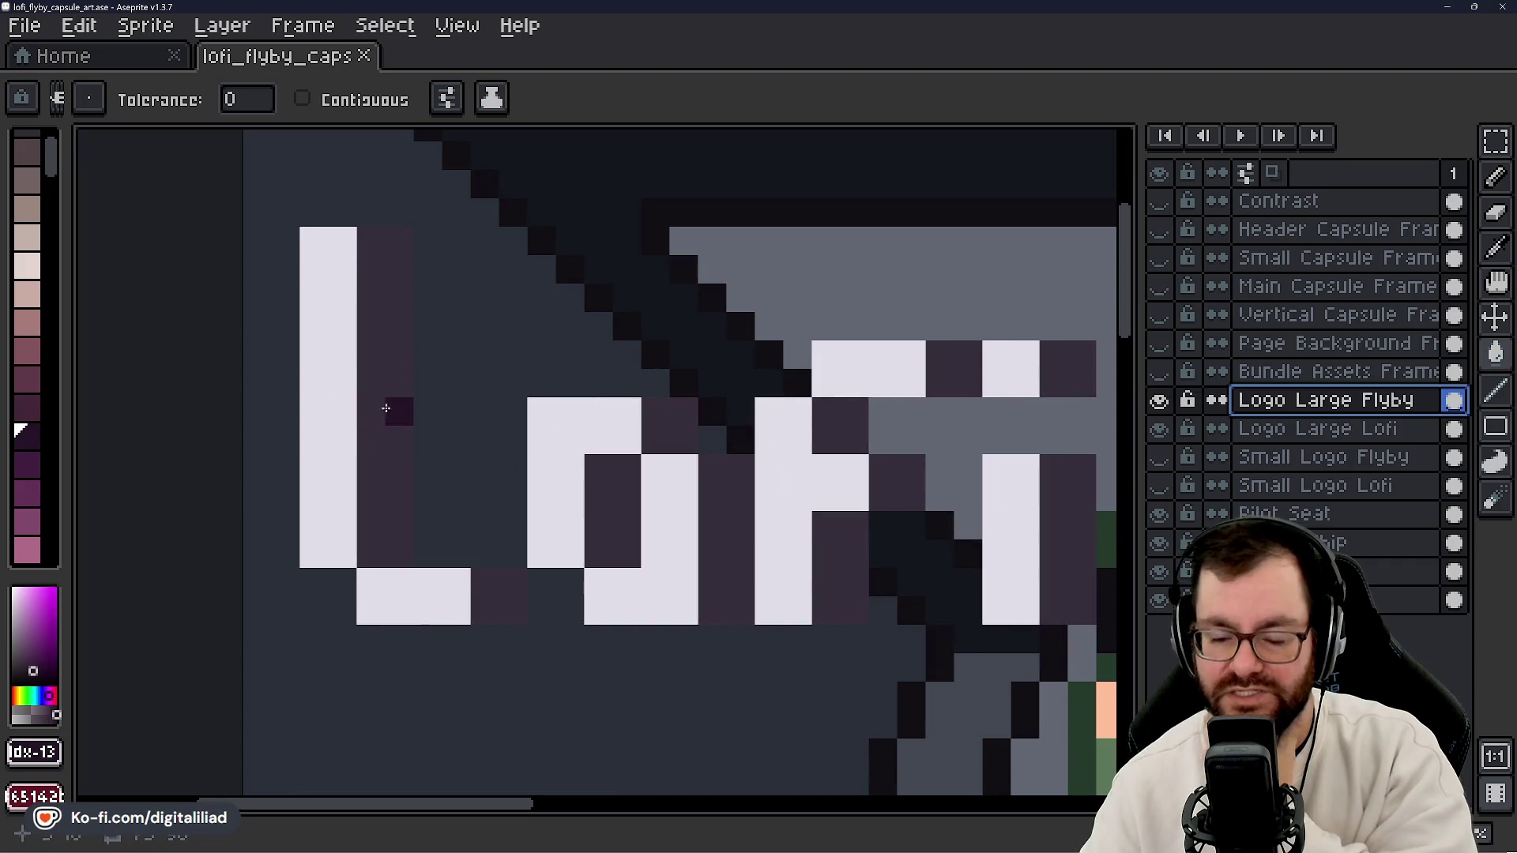
scroll(392, 402, down, 2)
mouse_move(510, 552)
mouse_down()
mouse_move(410, 514)
mouse_move(397, 407)
mouse_up()
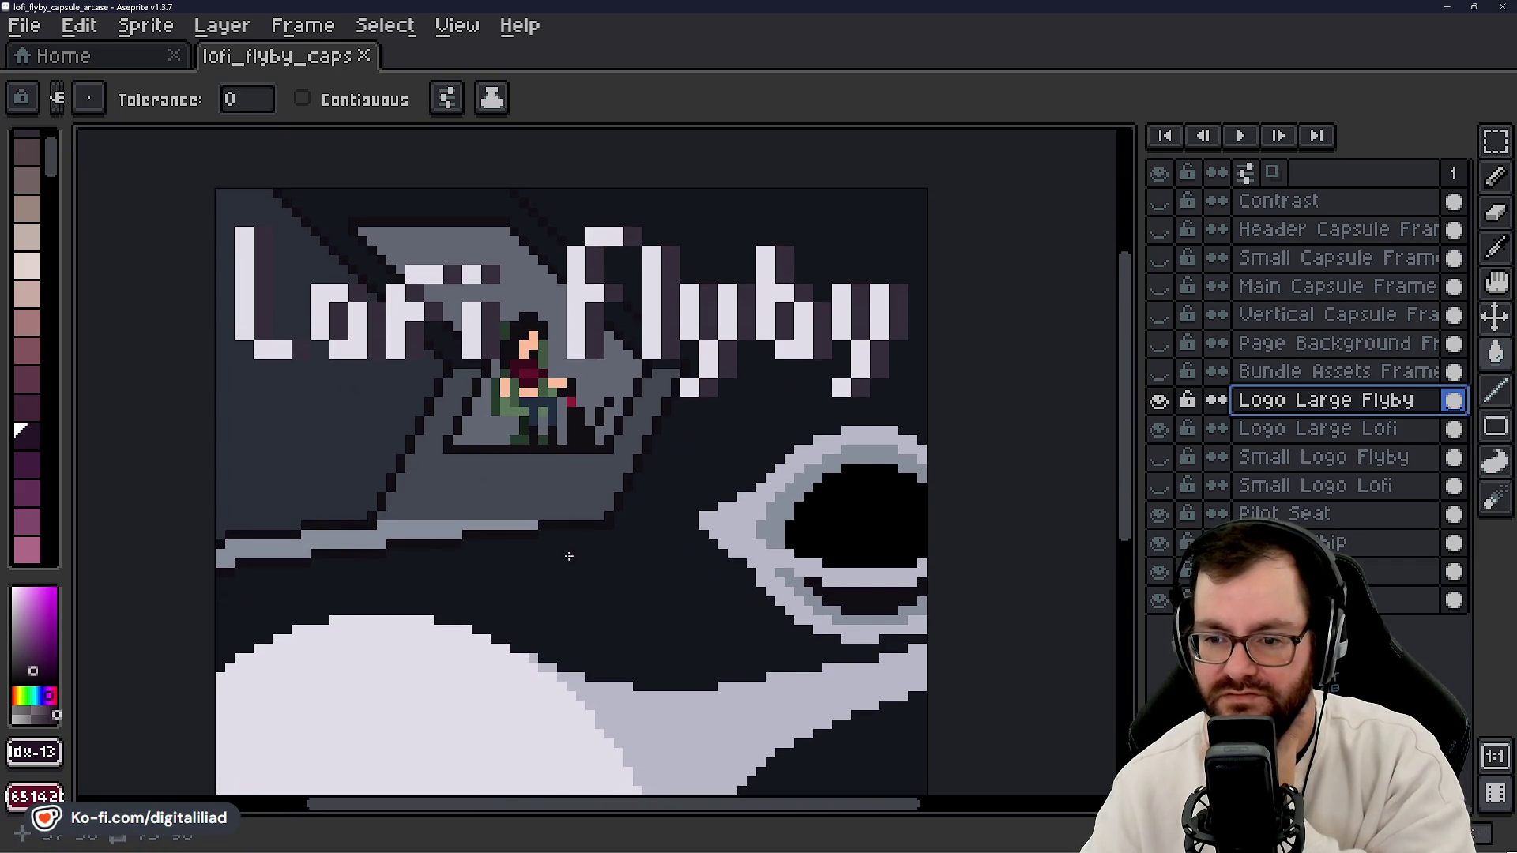
scroll(641, 451, down, 1)
click(1159, 400)
click(1159, 429)
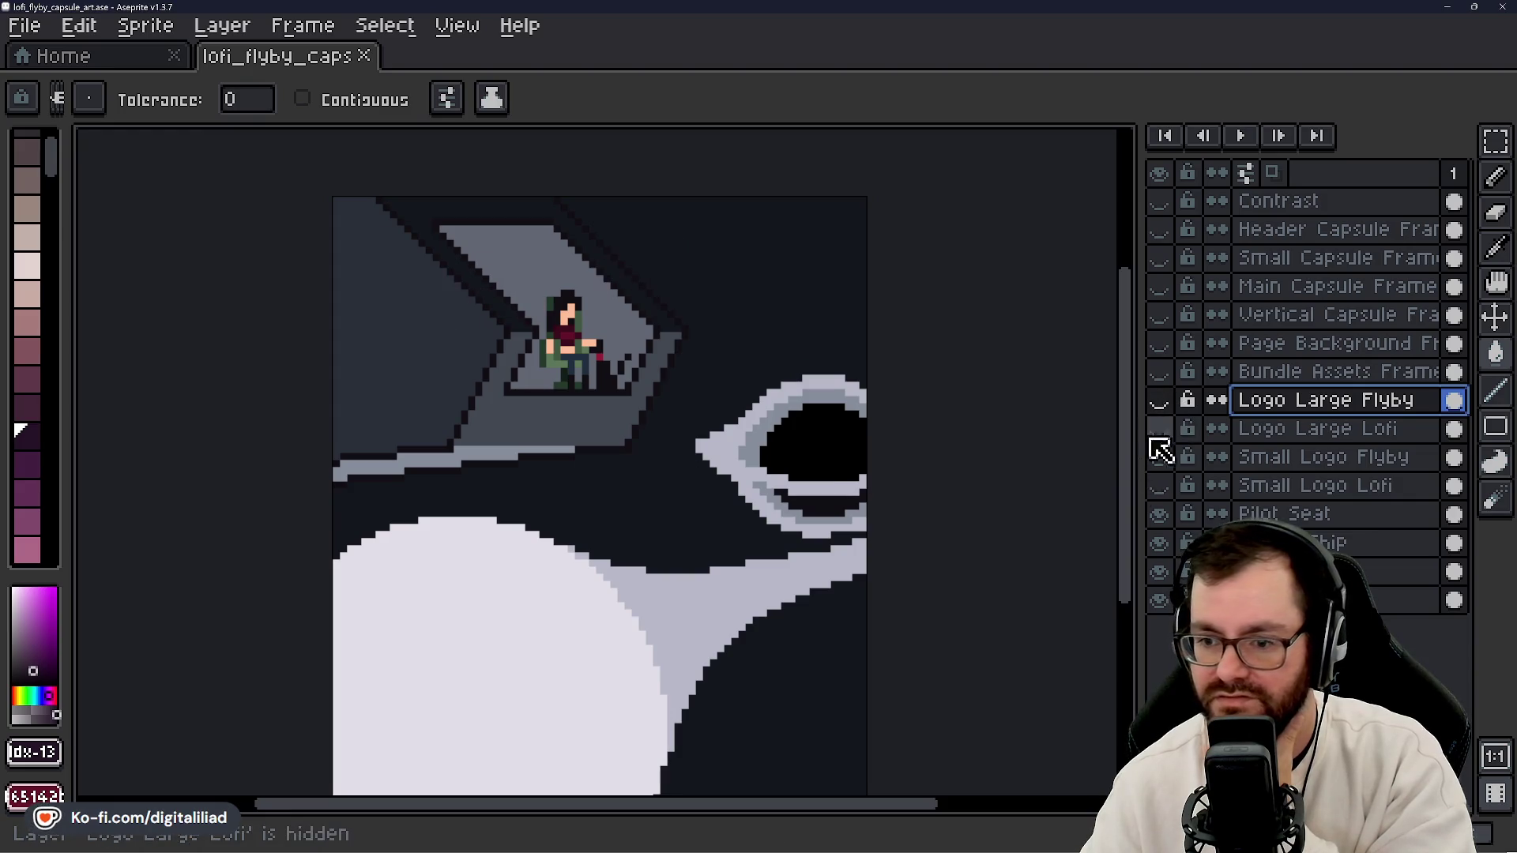
mouse_move(780, 559)
mouse_down()
mouse_move(752, 464)
mouse_move(745, 498)
mouse_move(730, 485)
mouse_up()
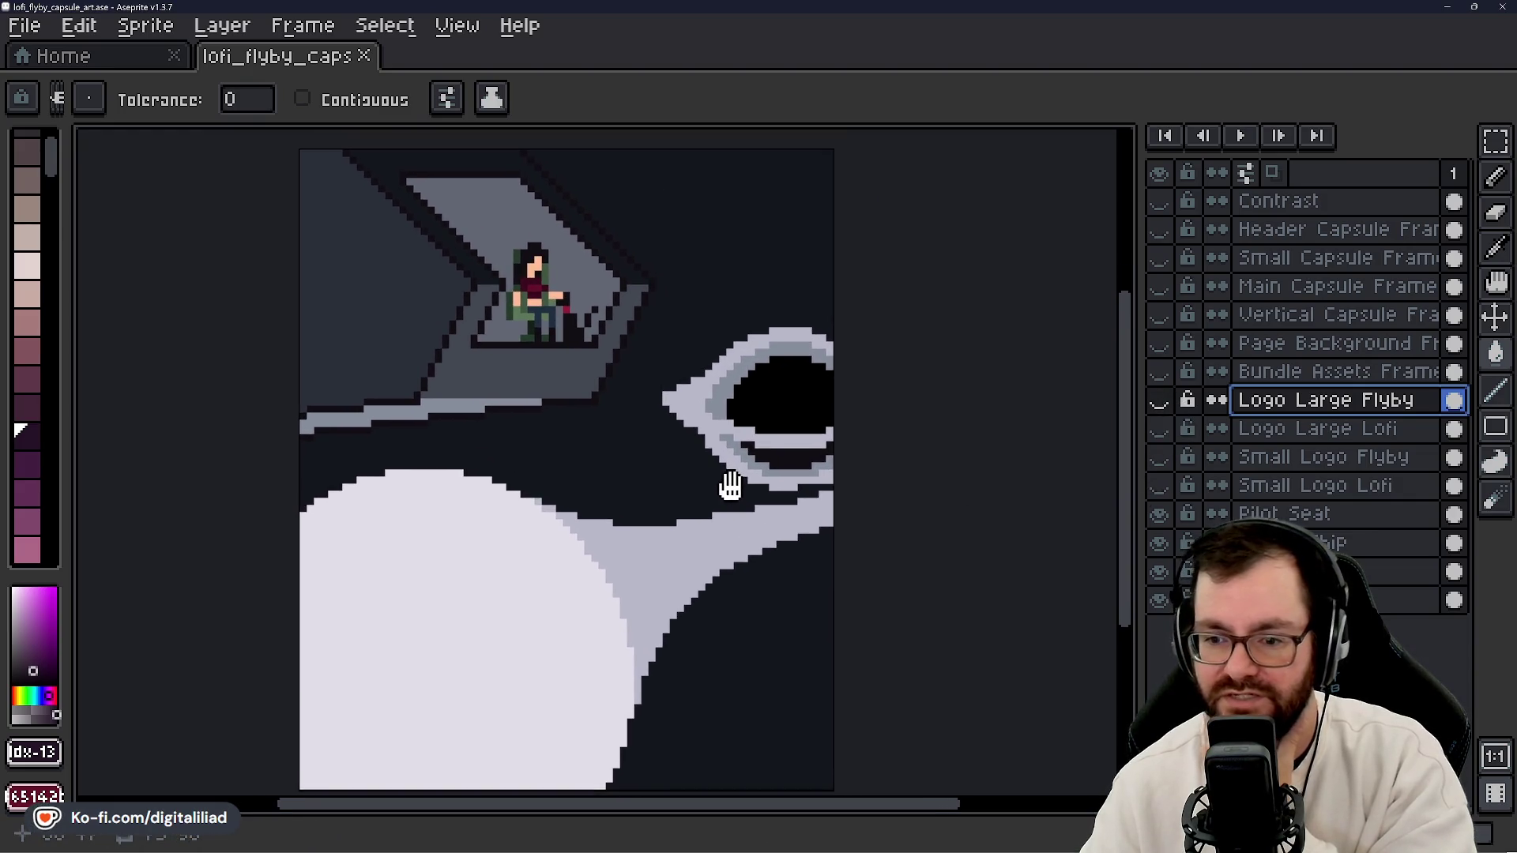
scroll(731, 485, down, 2)
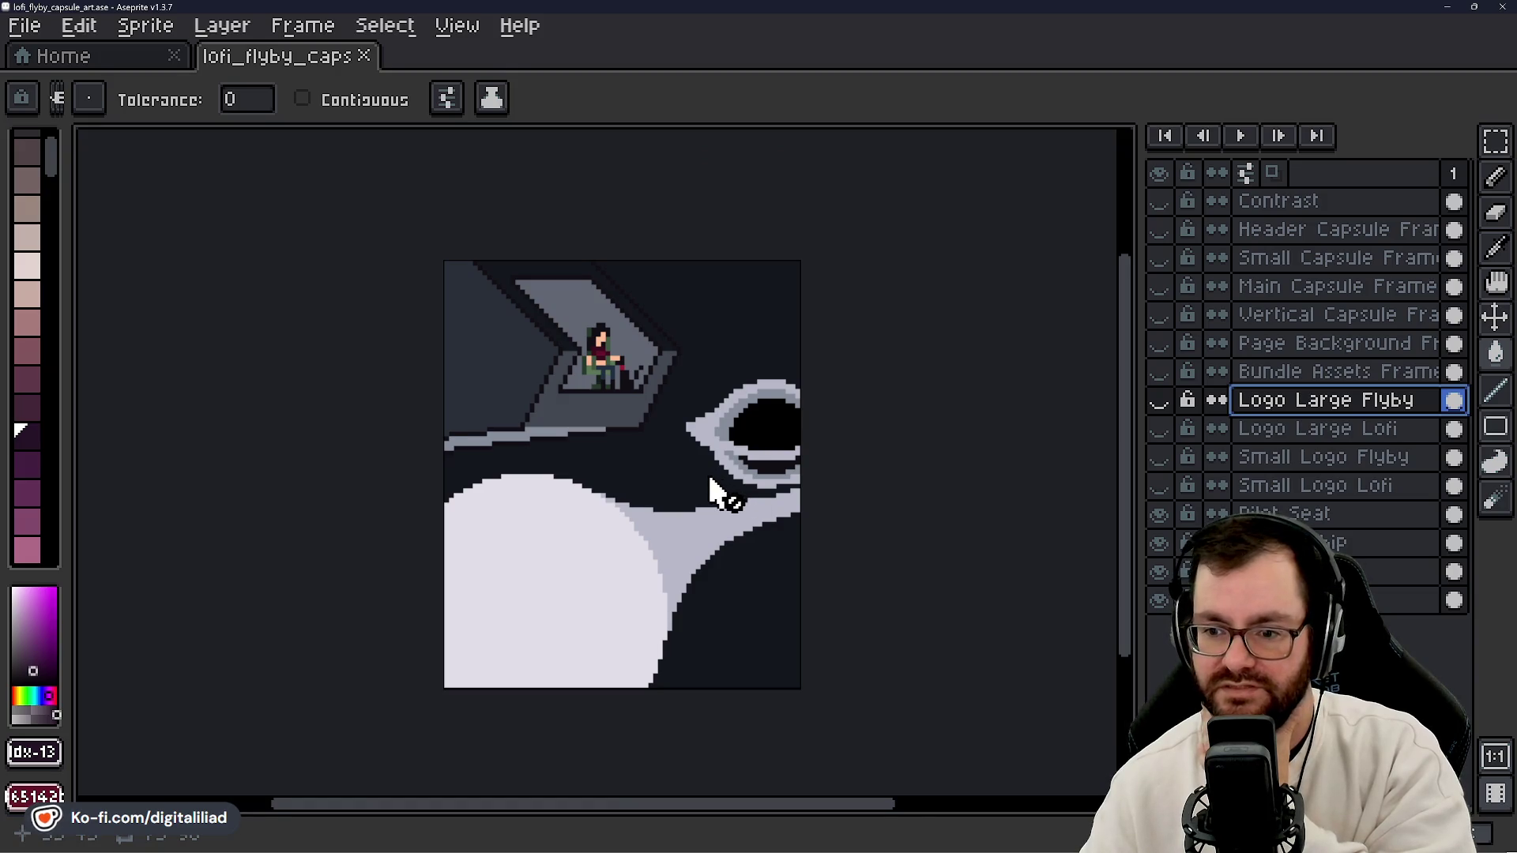
scroll(716, 489, up, 1)
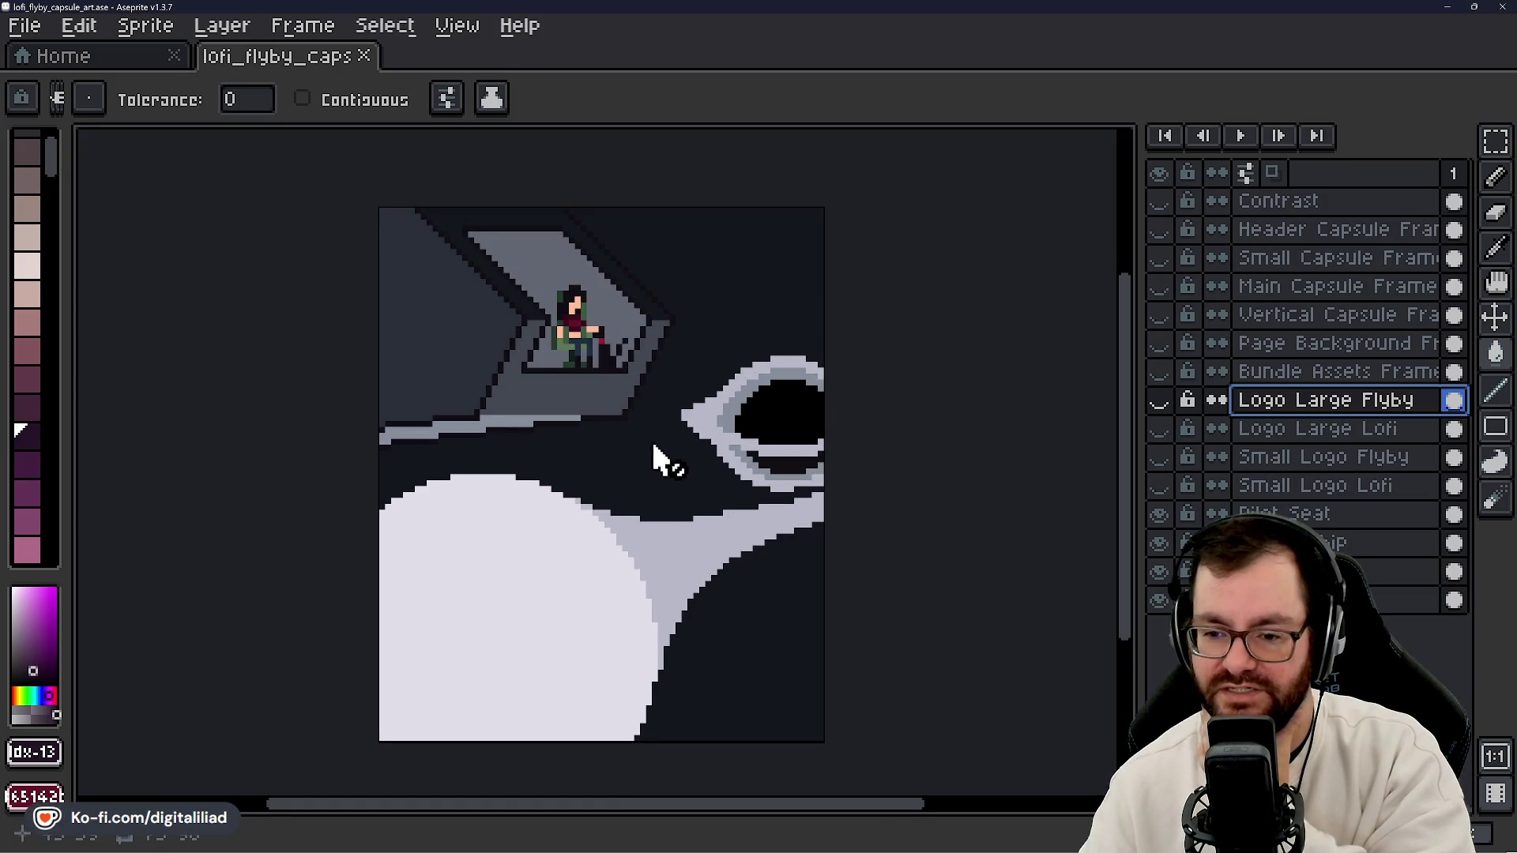
scroll(433, 312, up, 2)
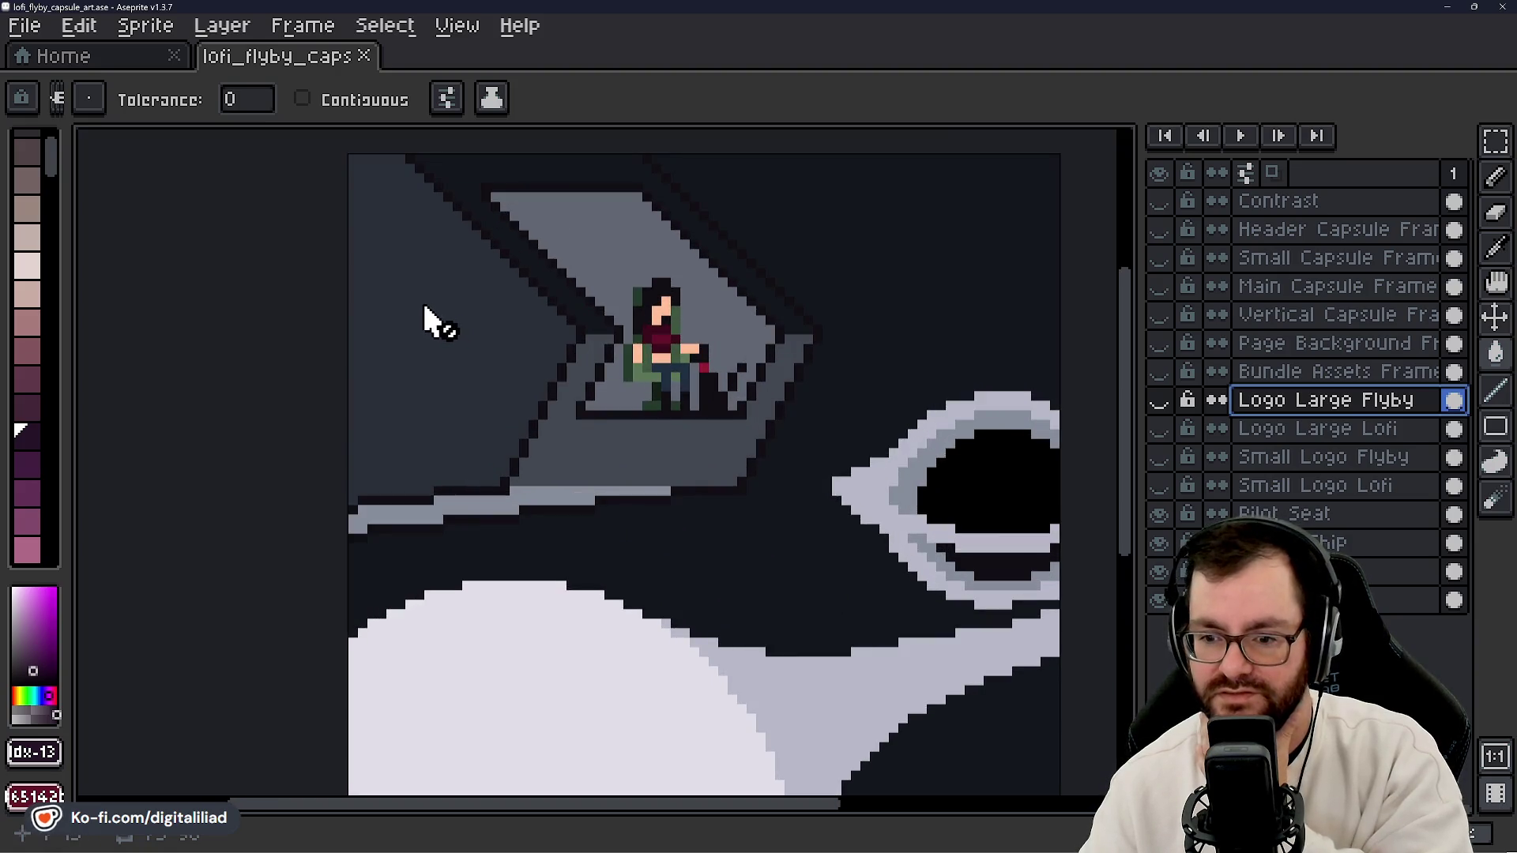
scroll(667, 495, down, 2)
scroll(677, 501, down, 1)
mouse_move(745, 528)
mouse_down()
mouse_move(671, 500)
mouse_move(630, 501)
mouse_move(640, 508)
mouse_up()
scroll(671, 500, down, 1)
scroll(670, 501, up, 1)
scroll(670, 501, up, 1)
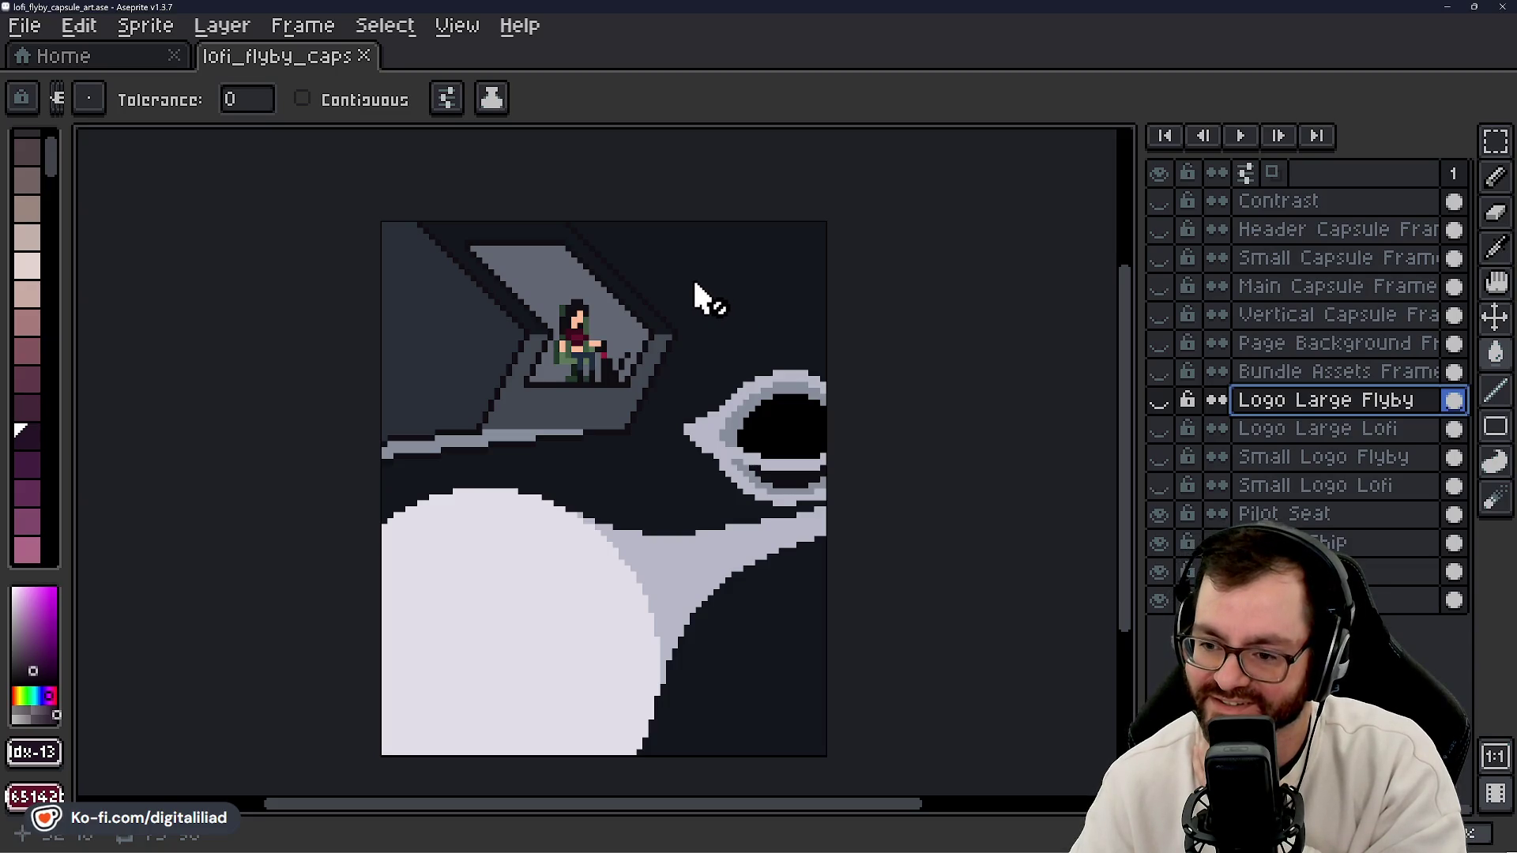
scroll(735, 388, down, 5)
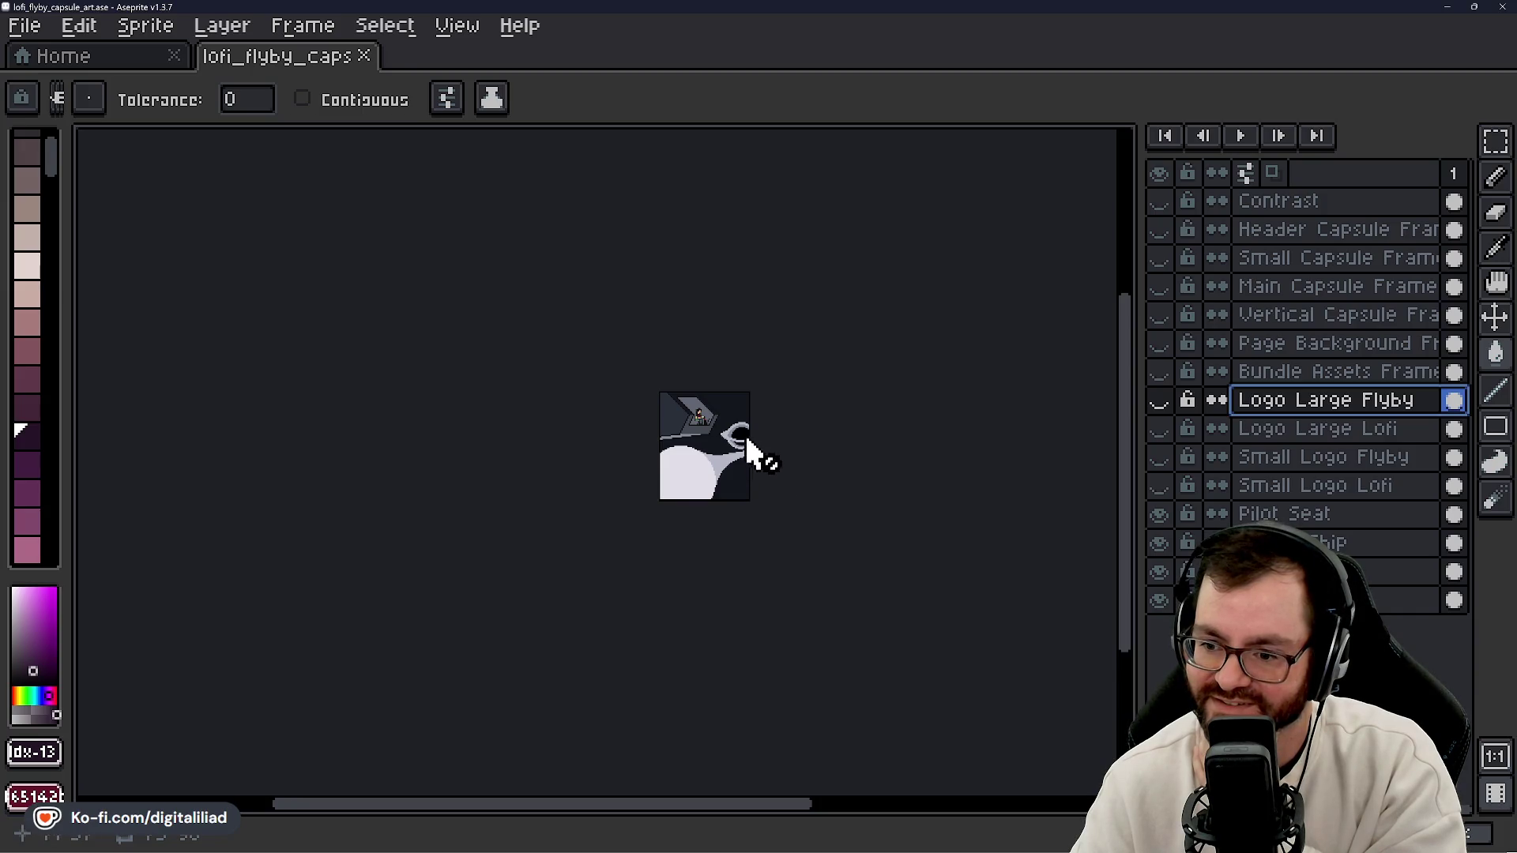
scroll(750, 447, up, 3)
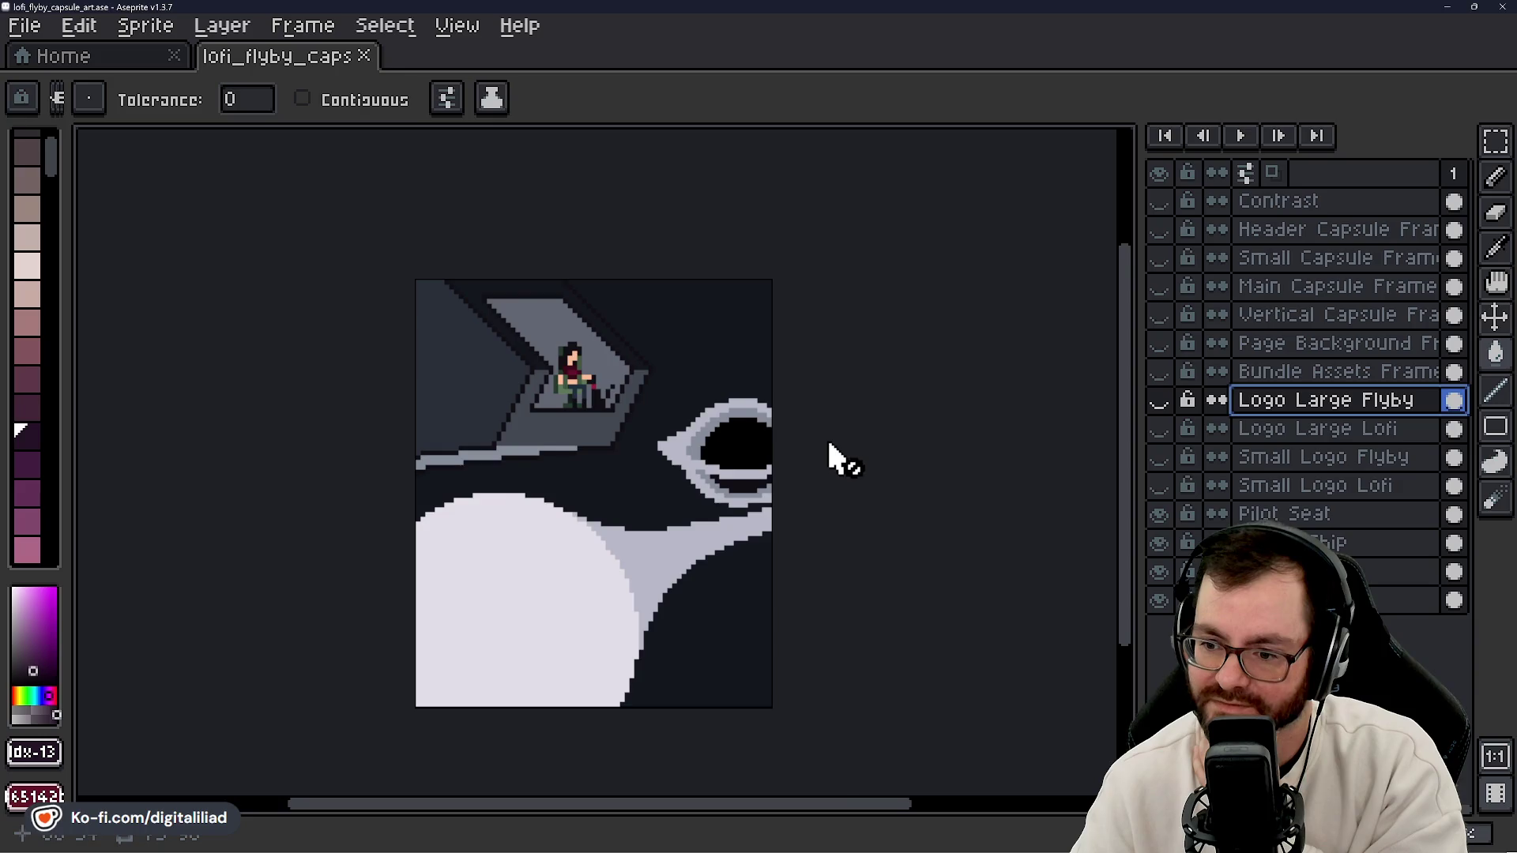
scroll(838, 444, down, 3)
scroll(833, 456, up, 1)
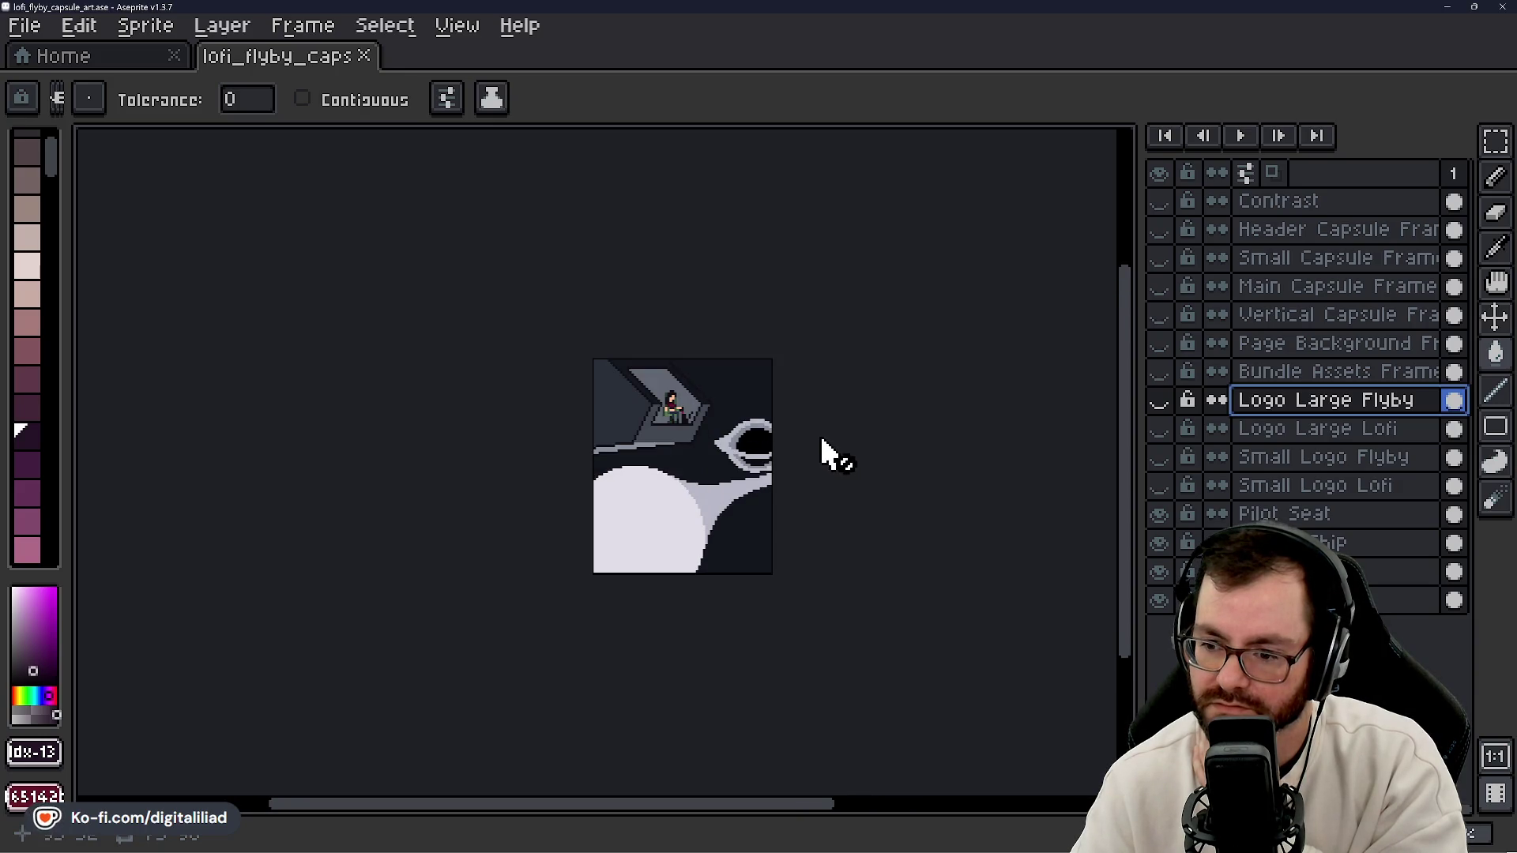
scroll(790, 463, up, 2)
scroll(763, 498, up, 2)
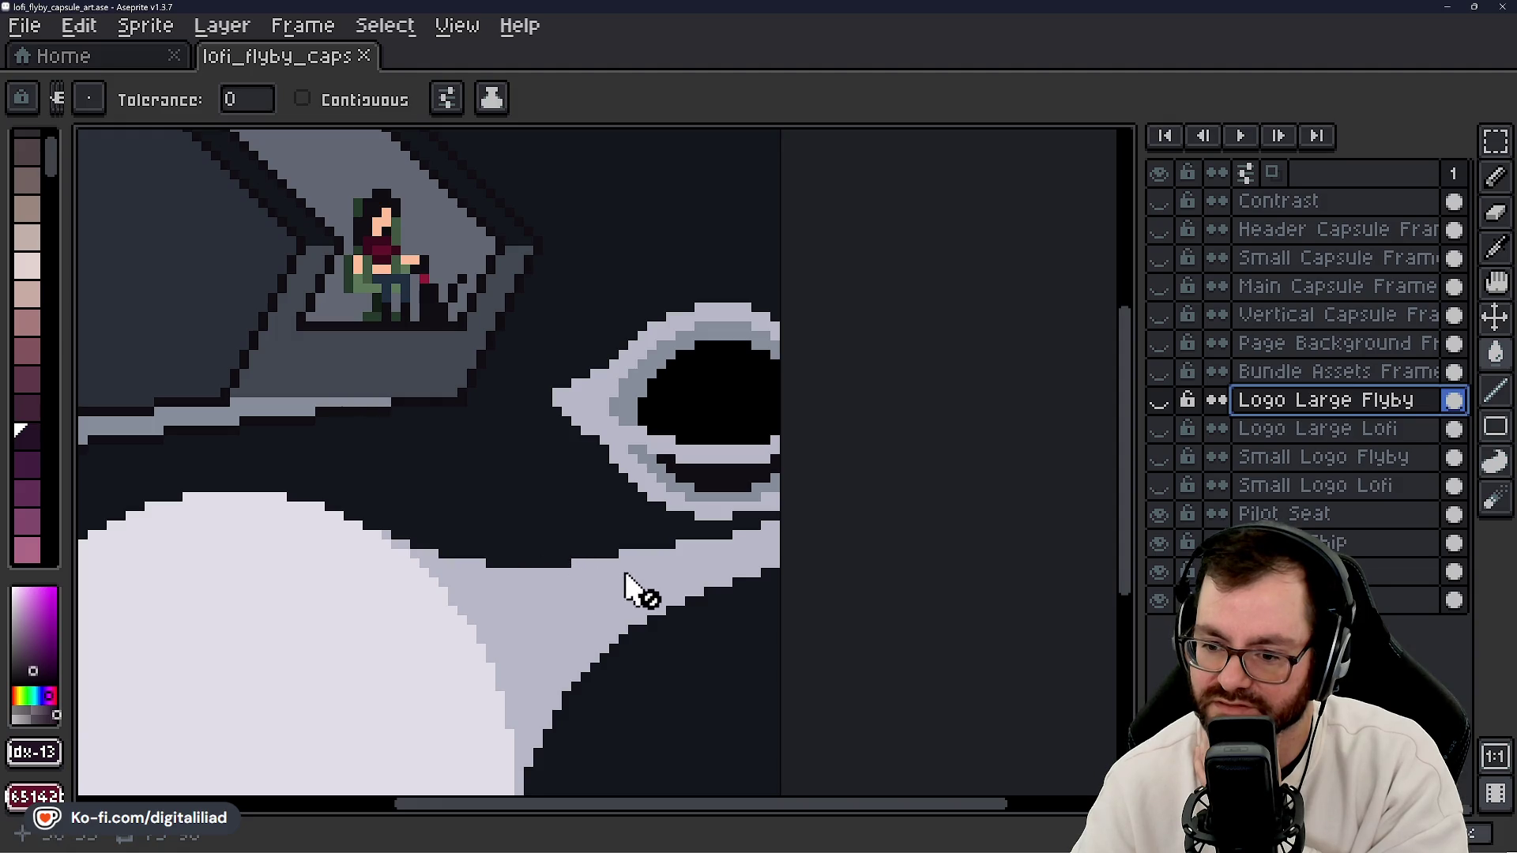
scroll(776, 510, down, 3)
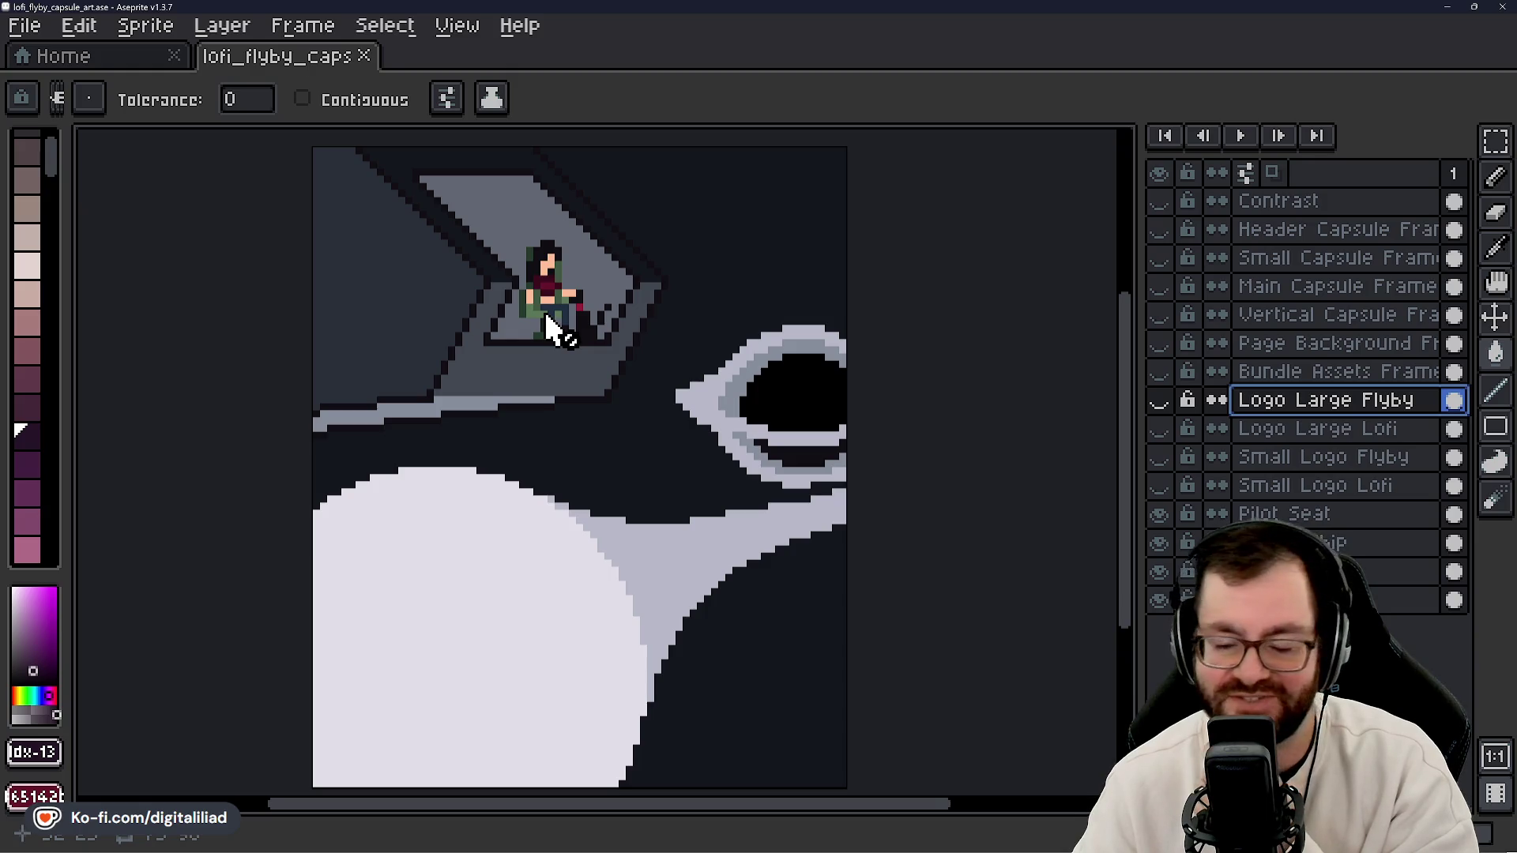
scroll(617, 426, down, 6)
scroll(624, 454, up, 2)
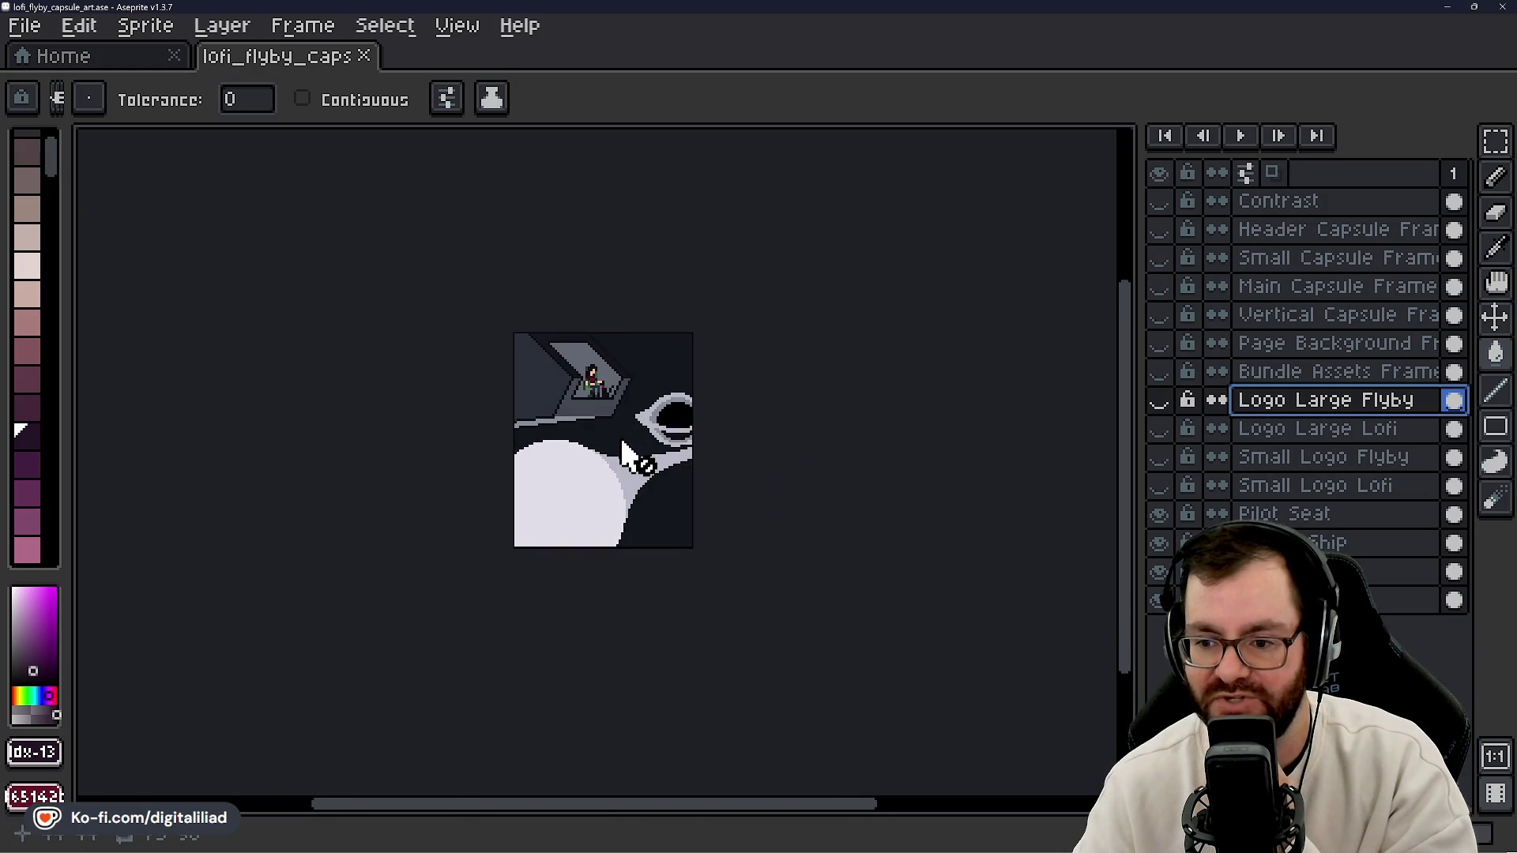
scroll(585, 395, up, 1)
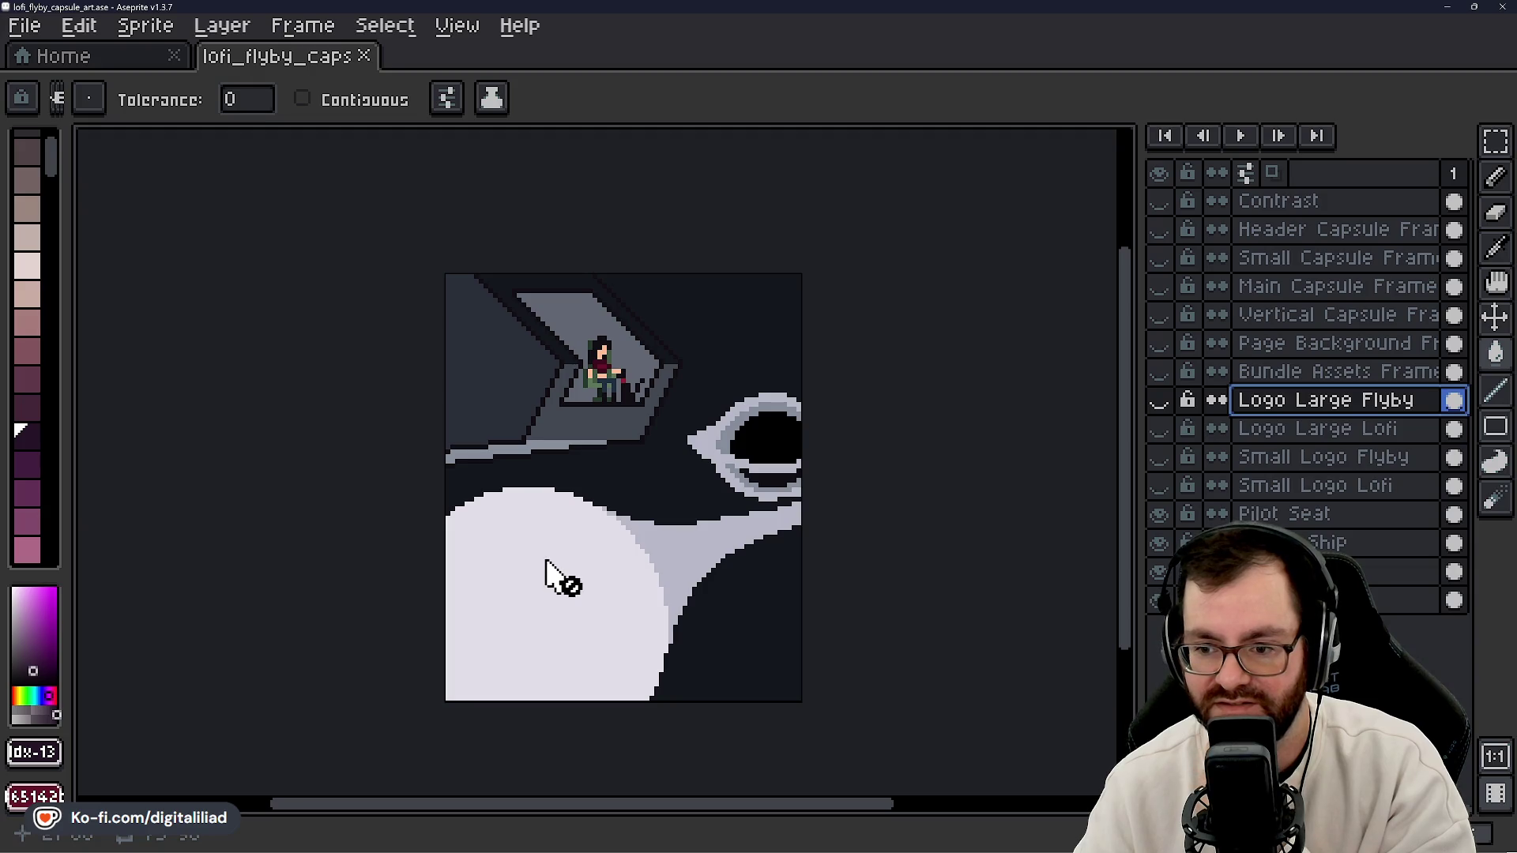
scroll(547, 559, down, 5)
scroll(576, 559, up, 3)
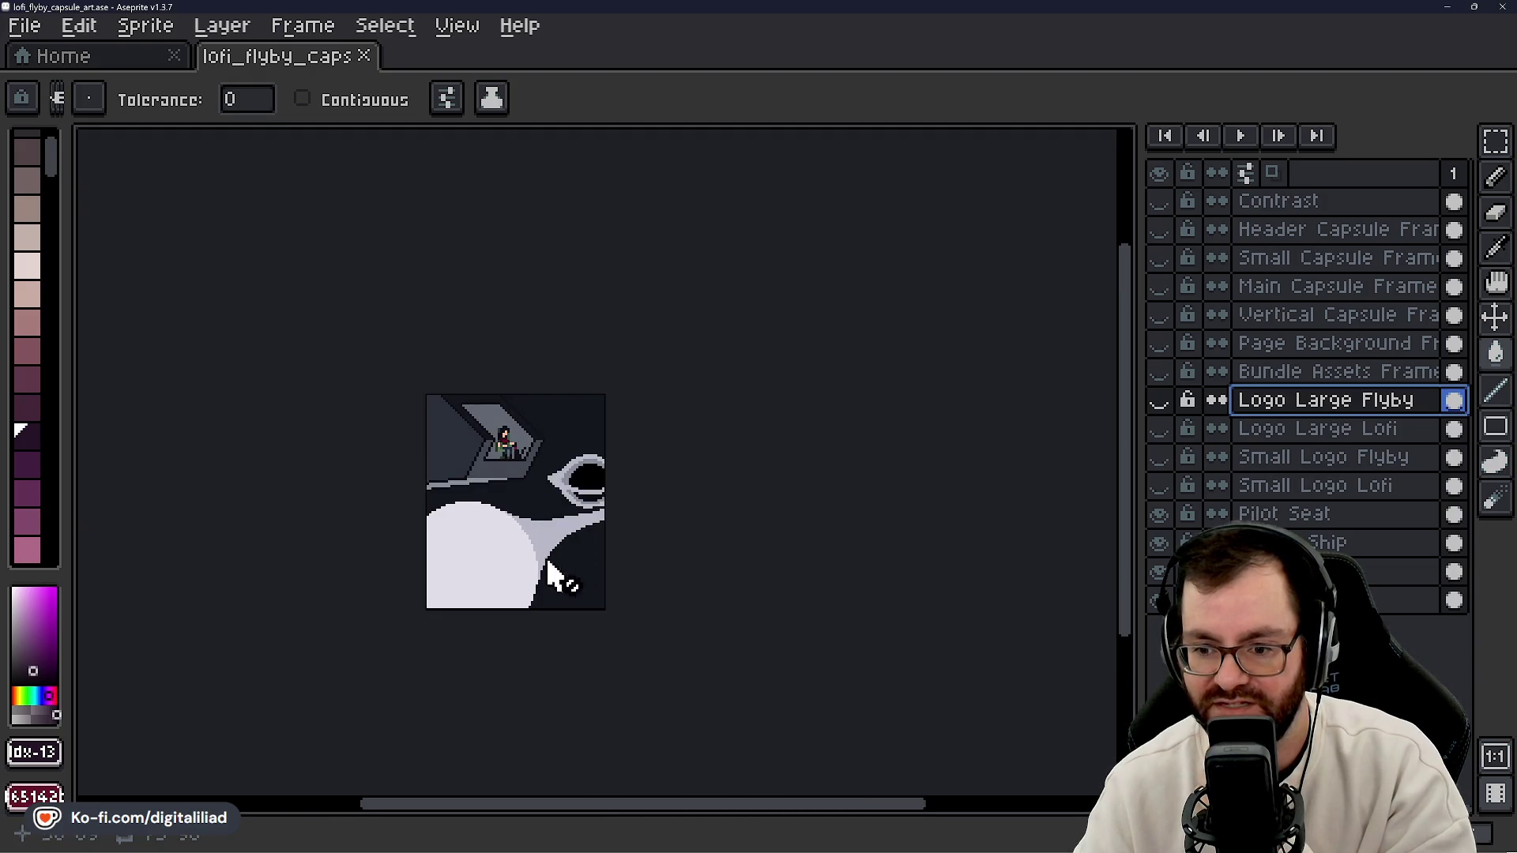
scroll(547, 556, up, 1)
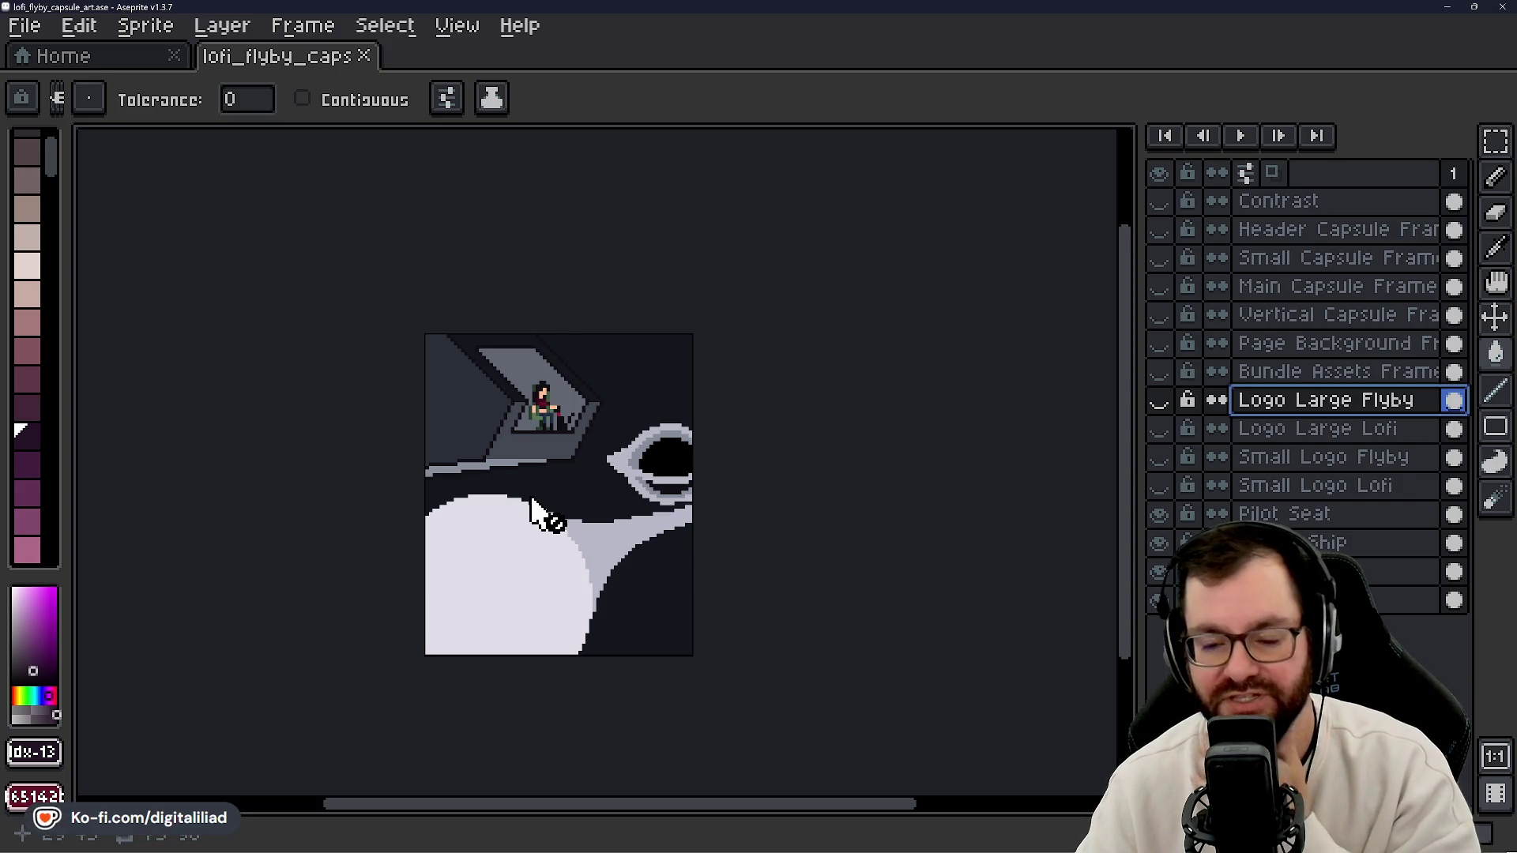
scroll(543, 529, up, 1)
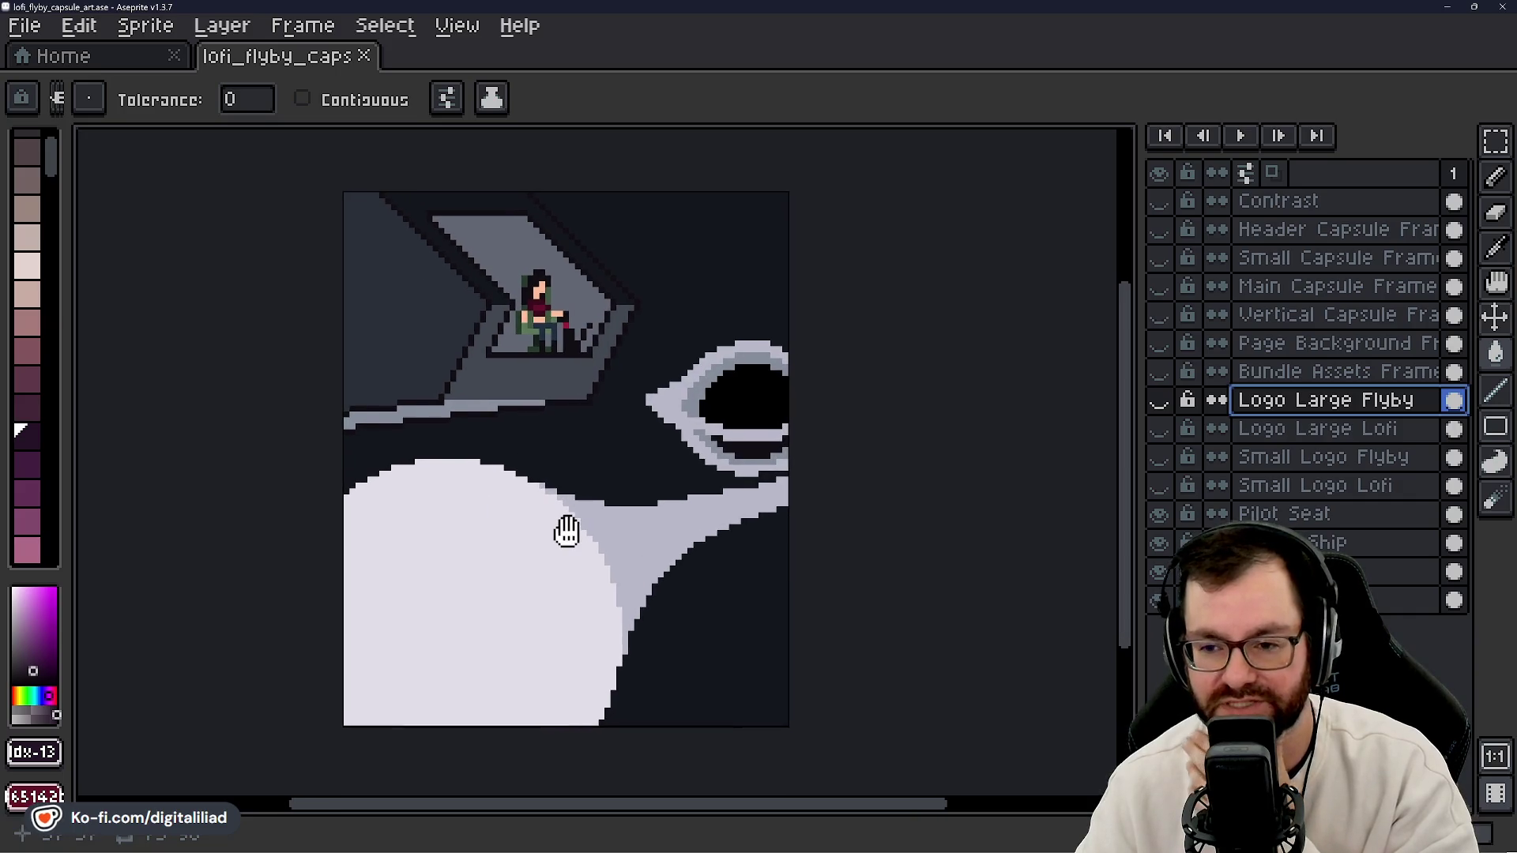
scroll(583, 527, down, 1)
scroll(562, 498, up, 1)
mouse_move(593, 559)
mouse_down()
mouse_move(596, 535)
mouse_move(622, 538)
mouse_up()
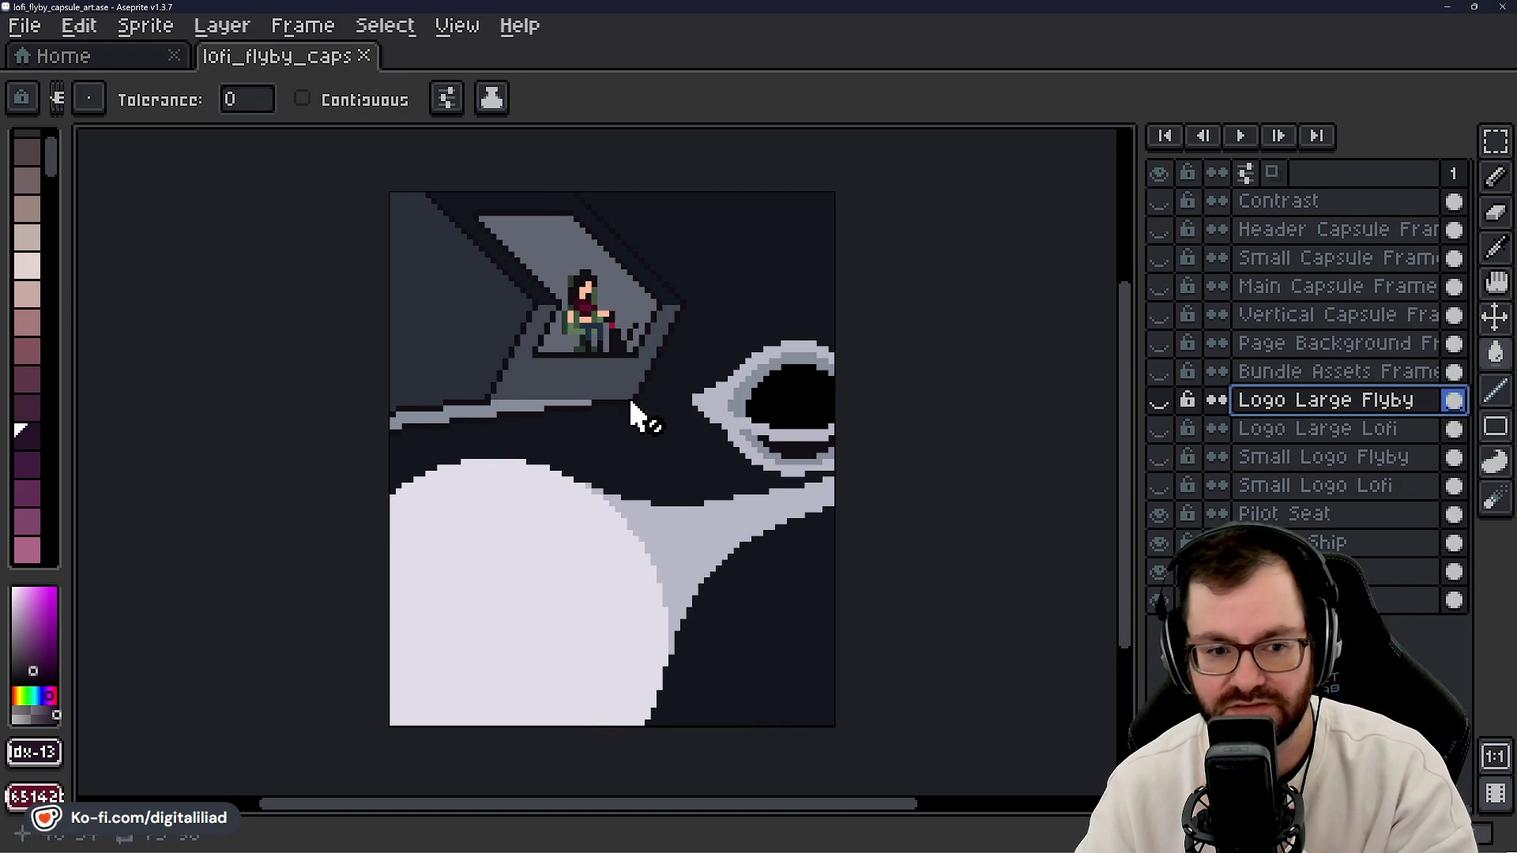
scroll(666, 474, up, 1)
scroll(666, 470, down, 1)
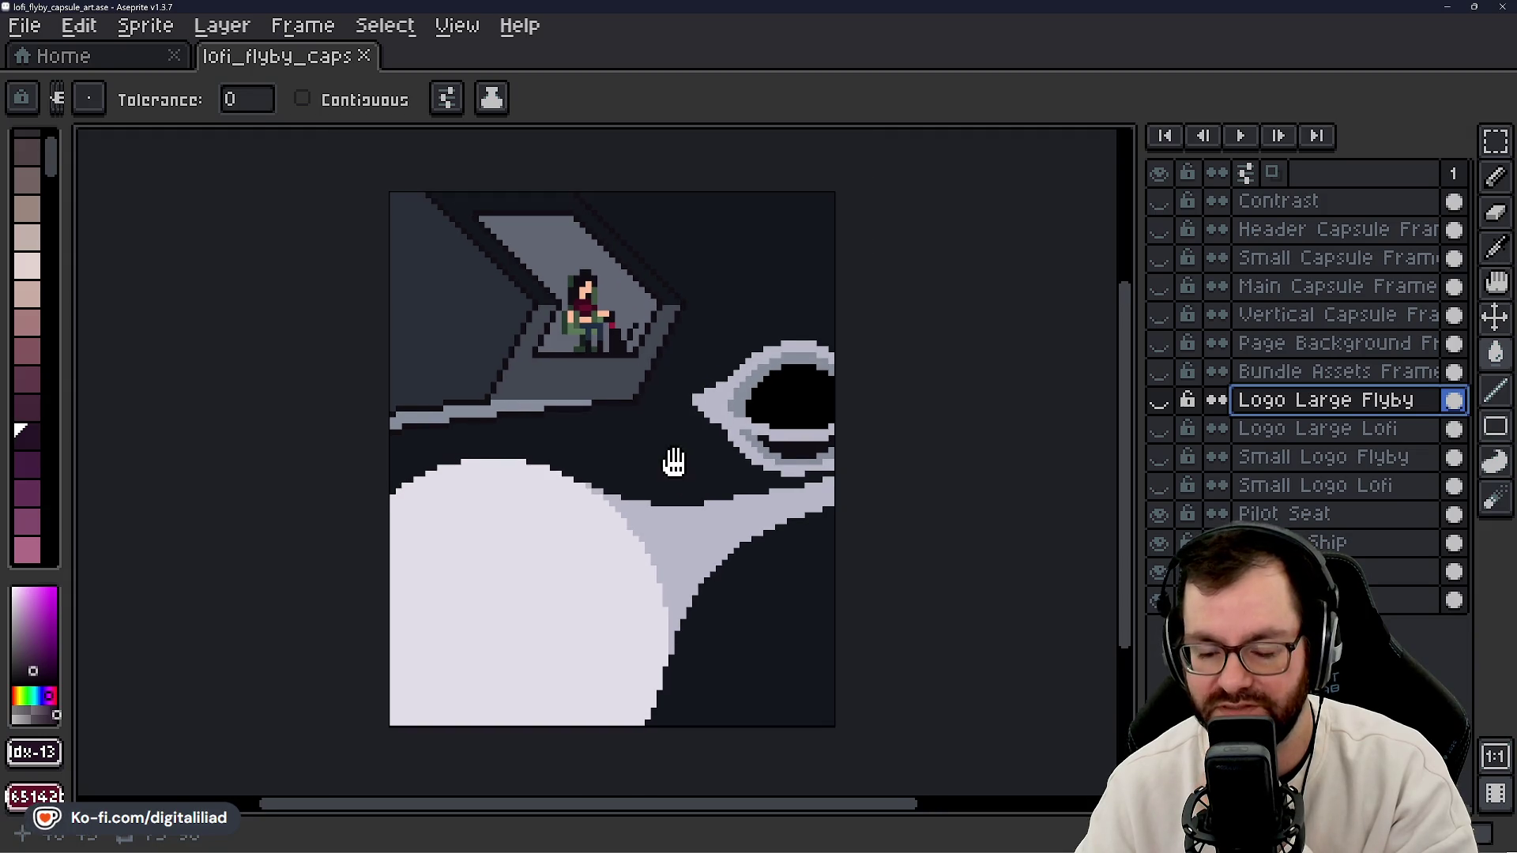
scroll(672, 466, up, 1)
scroll(664, 464, down, 1)
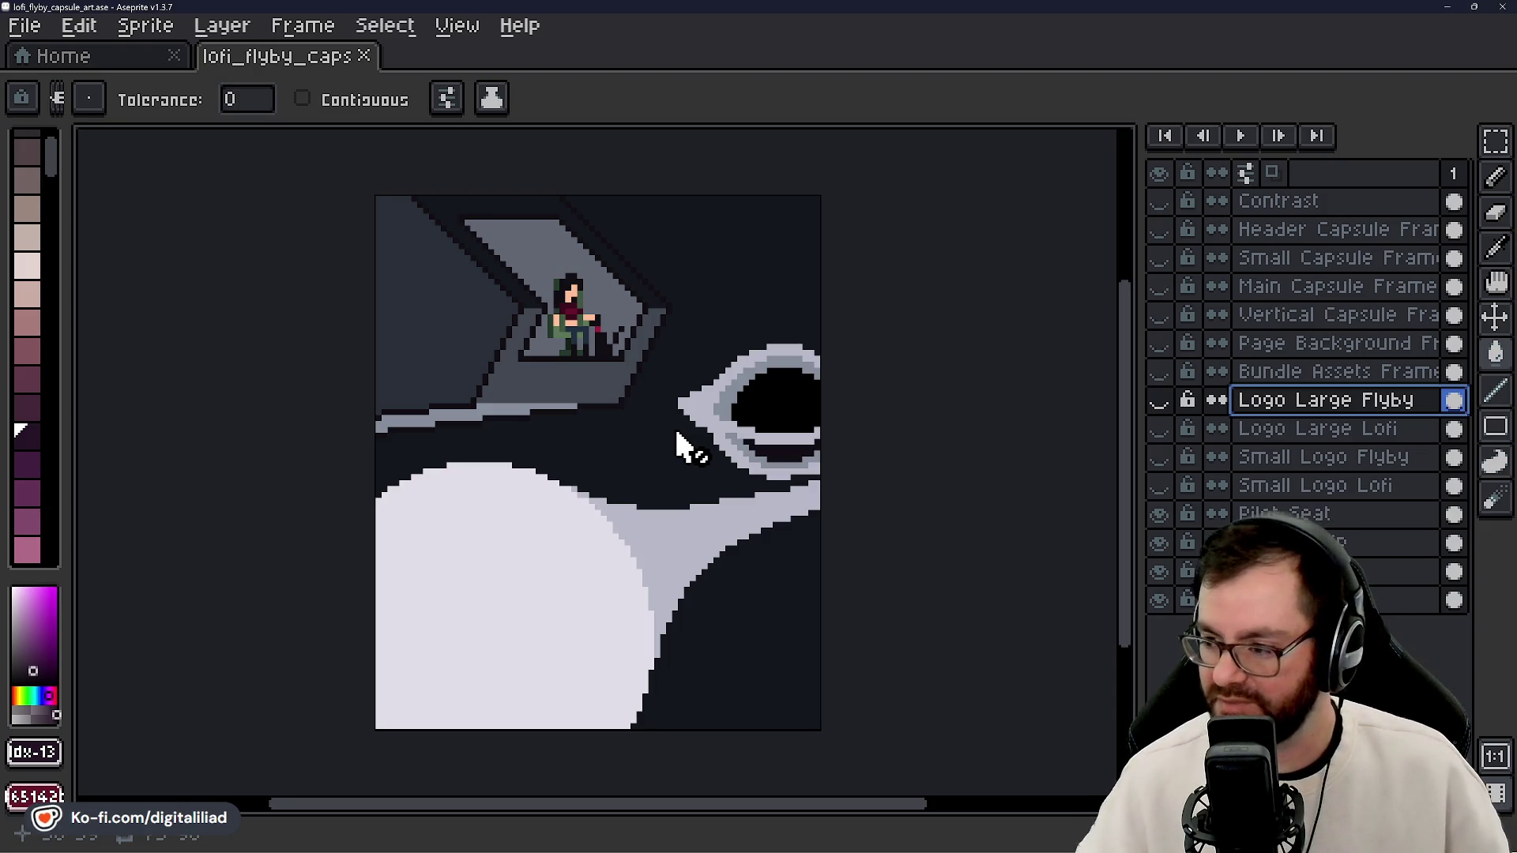
click(1158, 543)
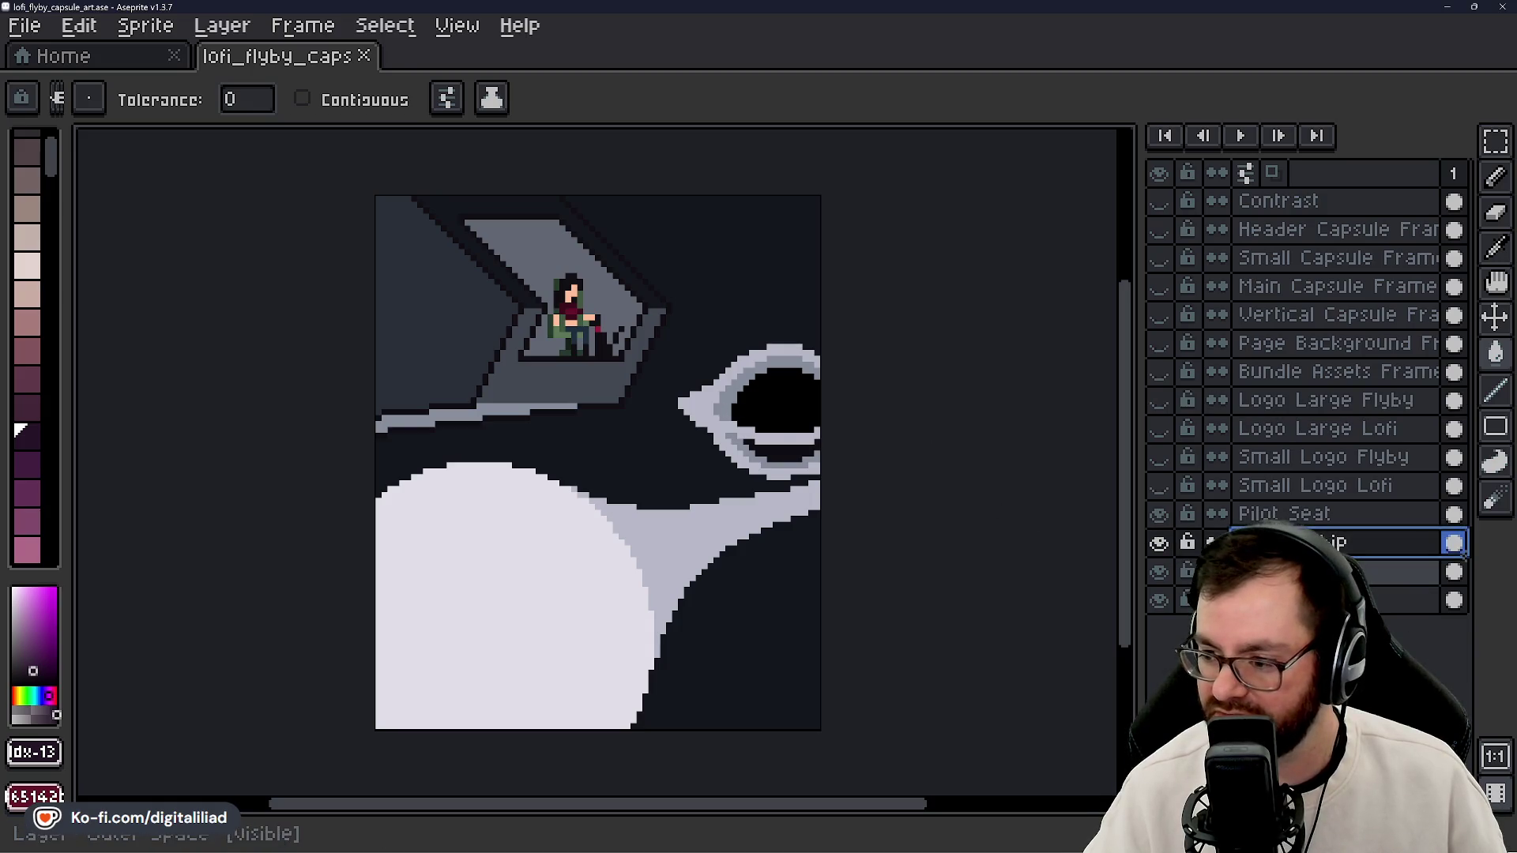
- Activate the next layer down and briefly hide it to see what it holds
double_click(1159, 573)
click(1158, 573)
click(1157, 574)
scroll(685, 405, up, 1)
scroll(685, 405, up, 2)
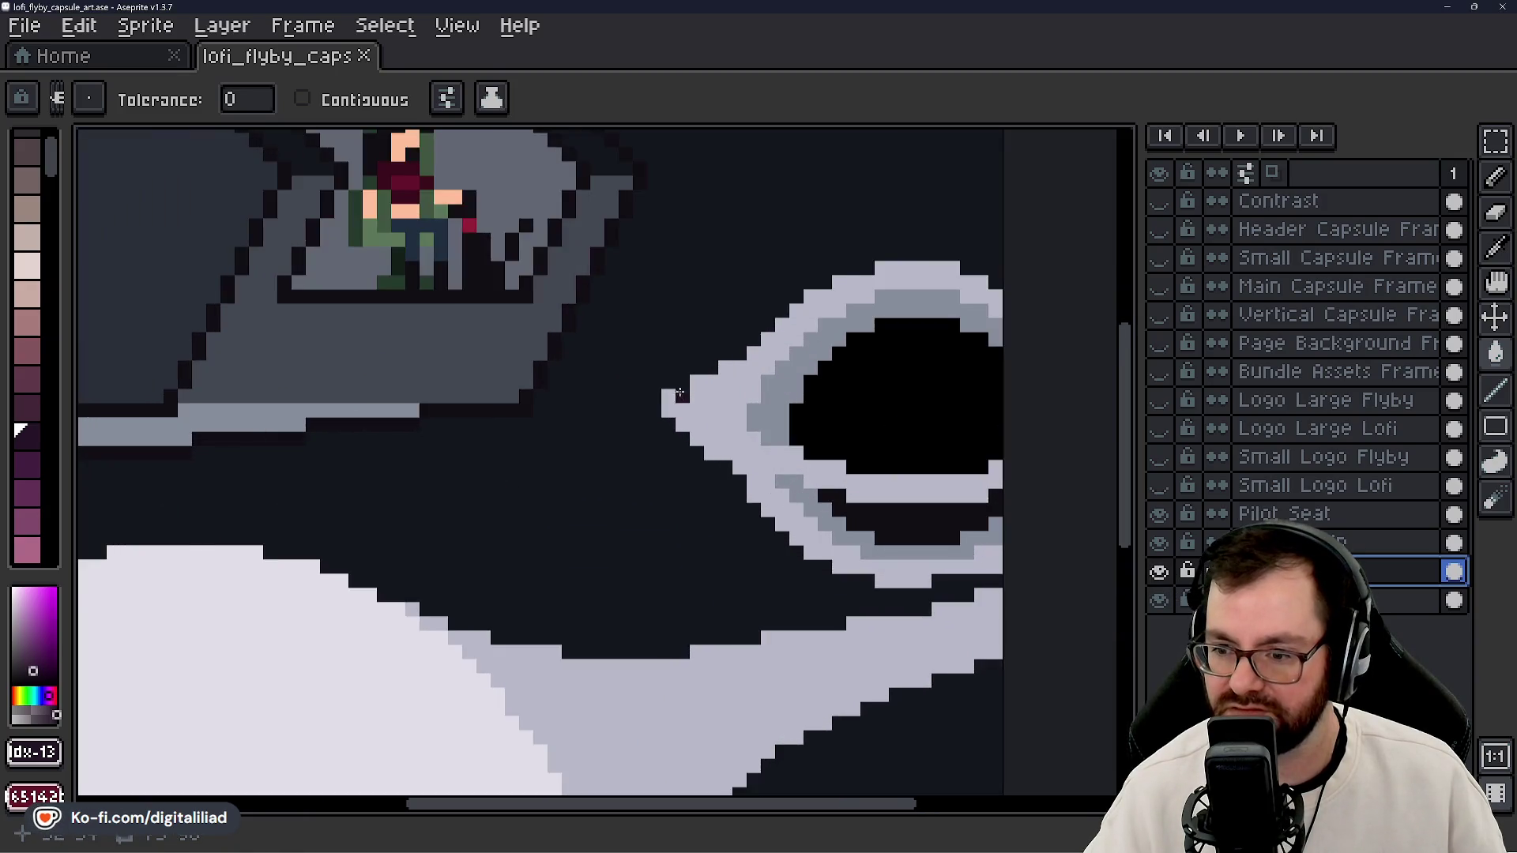
scroll(639, 358, down, 1)
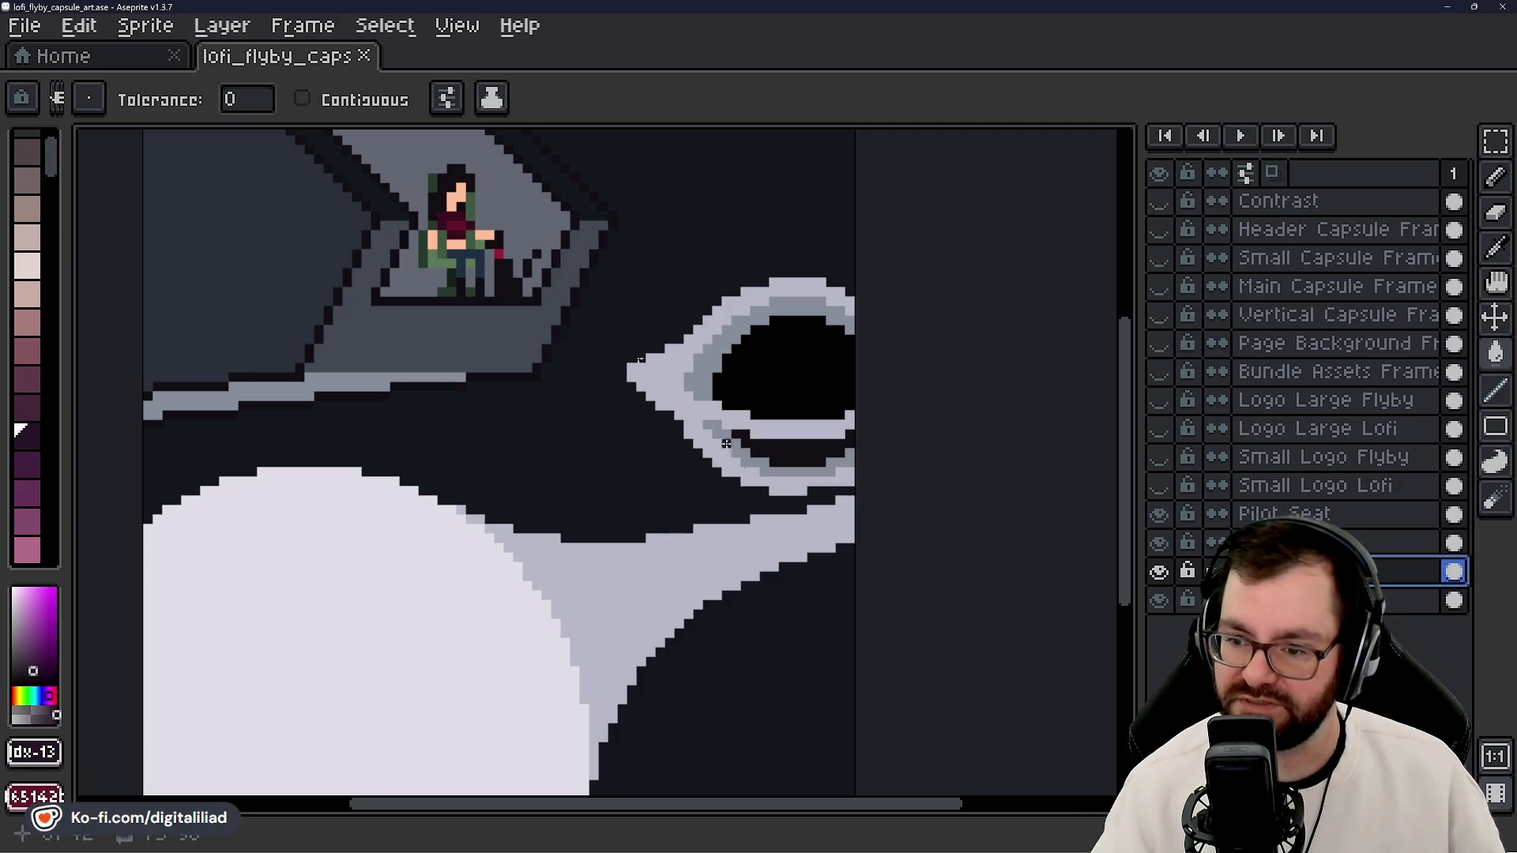
- Sample the ship edge's light grey and try a darker recolour, then undo it
key(b)
key(g)
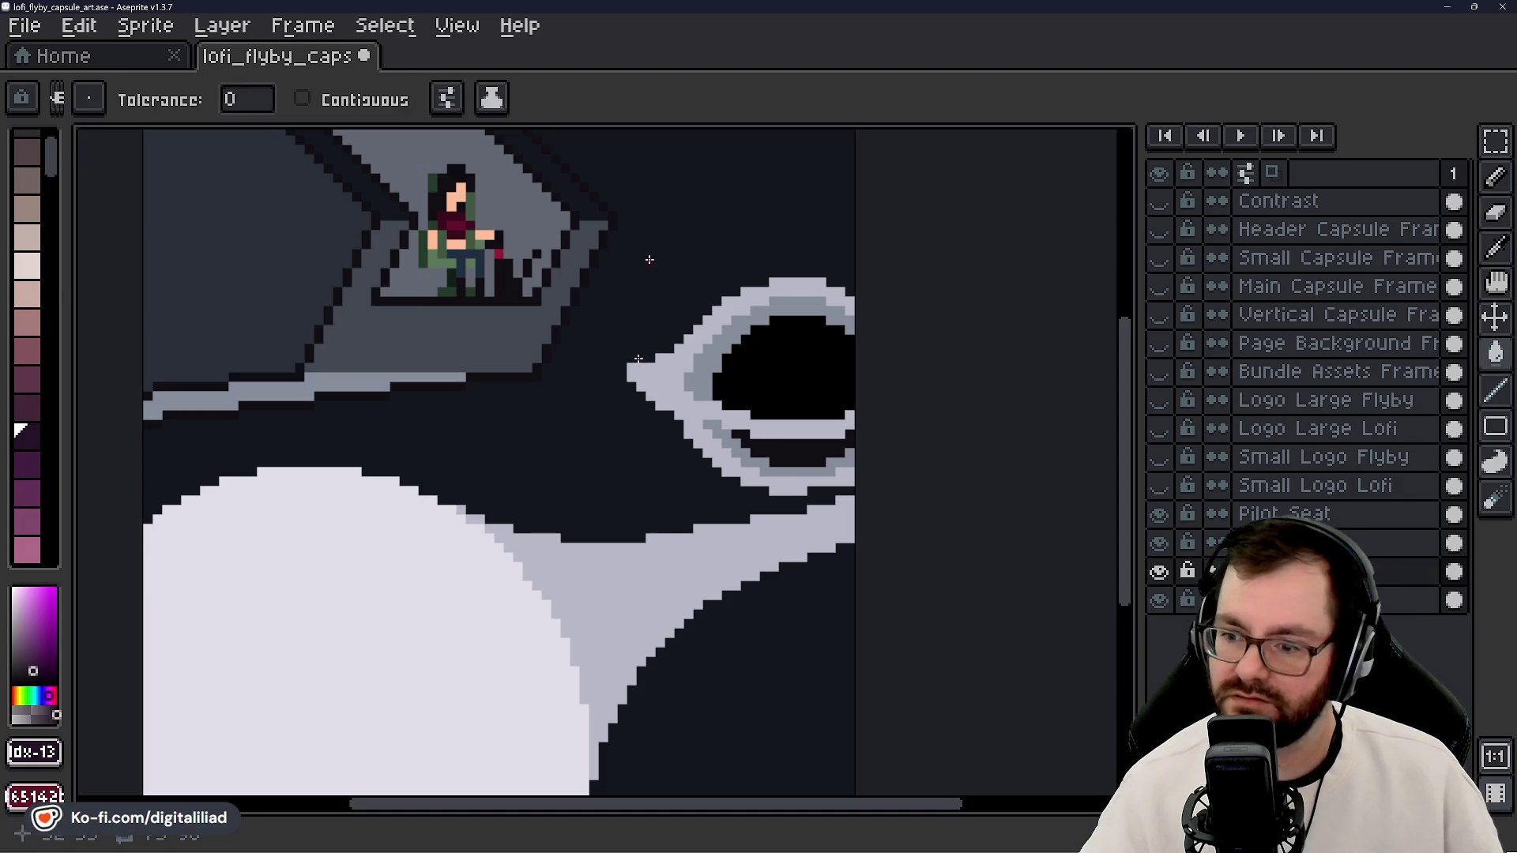
scroll(619, 518, down, 3)
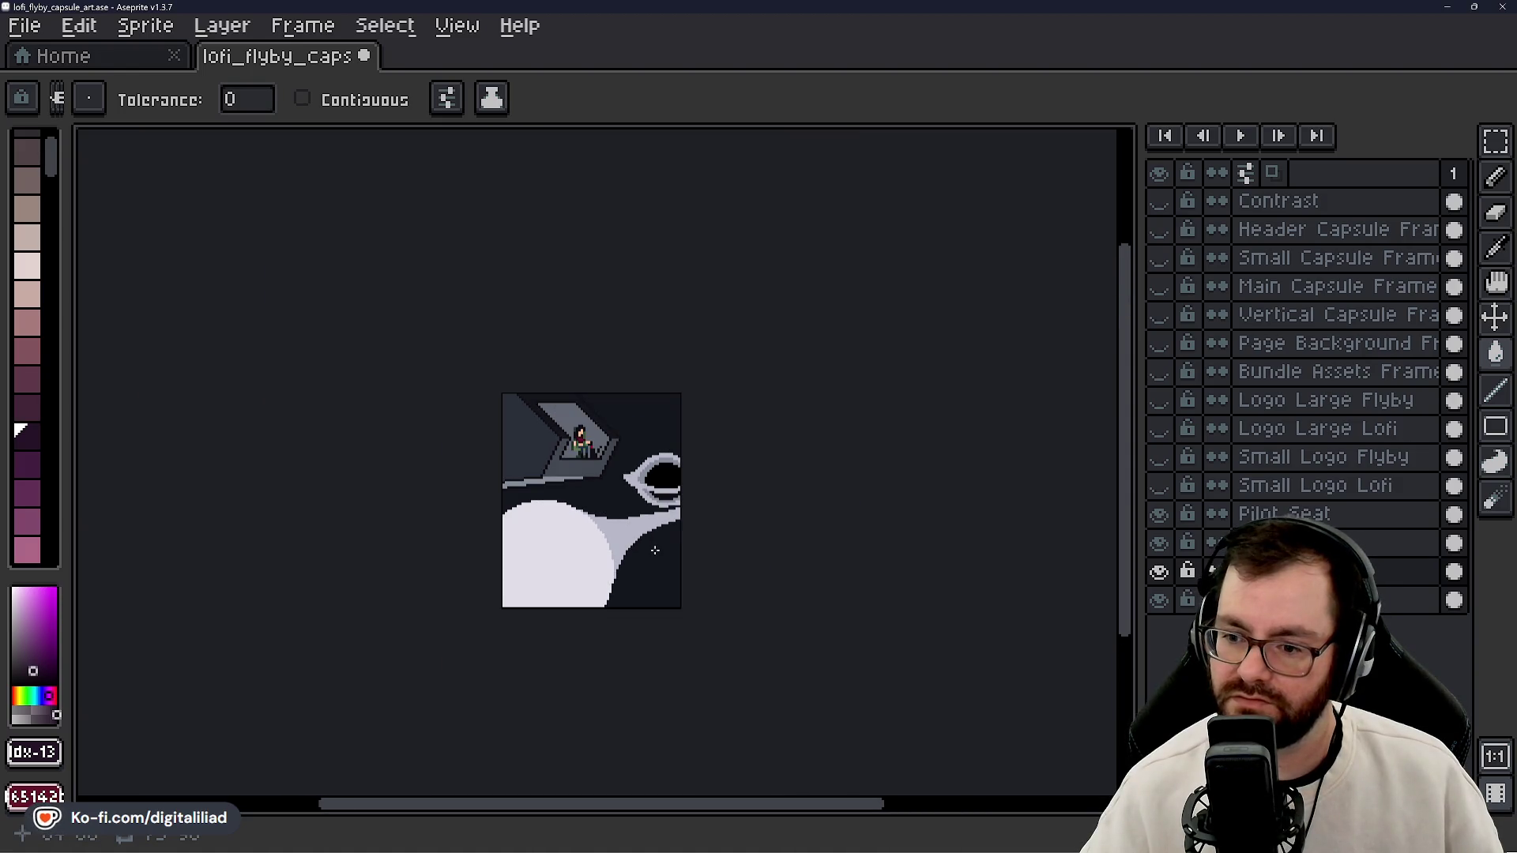
scroll(655, 550, up, 2)
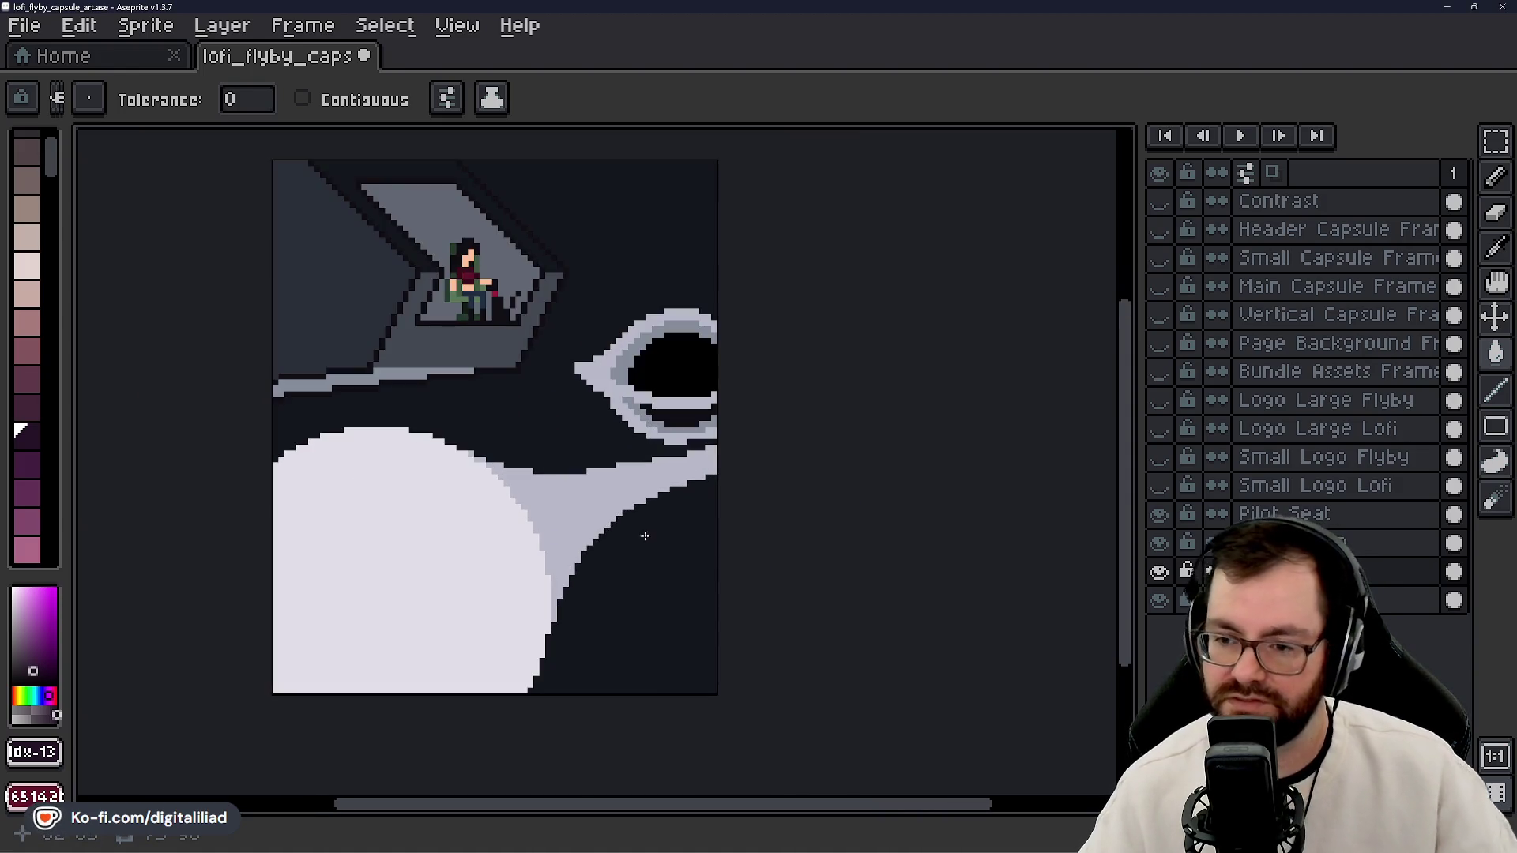
ctrl+click(650, 542)
scroll(652, 525, down, 4)
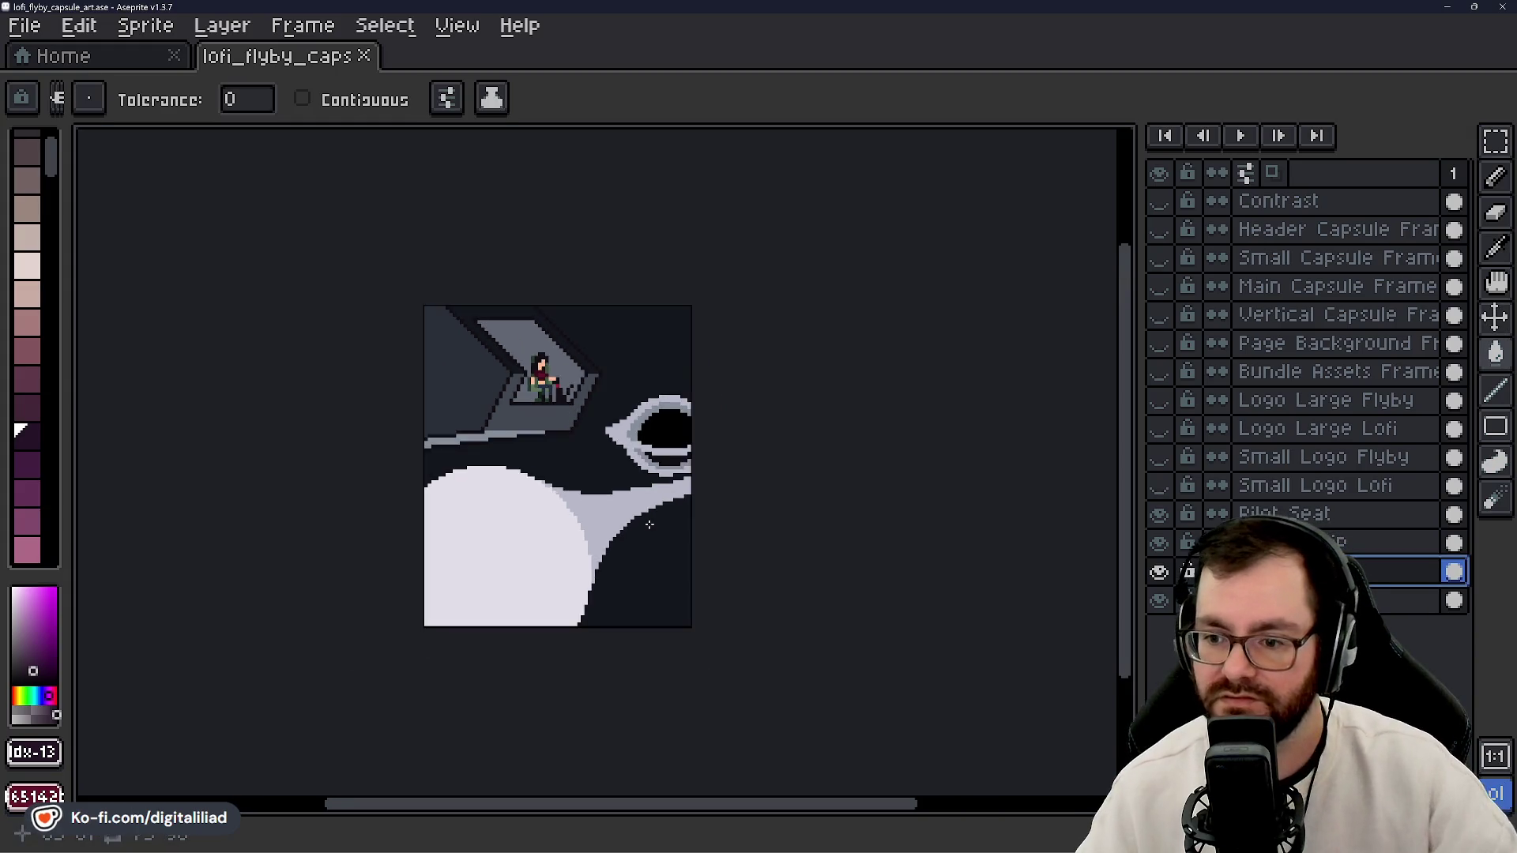
scroll(655, 511, up, 1)
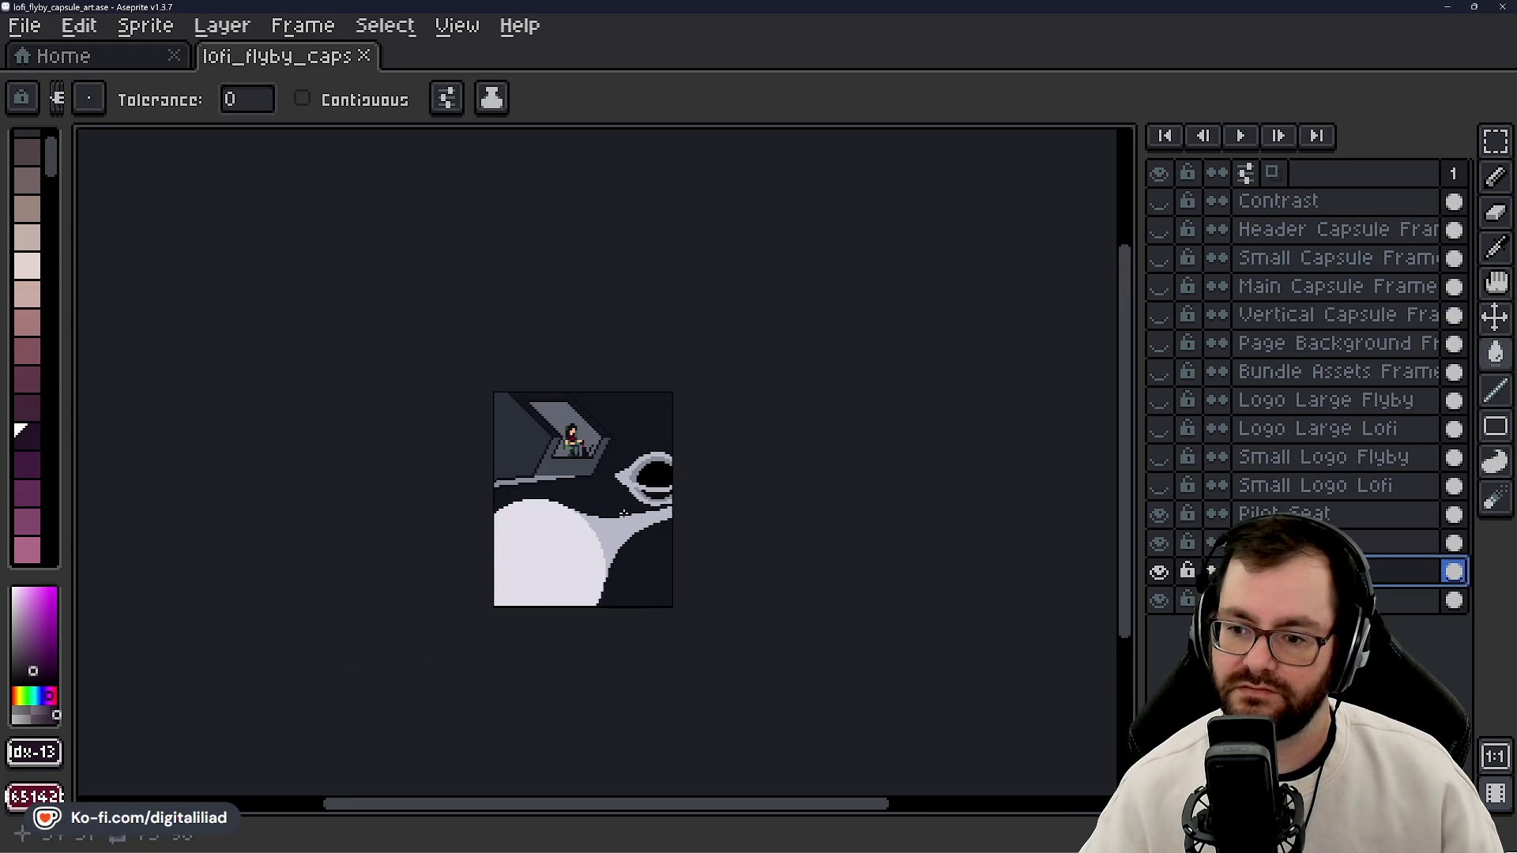
scroll(617, 462, up, 3)
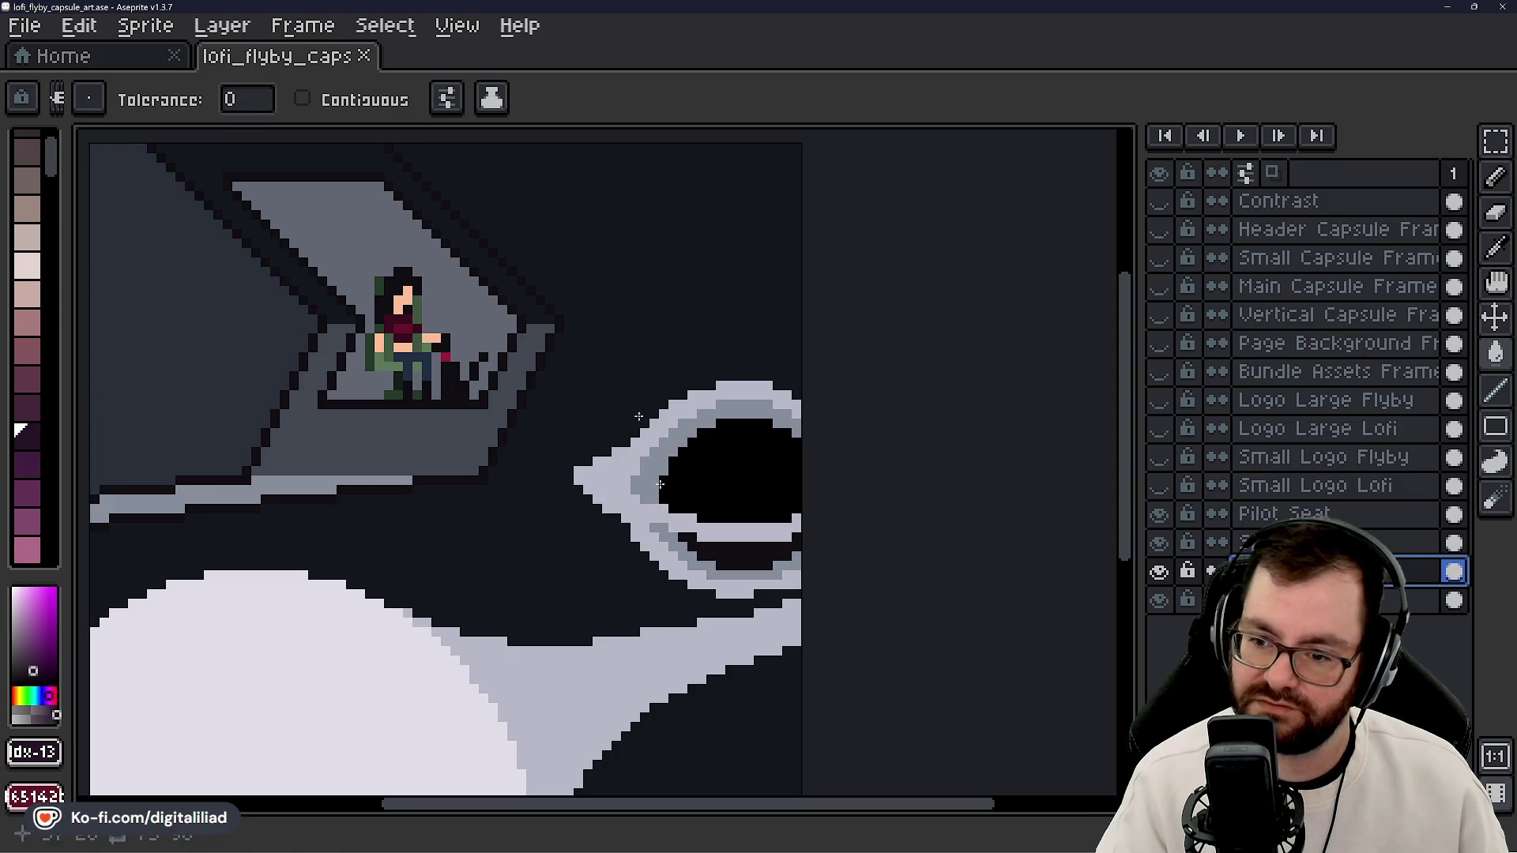
alt+click(662, 463)
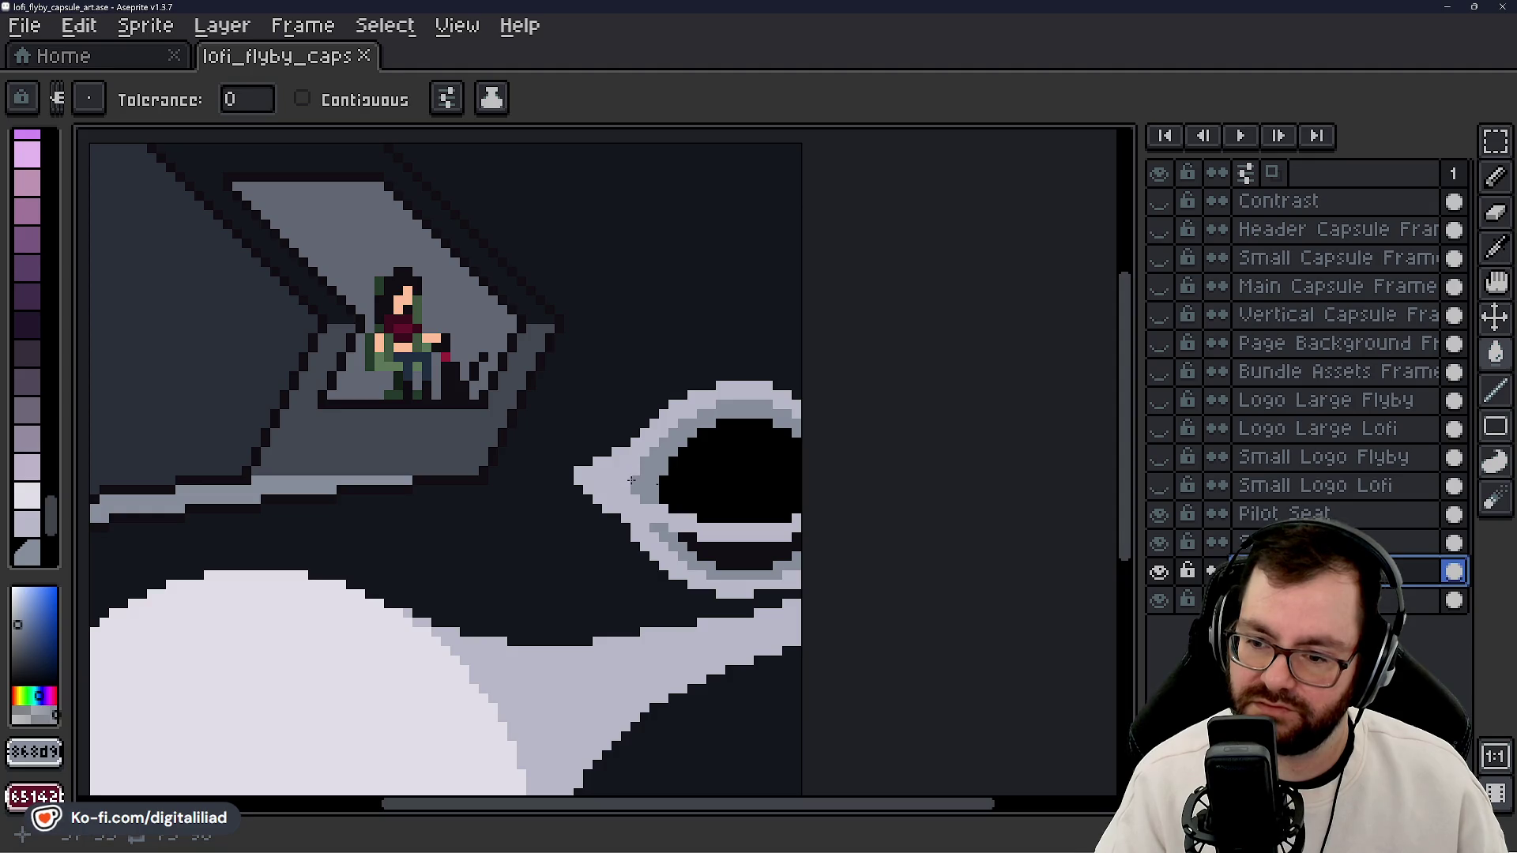
click(625, 482)
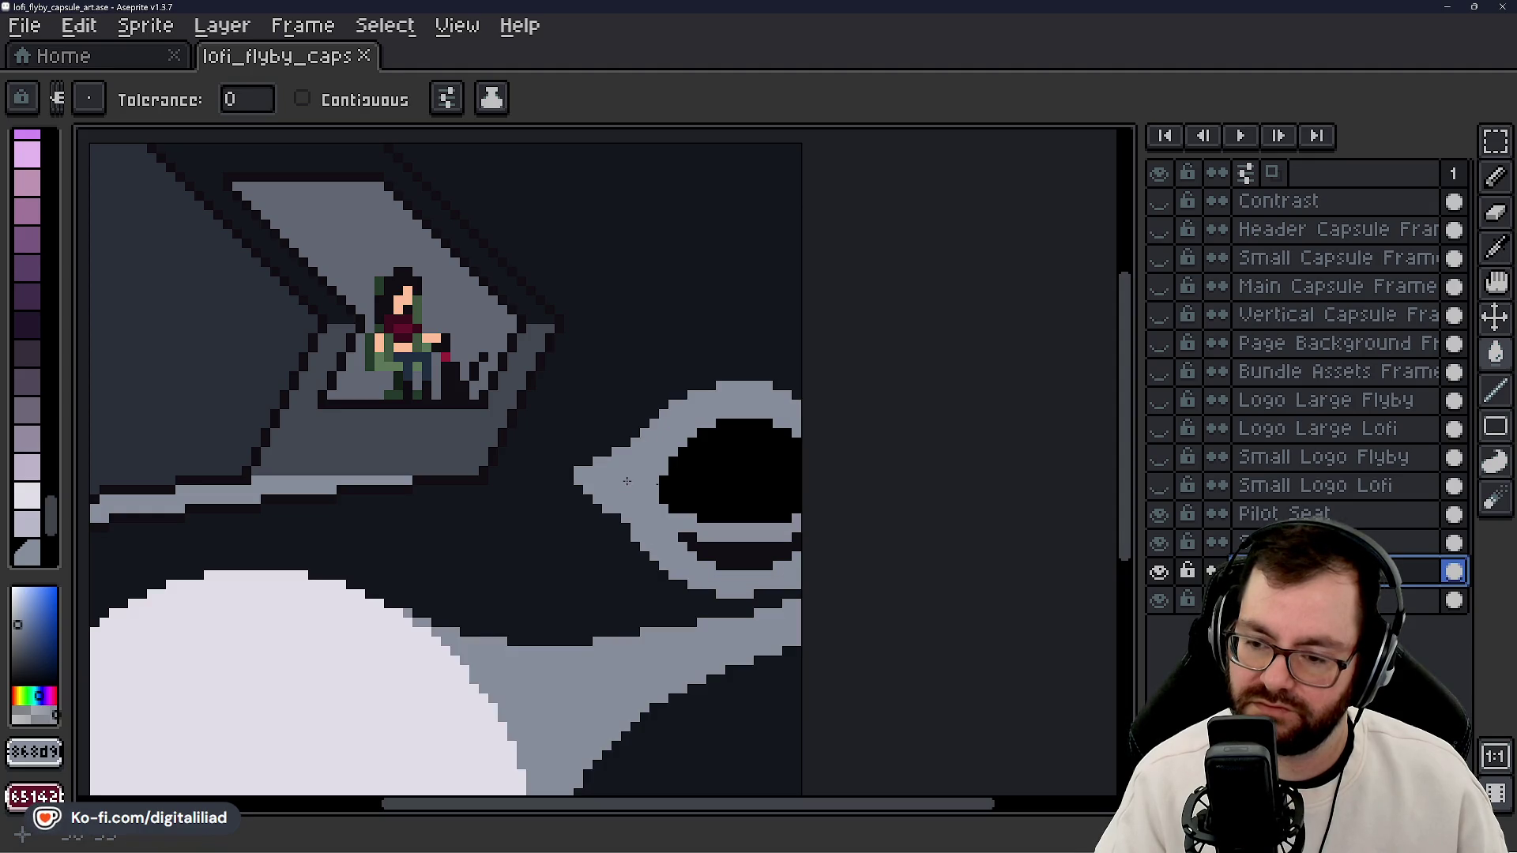
key(ctrl+z)
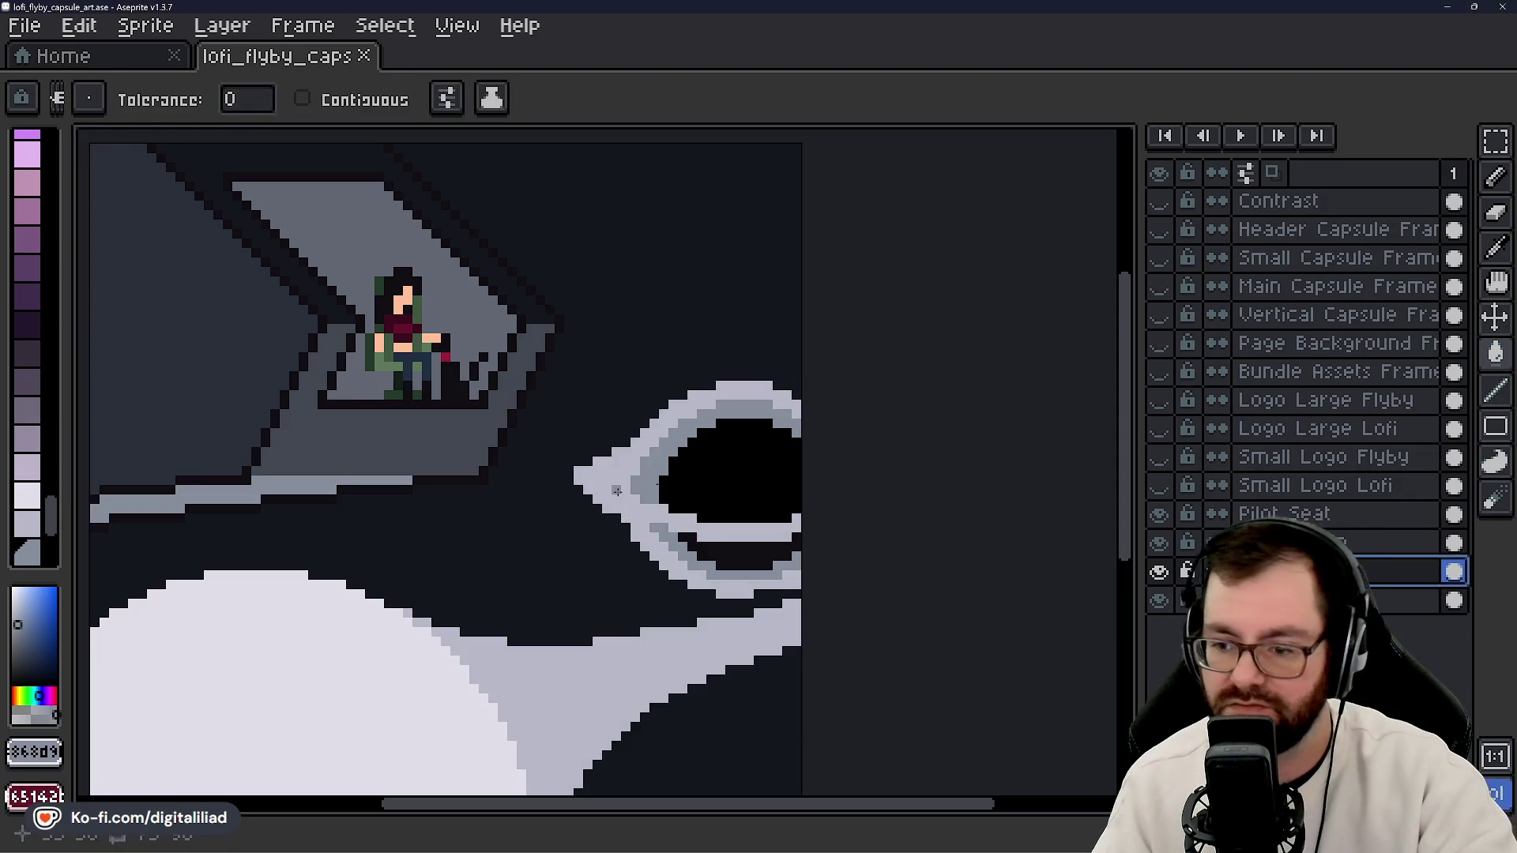
- With the Pencil, eyedrop the darker, light and mid greys from the portal rim
key(b)
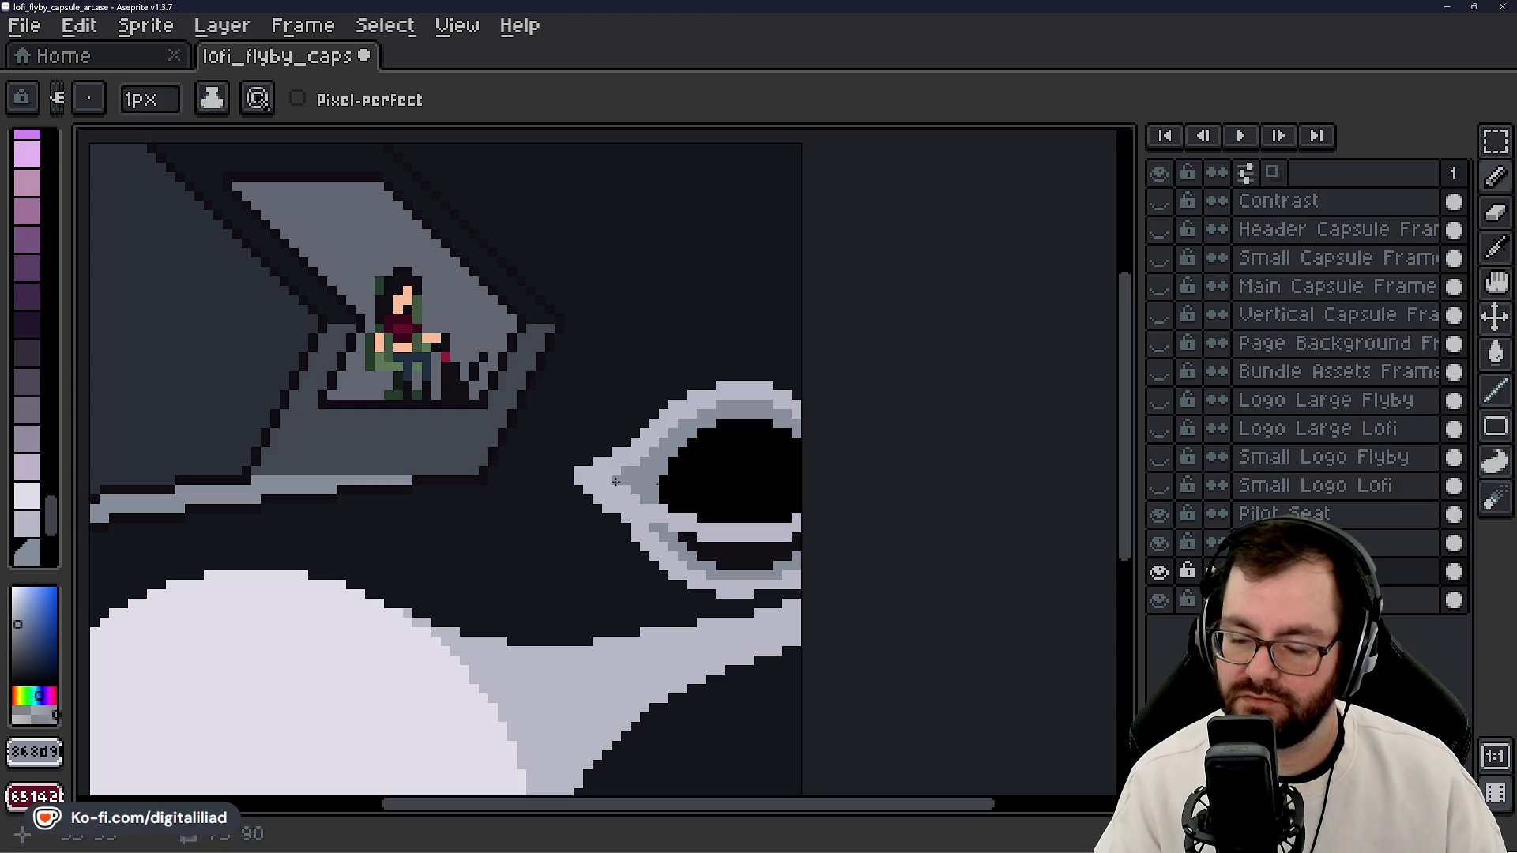
alt+click(638, 498)
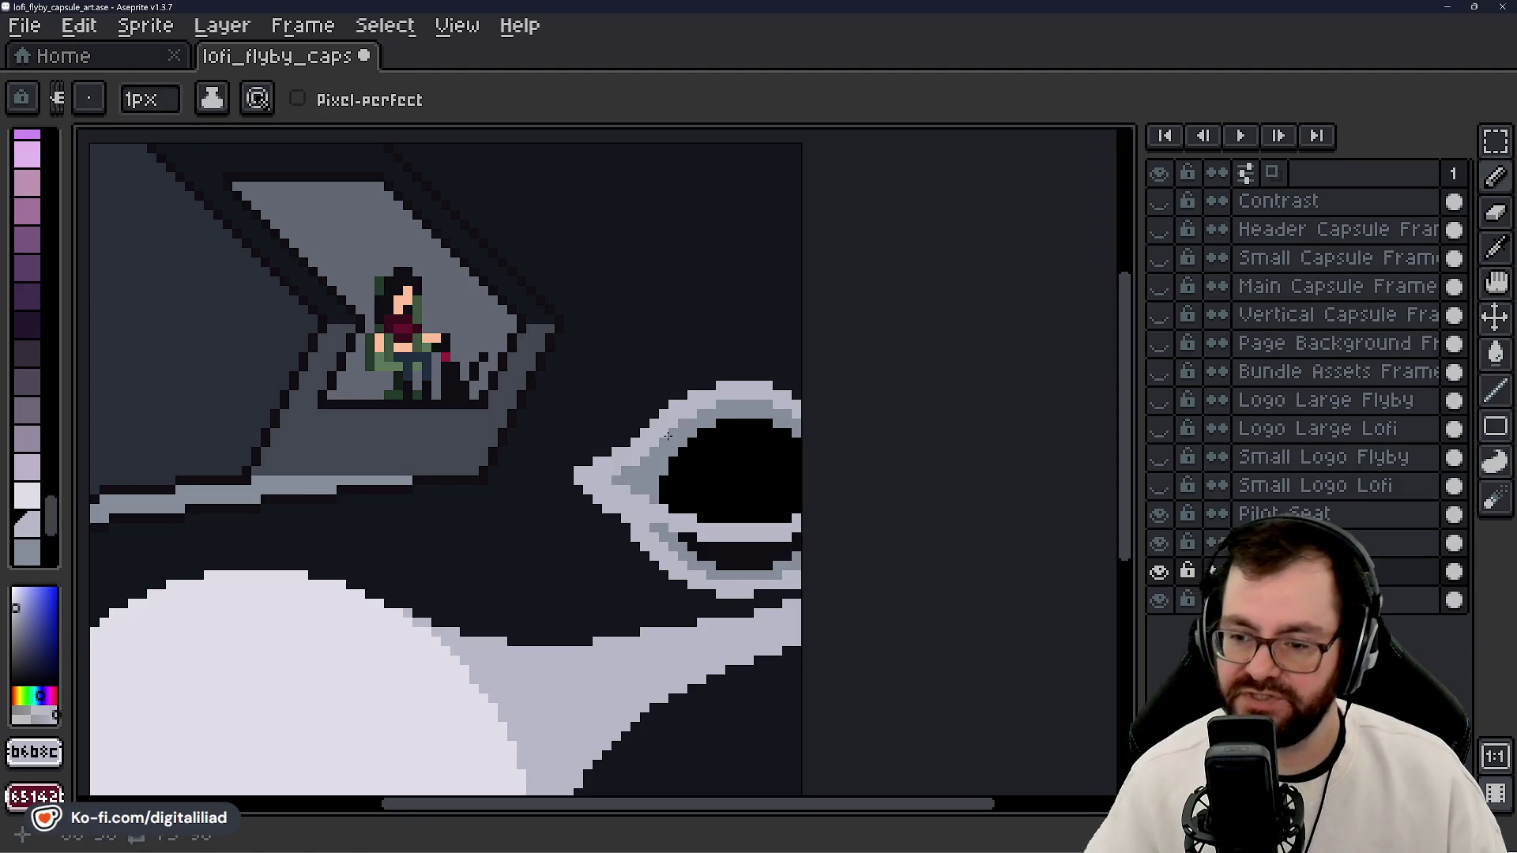
key(alt)
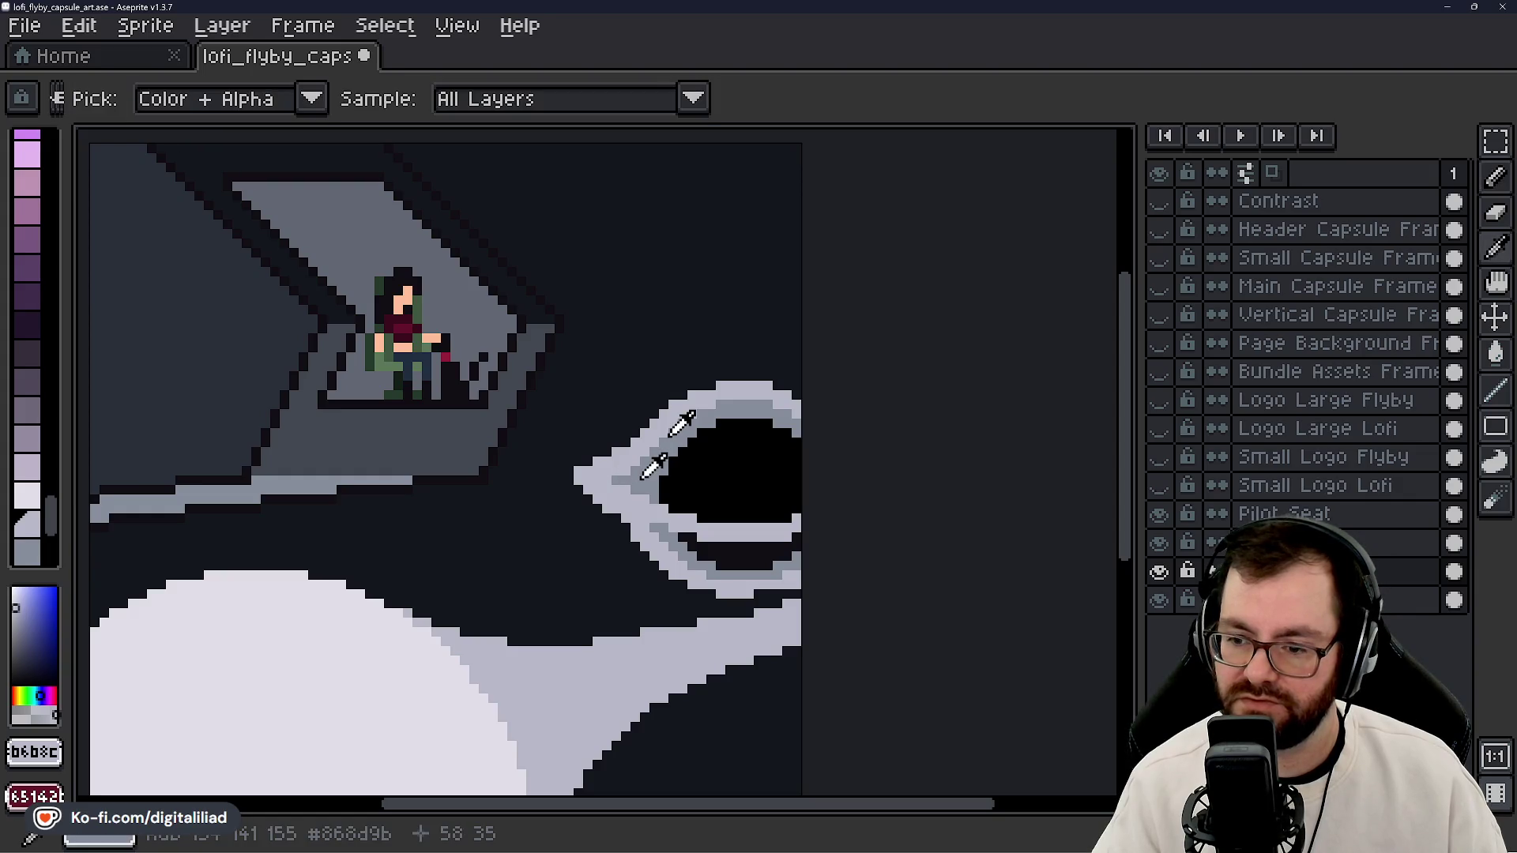
alt+click(627, 479)
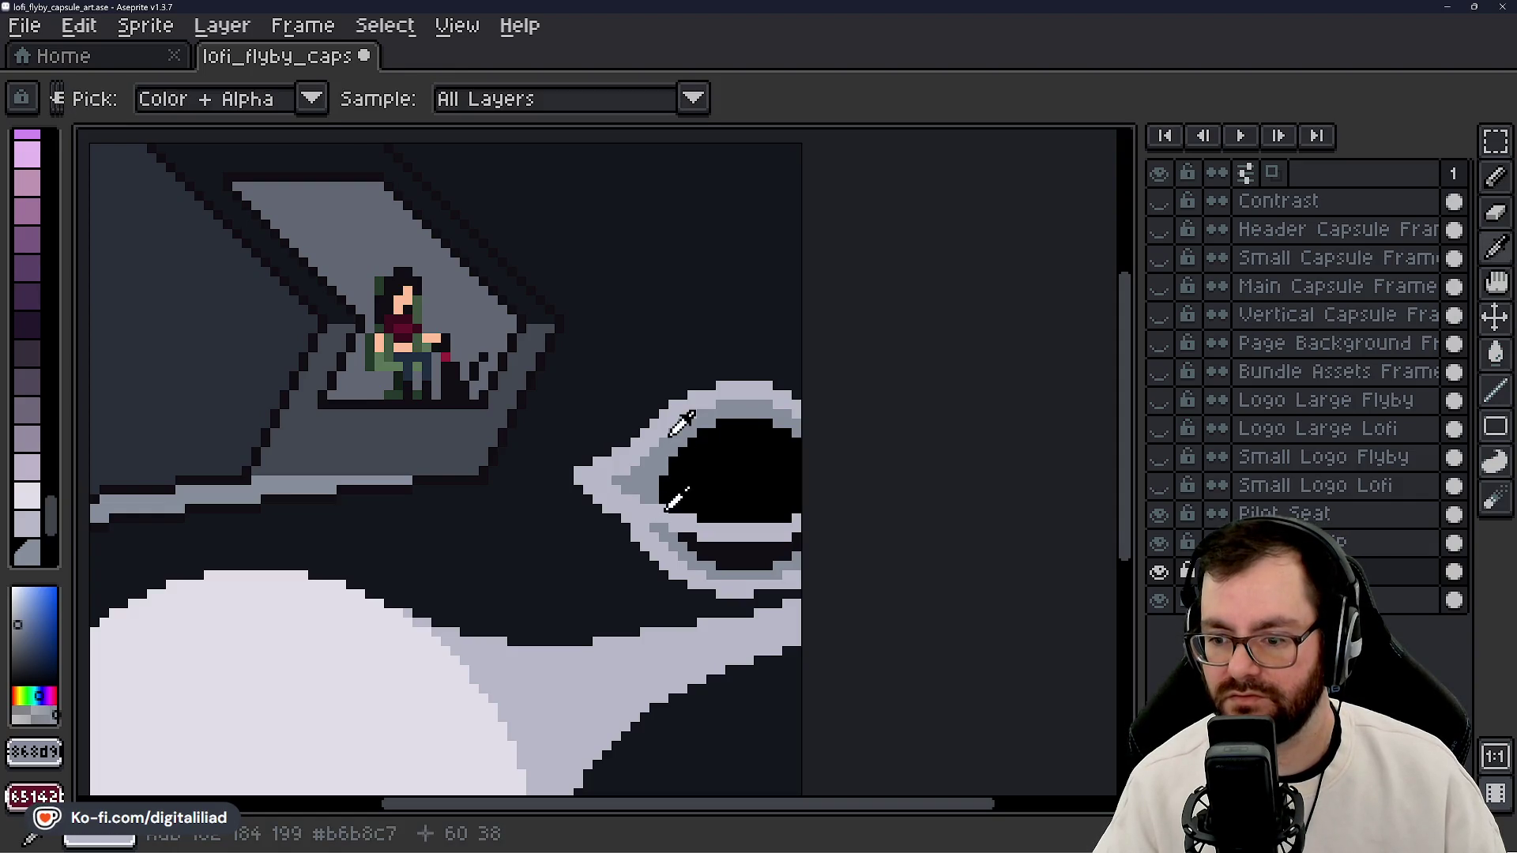
alt+click(662, 509)
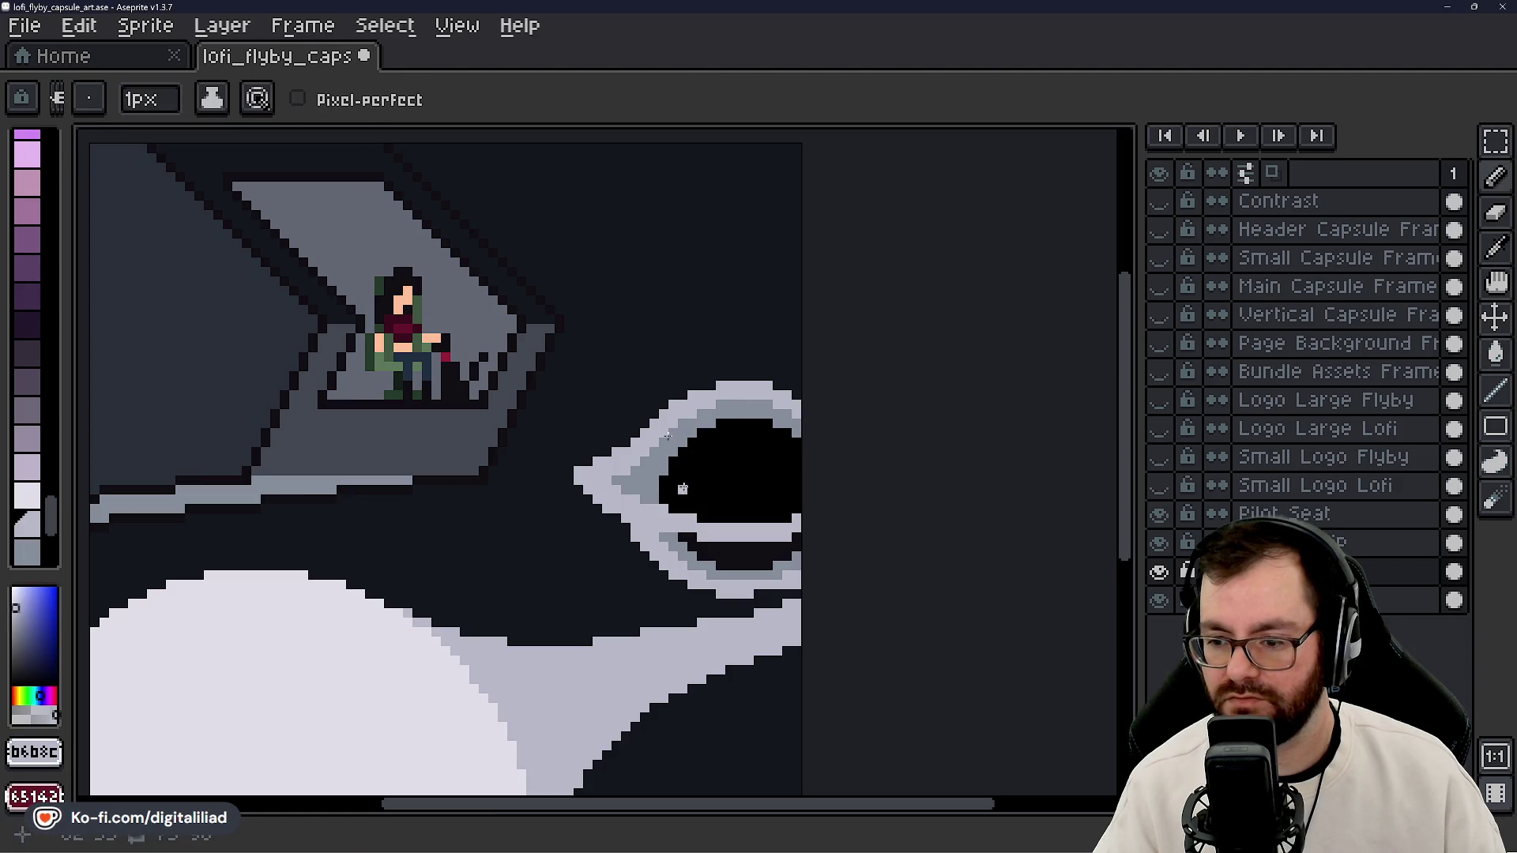
alt+click(664, 535)
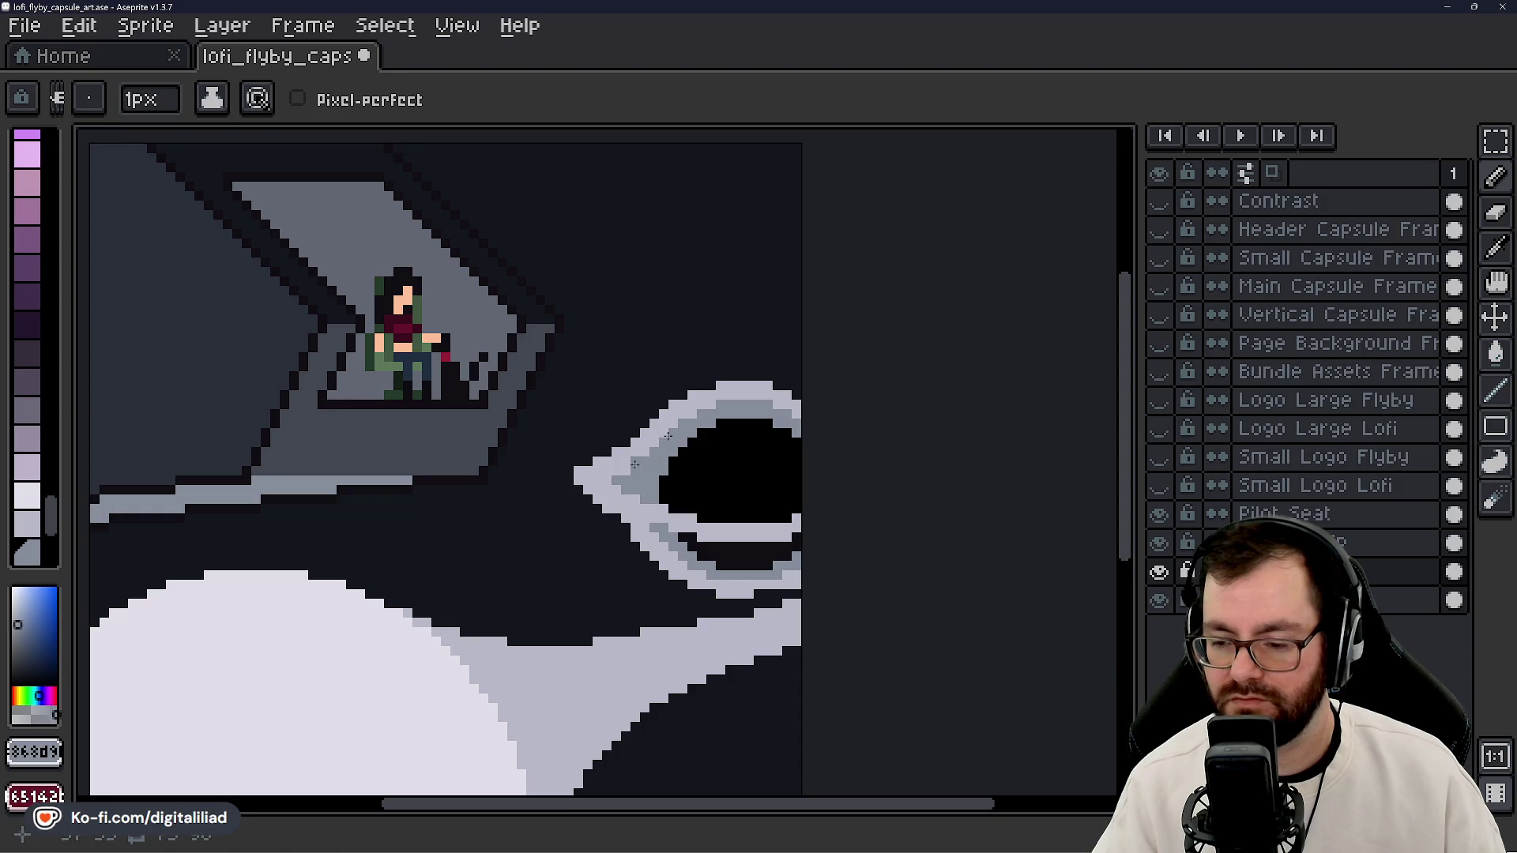
scroll(639, 461, down, 1)
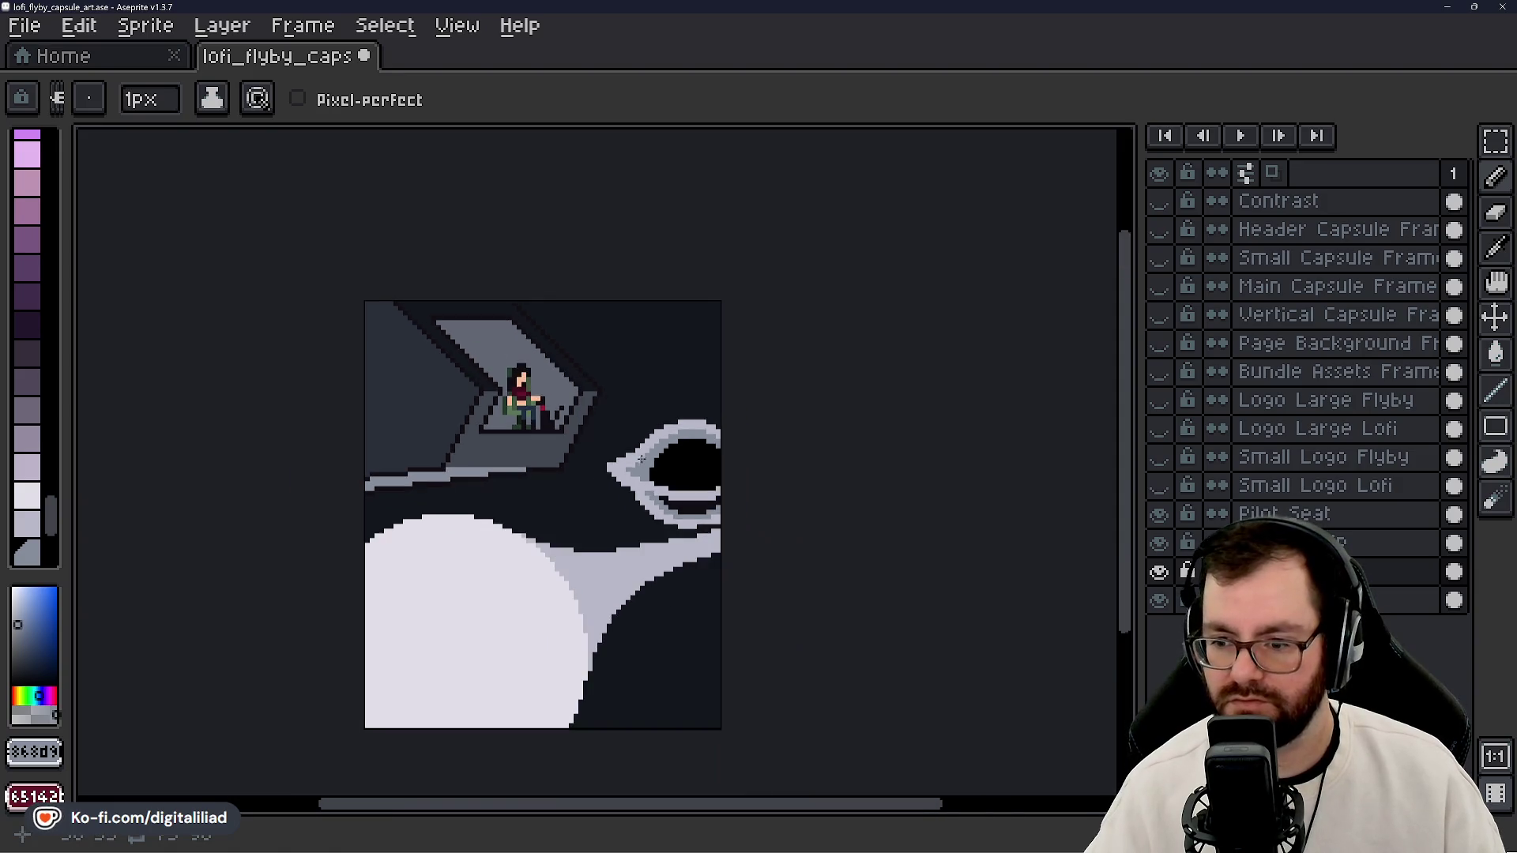
- Zoom the canvas out and back in, then eyedrop the portal rim's light grey
scroll(641, 459, down, 2)
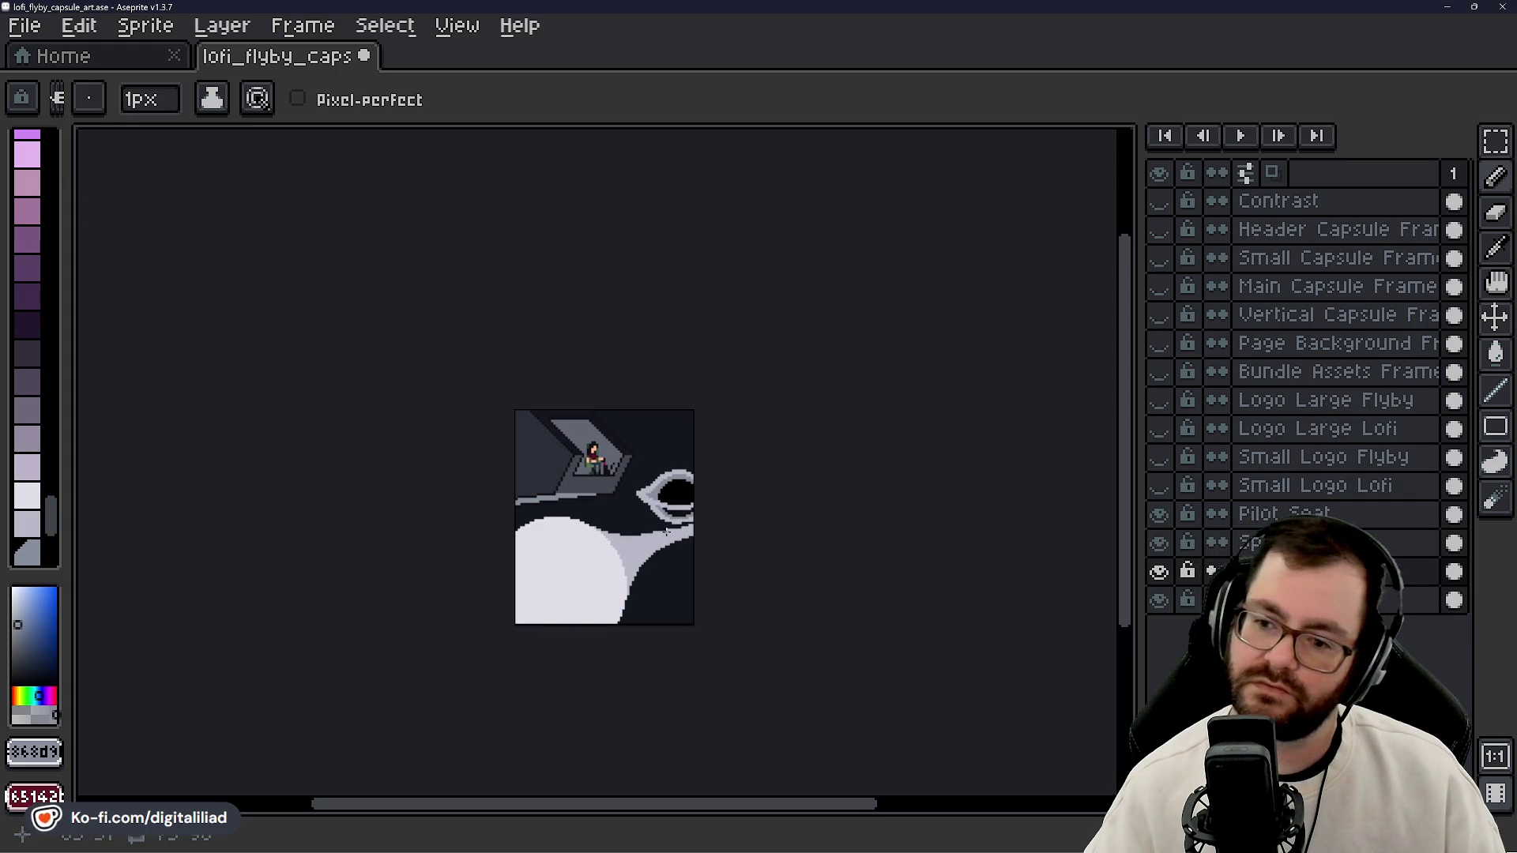
scroll(655, 532, up, 1)
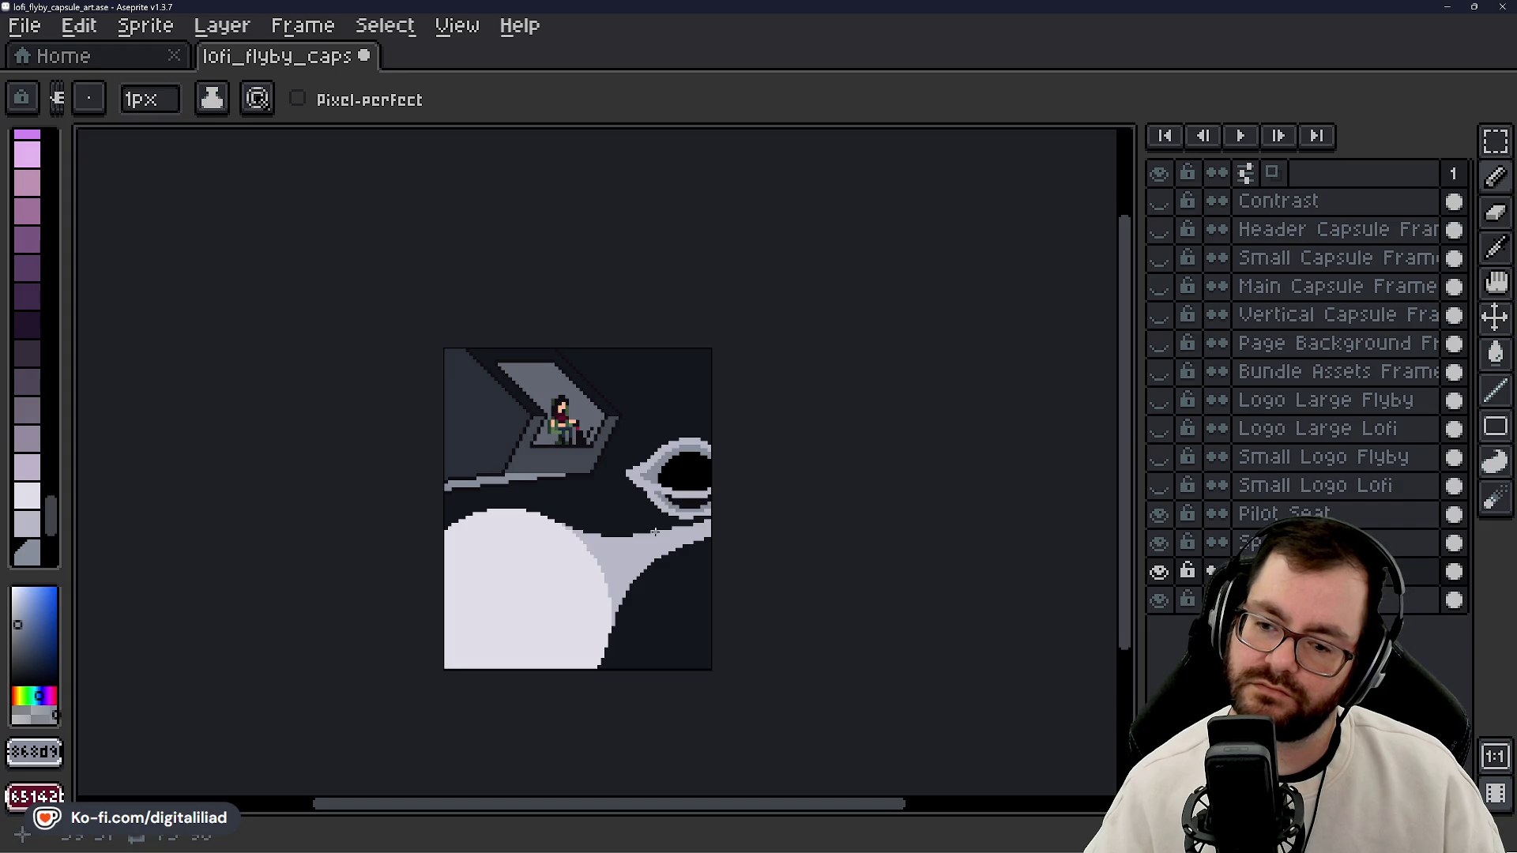
scroll(655, 532, up, 1)
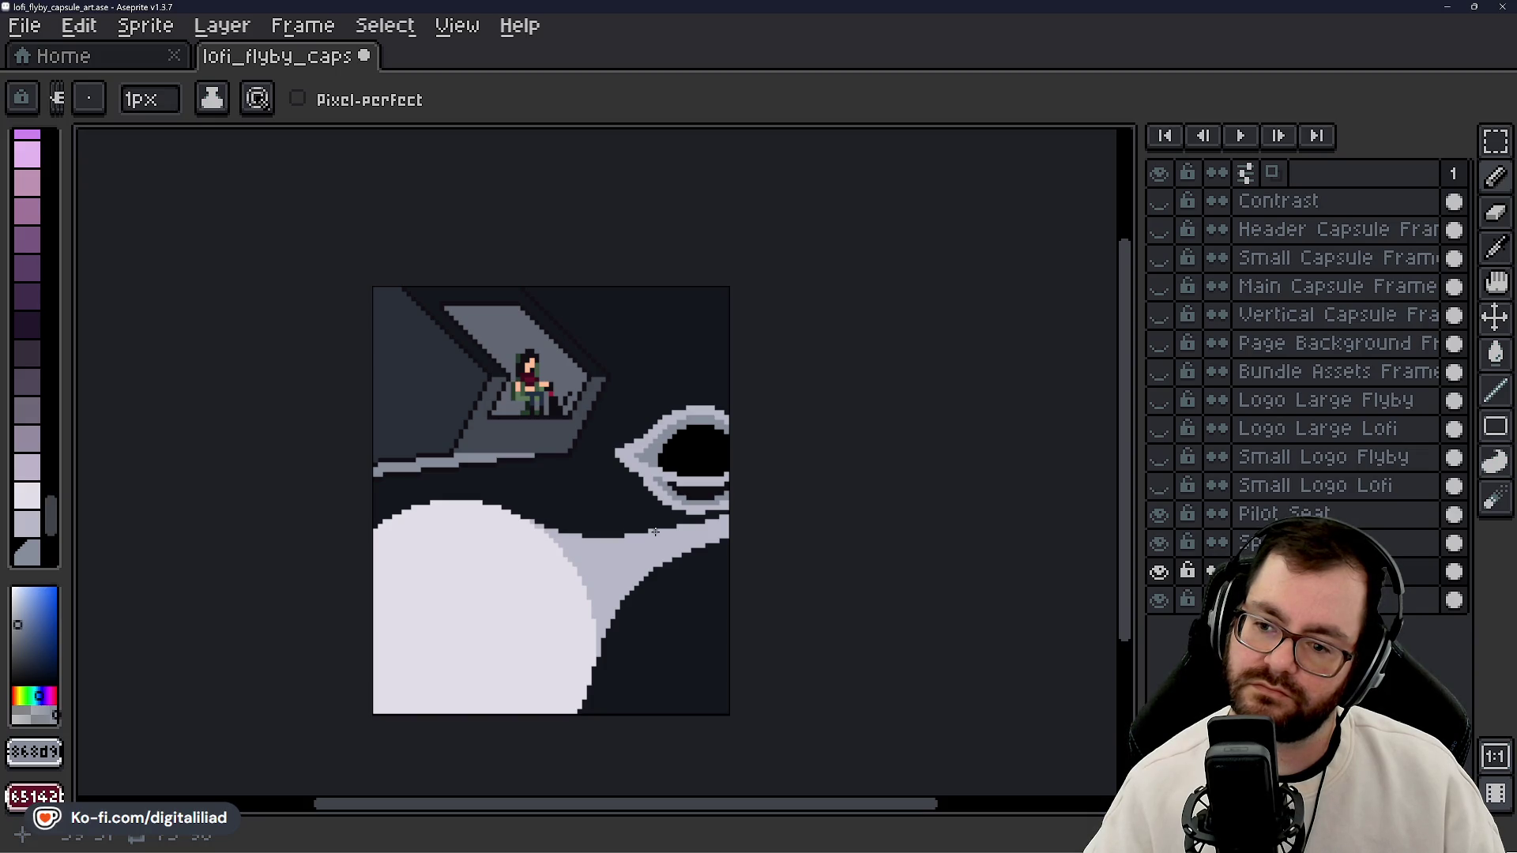
scroll(712, 414, up, 1)
scroll(655, 445, up, 1)
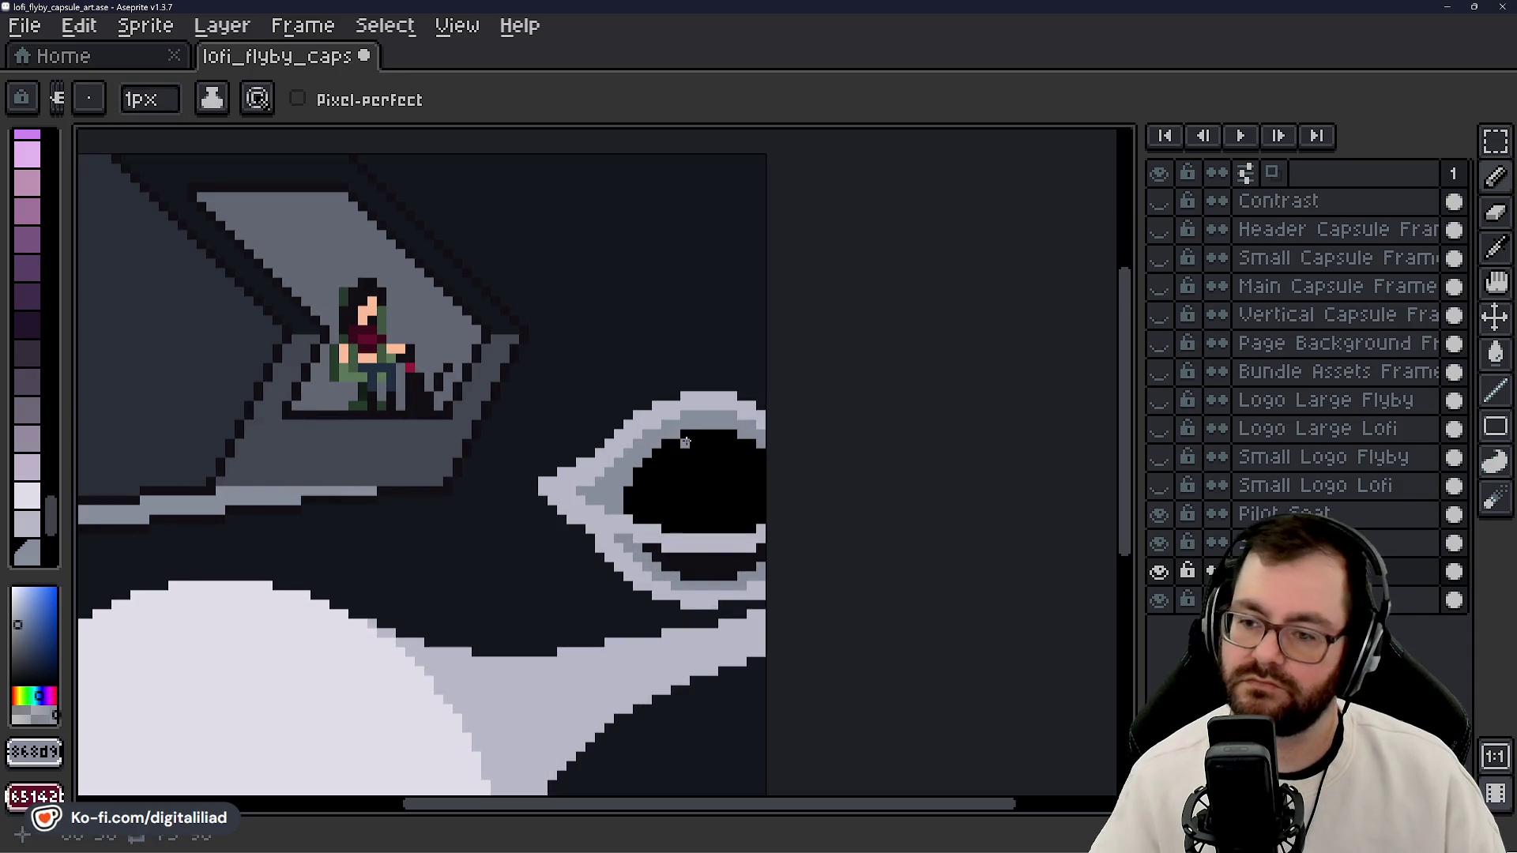
alt+click(593, 462)
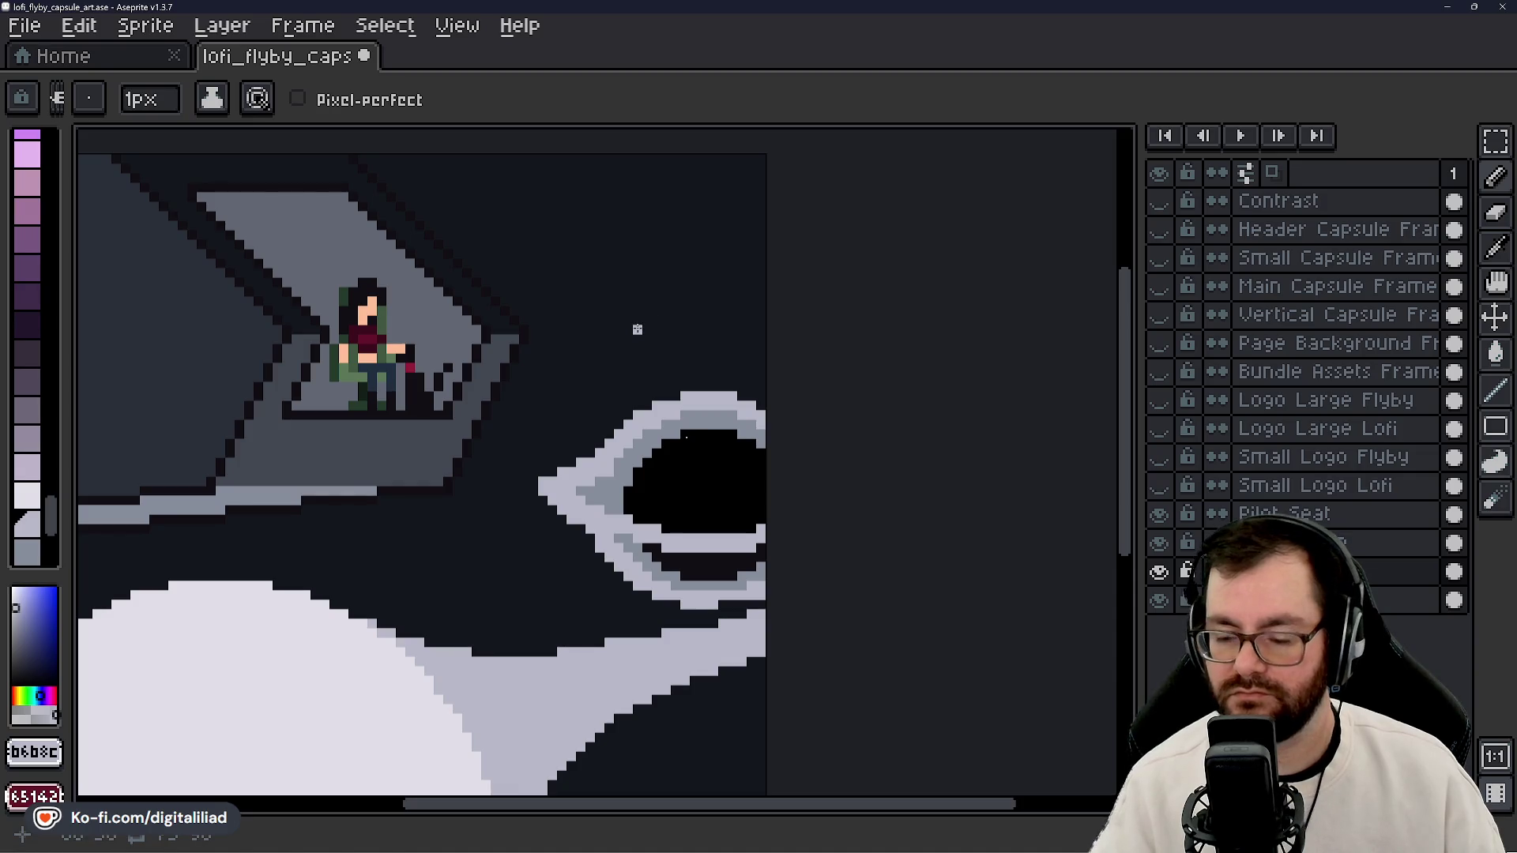
- Sample the ship edge's mid grey, then return to the rim's light grey #b6b8c7
alt+click(570, 489)
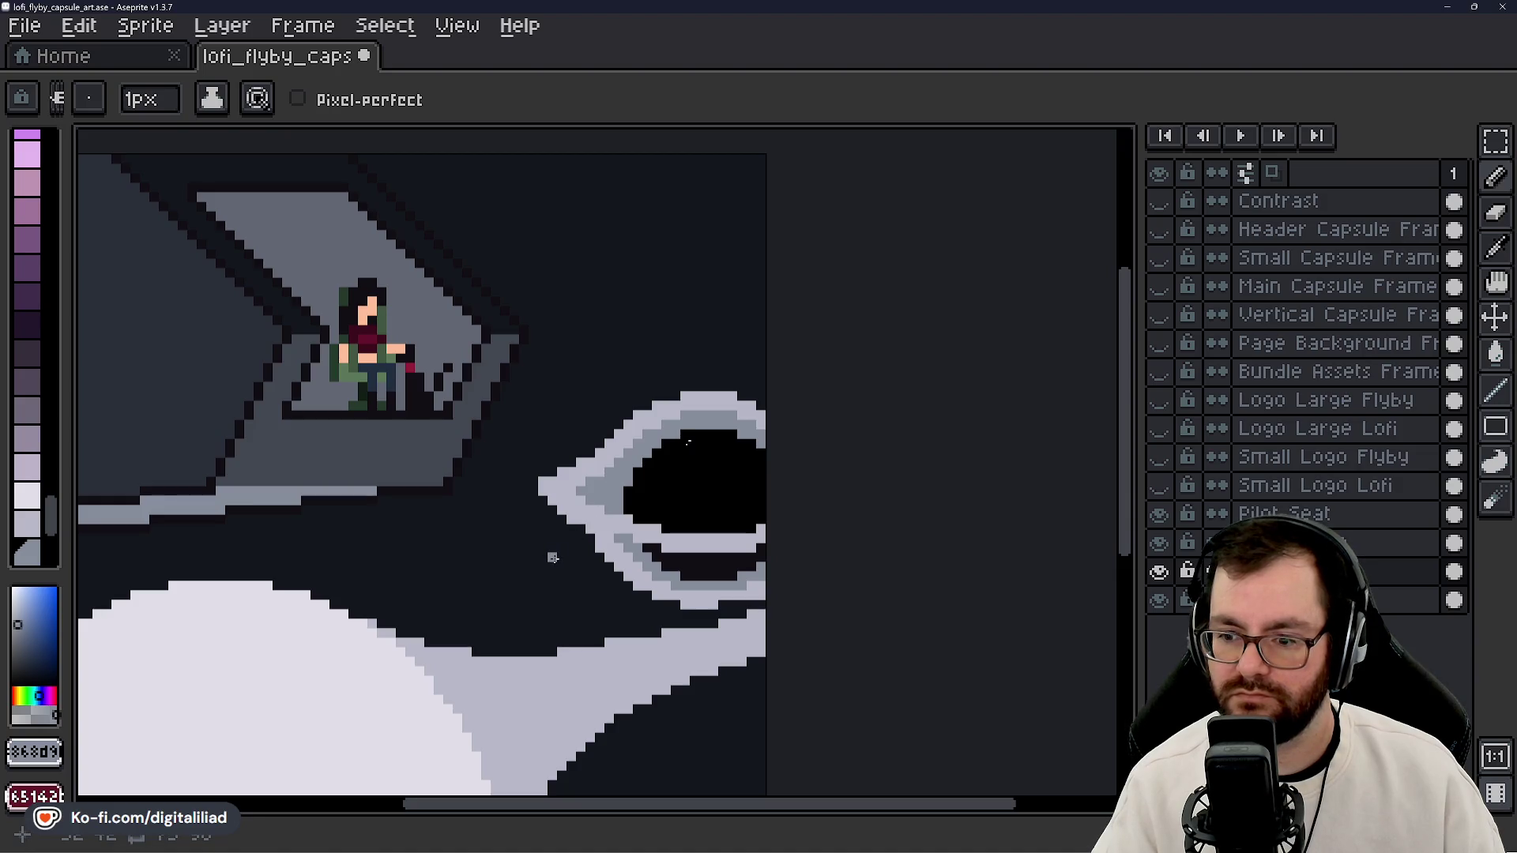
scroll(783, 505, down, 3)
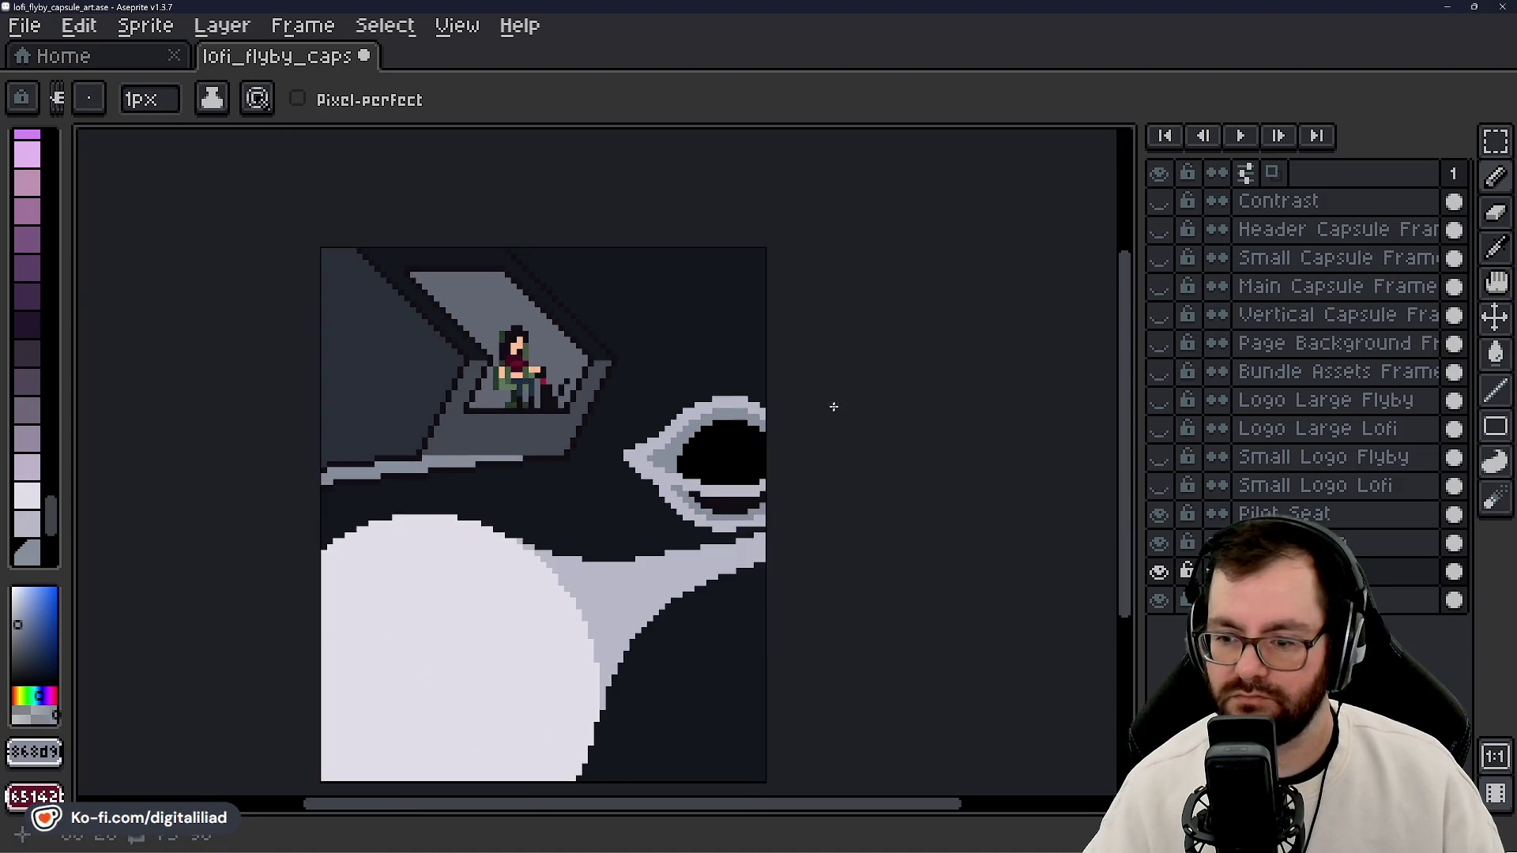
scroll(760, 568, down, 1)
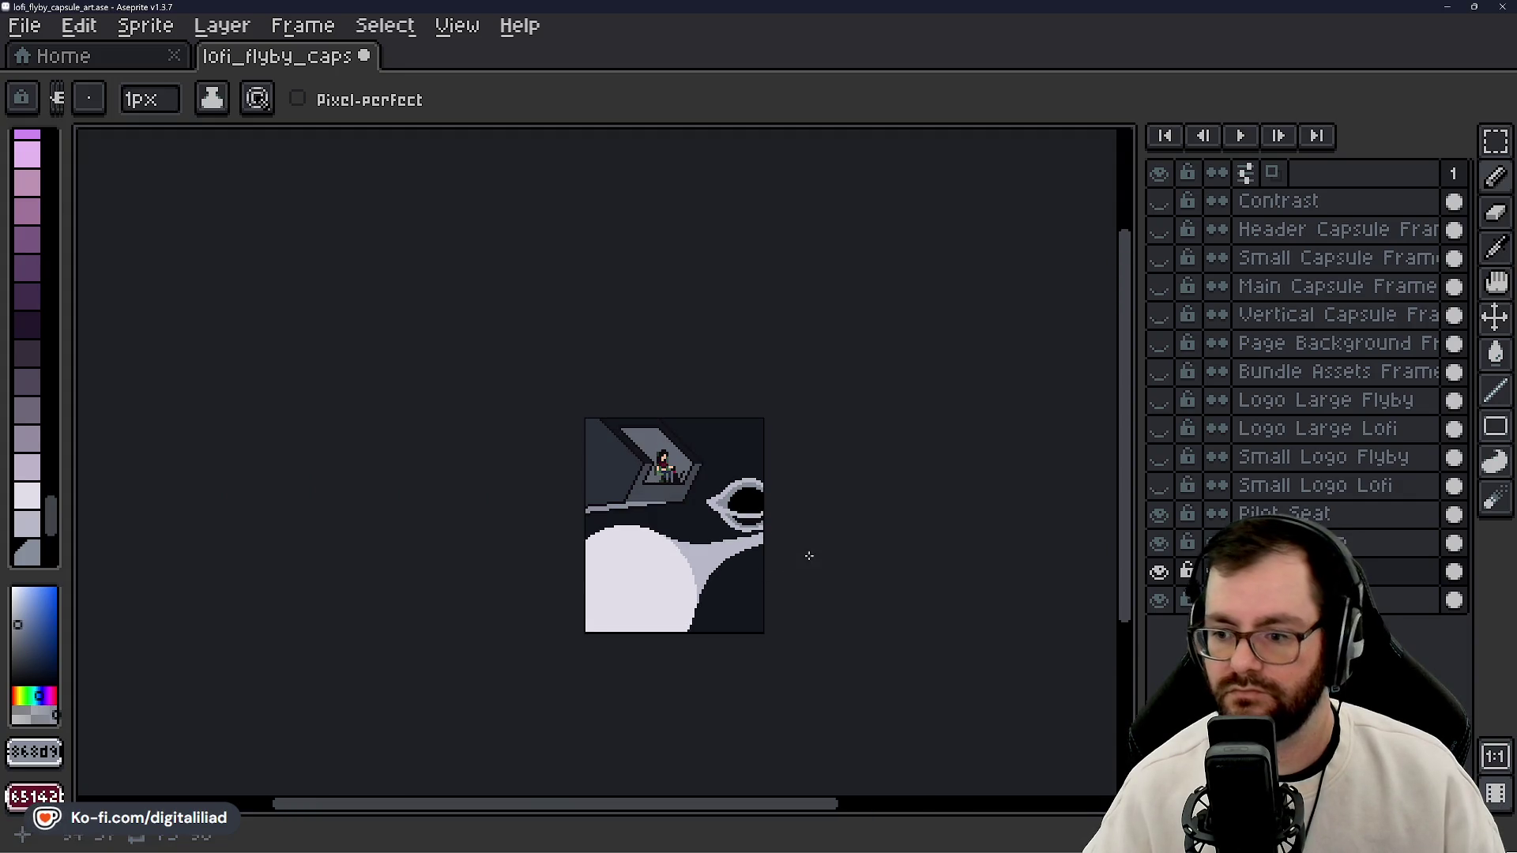
scroll(837, 533, up, 3)
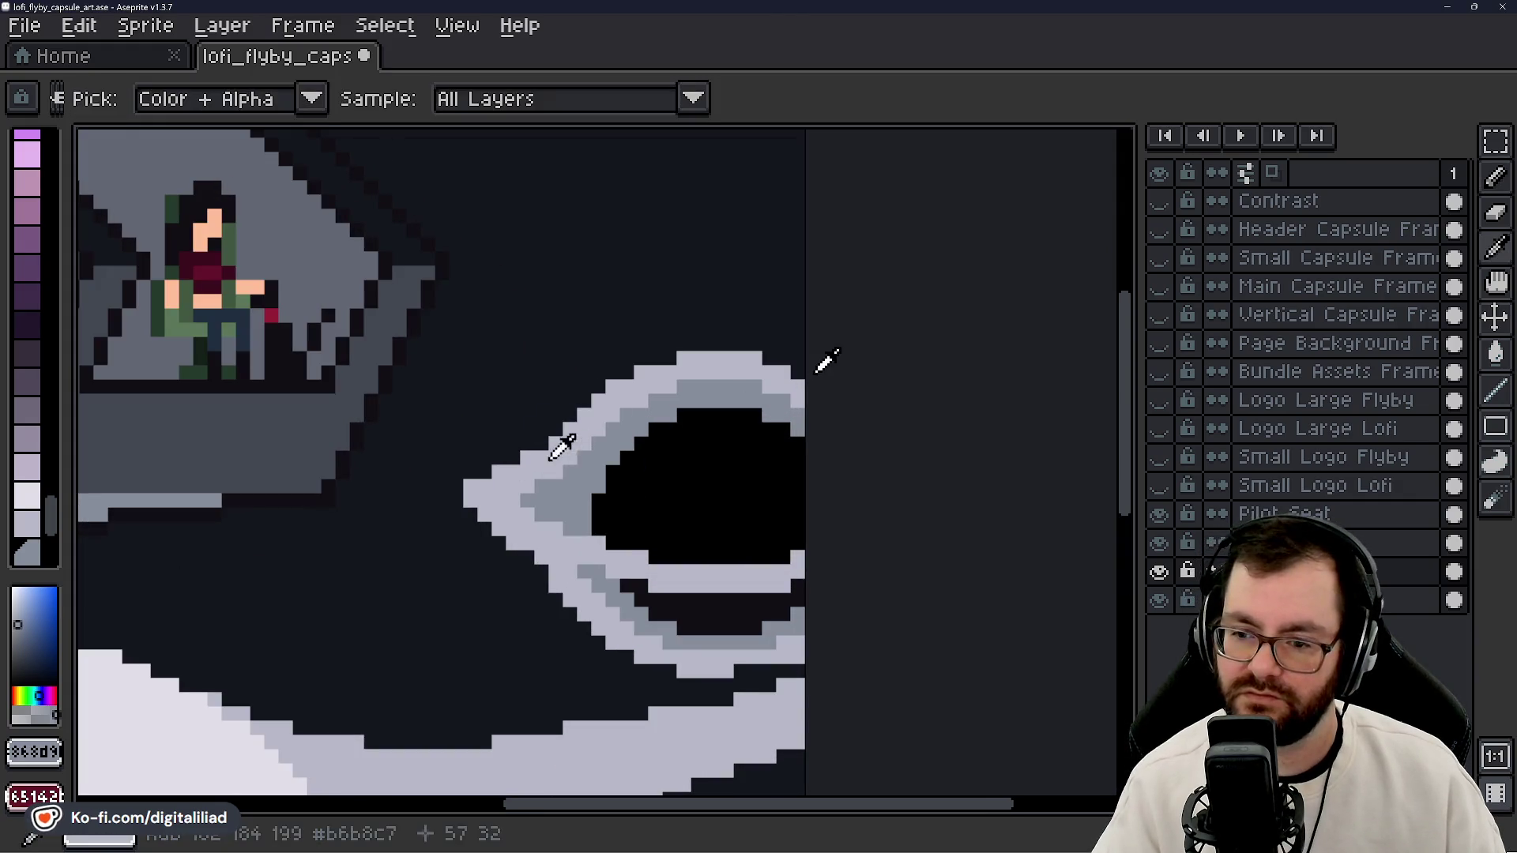
alt+click(559, 444)
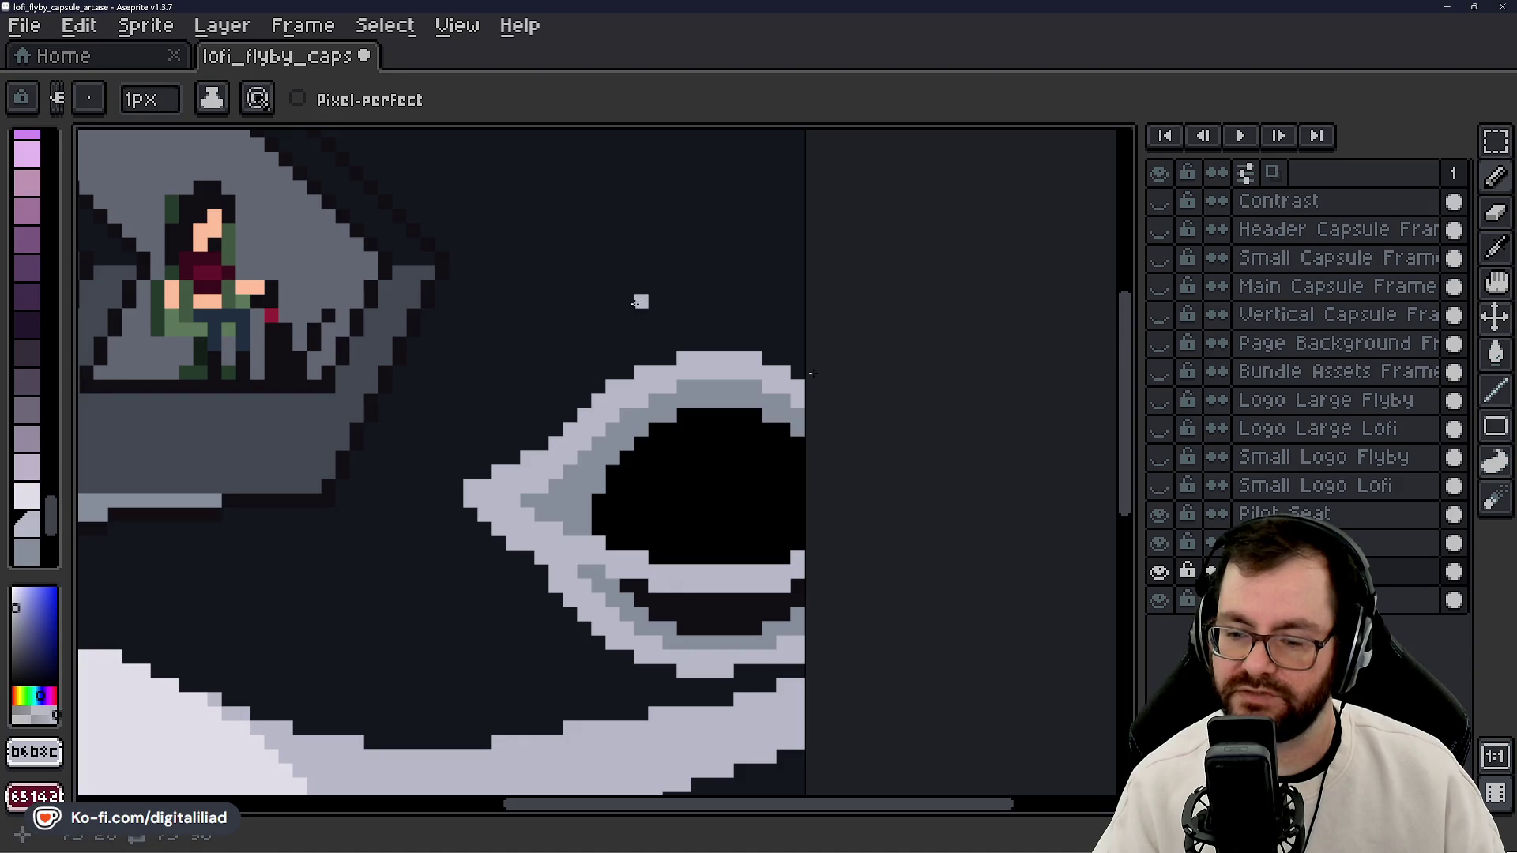
scroll(709, 586, down, 5)
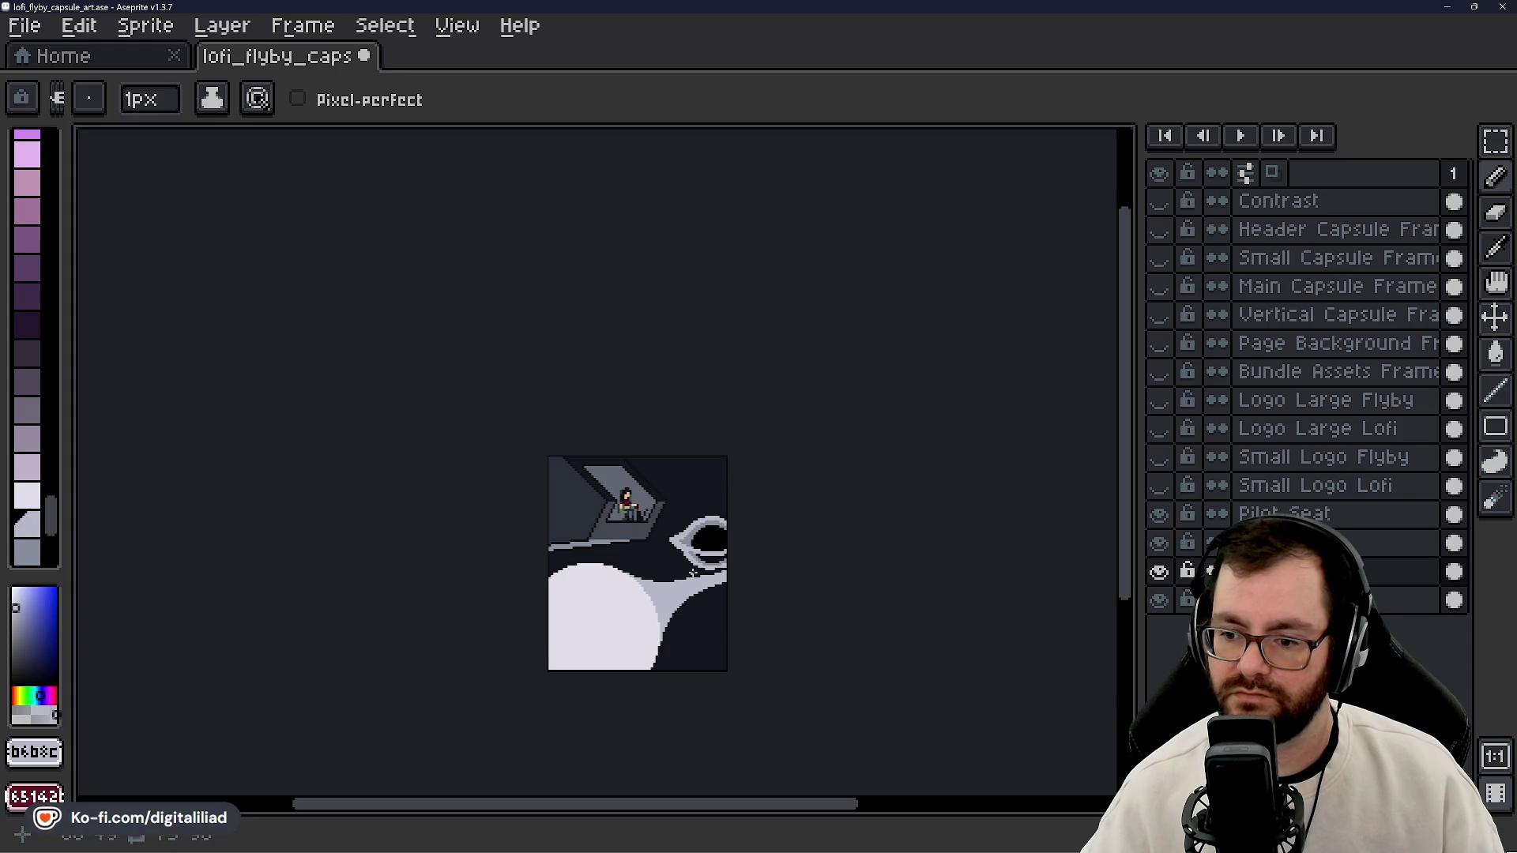
scroll(692, 572, up, 2)
scroll(684, 537, down, 1)
scroll(683, 528, up, 1)
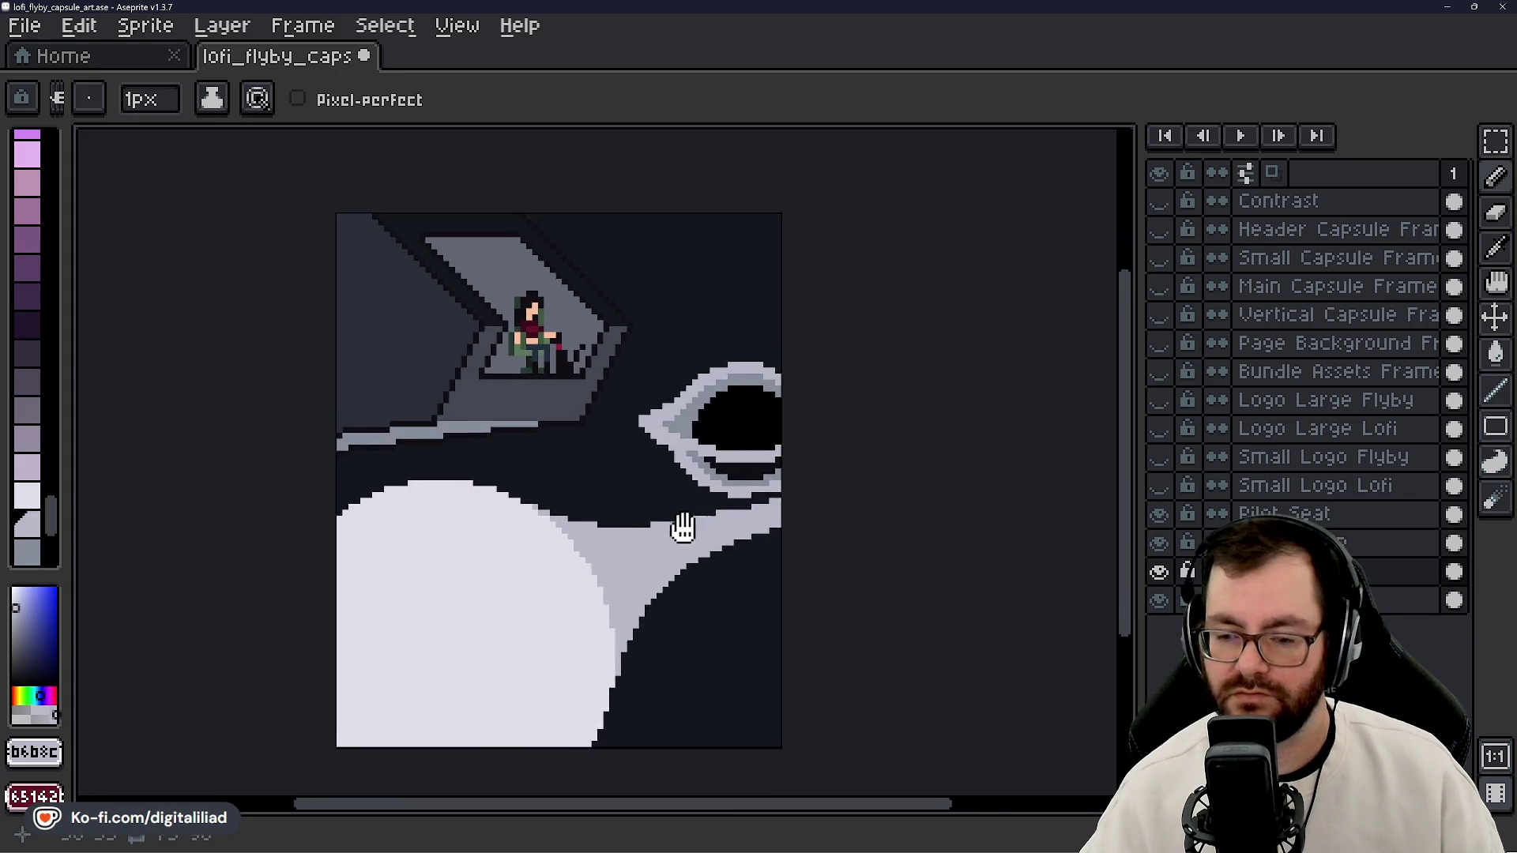
scroll(685, 505, up, 1)
drag(667, 627, 680, 562)
- Save lofi_flyby_capsule_art.ase, reframe the sprite, and minimise Aseprite to the desktop
key(ctrl+s)
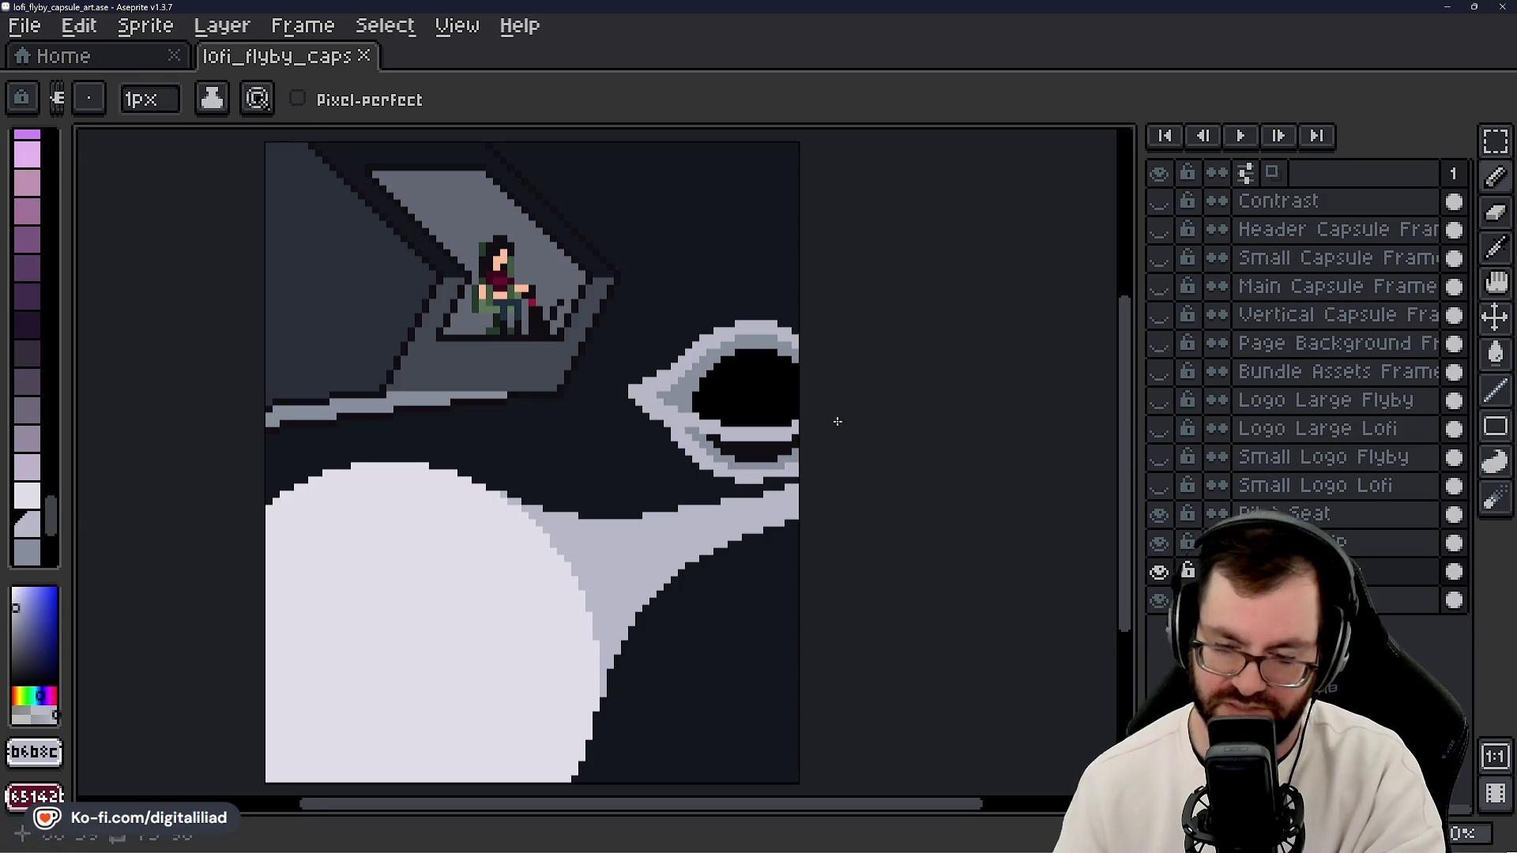
mouse_move(1007, 415)
mouse_down()
mouse_move(856, 406)
mouse_move(921, 413)
mouse_move(986, 396)
mouse_up()
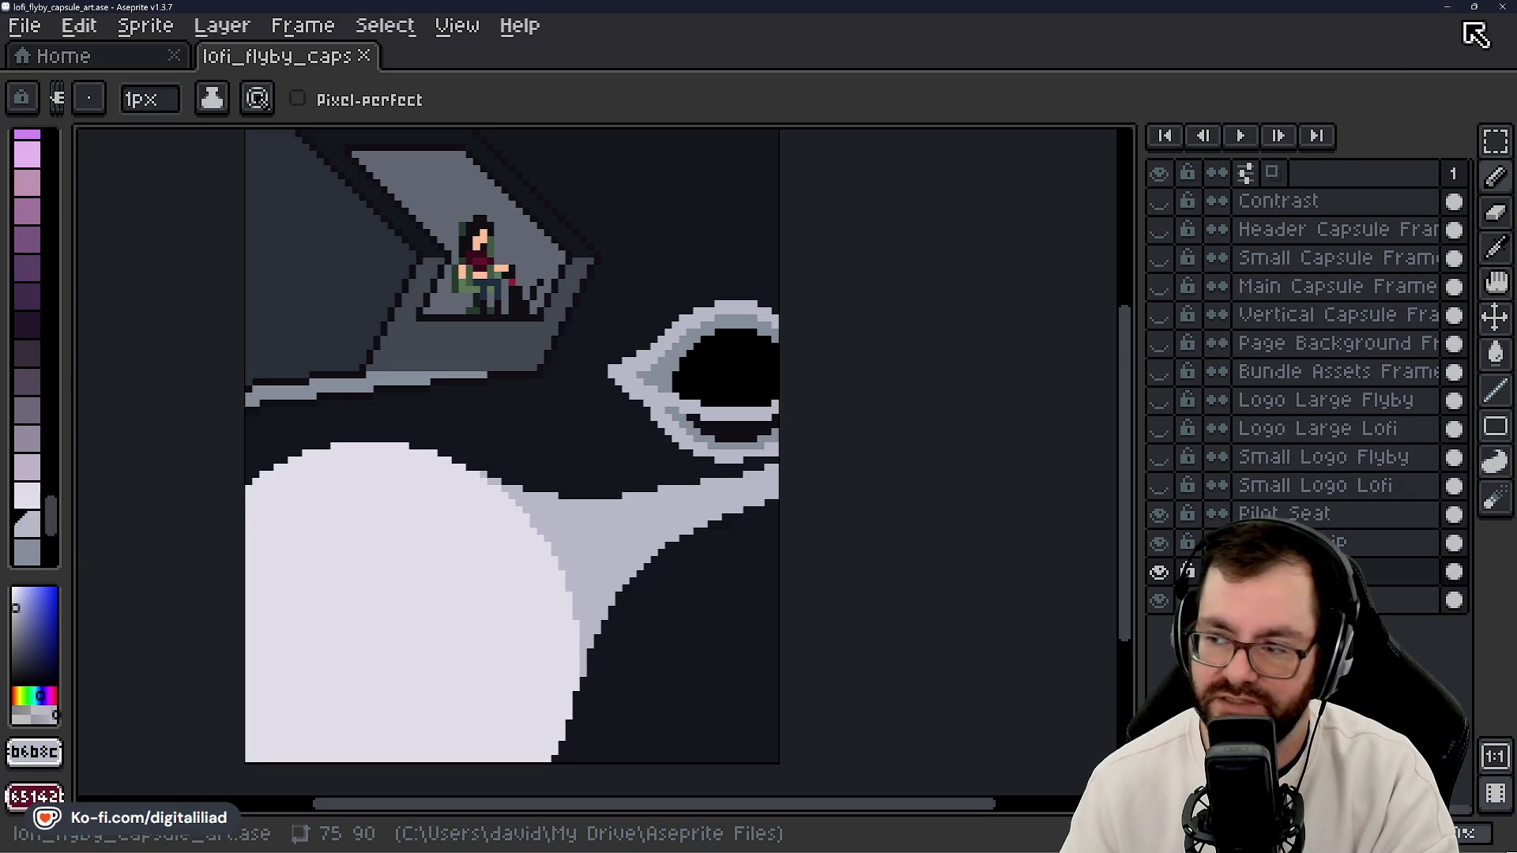
click(1449, 7)
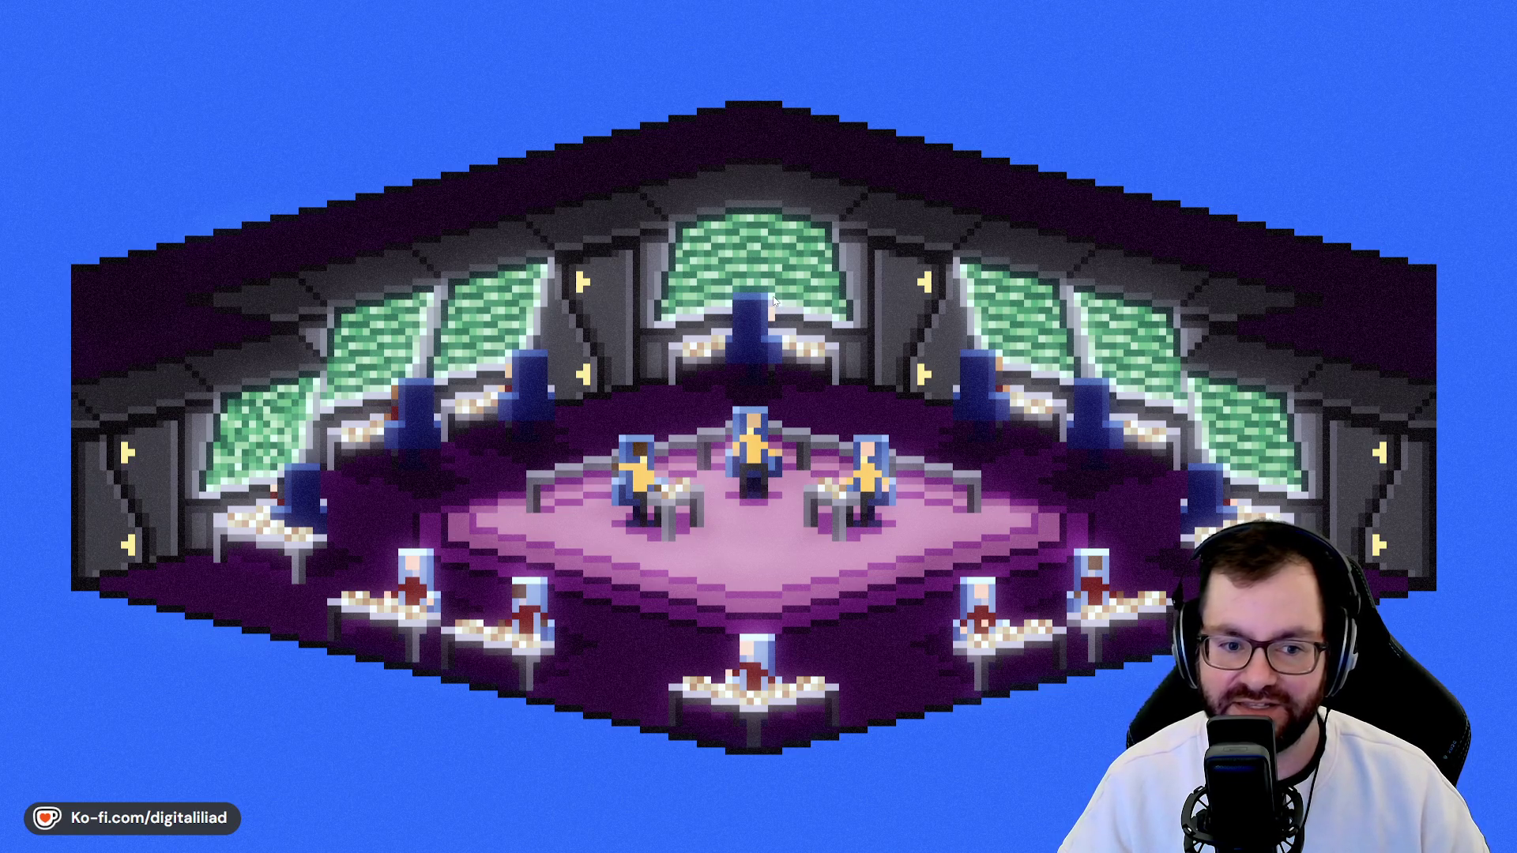
mouse_move(840, 846)
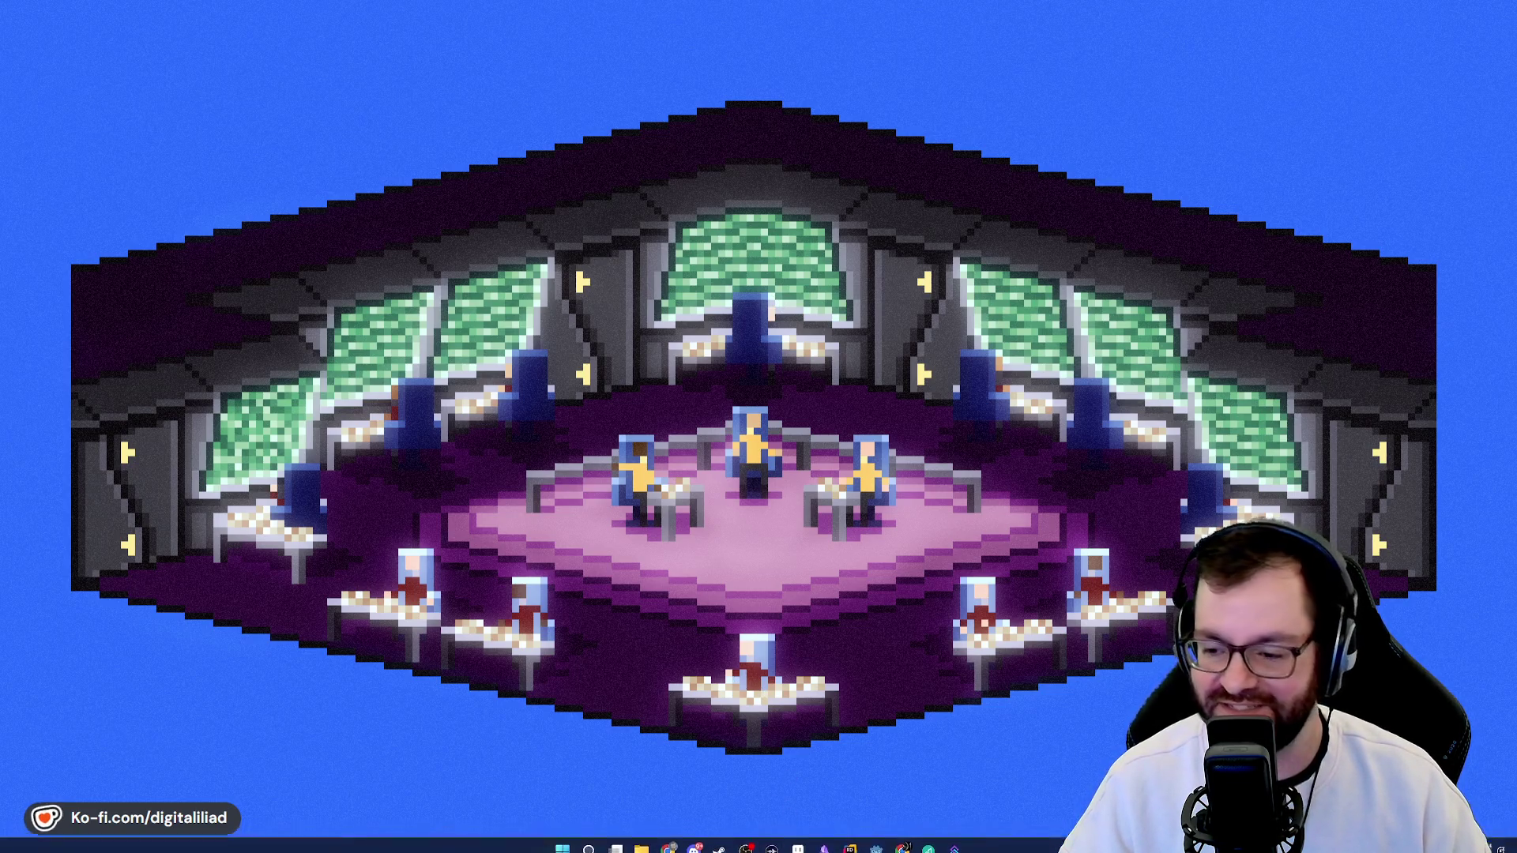
click(840, 842)
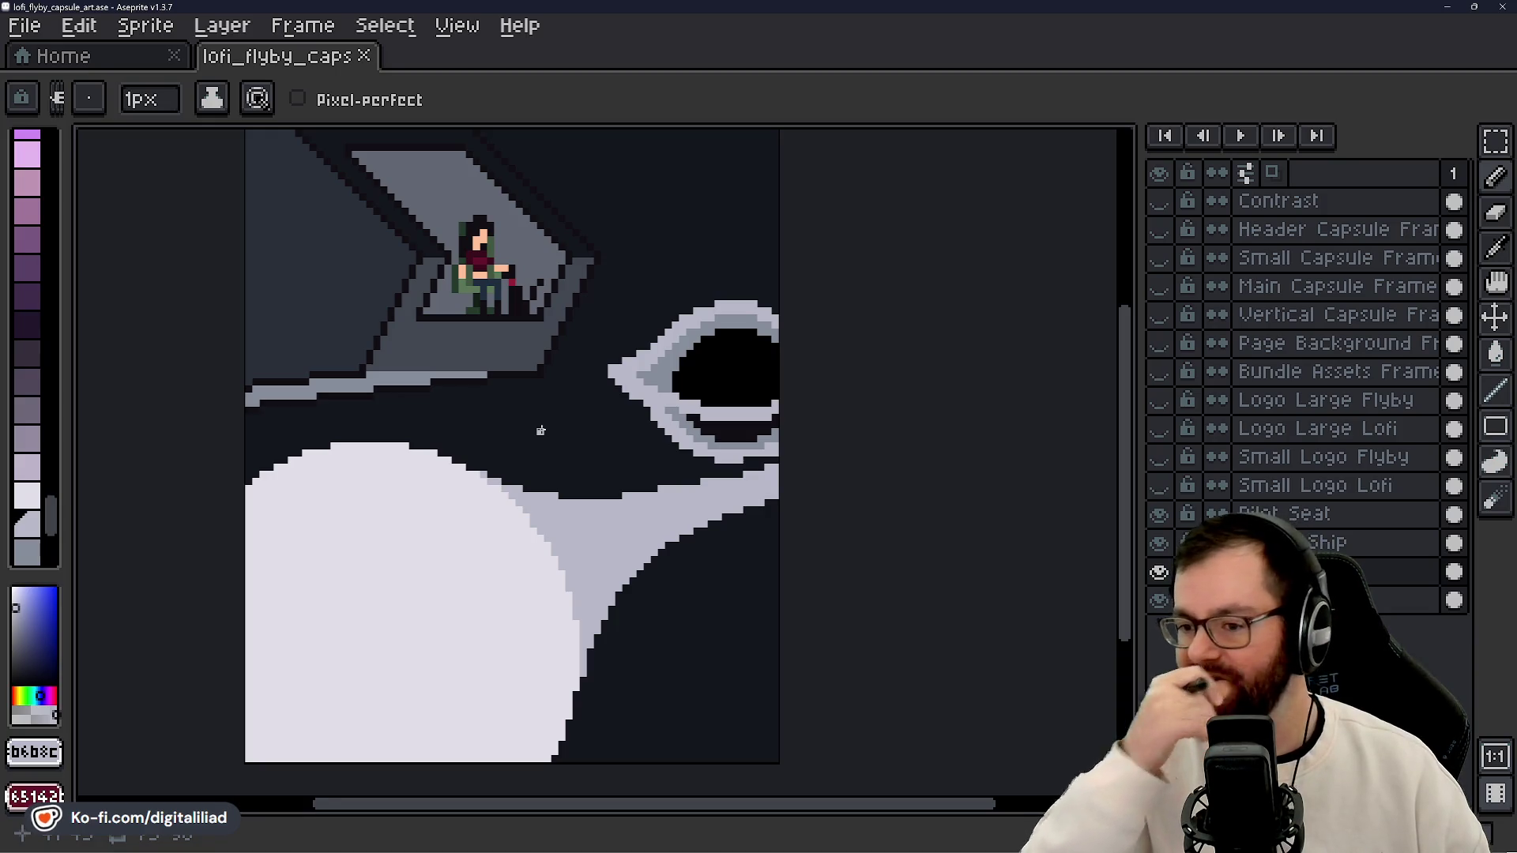
scroll(569, 427, down, 4)
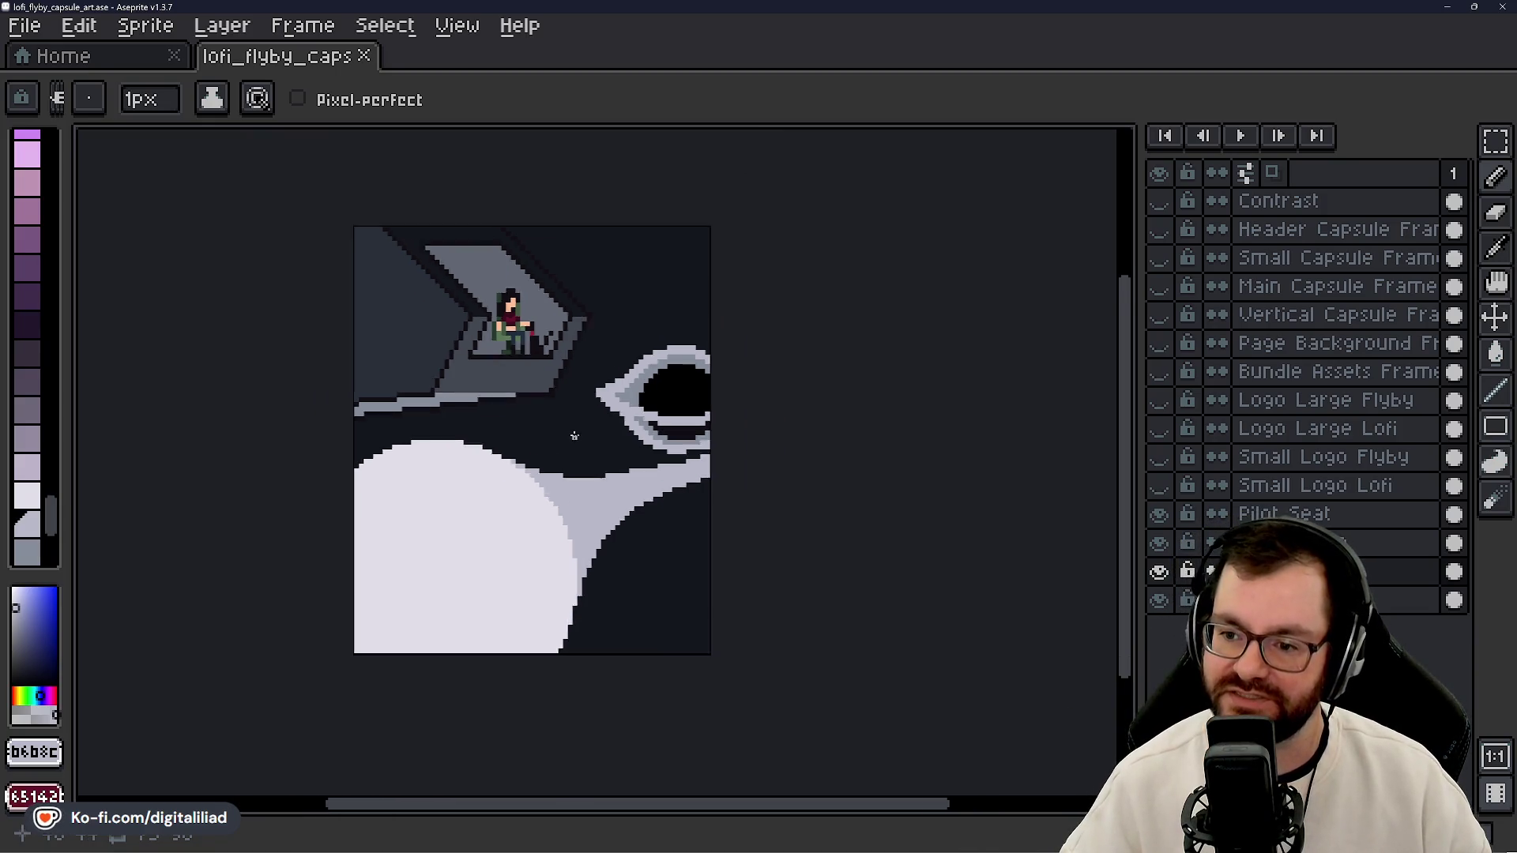
scroll(661, 429, up, 1)
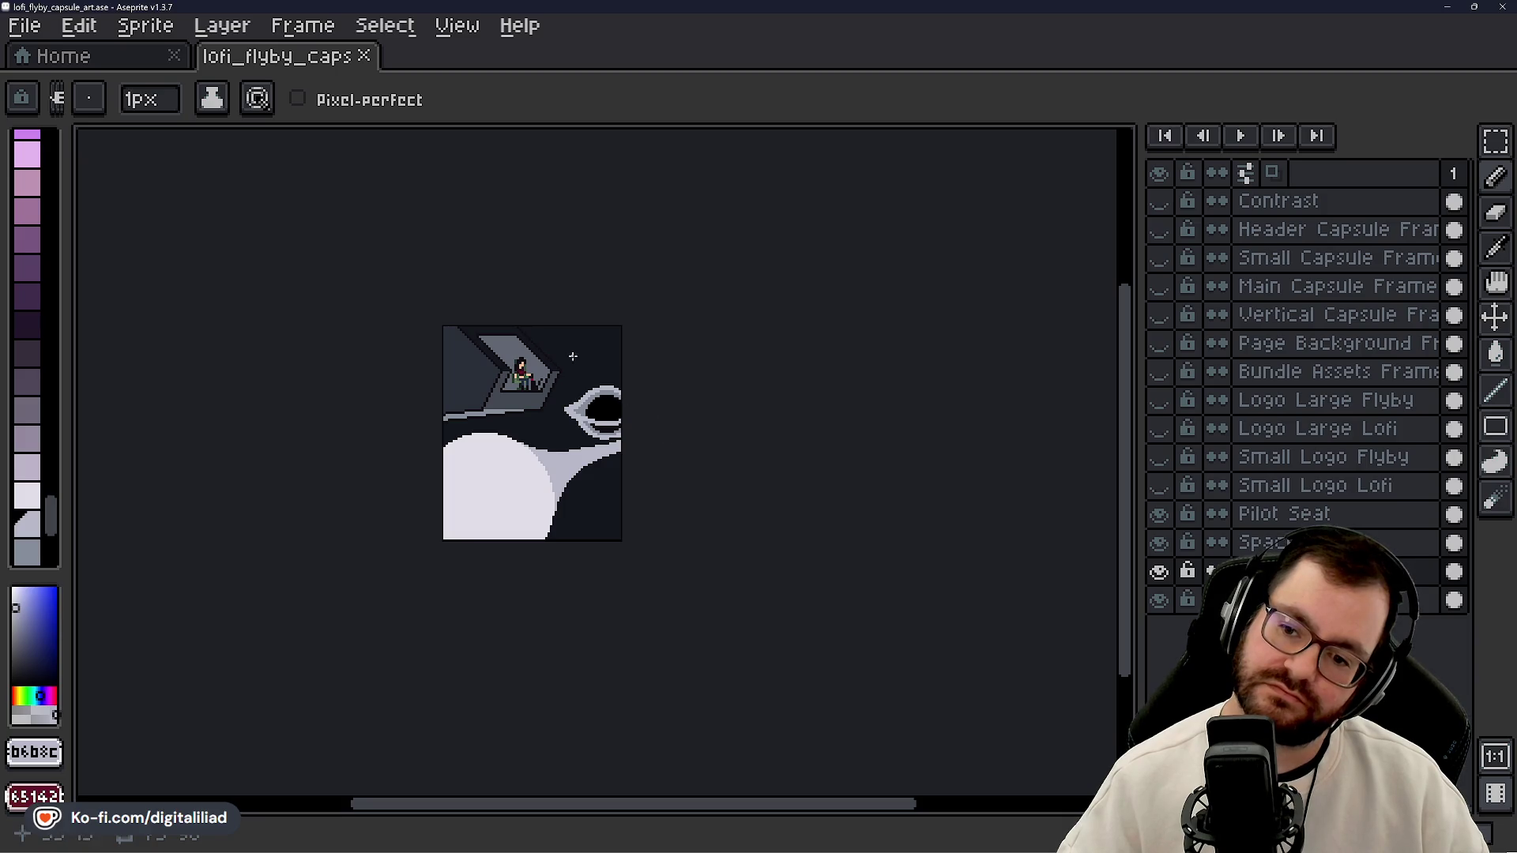
scroll(566, 348, down, 1)
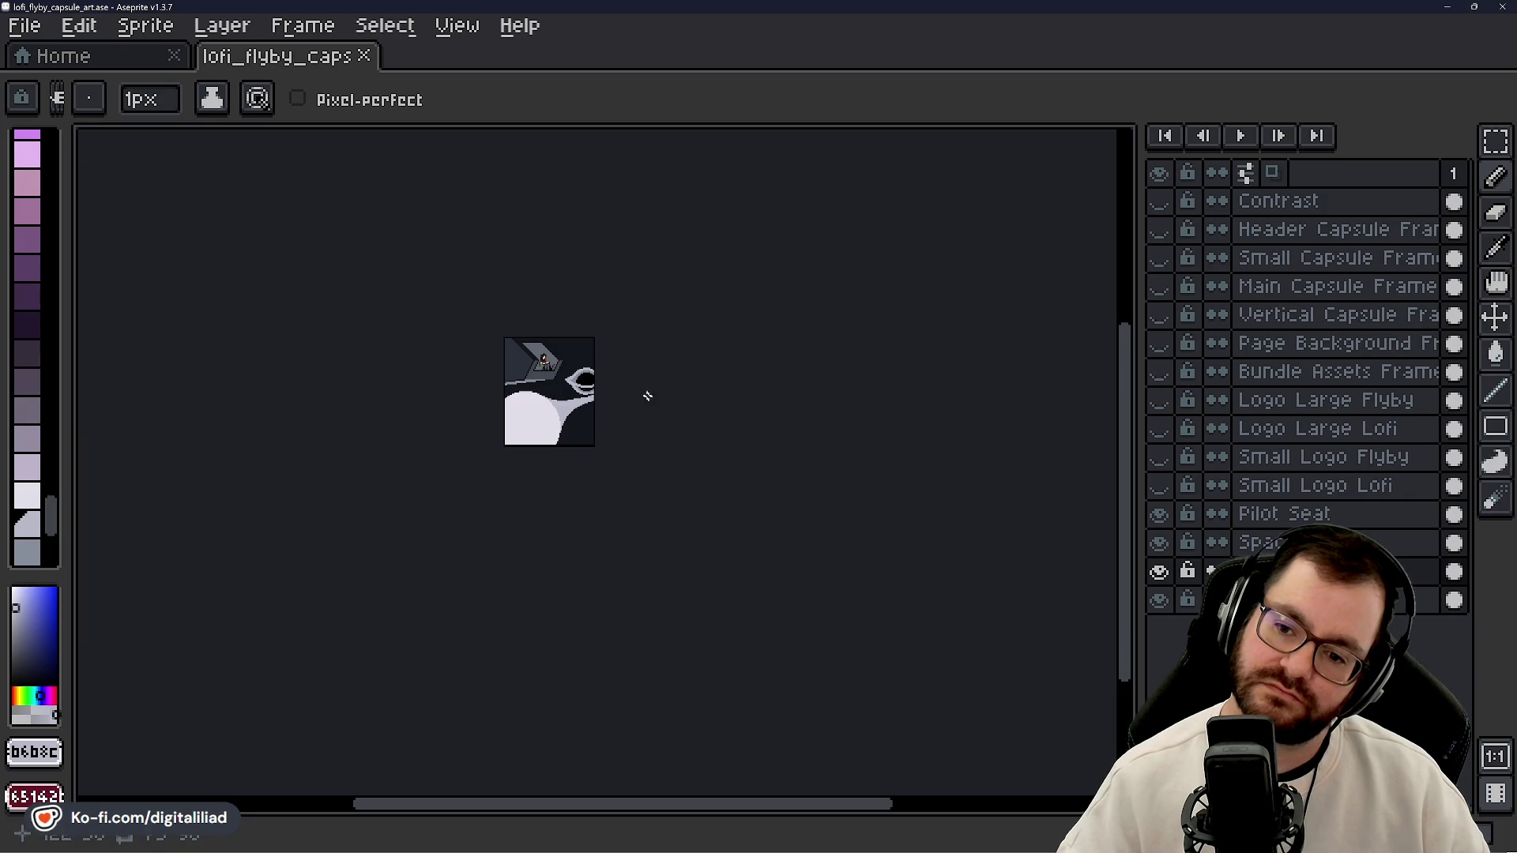
scroll(604, 372, up, 4)
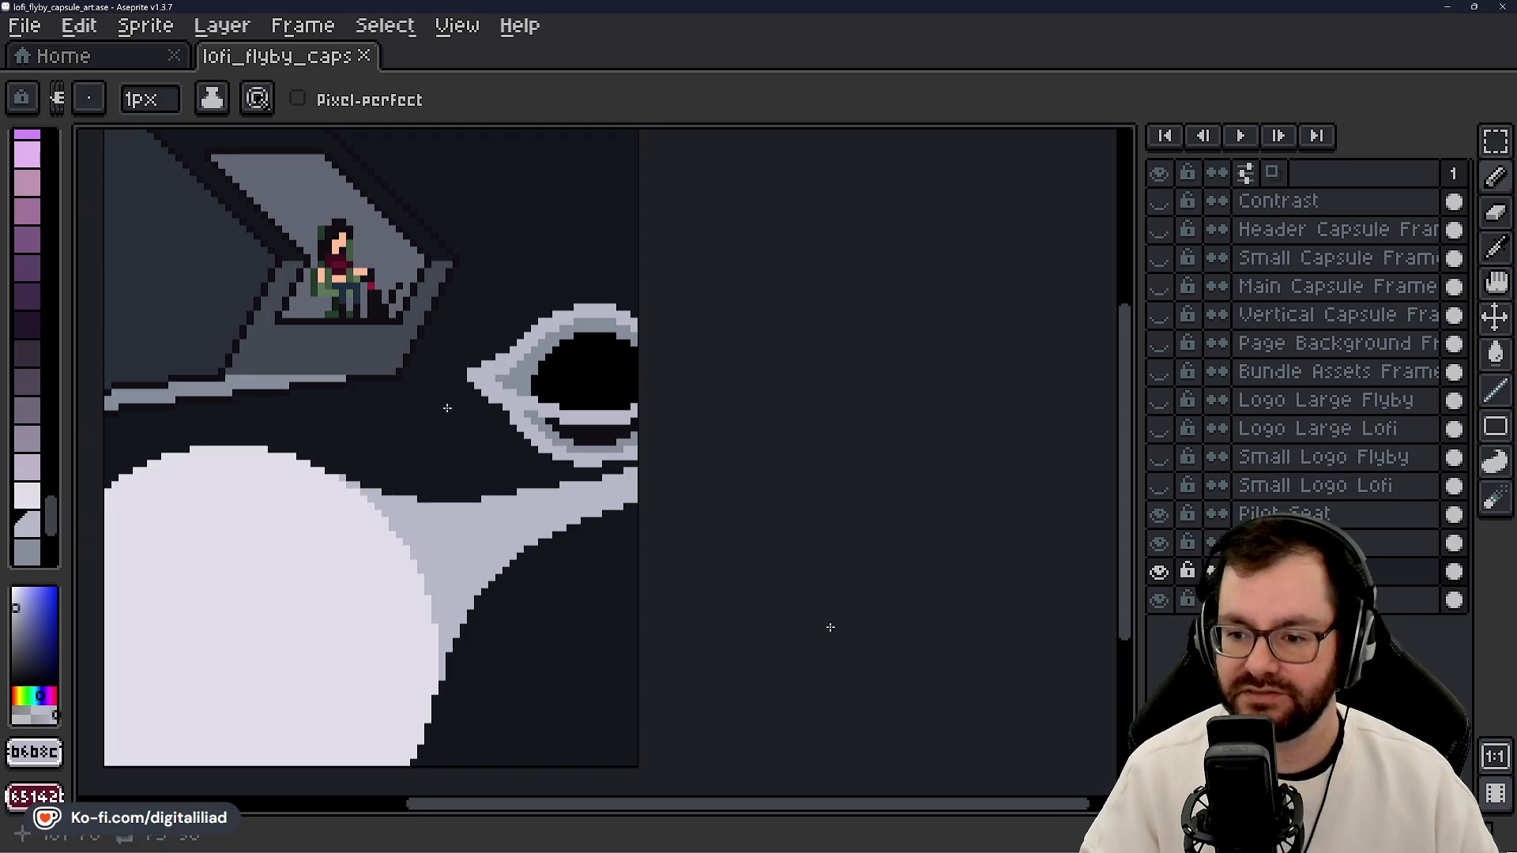
click(625, 465)
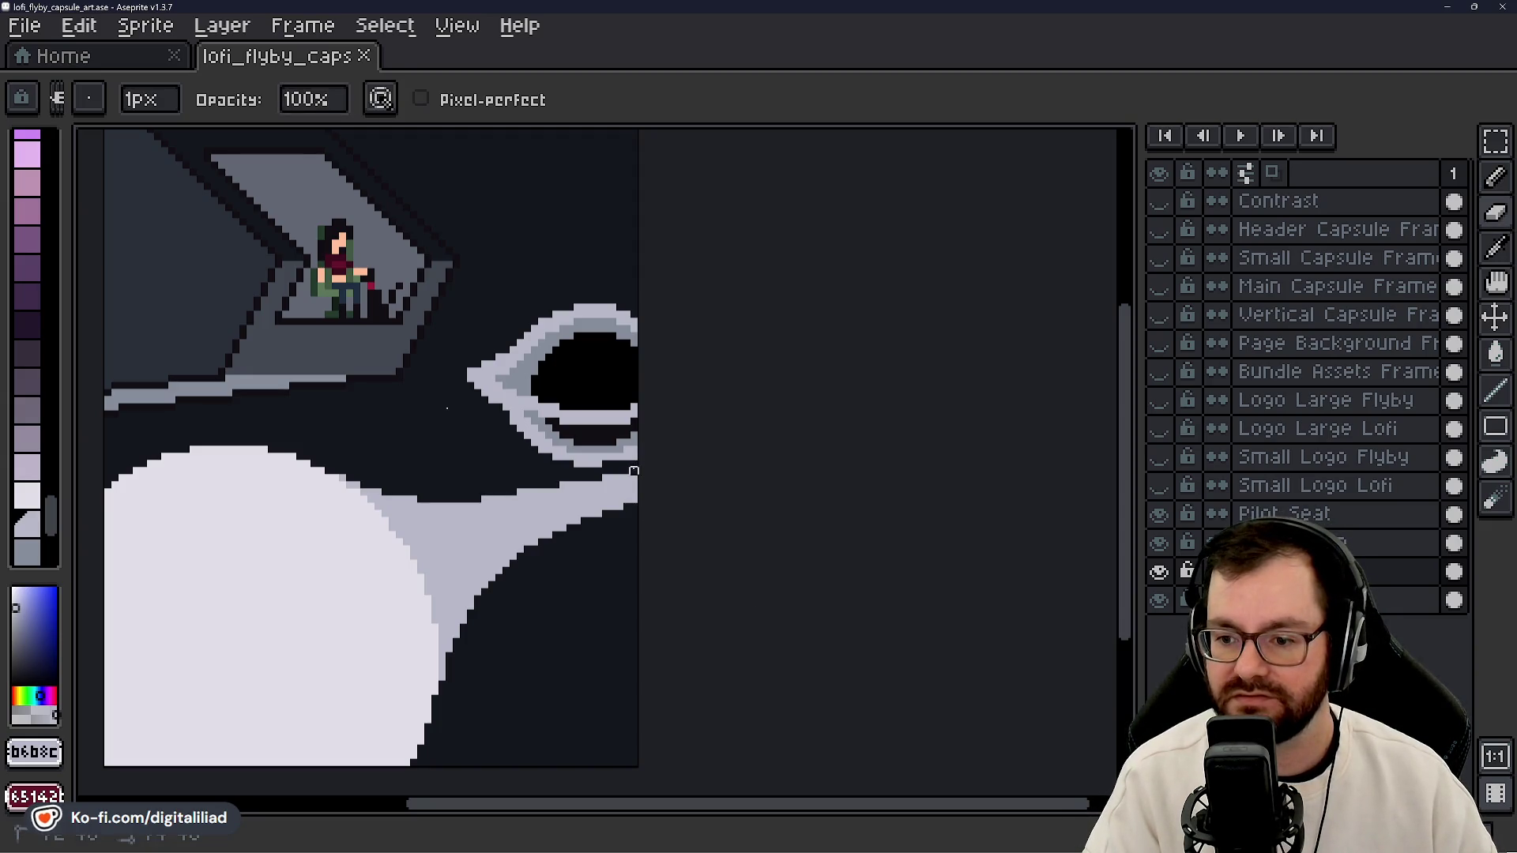
click(598, 484)
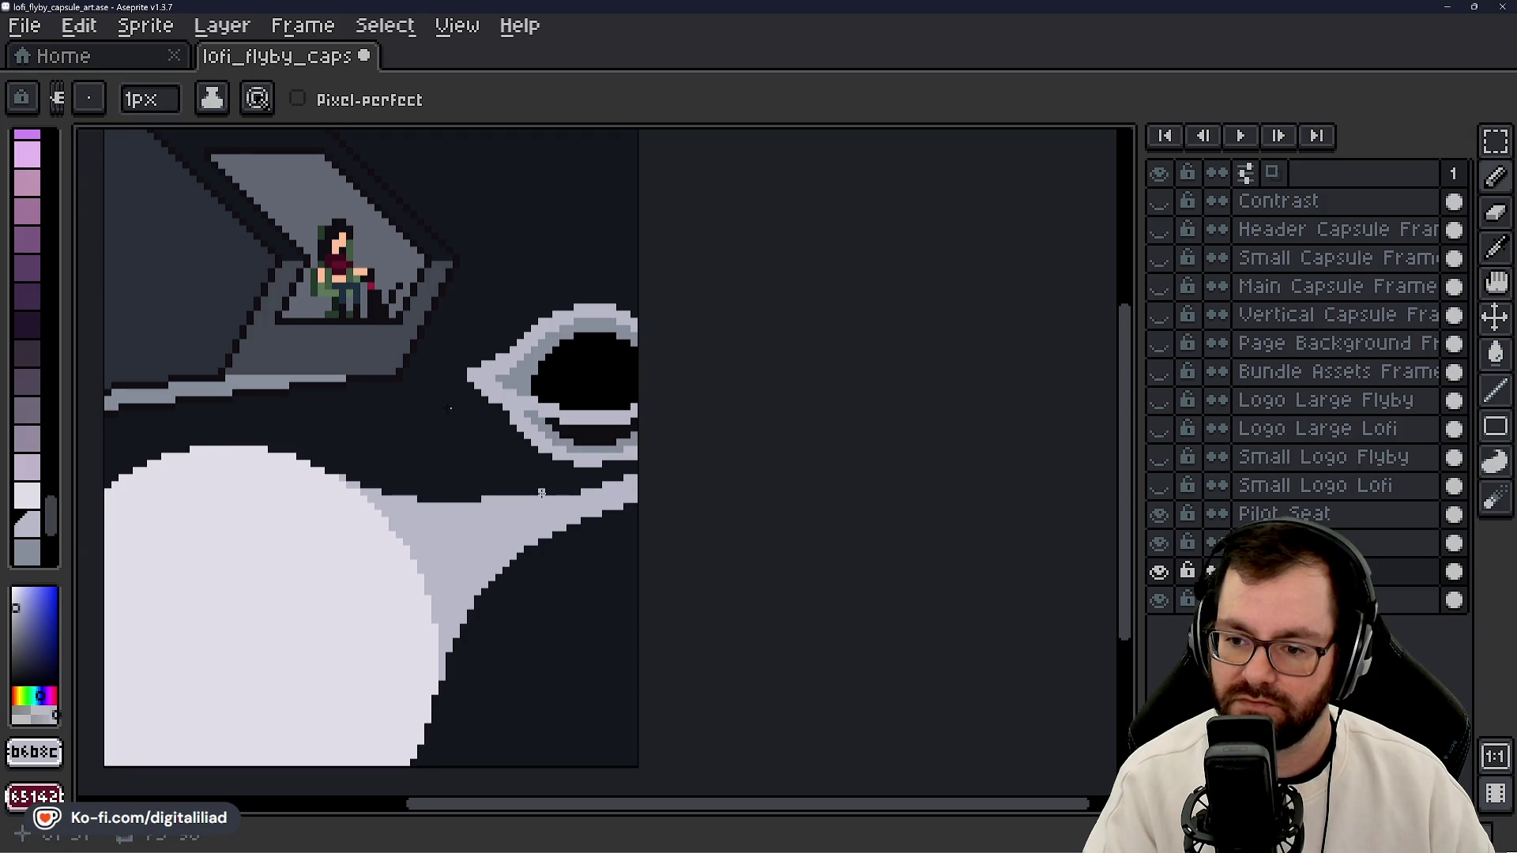
key(e)
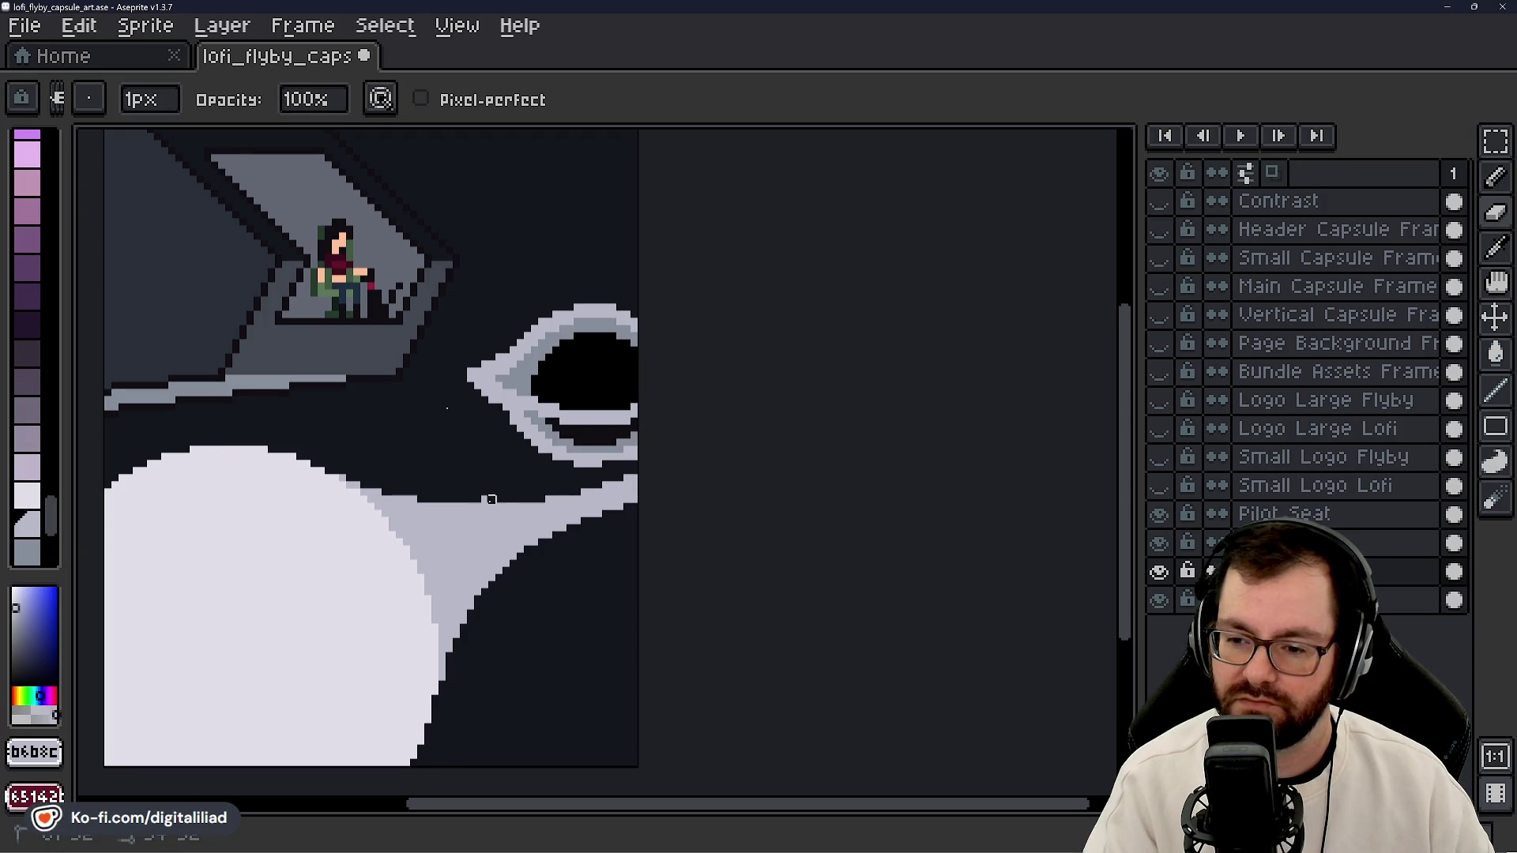
key(b)
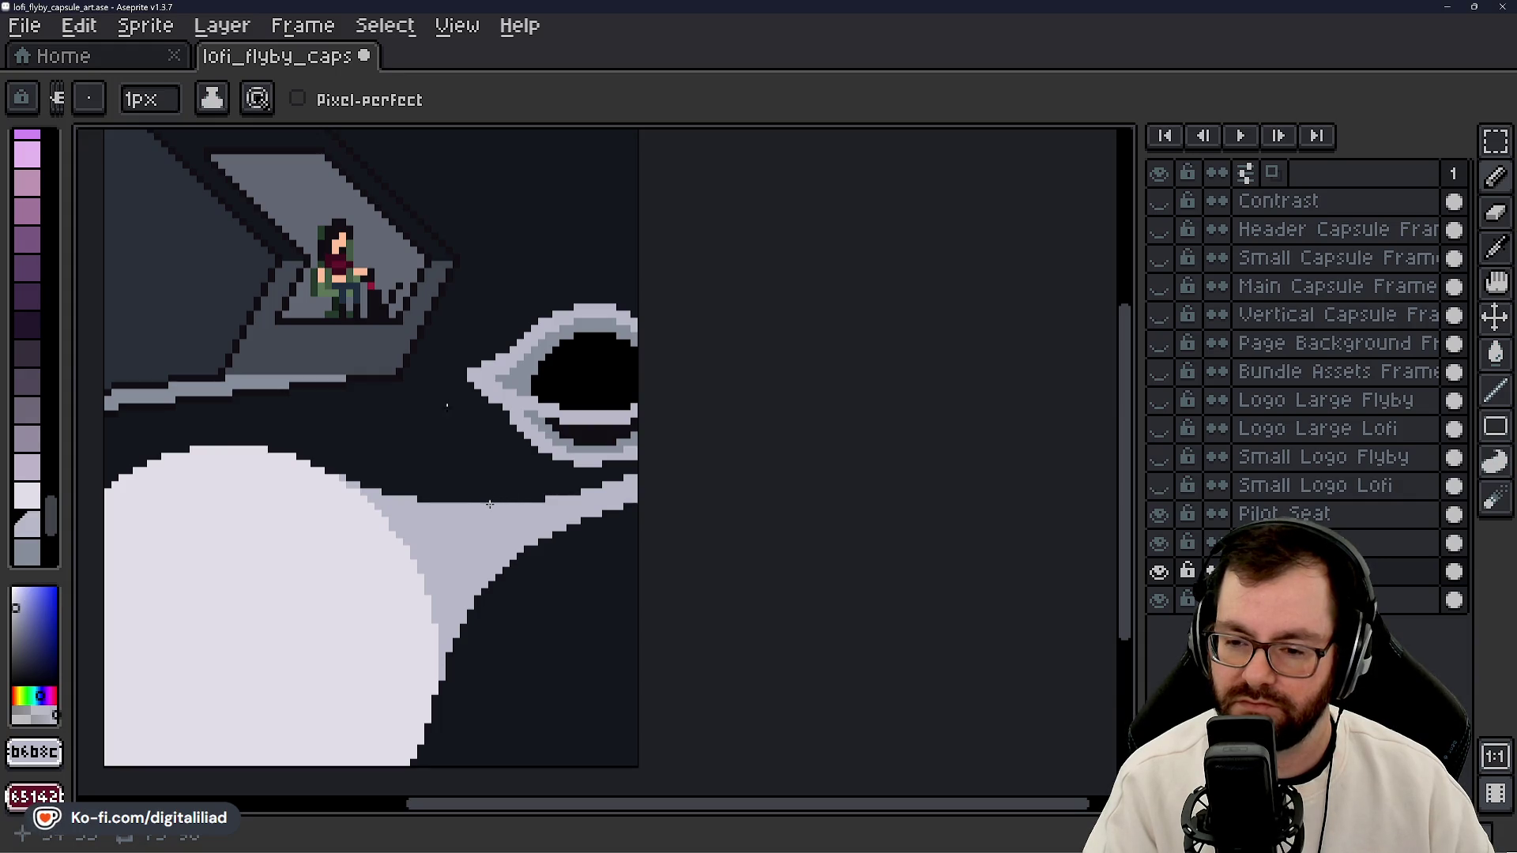
key(e)
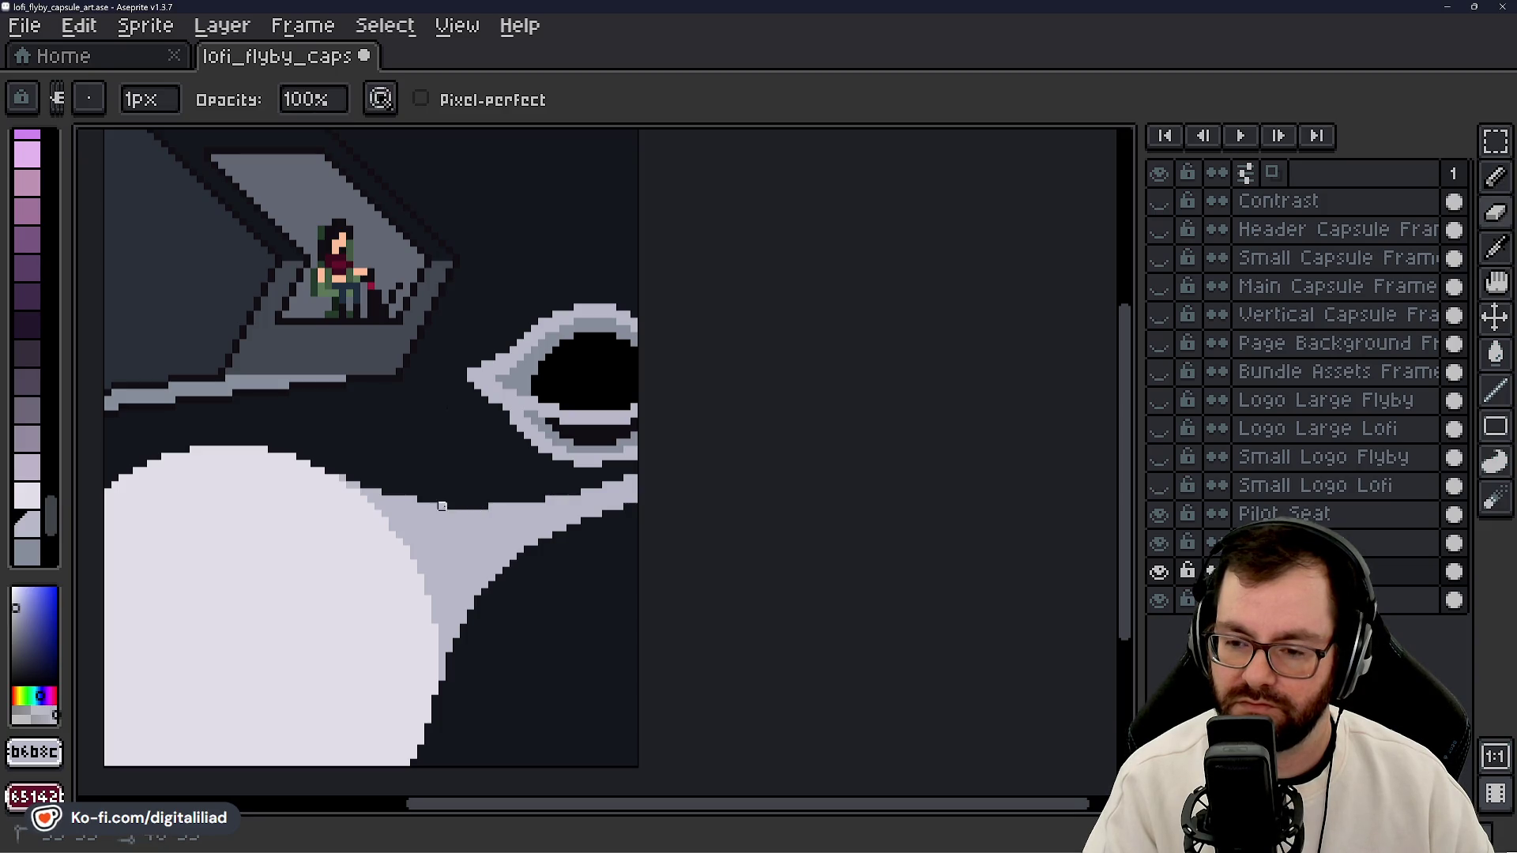
key(b)
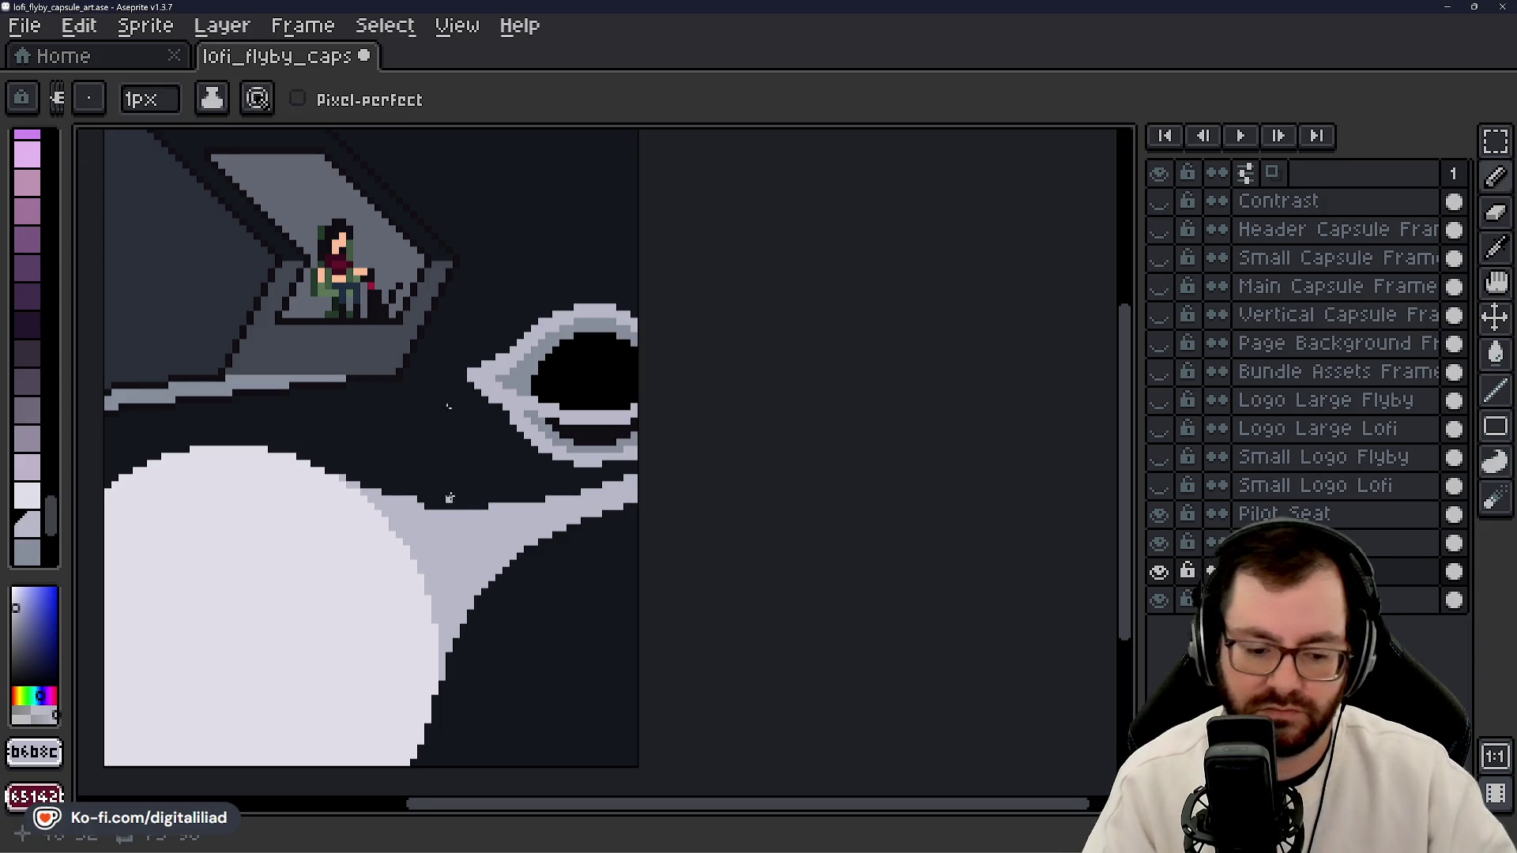
key(e)
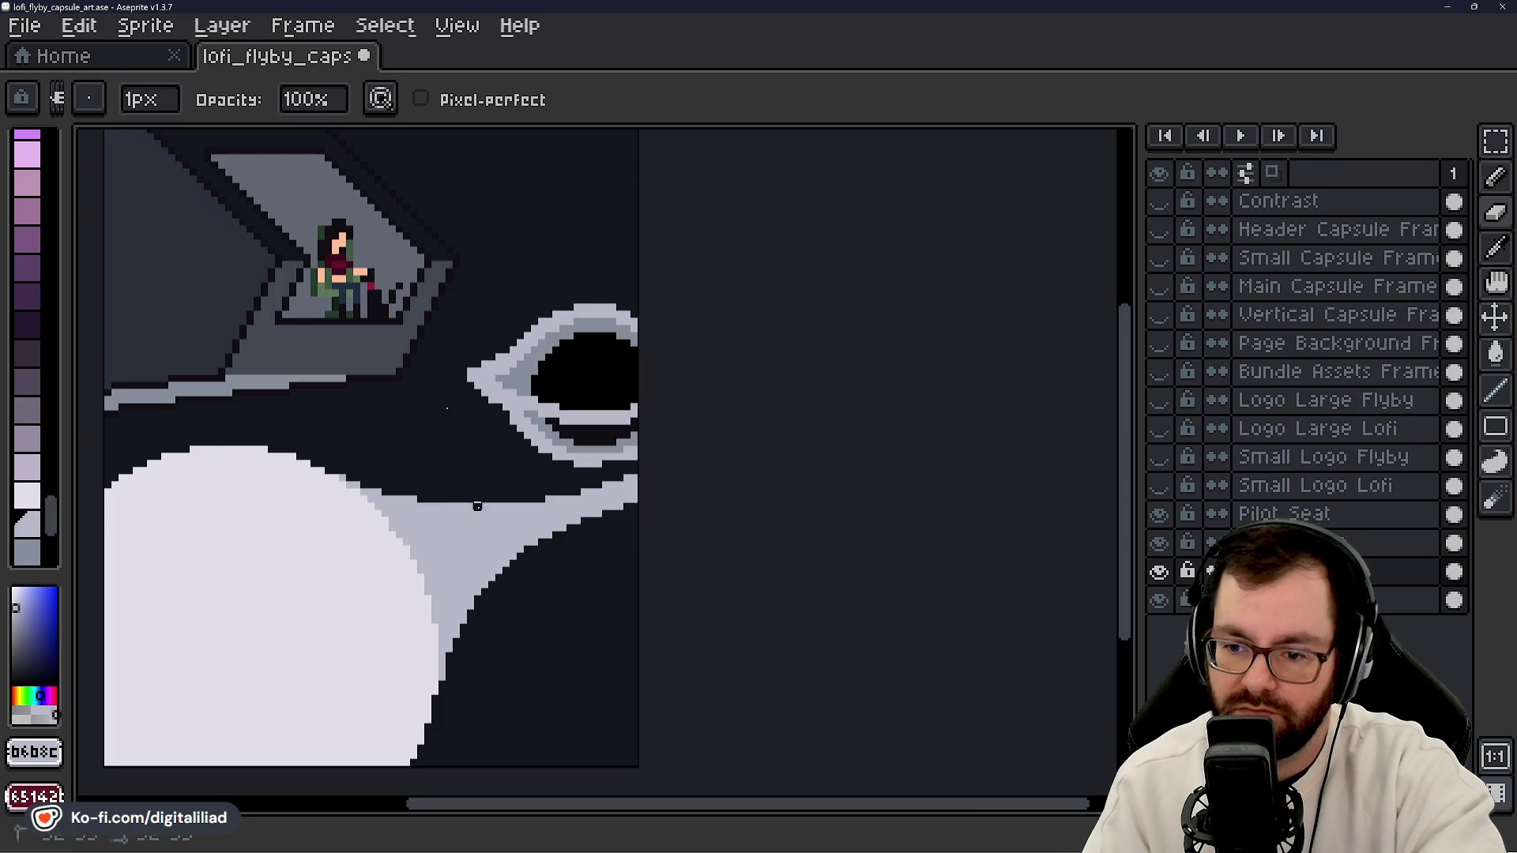
key(b)
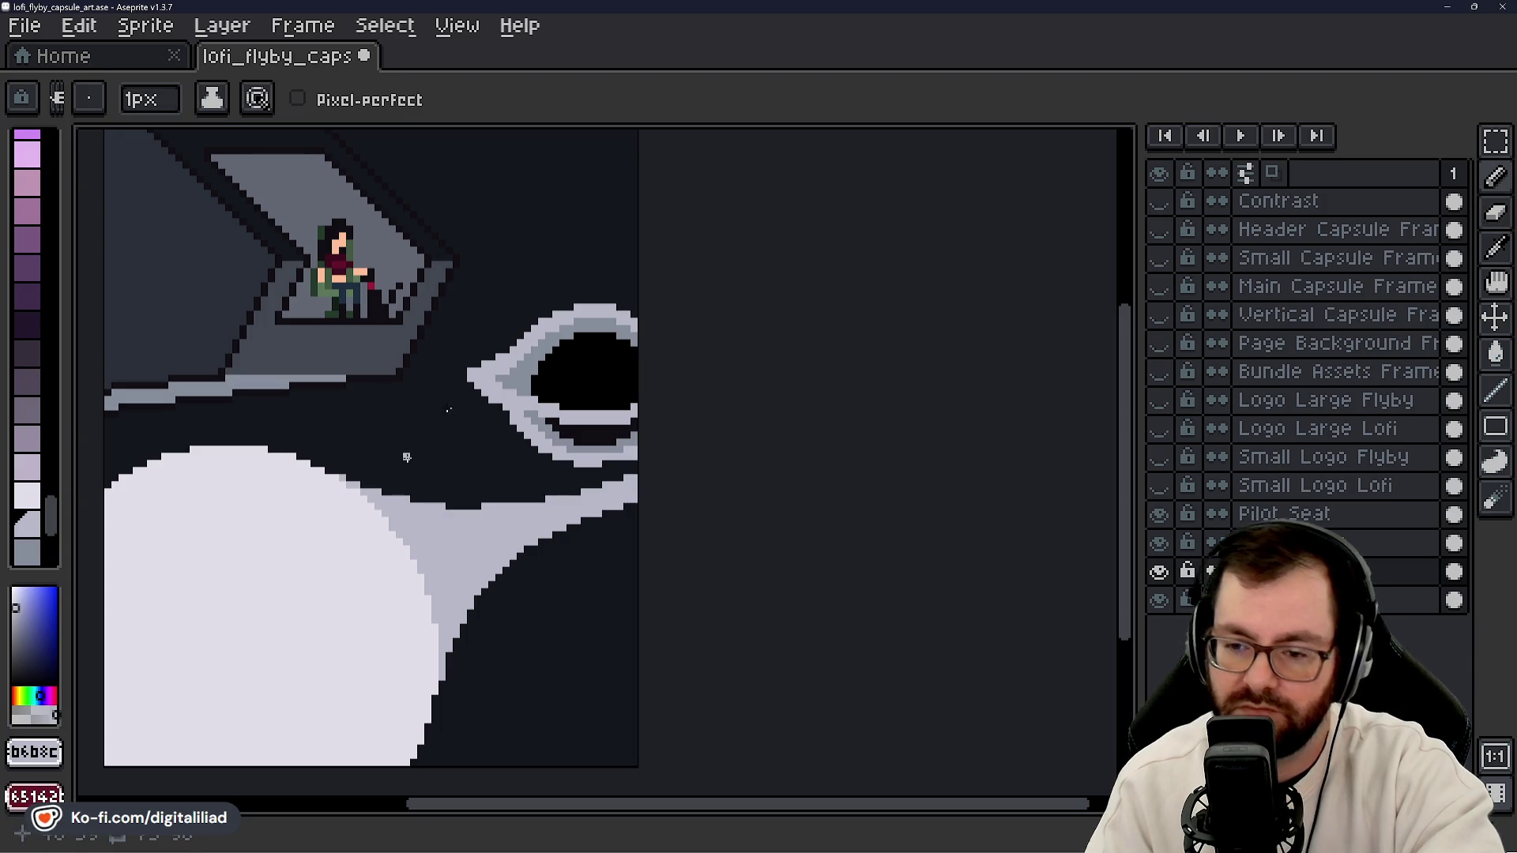
scroll(508, 440, down, 5)
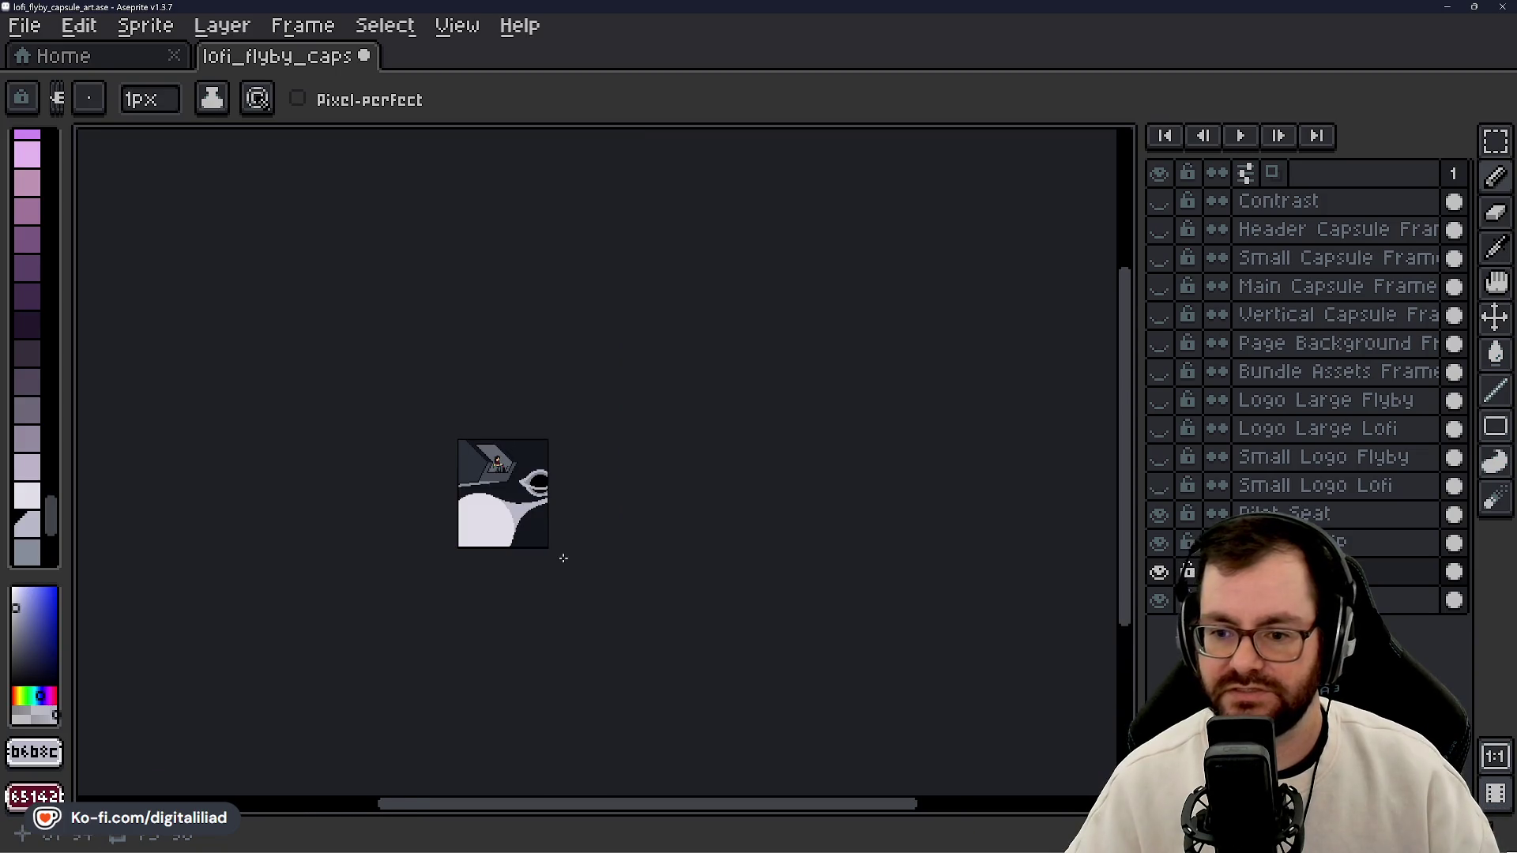
- Zoom in on the planet and settle on the pixel-drawing tool
scroll(559, 523, up, 4)
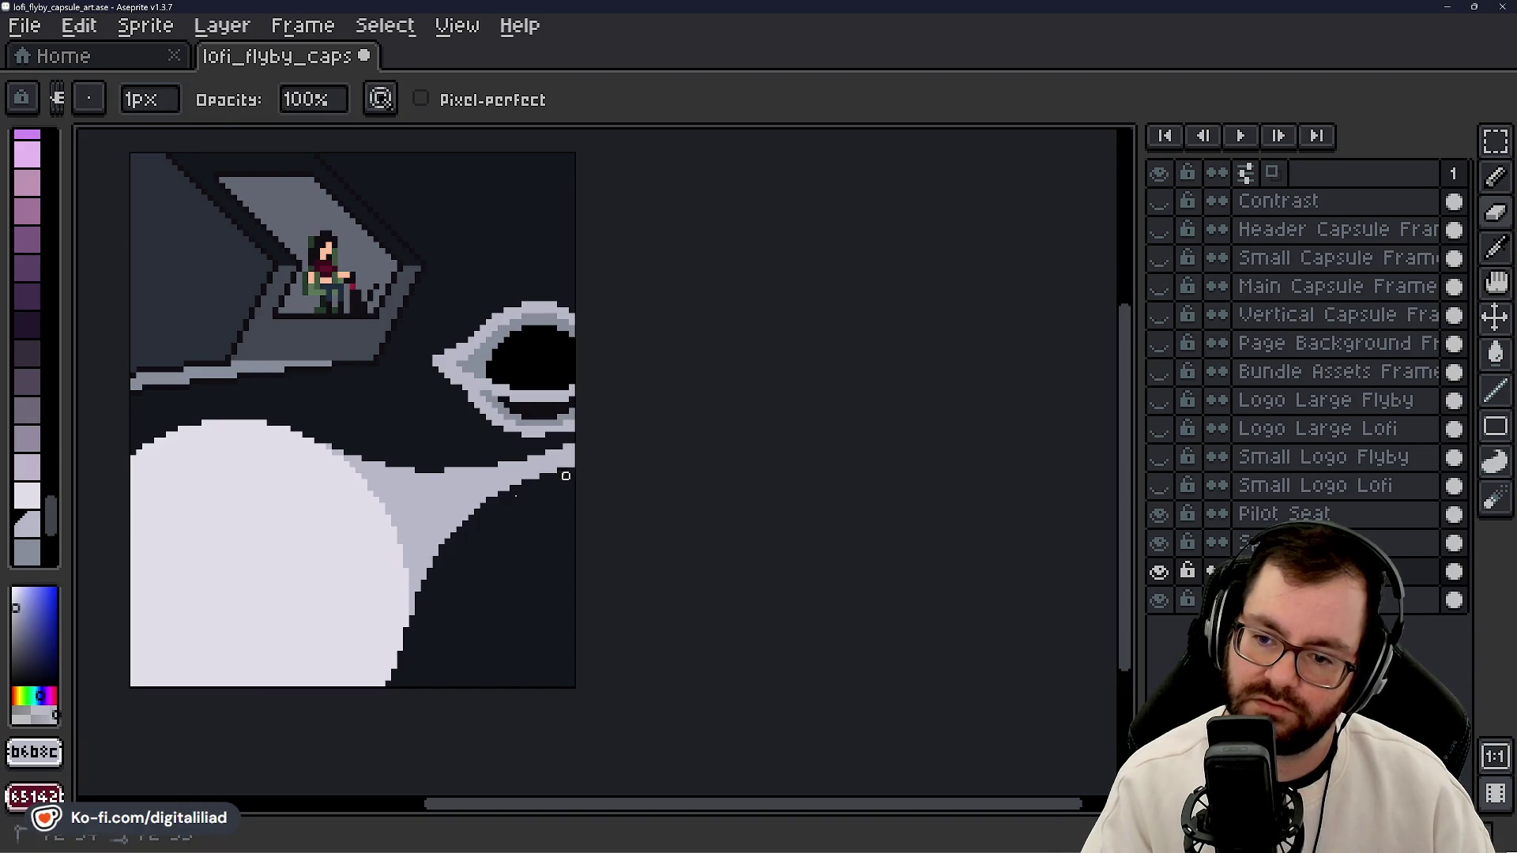
scroll(504, 509, down, 2)
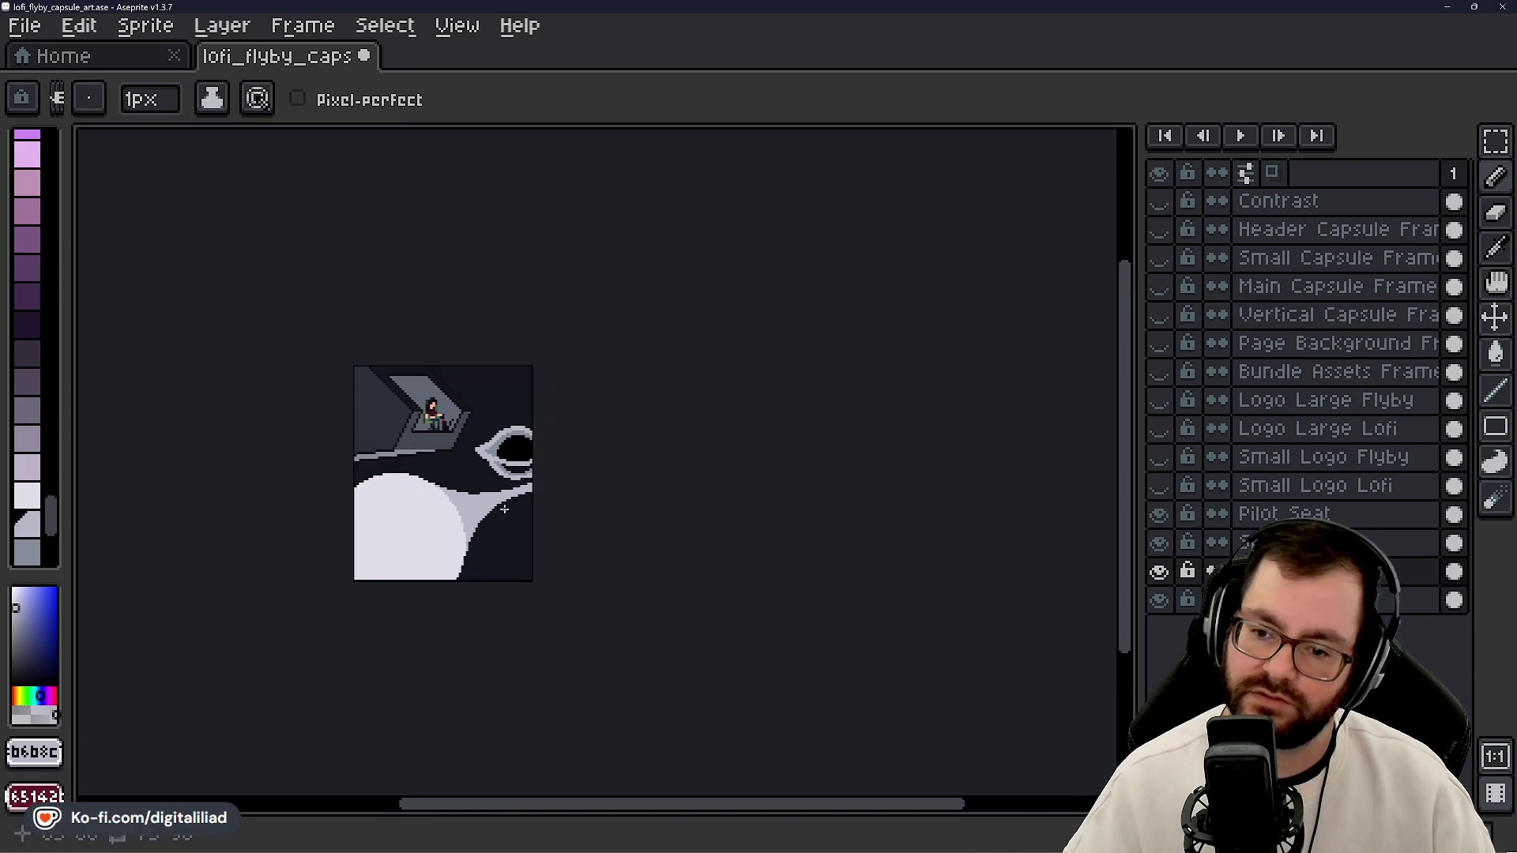
scroll(514, 518, down, 1)
scroll(537, 545, up, 3)
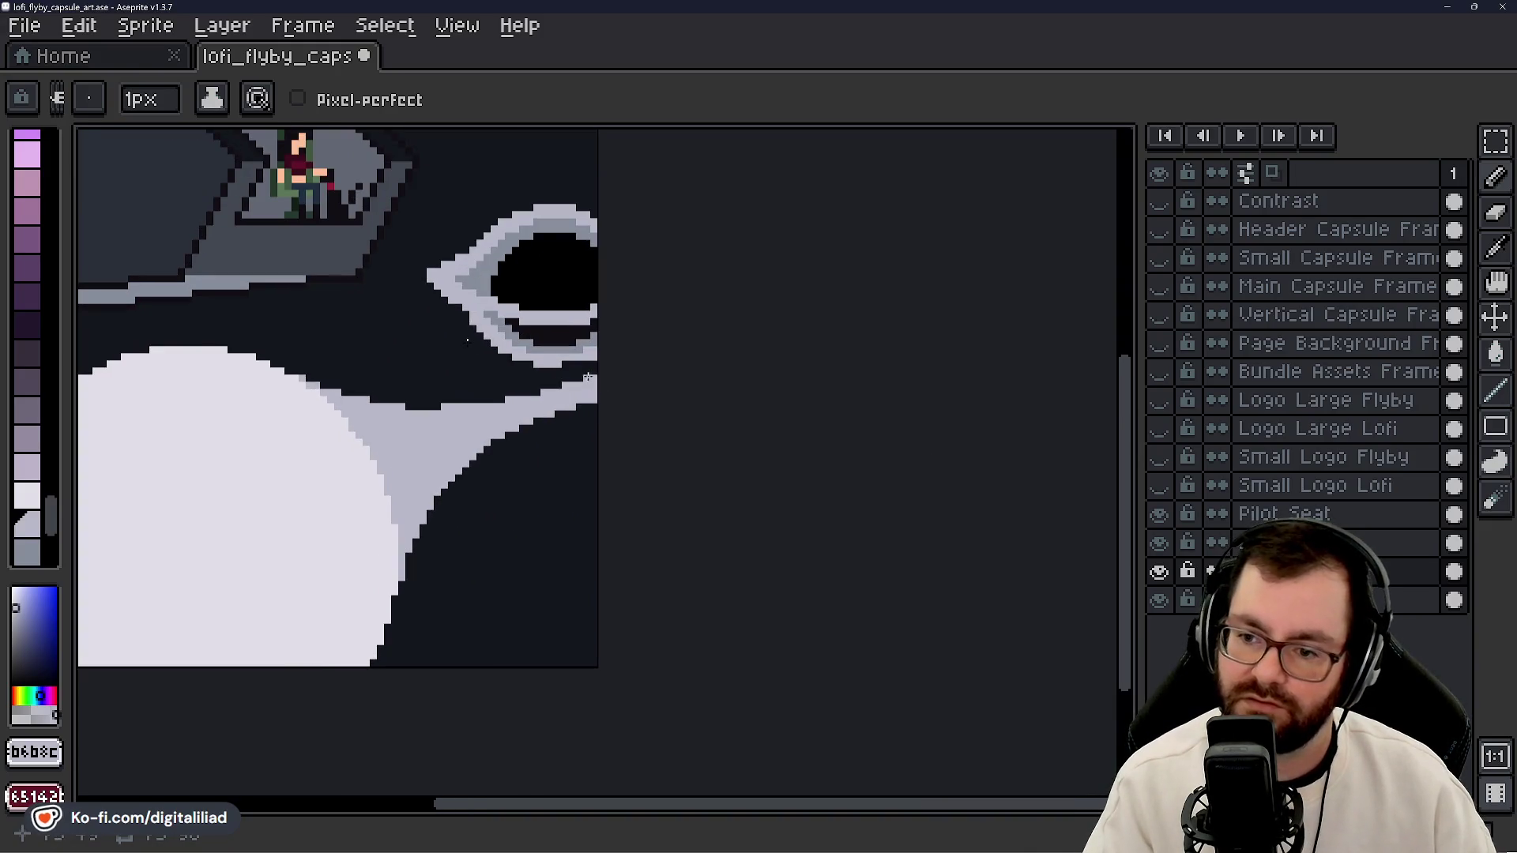
key(b)
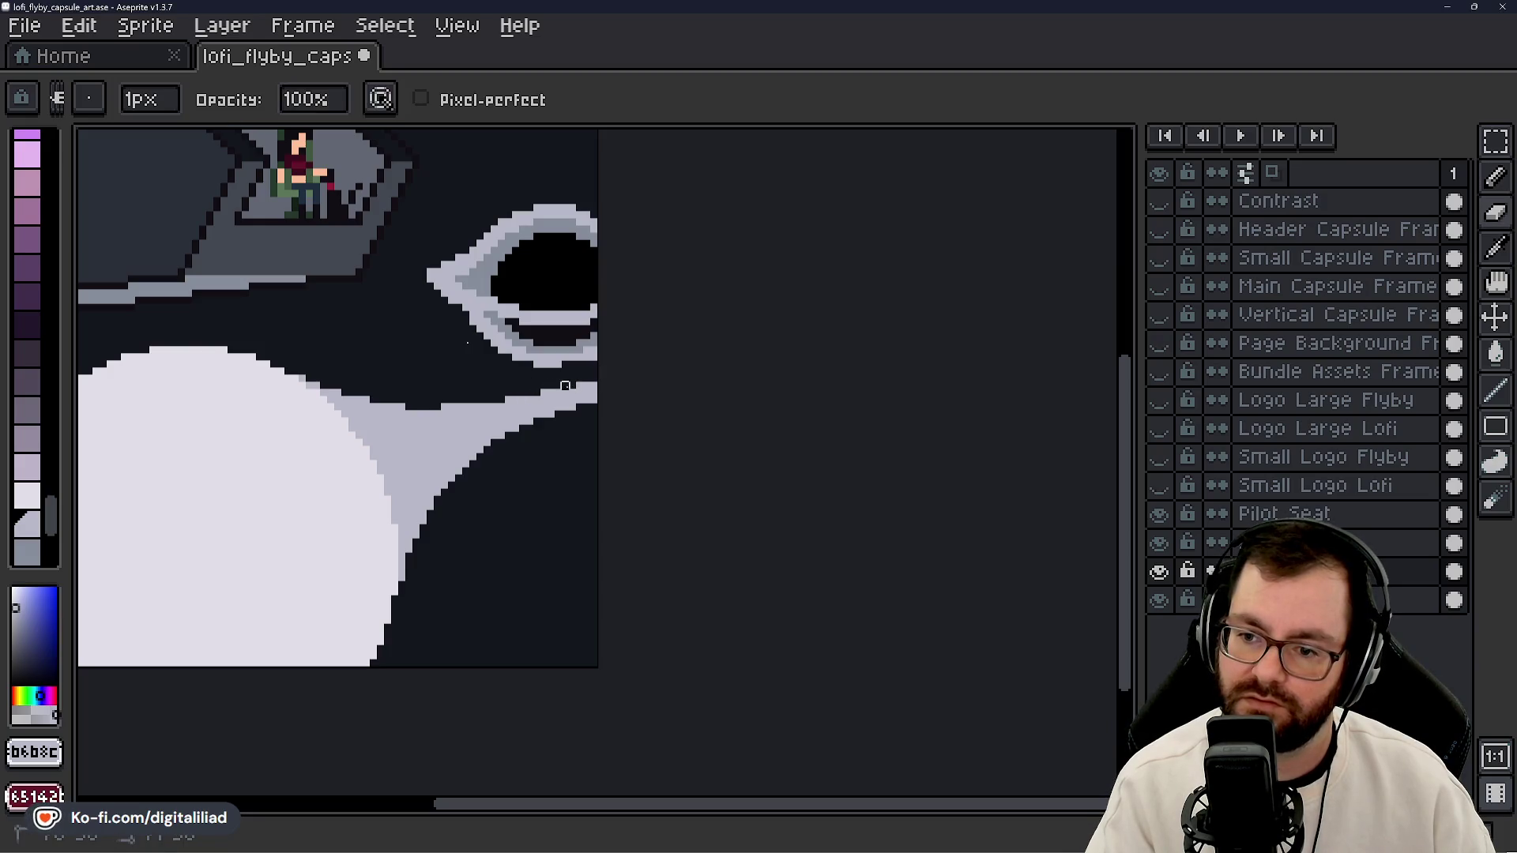
key(e)
key(b)
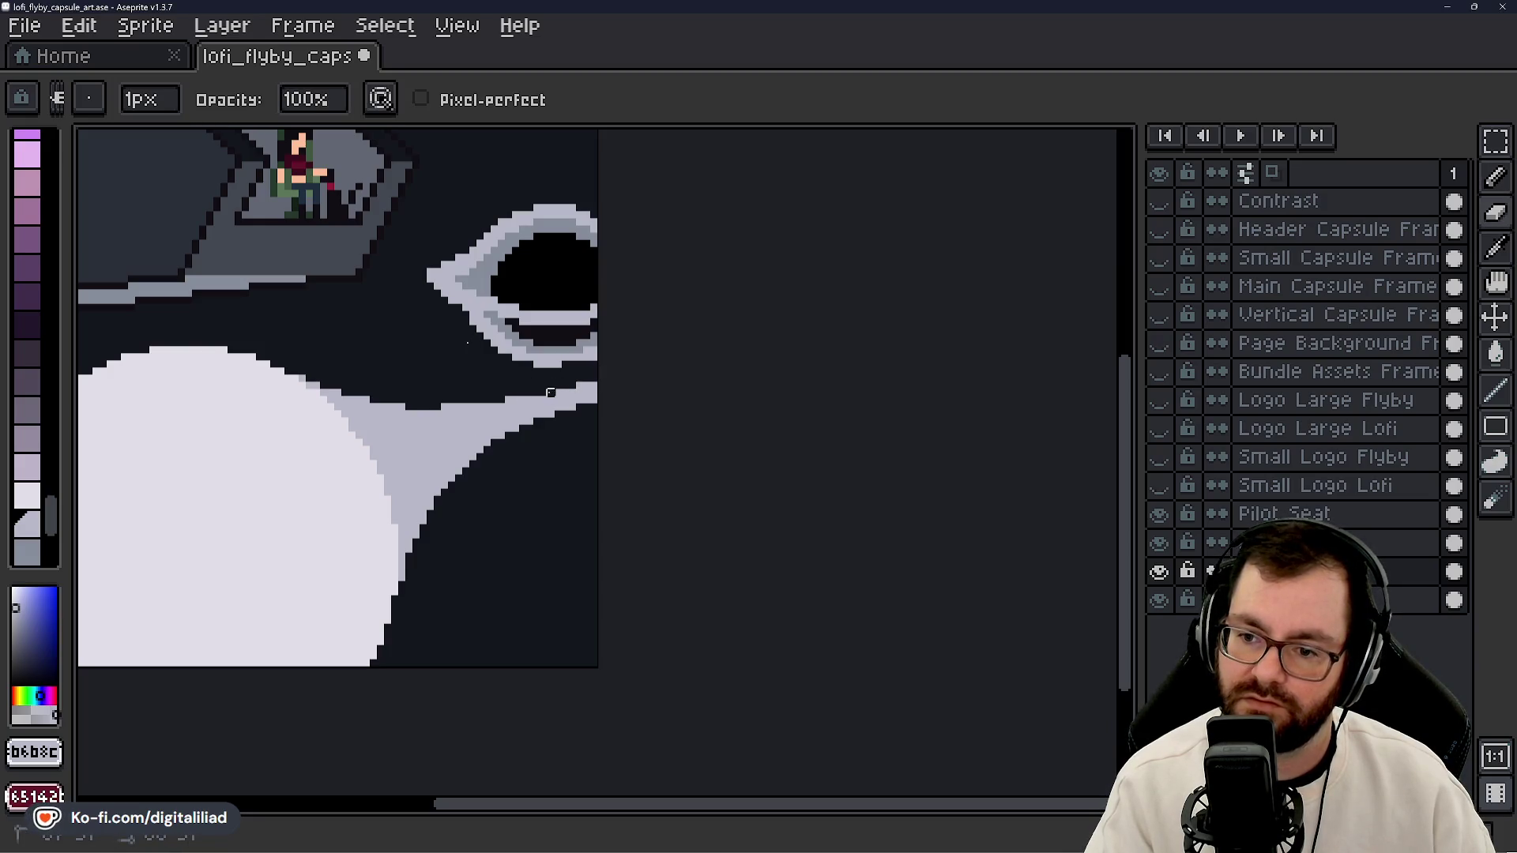
key(e)
key(b)
key(e)
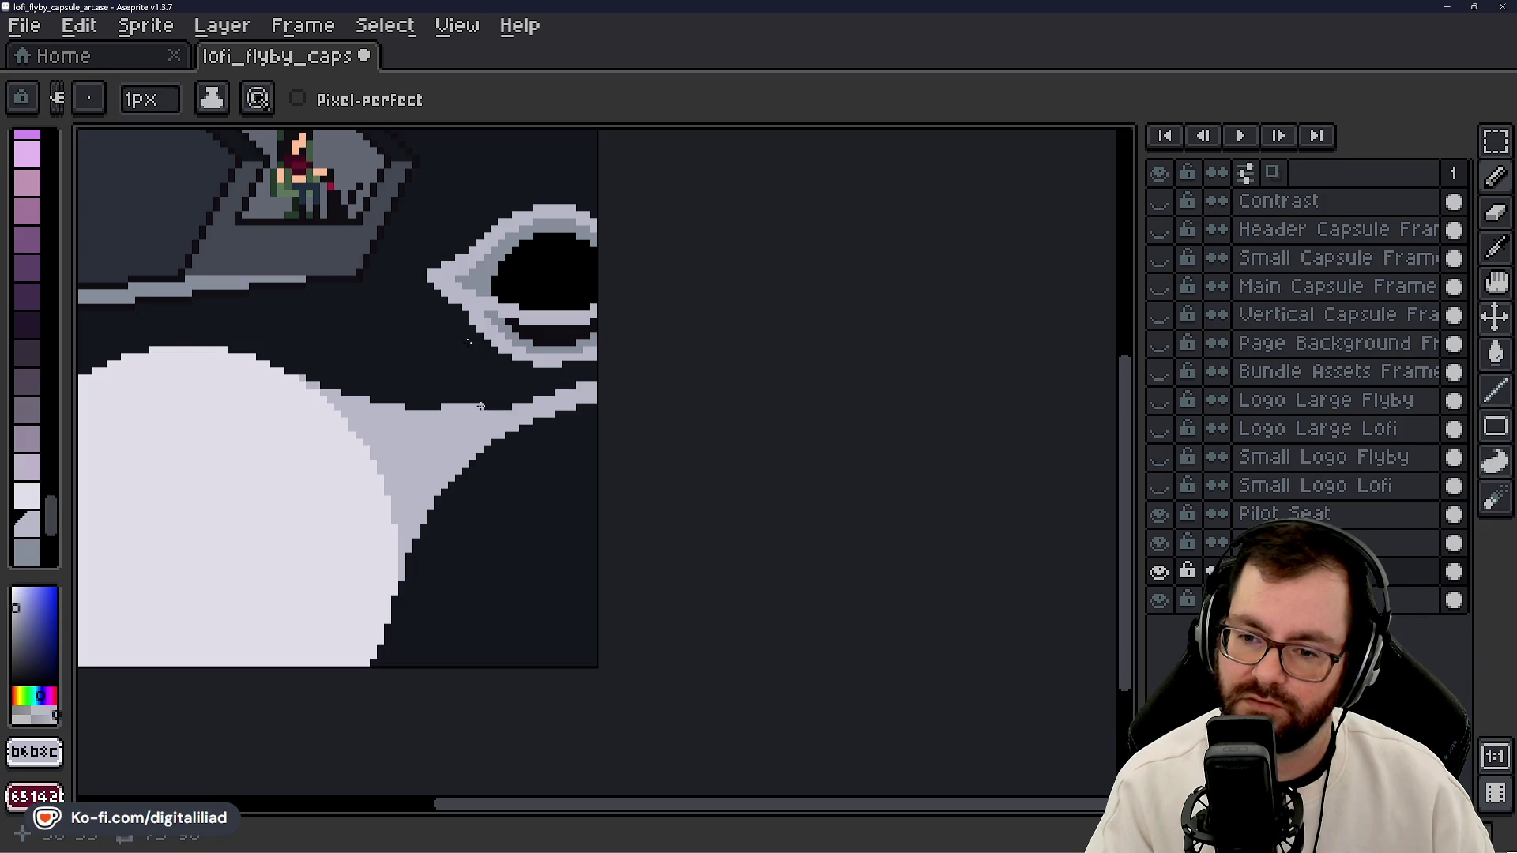
key(b)
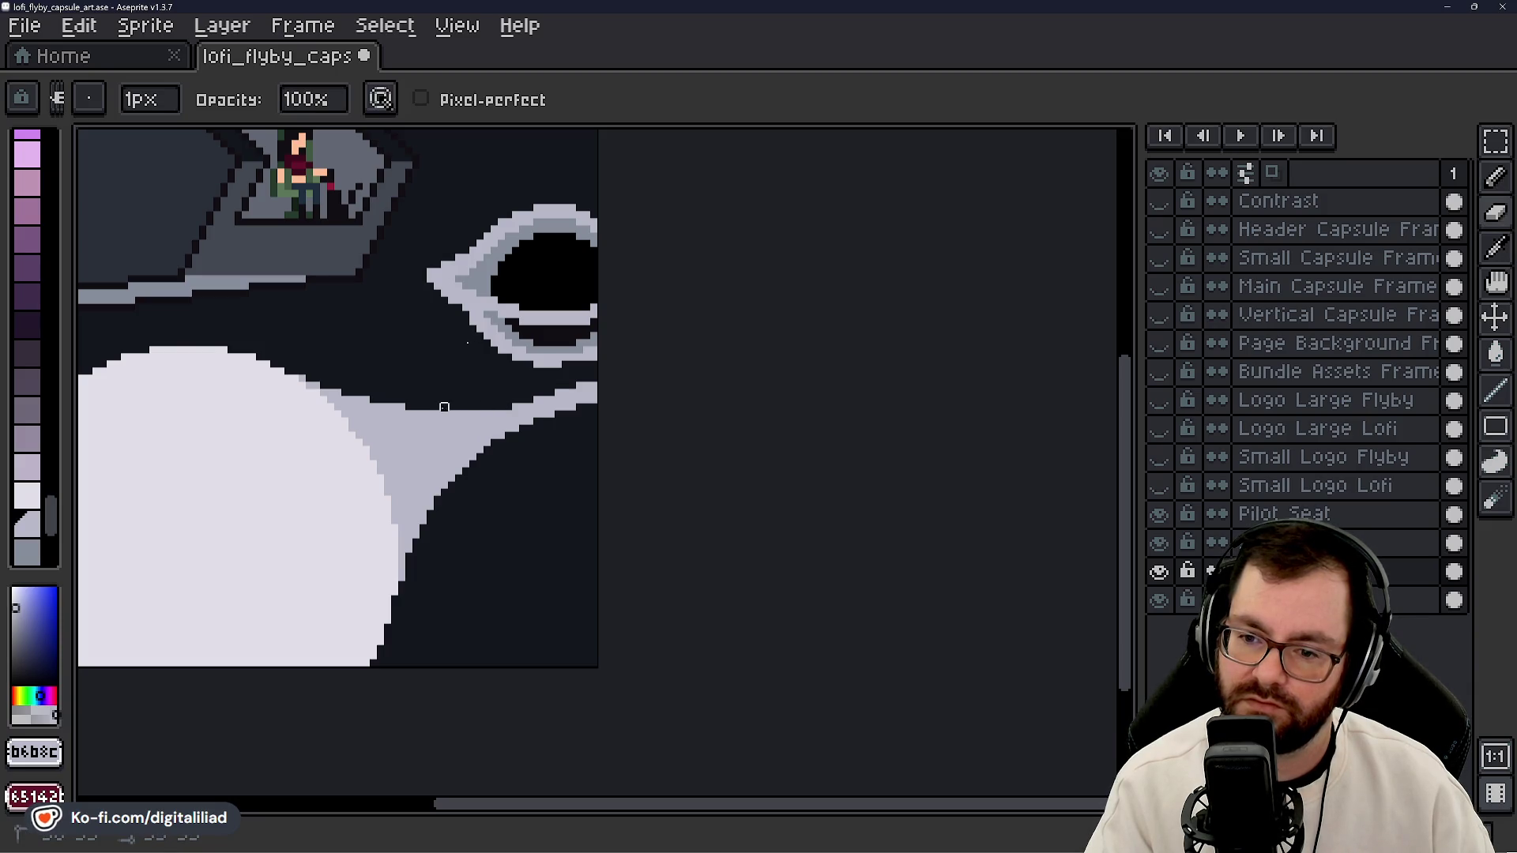
key(e)
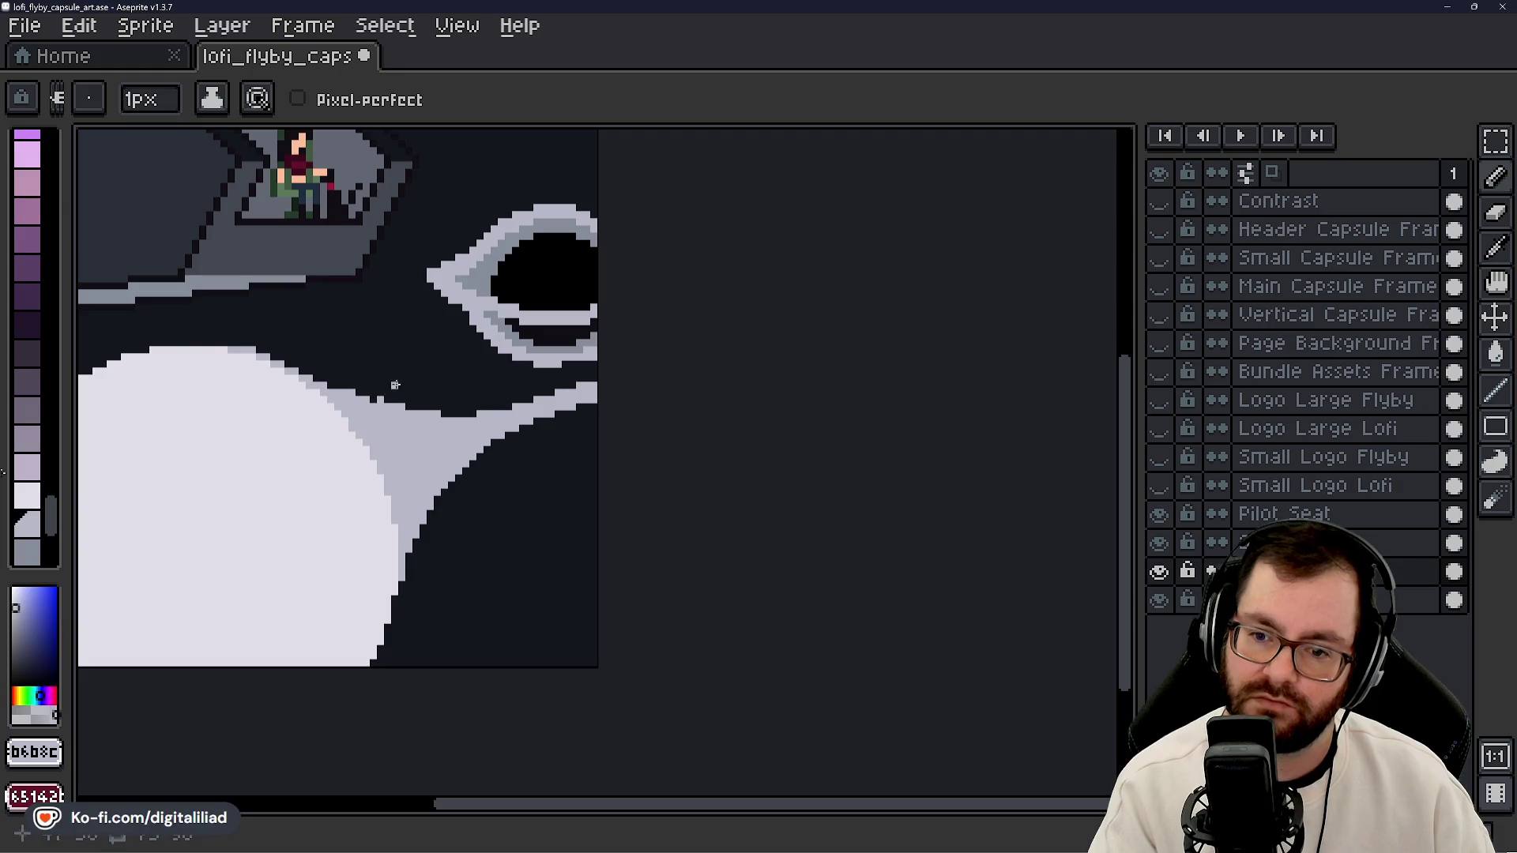
- Add three light grey pixels stepping the planet's upper rim outward
click(372, 403)
click(374, 401)
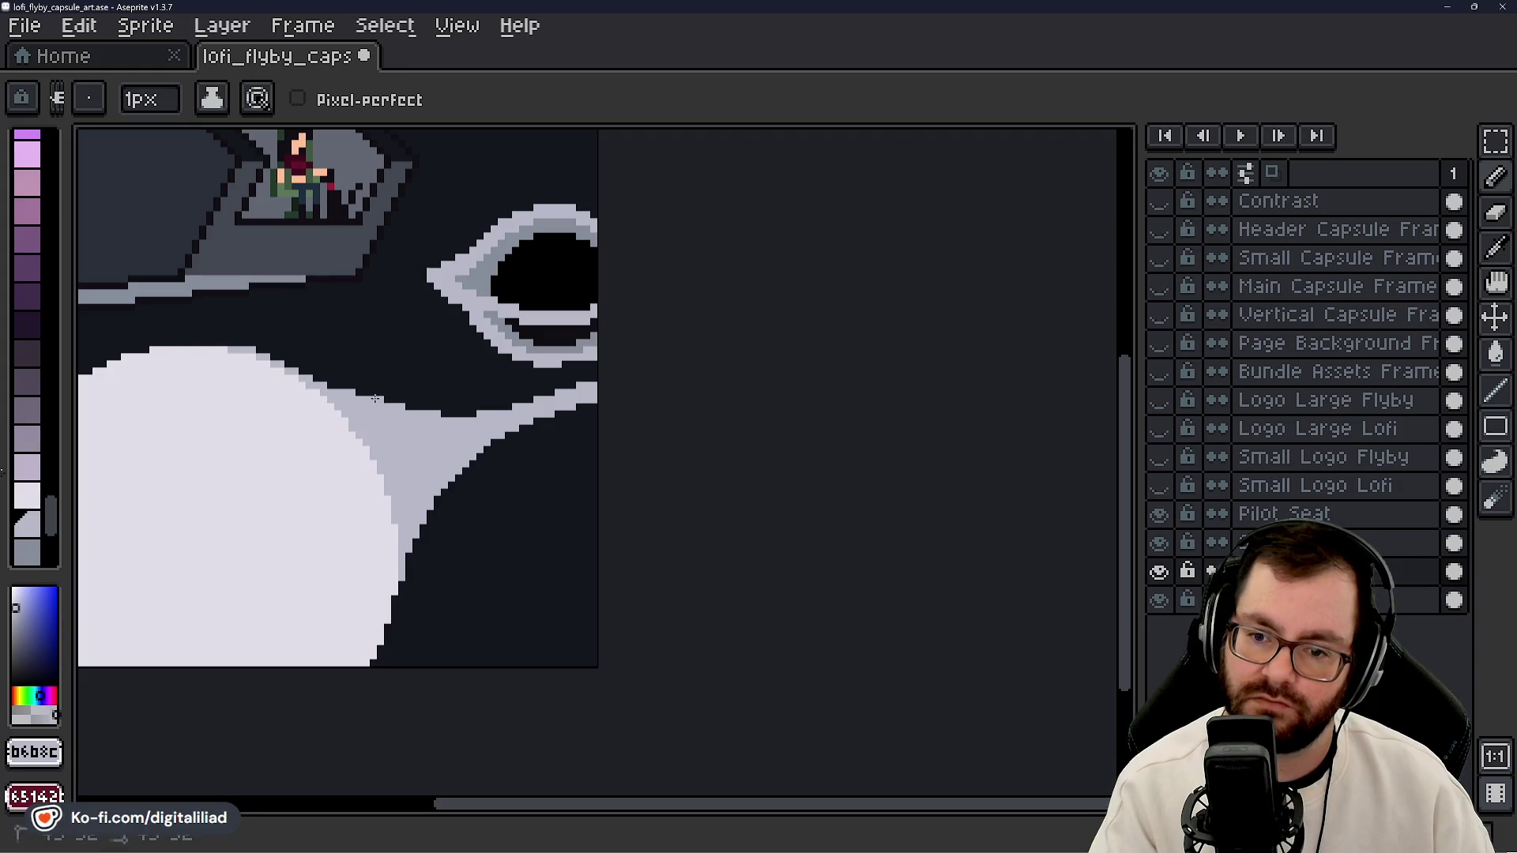
click(410, 408)
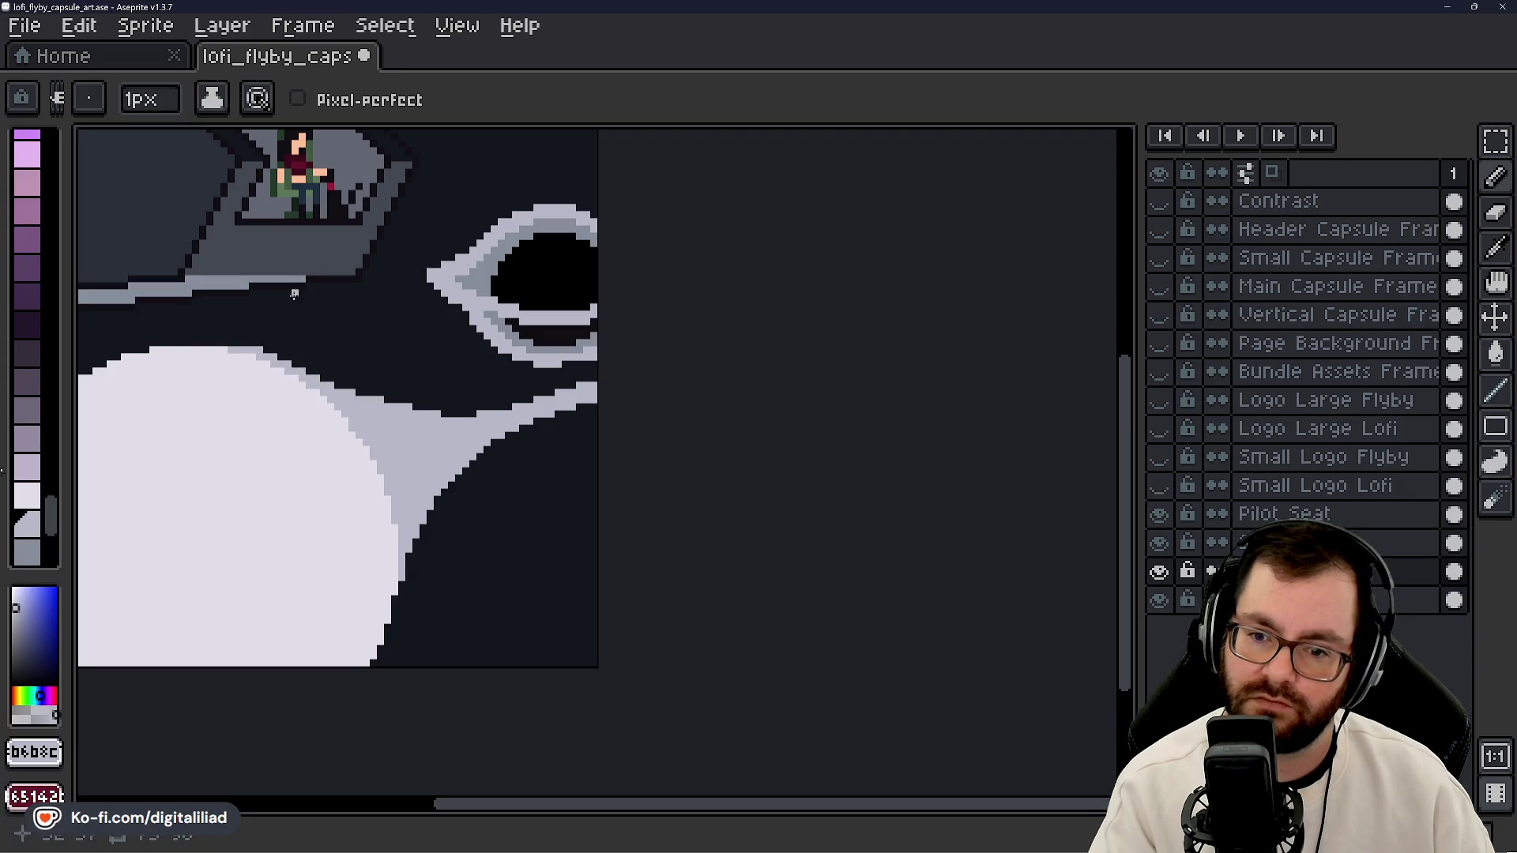
scroll(514, 510, down, 3)
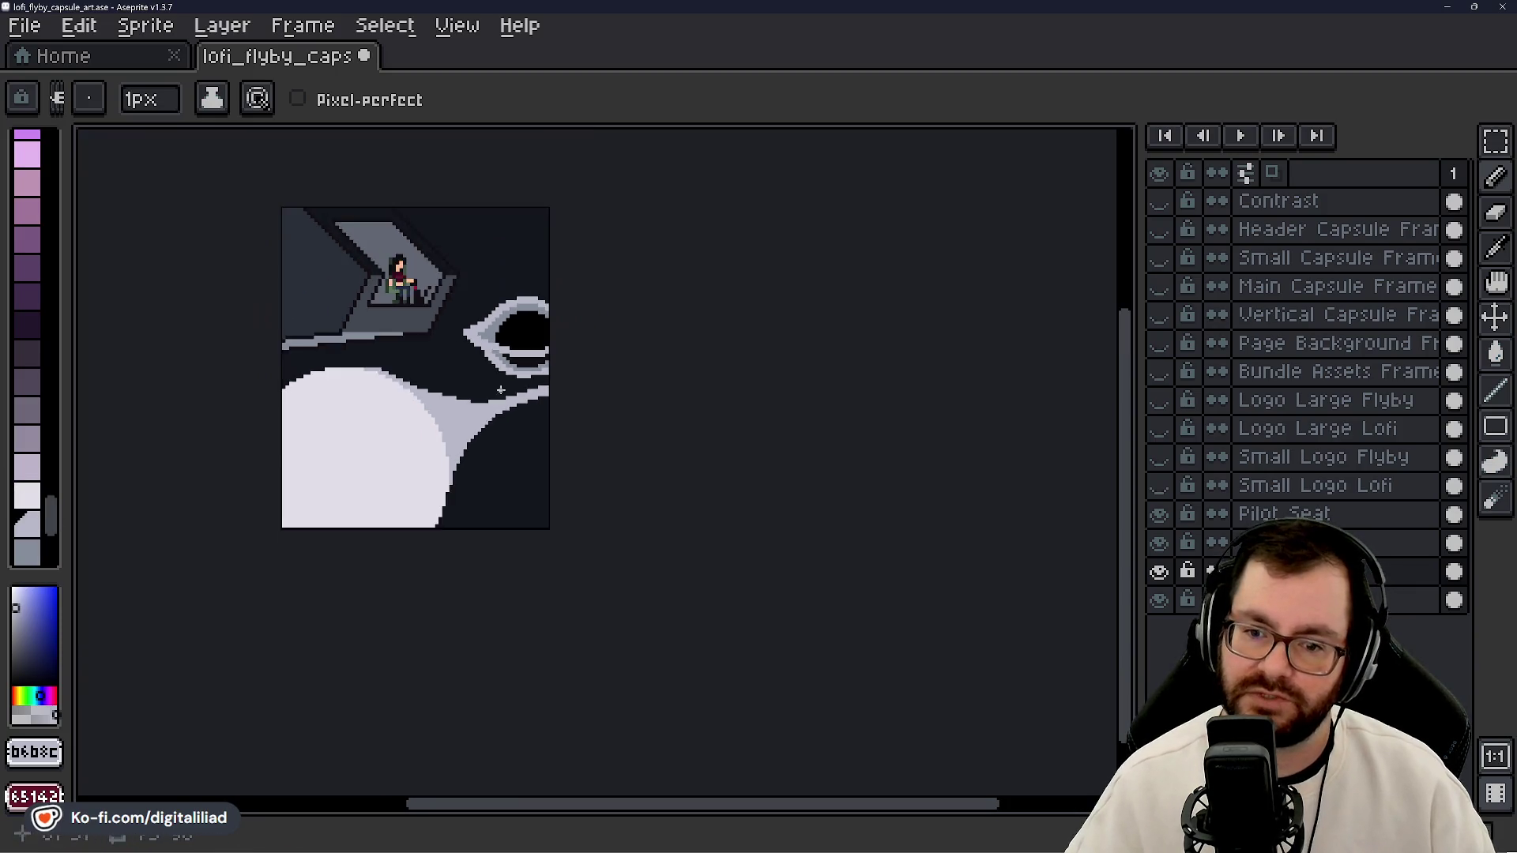
scroll(514, 510, down, 1)
scroll(514, 508, up, 1)
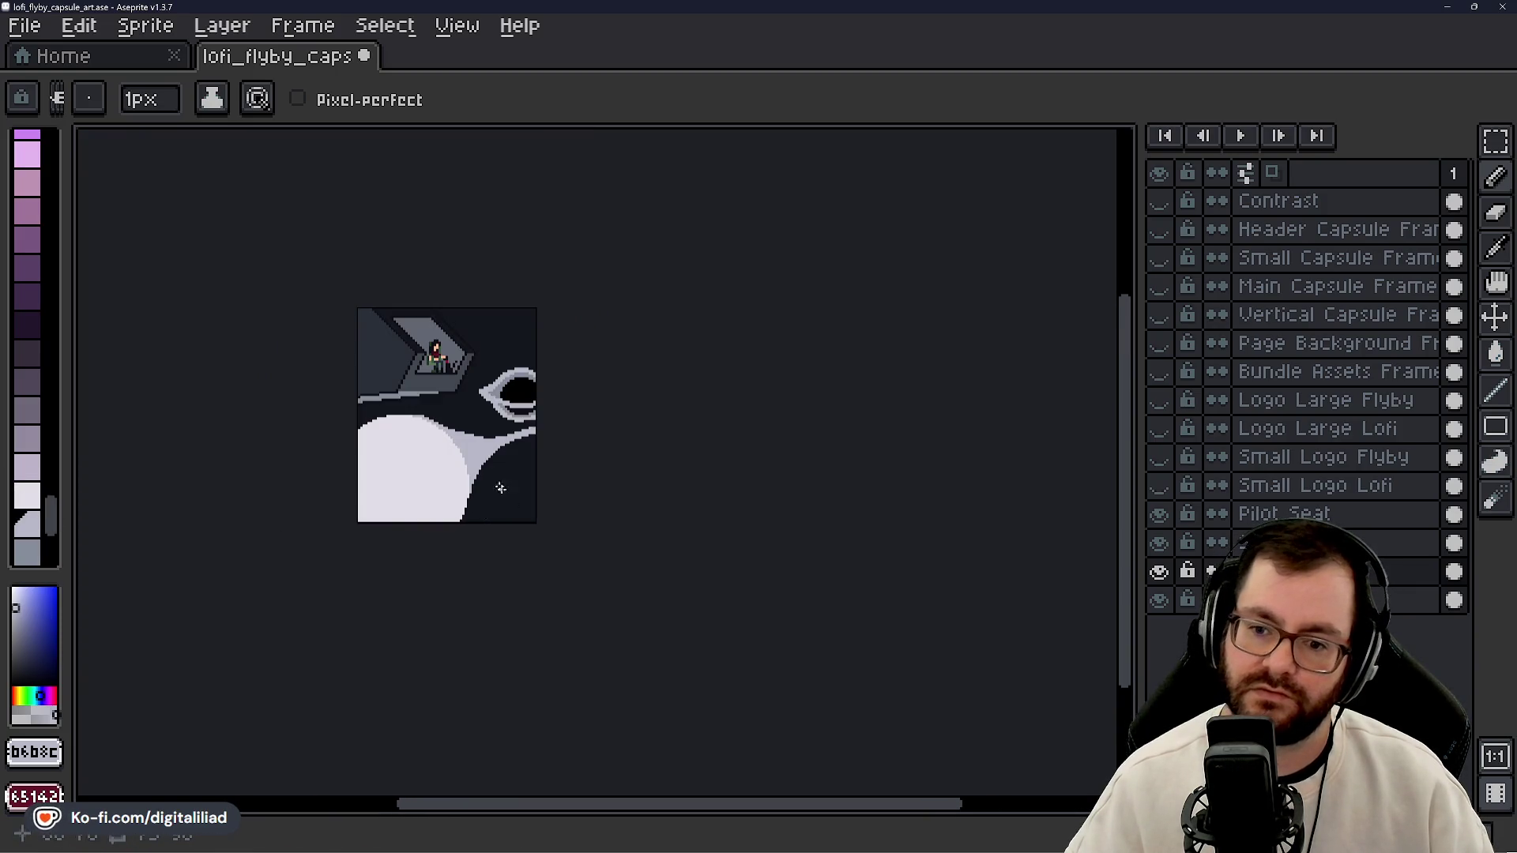
scroll(418, 383, up, 1)
scroll(492, 496, up, 2)
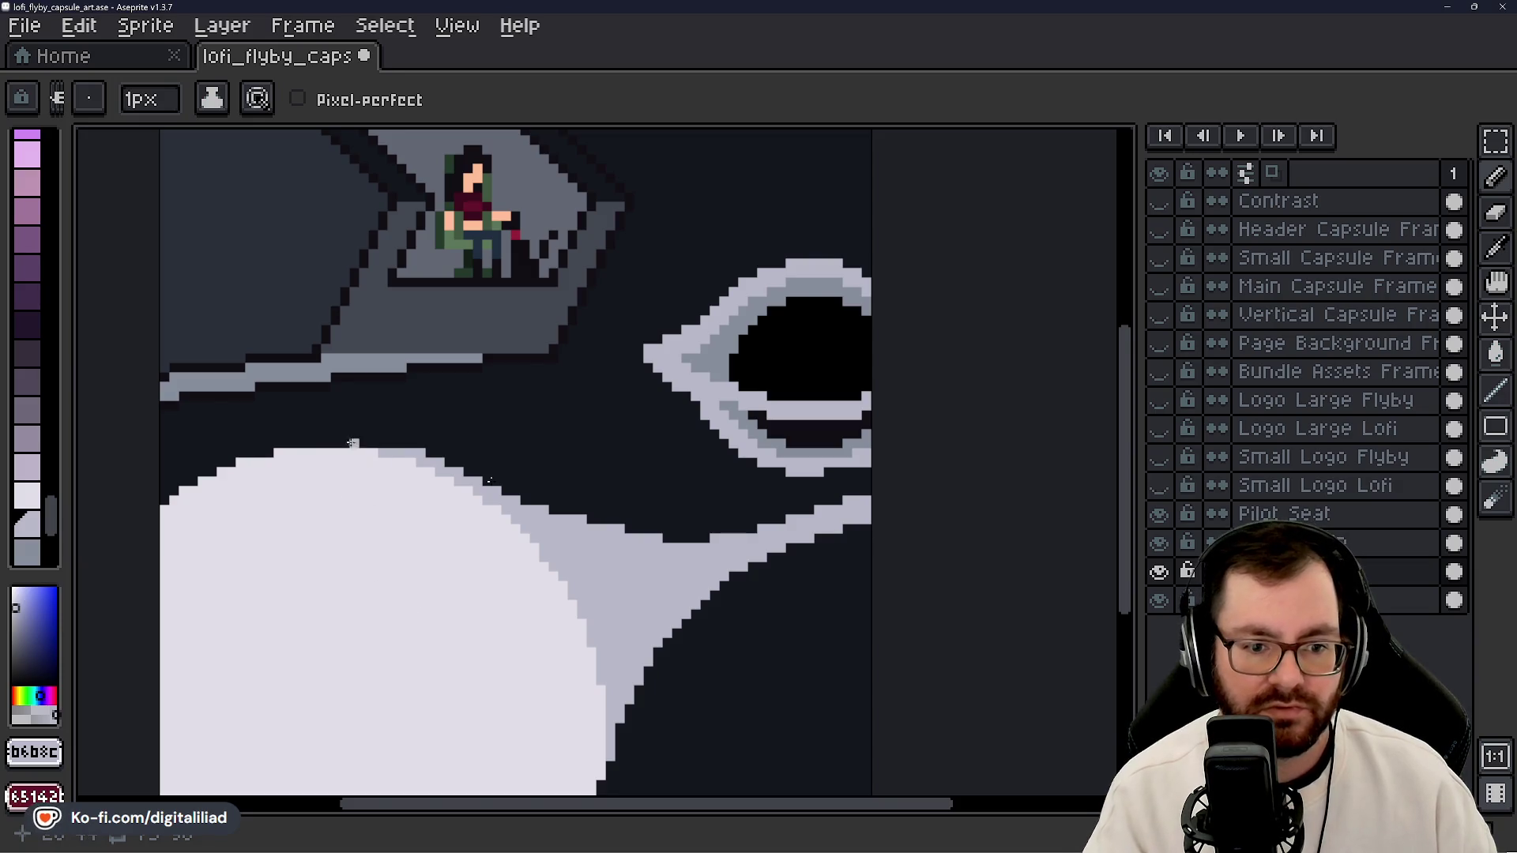
scroll(695, 443, down, 1)
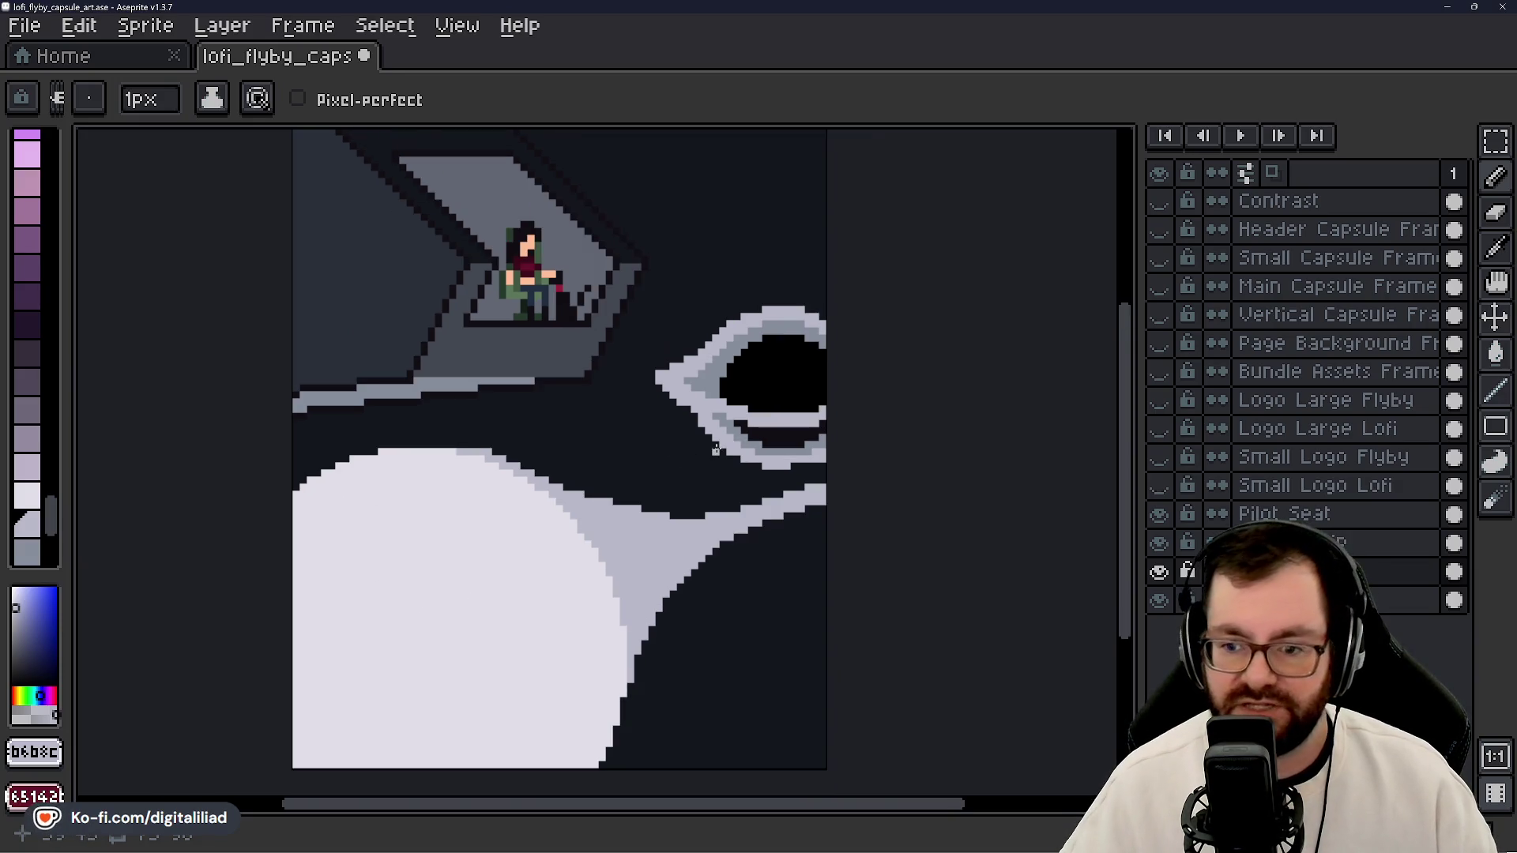
drag(704, 451, 721, 489)
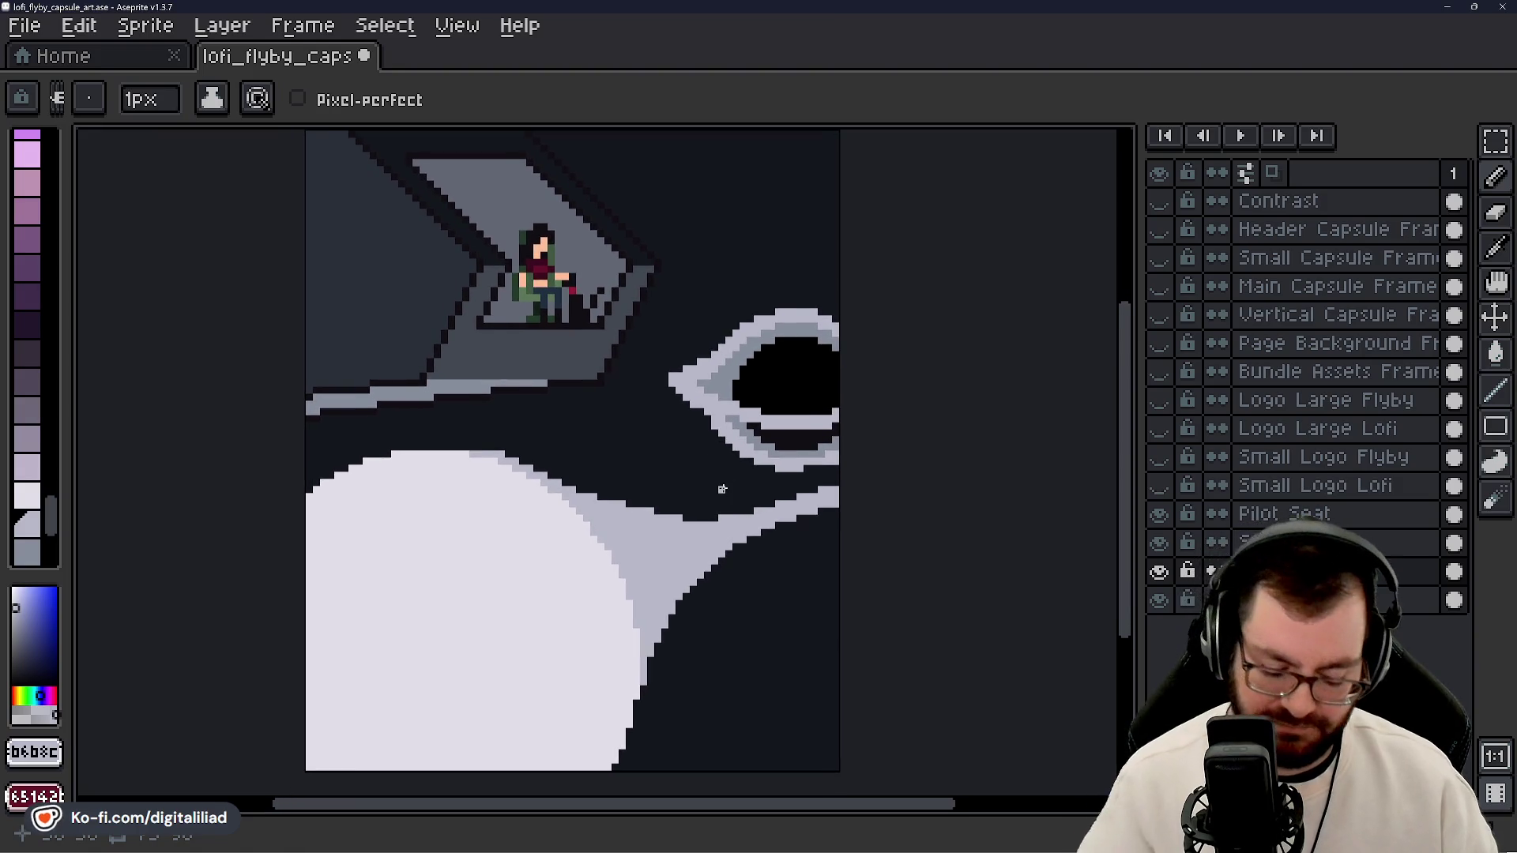
key(e)
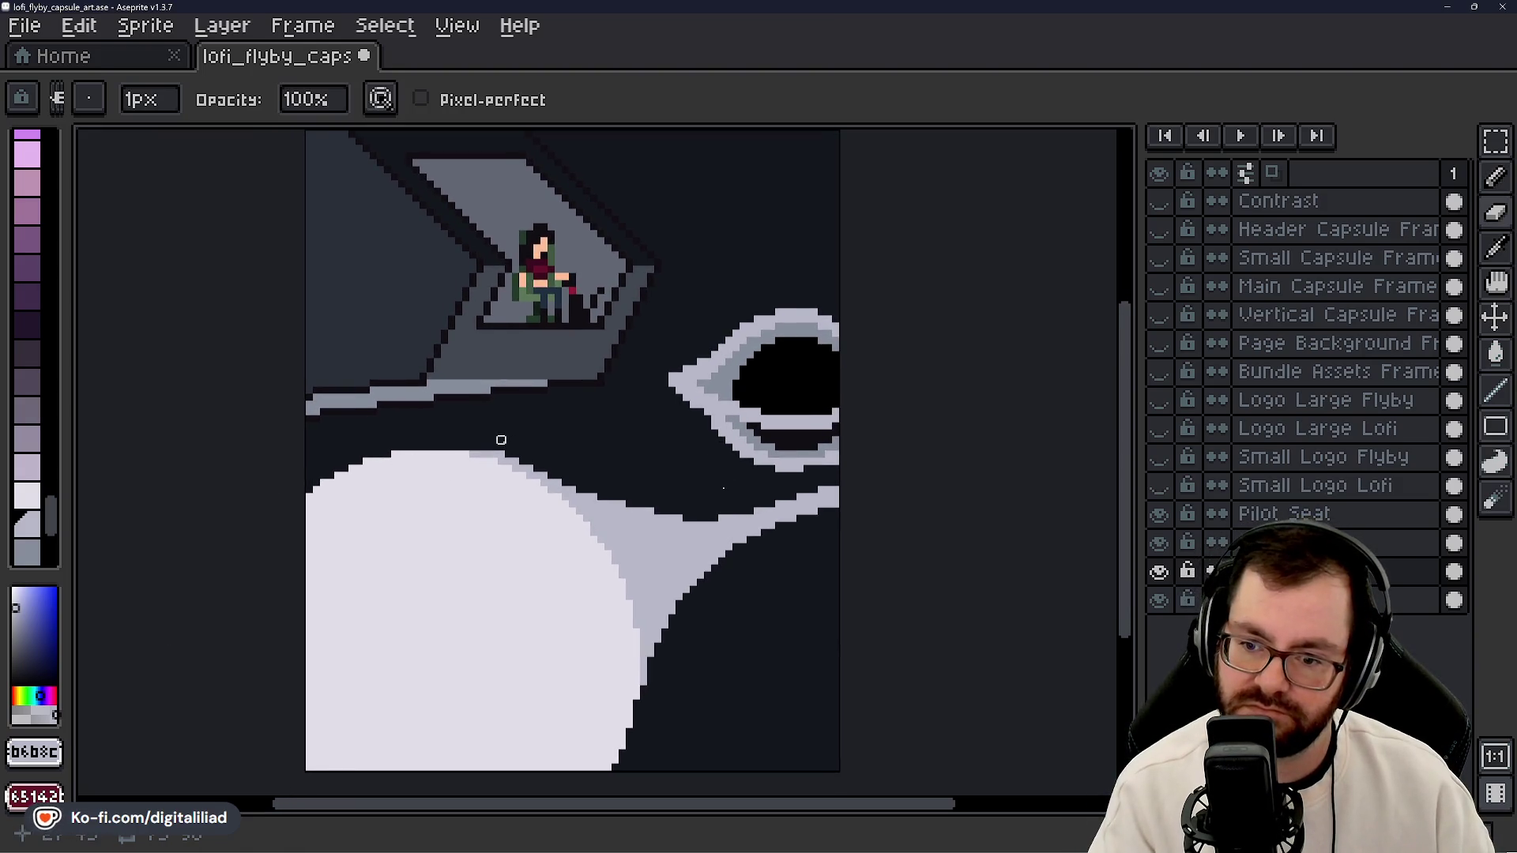
key(b)
key(e)
key(b)
key(e)
key(b)
key(e)
key(b)
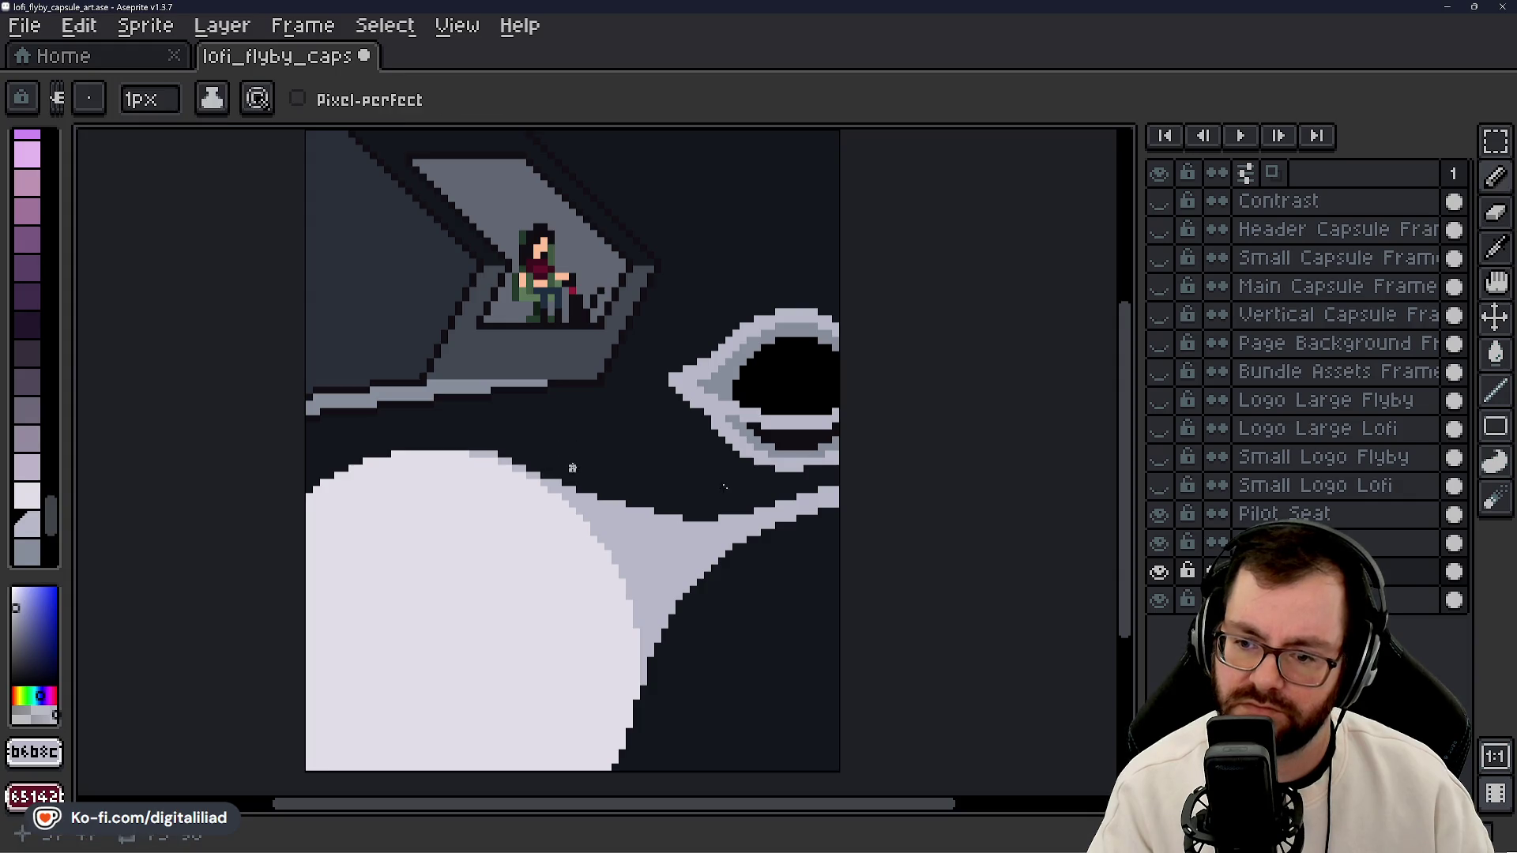
key(e)
key(b)
key(e)
key(b)
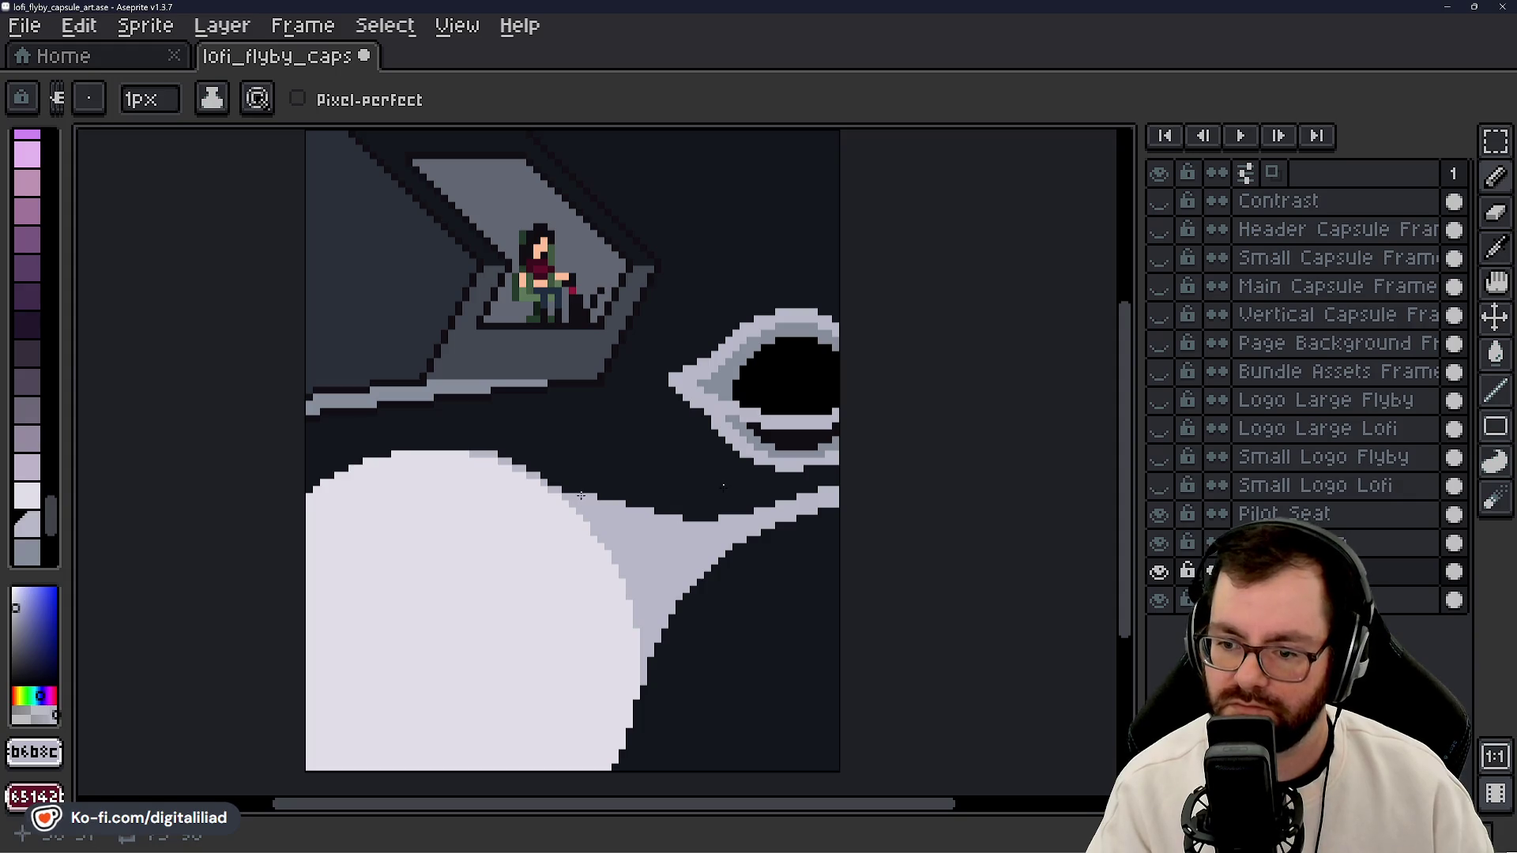
key(e)
key(b)
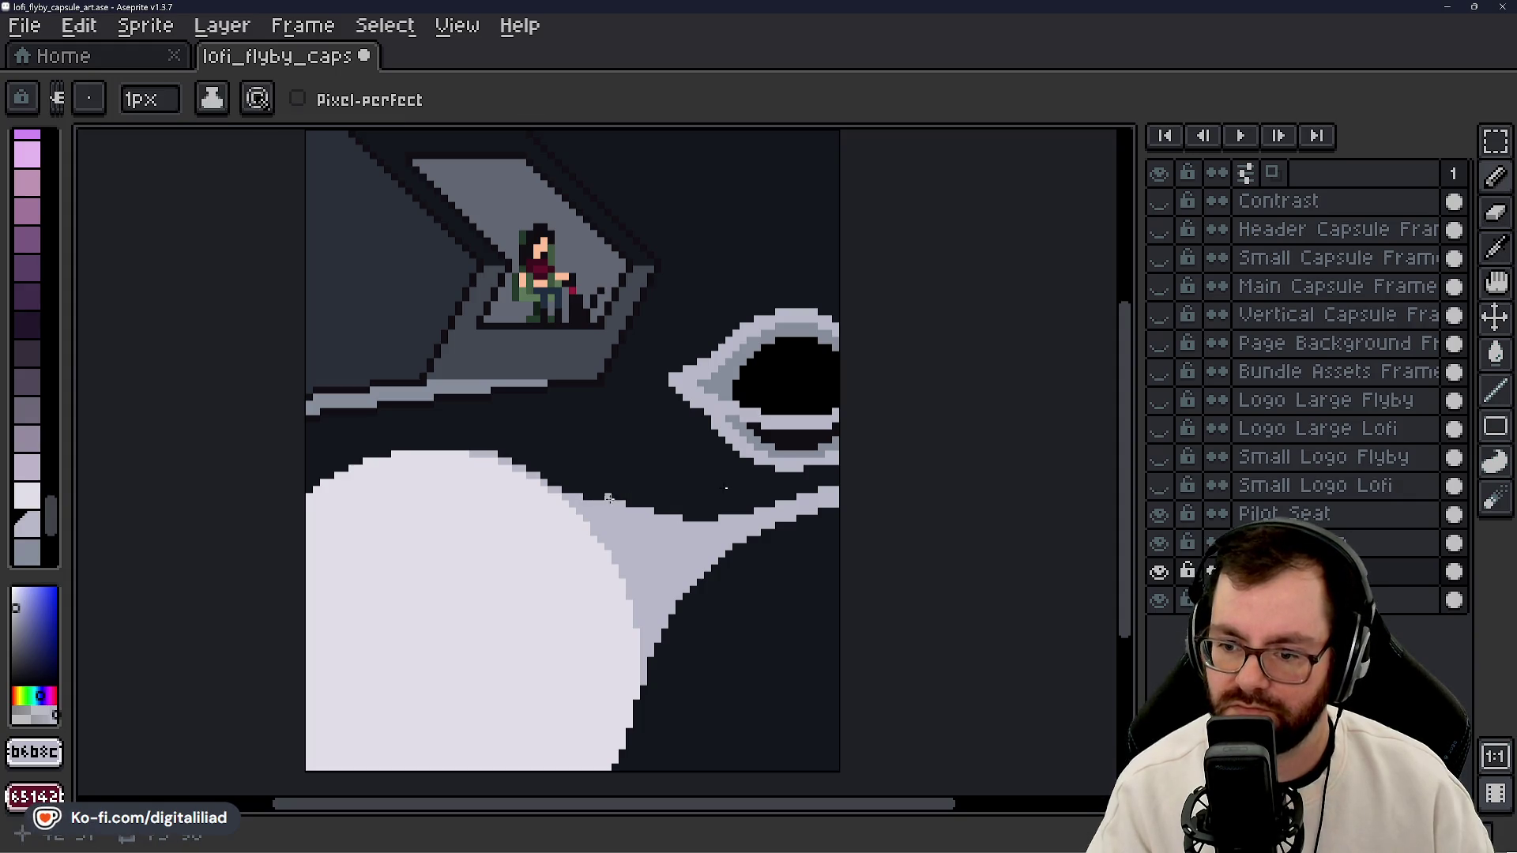
key(e)
key(b)
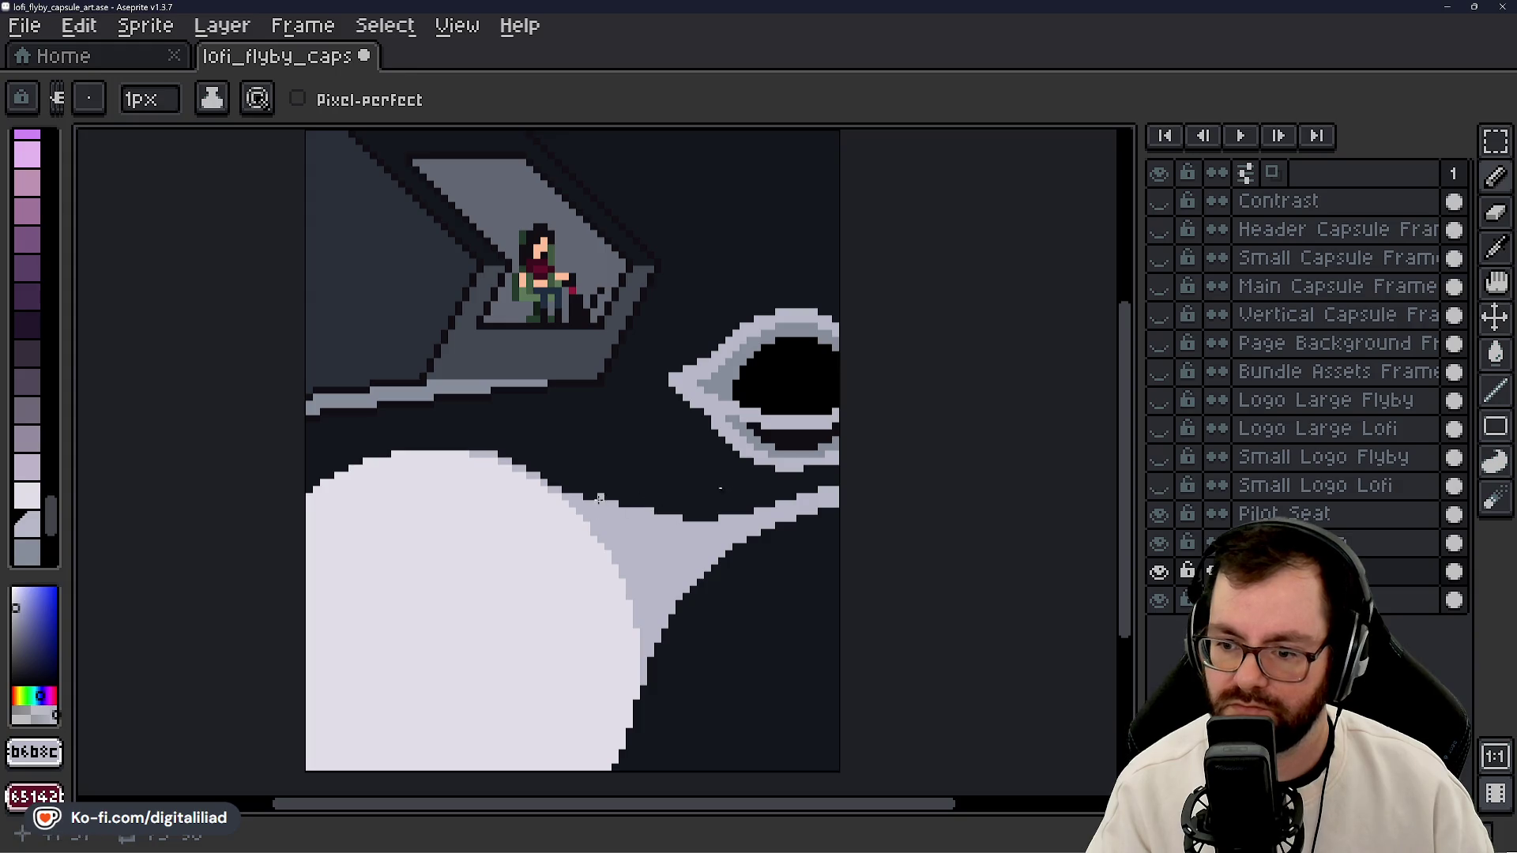
key(e)
key(b)
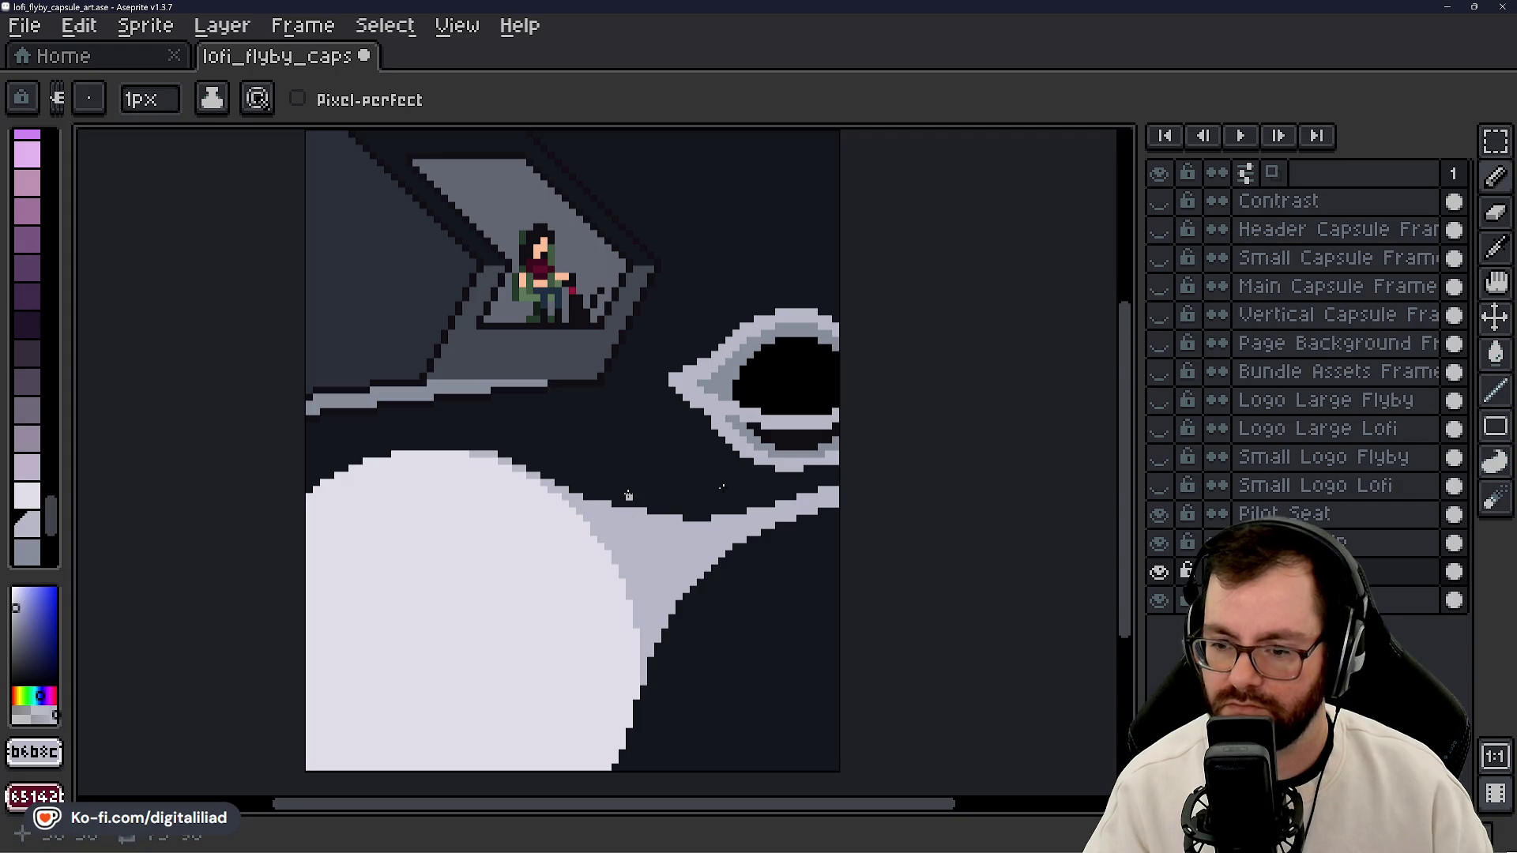
- Draw a light-grey stroke along the planet's right edge and add one more light-grey pixel
scroll(592, 639, down, 2)
scroll(593, 640, down, 2)
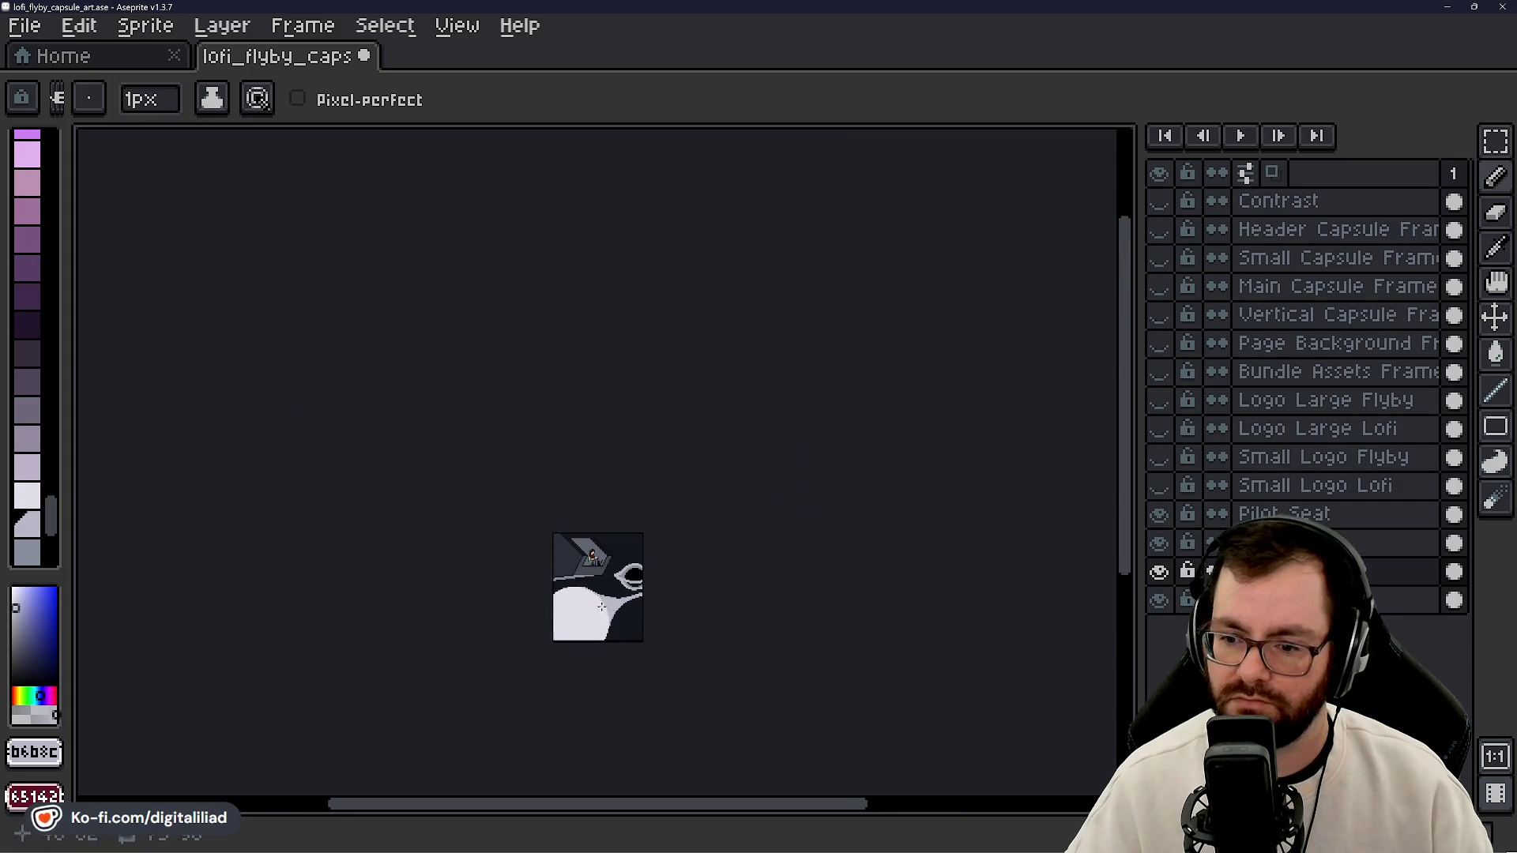
scroll(605, 632, up, 2)
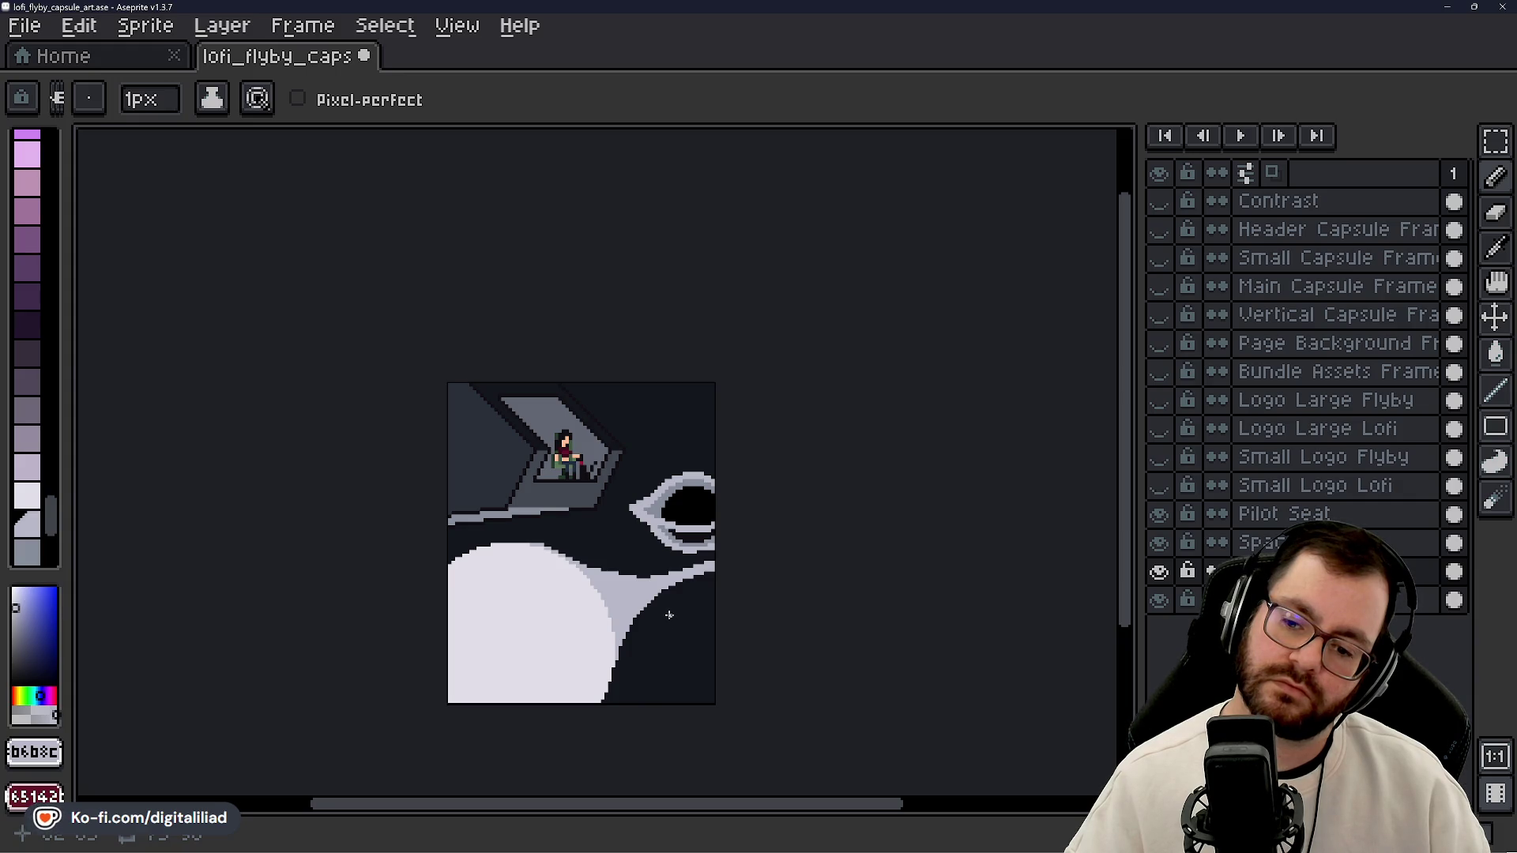
scroll(669, 615, down, 3)
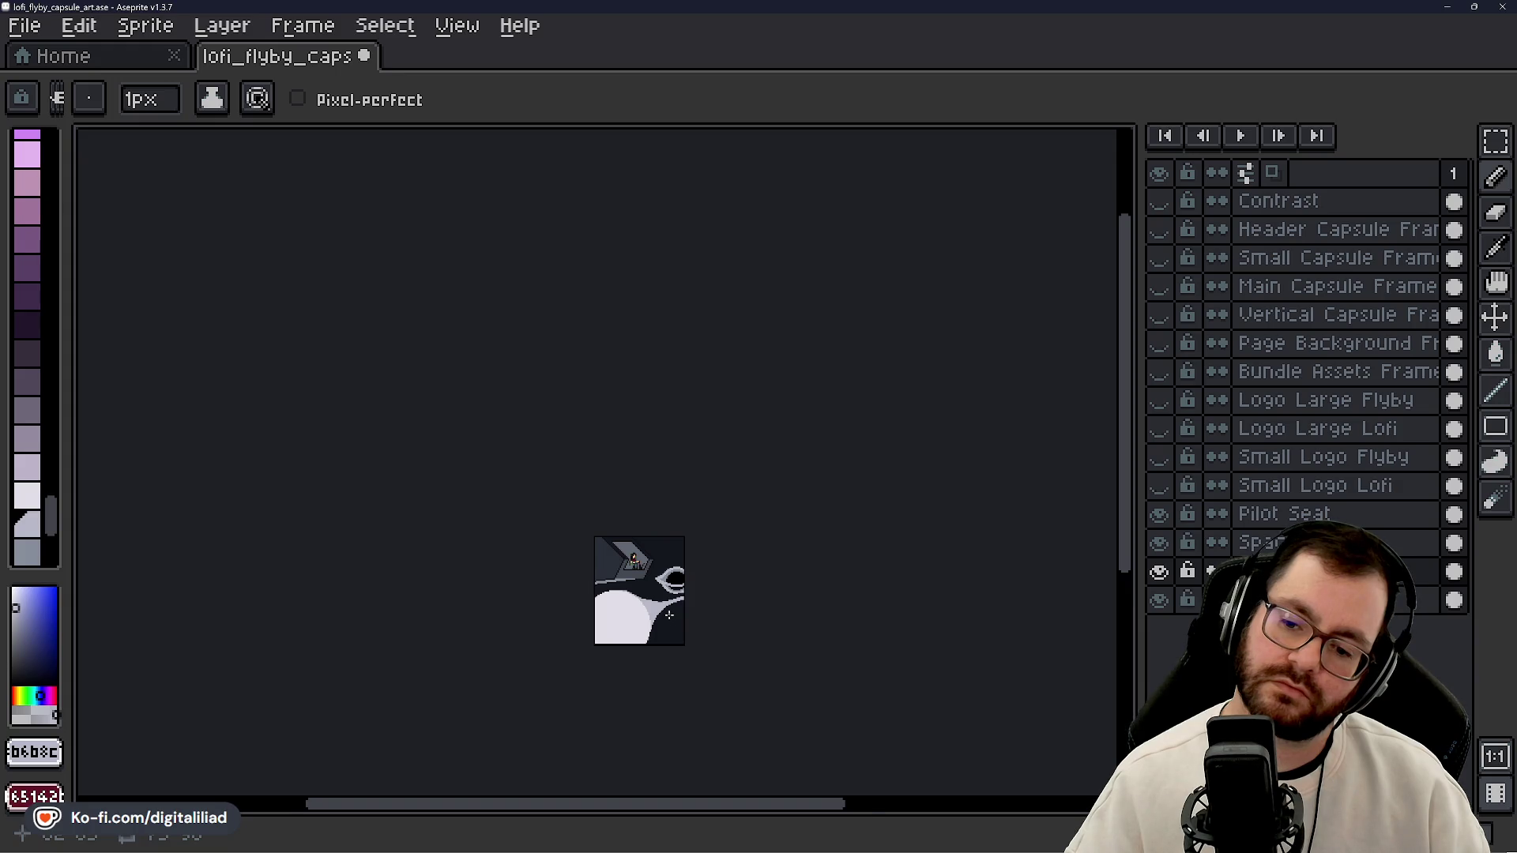
scroll(669, 614, up, 1)
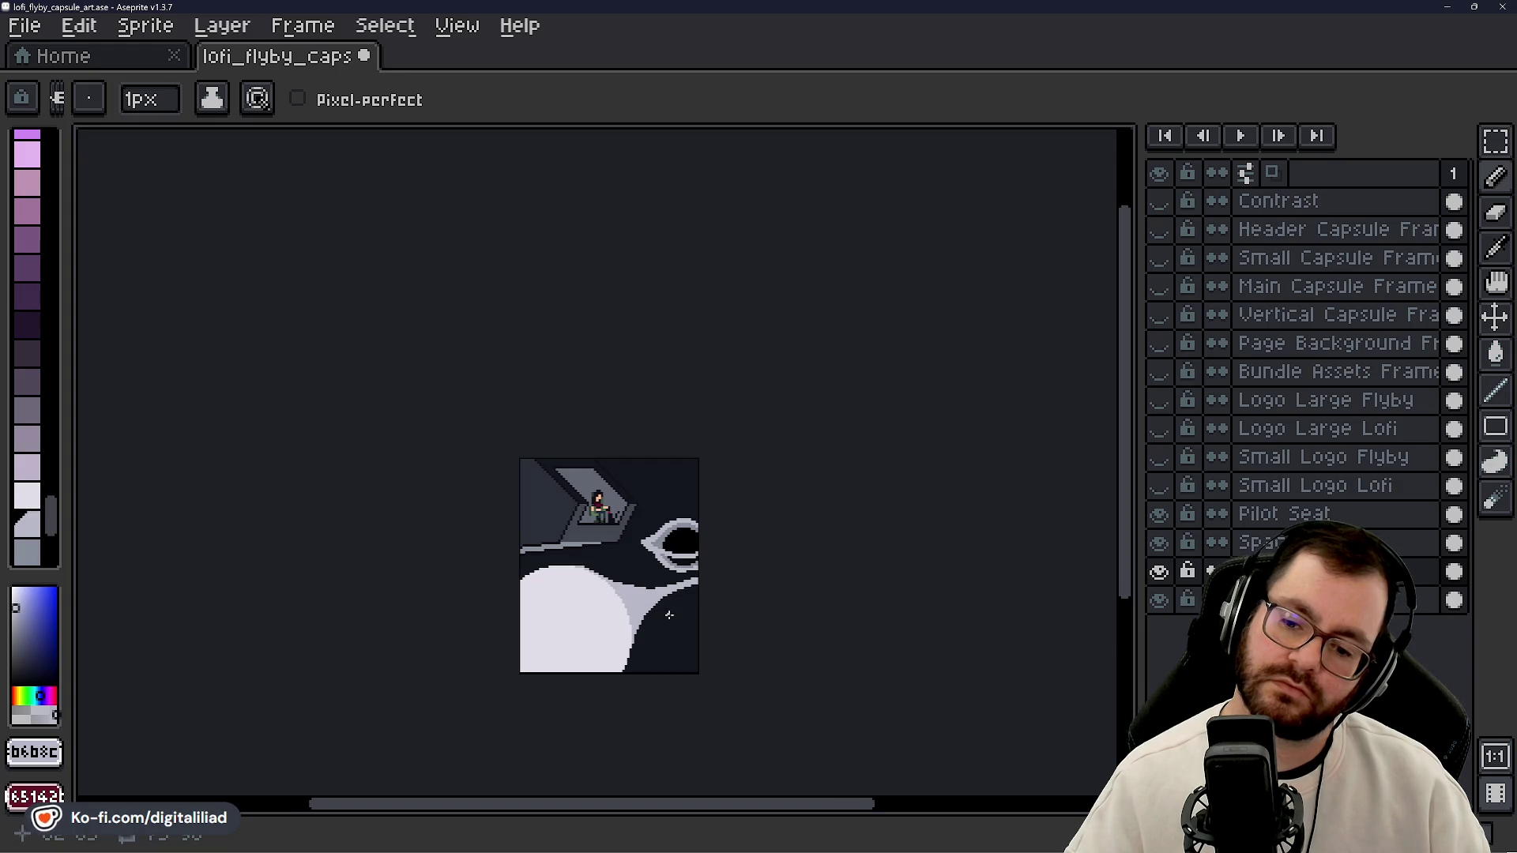
scroll(634, 646, up, 3)
scroll(634, 646, up, 1)
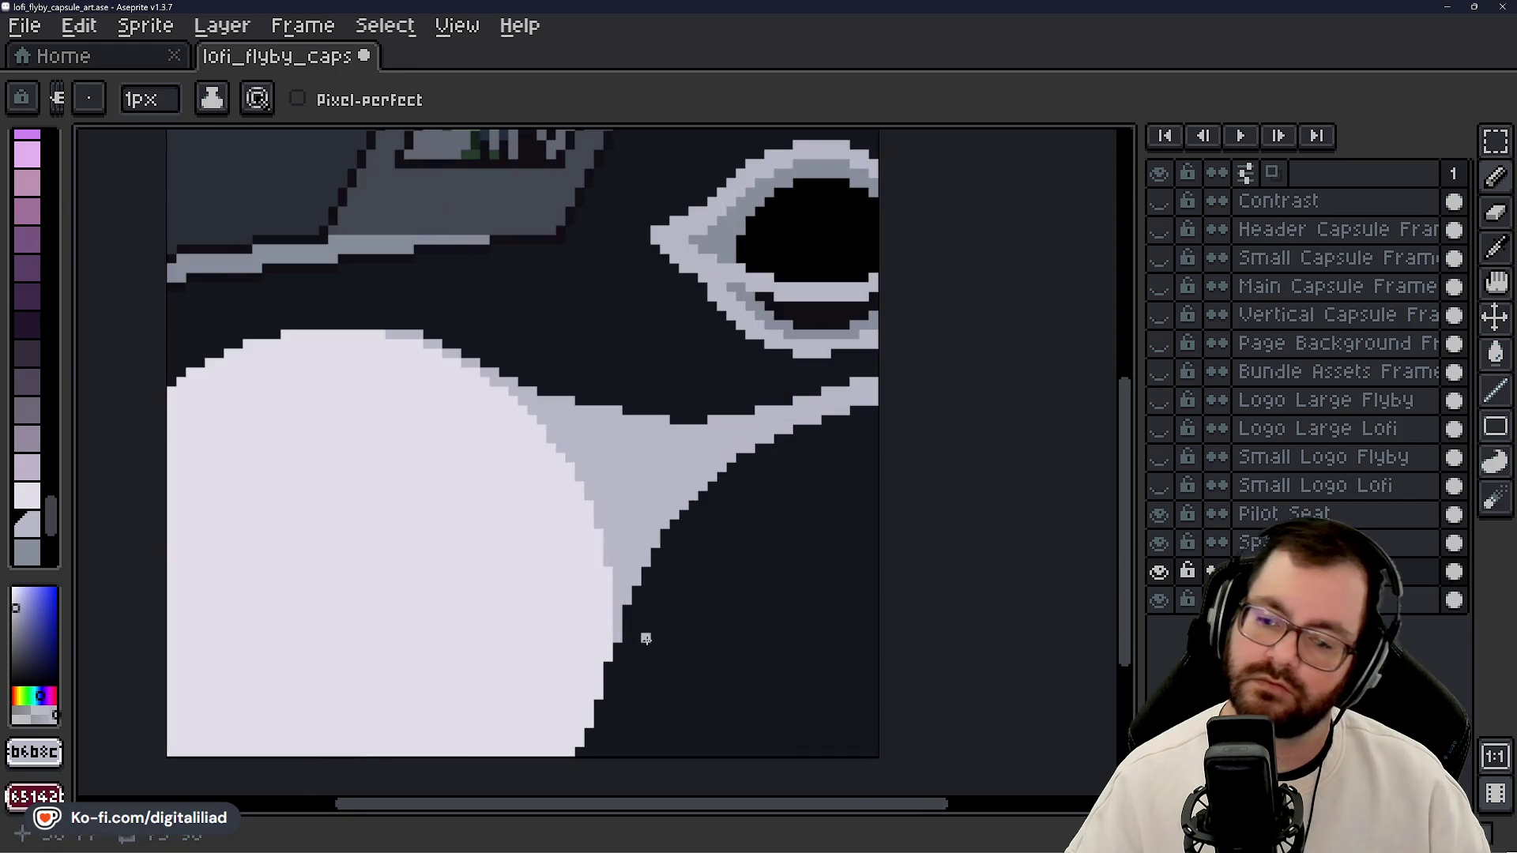
scroll(618, 657, down, 1)
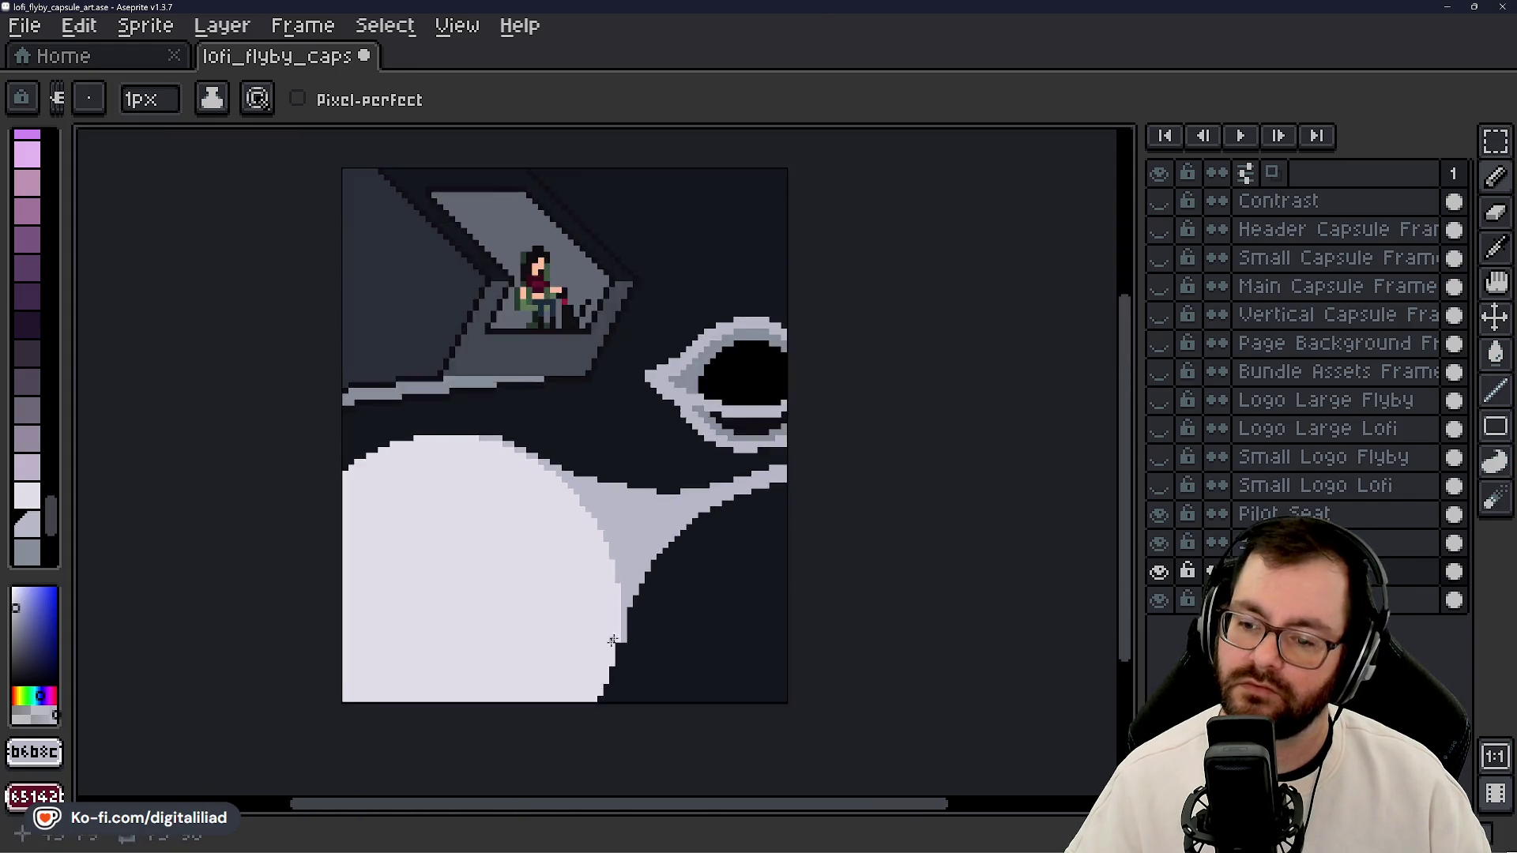
scroll(624, 686, up, 2)
drag(625, 686, 636, 636)
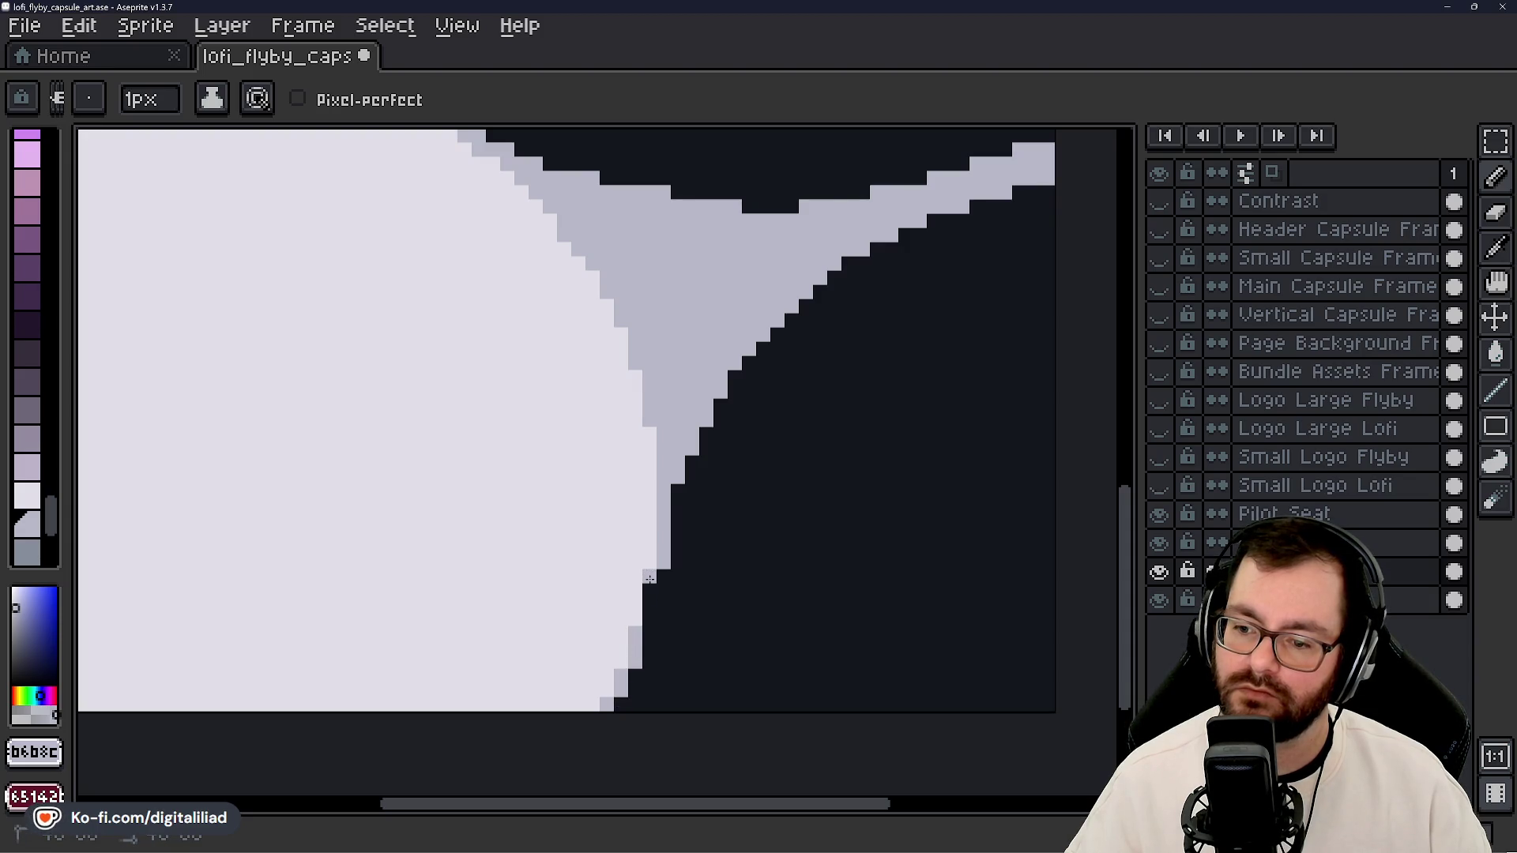
click(648, 612)
scroll(662, 594, down, 5)
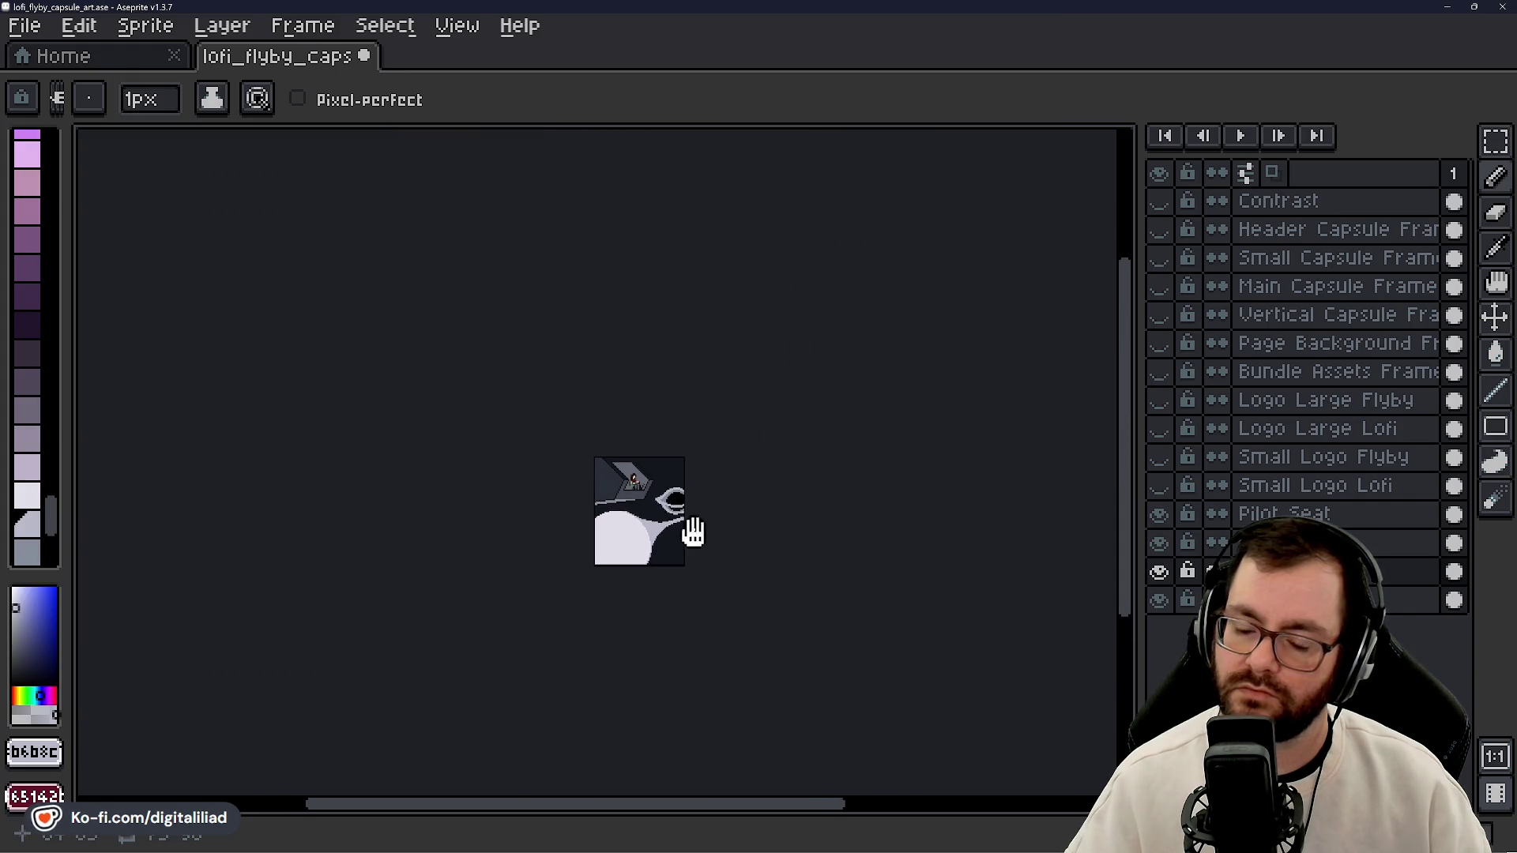
scroll(652, 501, up, 2)
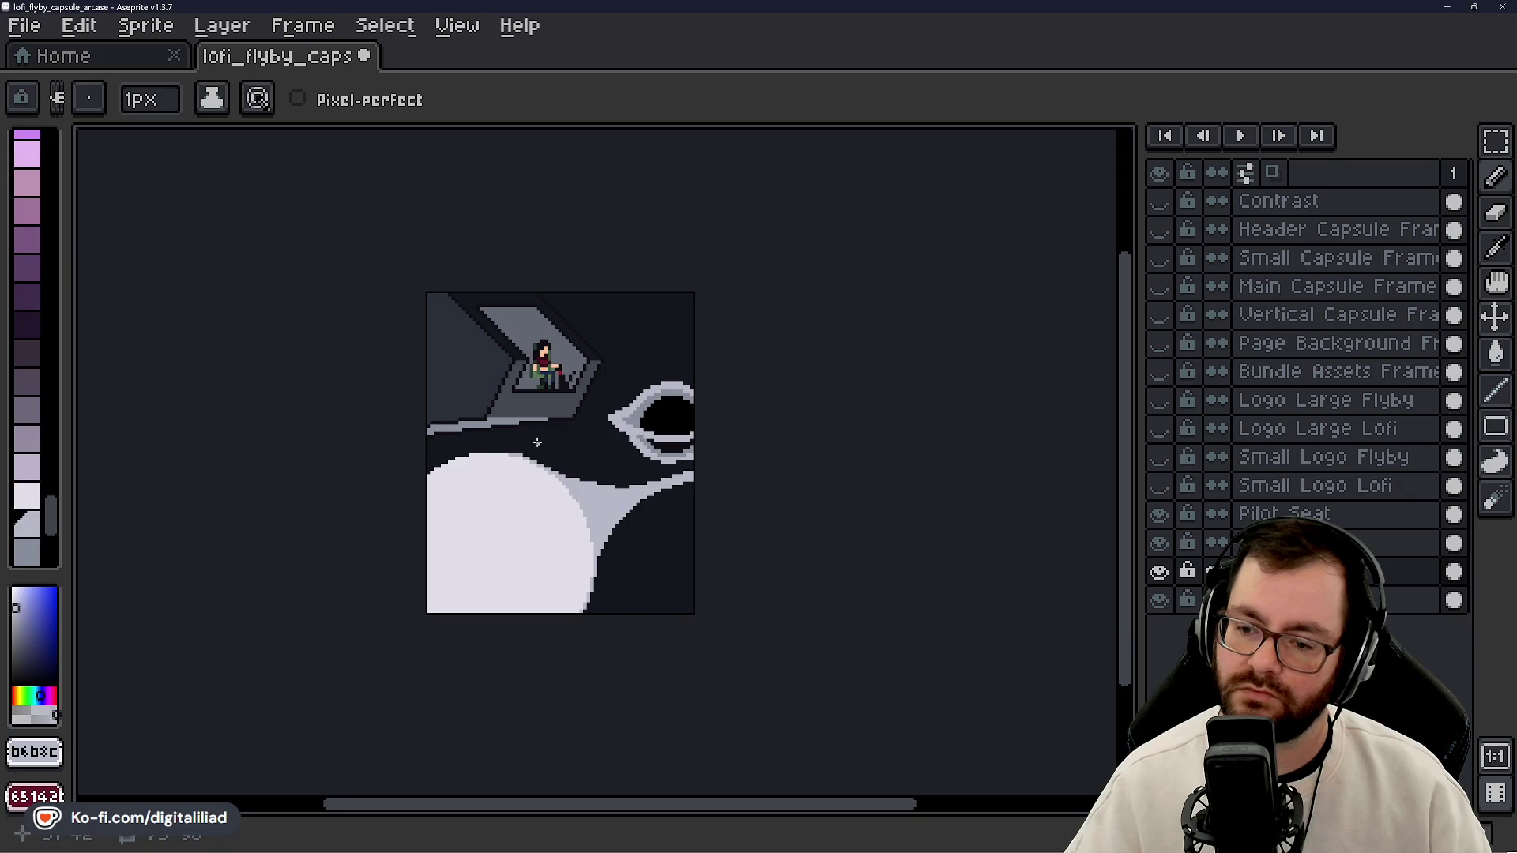
scroll(567, 534, down, 1)
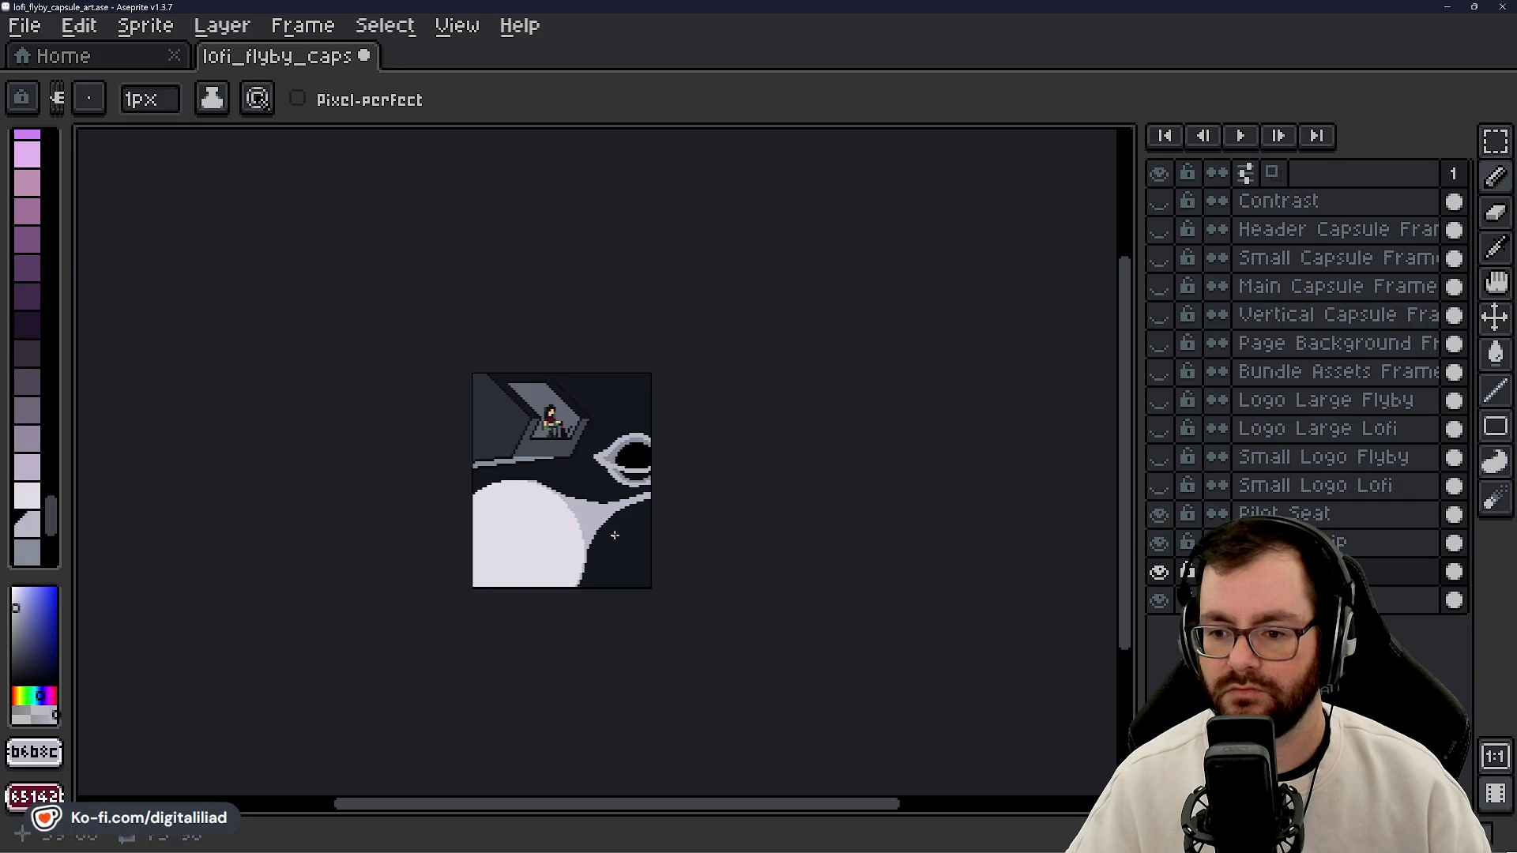
scroll(553, 473, up, 1)
scroll(521, 484, up, 1)
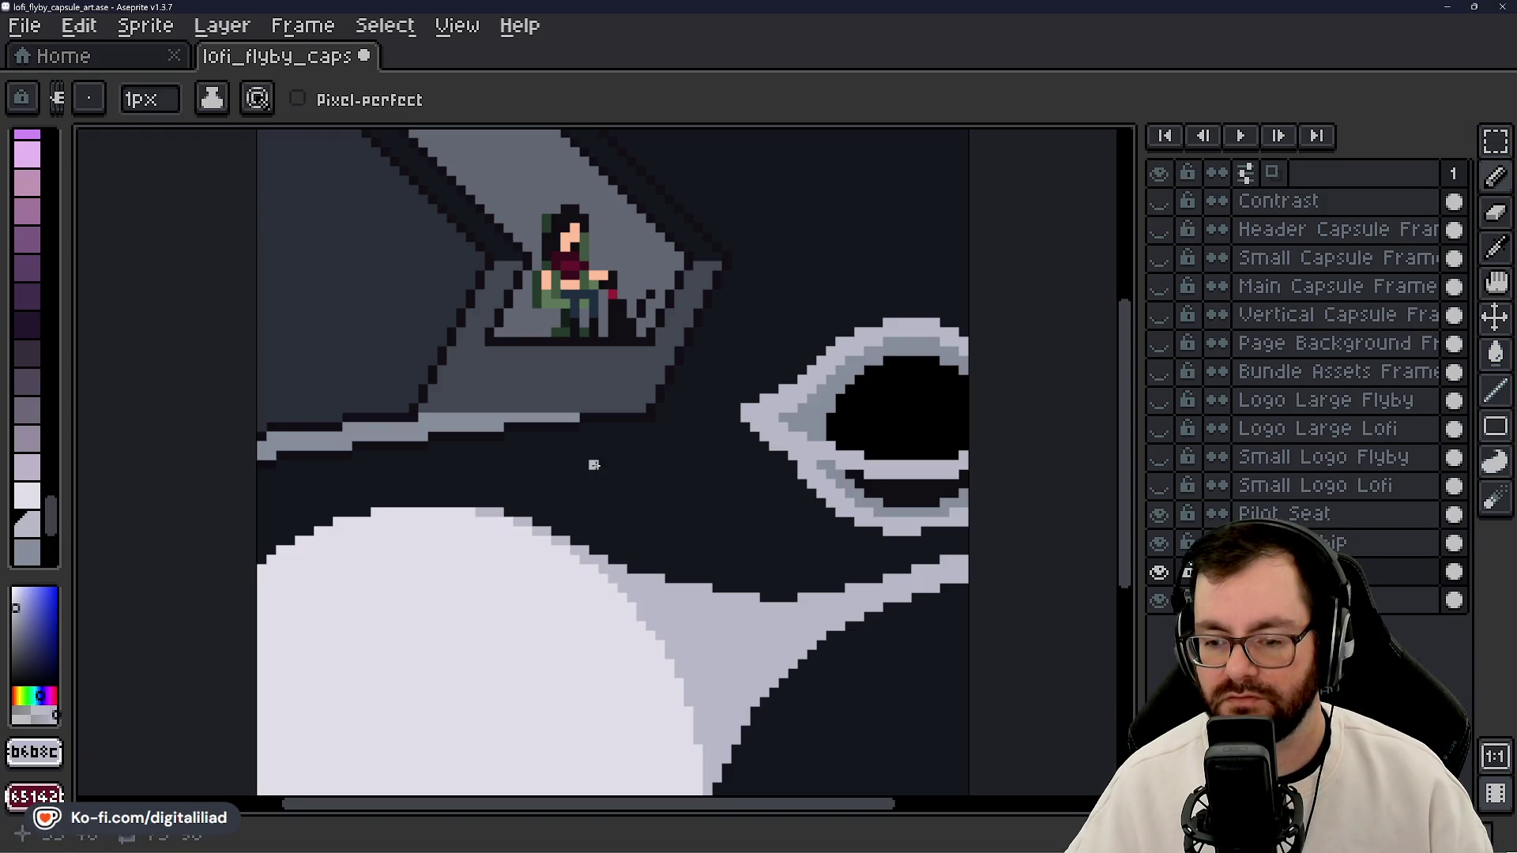
scroll(594, 465, down, 3)
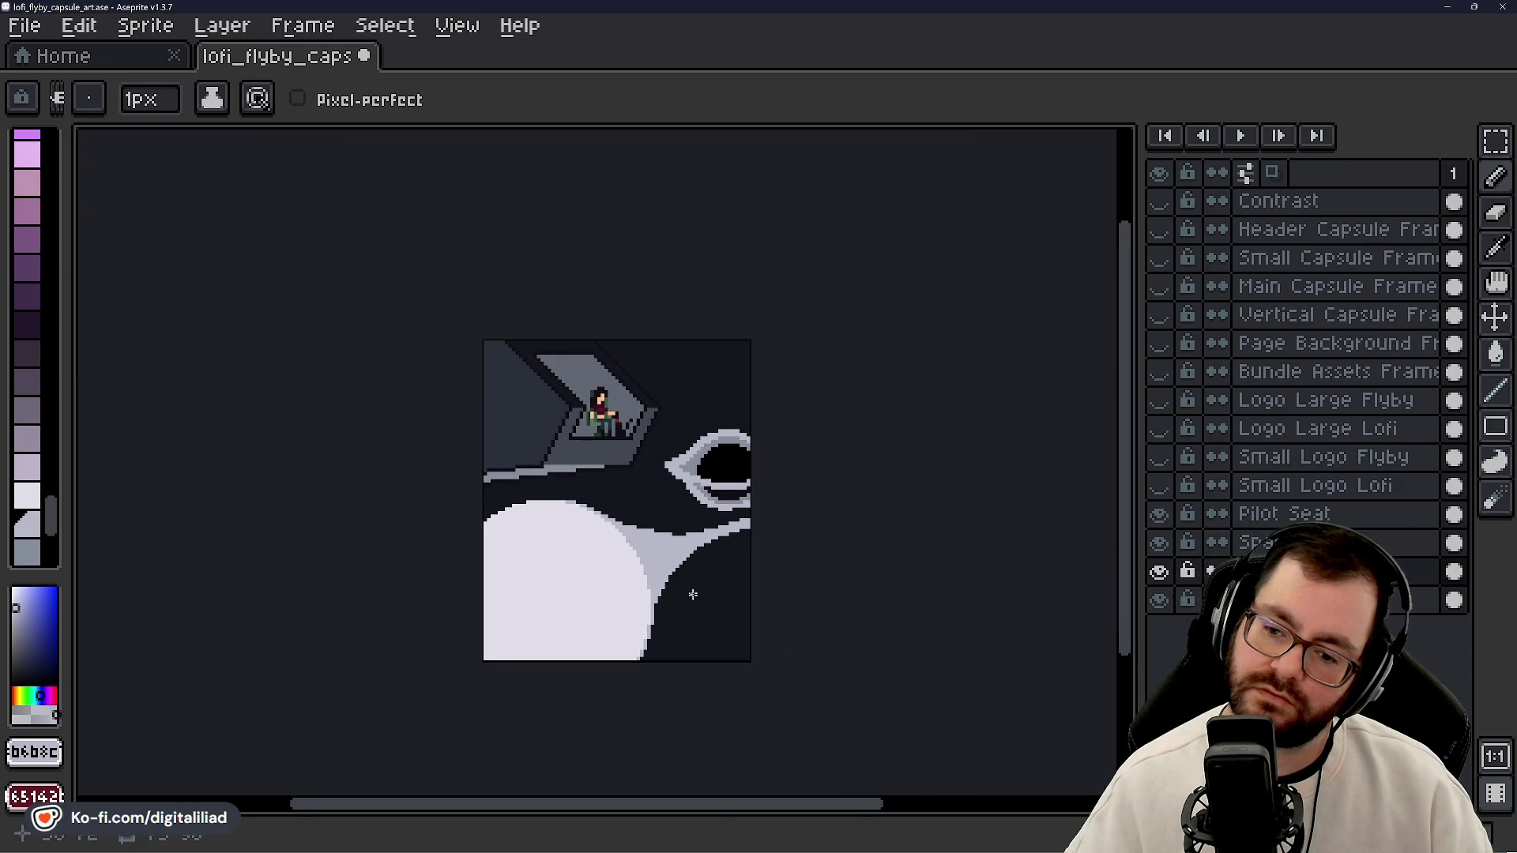
- Erase the five stray light pixels along the pale planet's top edge
scroll(558, 496, up, 5)
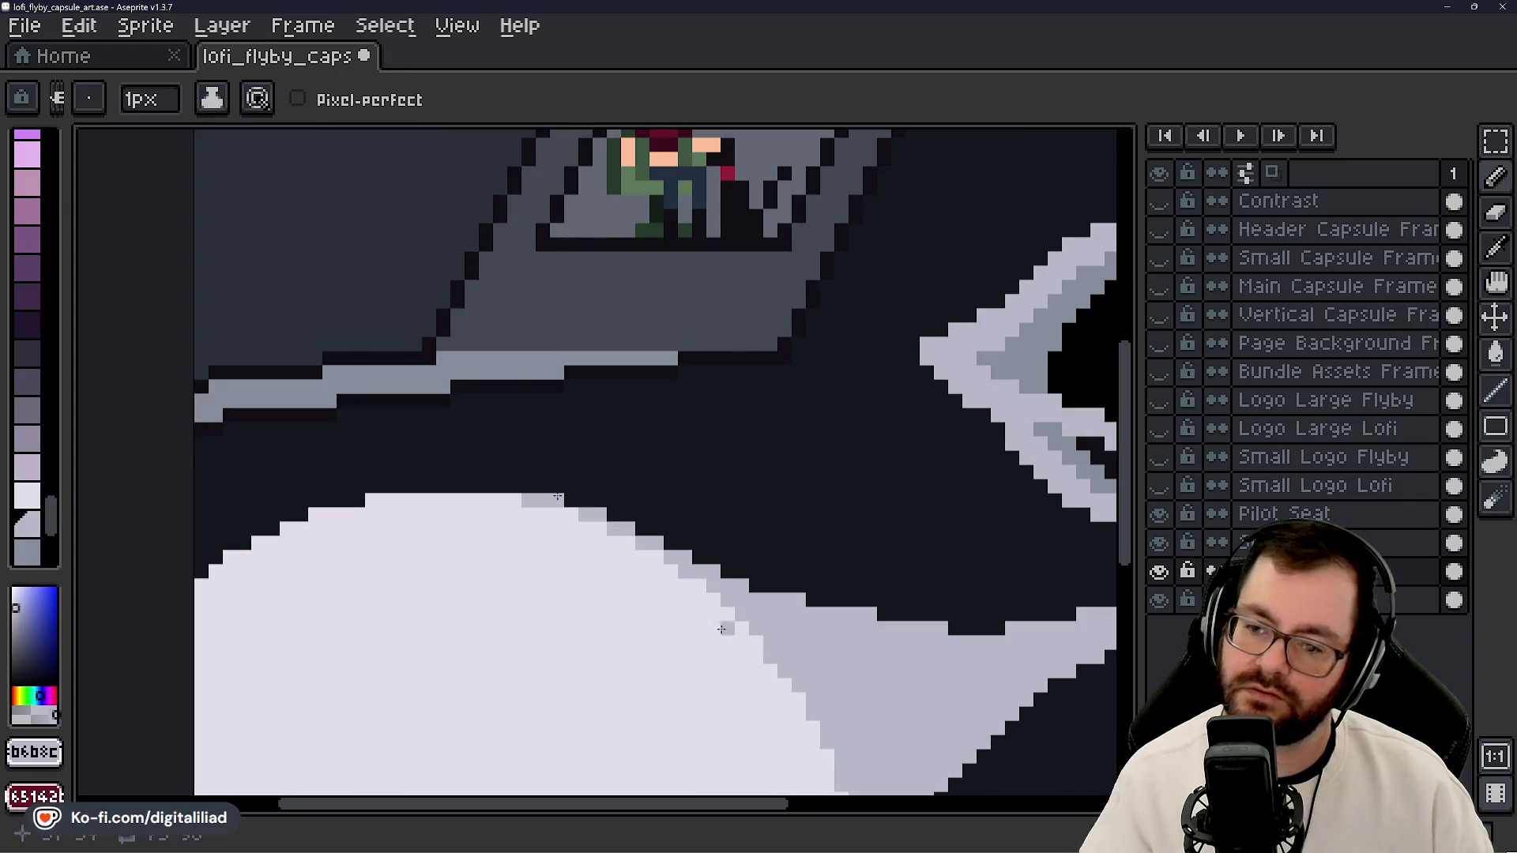
key(b)
right_click(599, 514)
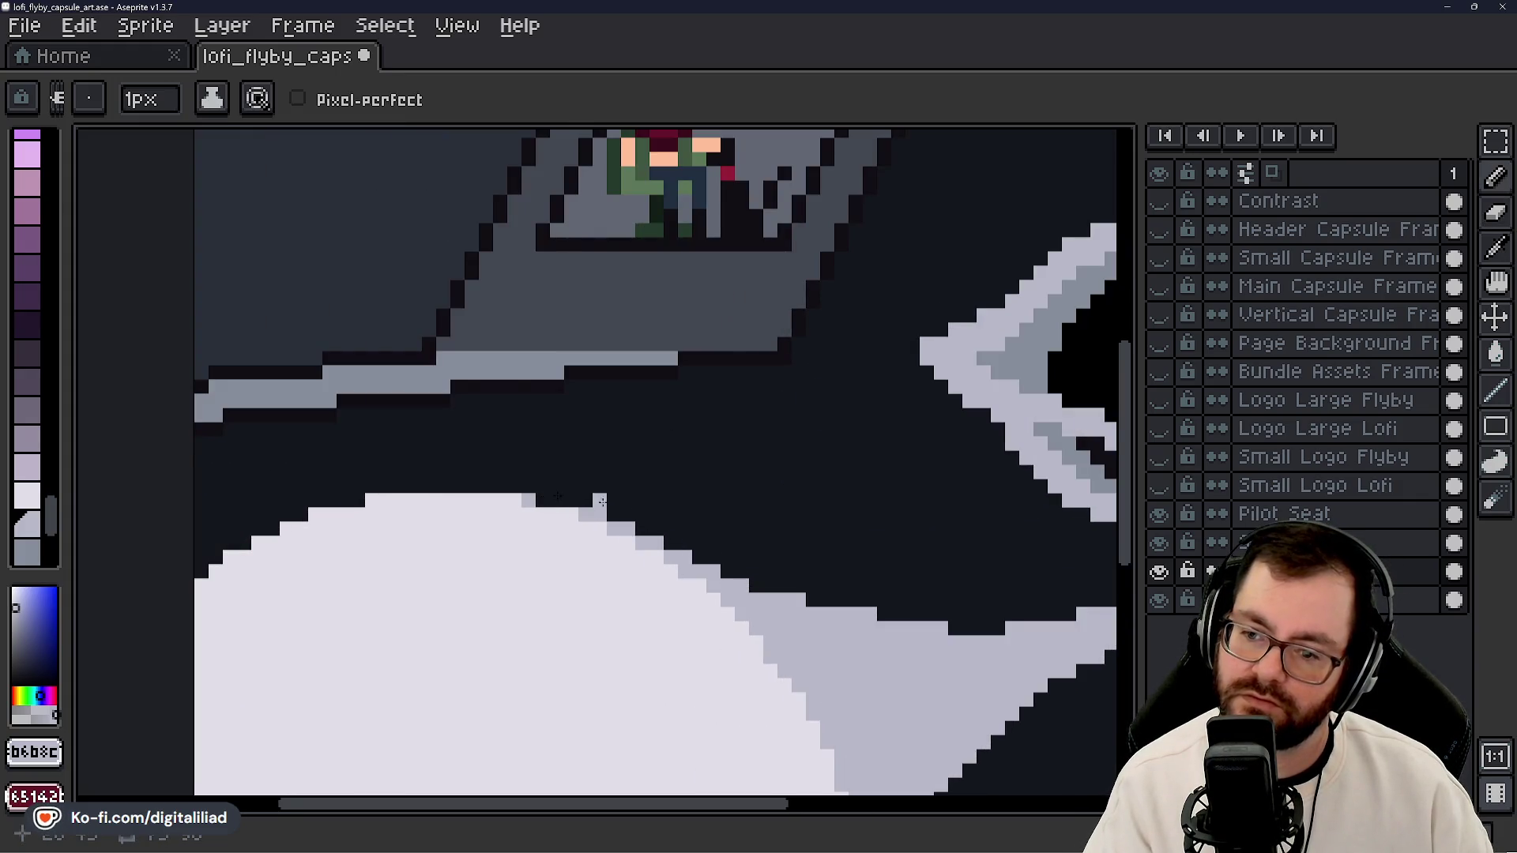
right_click(628, 528)
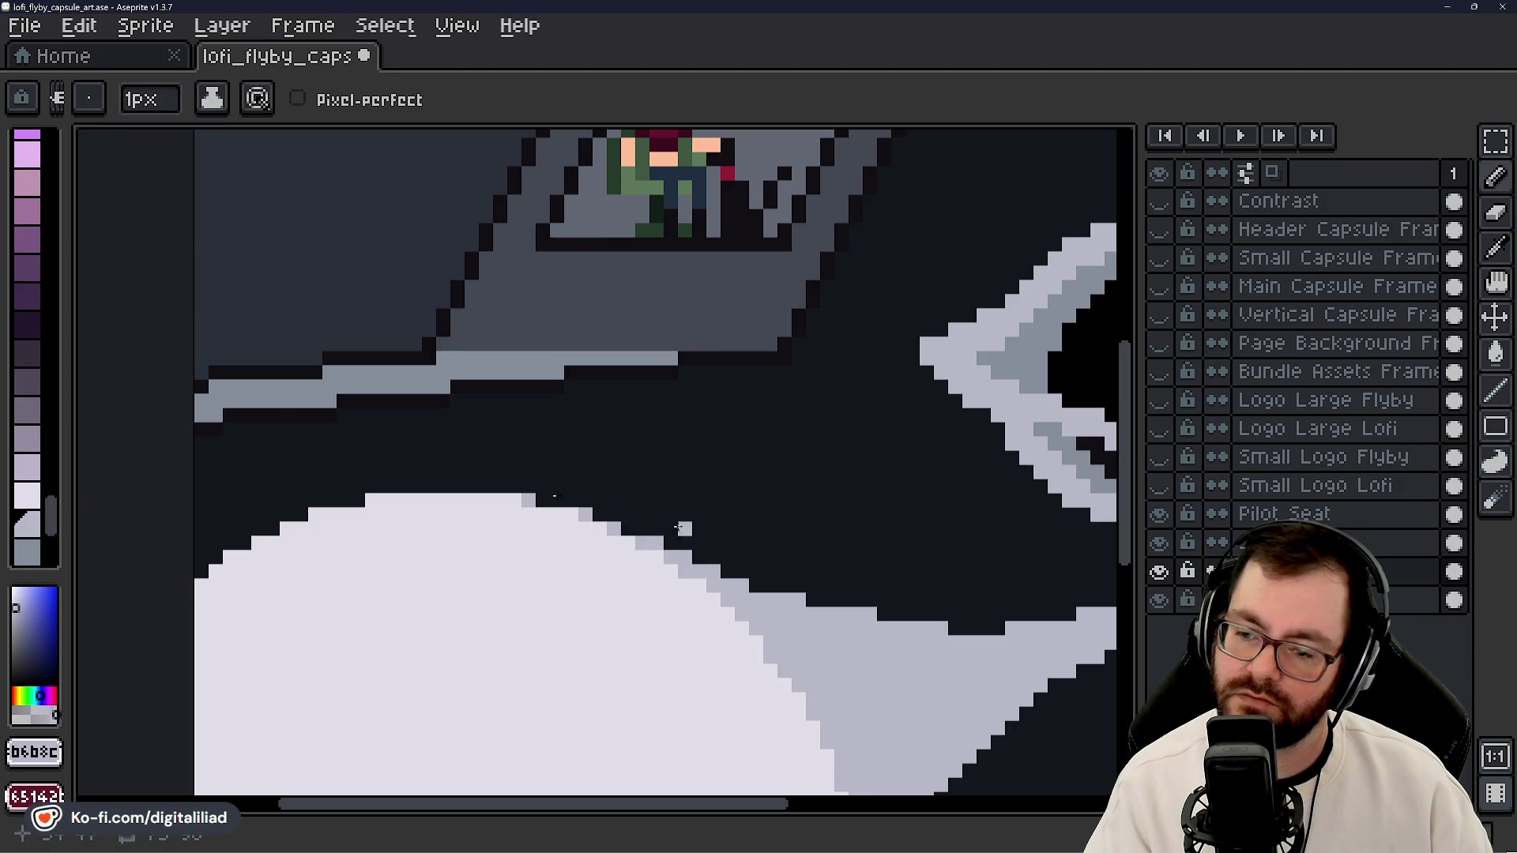
right_click(663, 537)
right_click(686, 545)
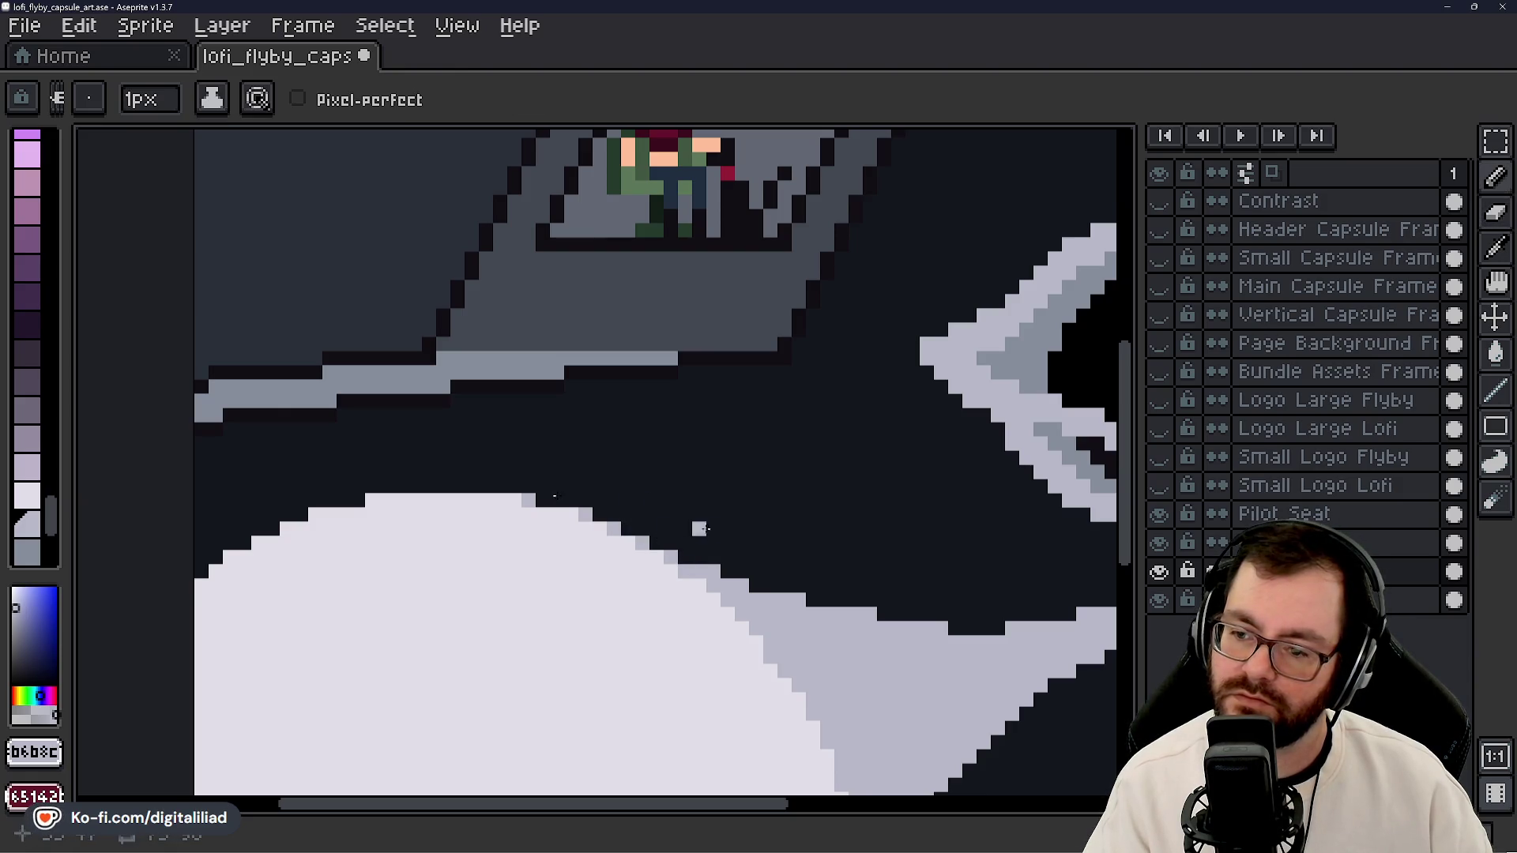
right_click(717, 564)
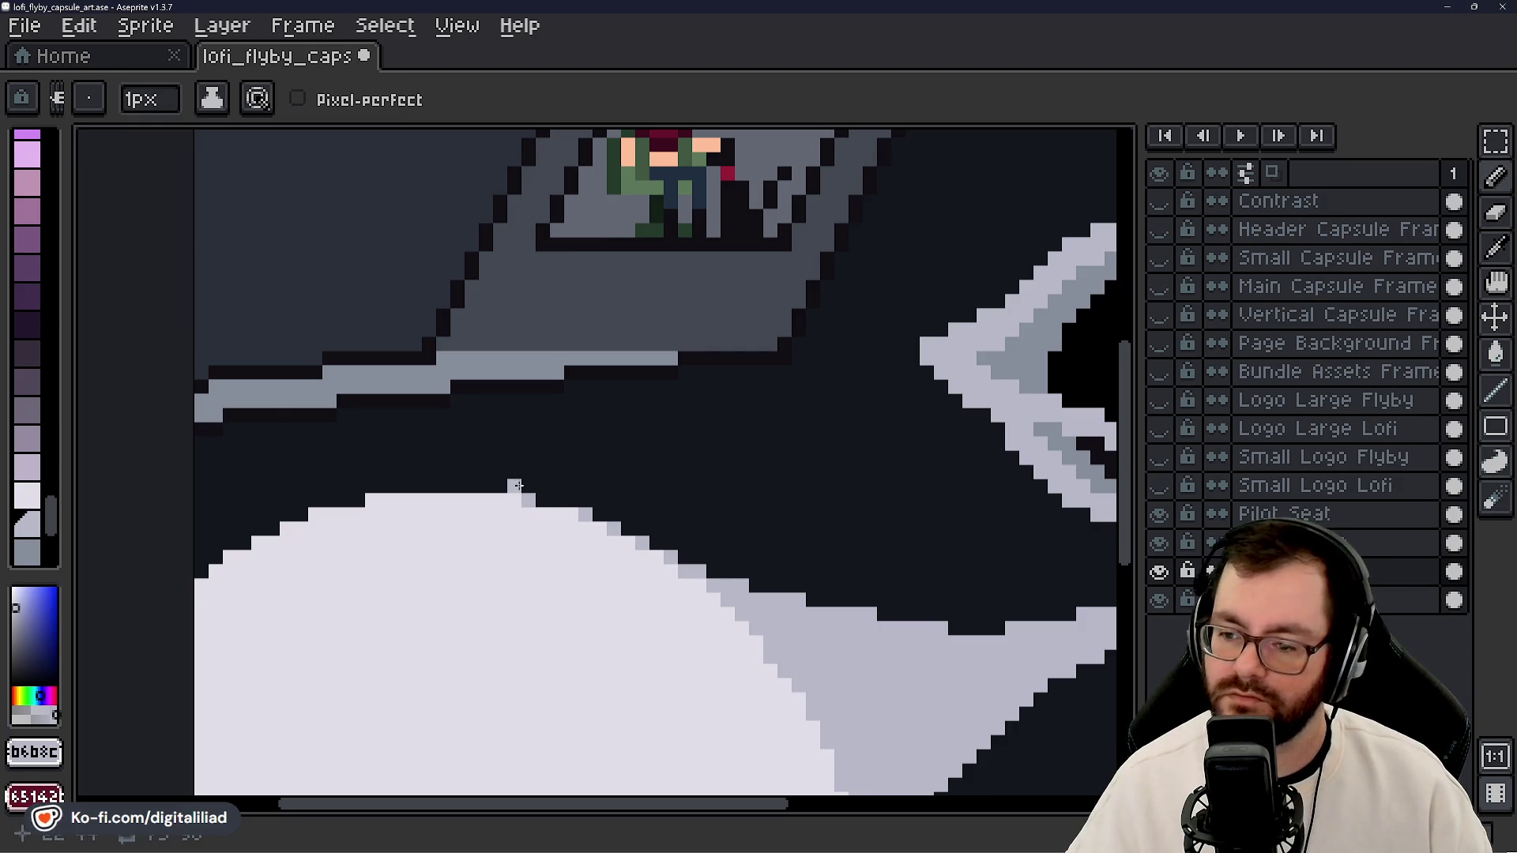
scroll(543, 458, down, 5)
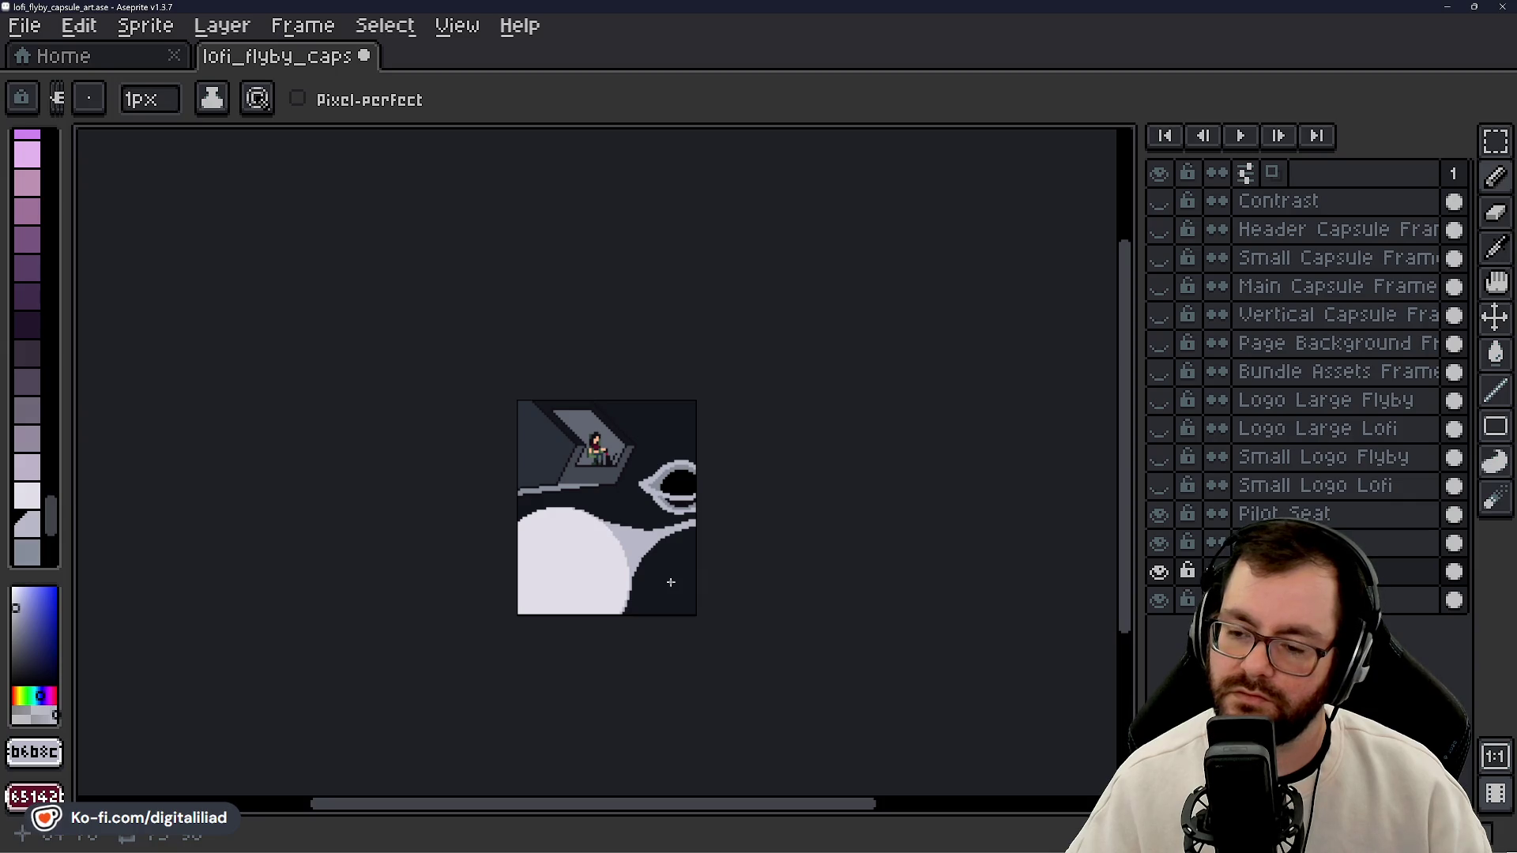
- Paint light grey over the two-pixel dark notch in the band's edge
scroll(676, 566, down, 1)
scroll(676, 567, down, 1)
scroll(675, 566, up, 1)
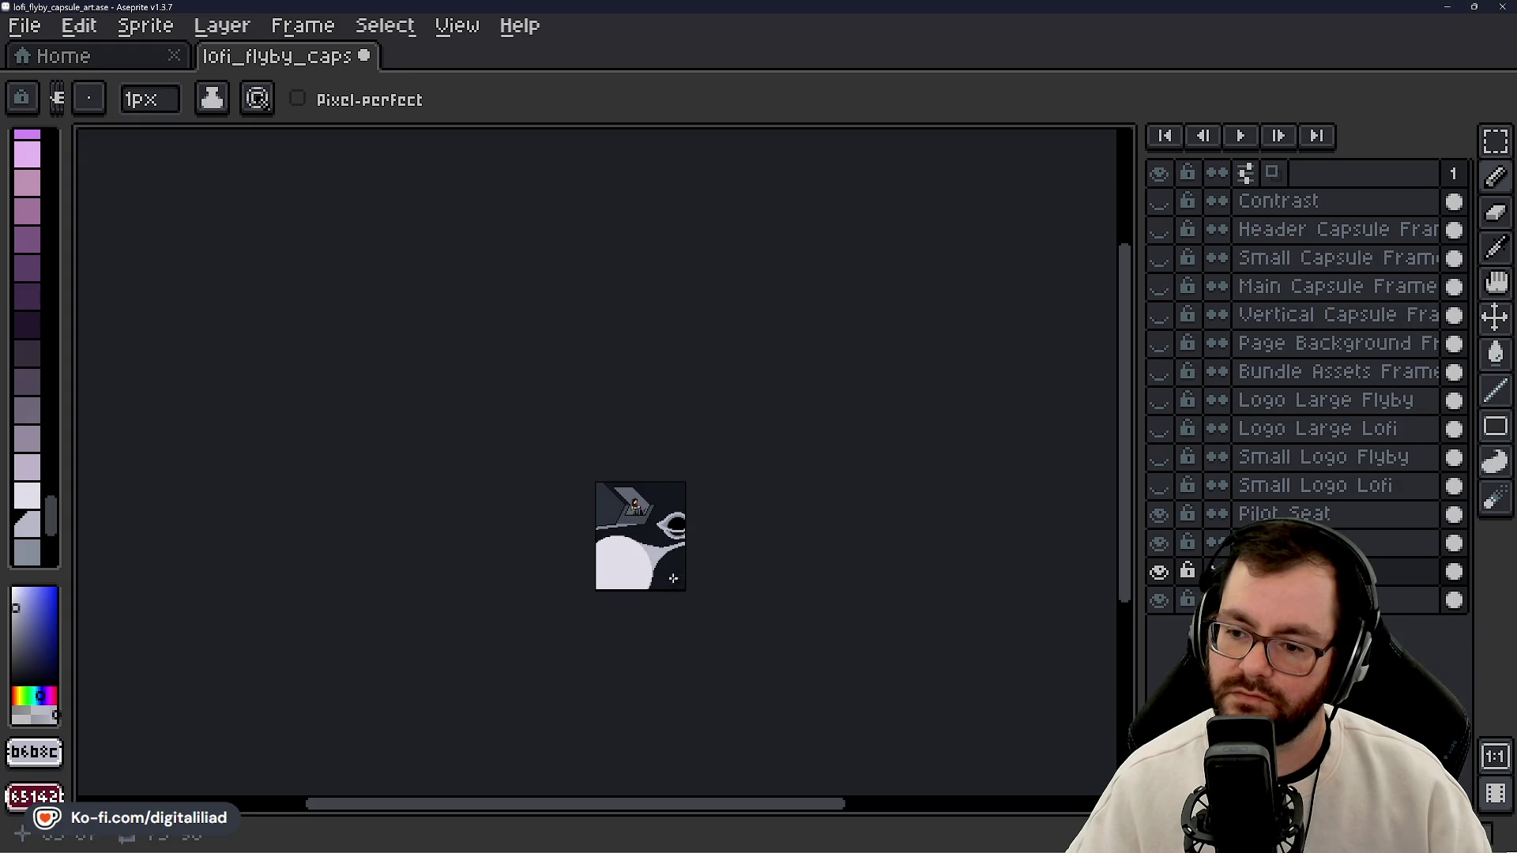
scroll(671, 555, up, 4)
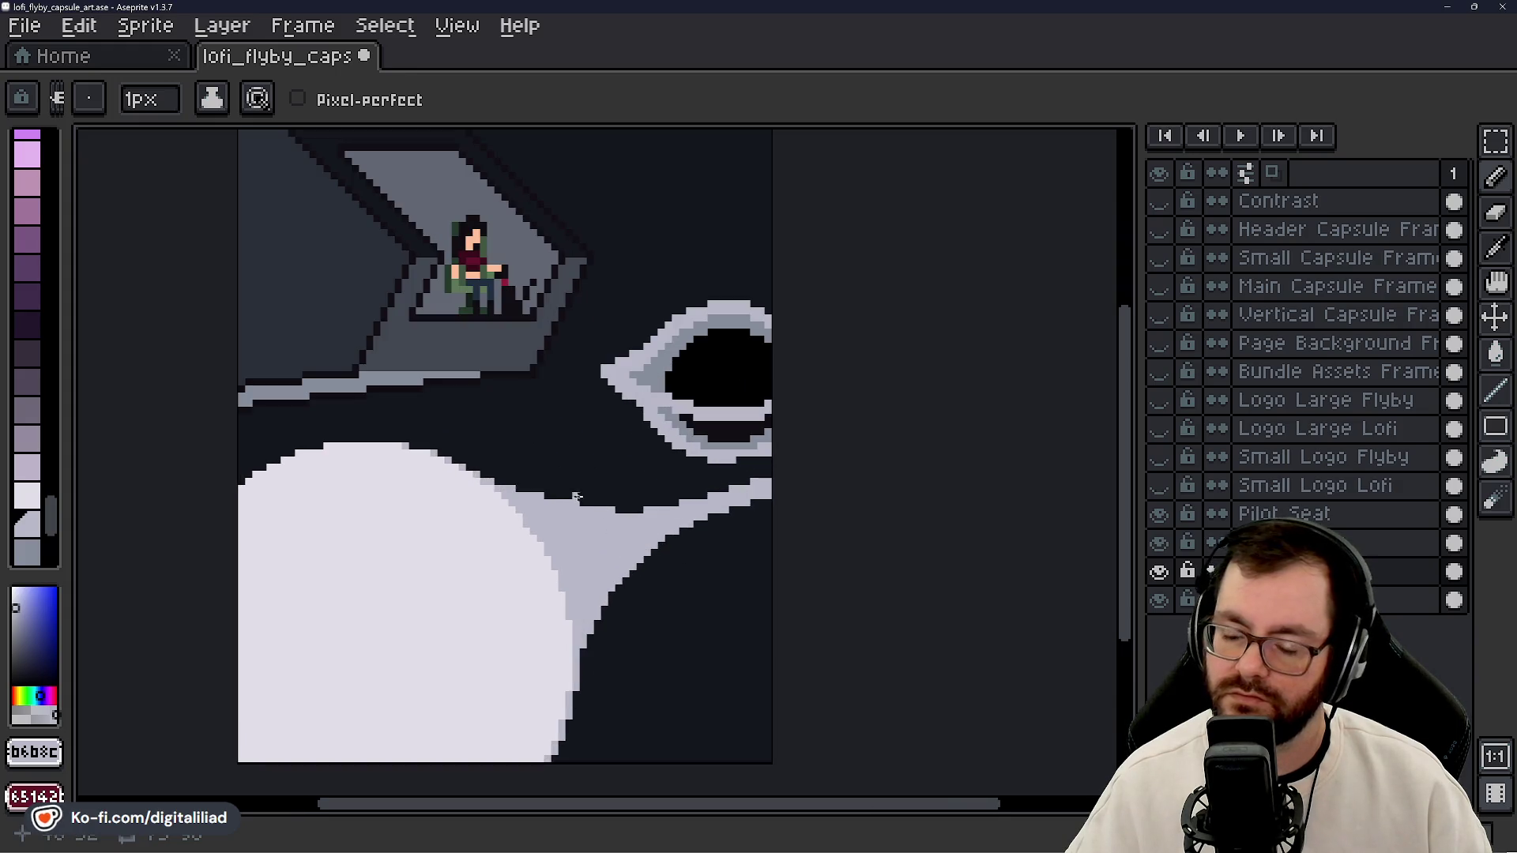
scroll(572, 506, up, 1)
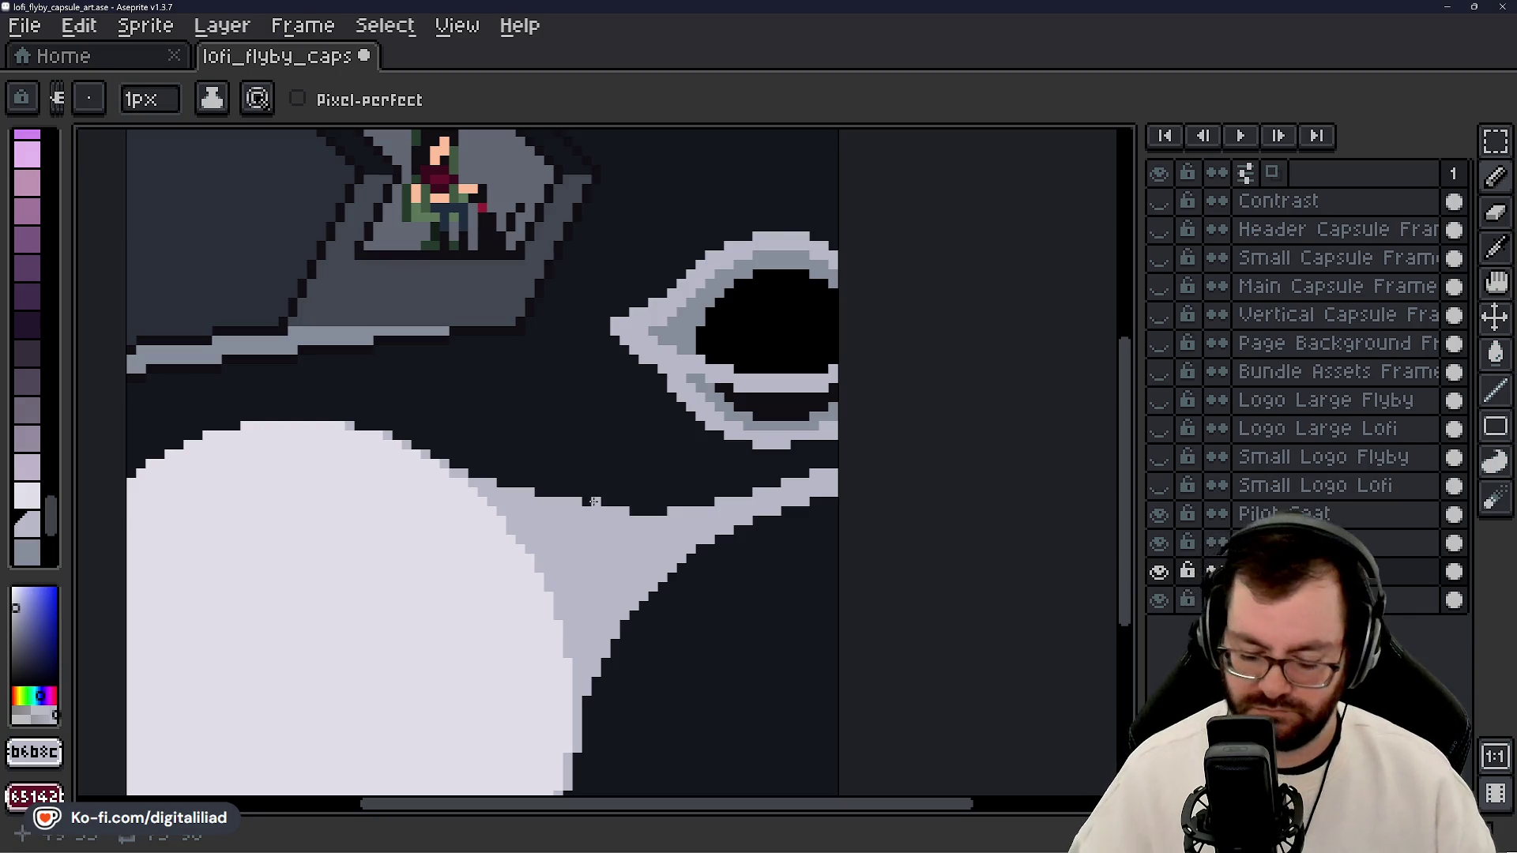
drag(636, 511, 660, 515)
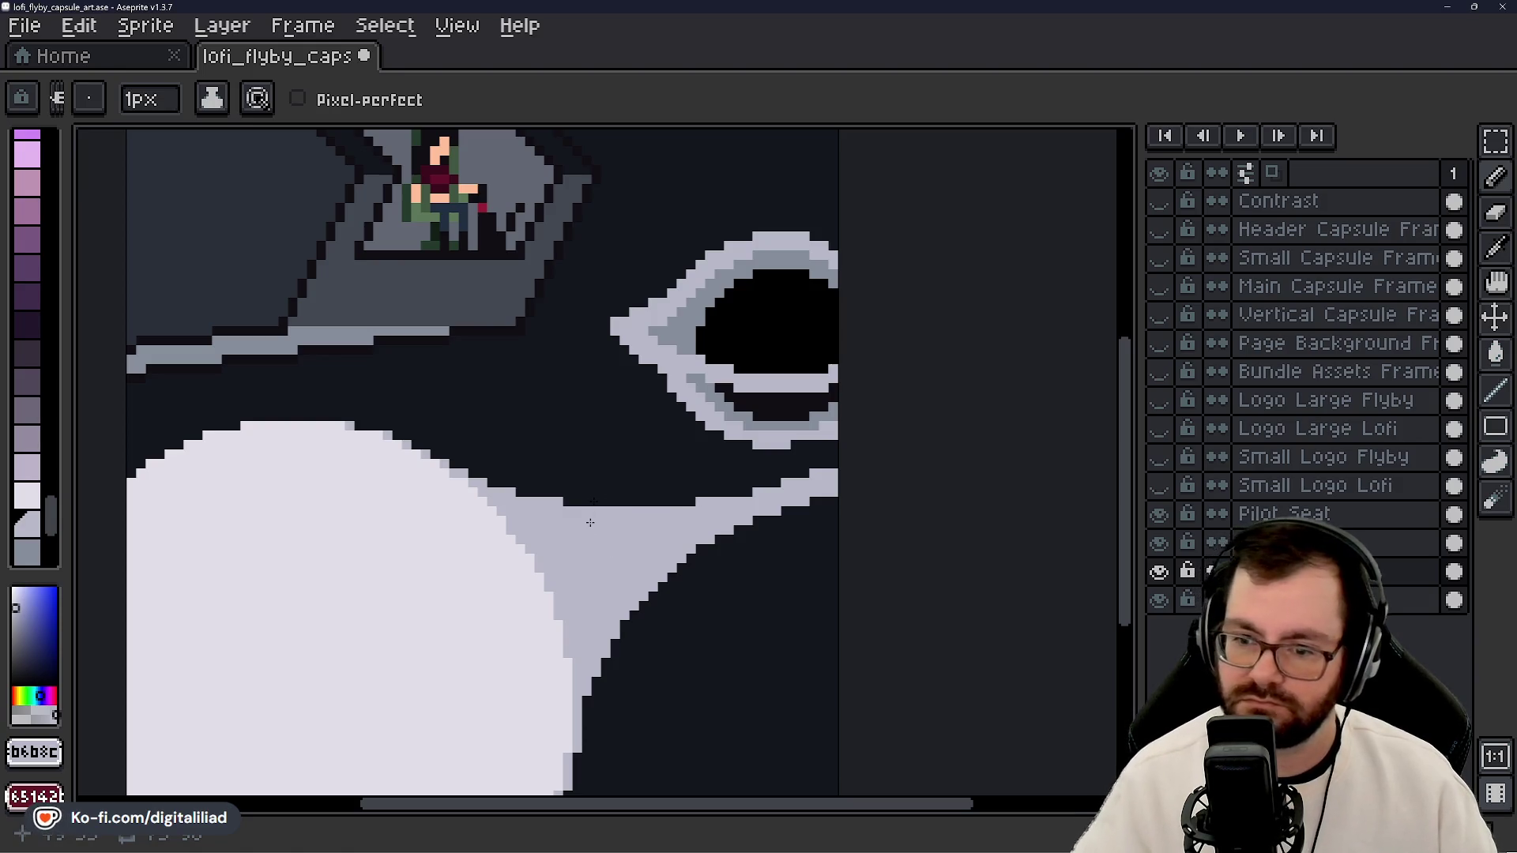
scroll(591, 522, down, 5)
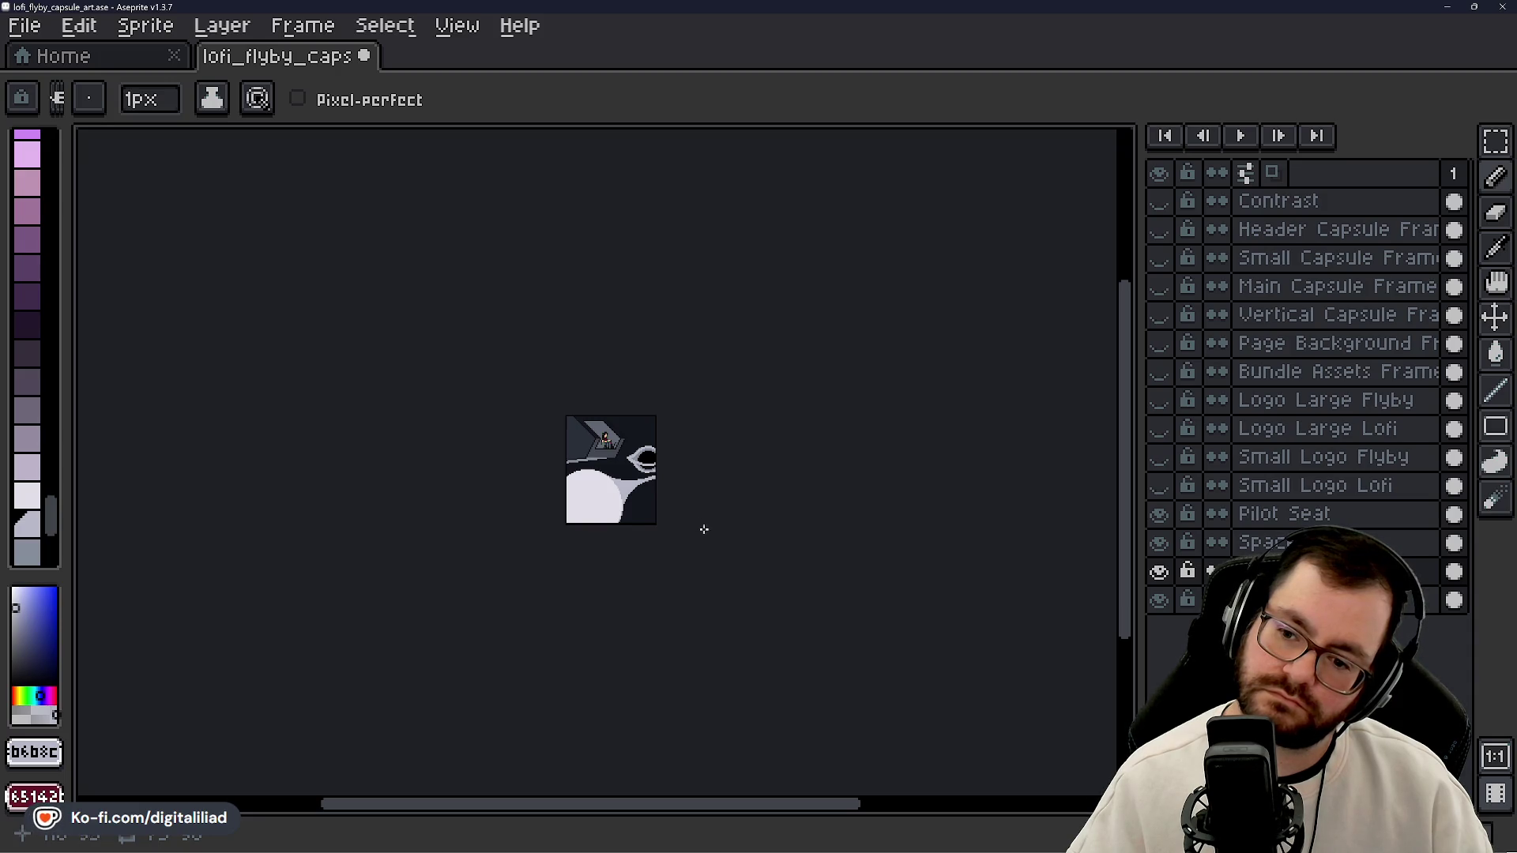
scroll(657, 479, up, 4)
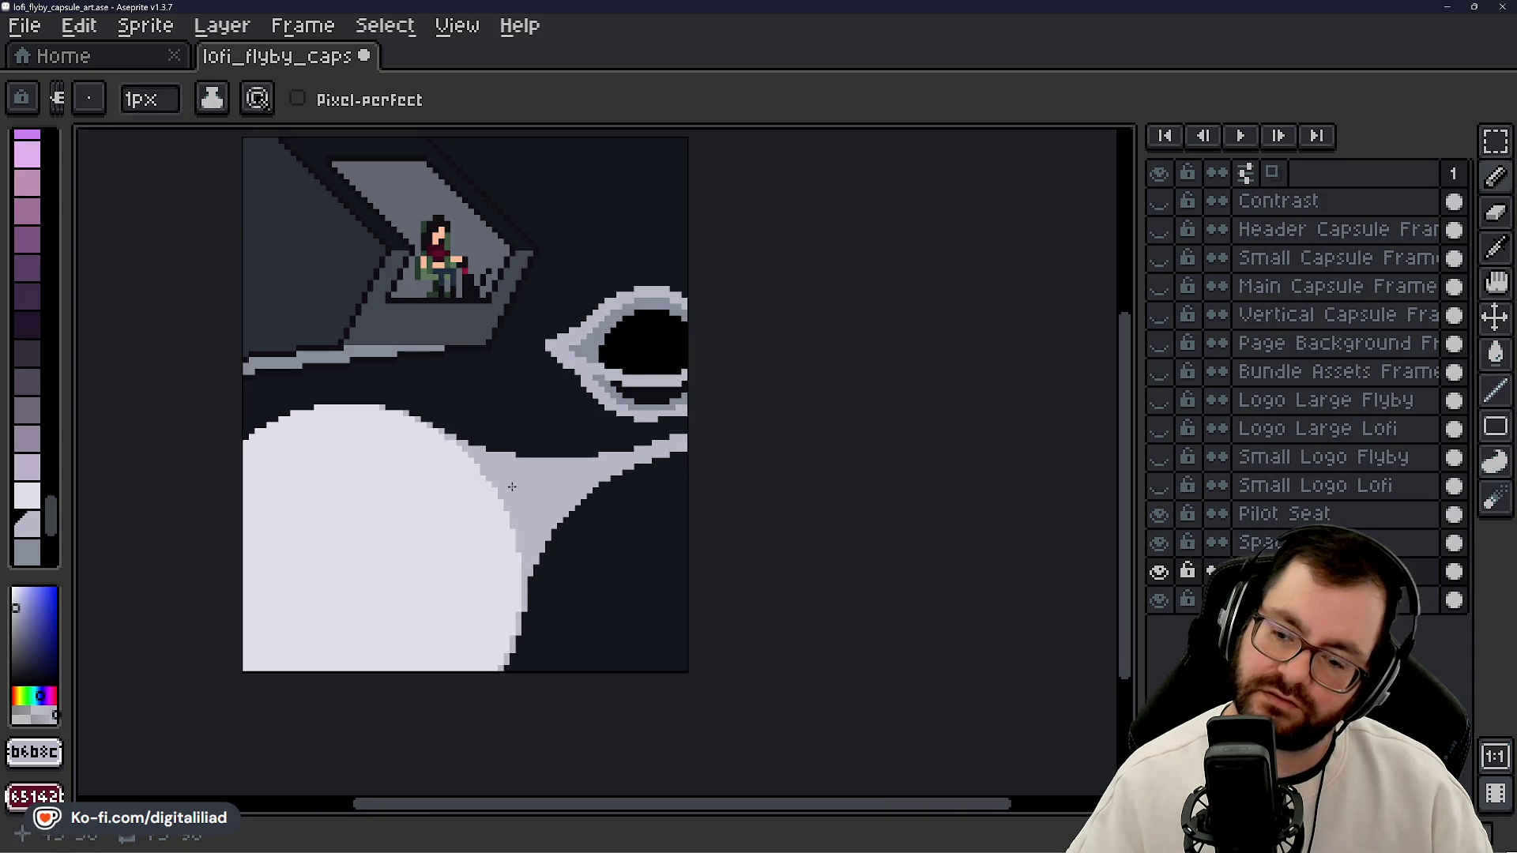
scroll(553, 498, up, 1)
scroll(666, 517, down, 5)
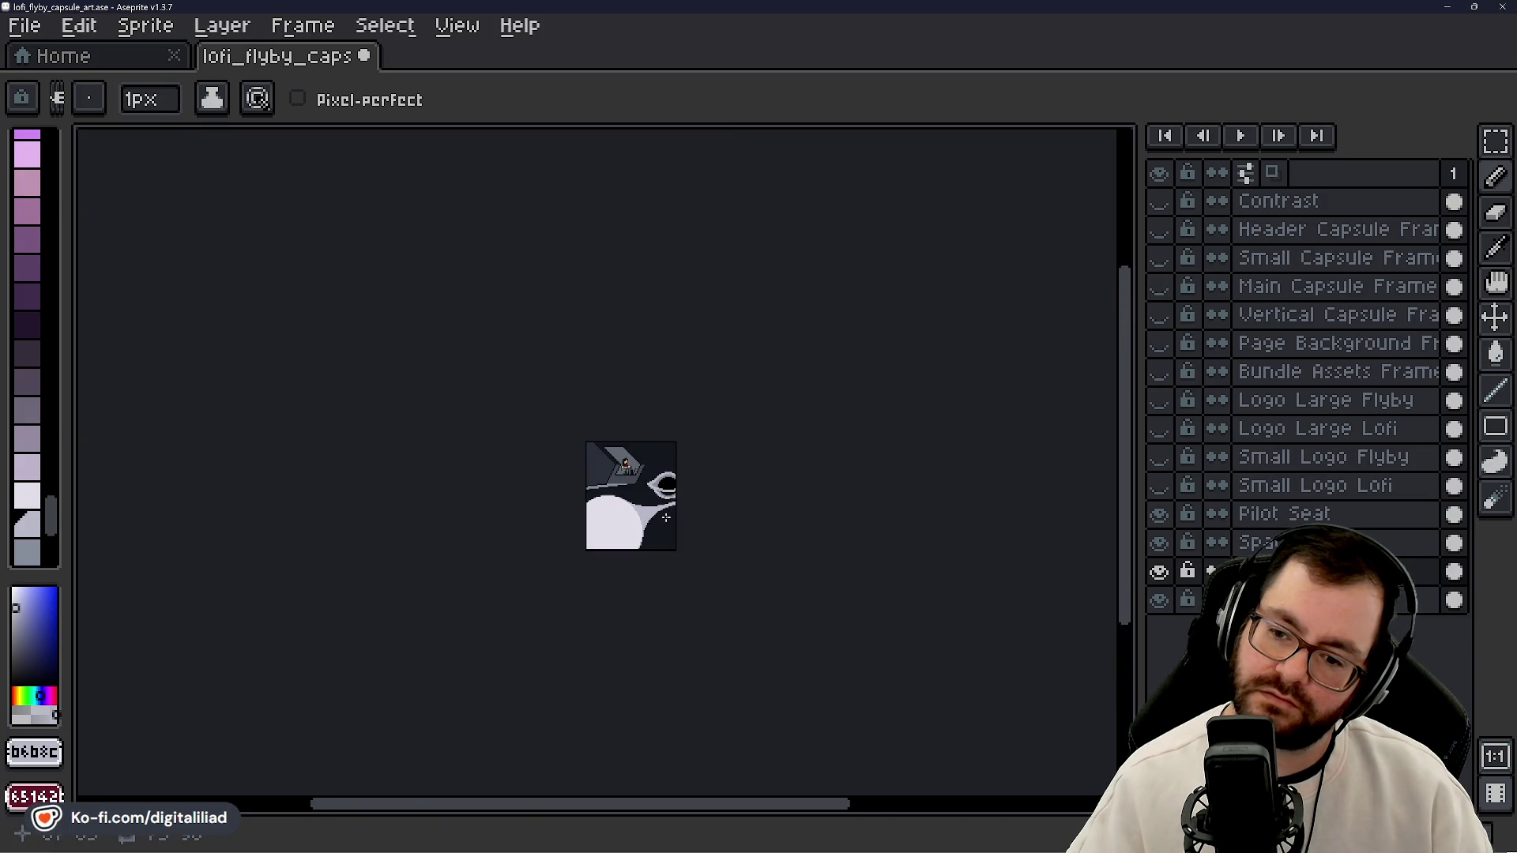
scroll(666, 521, up, 4)
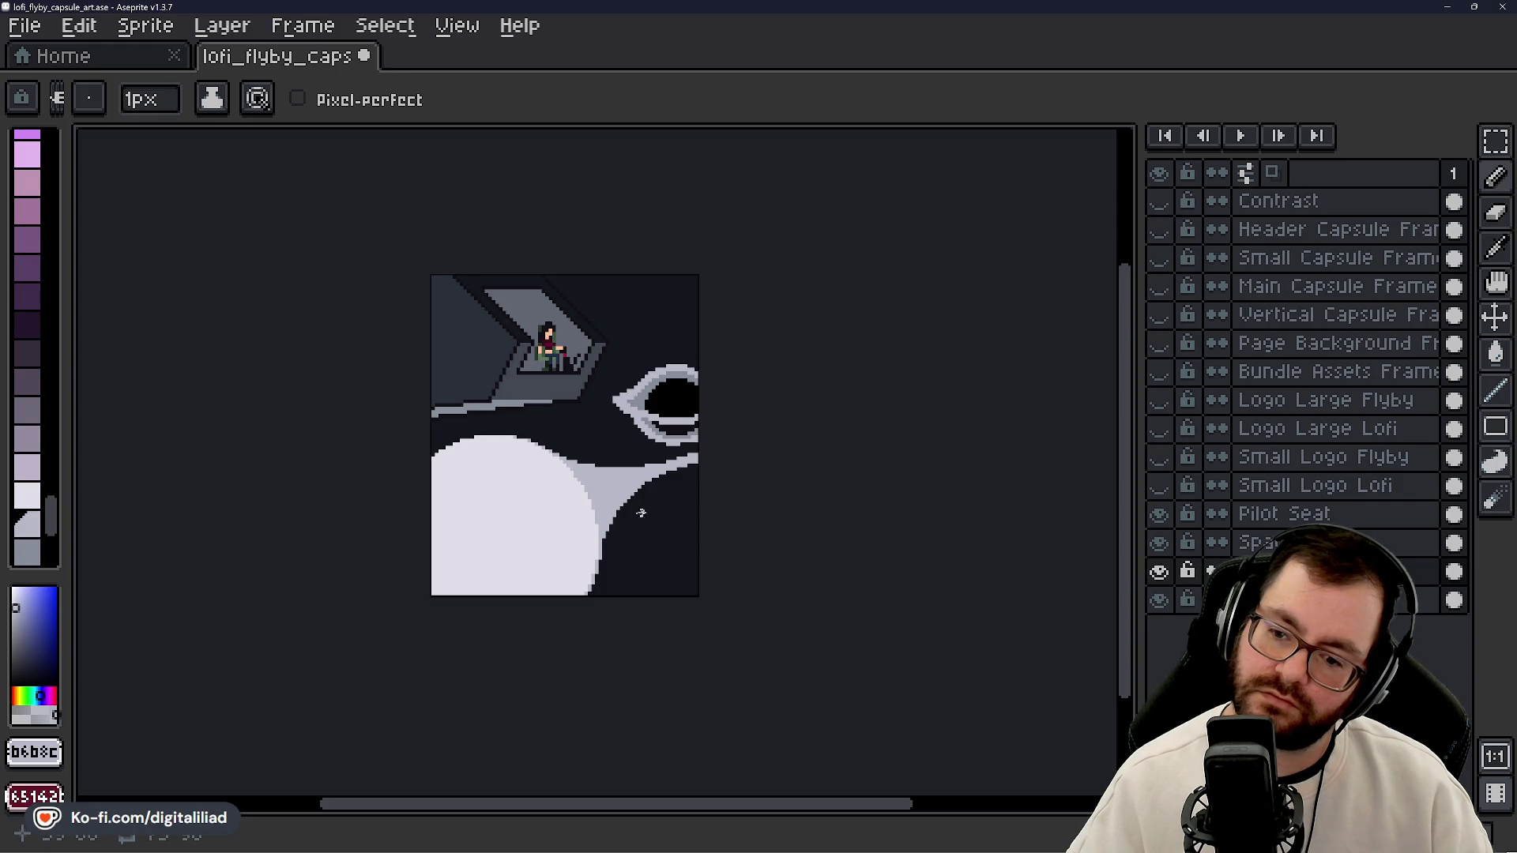
scroll(641, 514, up, 3)
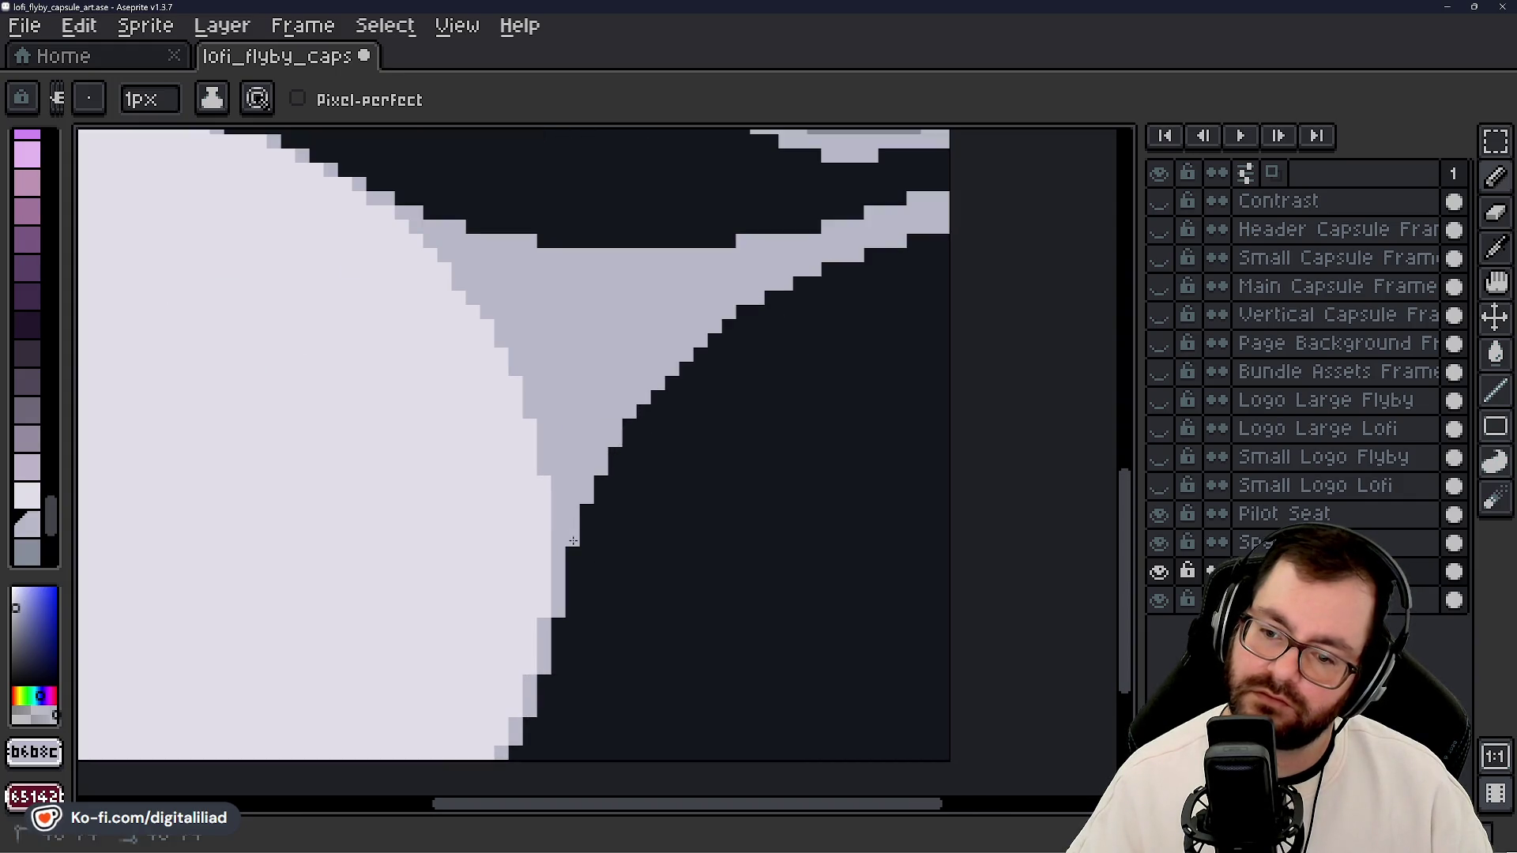
scroll(671, 512, down, 3)
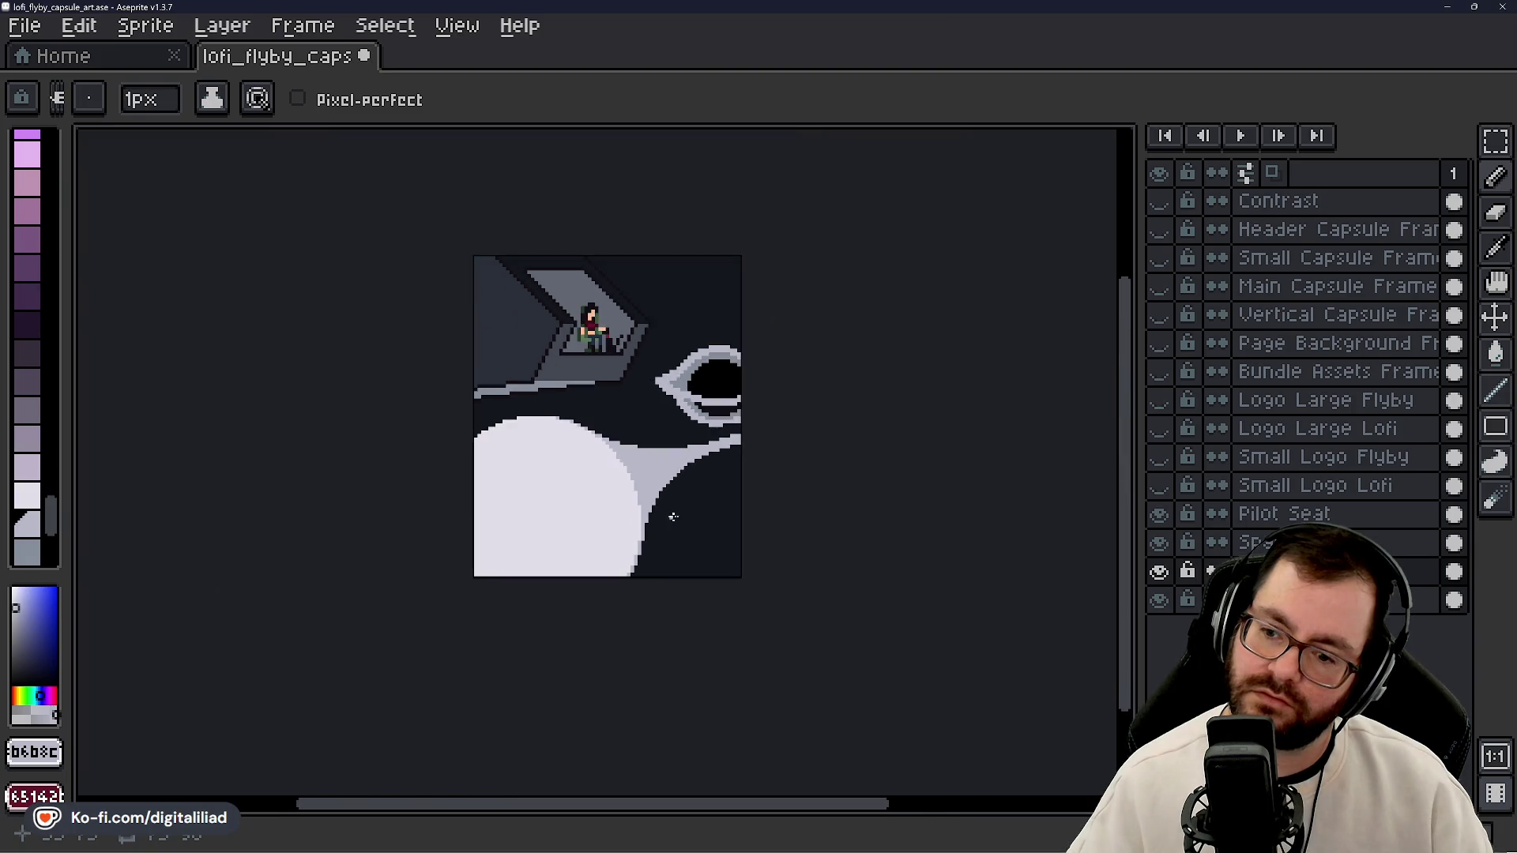
scroll(668, 493, up, 3)
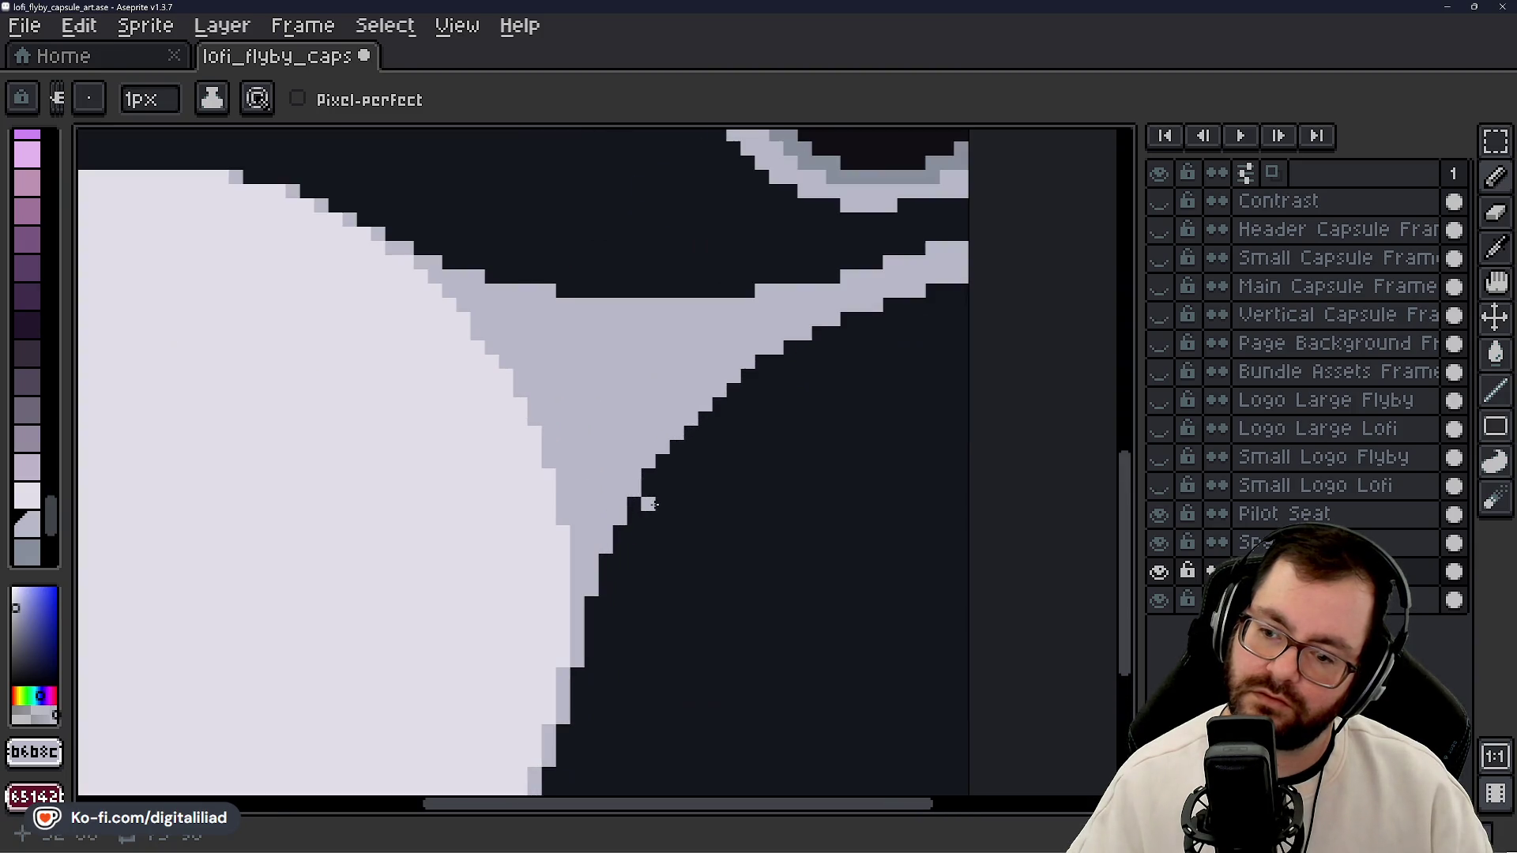
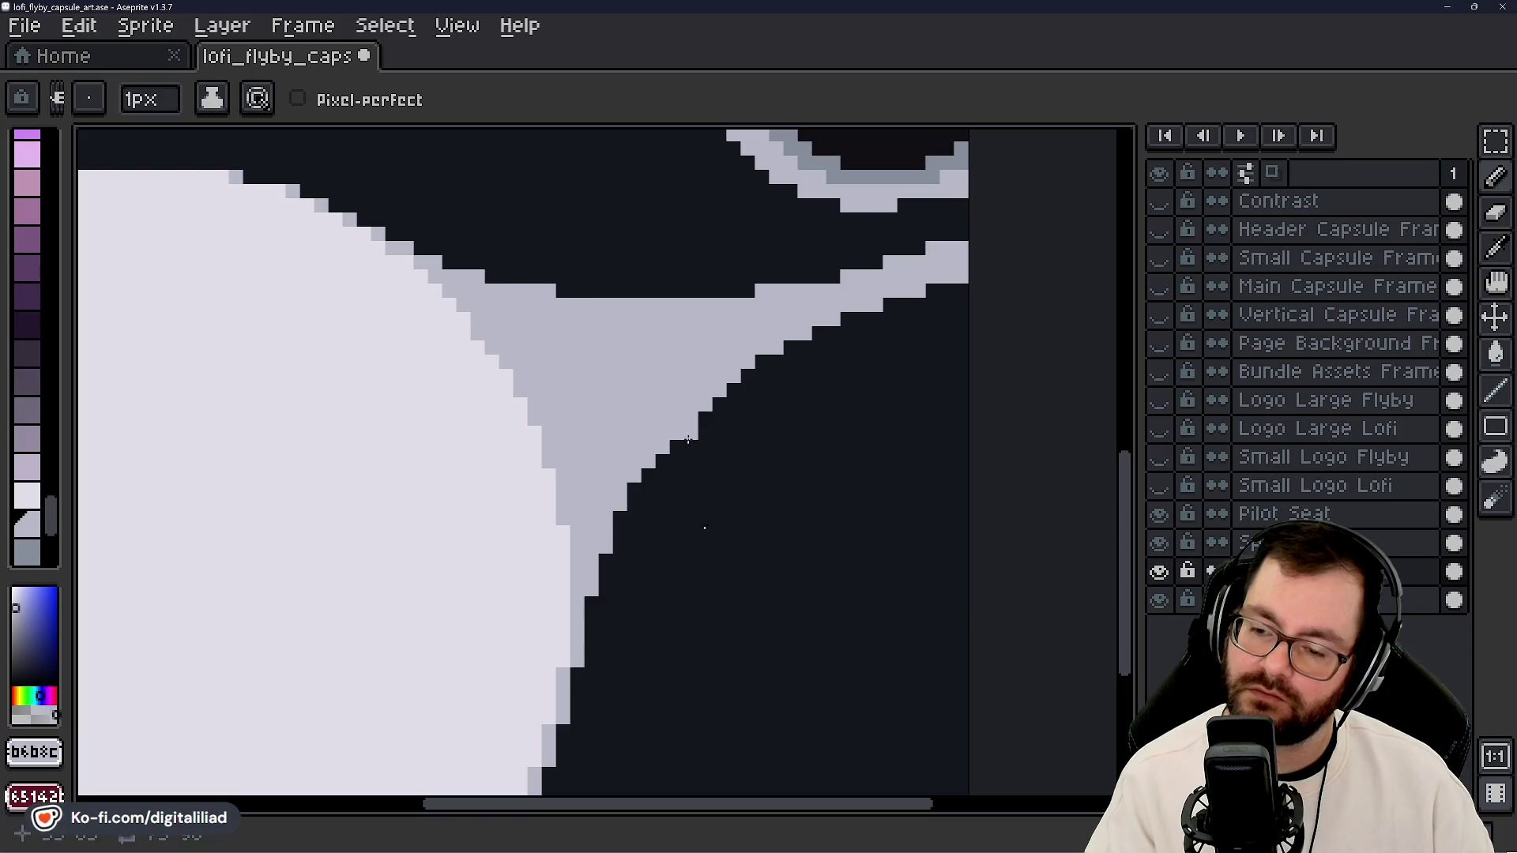
- Touch up pixels in the dark area beside the creature's pale body, alternating Eraser and Pencil
key(e)
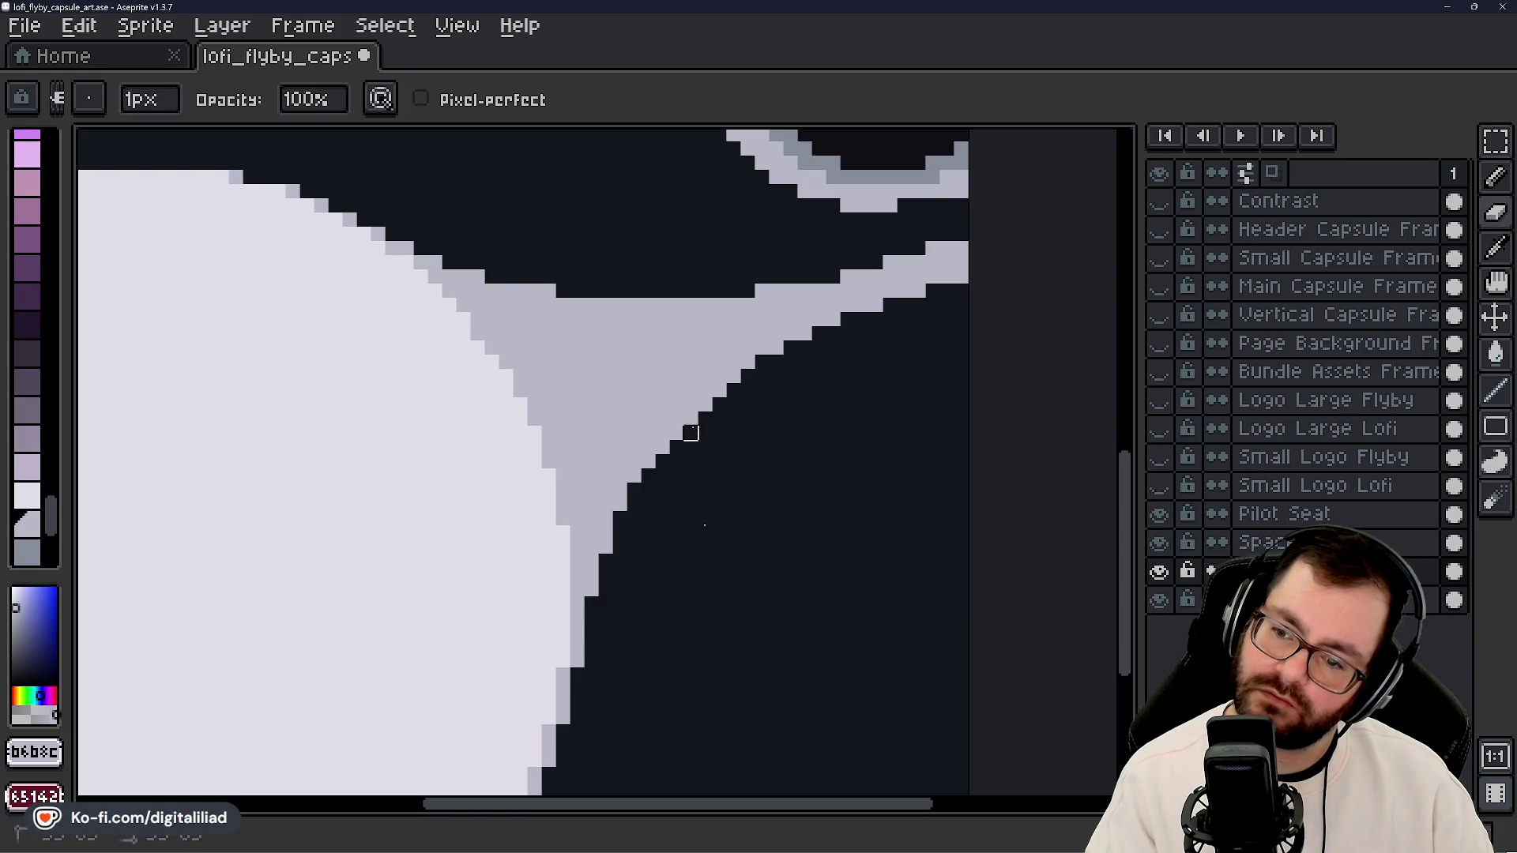
key(b)
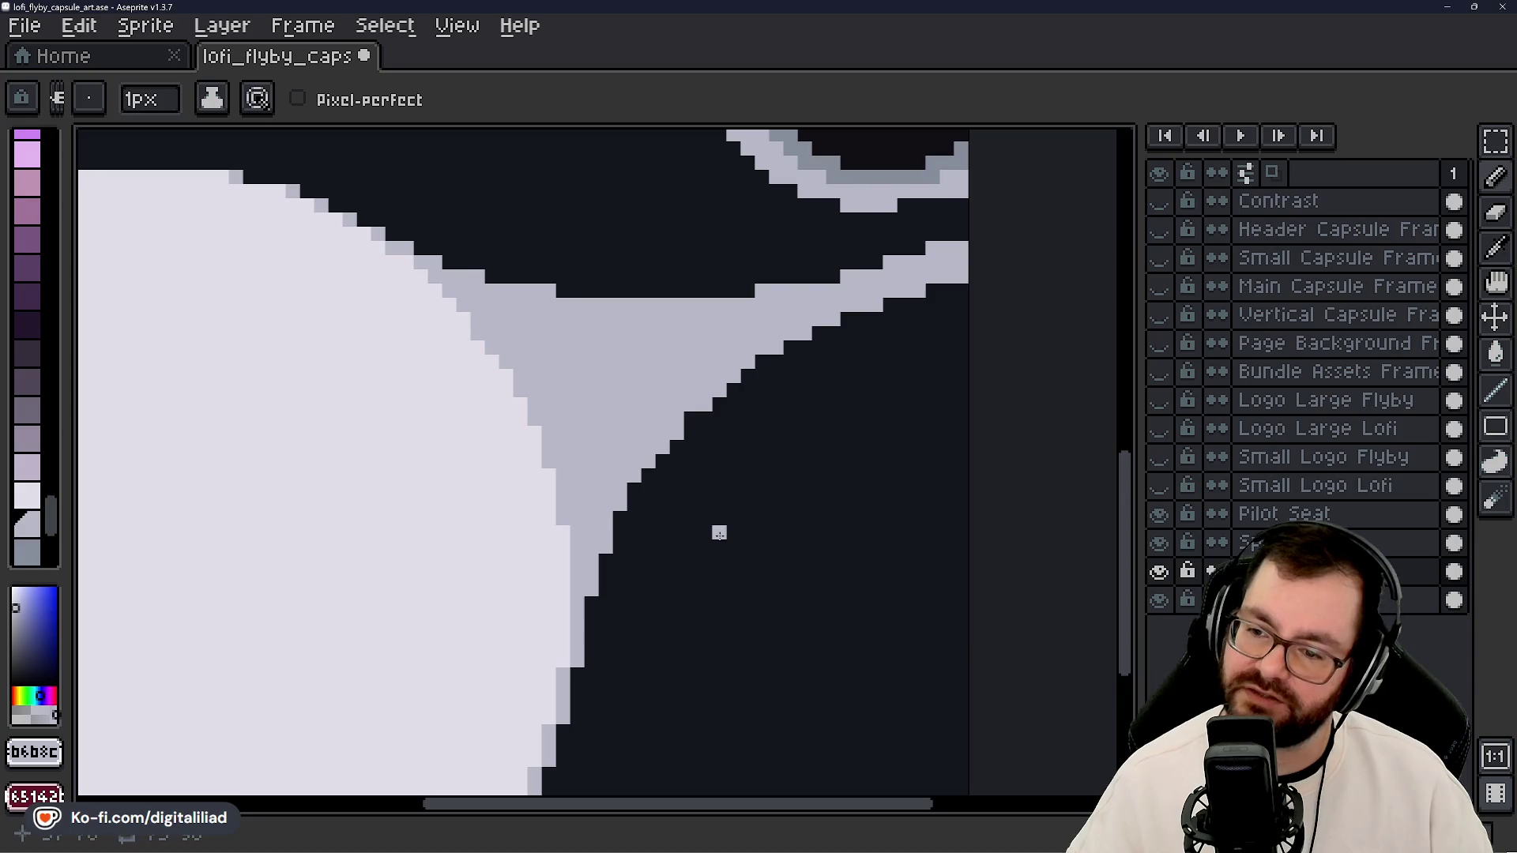
key(e)
key(b)
key(e)
key(b)
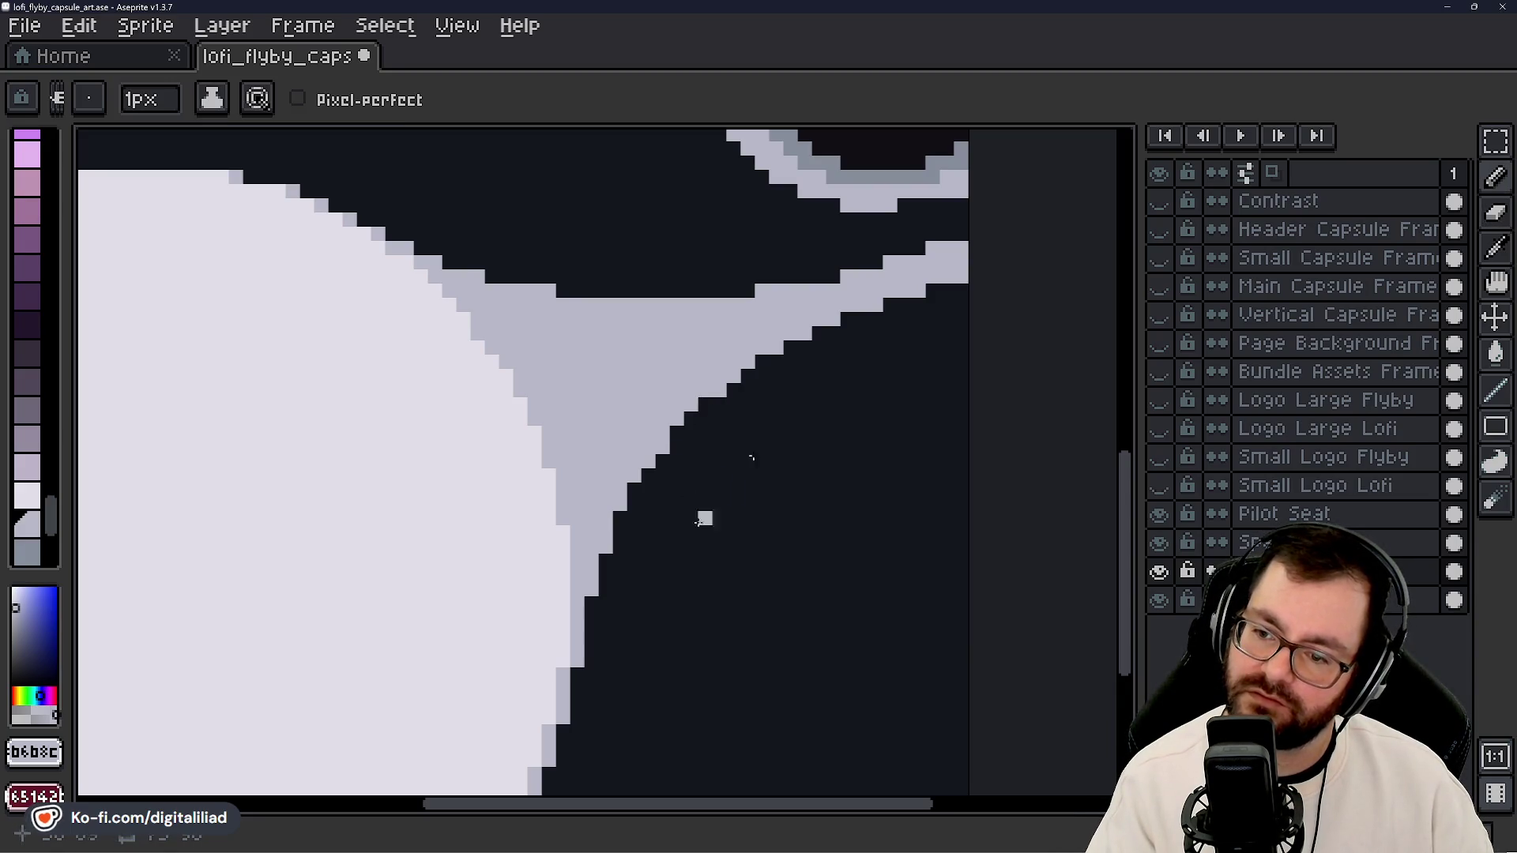
key(e)
key(b)
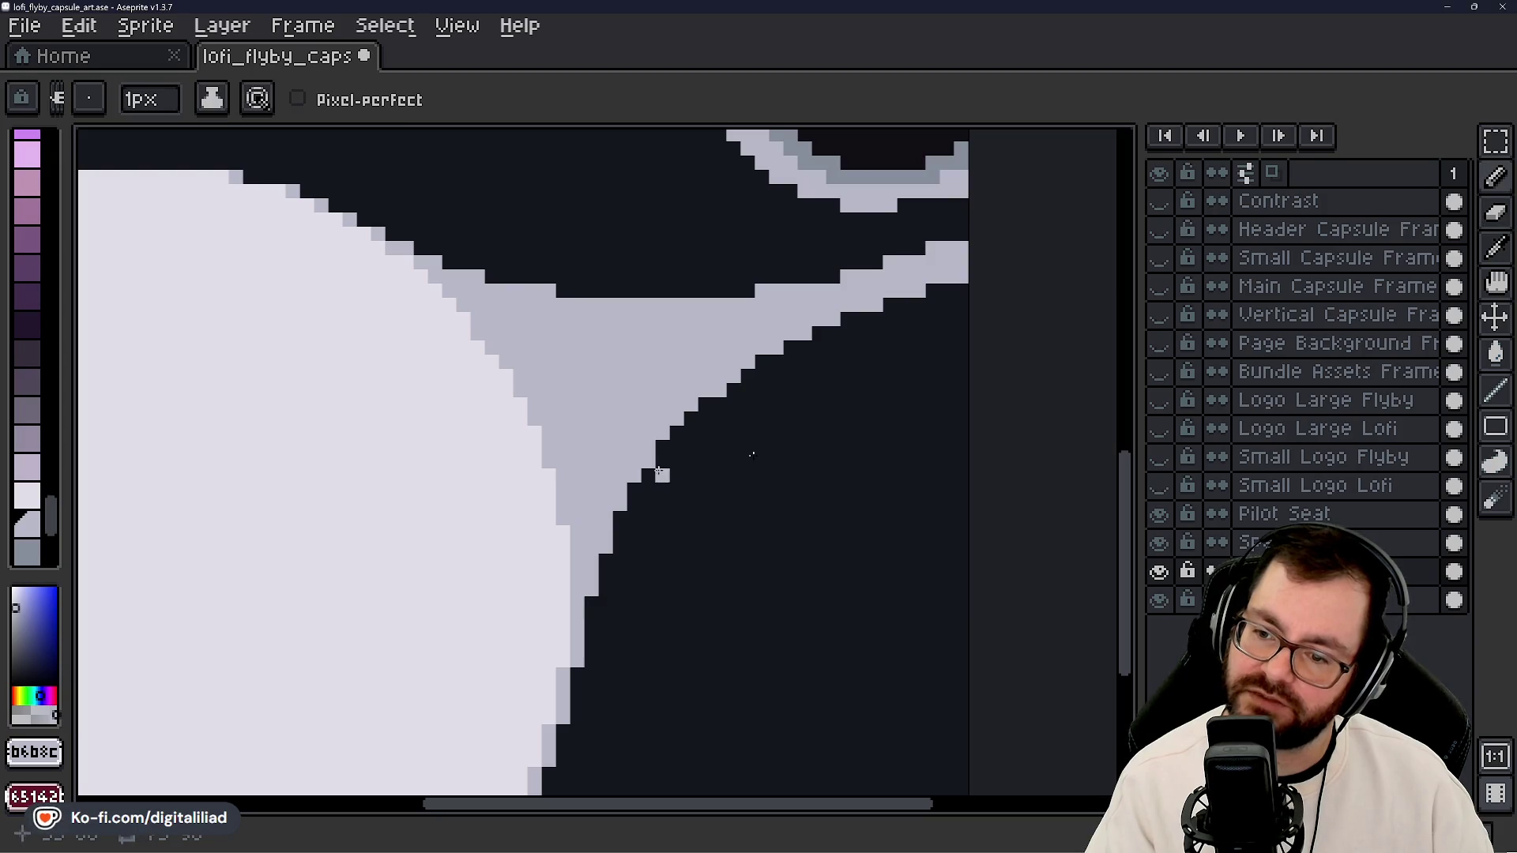
key(e)
key(b)
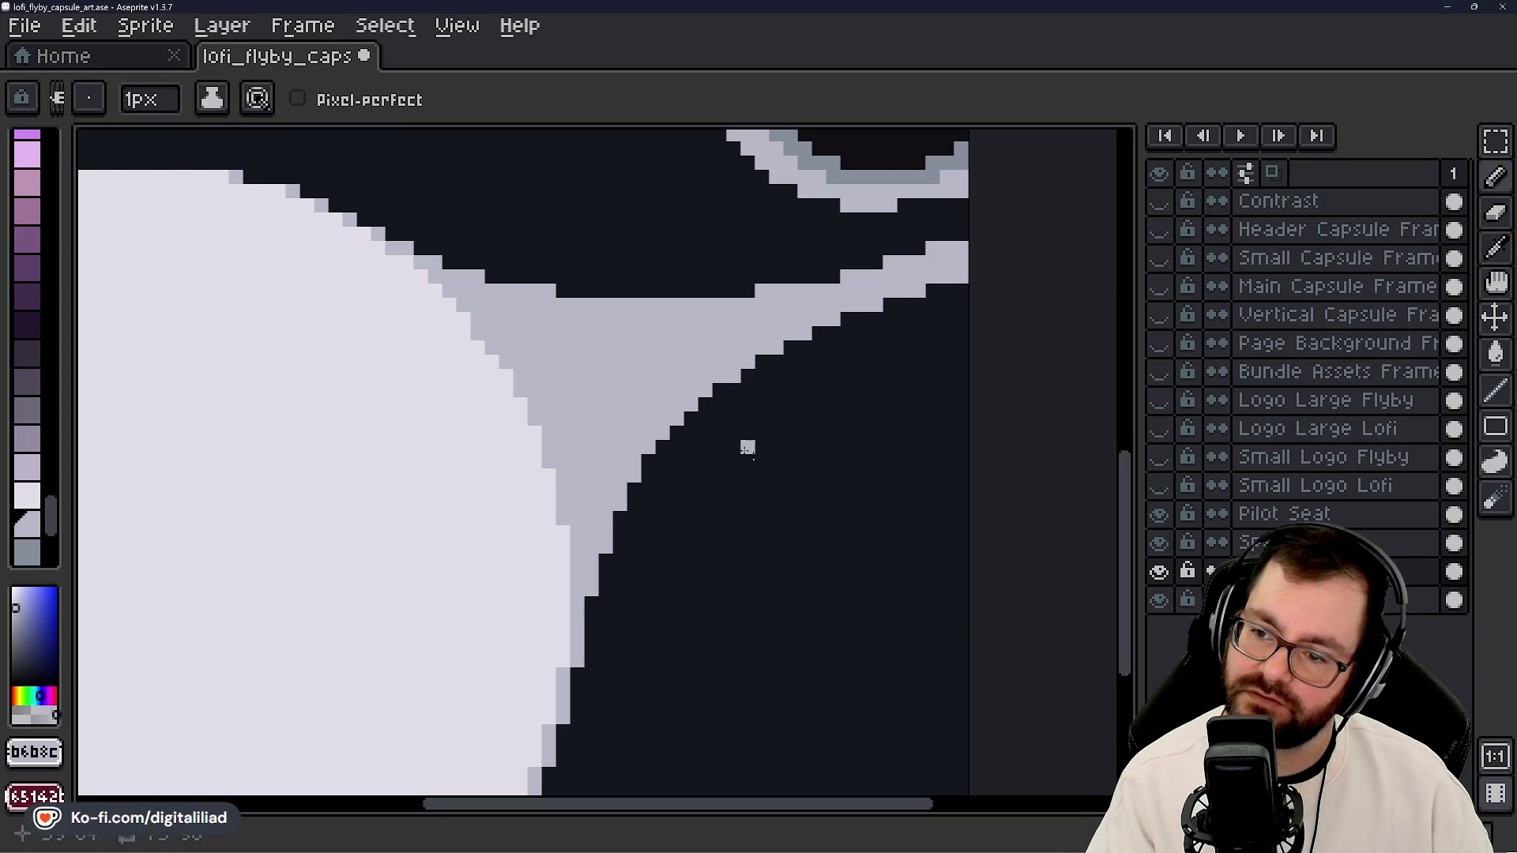
key(e)
key(b)
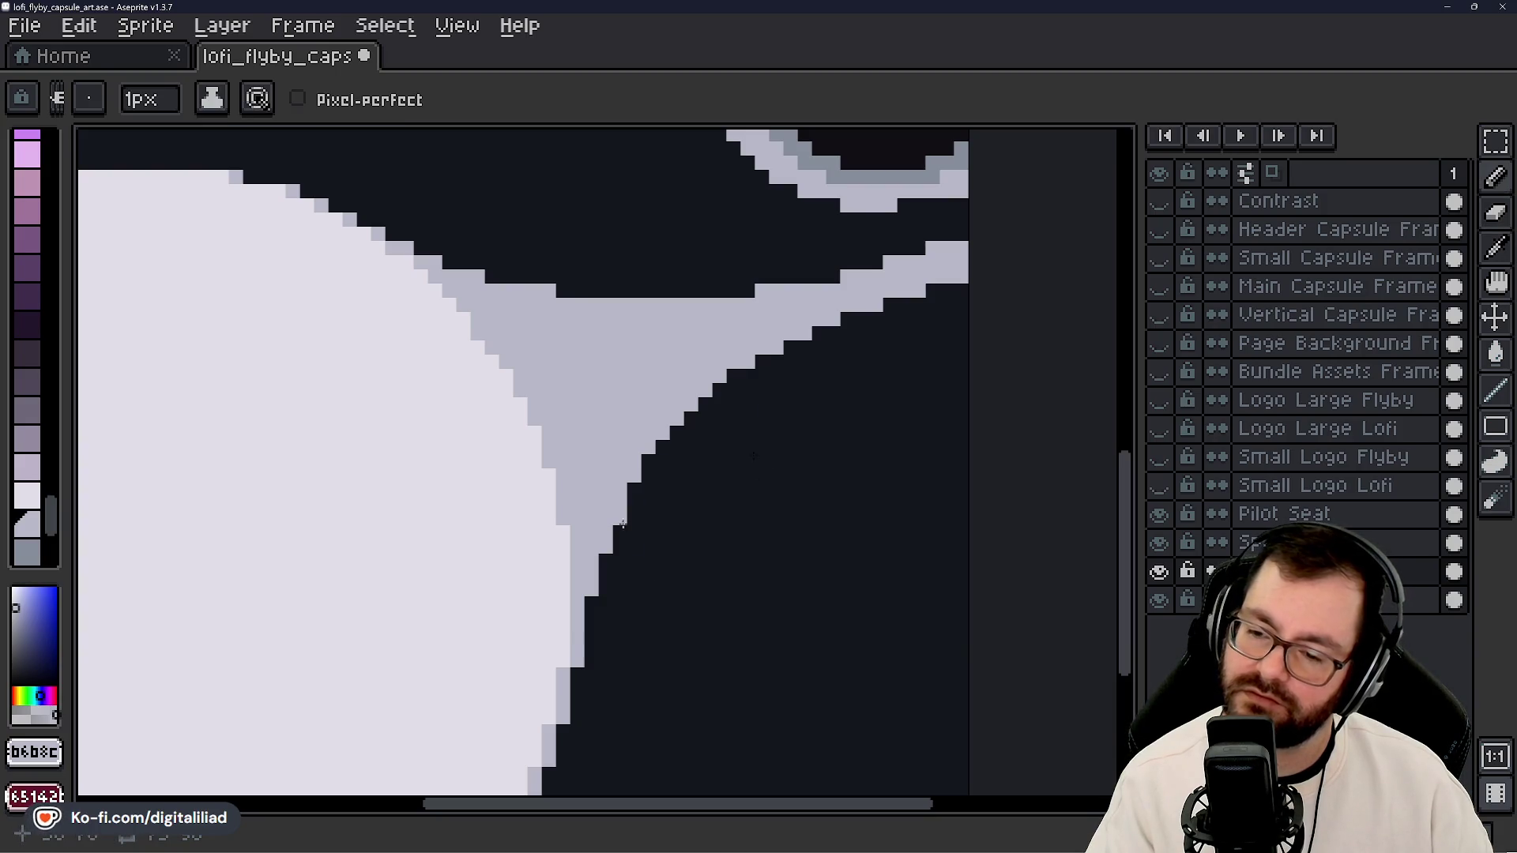
- Undo the last eraser stroke
scroll(667, 446, down, 6)
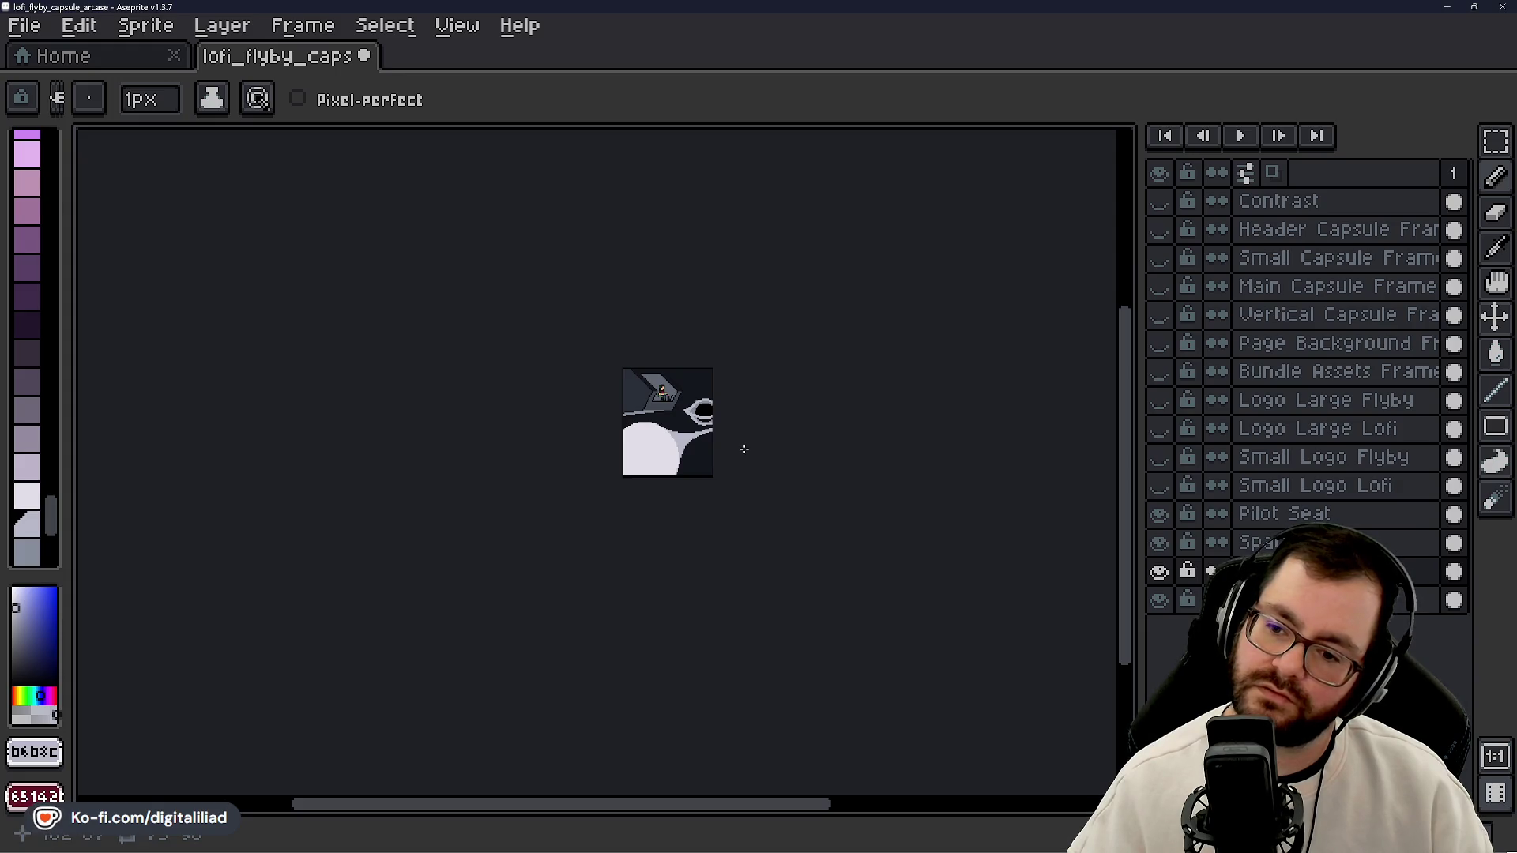
scroll(744, 448, down, 1)
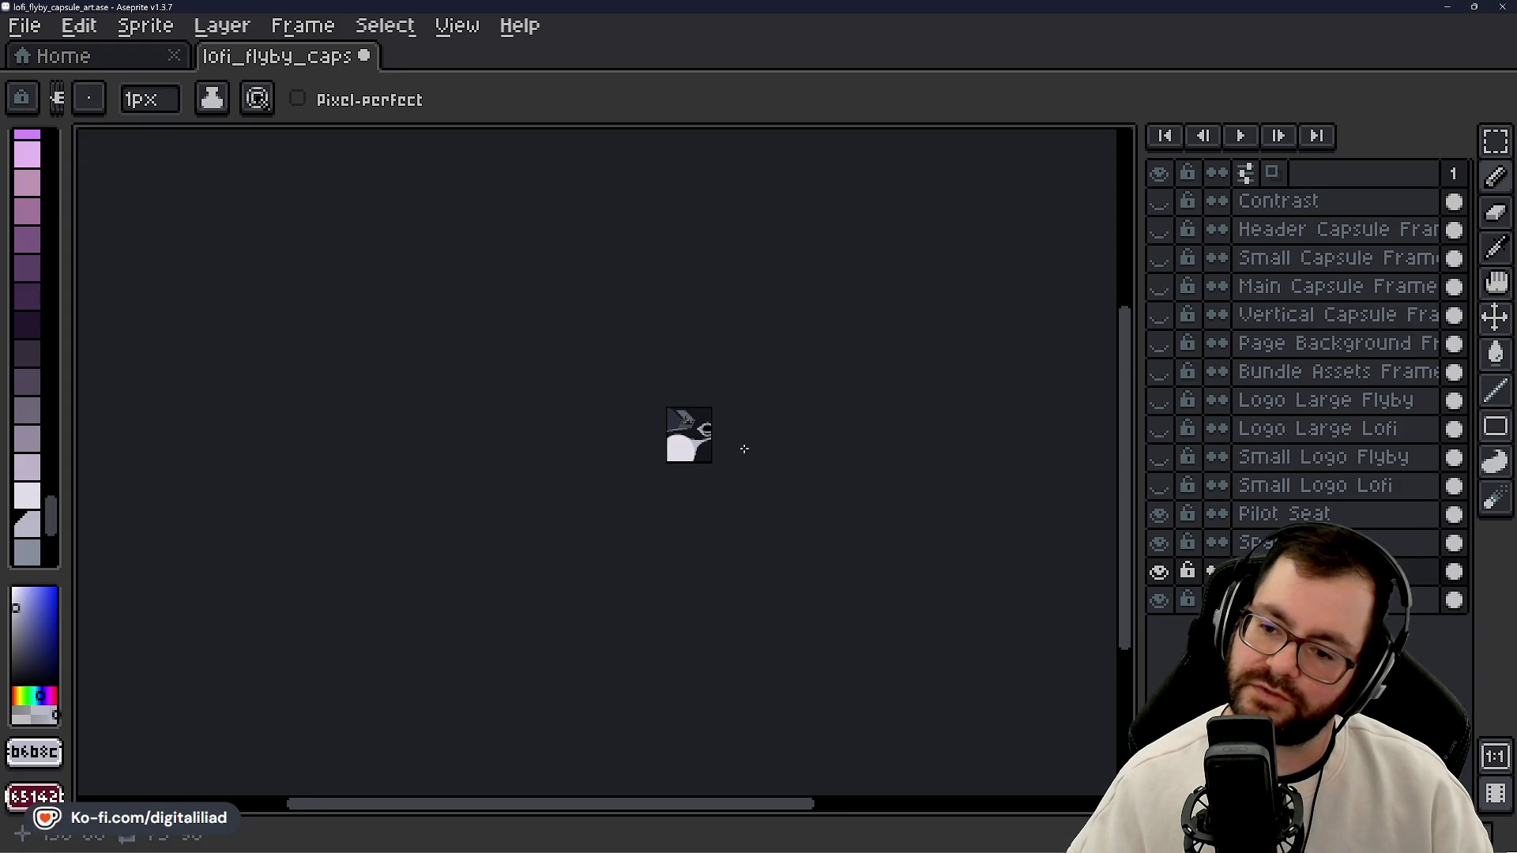
scroll(744, 449, up, 1)
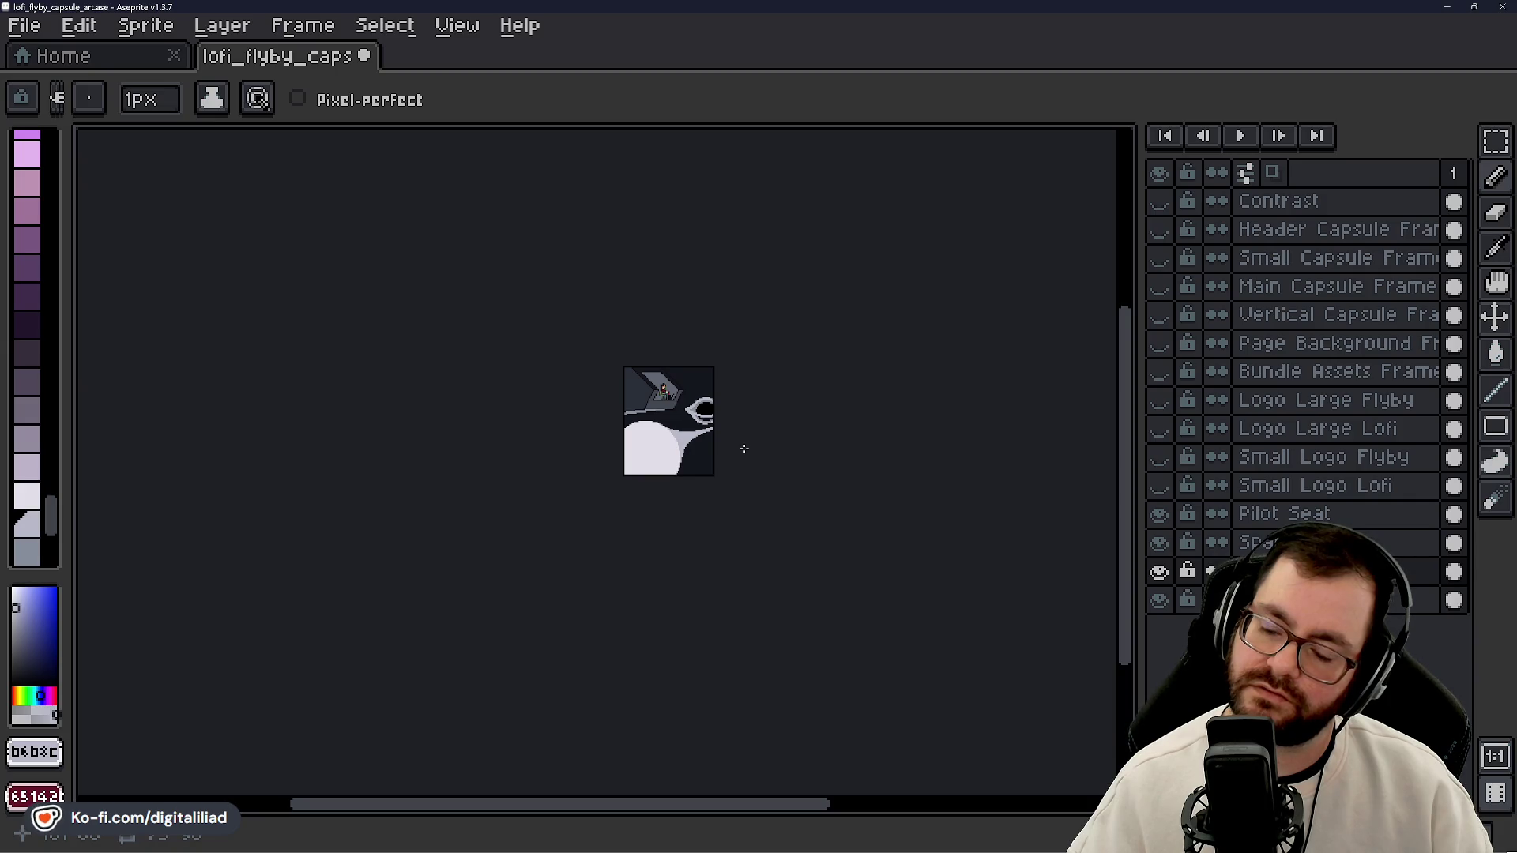
scroll(745, 448, up, 2)
scroll(744, 449, up, 1)
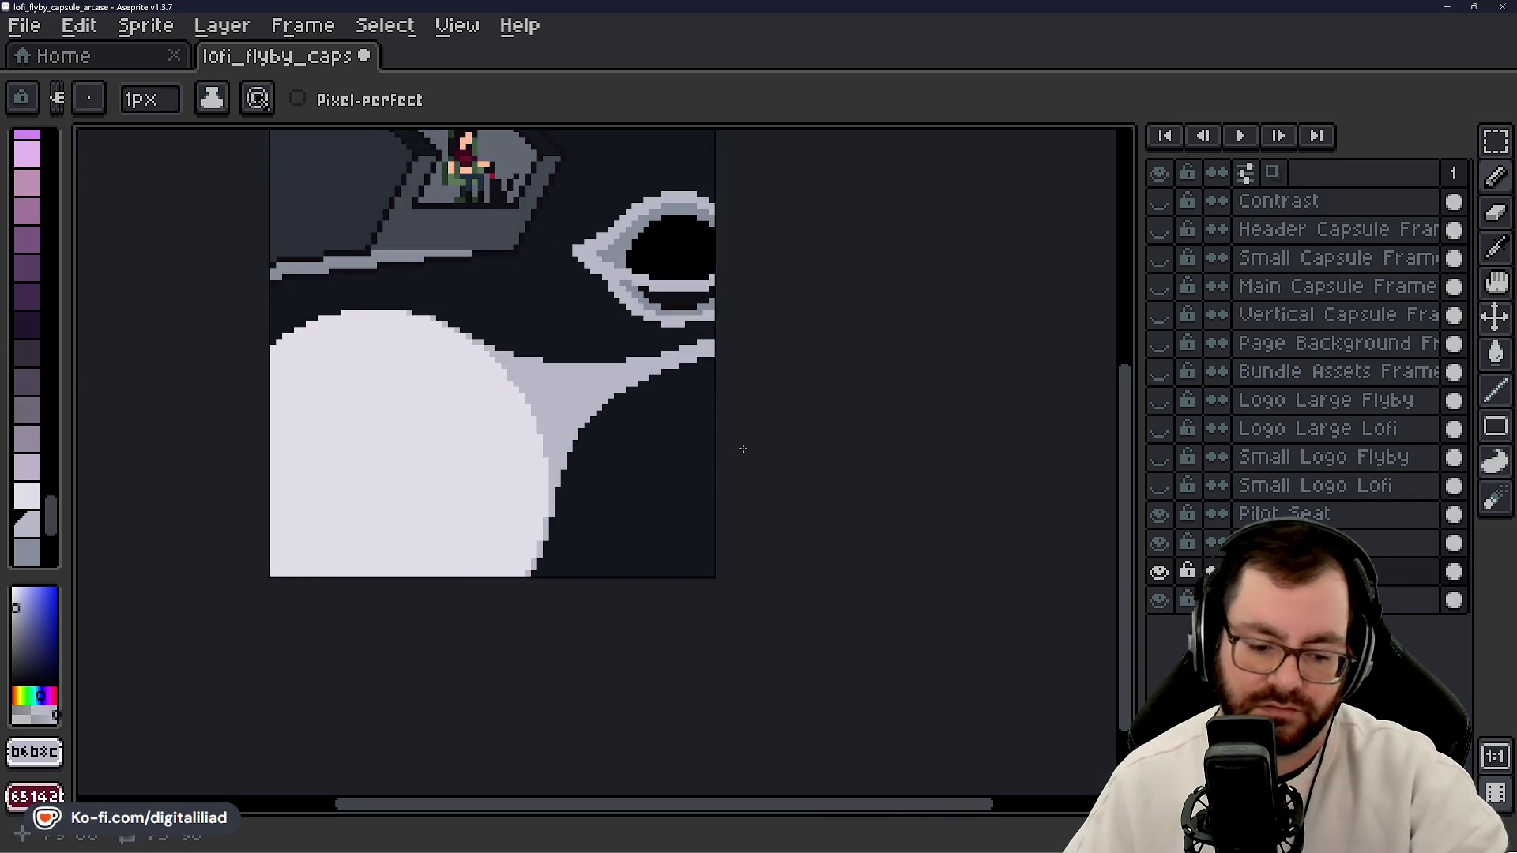
key(ctrl)
key(ctrl+z)
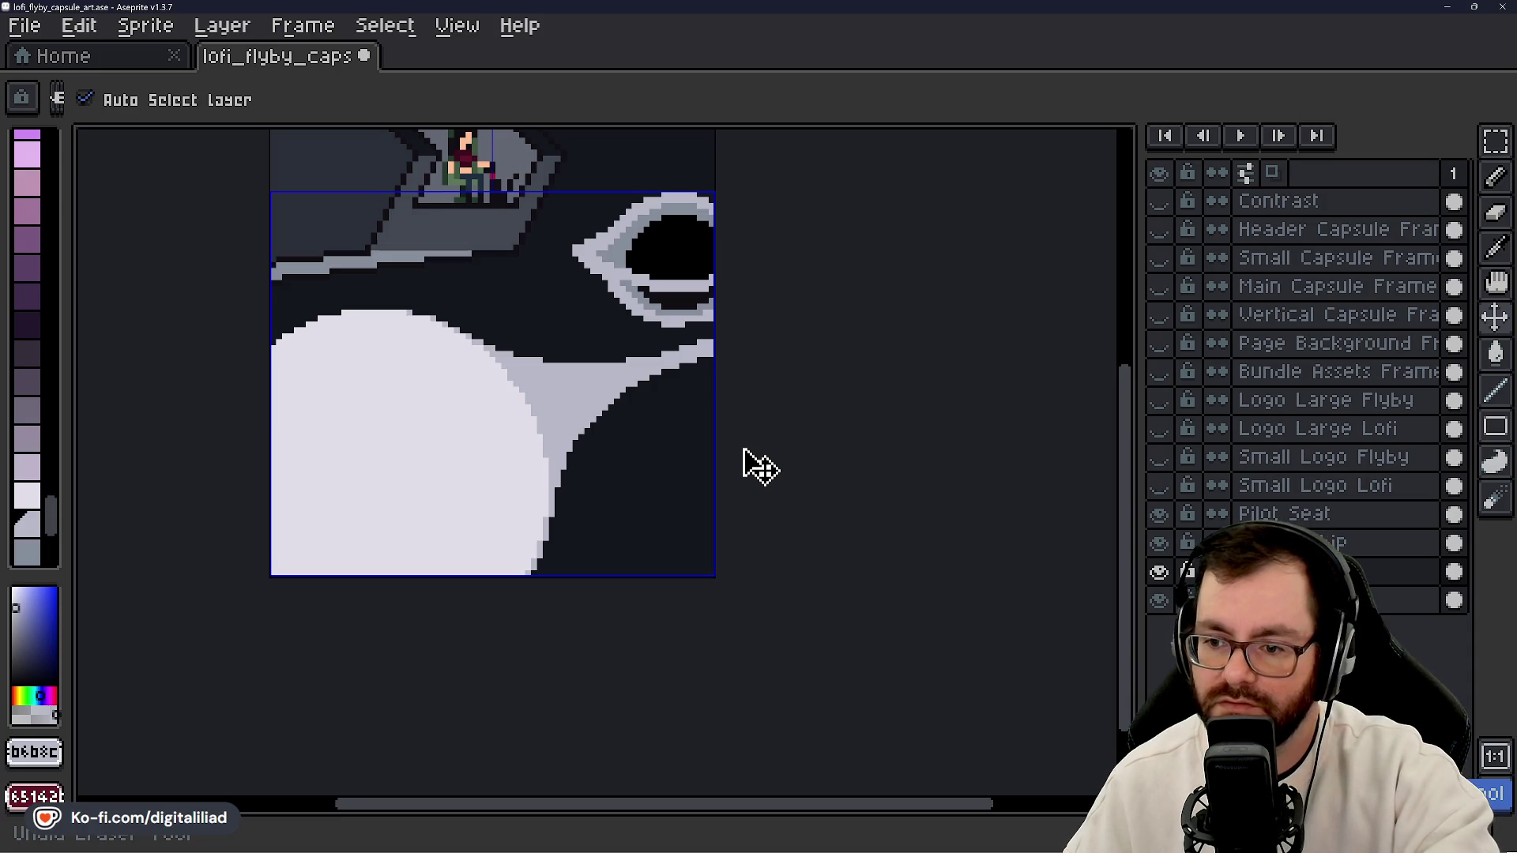
scroll(745, 449, down, 5)
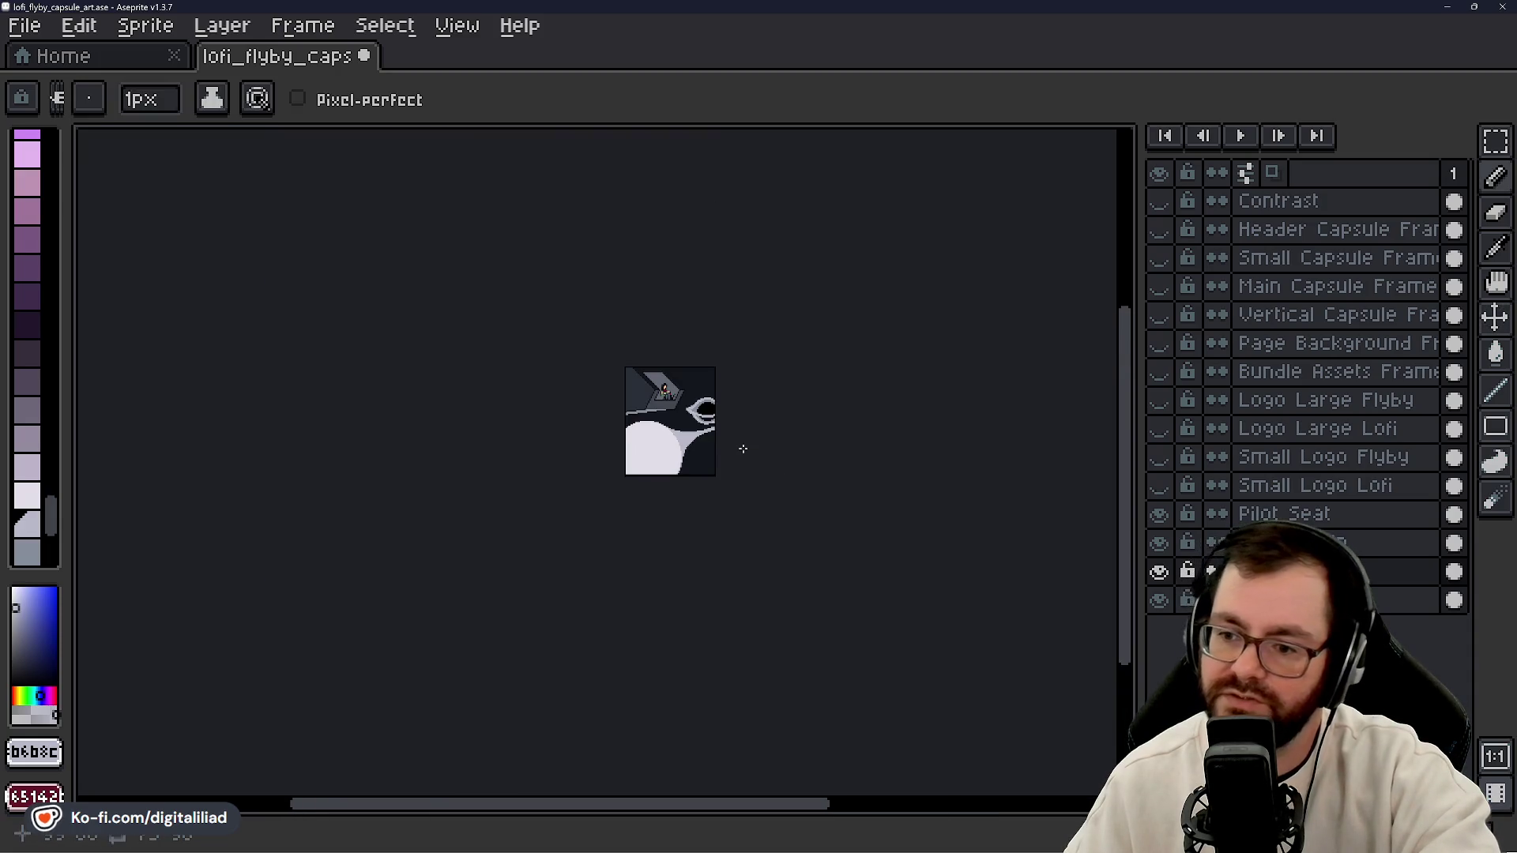
scroll(742, 449, up, 3)
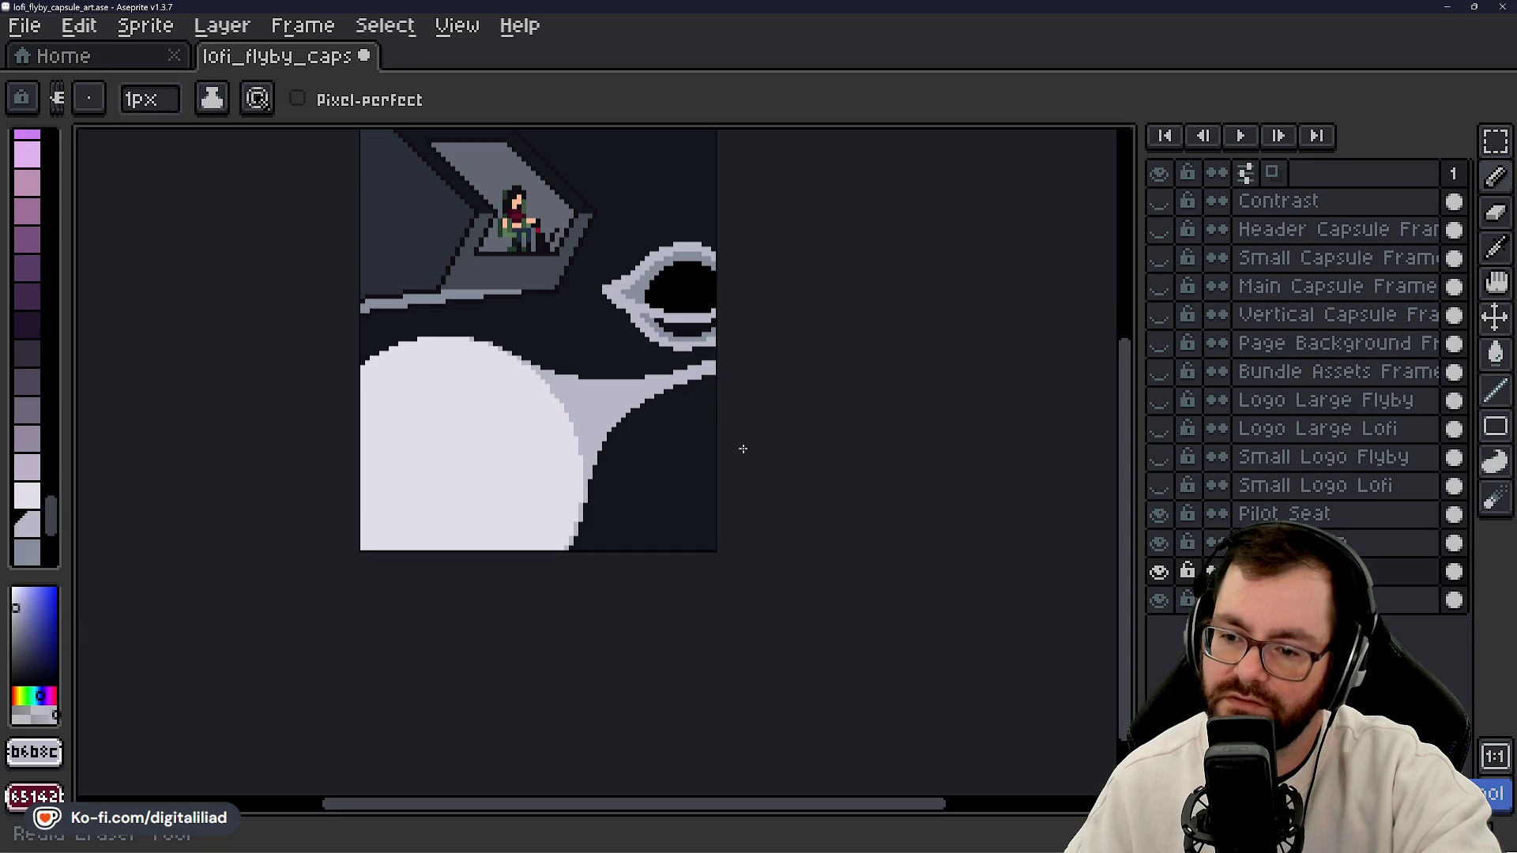
scroll(663, 423, up, 1)
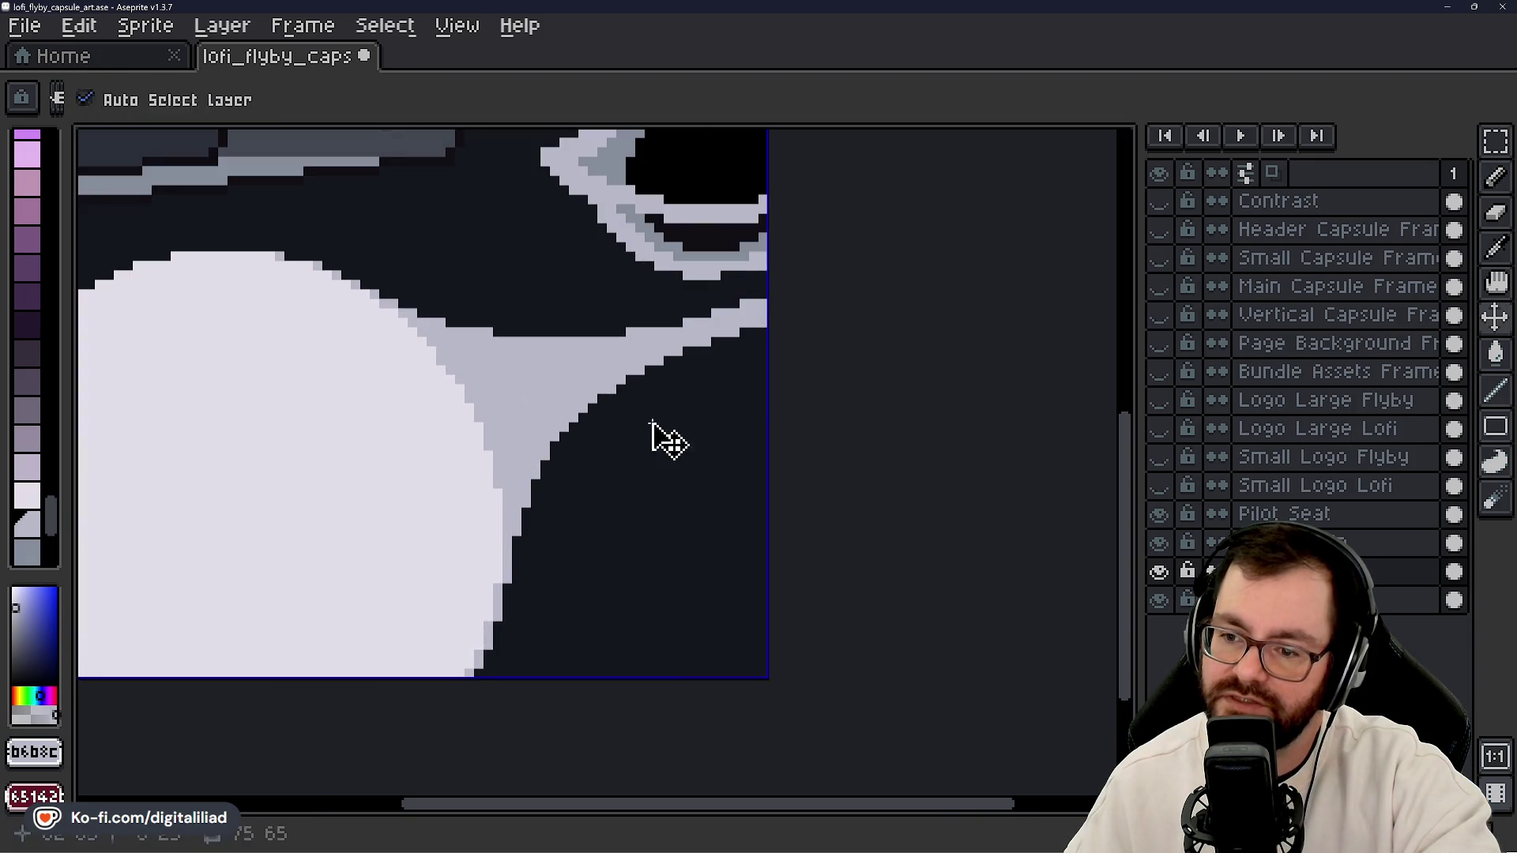
scroll(649, 426, down, 4)
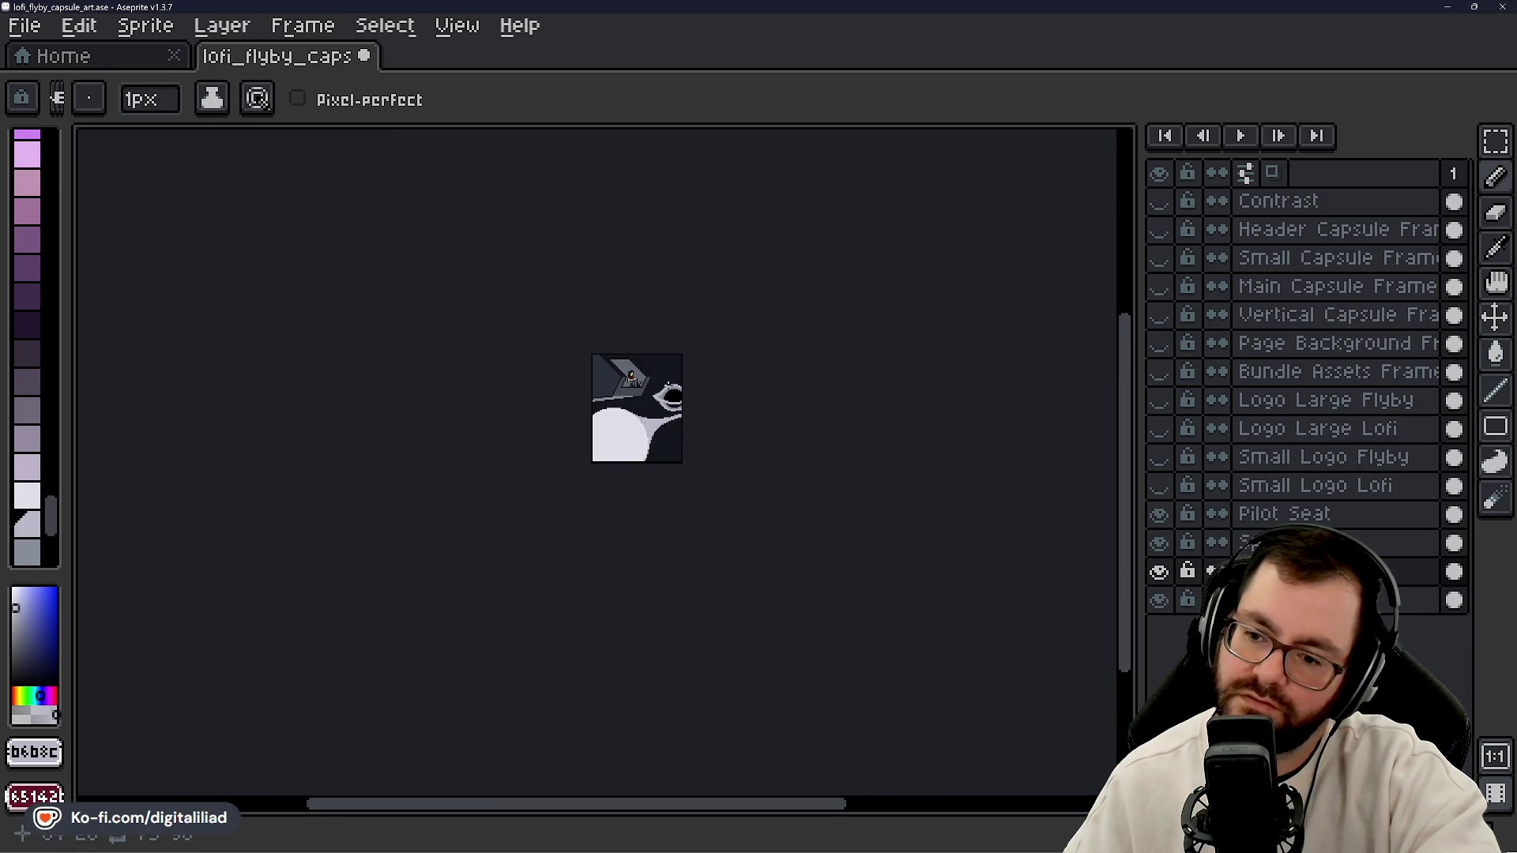
- Reposition the view over the sprite and save lofi_flyby_capsule_art.ase
scroll(668, 385, up, 4)
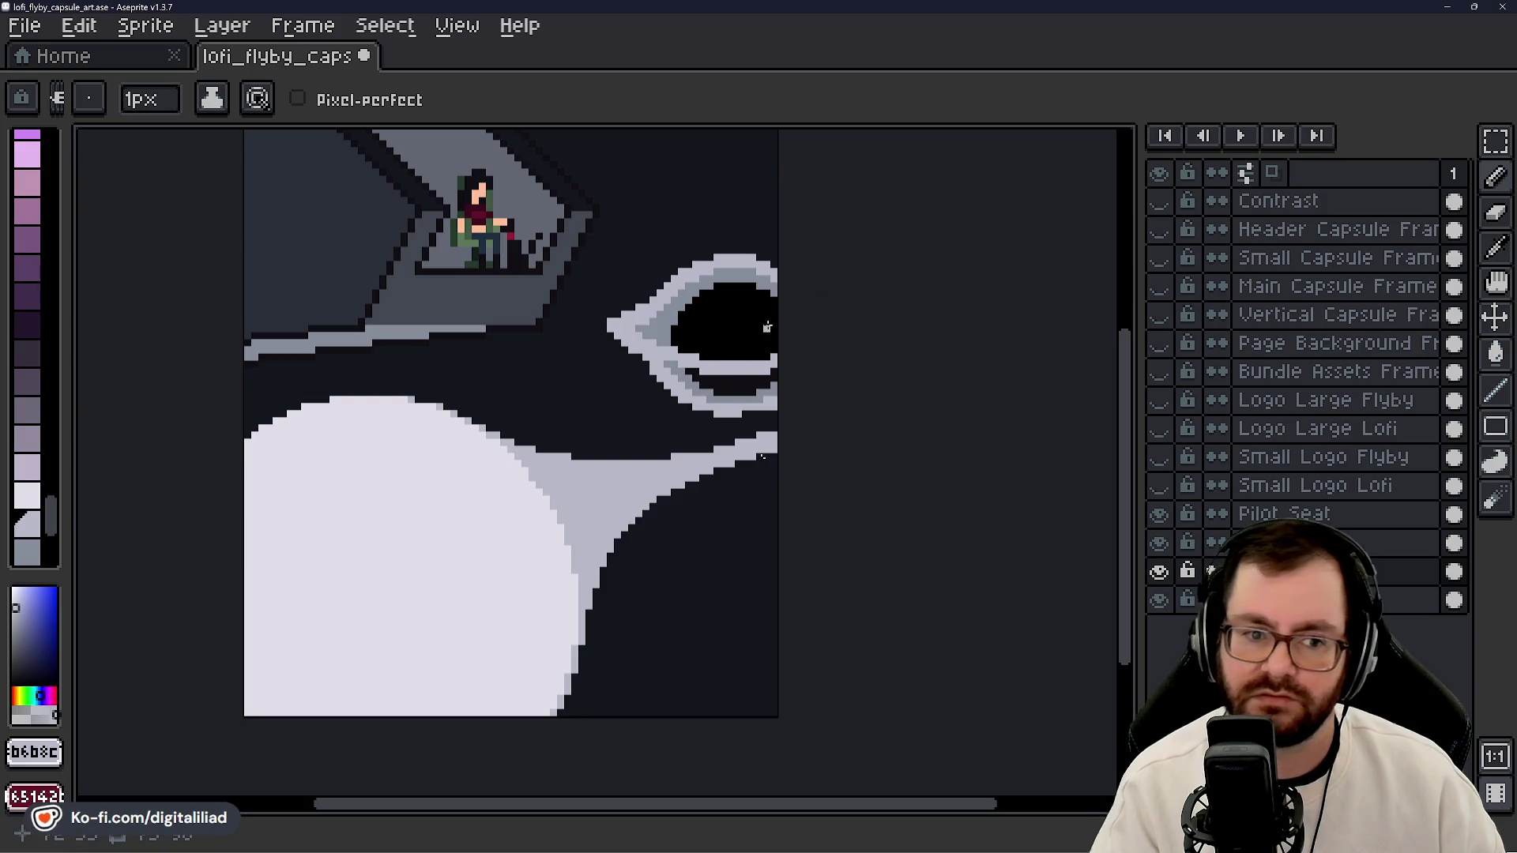
scroll(720, 717, down, 1)
mouse_move(843, 569)
mouse_down()
mouse_move(830, 586)
mouse_move(861, 556)
mouse_up()
key(ctrl+s)
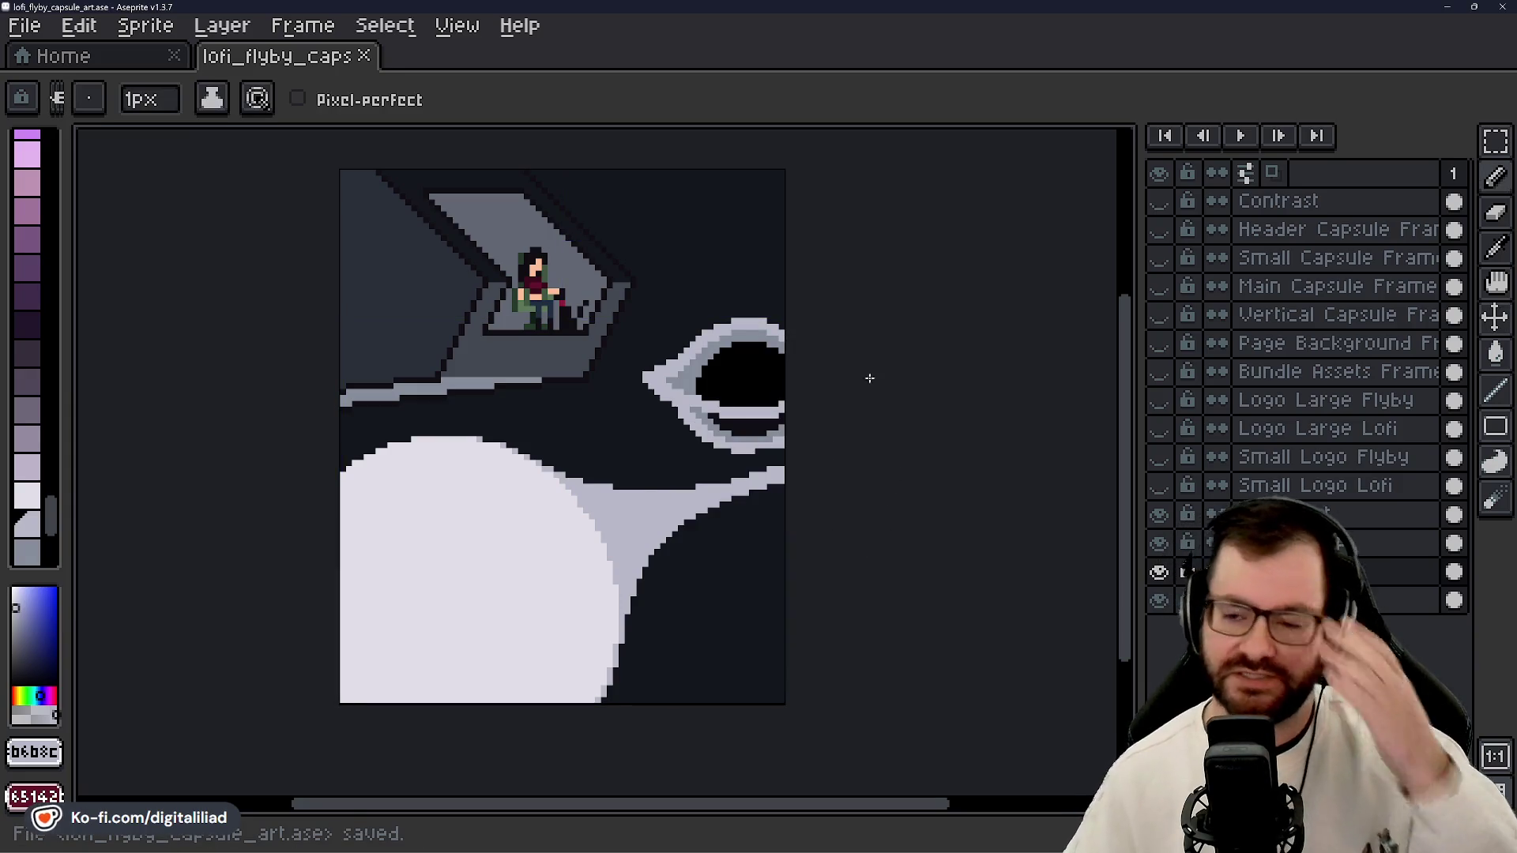
scroll(46, 342, up, 3)
scroll(46, 342, up, 5)
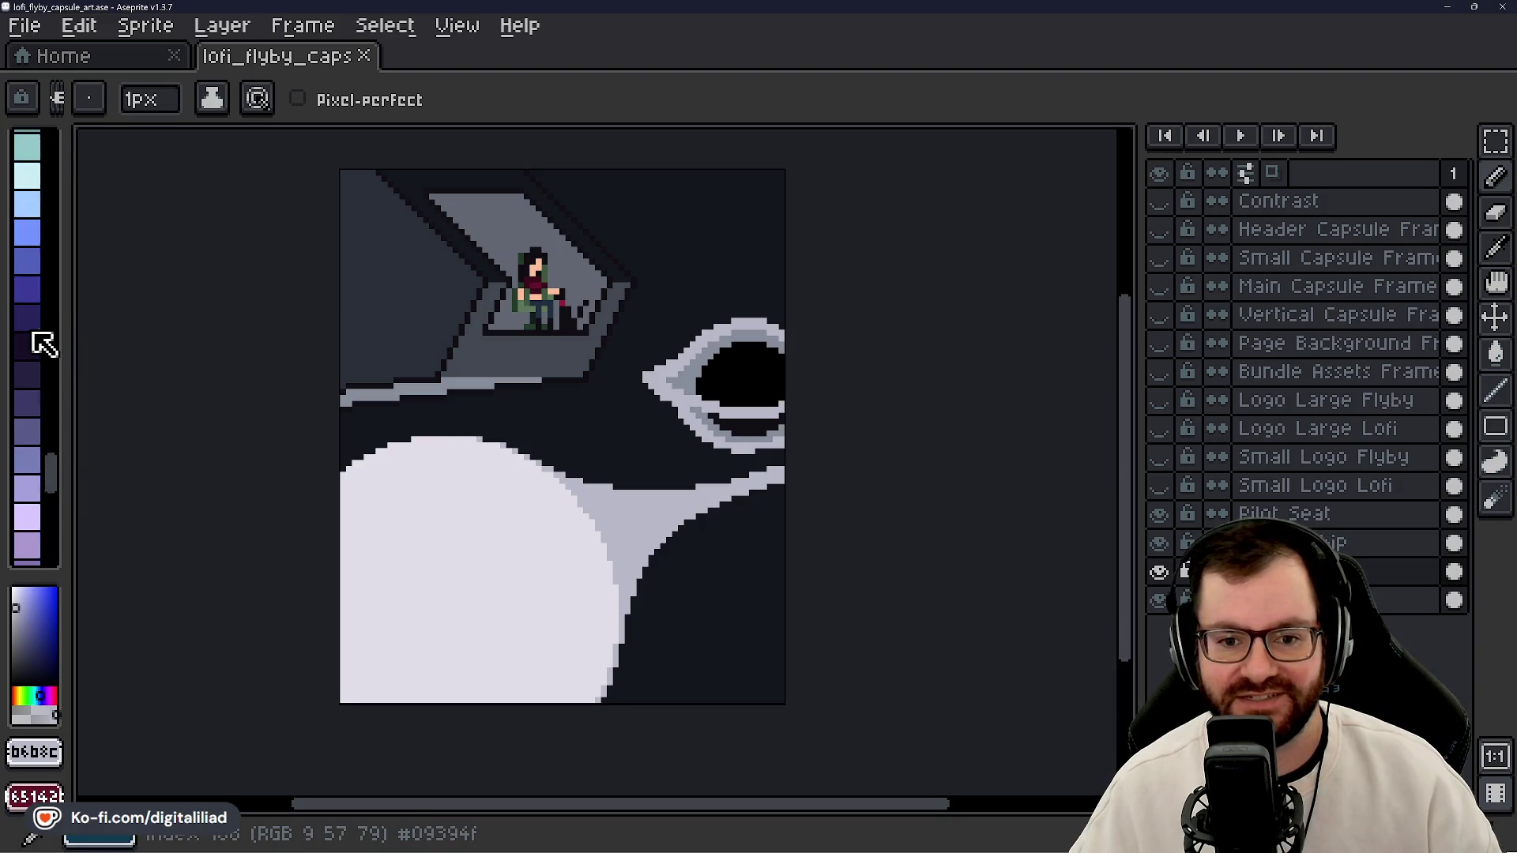
- Bucket-fill the background with a very dark purple
scroll(38, 413, down, 2)
click(42, 267)
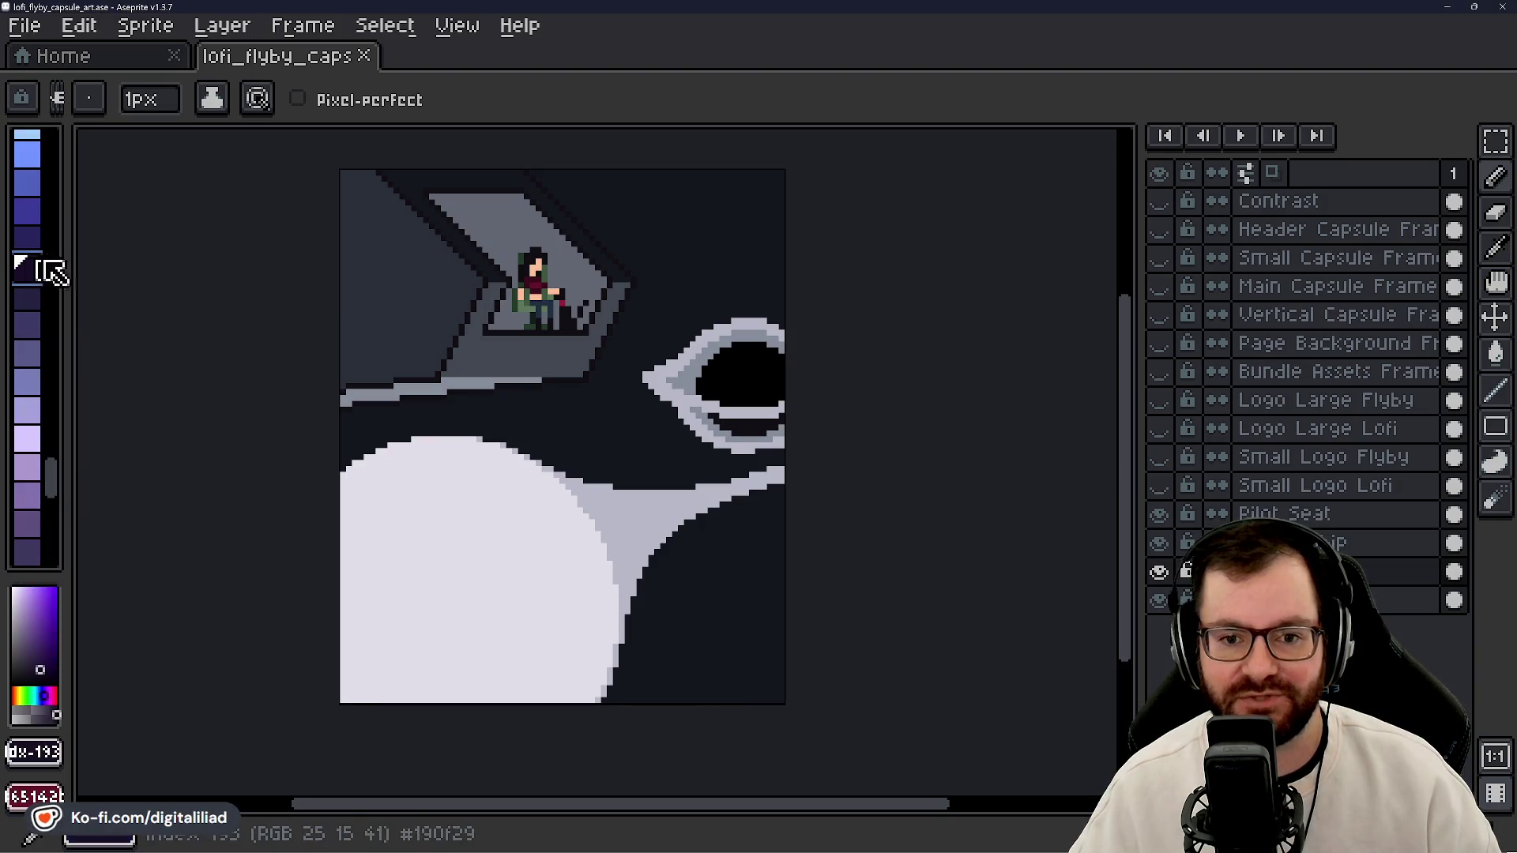
scroll(666, 237, up, 2)
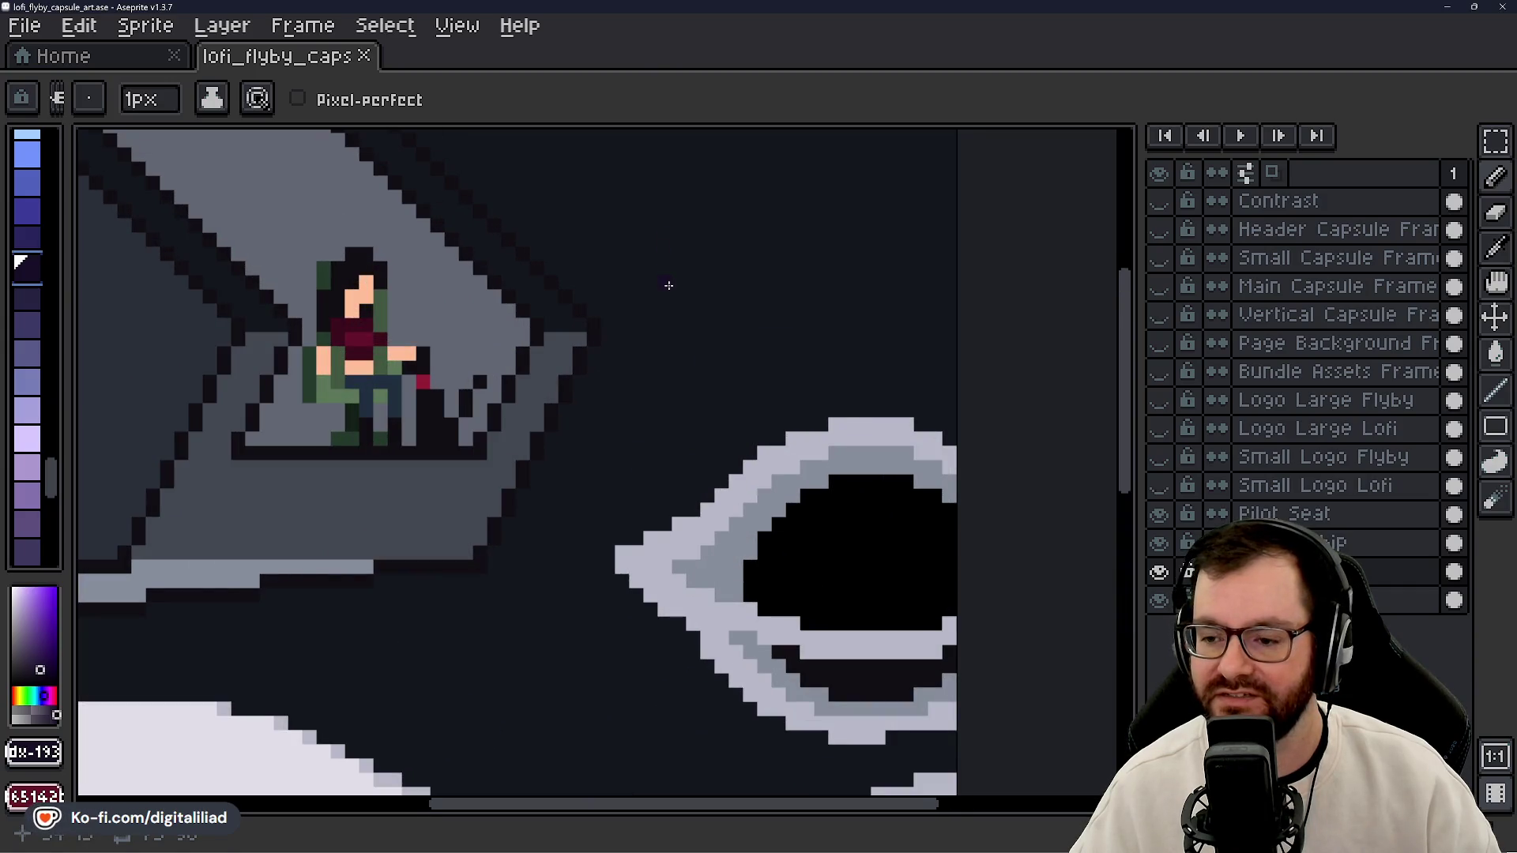
scroll(669, 285, down, 1)
key(g)
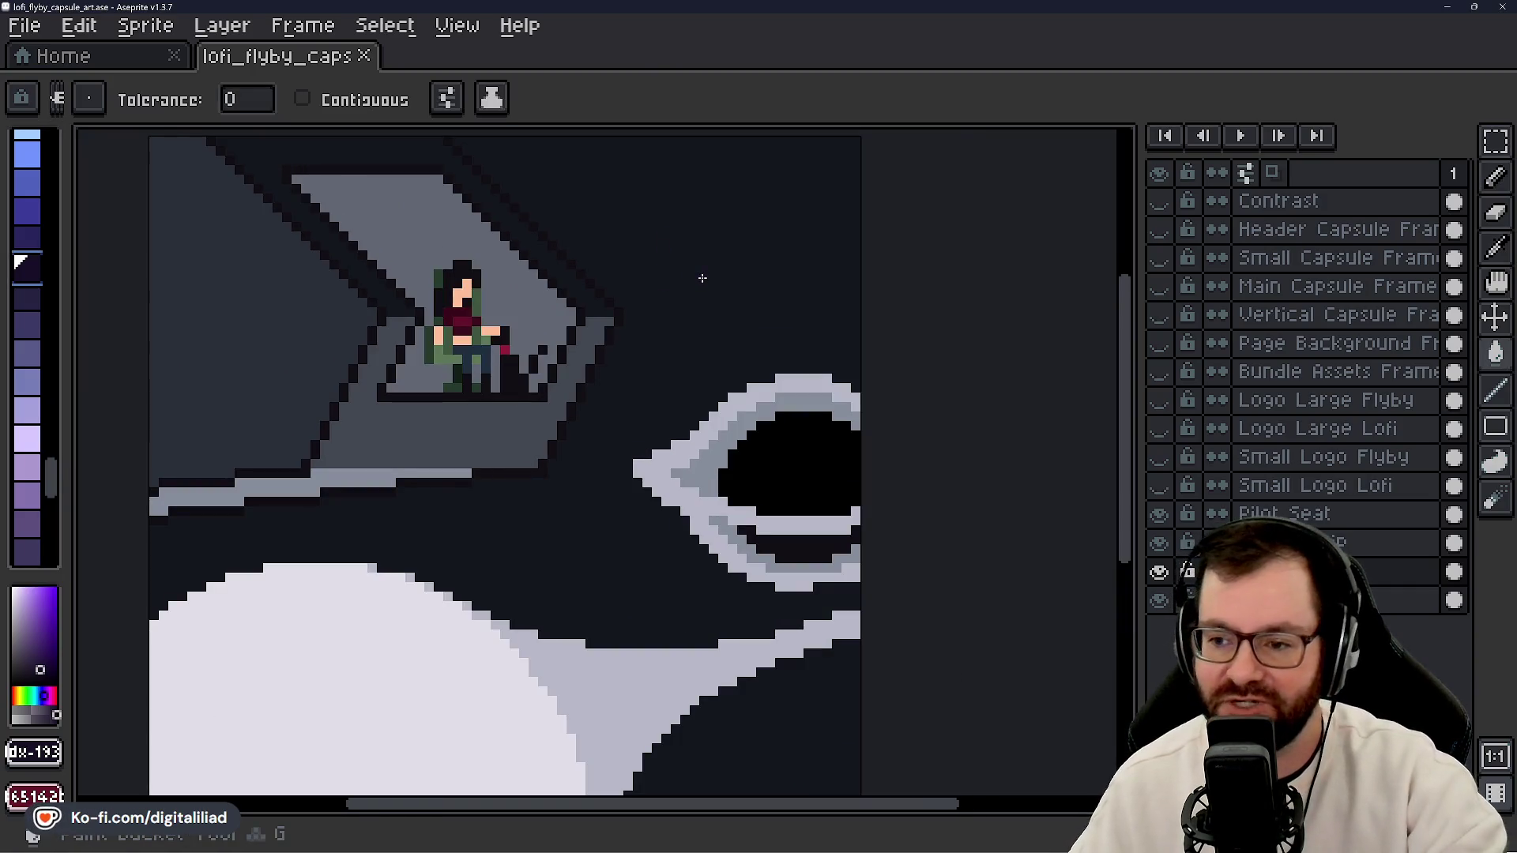
click(700, 280)
- Refill the background with a lighter blue-purple
scroll(702, 276, down, 2)
scroll(702, 277, down, 2)
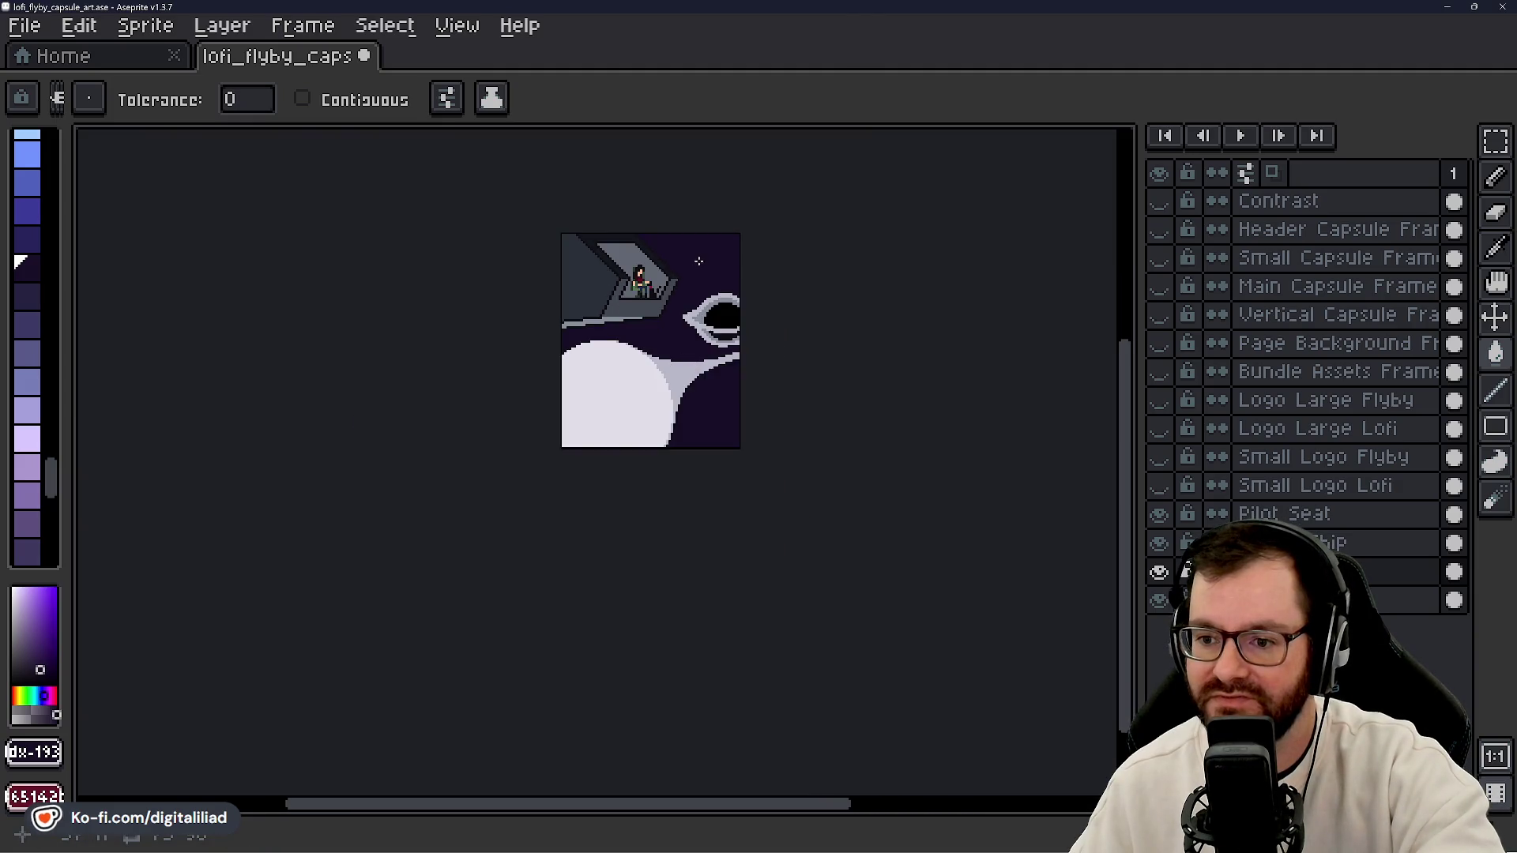
scroll(698, 246, up, 2)
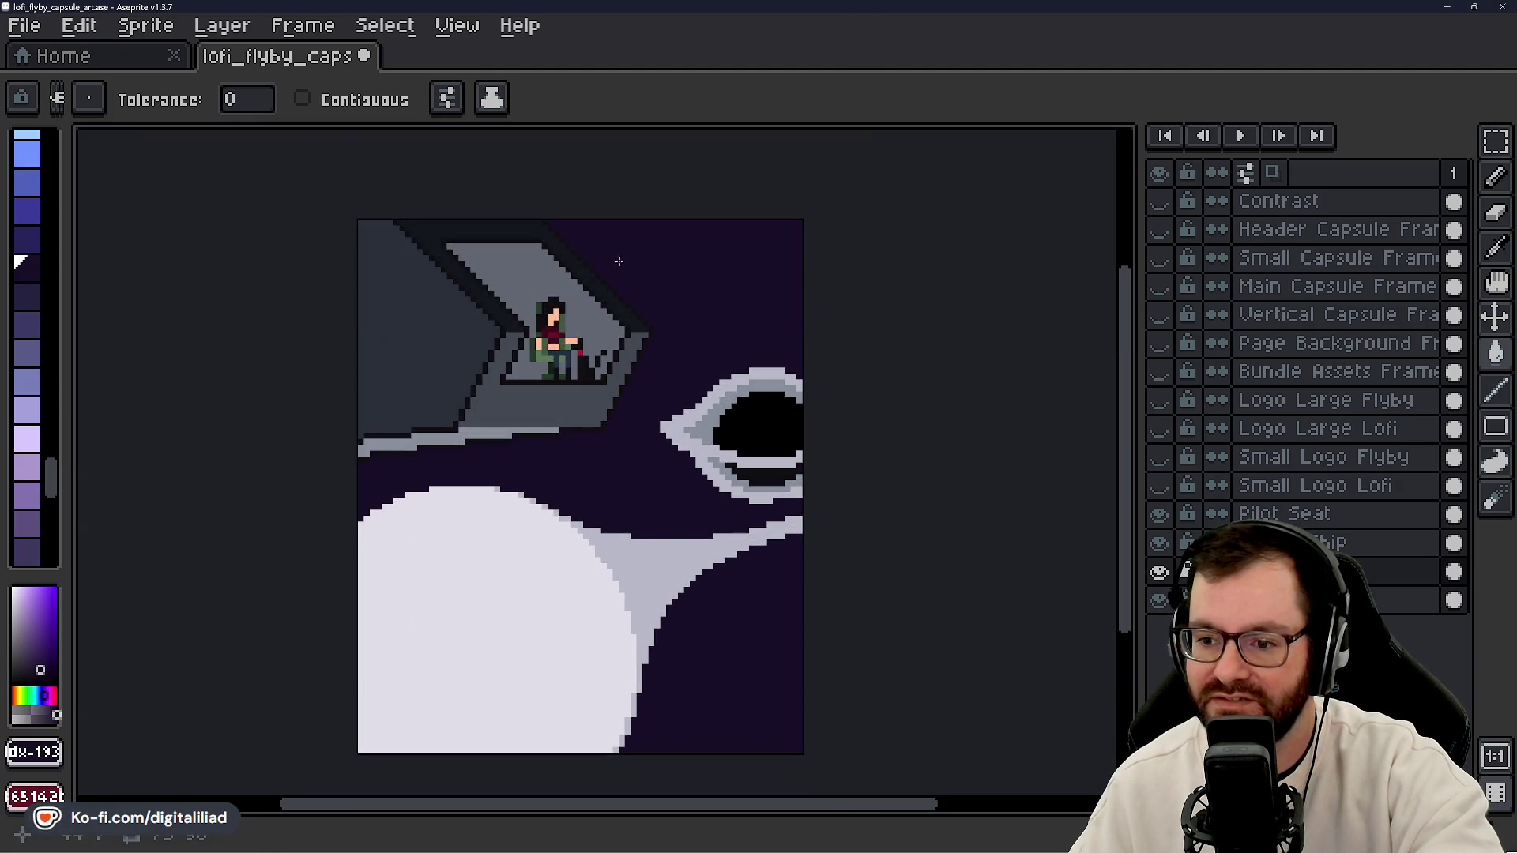
scroll(40, 332, up, 3)
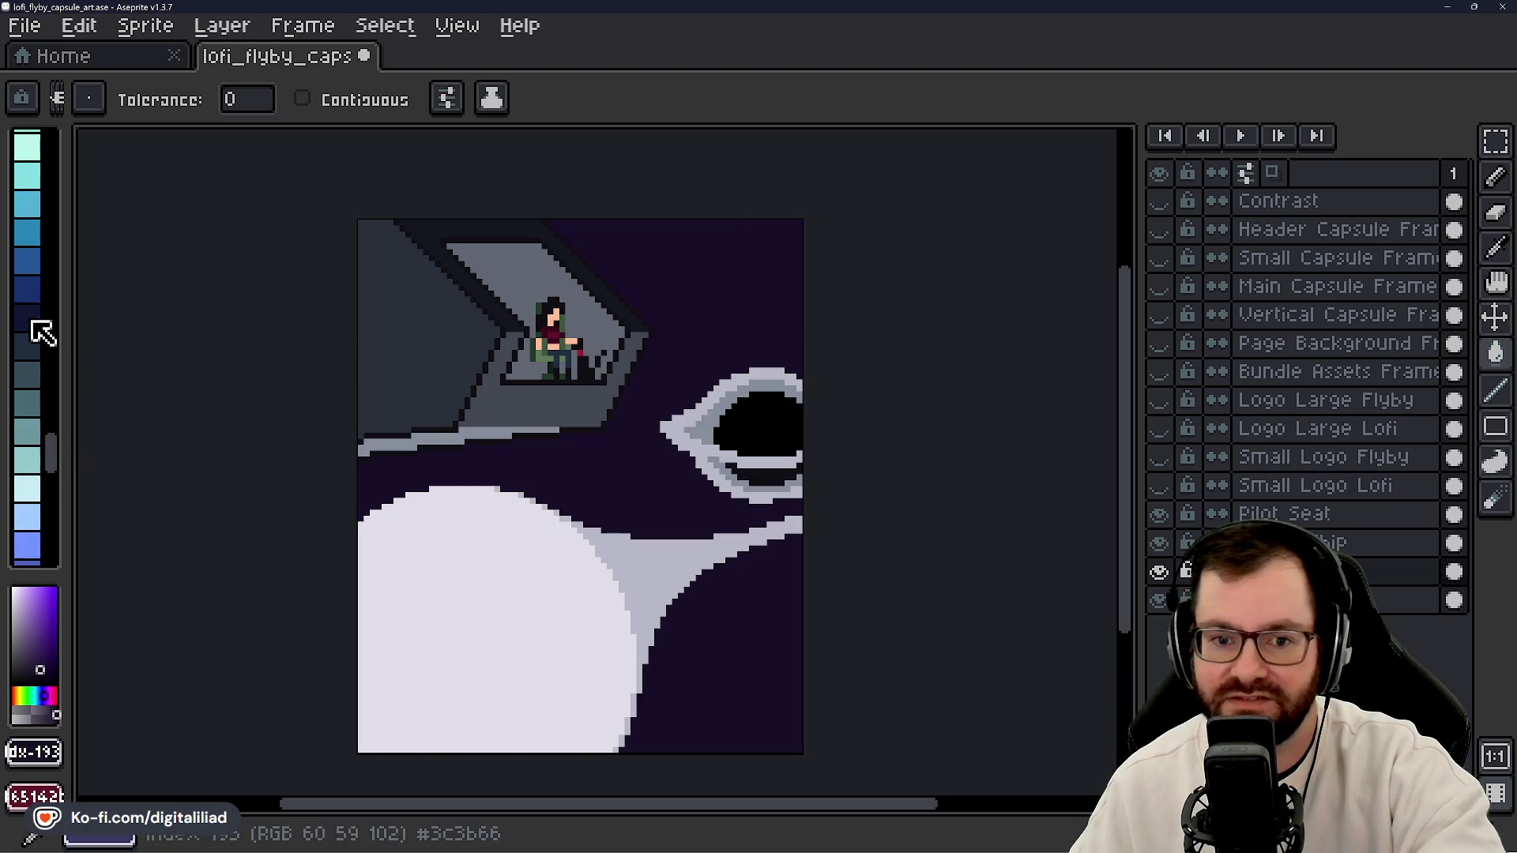
click(31, 372)
click(663, 298)
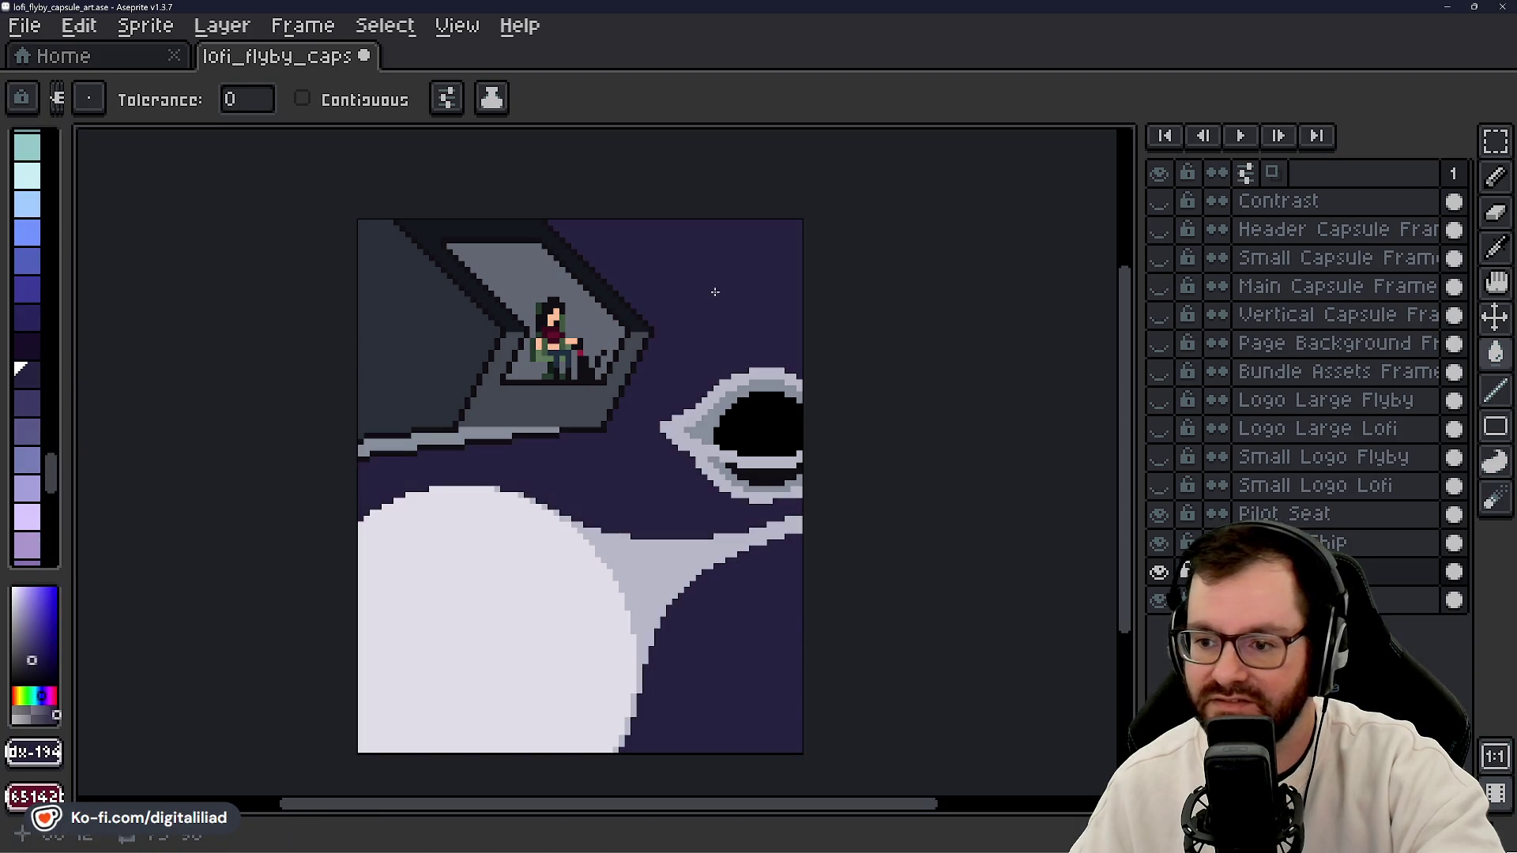
- Show the large Flyby logo layer over the artwork, then hide it again
scroll(712, 402, down, 4)
scroll(700, 389, up, 4)
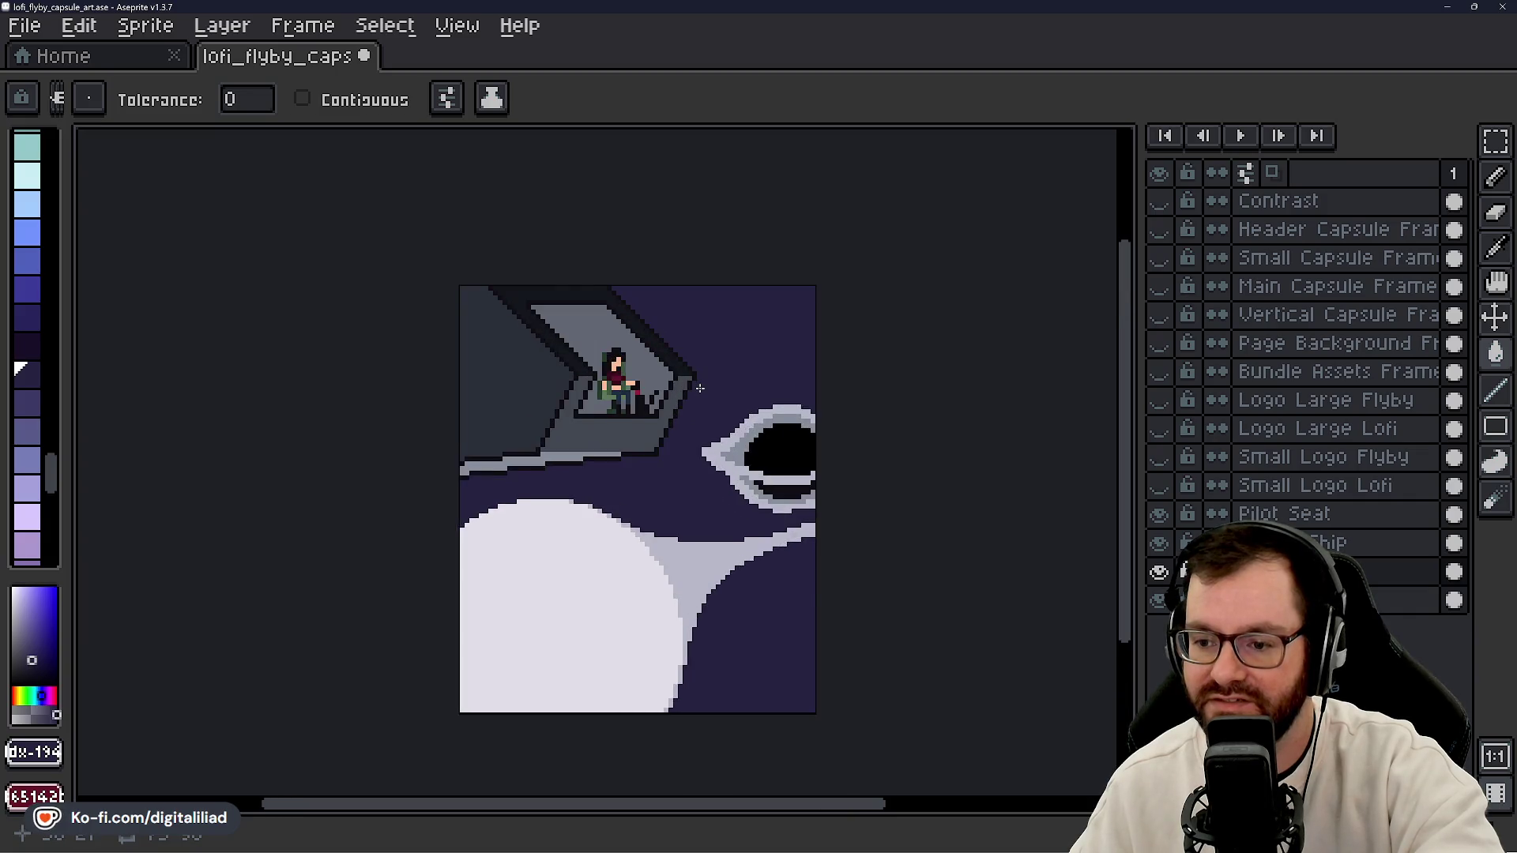
click(1160, 400)
click(1160, 400)
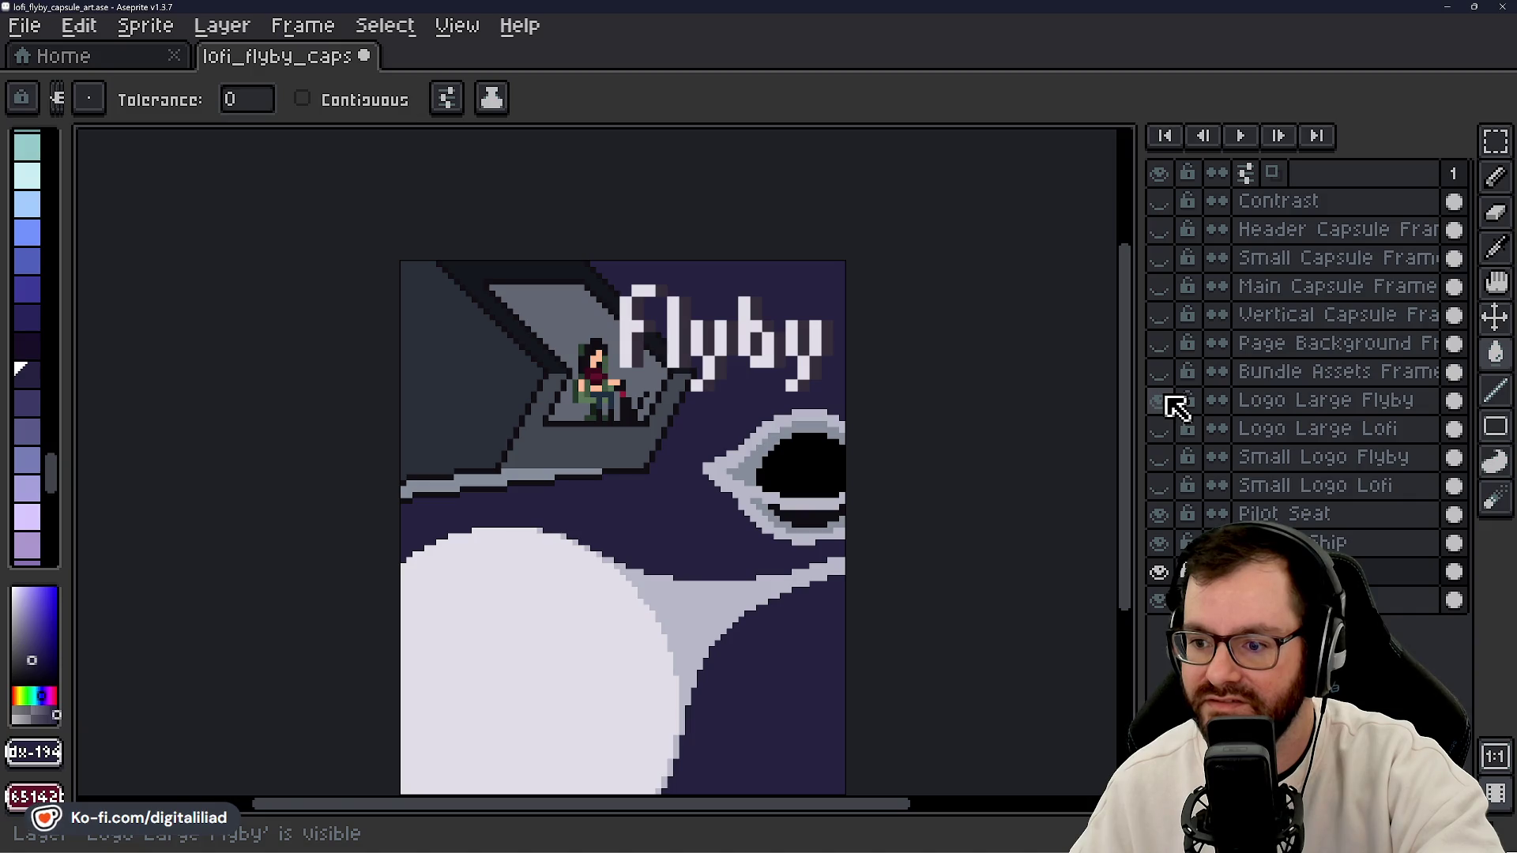
click(1163, 399)
- Fill the background with dark plum
scroll(46, 332, up, 10)
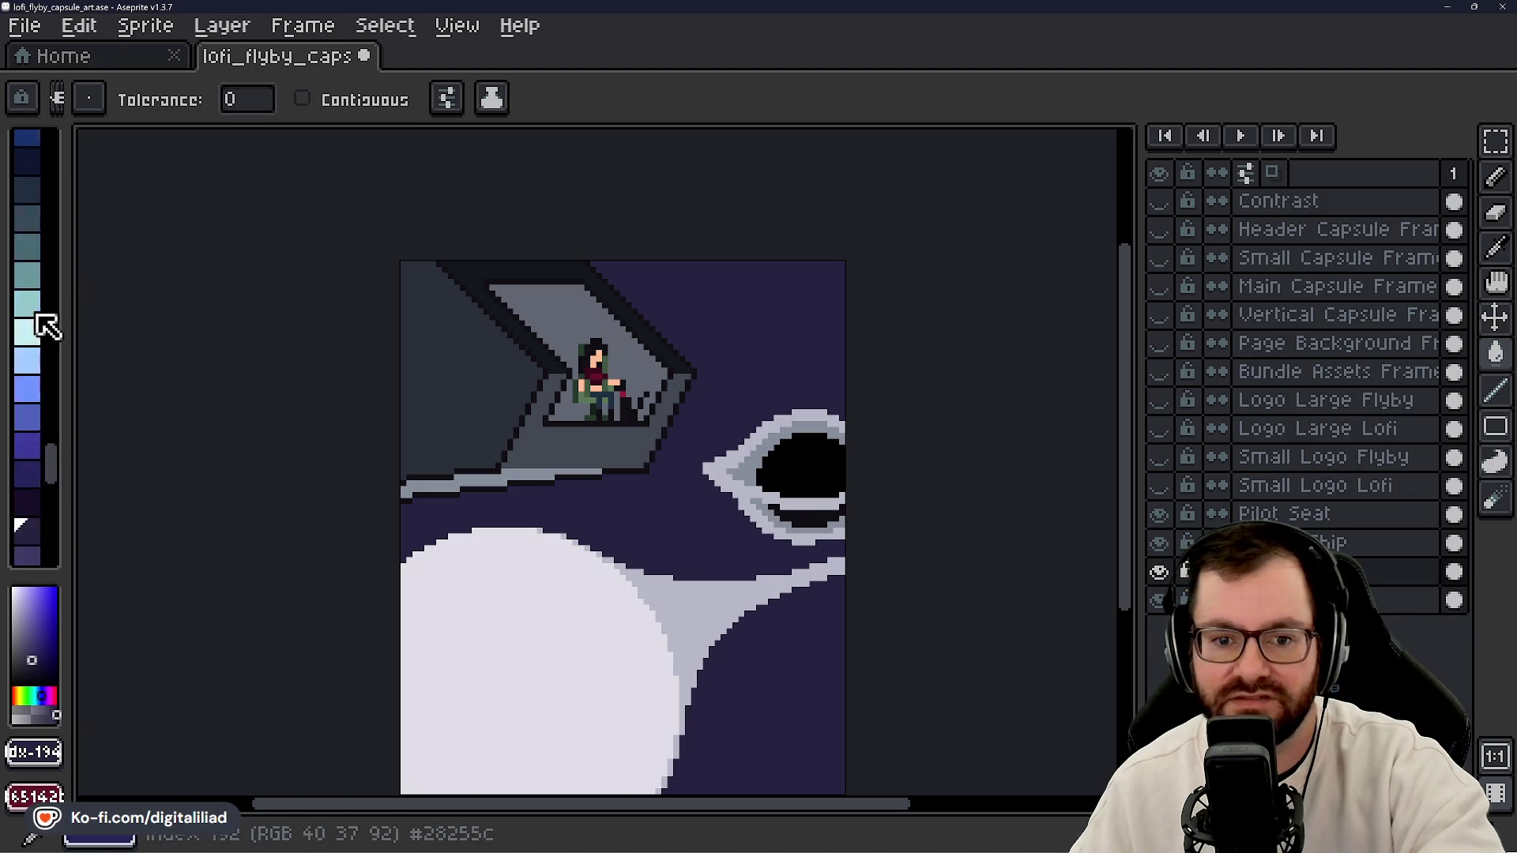
scroll(46, 346, up, 5)
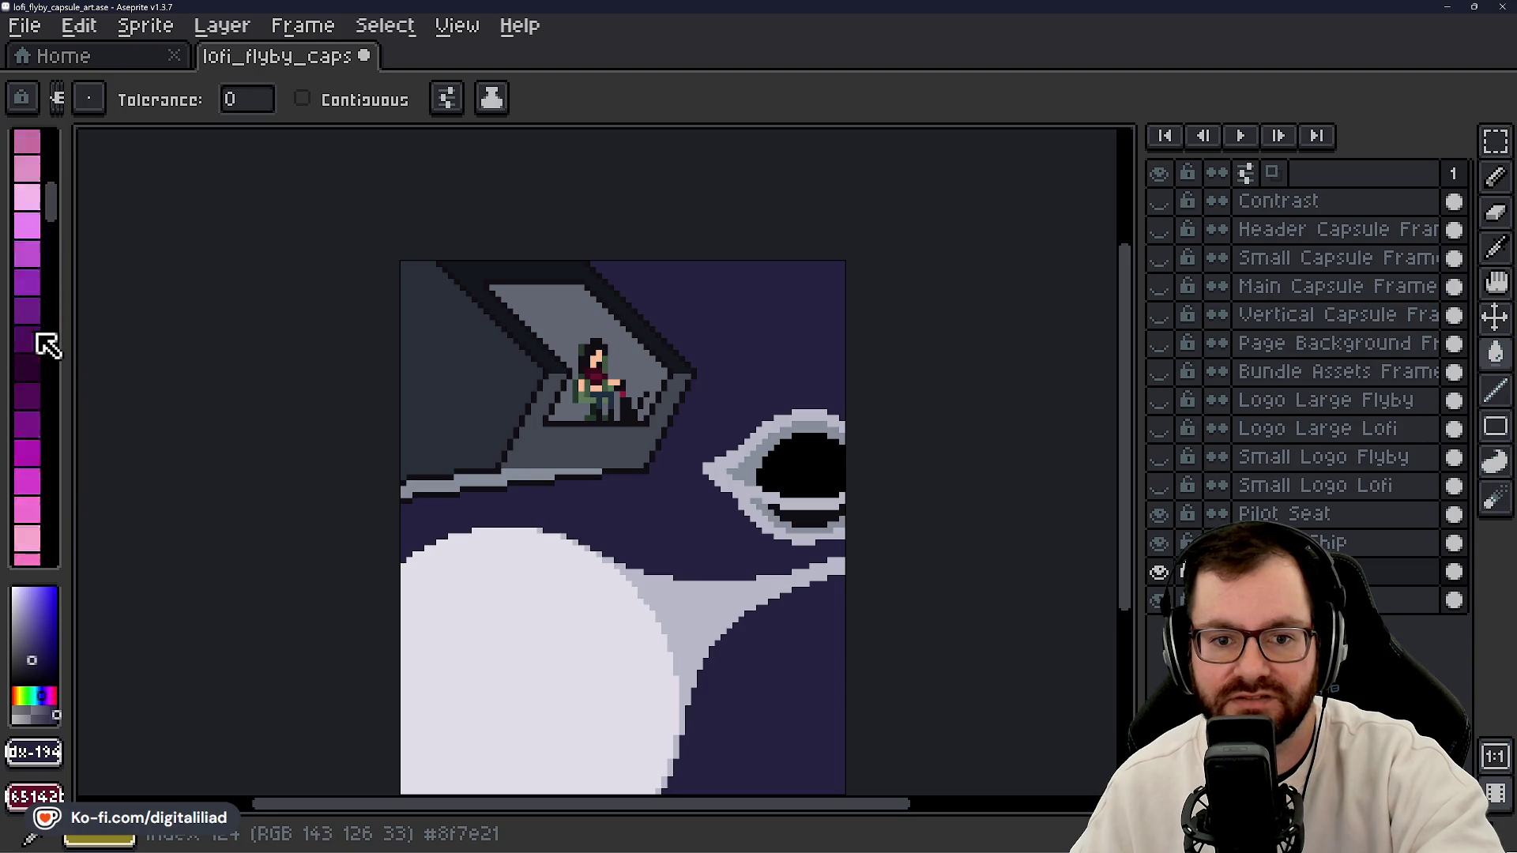
scroll(46, 324, up, 2)
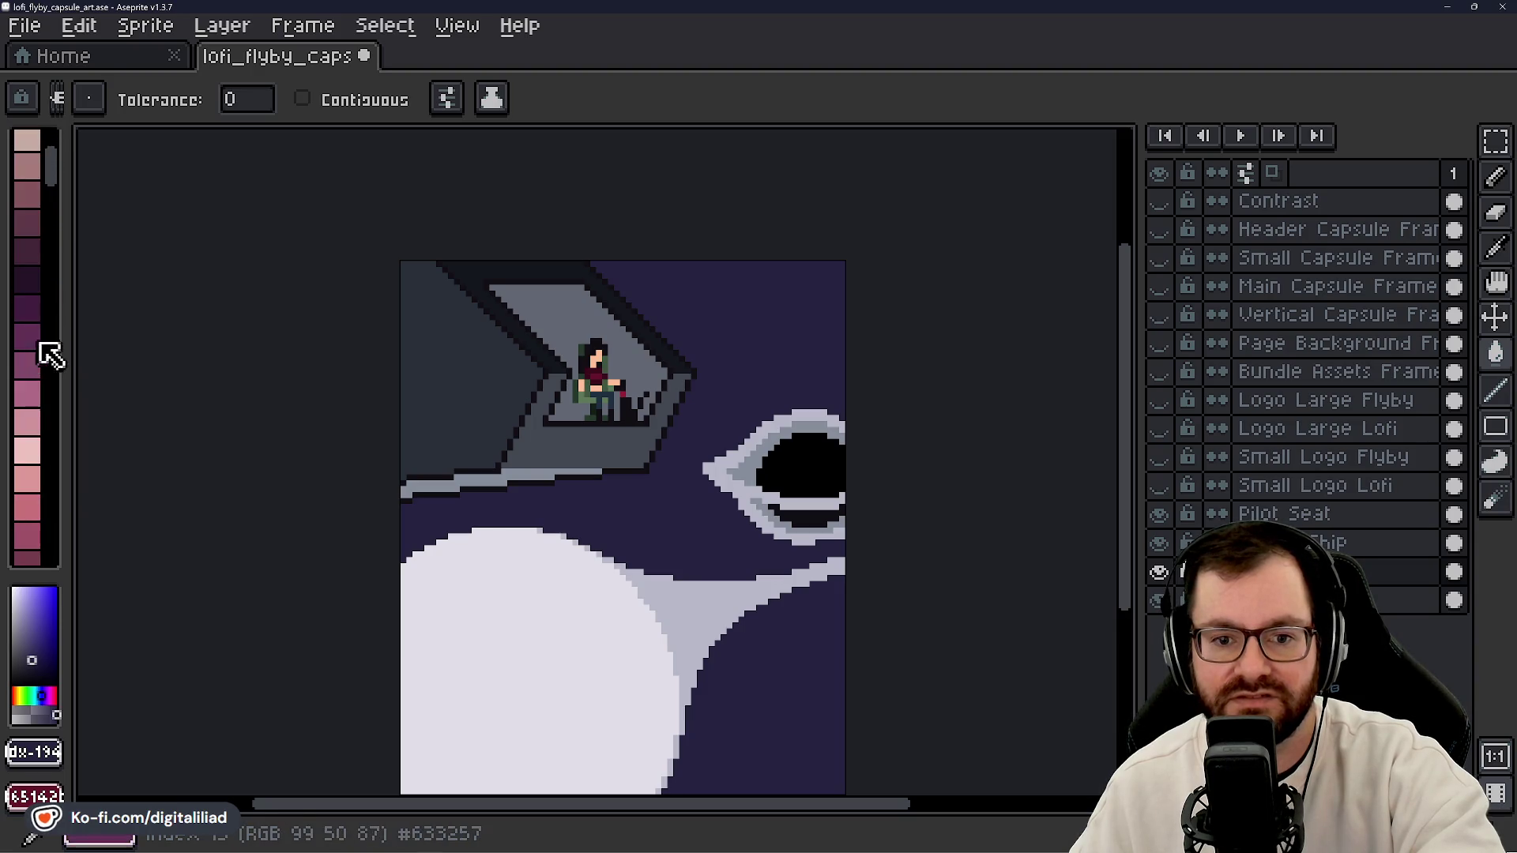
click(30, 278)
click(769, 354)
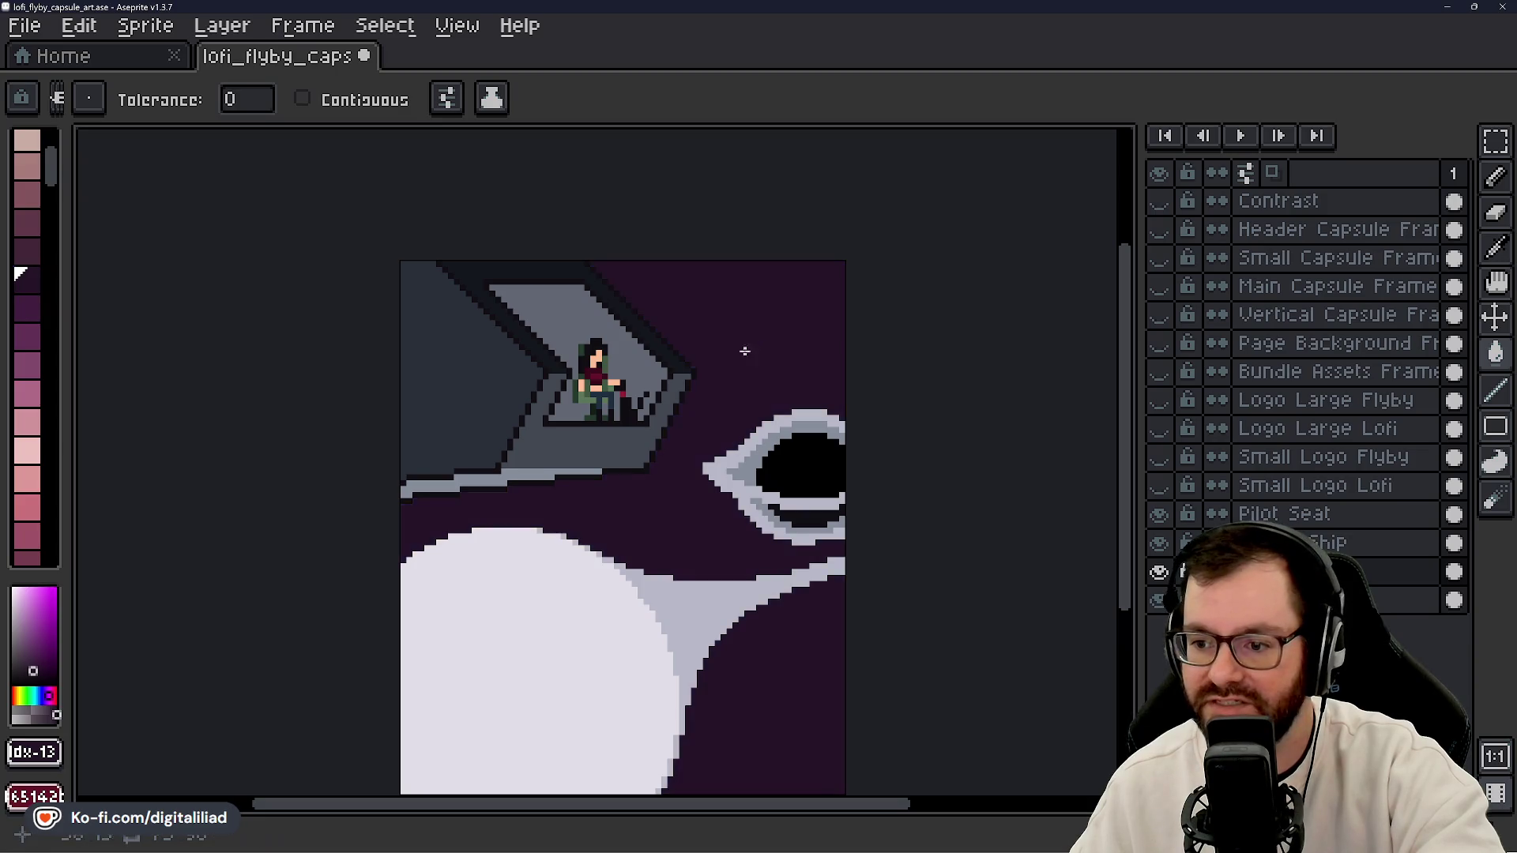
- Save lofi_flyby_capsule_art.ase
scroll(689, 372, down, 2)
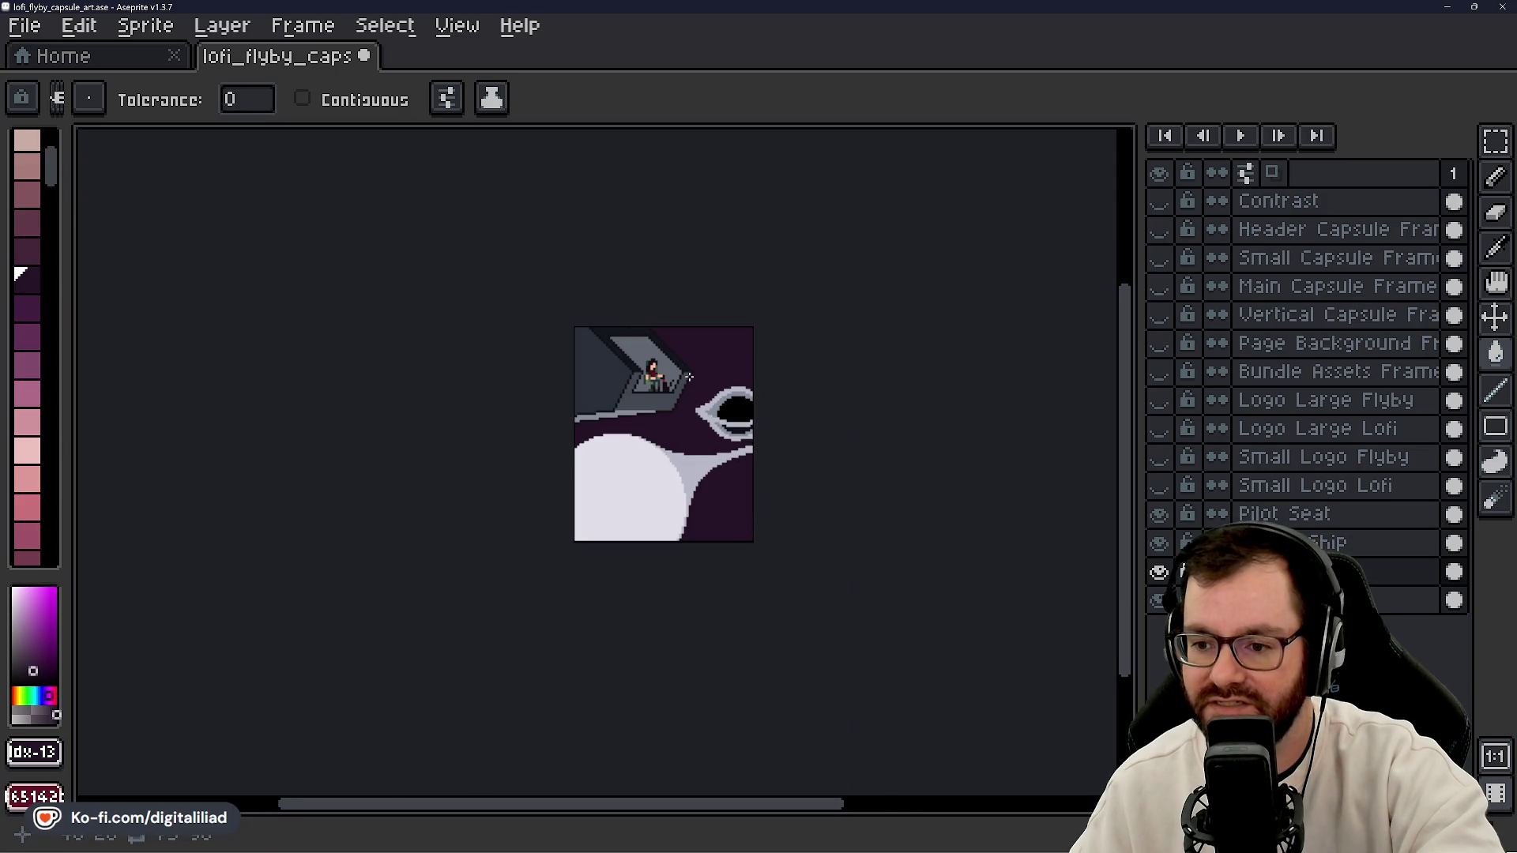
scroll(689, 377, up, 2)
scroll(699, 443, down, 2)
scroll(702, 448, up, 2)
key(ctrl+s)
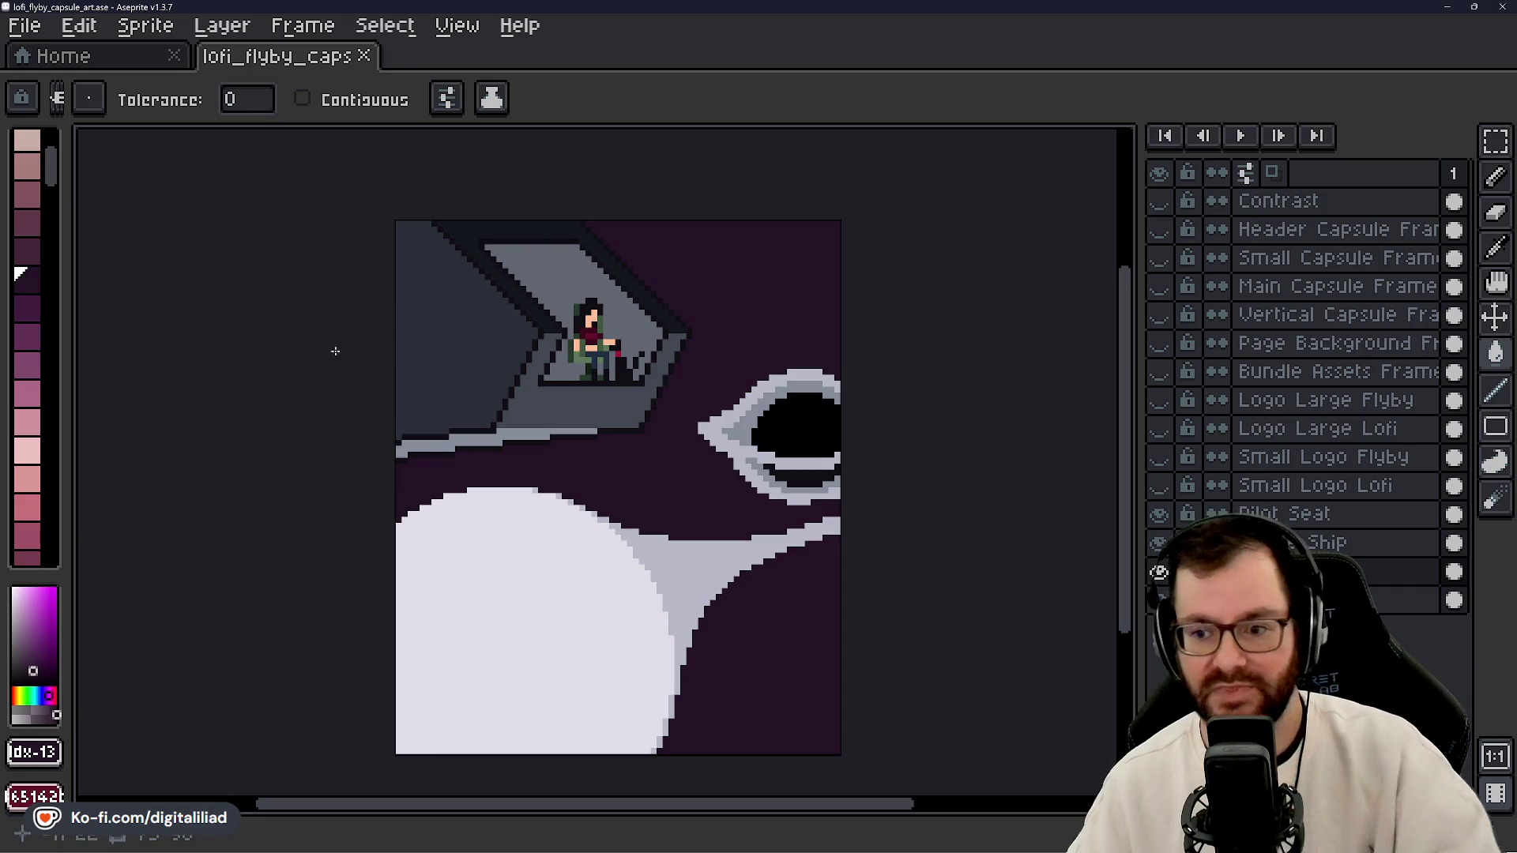
scroll(743, 423, down, 2)
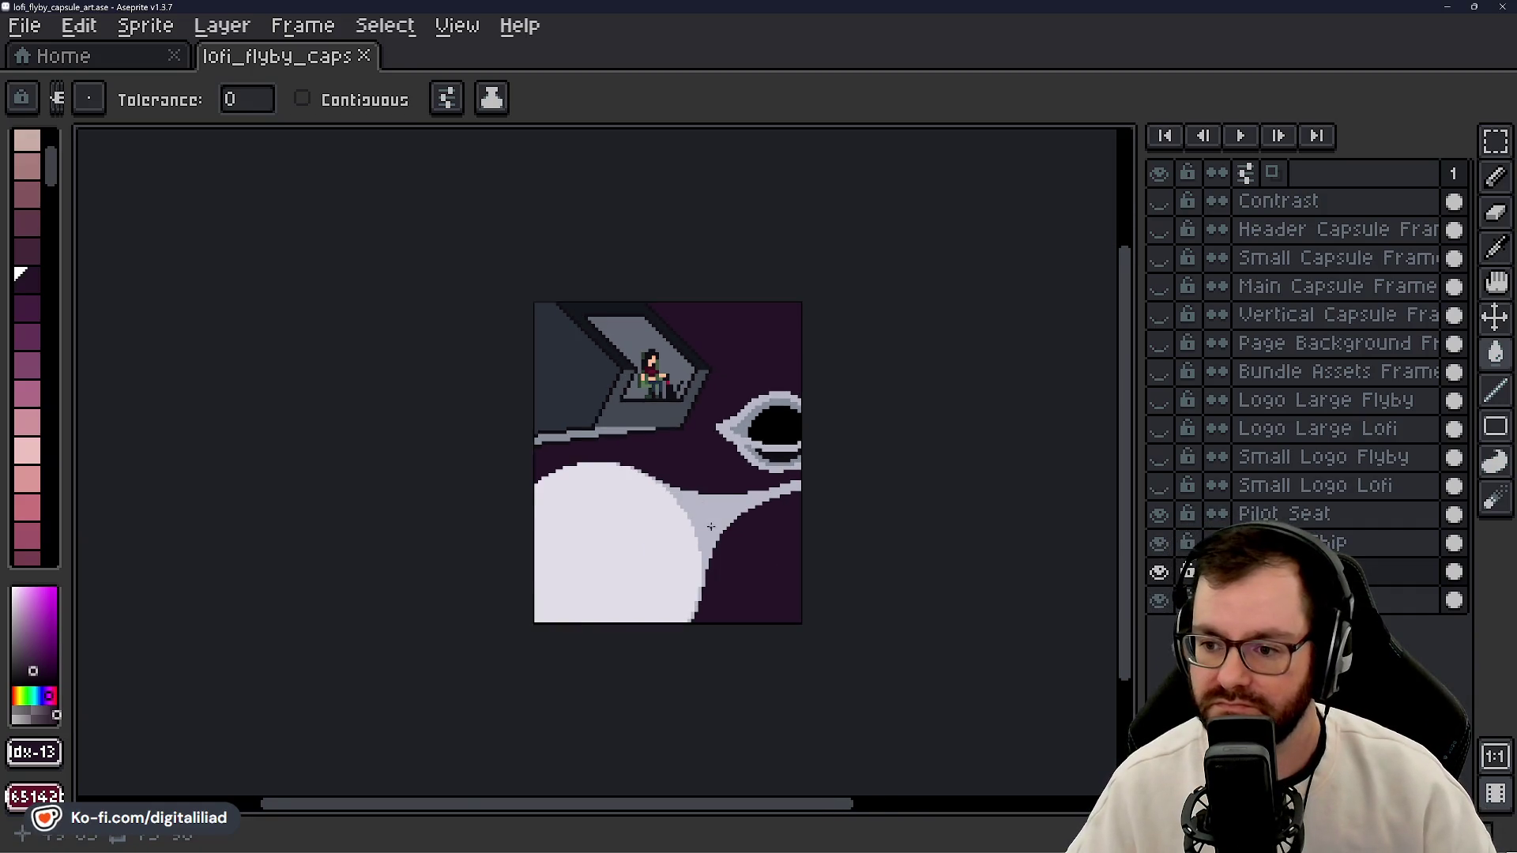
- Bucket-fill the small gap pixel with light grey
scroll(710, 526, down, 2)
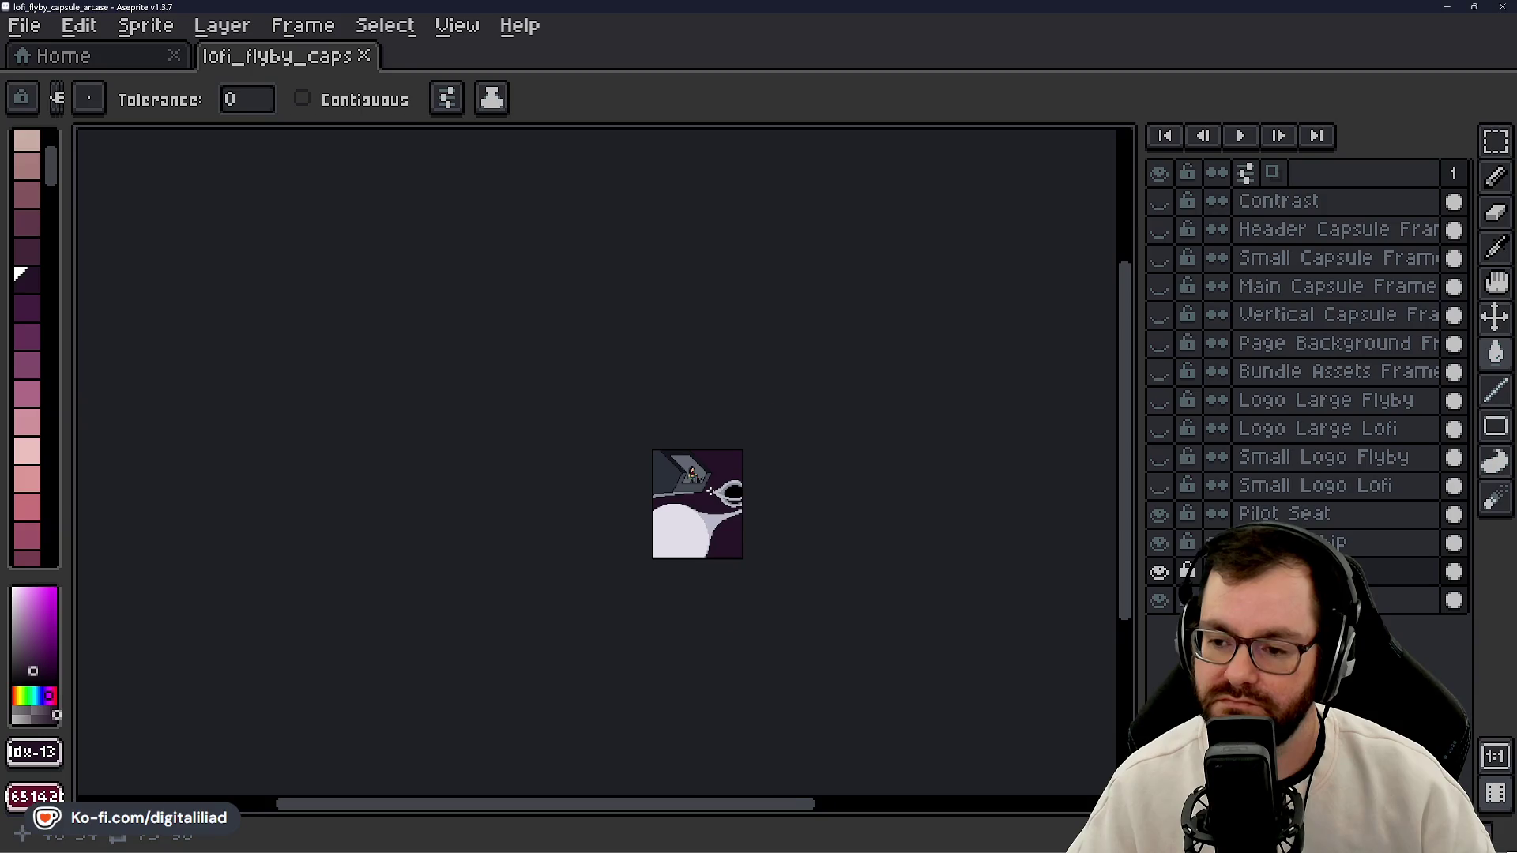
scroll(711, 490, up, 1)
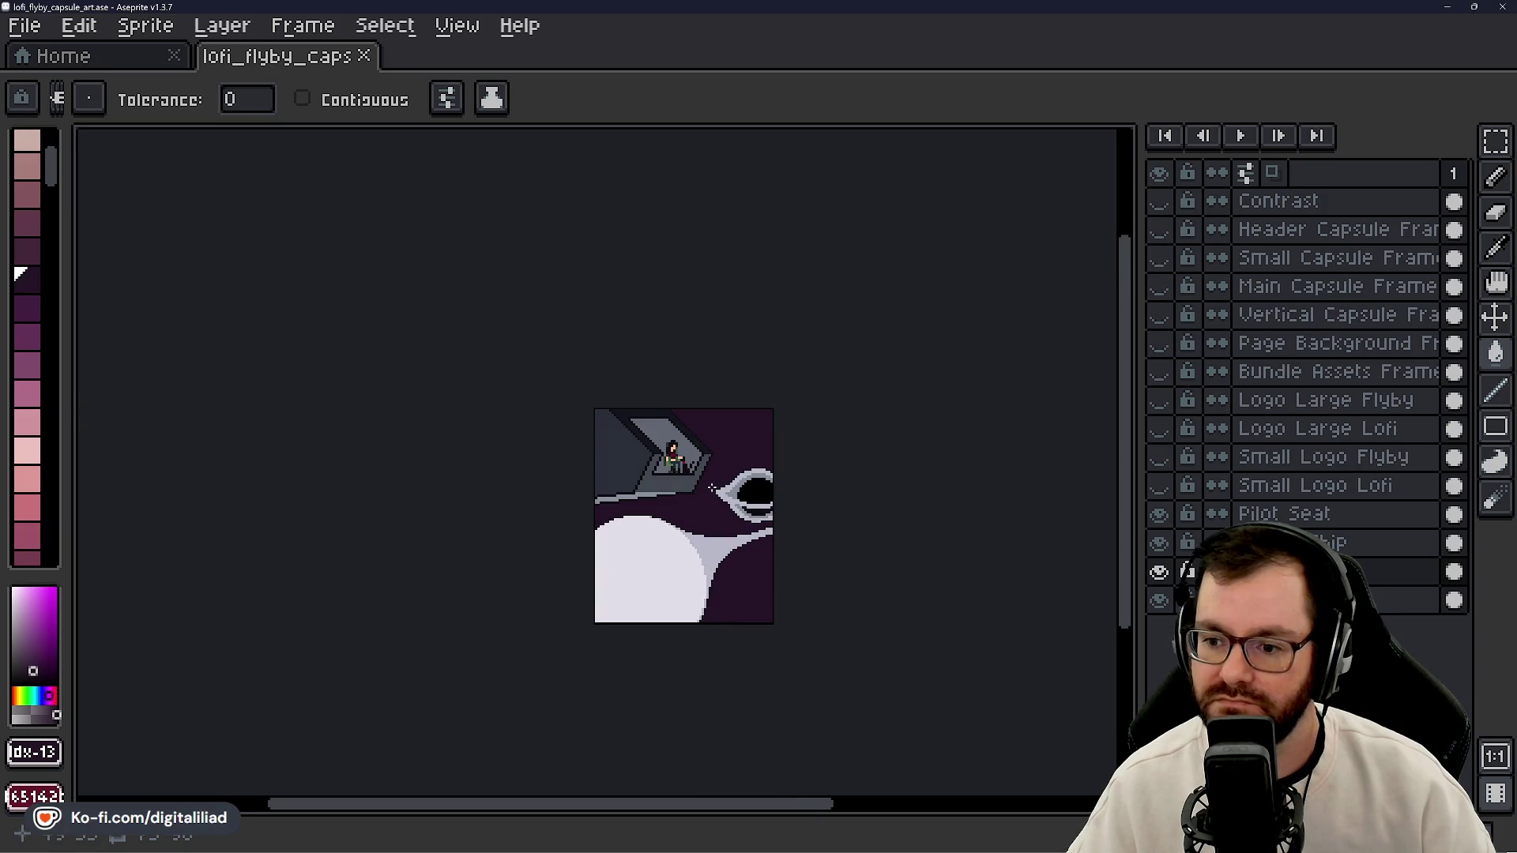
scroll(722, 506, up, 3)
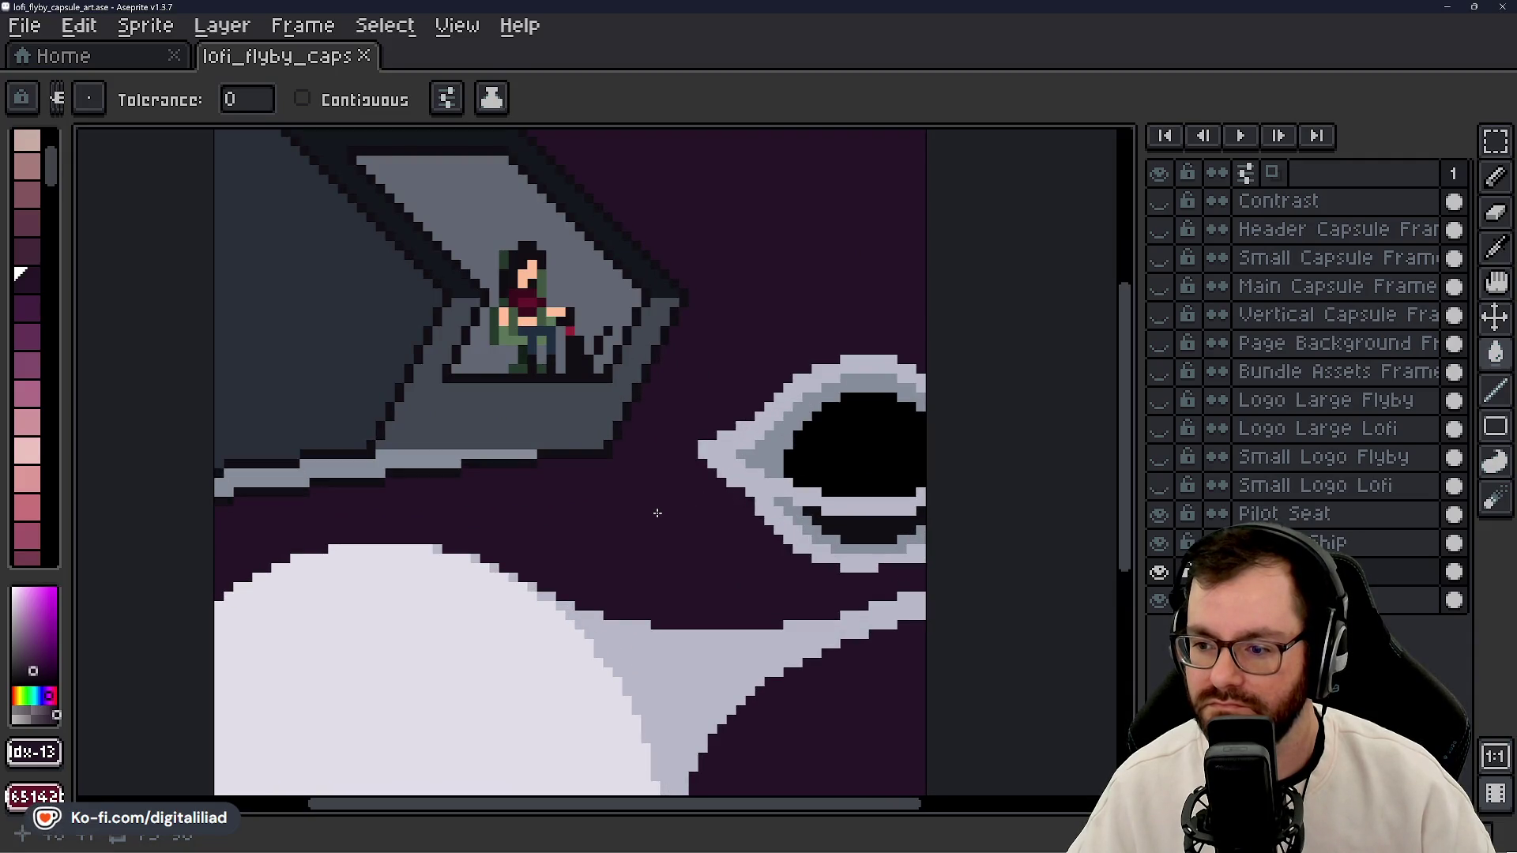
scroll(658, 513, down, 1)
scroll(668, 513, down, 2)
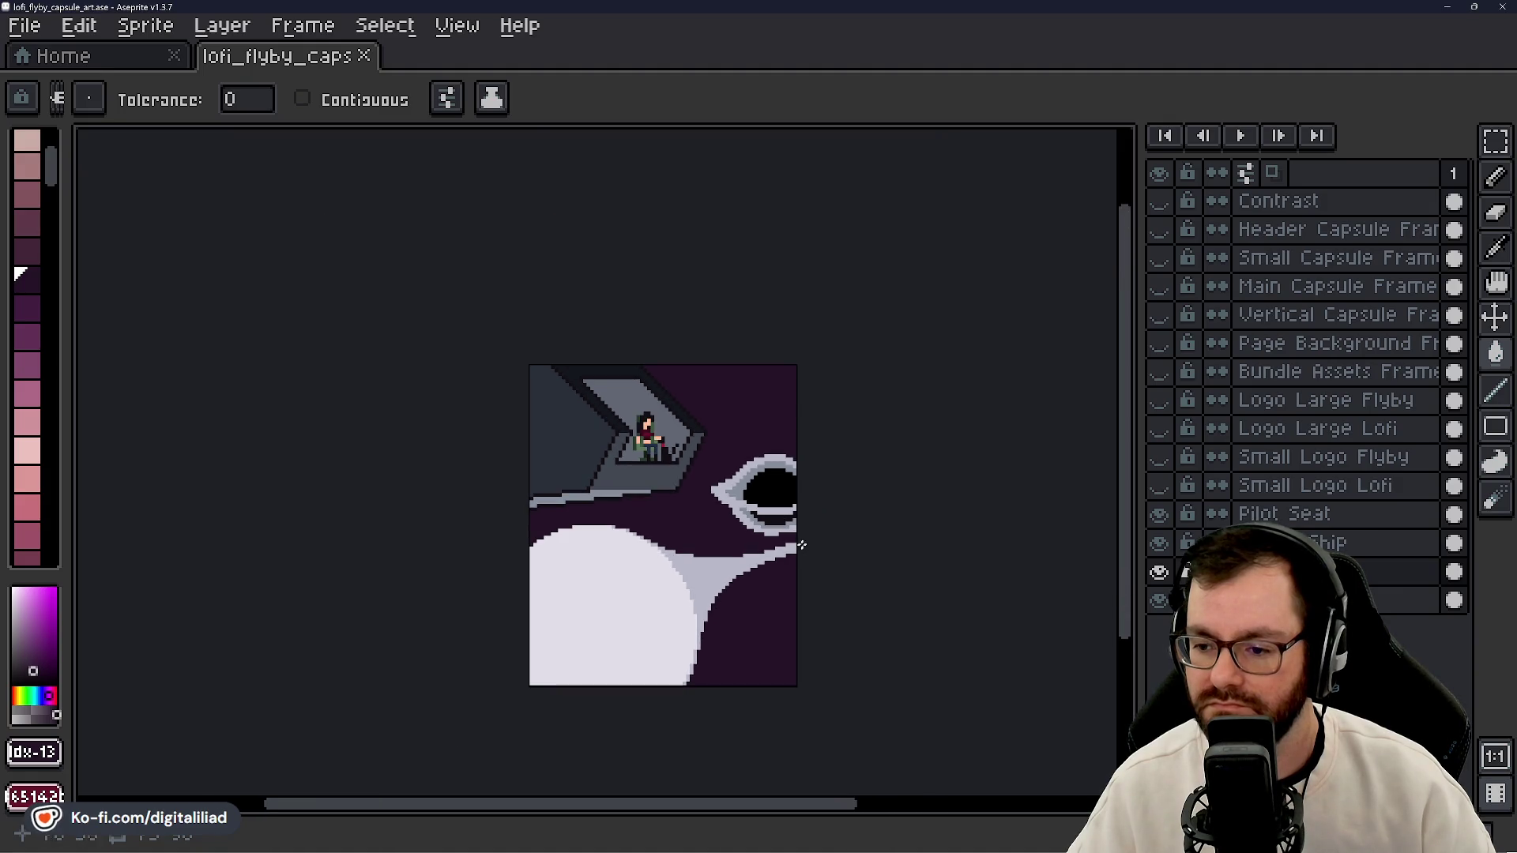
scroll(786, 542, up, 2)
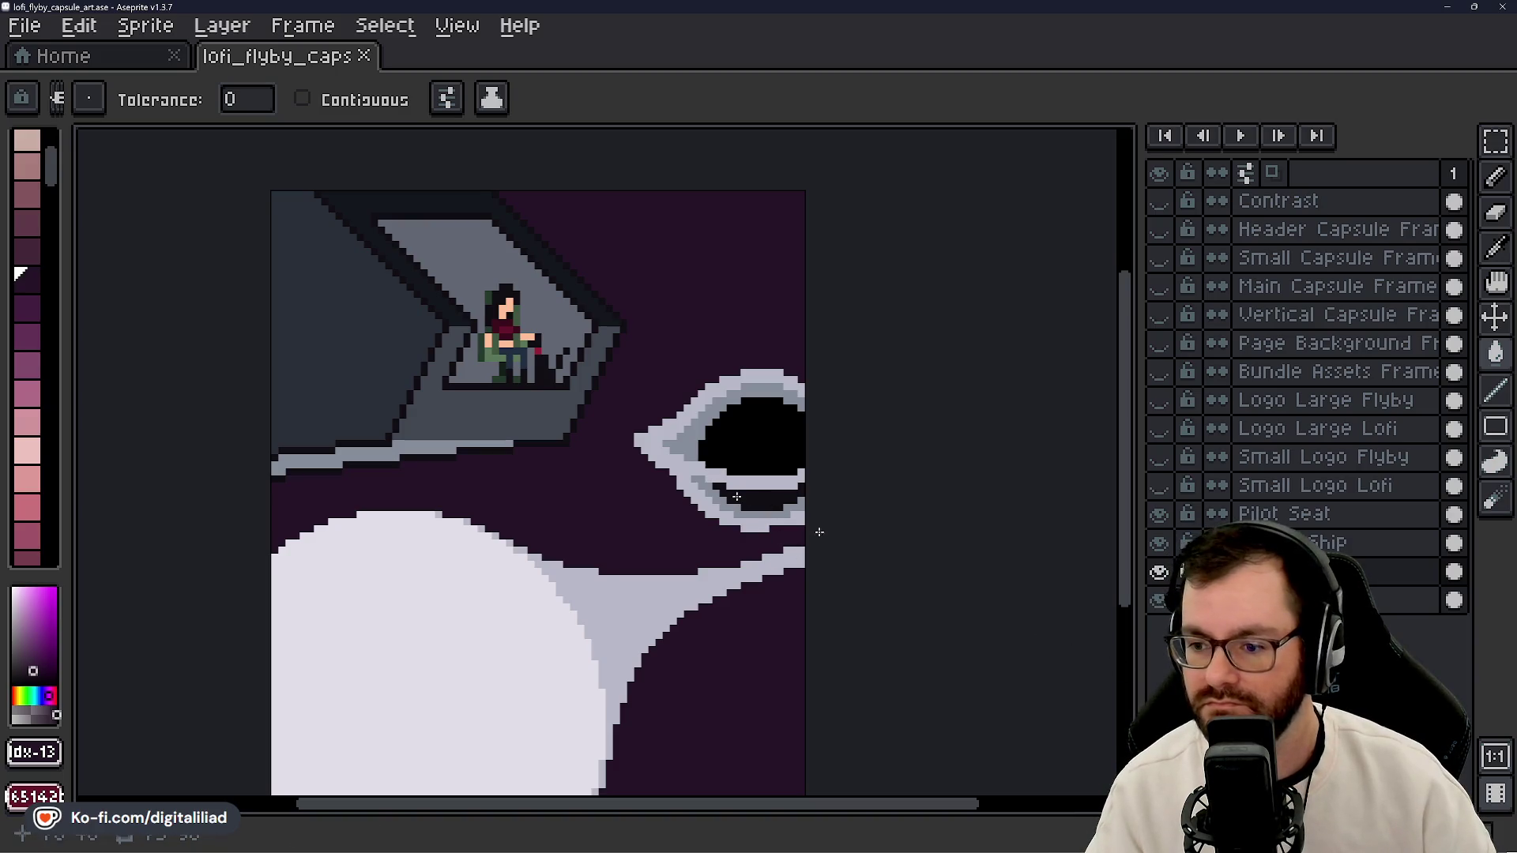
key(b)
click(803, 526)
key(g)
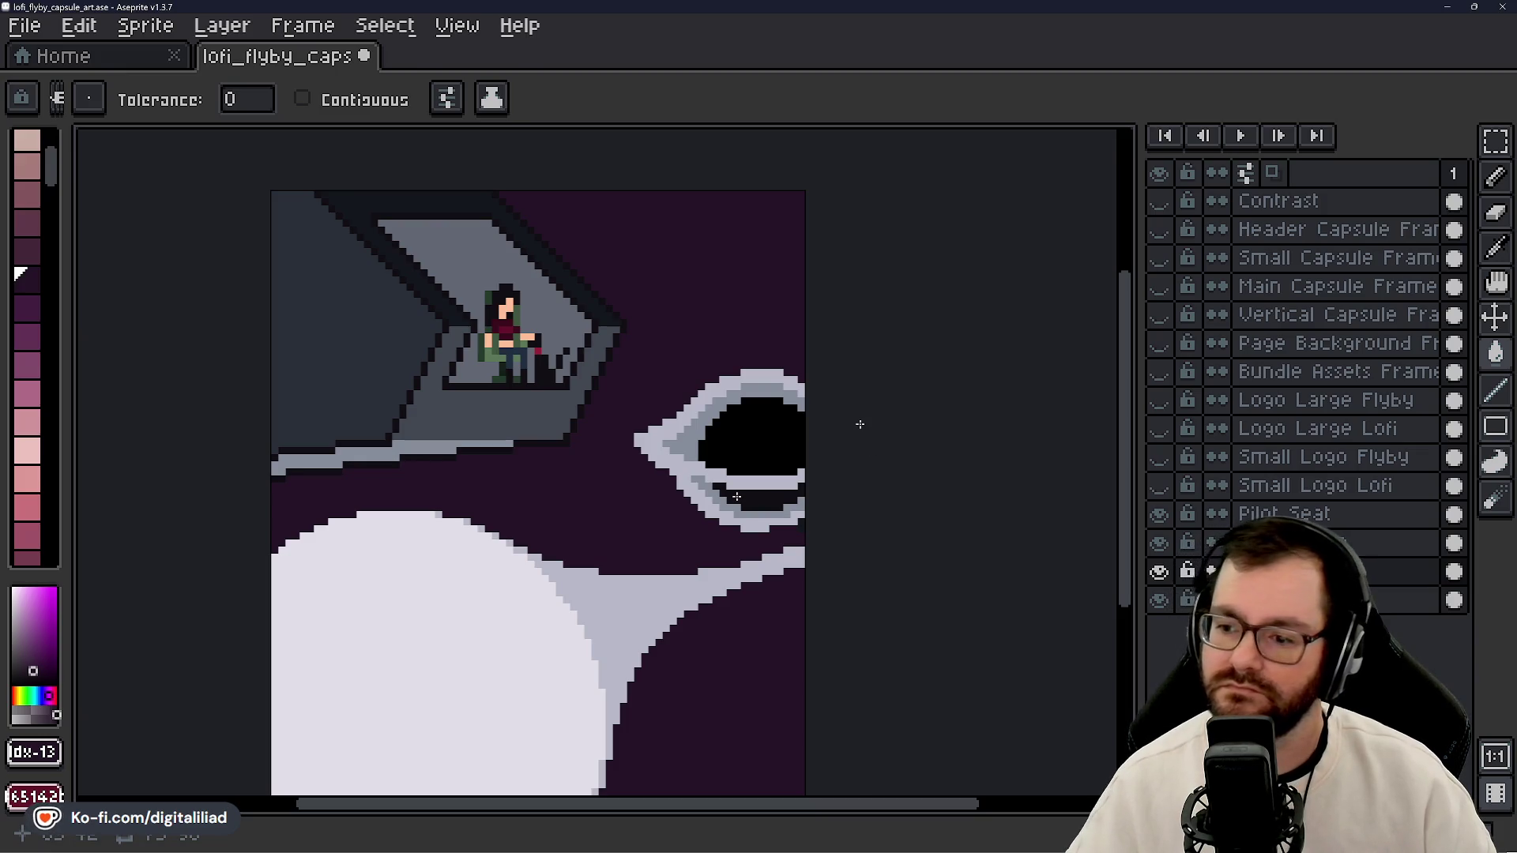
scroll(869, 430, up, 4)
click(930, 453)
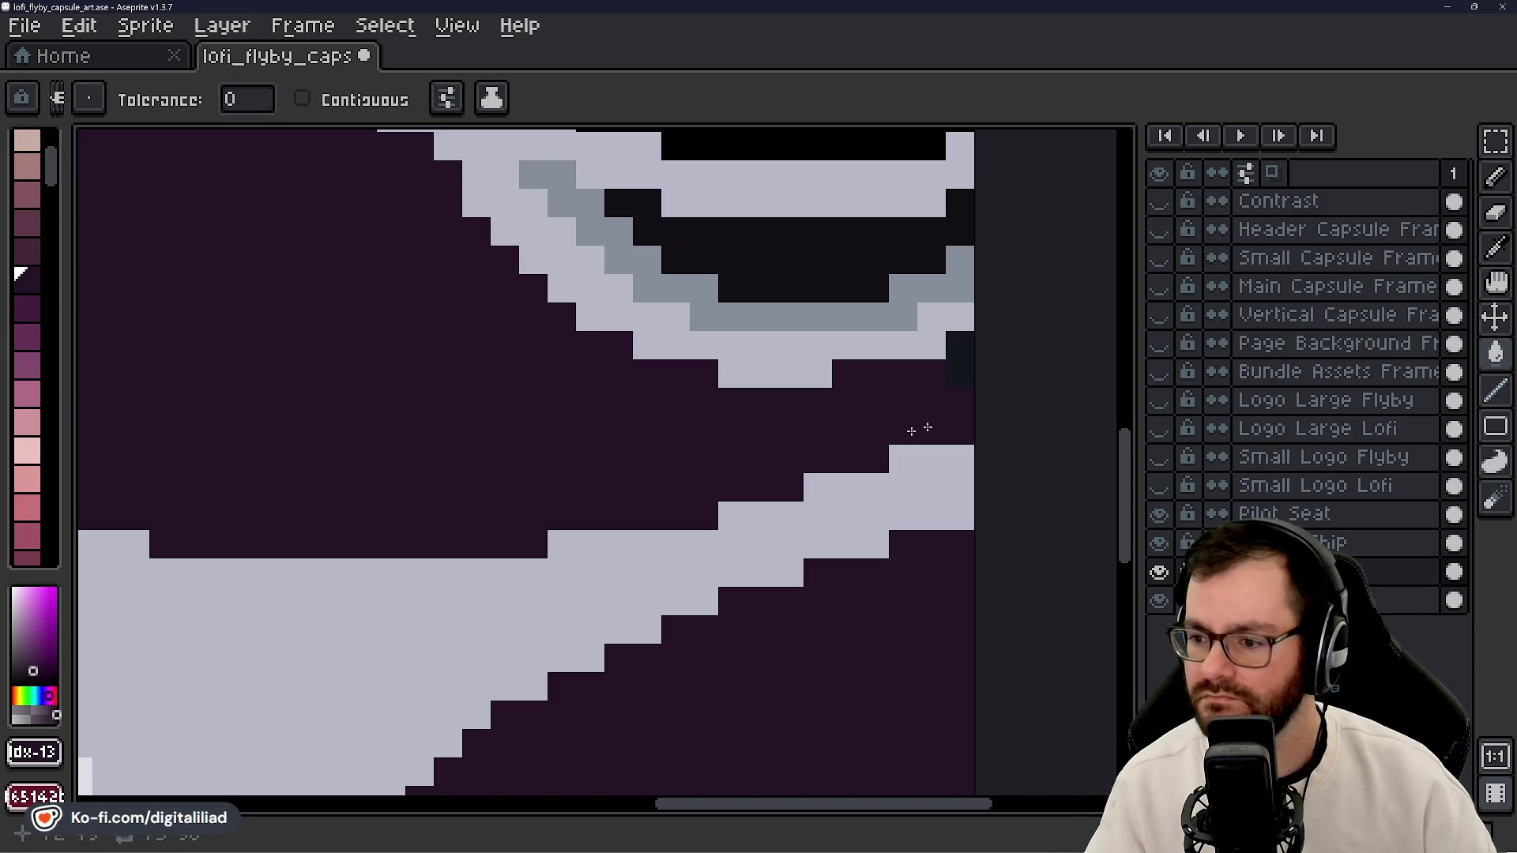
key(b)
key(g)
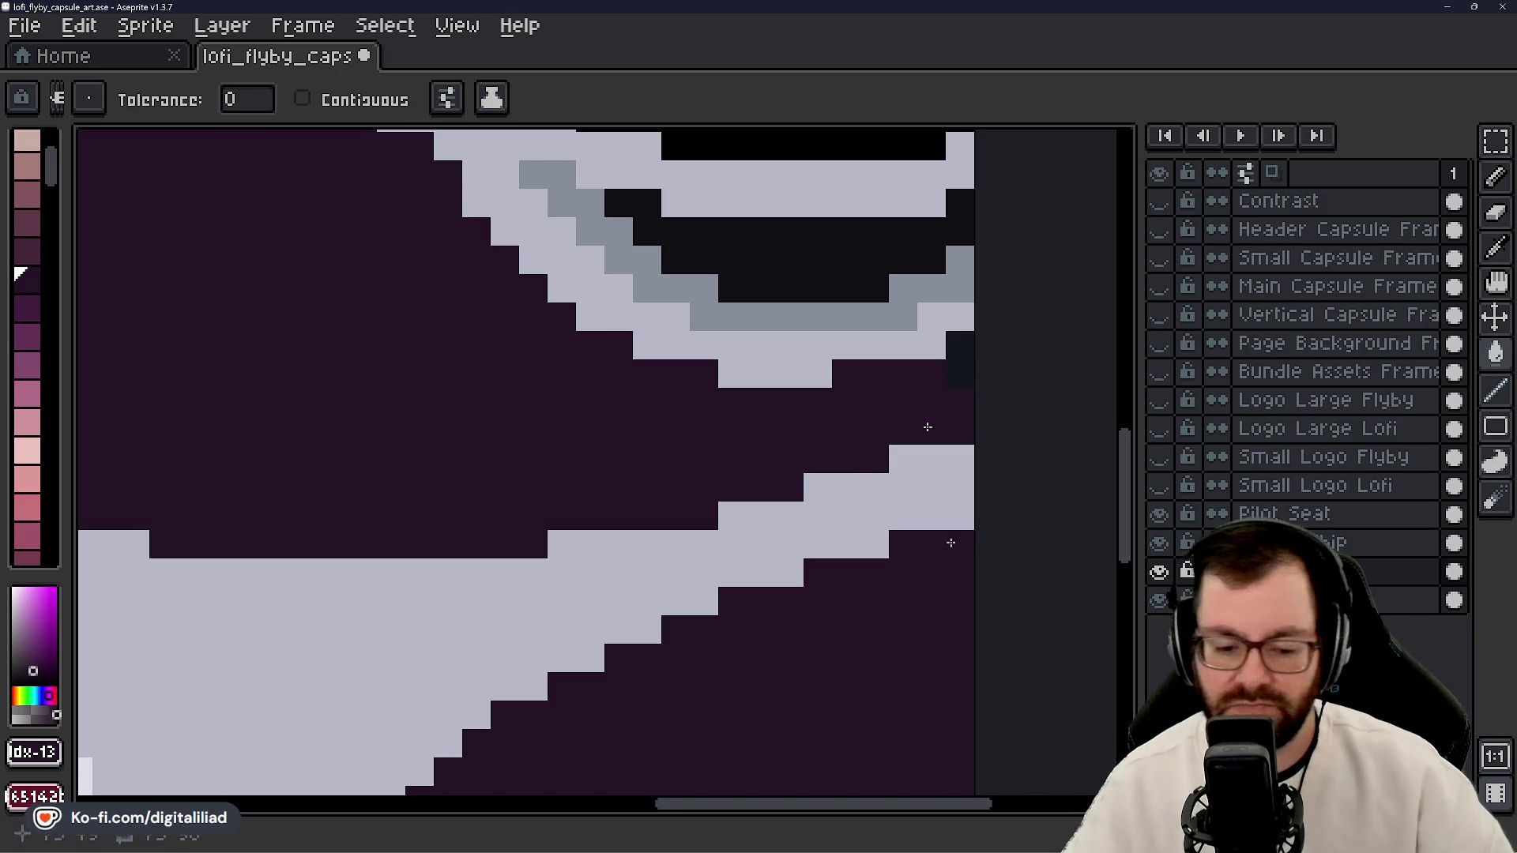
- Undo the three recent bucket fills
key(ctrl+z)
key(ctrl+z)
key(ctrl+z)
scroll(660, 440, down, 5)
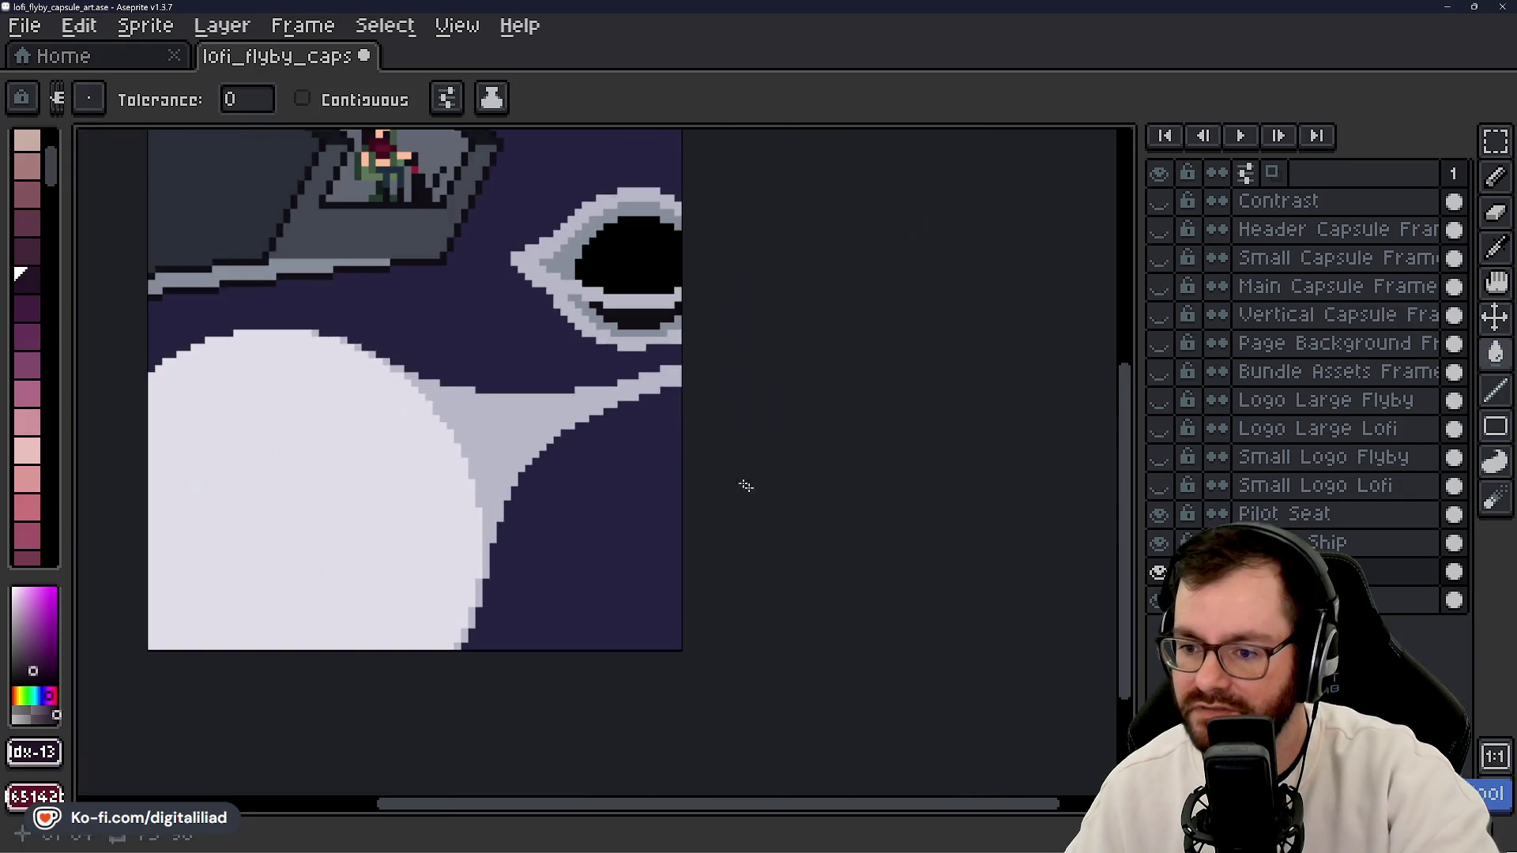
key(ctrl+z)
scroll(601, 276, up, 1)
key(ctrl+z)
- Toggle the Background layer's visibility, then bucket-fill the background dark purple
click(1158, 600)
click(1158, 601)
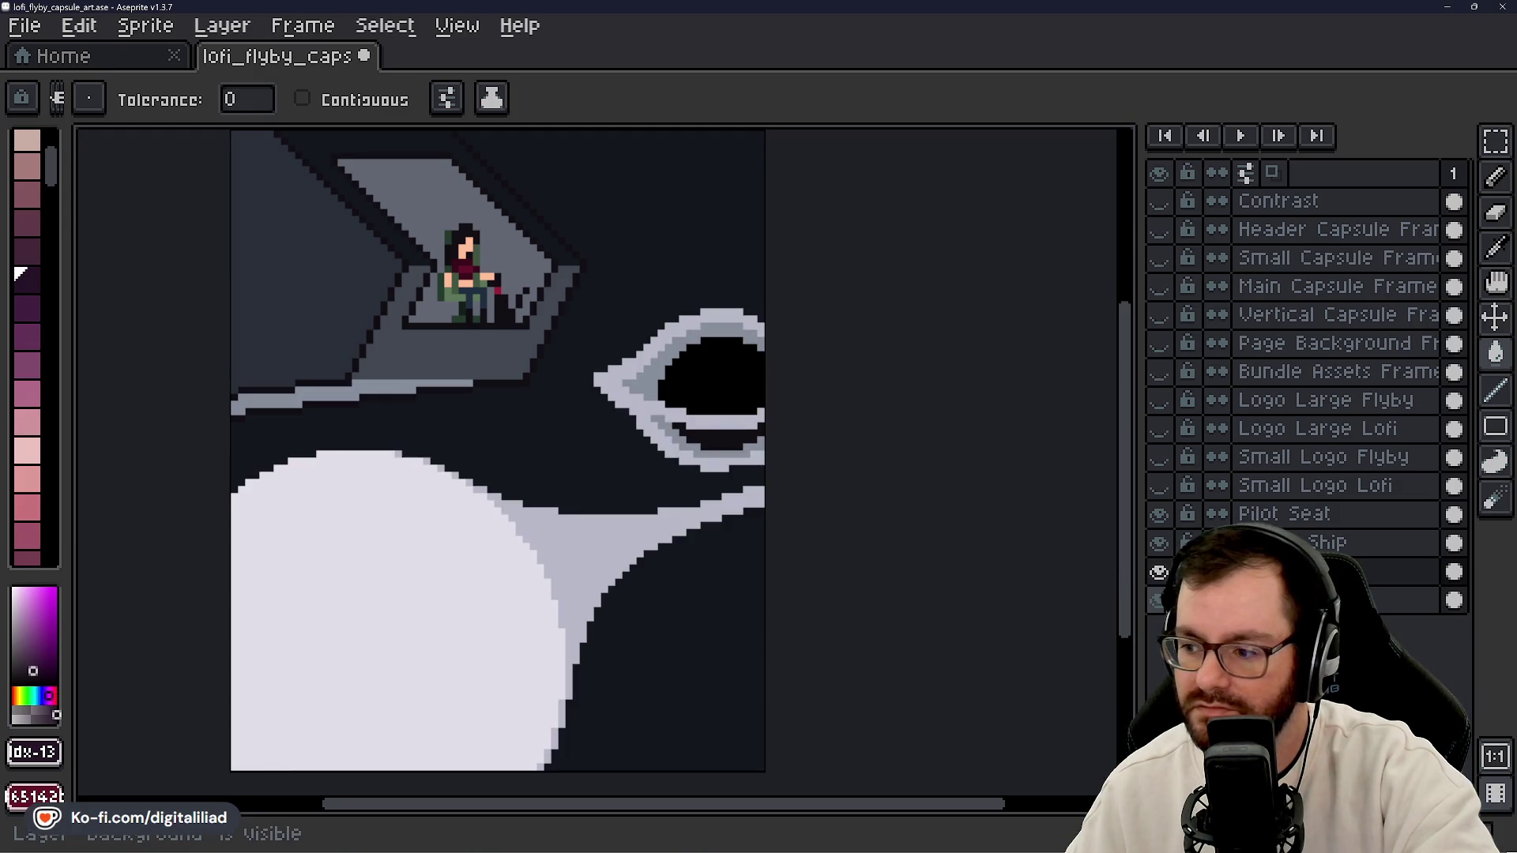
click(28, 278)
key(v)
key(g)
scroll(485, 481, down, 1)
click(551, 464)
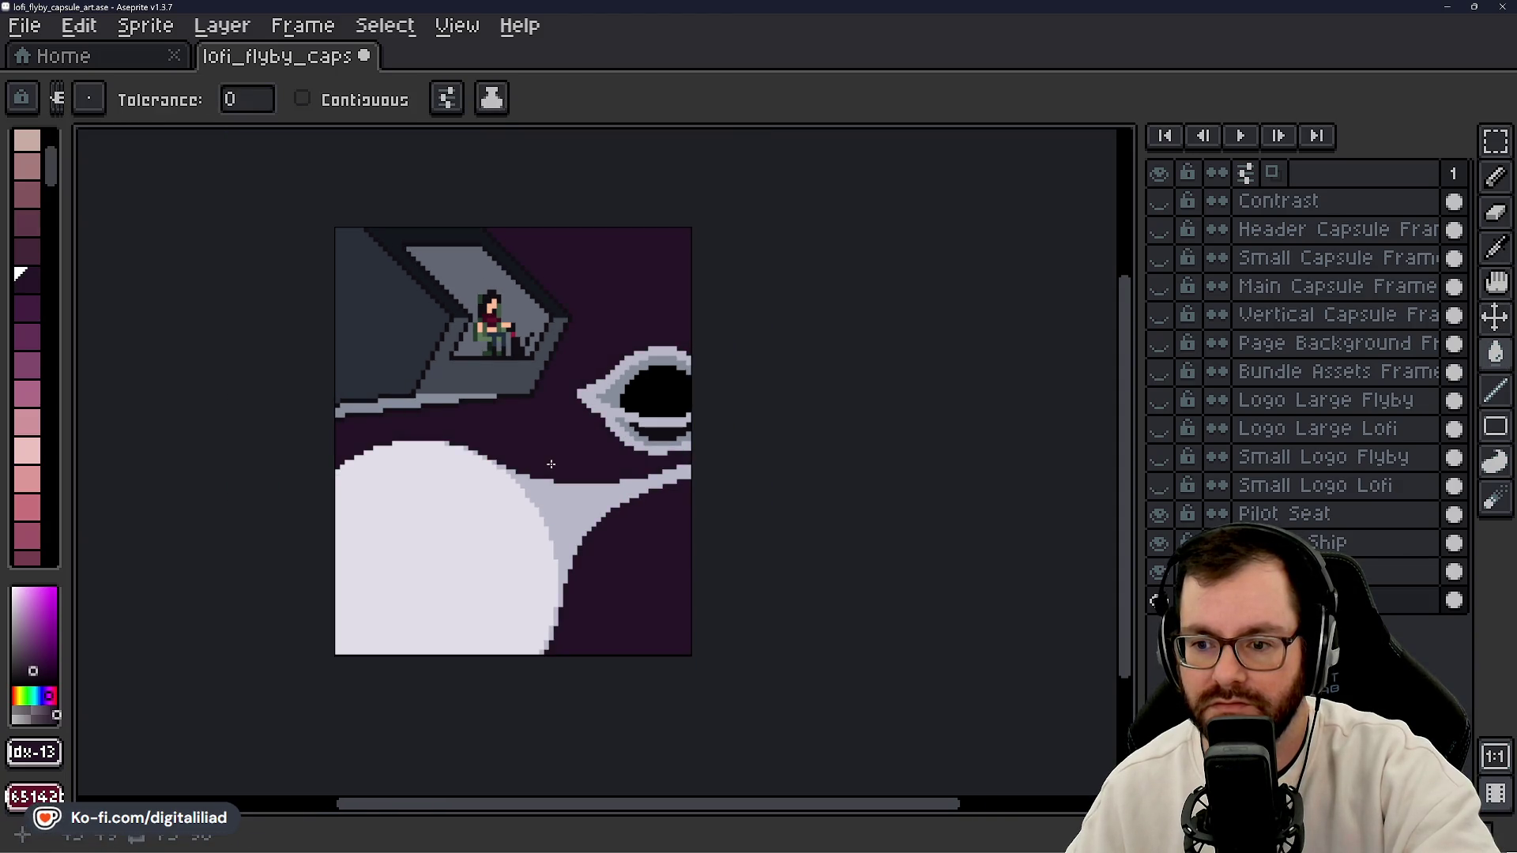
- Try a lighter fill on the purple sky and undo it
scroll(524, 439, up, 1)
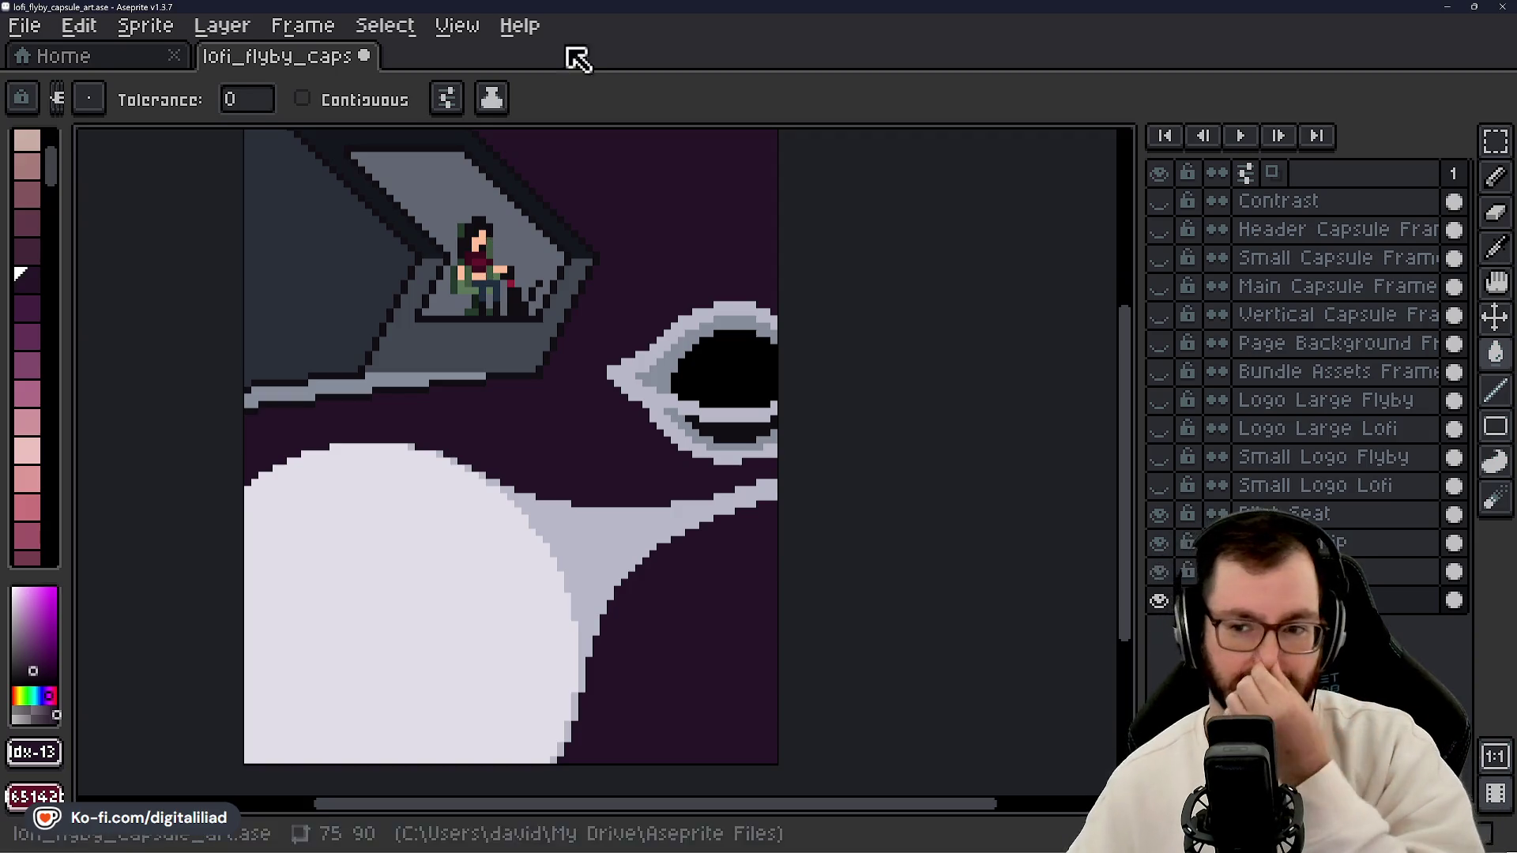
scroll(593, 268, down, 1)
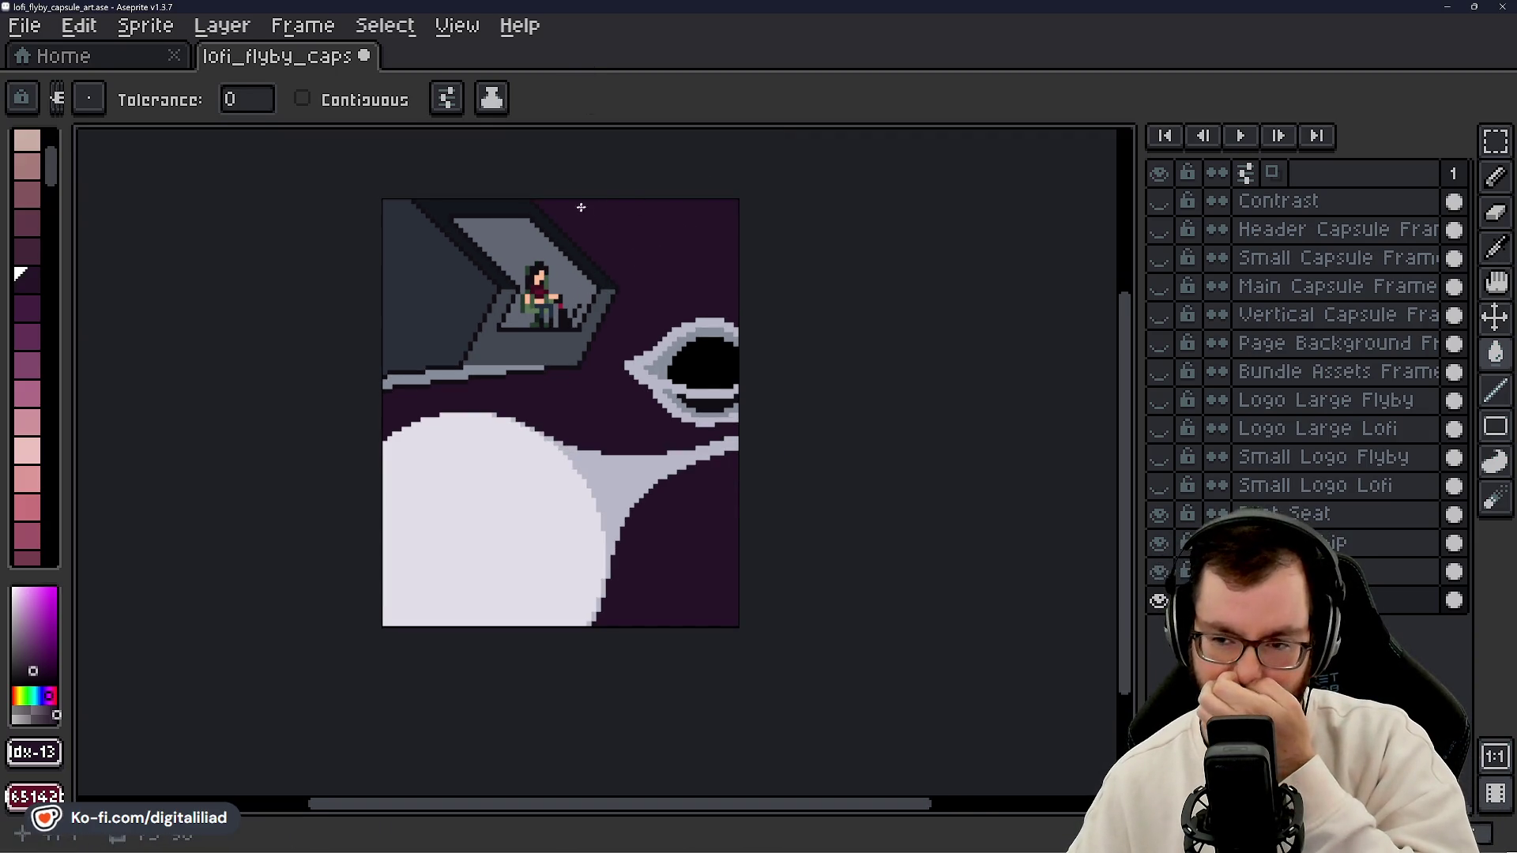
scroll(596, 224, up, 2)
scroll(596, 205, up, 2)
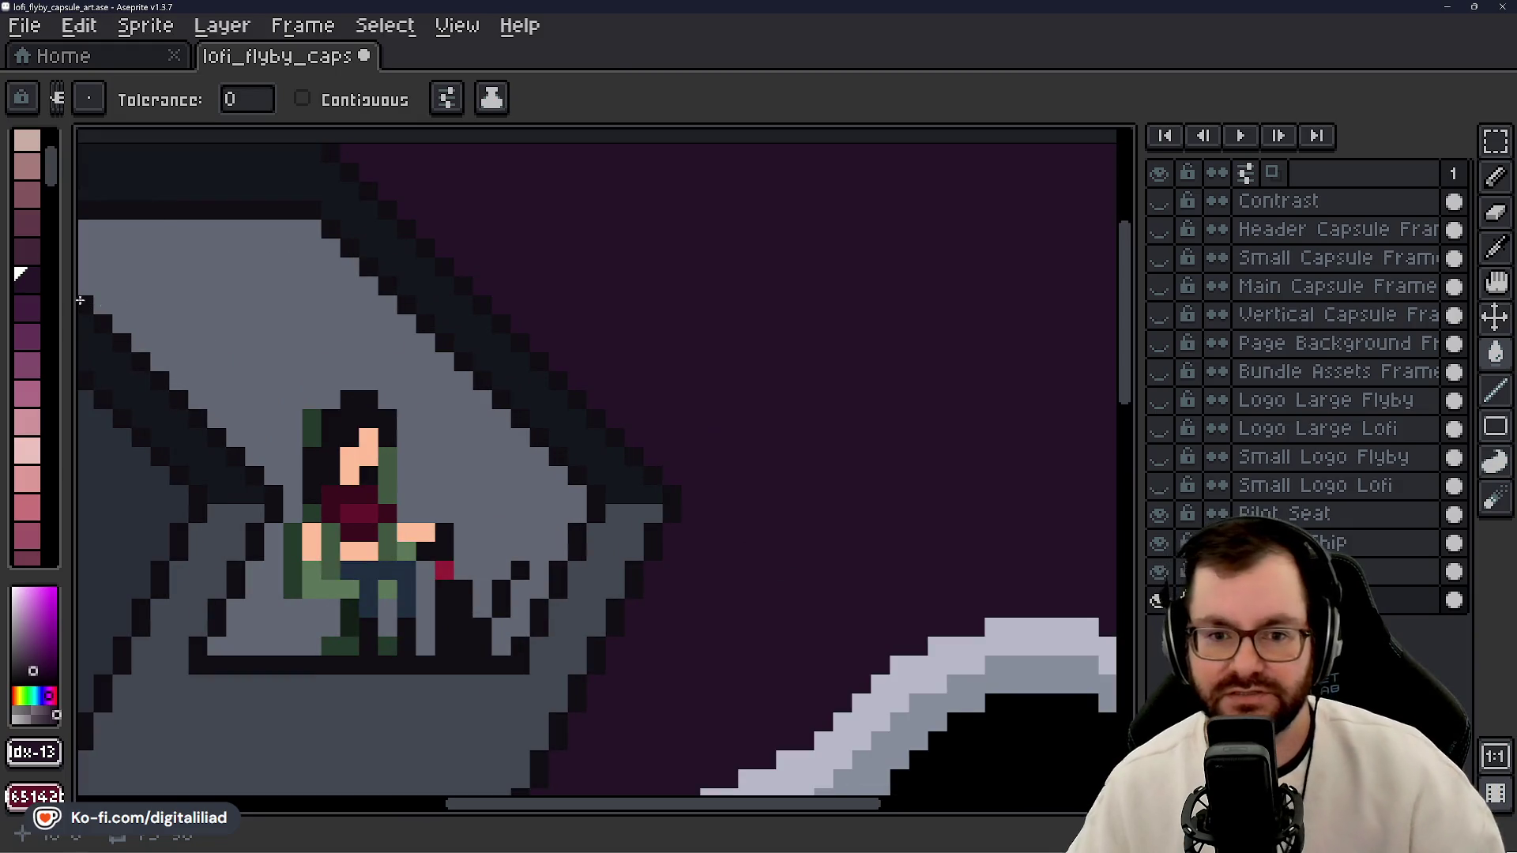
scroll(803, 429, down, 2)
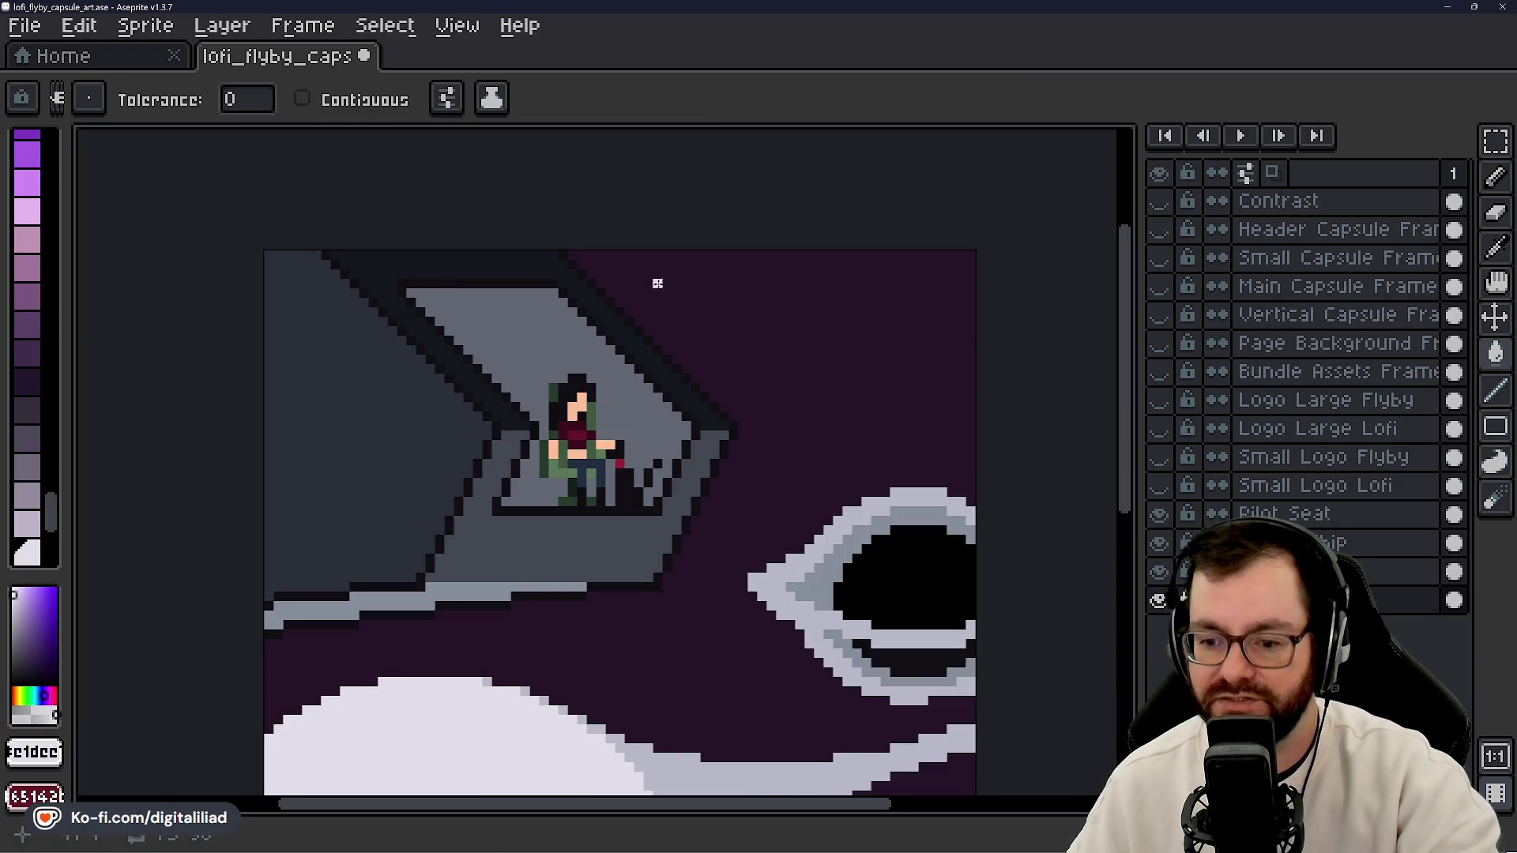
scroll(657, 283, up, 2)
click(690, 349)
key(ctrl+z)
- With the 1px pencil, draw a white plus star and a small white block, undoing both
key(b)
mouse_move(691, 371)
mouse_down()
mouse_move(691, 387)
mouse_move(652, 387)
mouse_move(719, 379)
mouse_up()
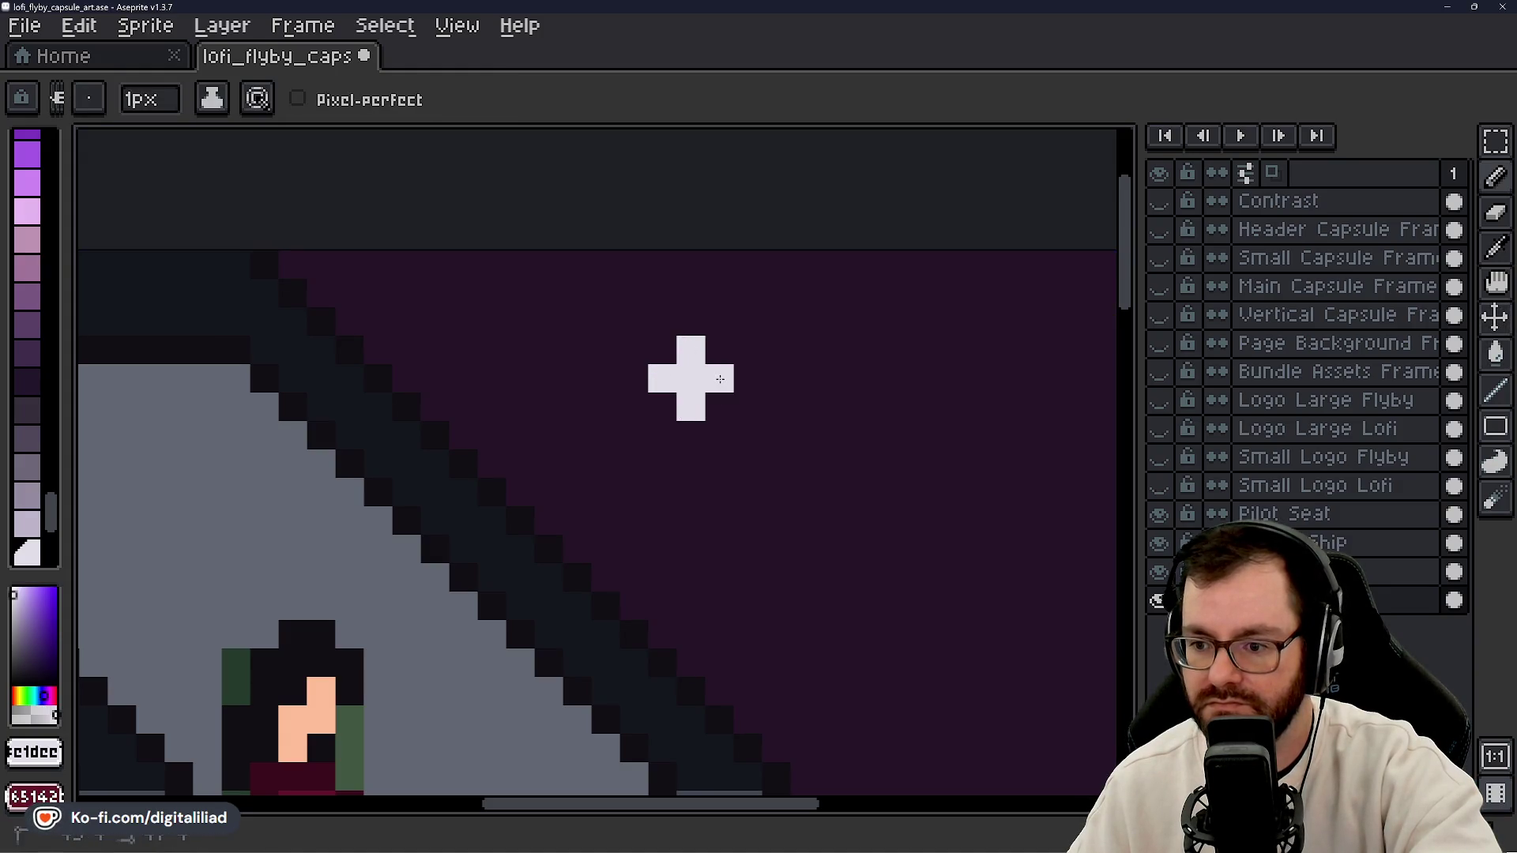
scroll(678, 403, down, 4)
scroll(669, 427, up, 3)
scroll(669, 427, up, 3)
key(ctrl+z)
scroll(511, 375, down, 2)
drag(470, 399, 474, 415)
key(ctrl+z)
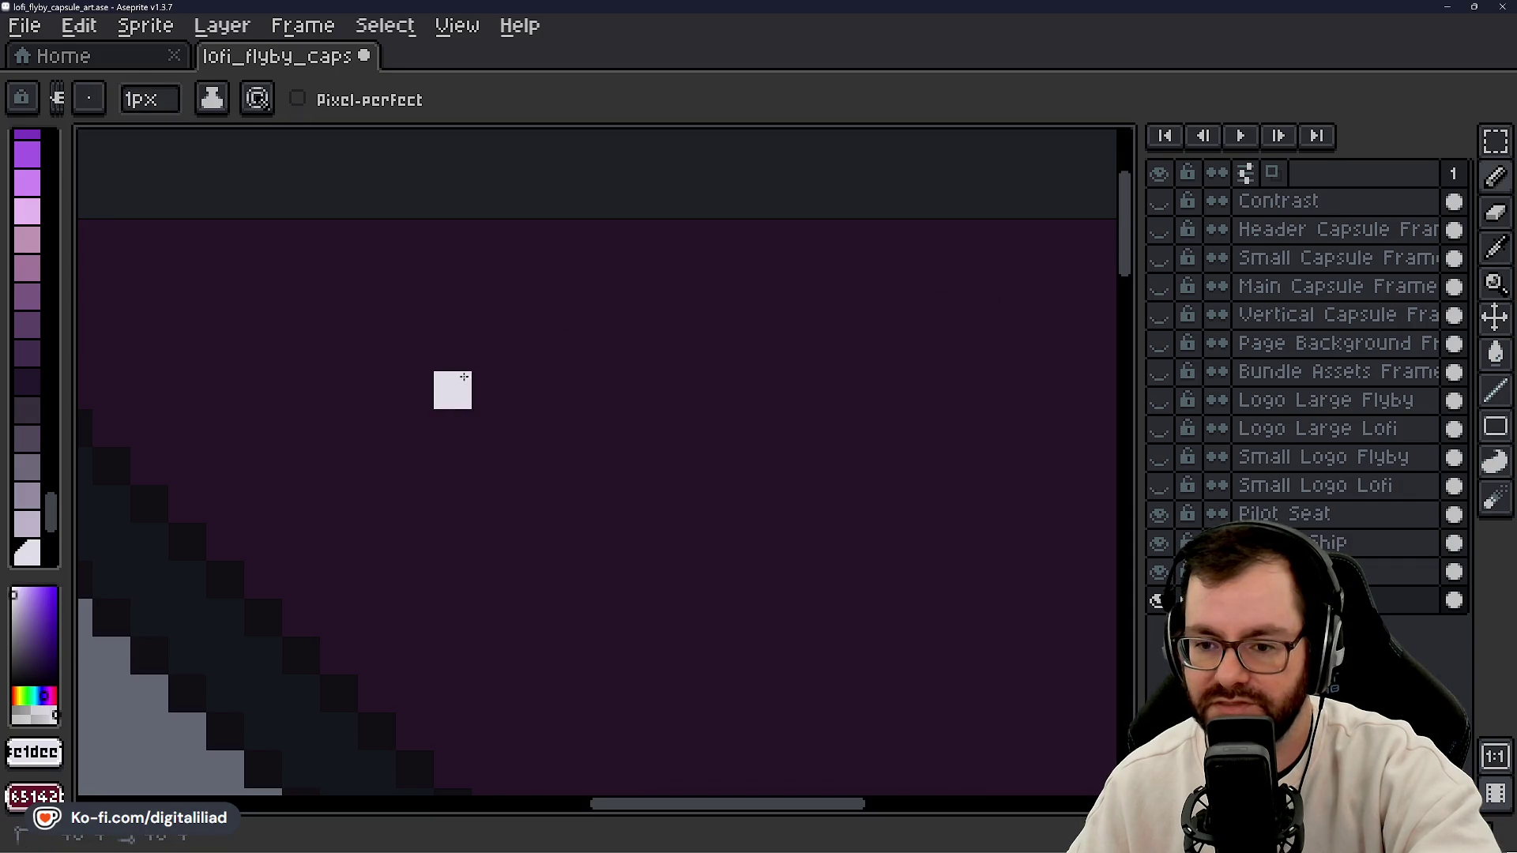
- Place single white star pixels and draw a plus-shaped star above the cockpit
click(464, 377)
key(ctrl+z)
click(452, 391)
click(680, 315)
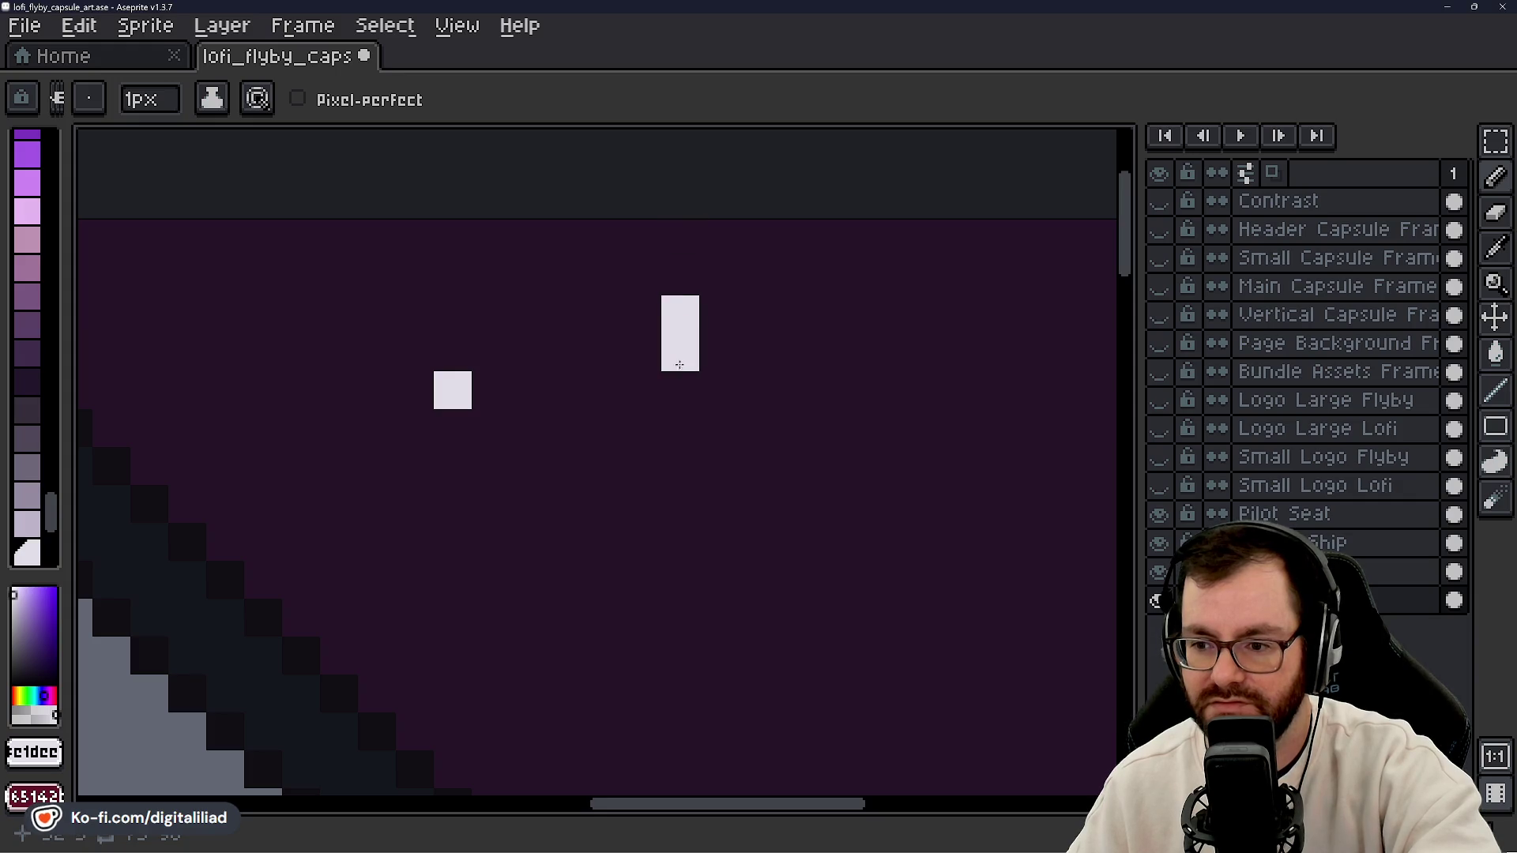
mouse_move(450, 333)
mouse_down()
mouse_move(451, 419)
mouse_move(413, 391)
mouse_move(484, 389)
mouse_up()
key(ctrl+z)
scroll(600, 436, down, 4)
scroll(600, 436, down, 4)
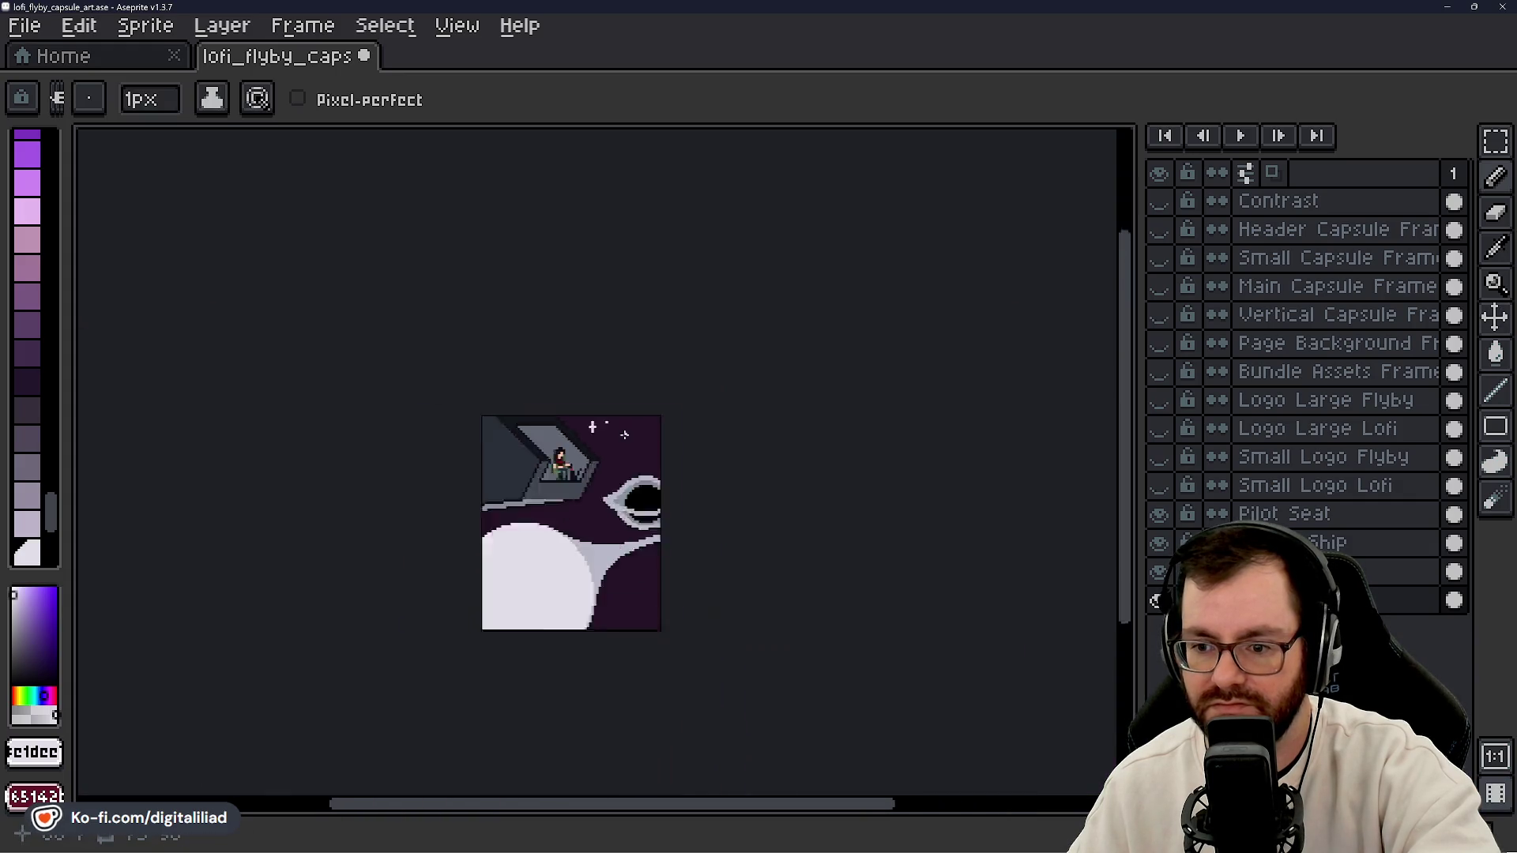
- Undo the star cross and a newly placed star pixel
scroll(624, 439, up, 1)
scroll(592, 423, up, 3)
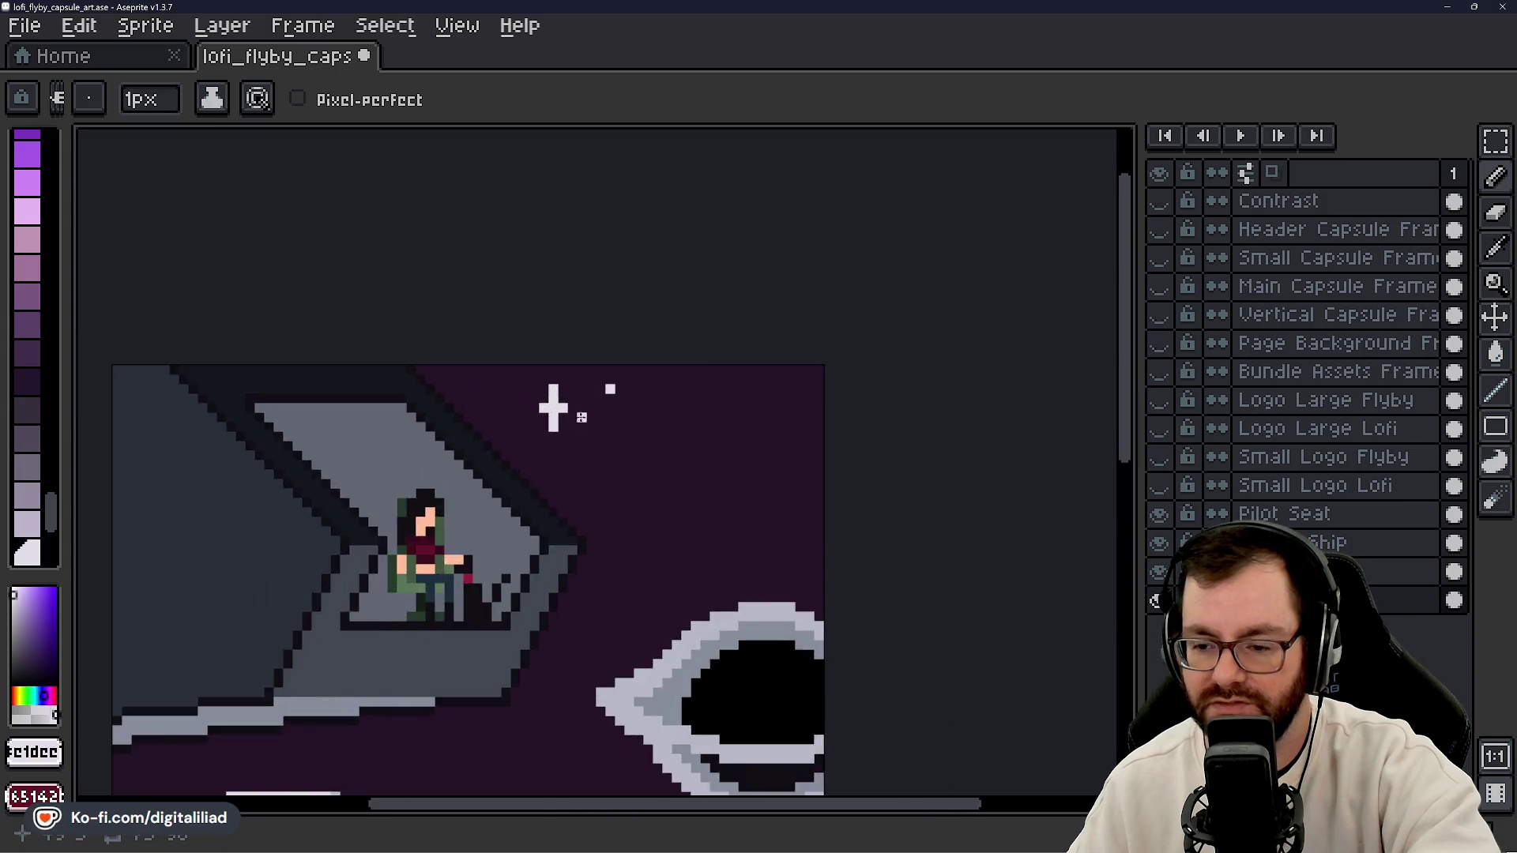
key(ctrl+z)
key(ctrl+z)
click(555, 377)
key(ctrl+z)
- Pan and zoom to review the whole sprite with its empty plum sky
scroll(555, 378, down, 5)
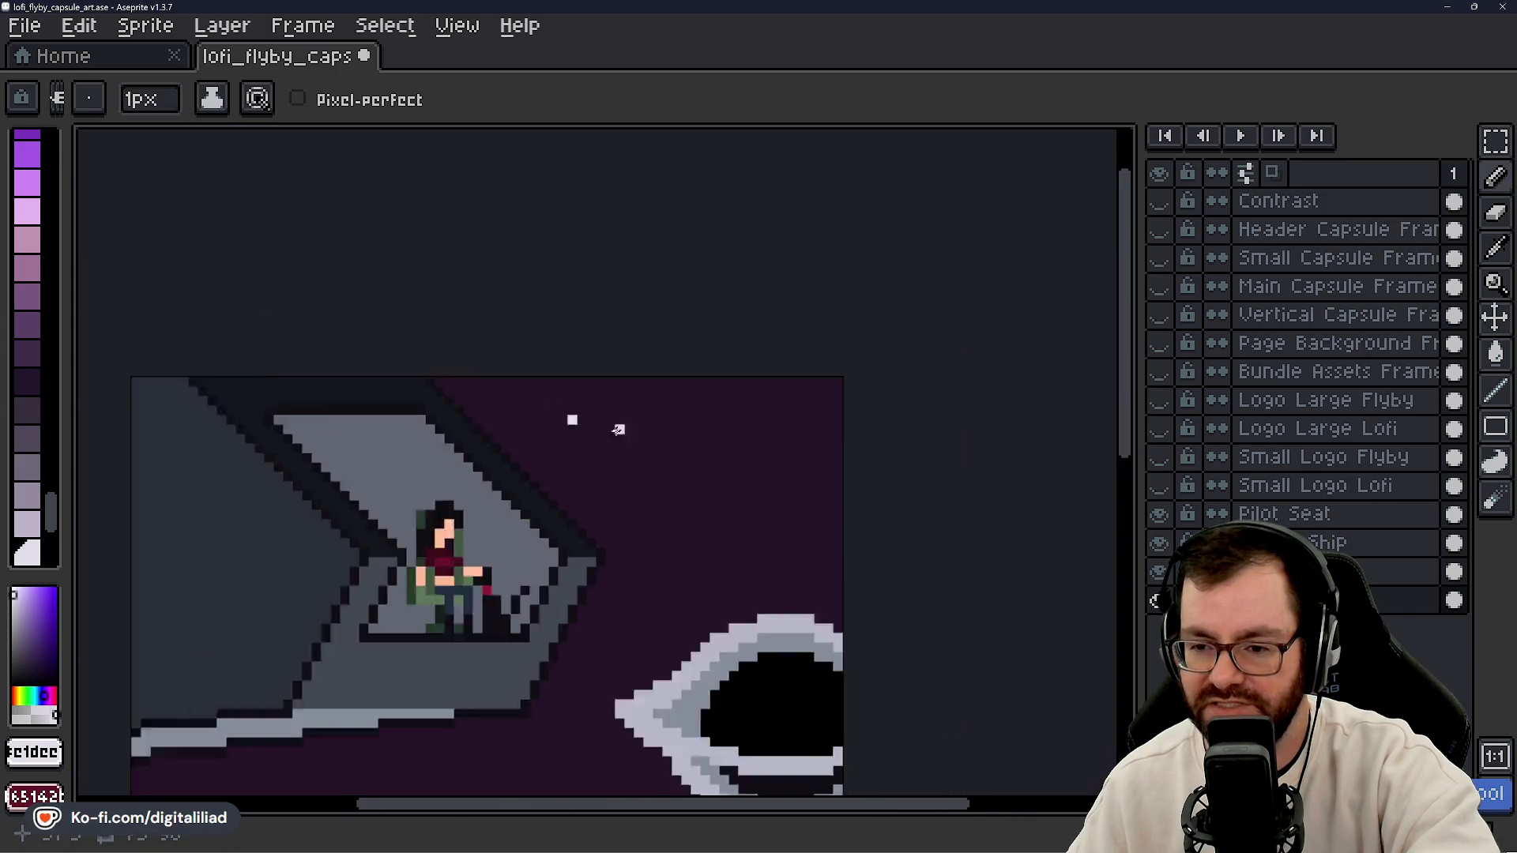
scroll(630, 441, up, 3)
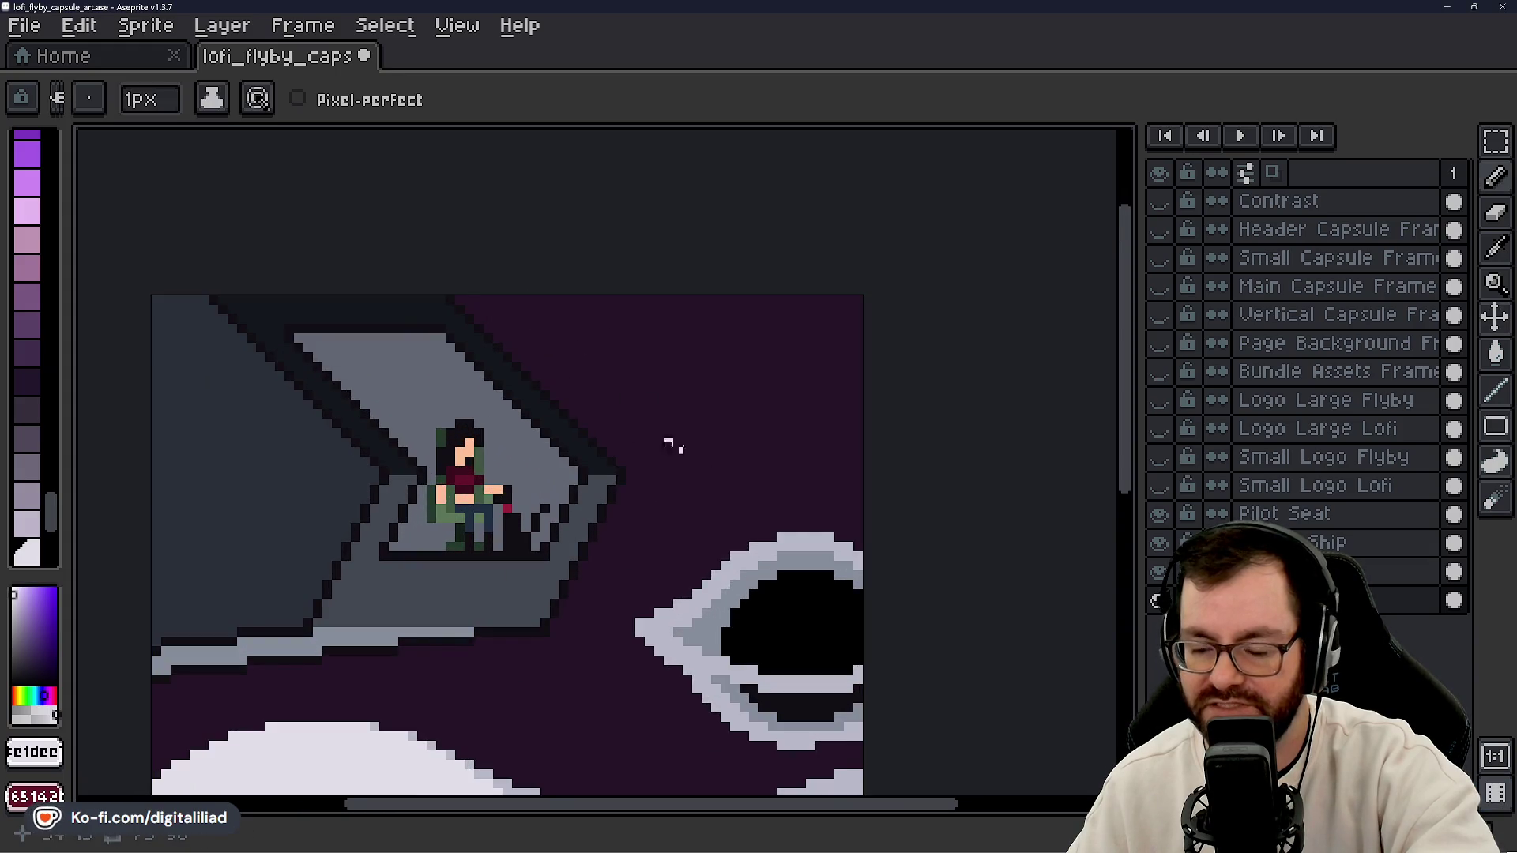
scroll(724, 471, down, 2)
drag(695, 425, 689, 346)
scroll(692, 391, down, 1)
scroll(687, 399, up, 1)
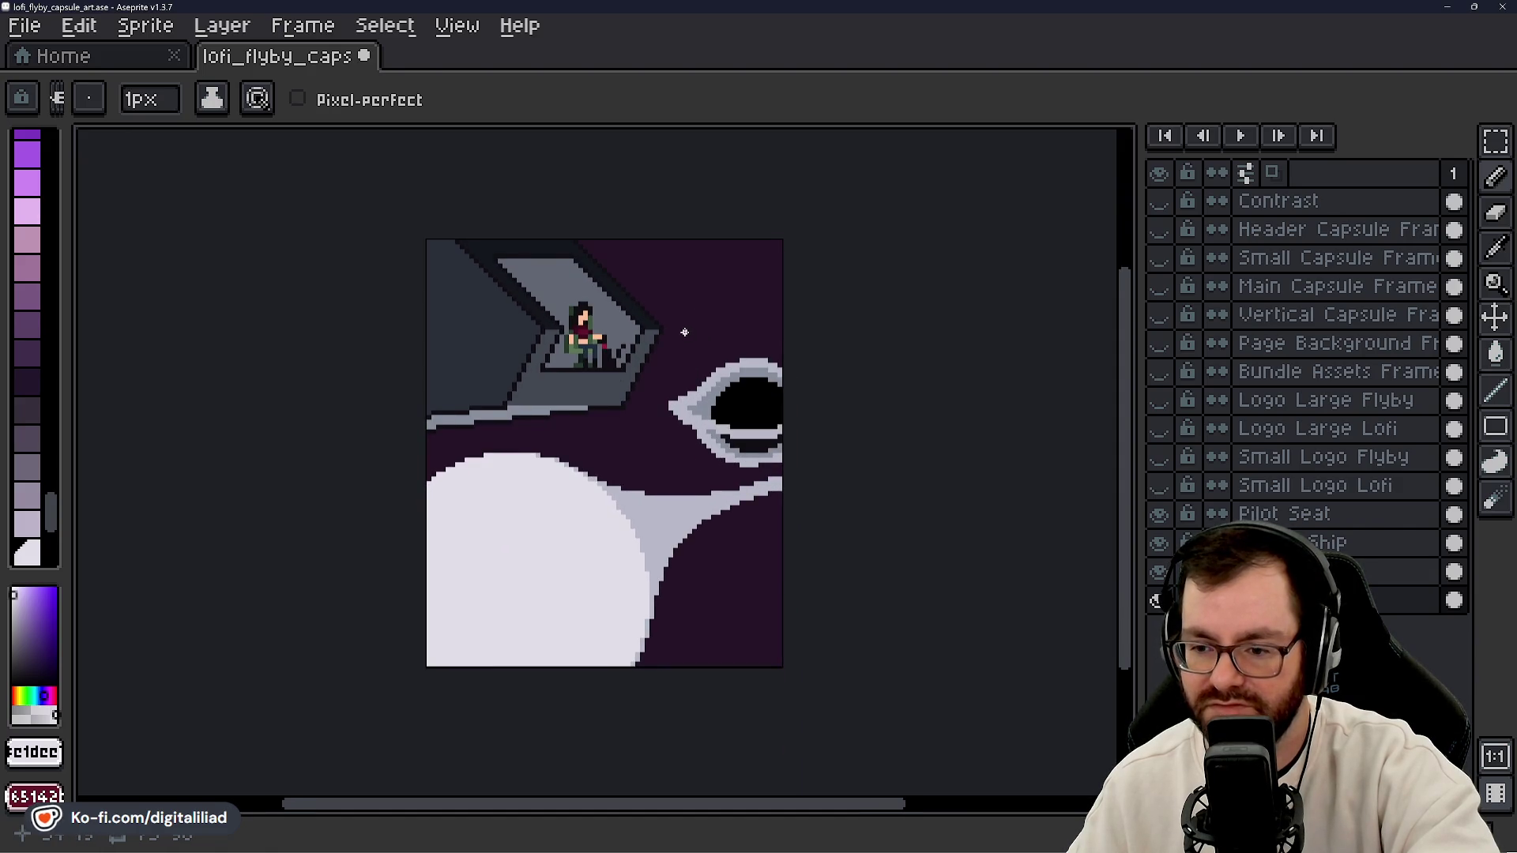
scroll(684, 332, up, 1)
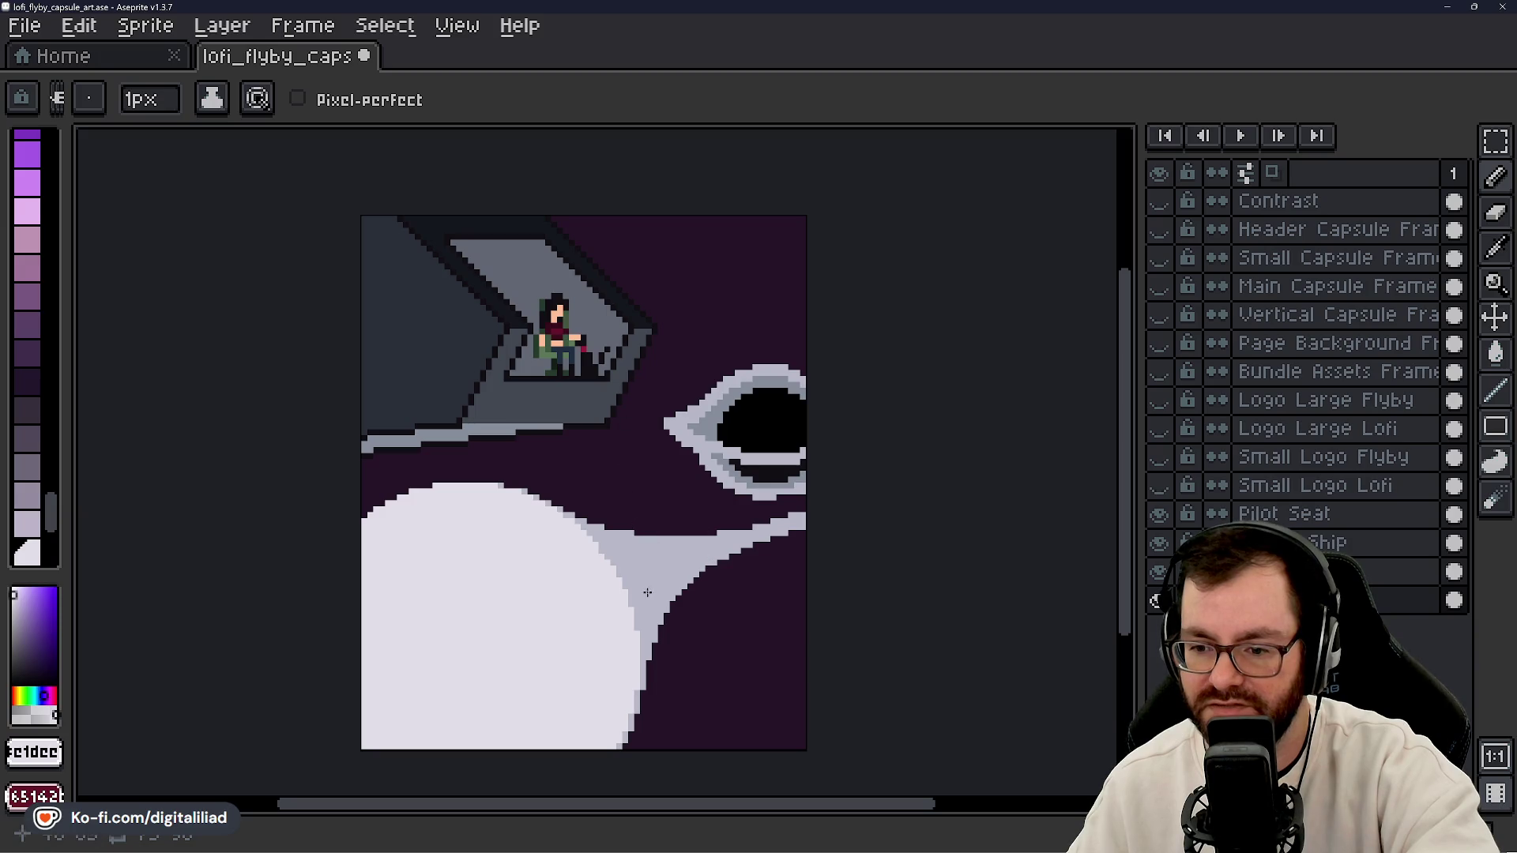
scroll(658, 467, down, 3)
scroll(726, 524, down, 2)
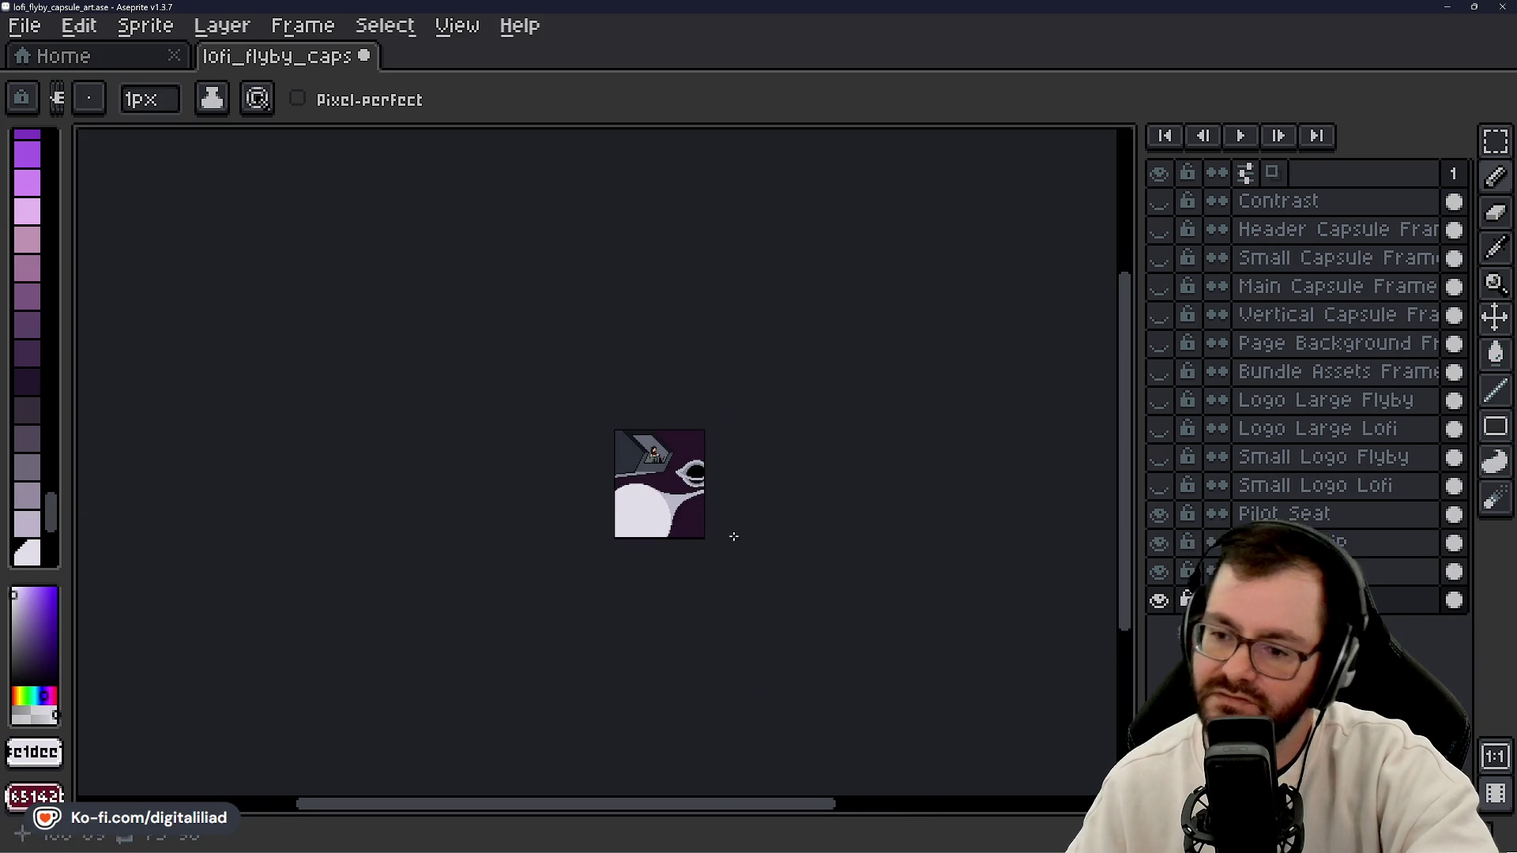
scroll(707, 484, up, 1)
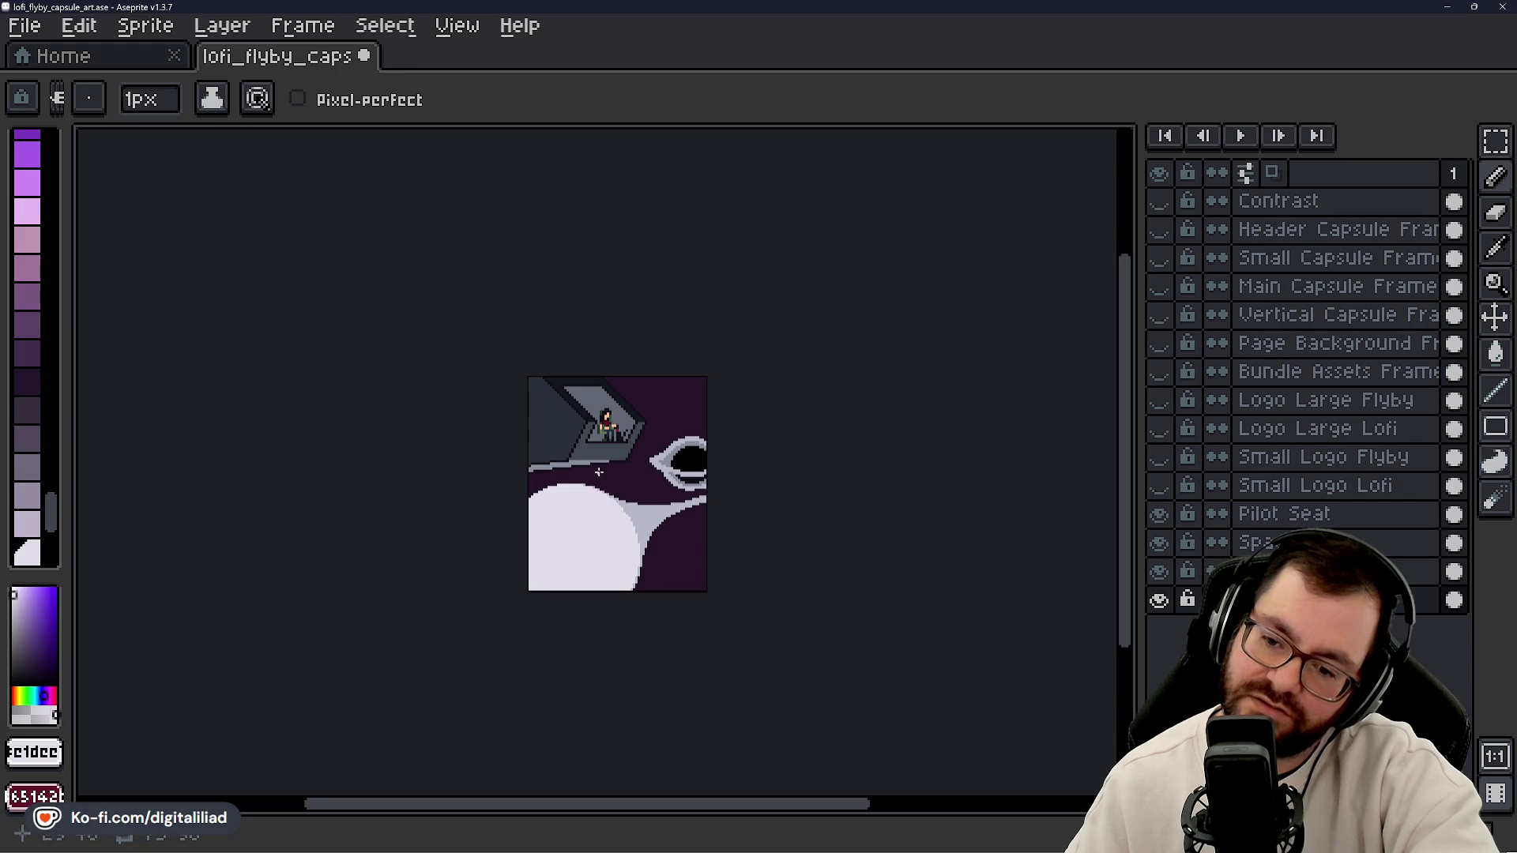
scroll(710, 471, up, 4)
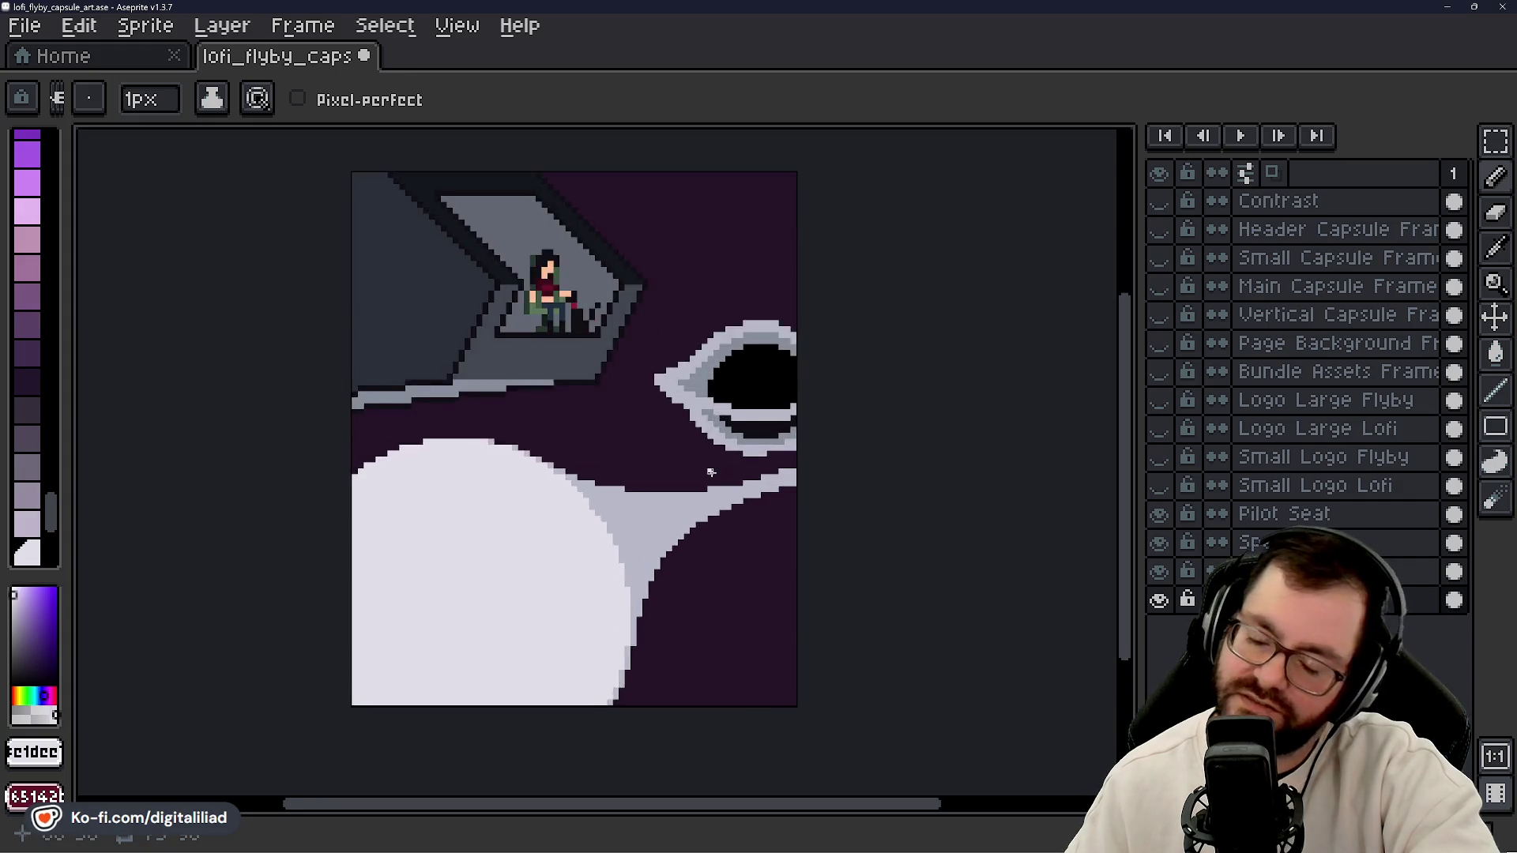
scroll(710, 471, up, 1)
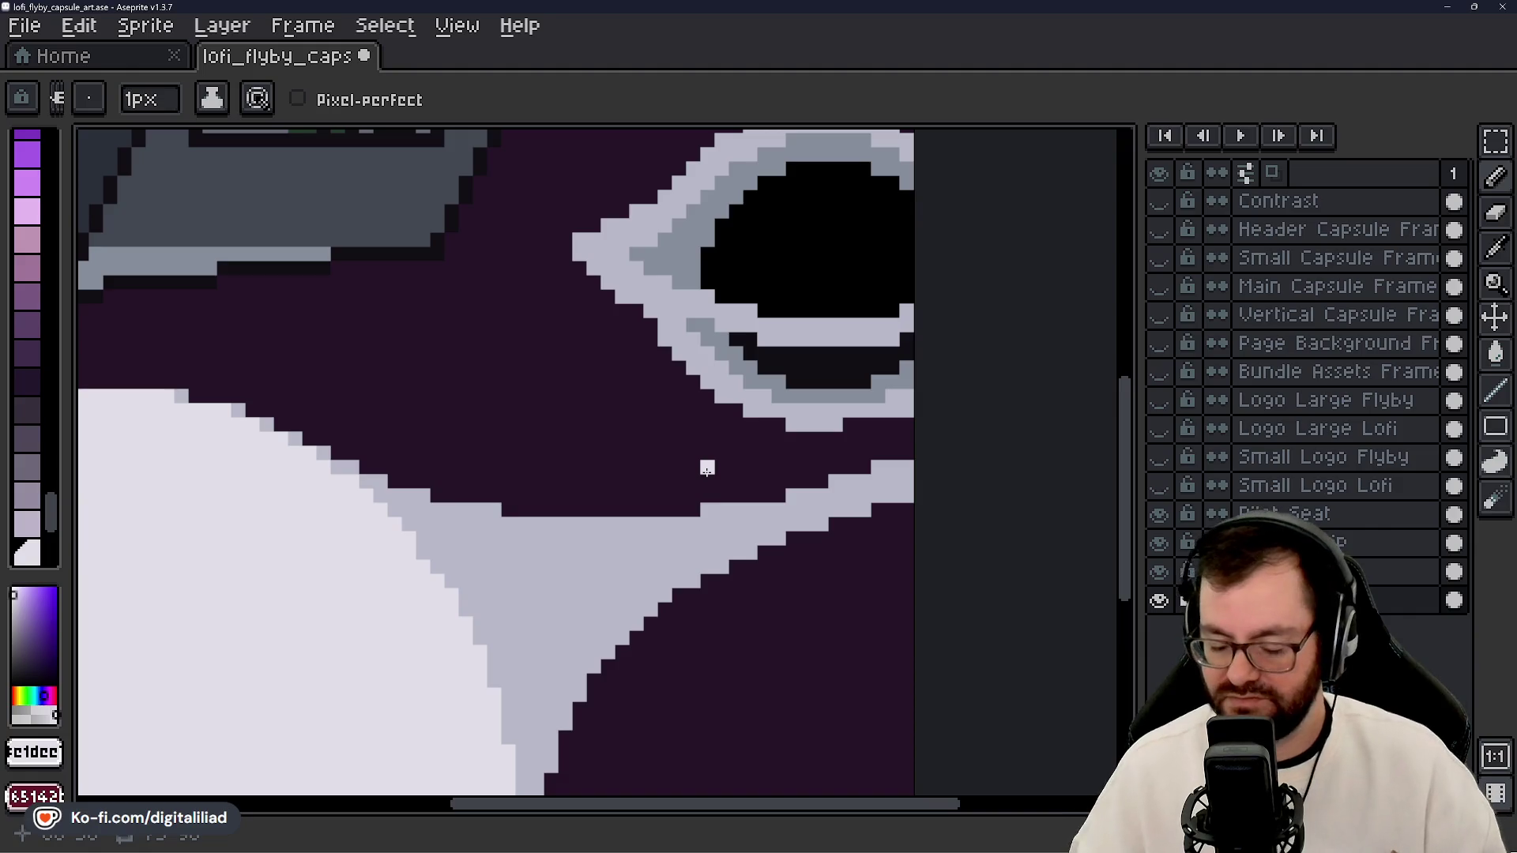
- Move up a layer, pick the Eraser, and toggle layer visibility to find the grey ship's layer
key(Up)
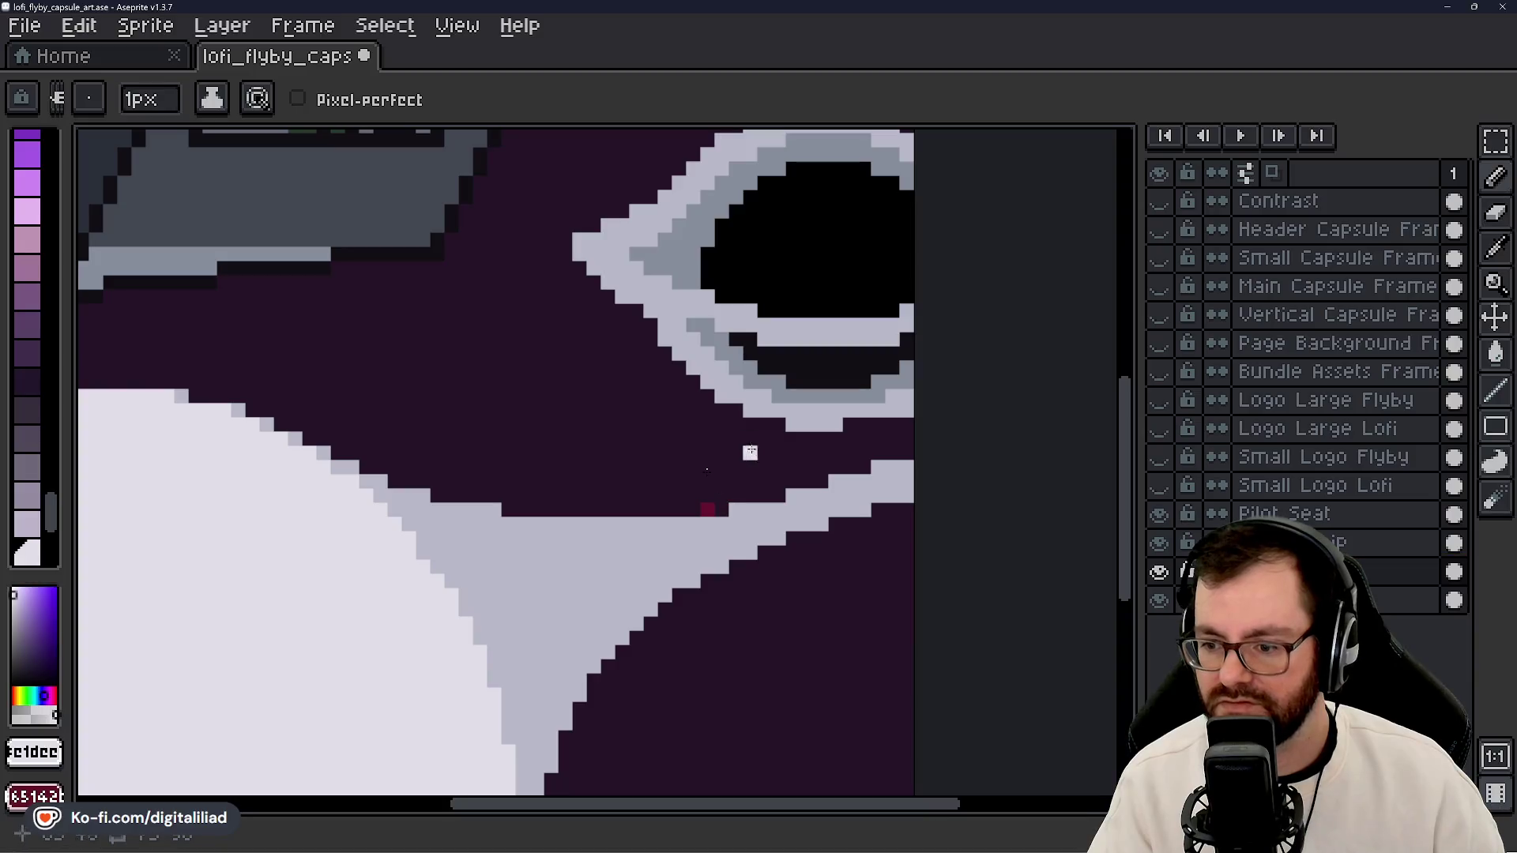
key(e)
key(e)
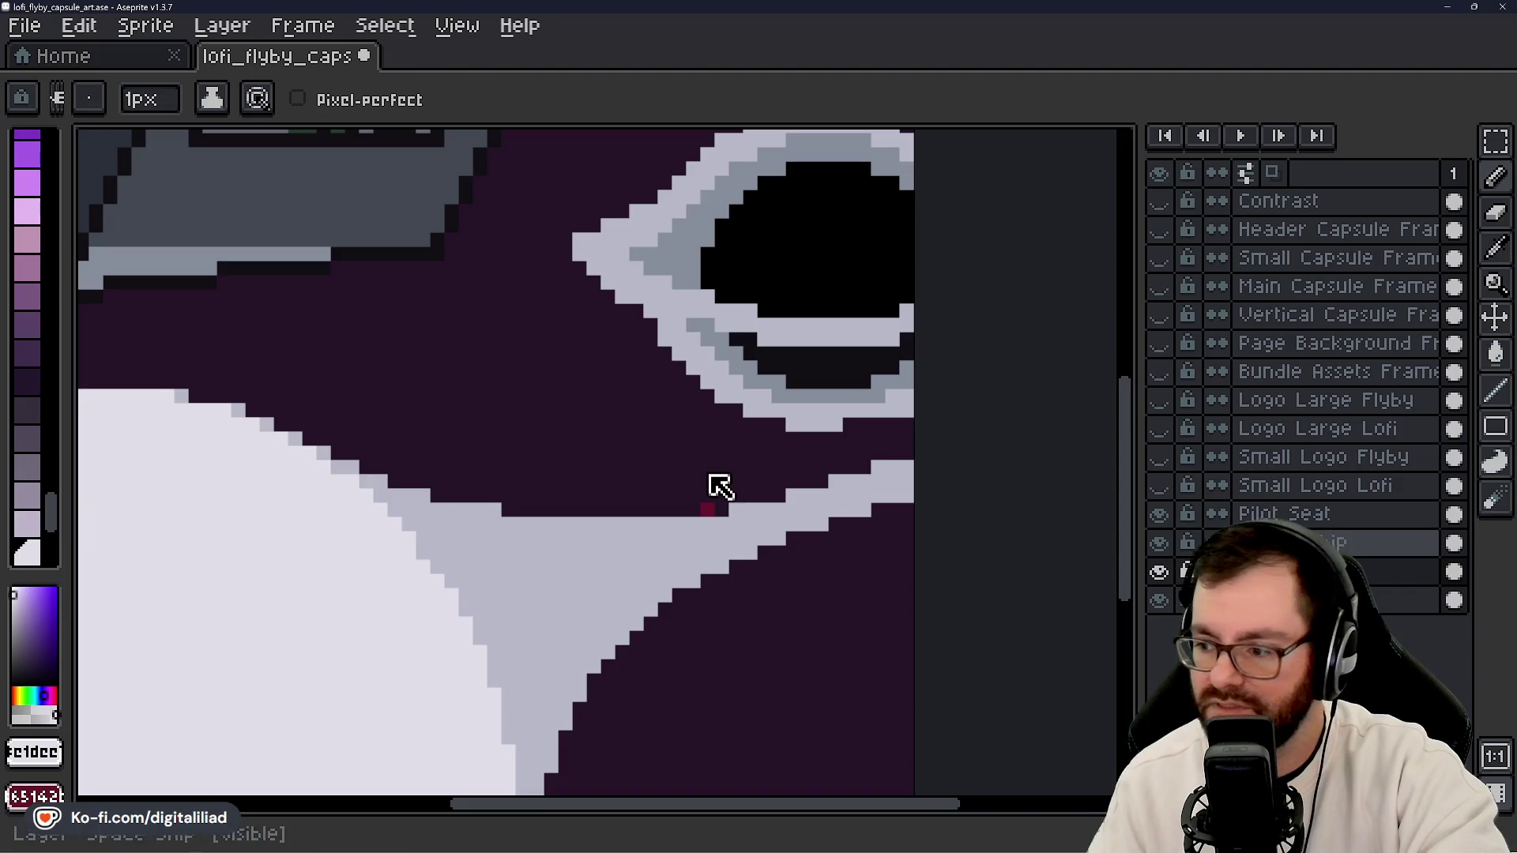
click(1159, 566)
click(1159, 566)
click(1159, 572)
click(1159, 572)
click(1159, 572)
click(1159, 601)
click(1159, 600)
click(1159, 571)
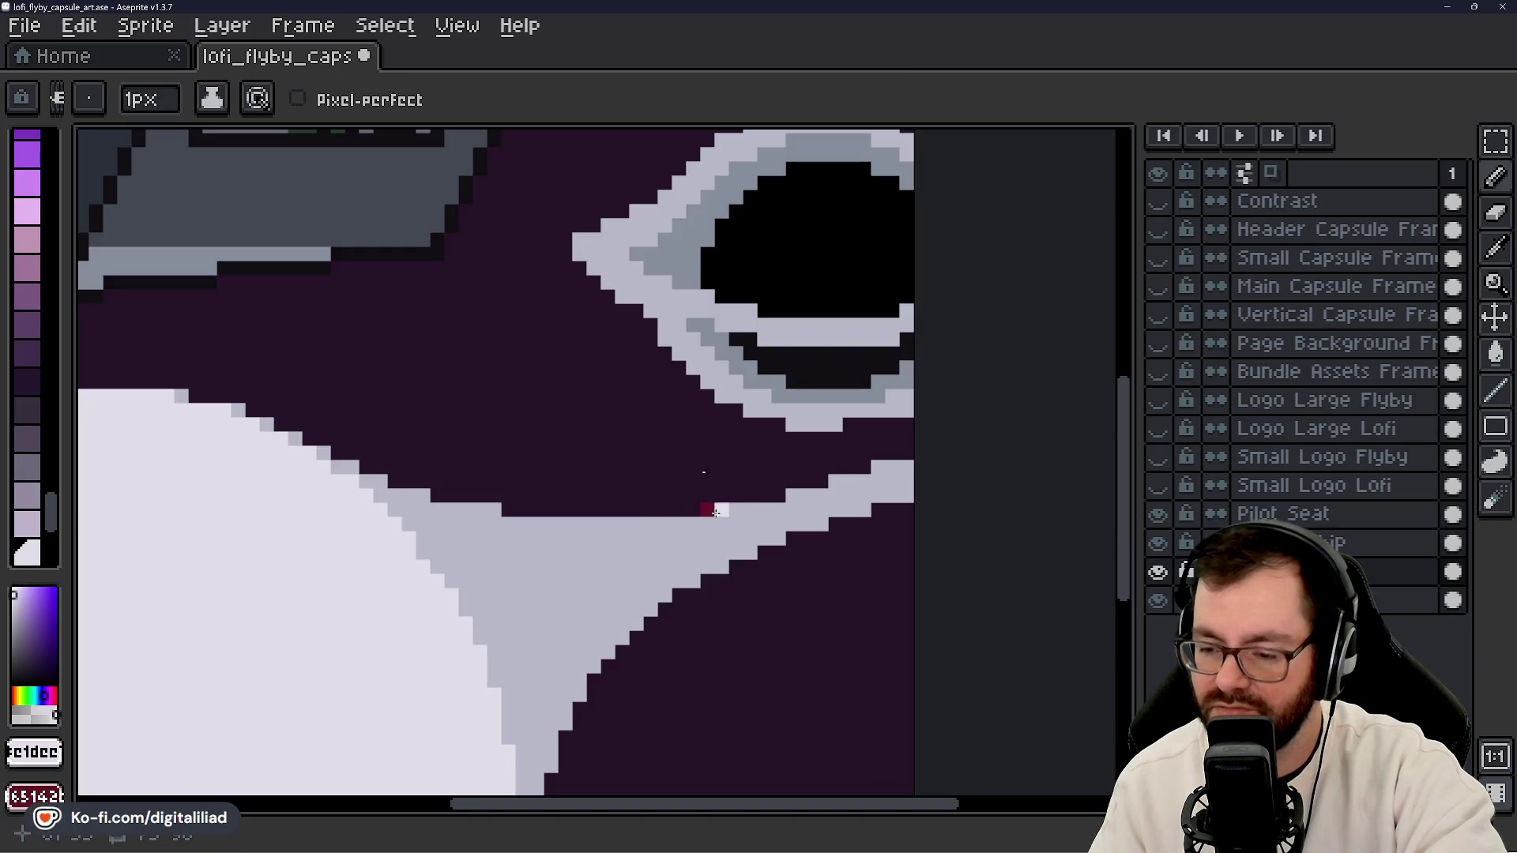
- On the bottom layer, undo a dark-red test stroke under the eye and eyedrop the dark purple
key(alt+Down)
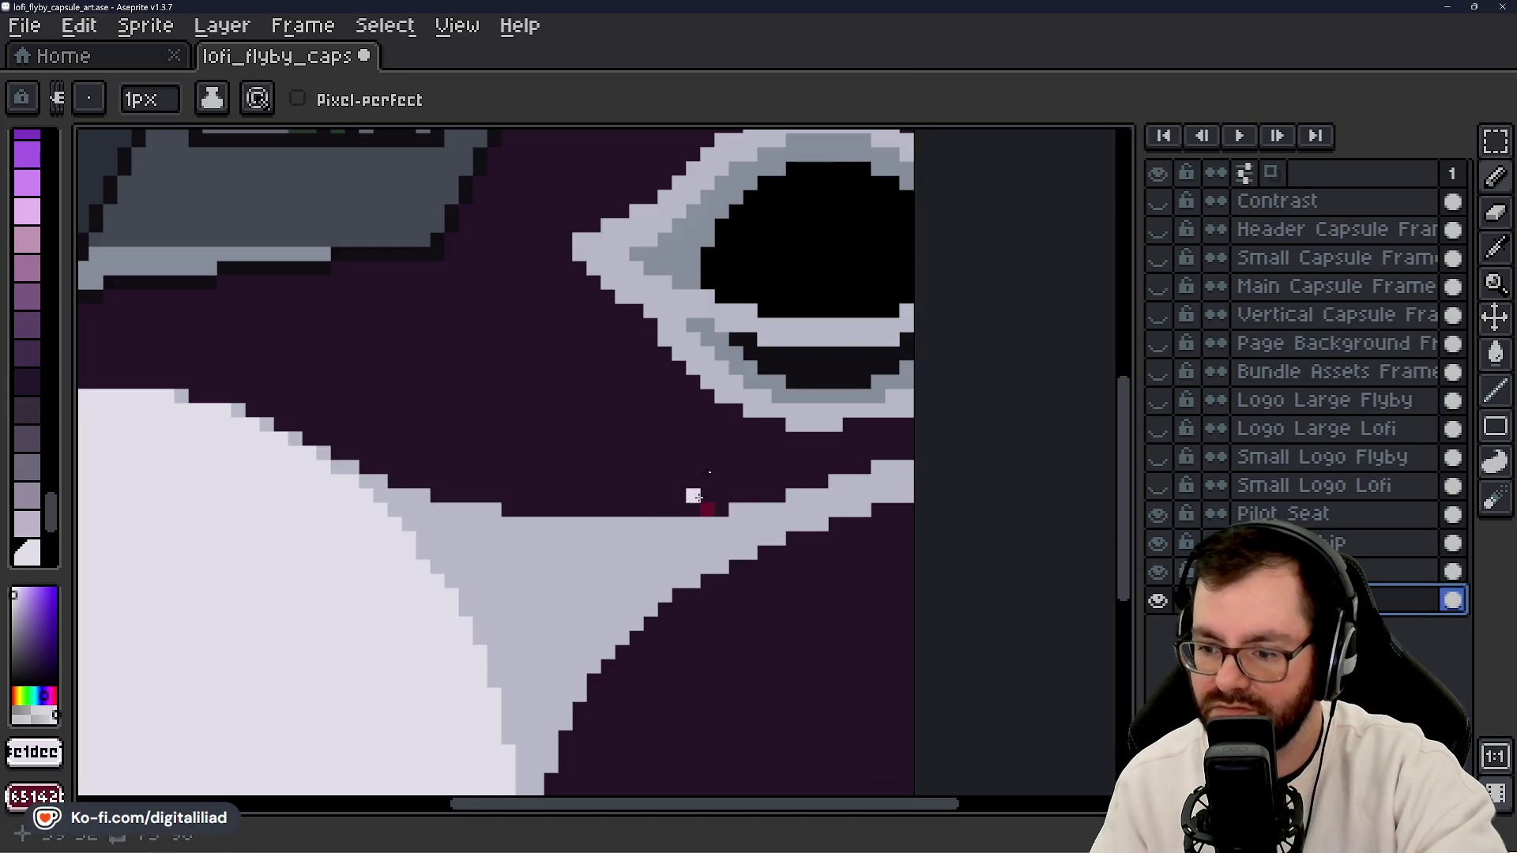
drag(708, 508, 579, 438)
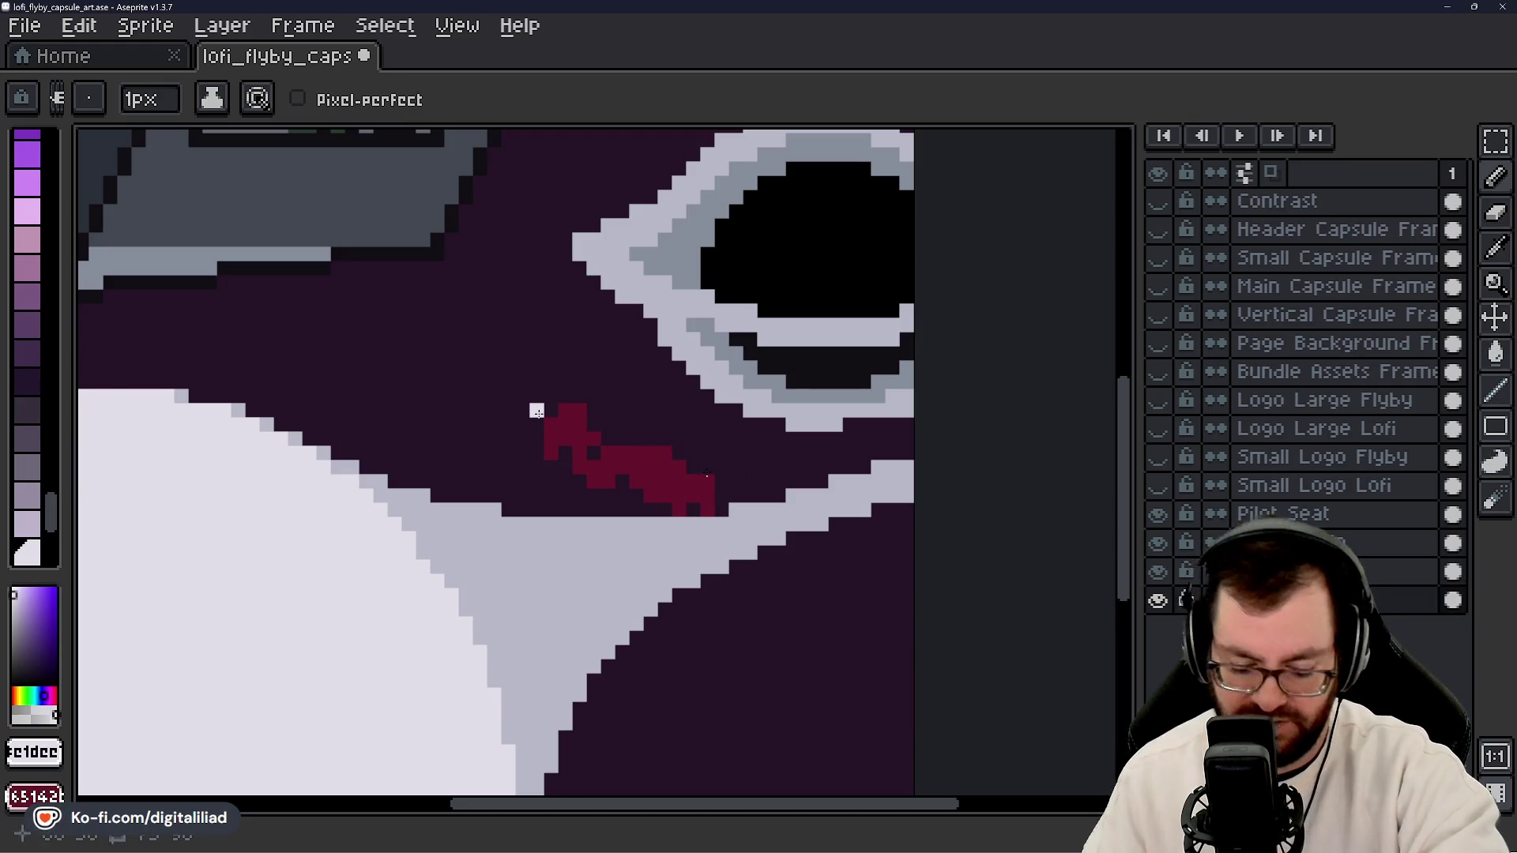
key(ctrl+z)
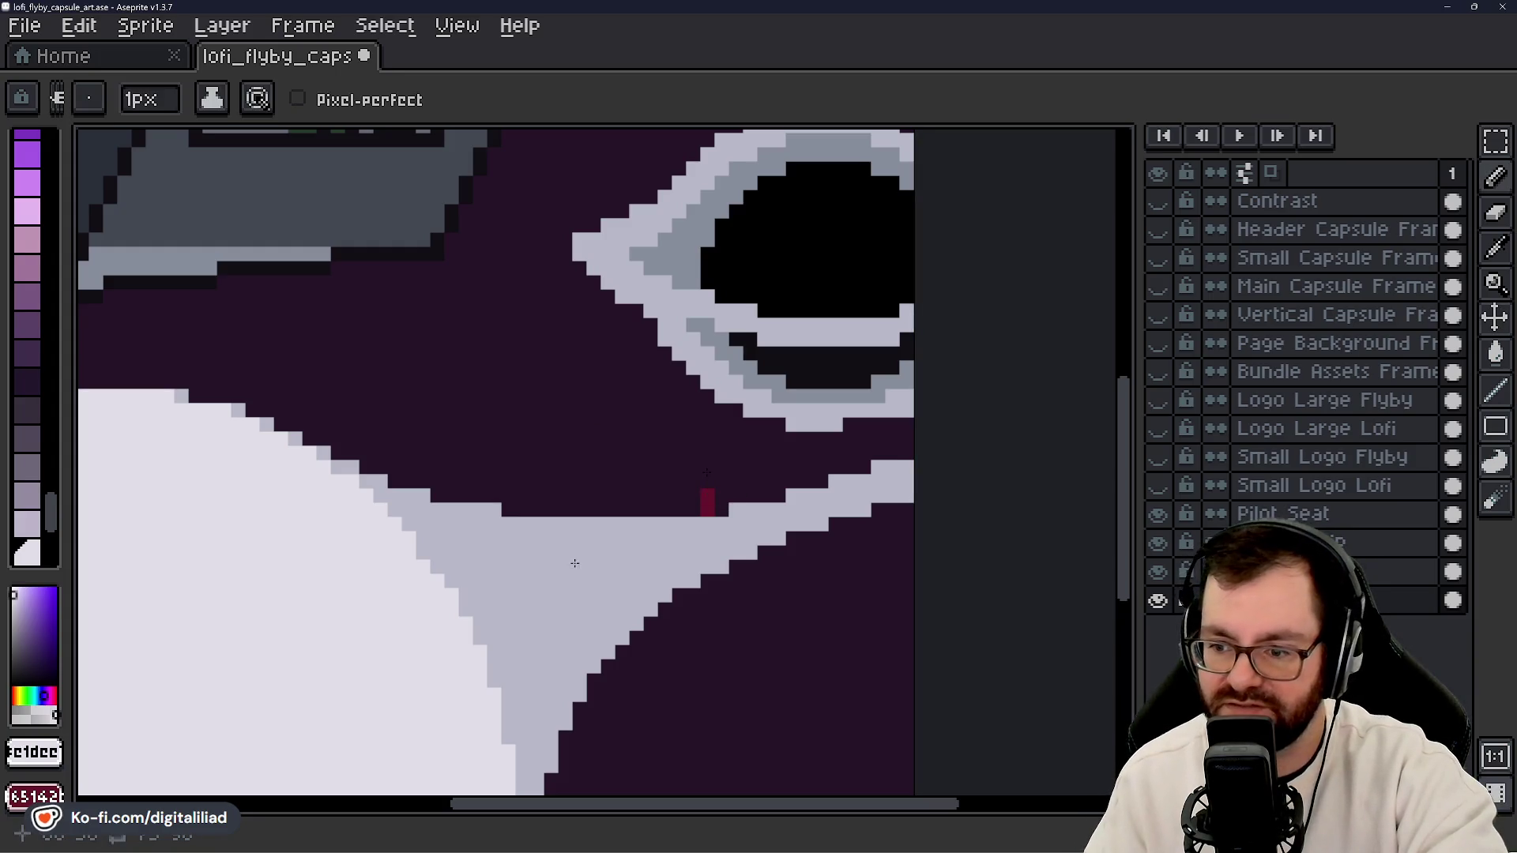
alt+click(596, 473)
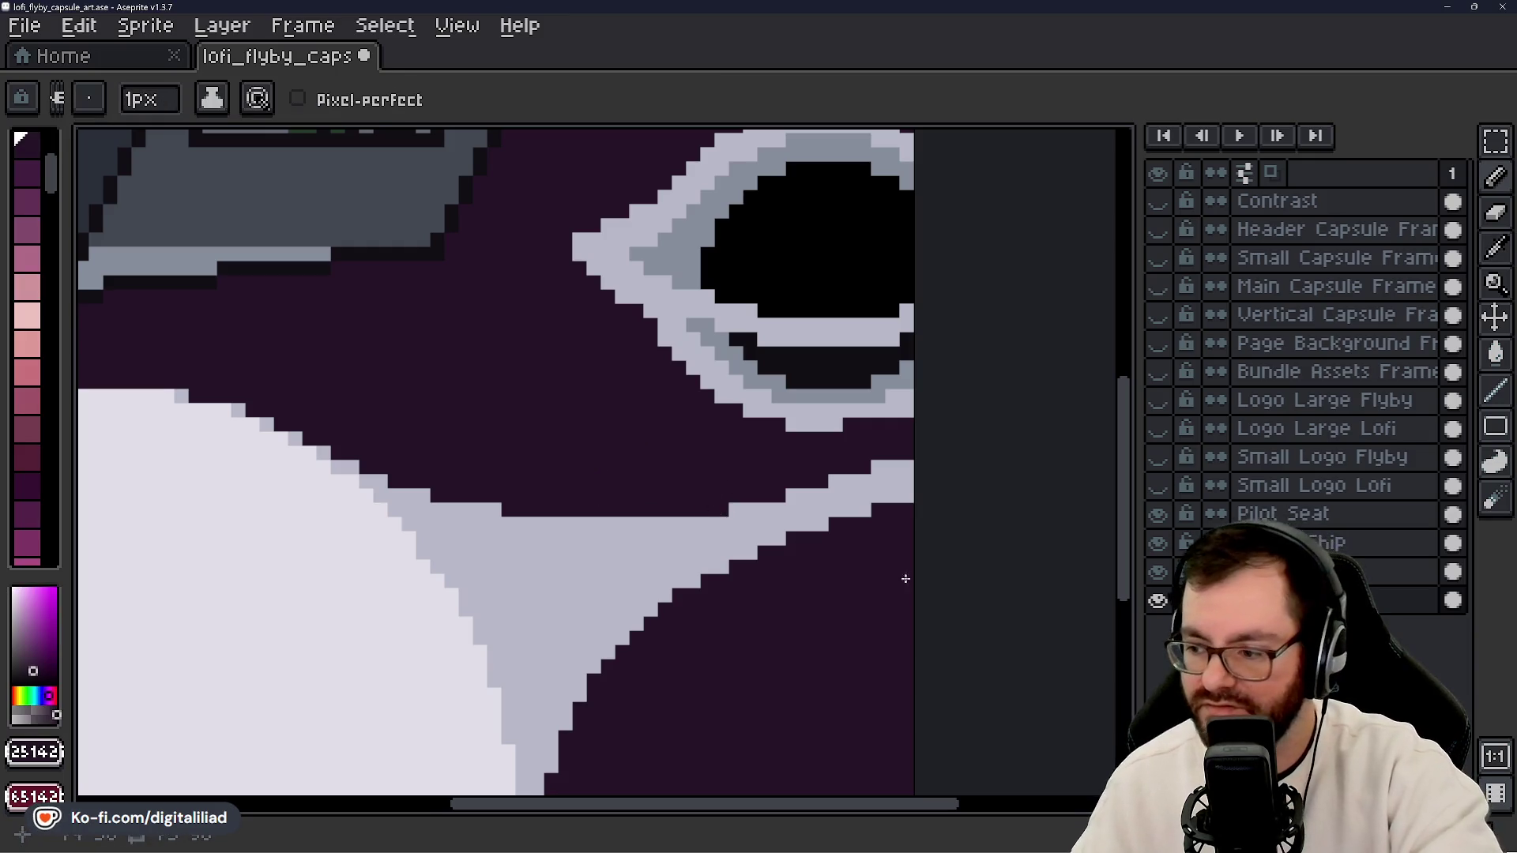
scroll(755, 559, down, 3)
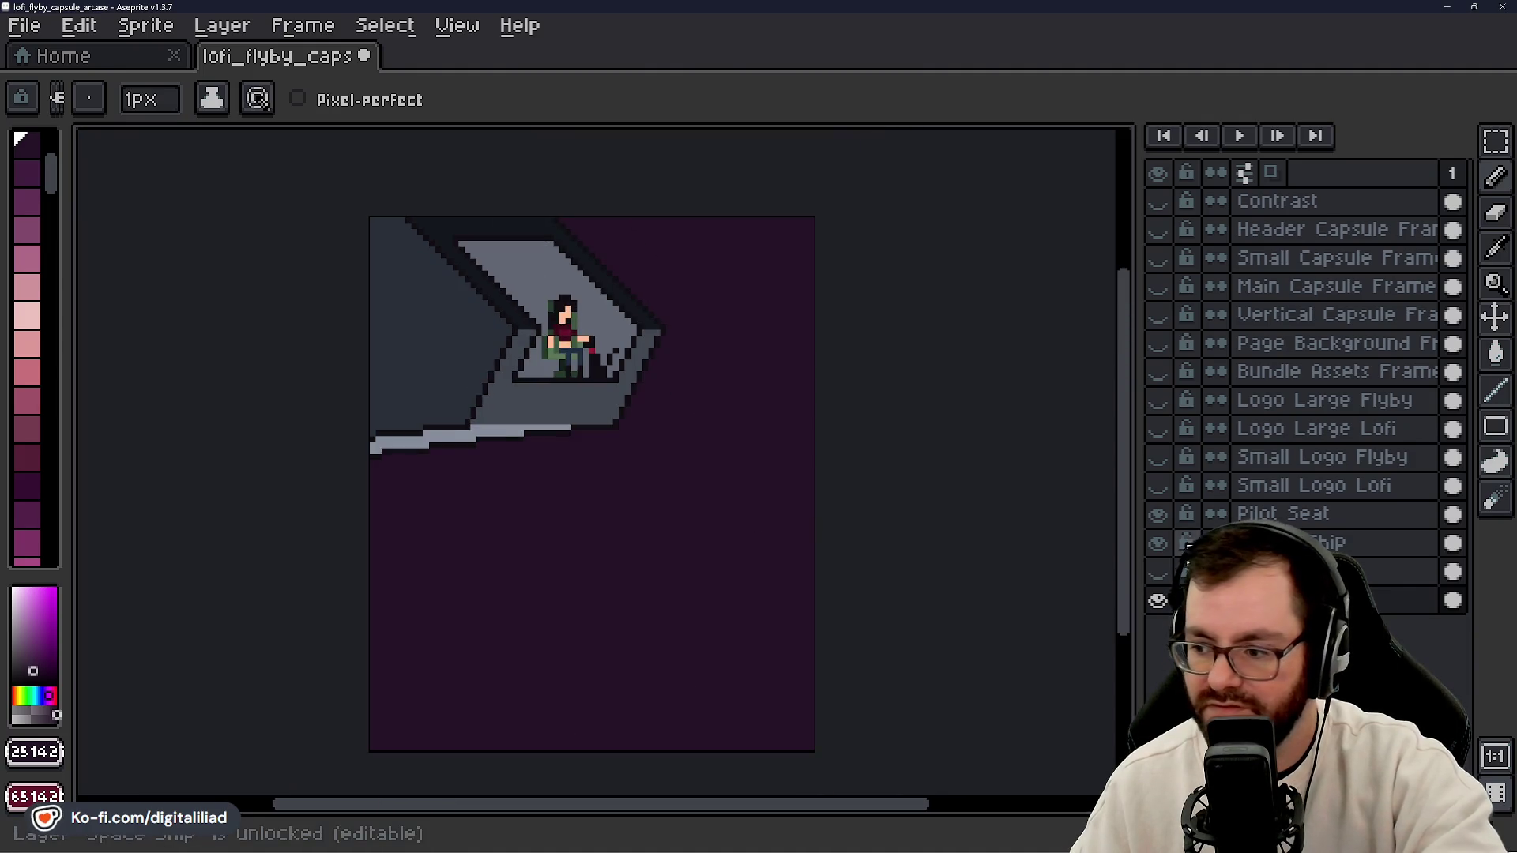
- Show the Outer Space layer with the white planet and save lofi_flyby_capsule_art.ase
click(1156, 572)
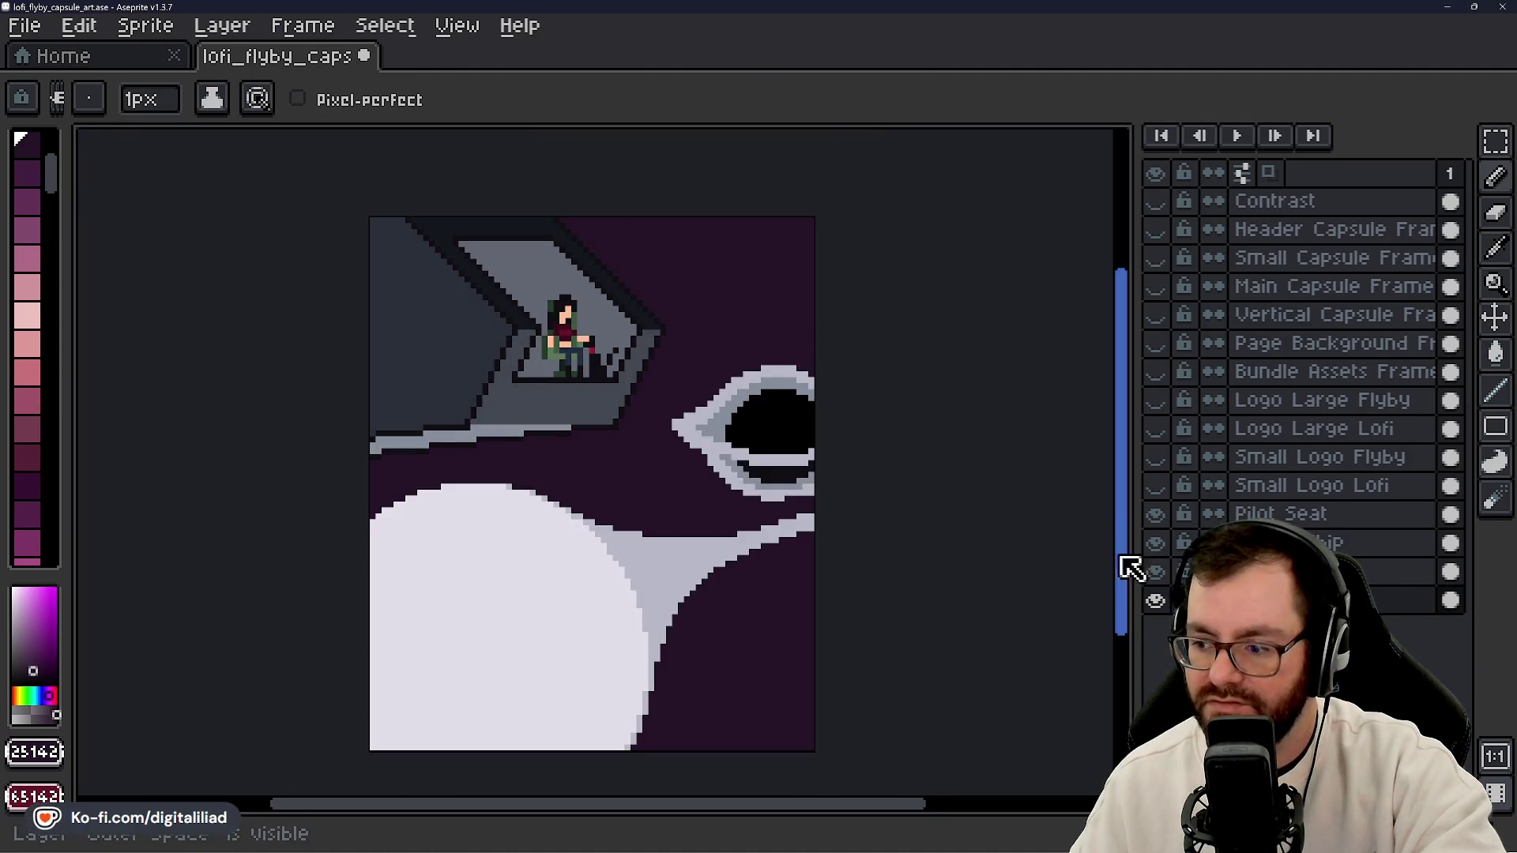
drag(898, 489, 892, 462)
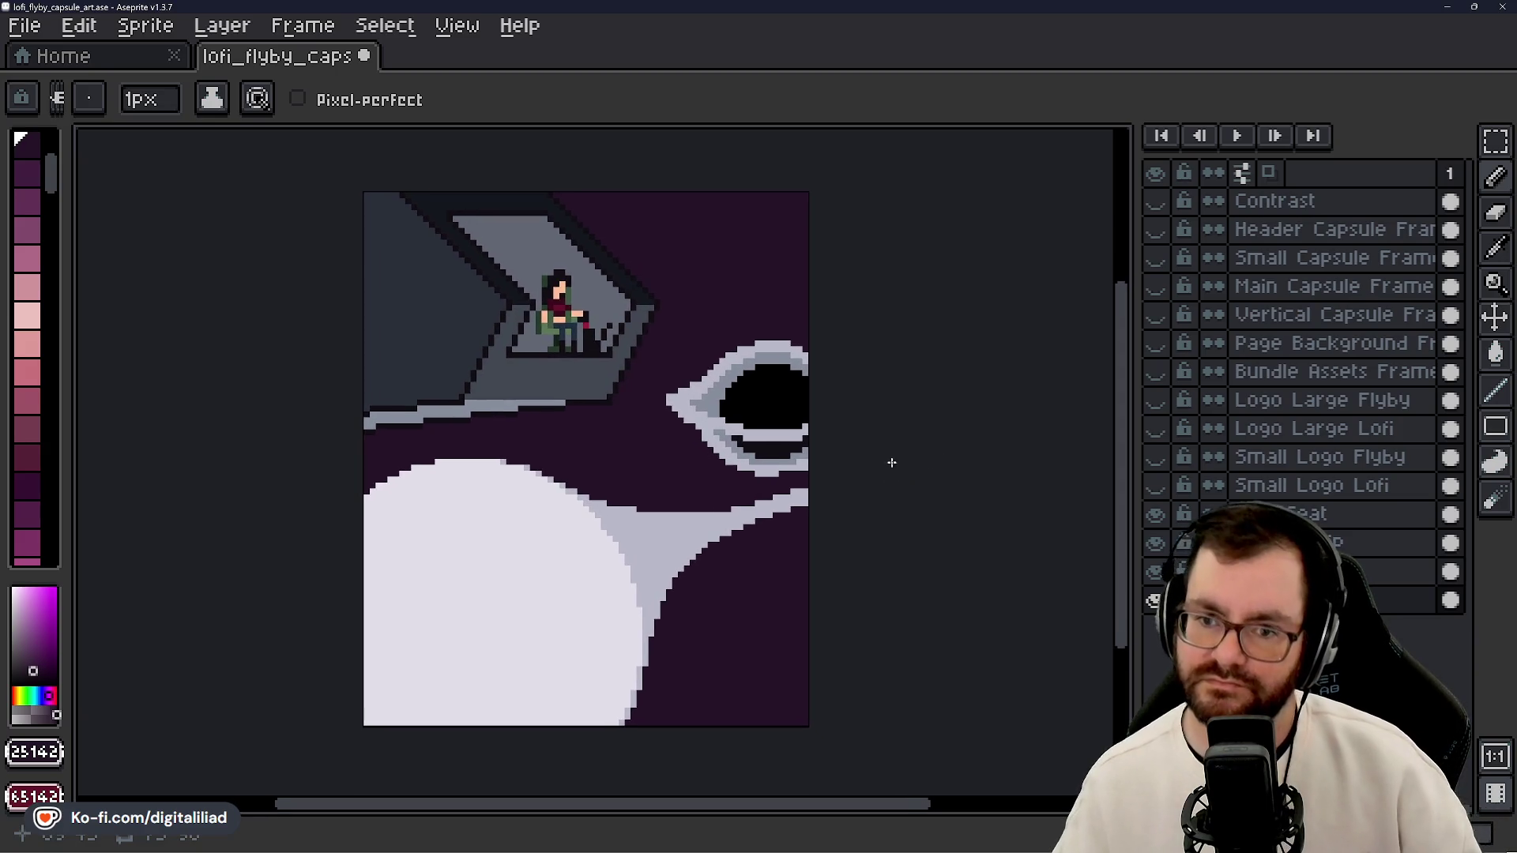
key(ctrl+s)
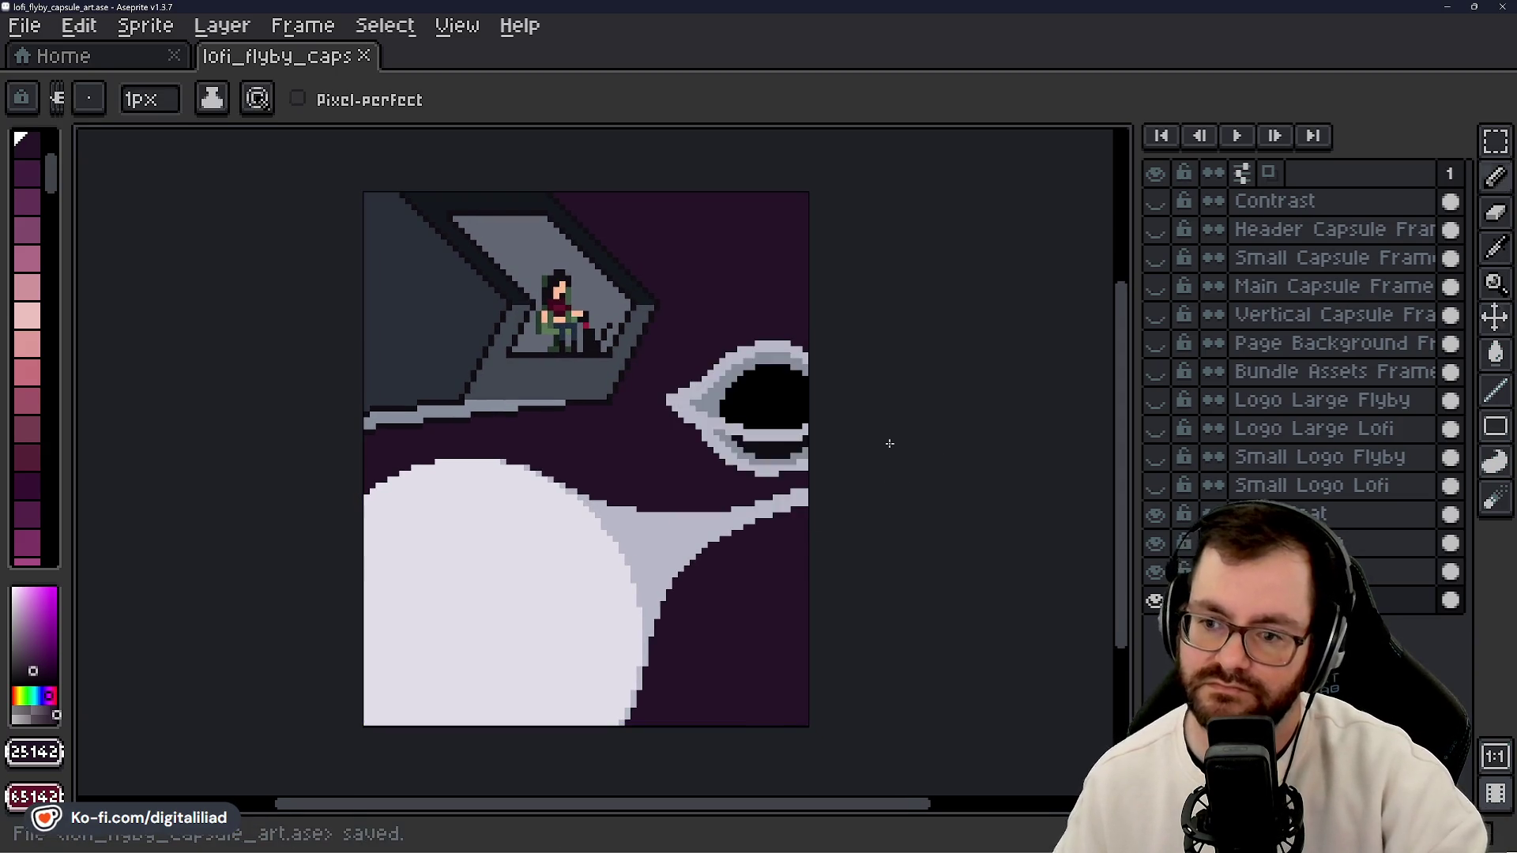
- Zoom and pan the canvas to frame the whole sprite
scroll(948, 490, down, 4)
scroll(922, 490, up, 3)
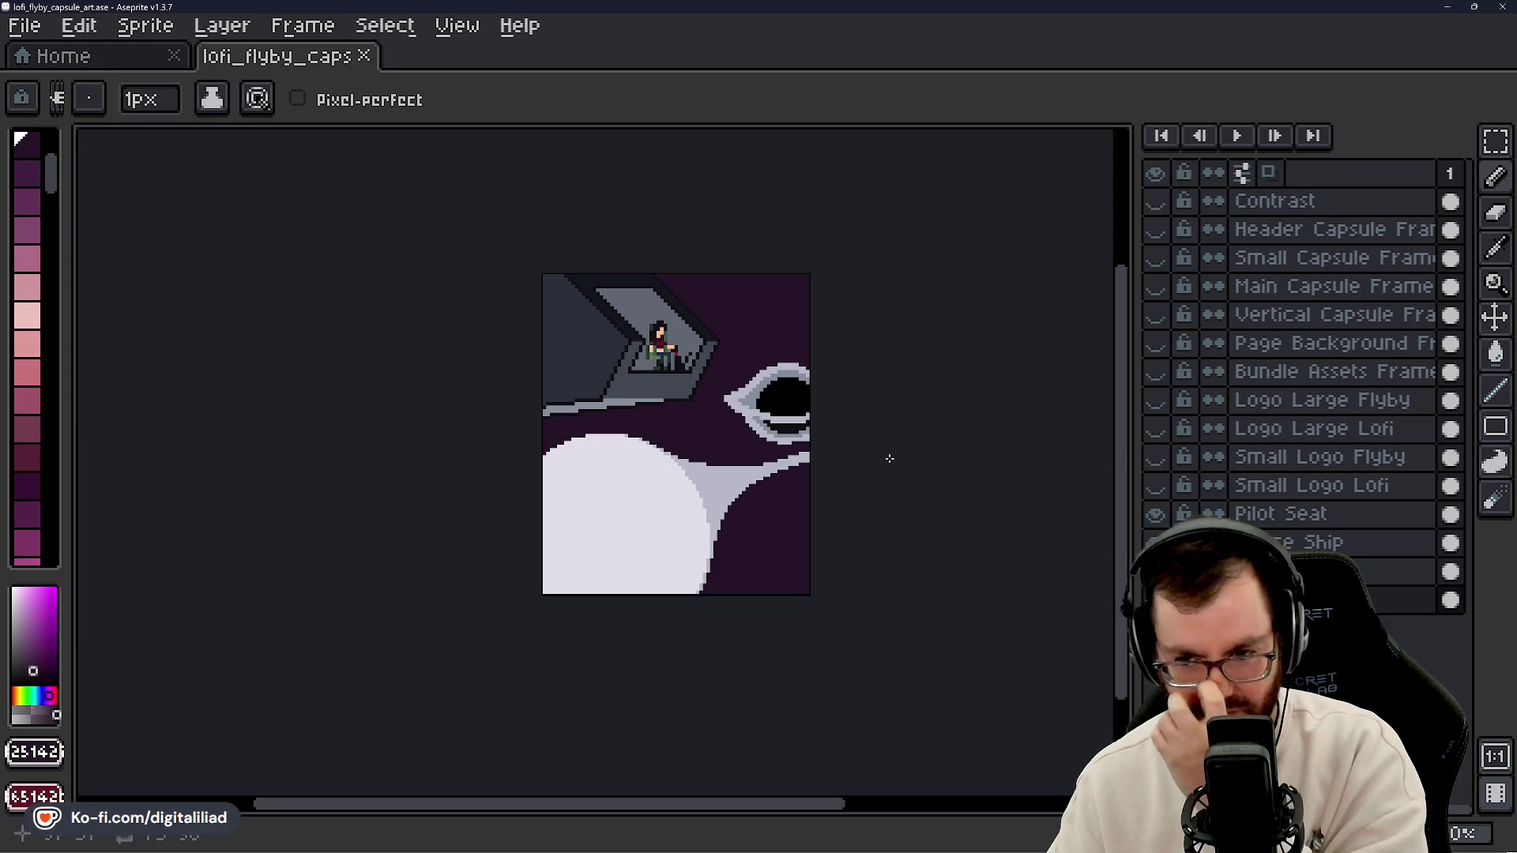
scroll(906, 383, up, 1)
scroll(909, 374, up, 1)
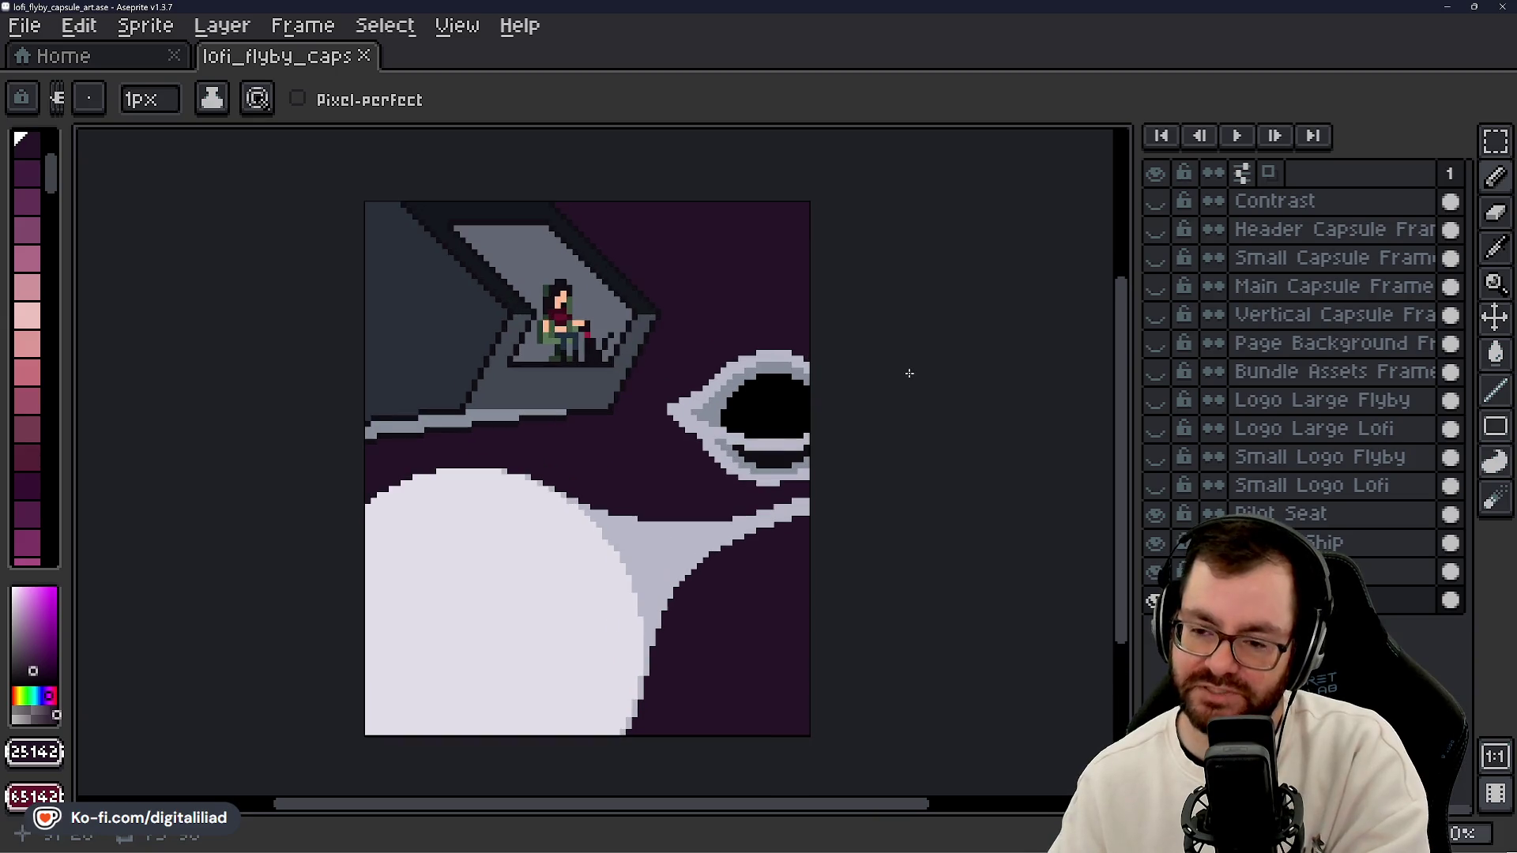
drag(909, 411, 909, 398)
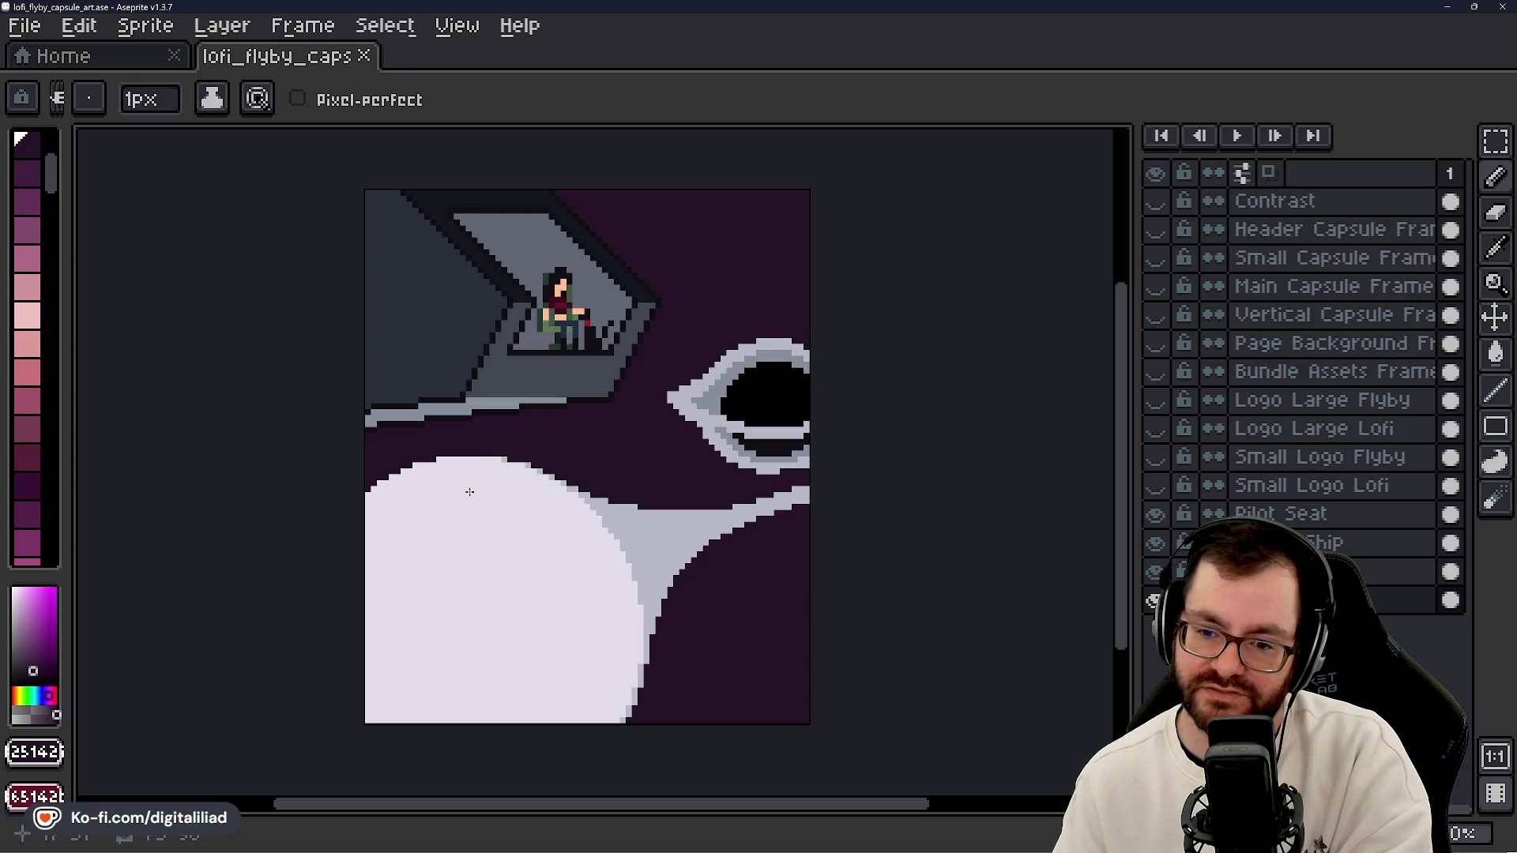
scroll(504, 465, down, 3)
scroll(525, 546, down, 2)
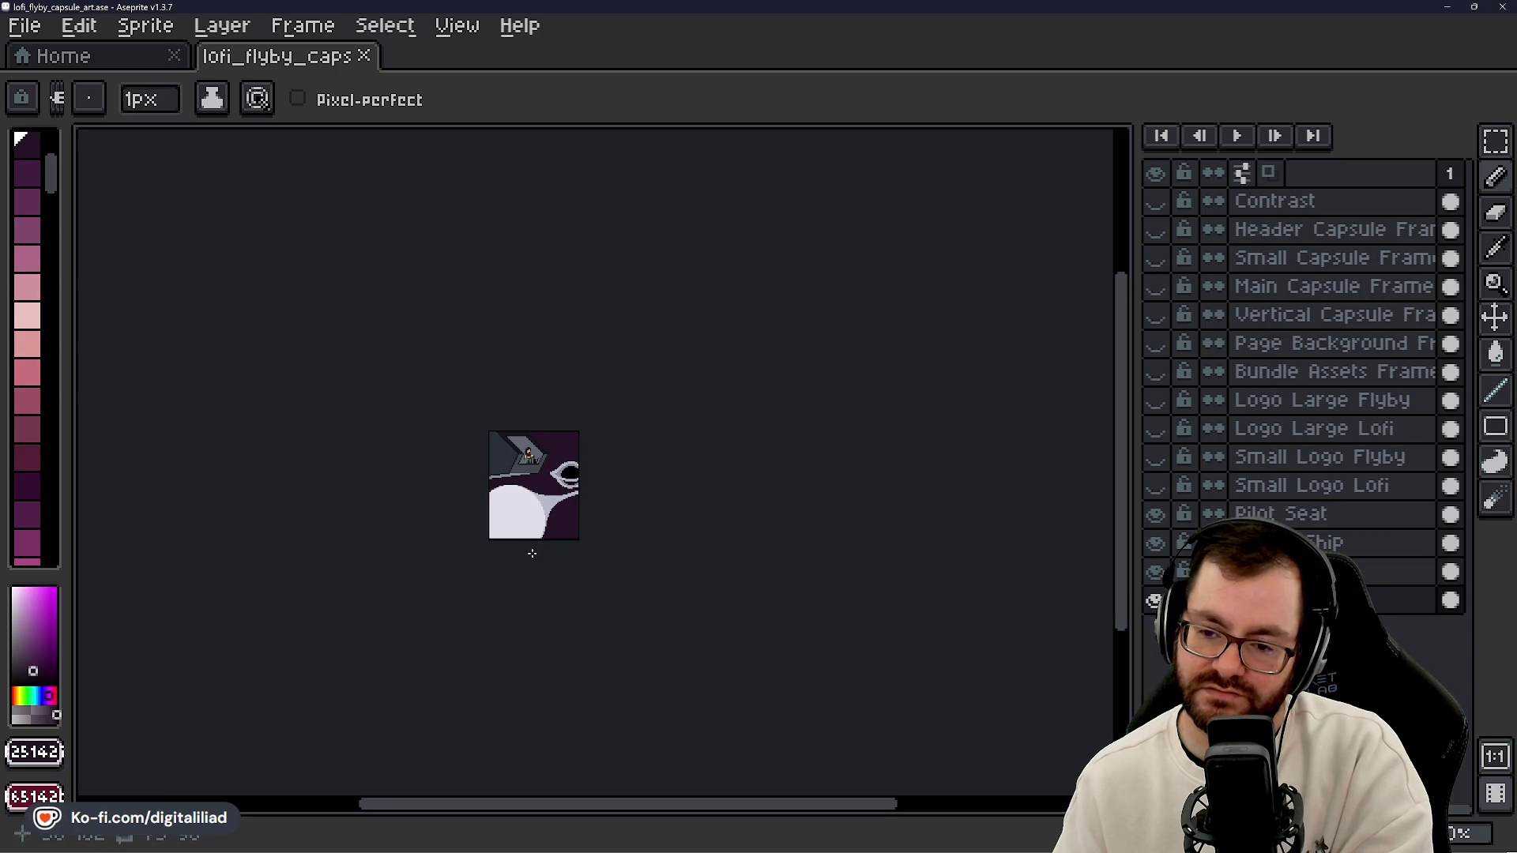
scroll(532, 554, up, 2)
scroll(530, 345, up, 1)
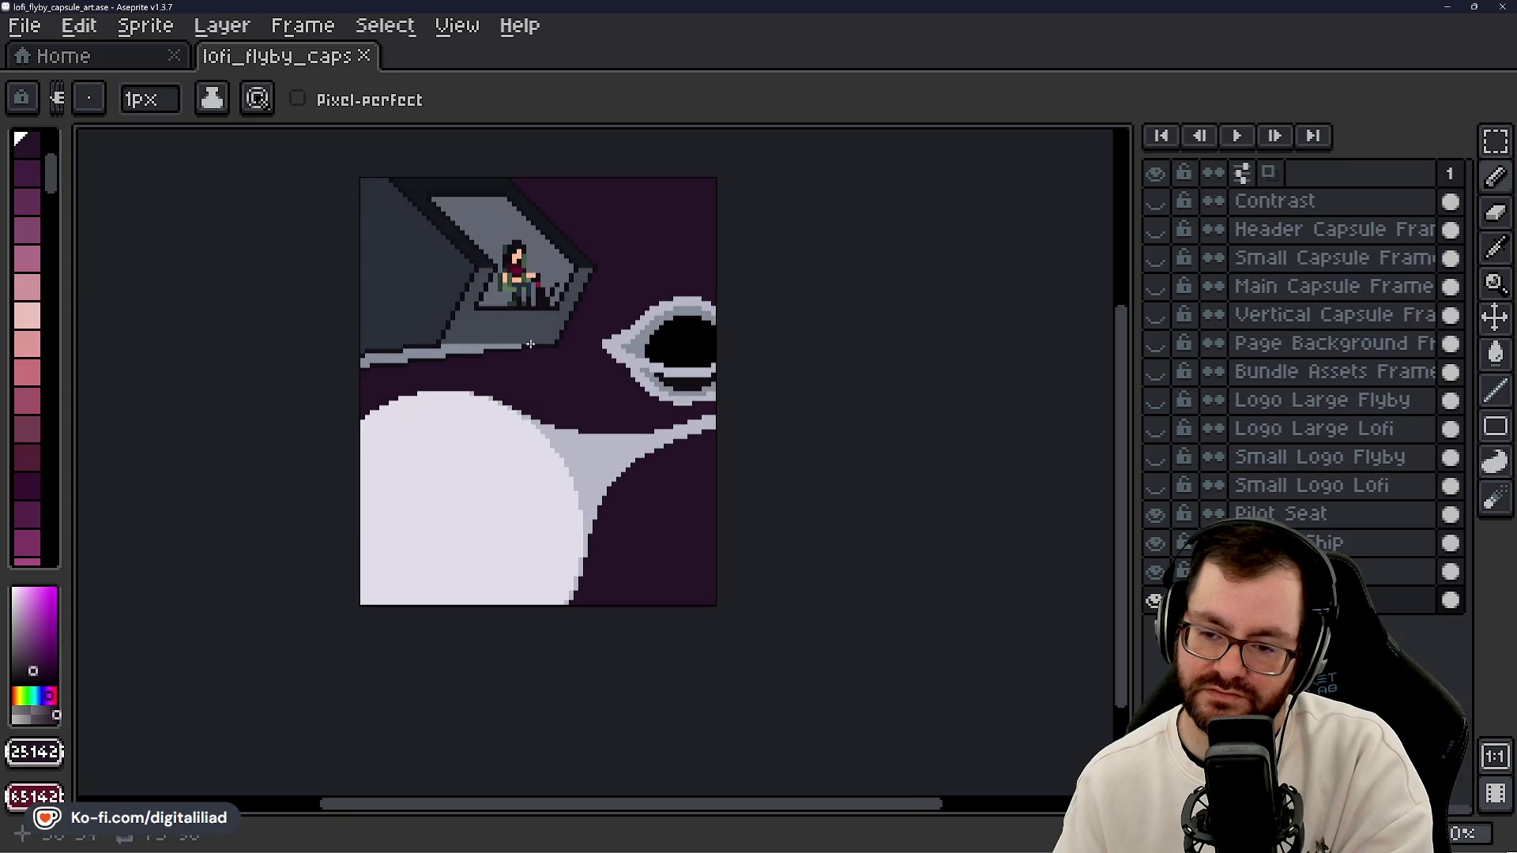
drag(544, 364, 574, 439)
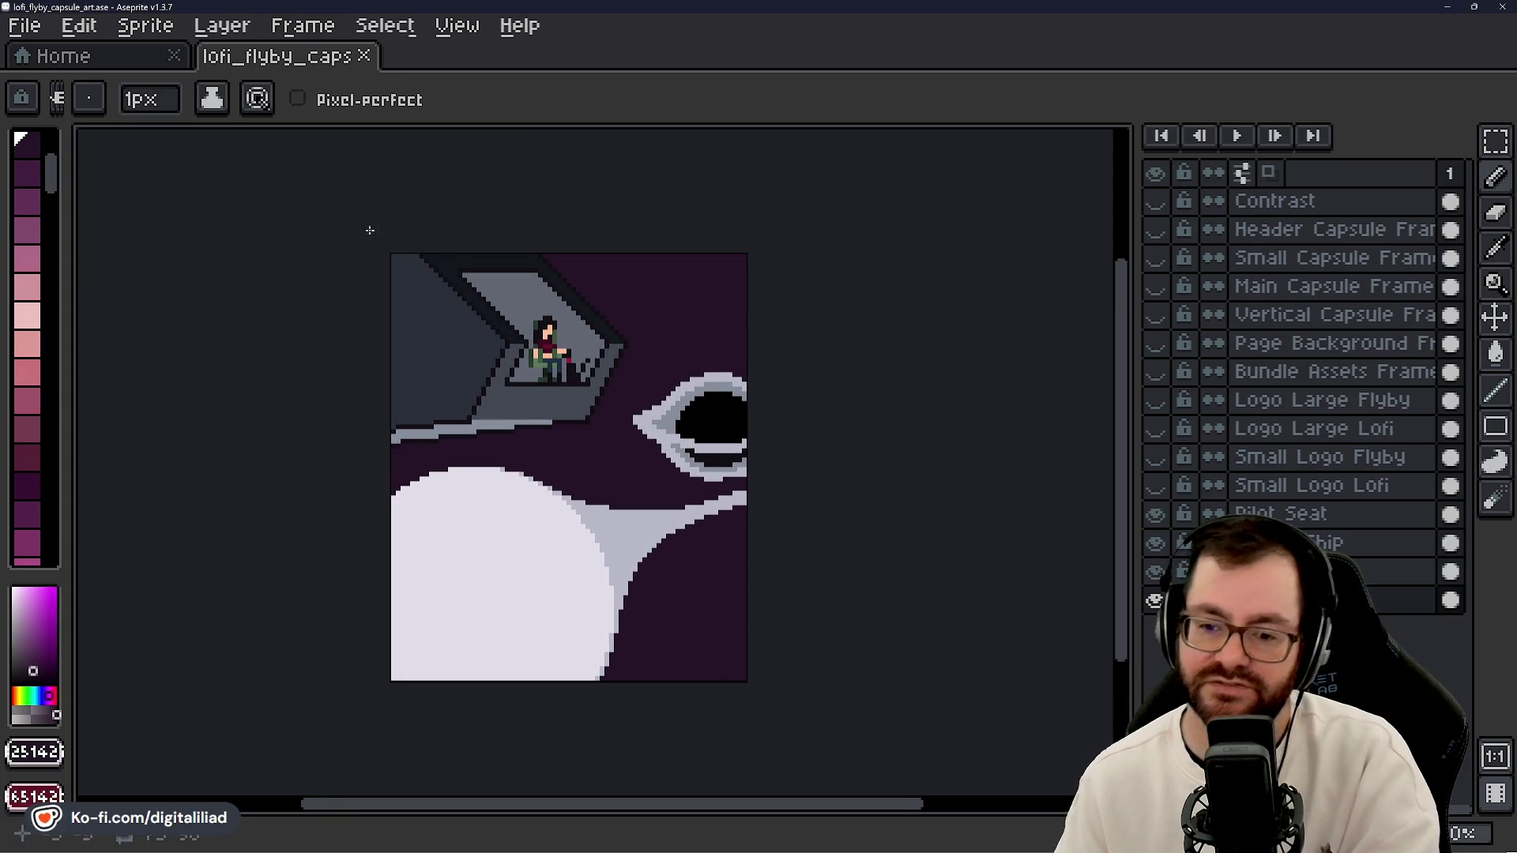
click(145, 25)
- Open a floating preview of the artwork via View > Preview > Preview
mouse_move(222, 26)
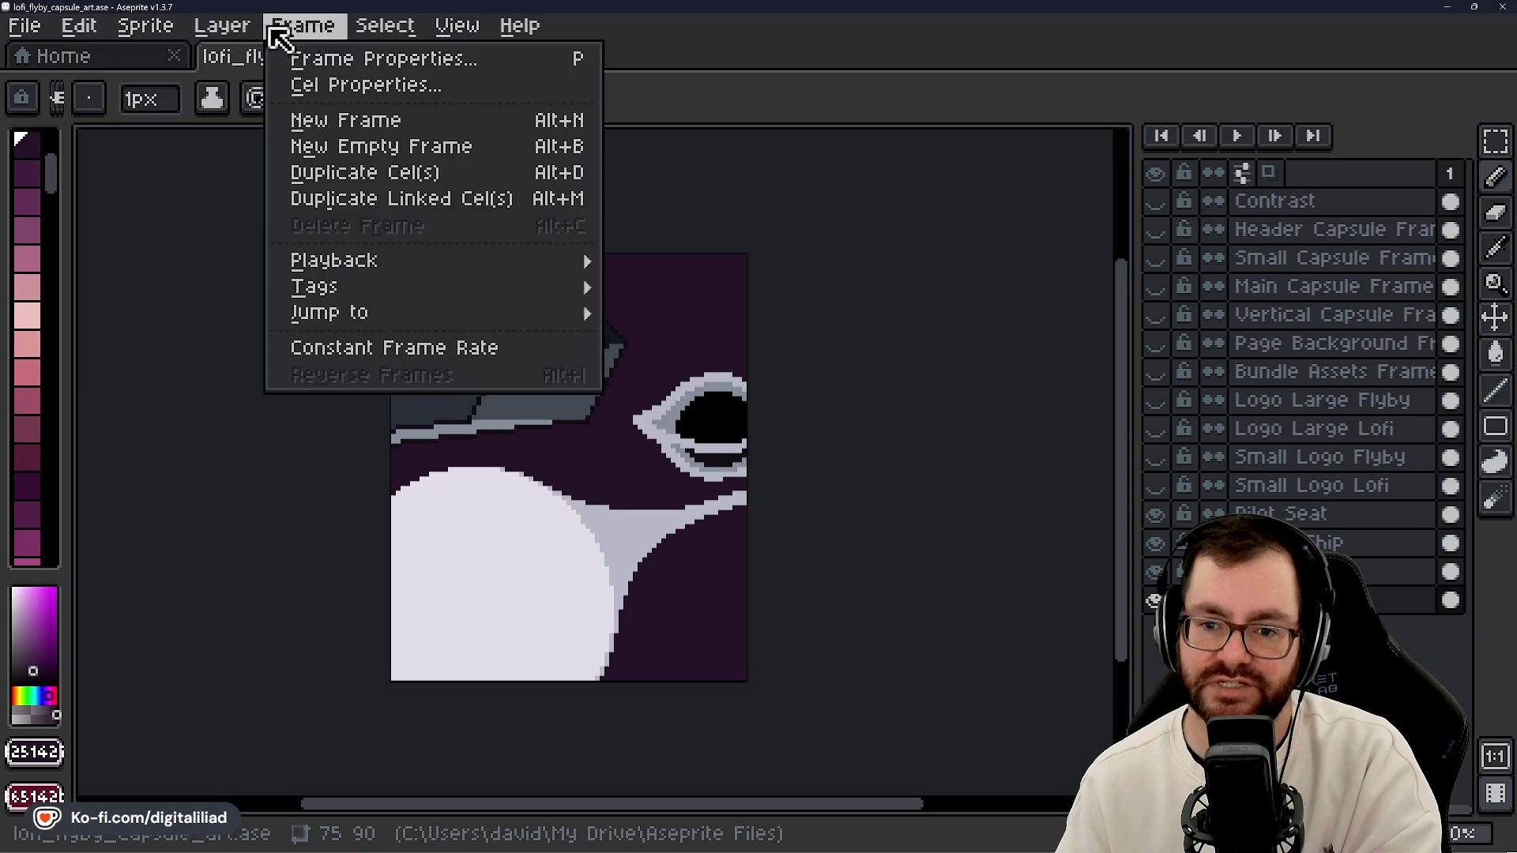
mouse_move(99, 35)
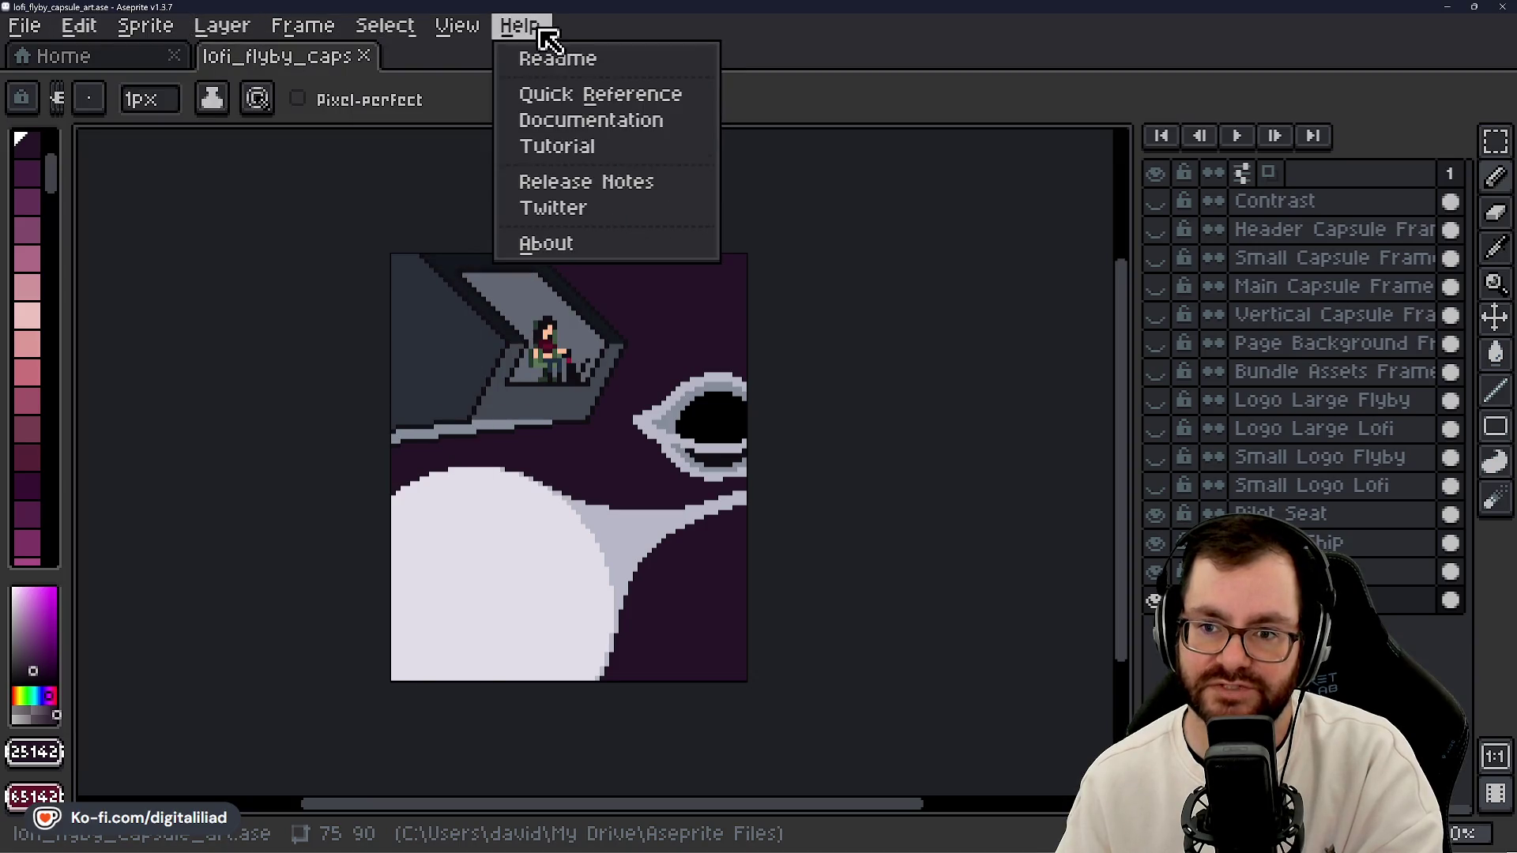
mouse_move(466, 36)
mouse_move(548, 338)
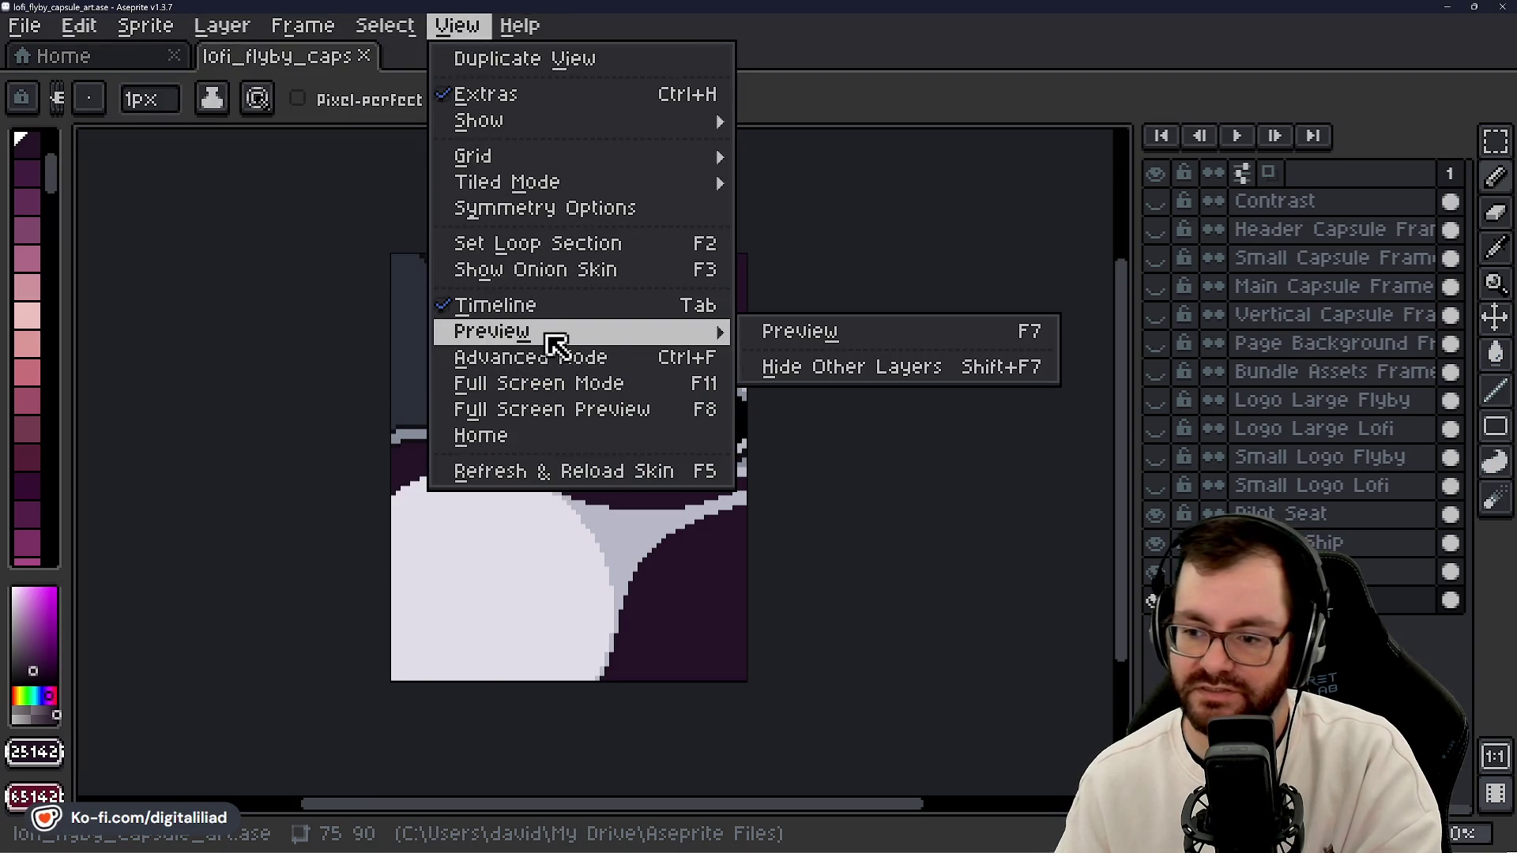
click(809, 336)
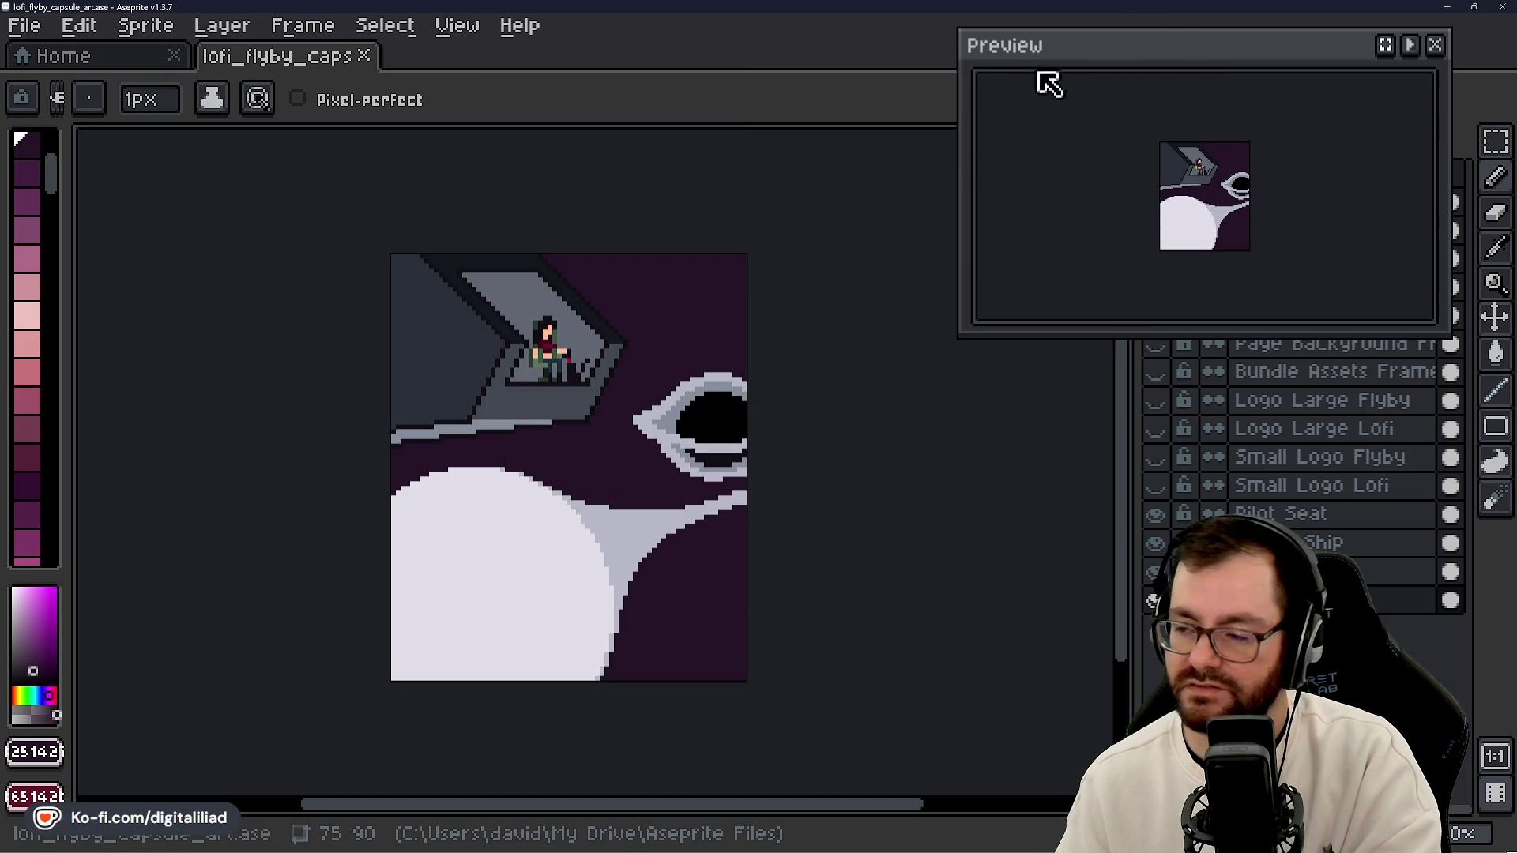
- Resize the Preview window and position it near the top of the screen
mouse_move(962, 30)
mouse_down()
mouse_move(1233, 114)
mouse_move(1269, 97)
mouse_move(1290, 113)
mouse_up()
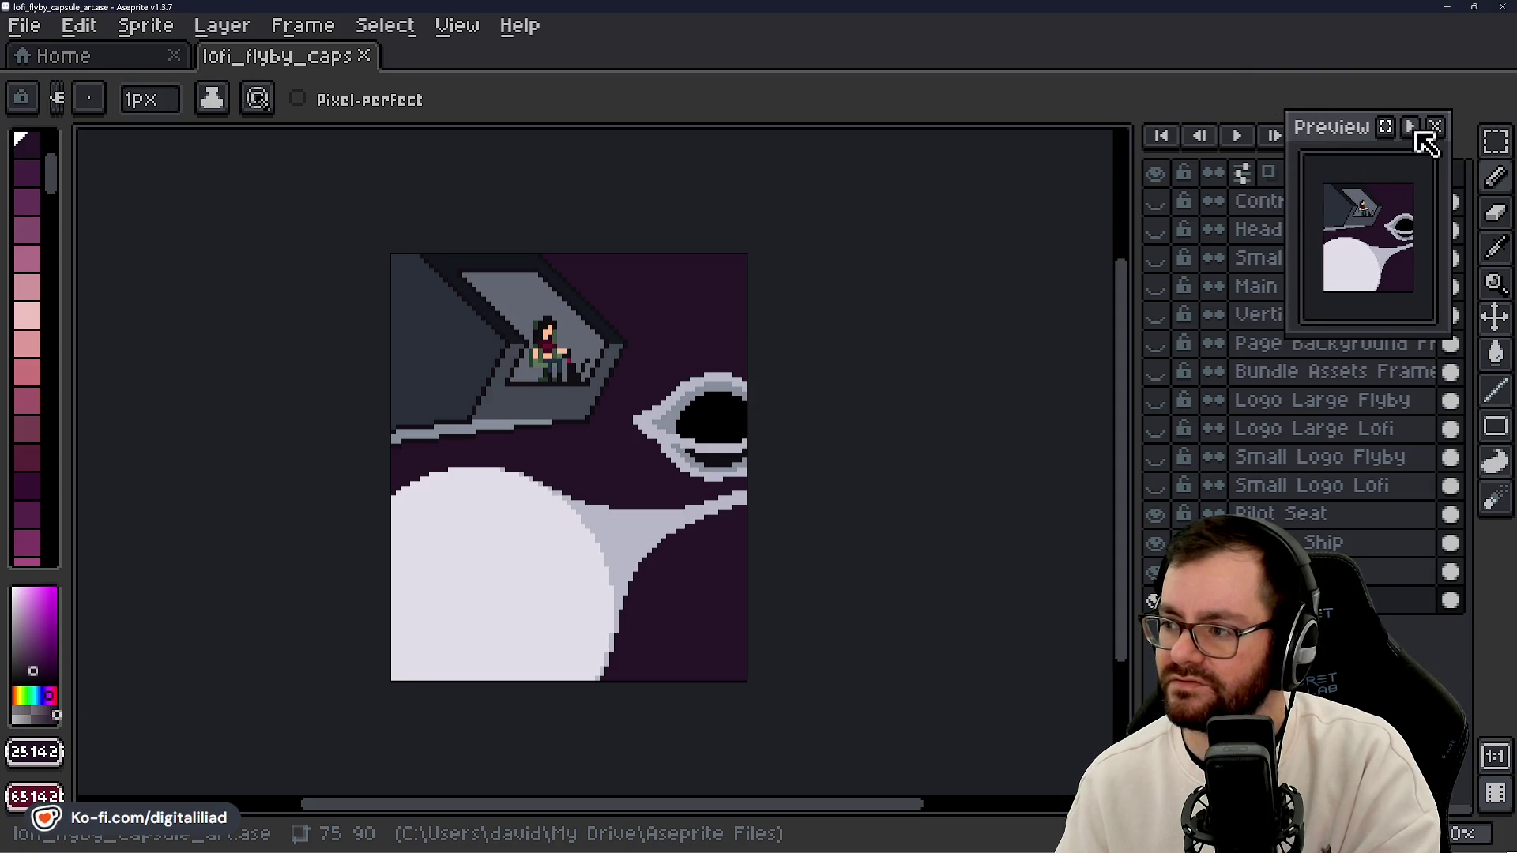
mouse_move(1354, 136)
mouse_down()
mouse_move(1193, 111)
mouse_move(1363, 159)
mouse_move(1411, 125)
mouse_move(1162, 551)
mouse_move(1016, 588)
mouse_move(973, 554)
mouse_move(263, 388)
mouse_up()
mouse_move(193, 353)
mouse_down()
mouse_move(159, 343)
mouse_move(119, 263)
mouse_move(153, 318)
mouse_up()
mouse_move(252, 350)
mouse_down()
mouse_move(593, 421)
mouse_move(1176, 162)
mouse_move(1223, 71)
mouse_move(999, 82)
mouse_move(1010, 68)
mouse_up()
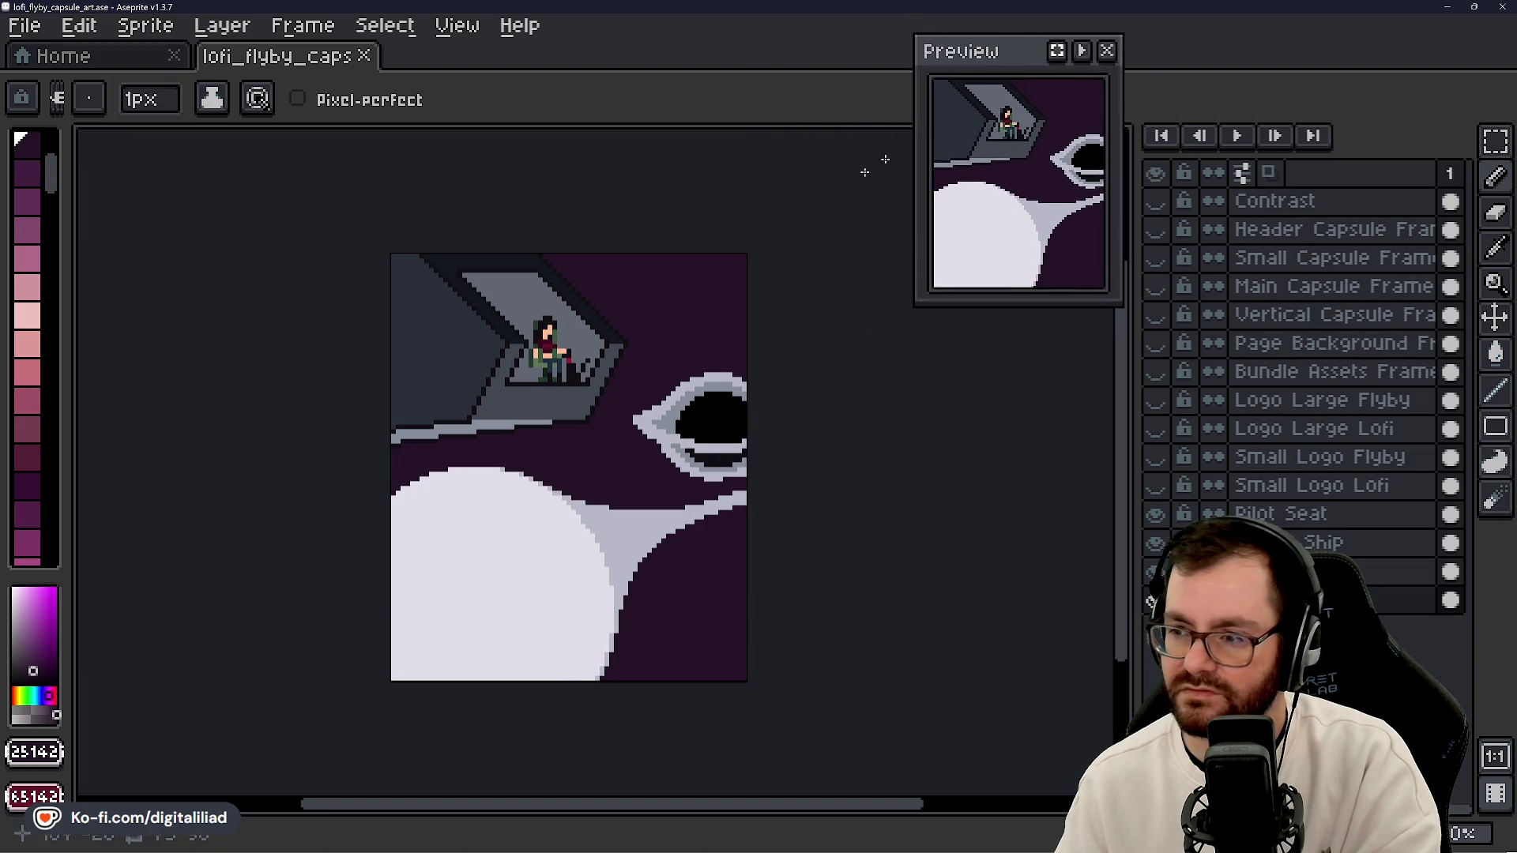
scroll(693, 488, up, 3)
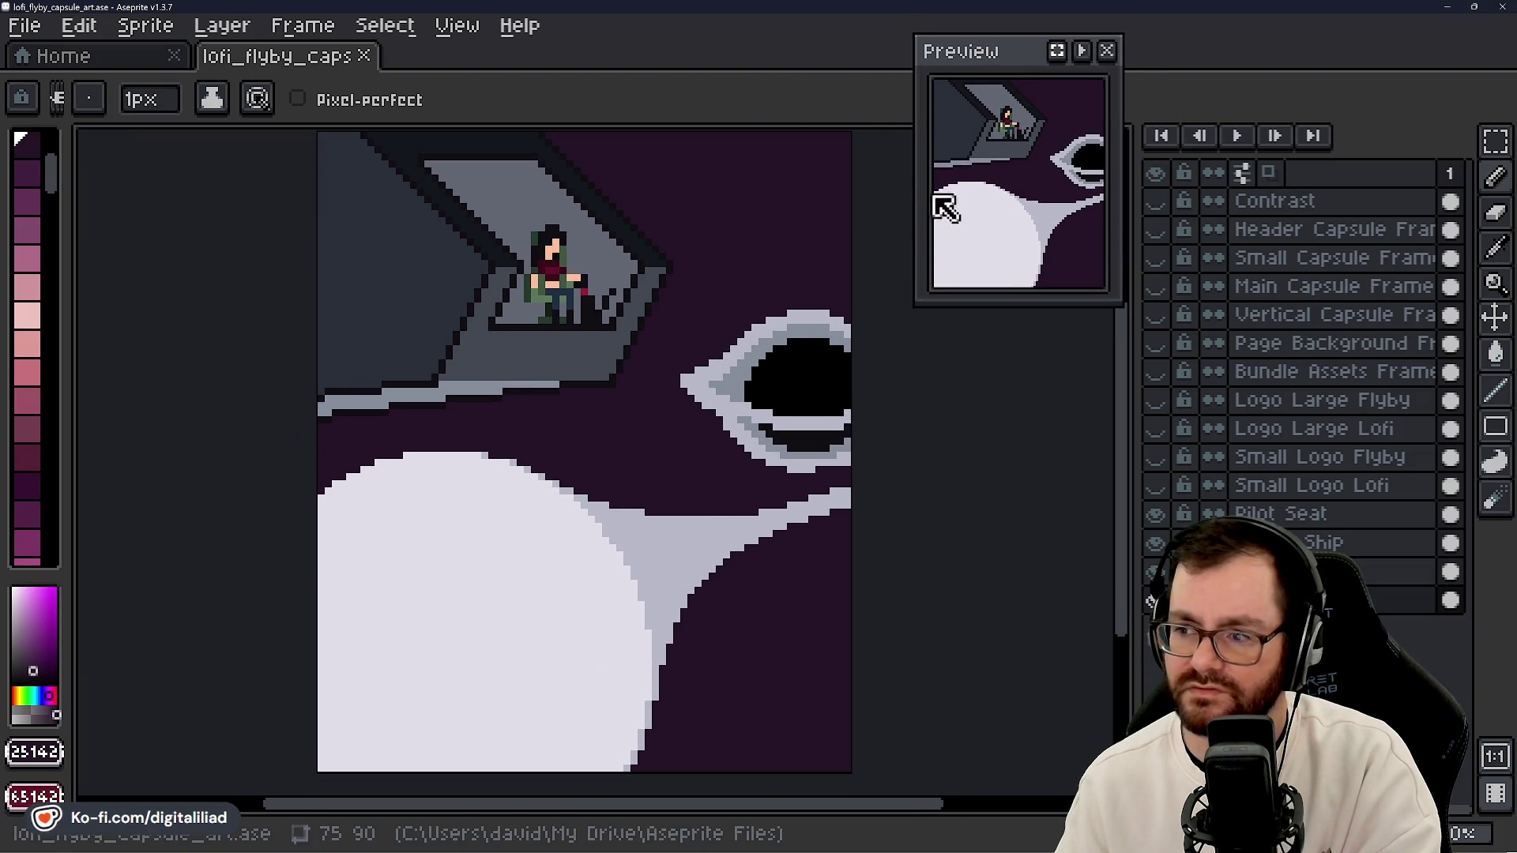
drag(909, 34, 891, 17)
mouse_move(745, 392)
mouse_down()
mouse_move(667, 352)
mouse_move(688, 459)
mouse_up()
scroll(689, 459, up, 2)
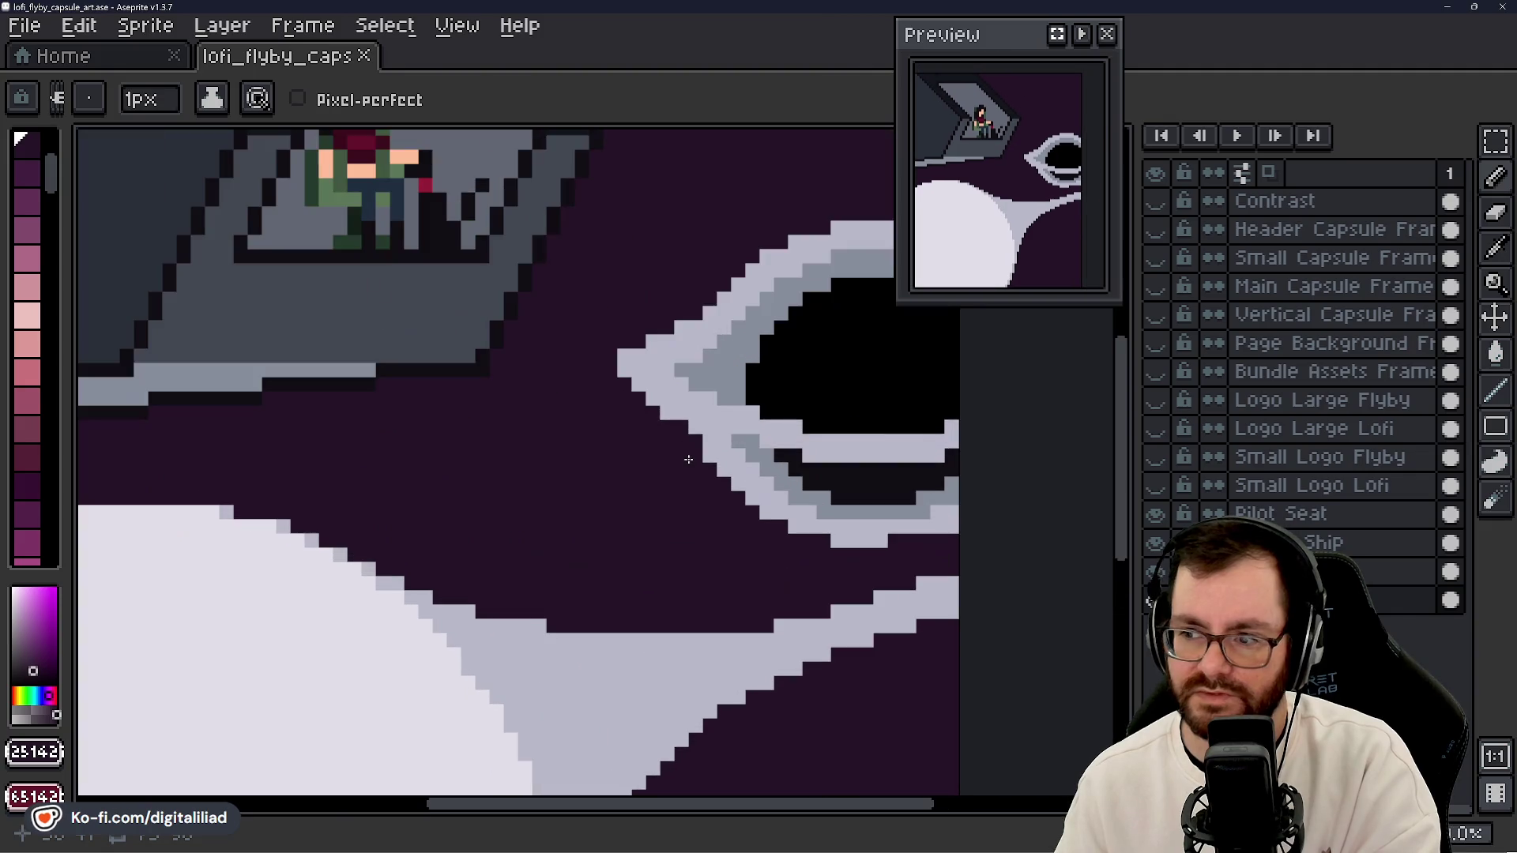
scroll(670, 490, down, 1)
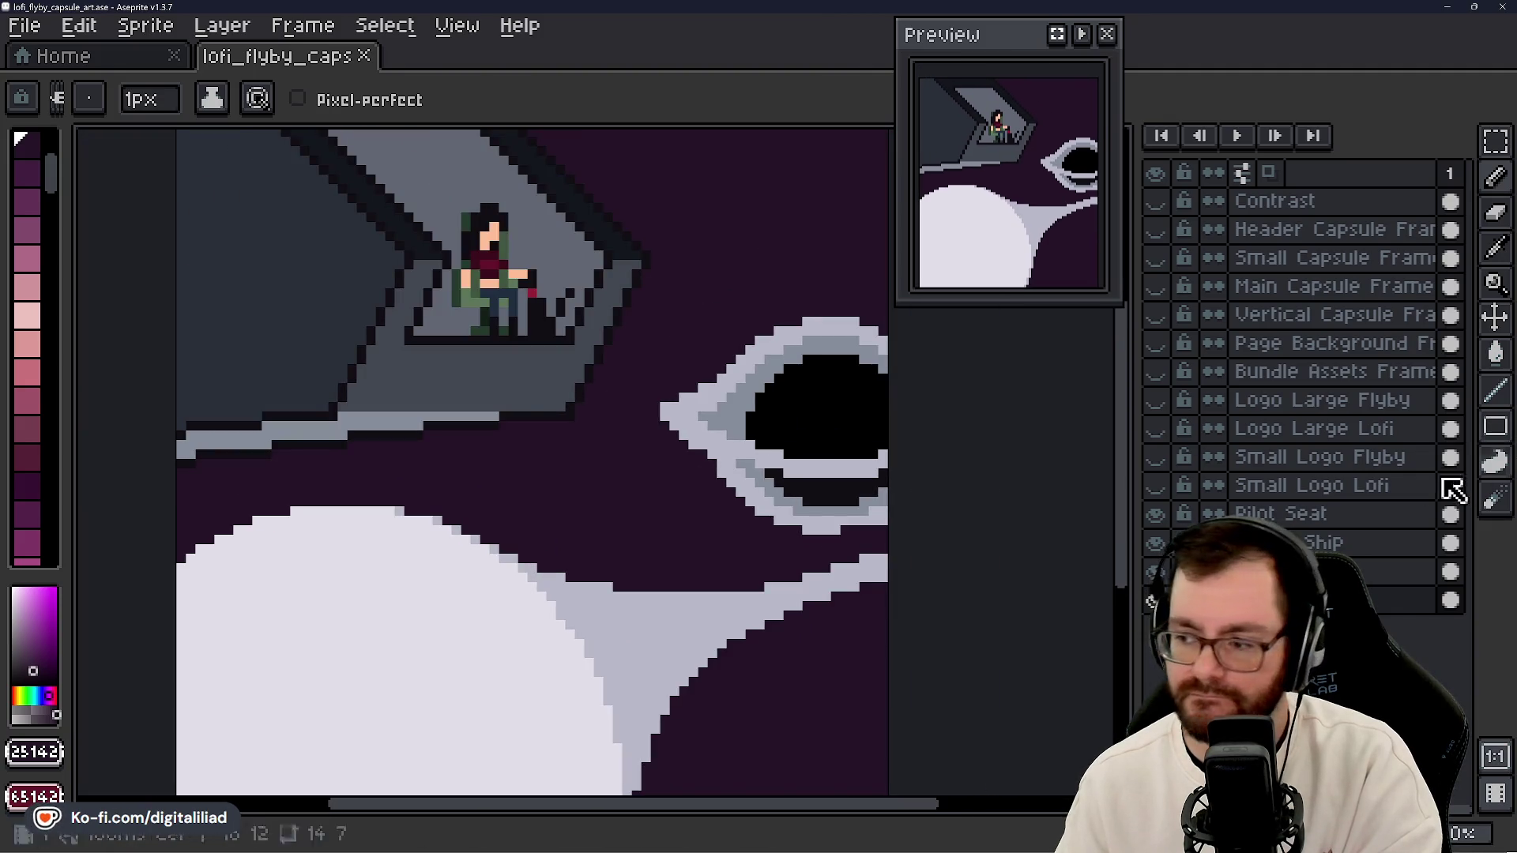
- Make the Logo Large Flyby and Logo Large Lofi layers visible
click(1155, 400)
click(1155, 428)
mouse_move(844, 527)
mouse_down()
mouse_move(870, 479)
mouse_move(851, 443)
mouse_move(860, 596)
mouse_move(814, 534)
mouse_move(803, 484)
mouse_move(822, 457)
mouse_up()
scroll(818, 474, down, 2)
scroll(808, 520, up, 1)
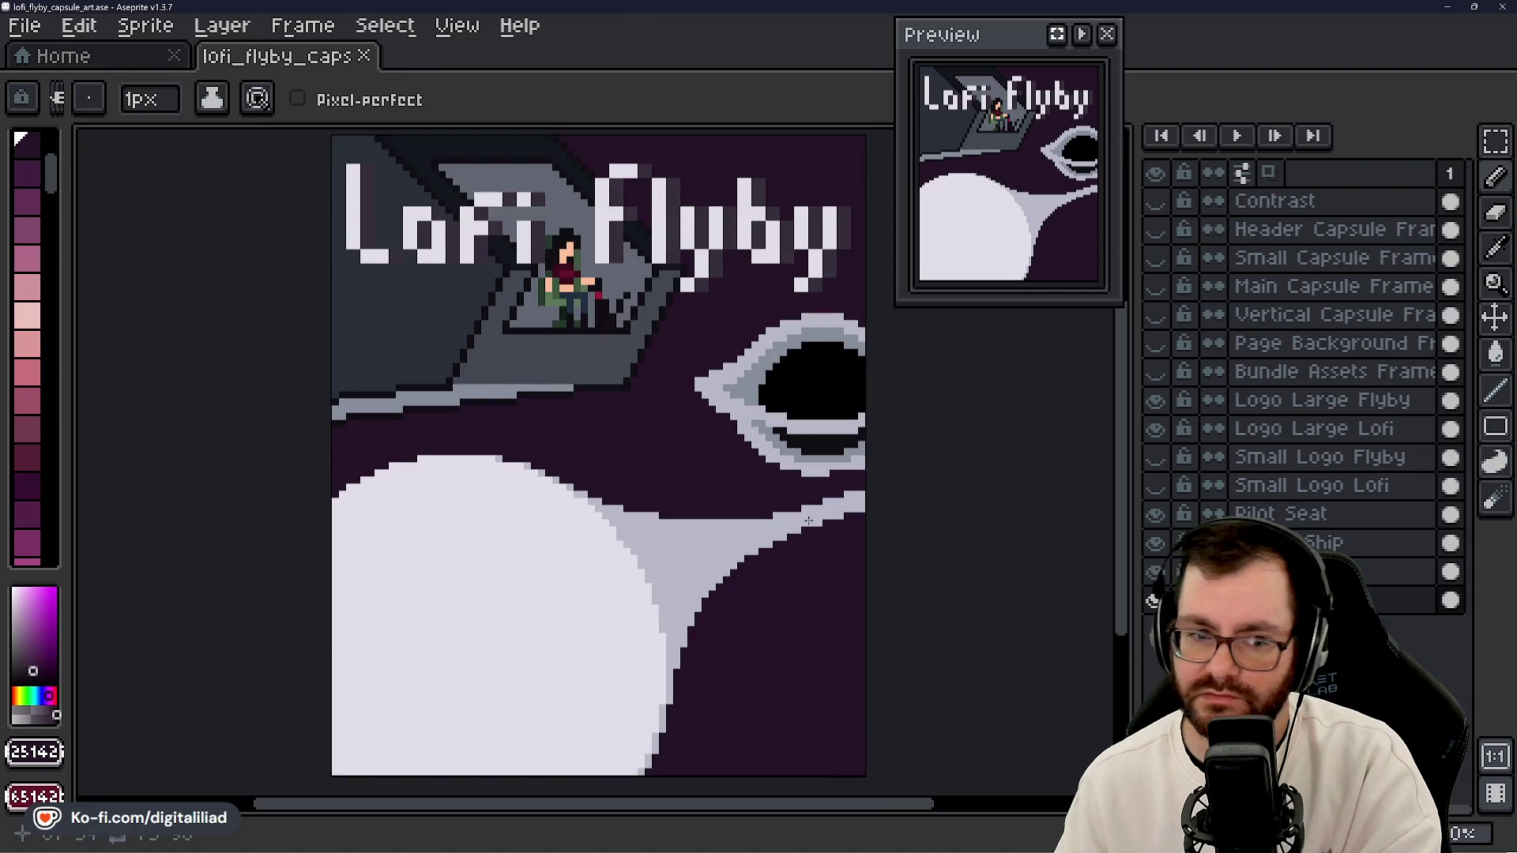
drag(809, 520, 772, 514)
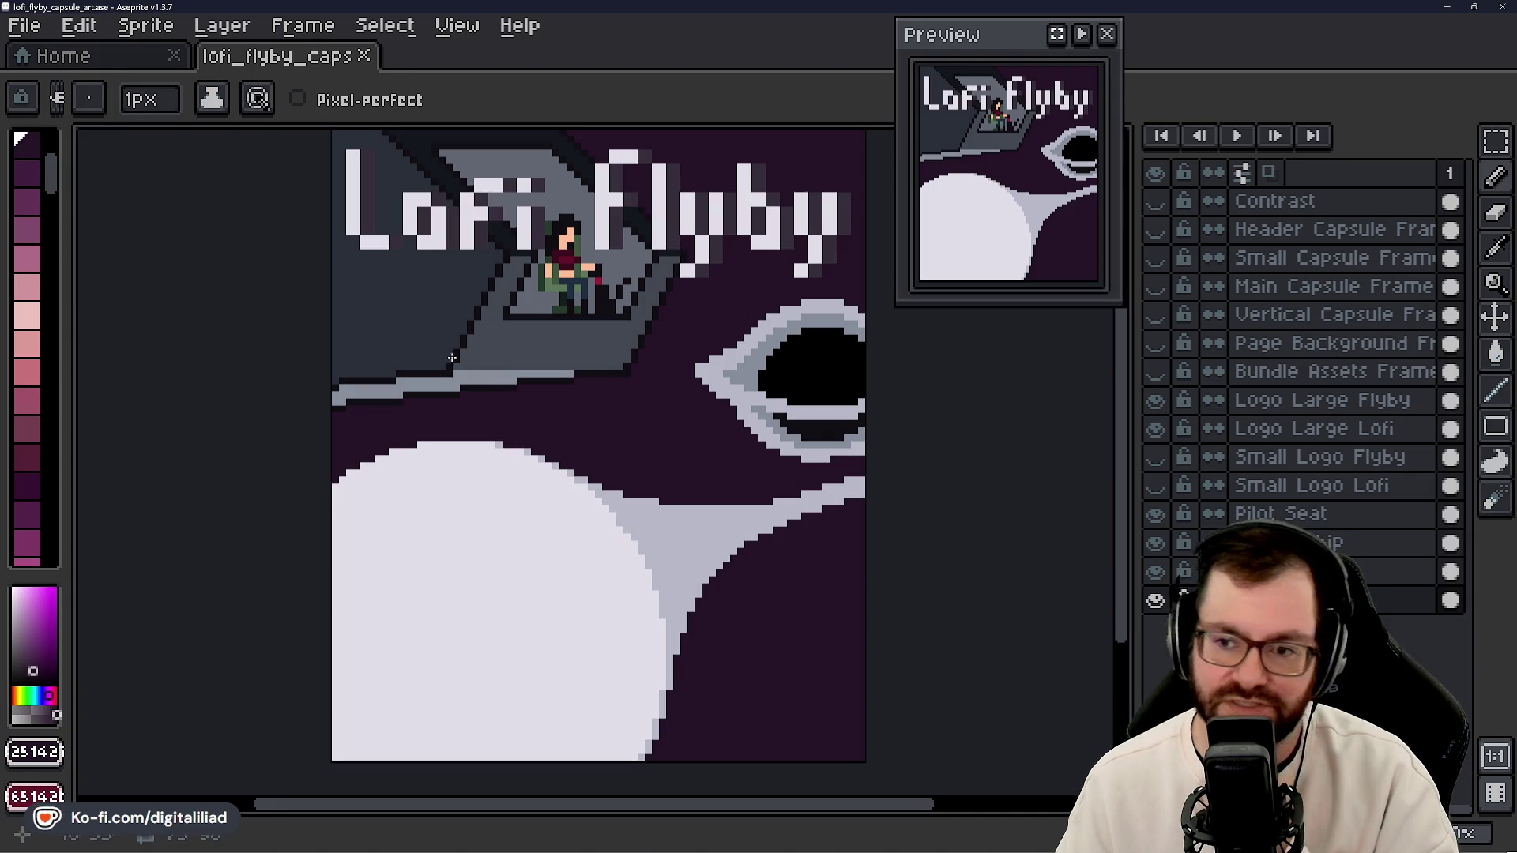
scroll(569, 237, up, 4)
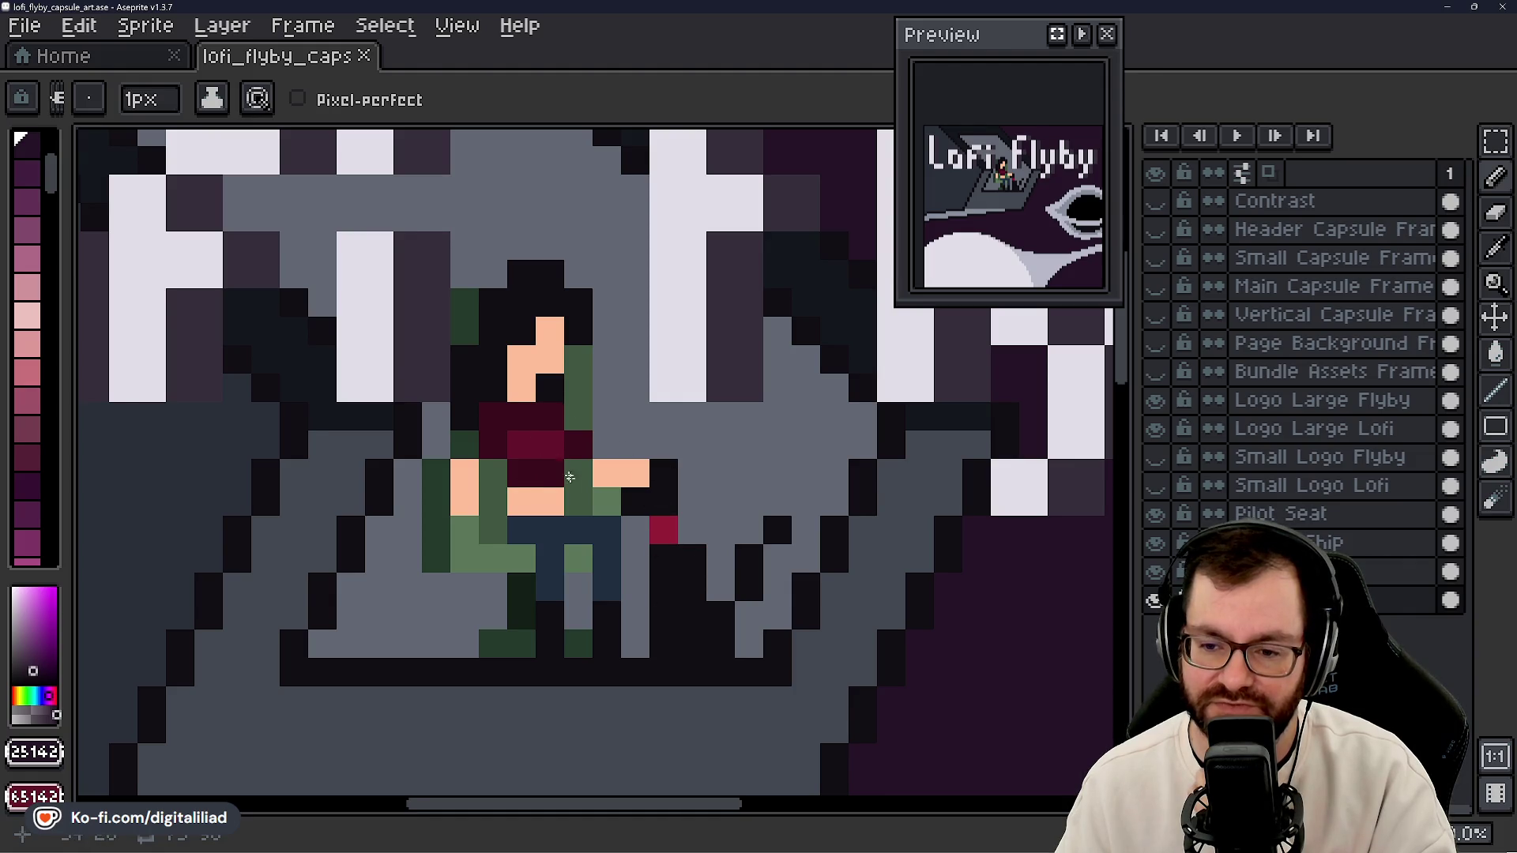
scroll(570, 477, down, 5)
mouse_move(615, 570)
mouse_down()
mouse_move(617, 455)
mouse_move(608, 471)
mouse_up()
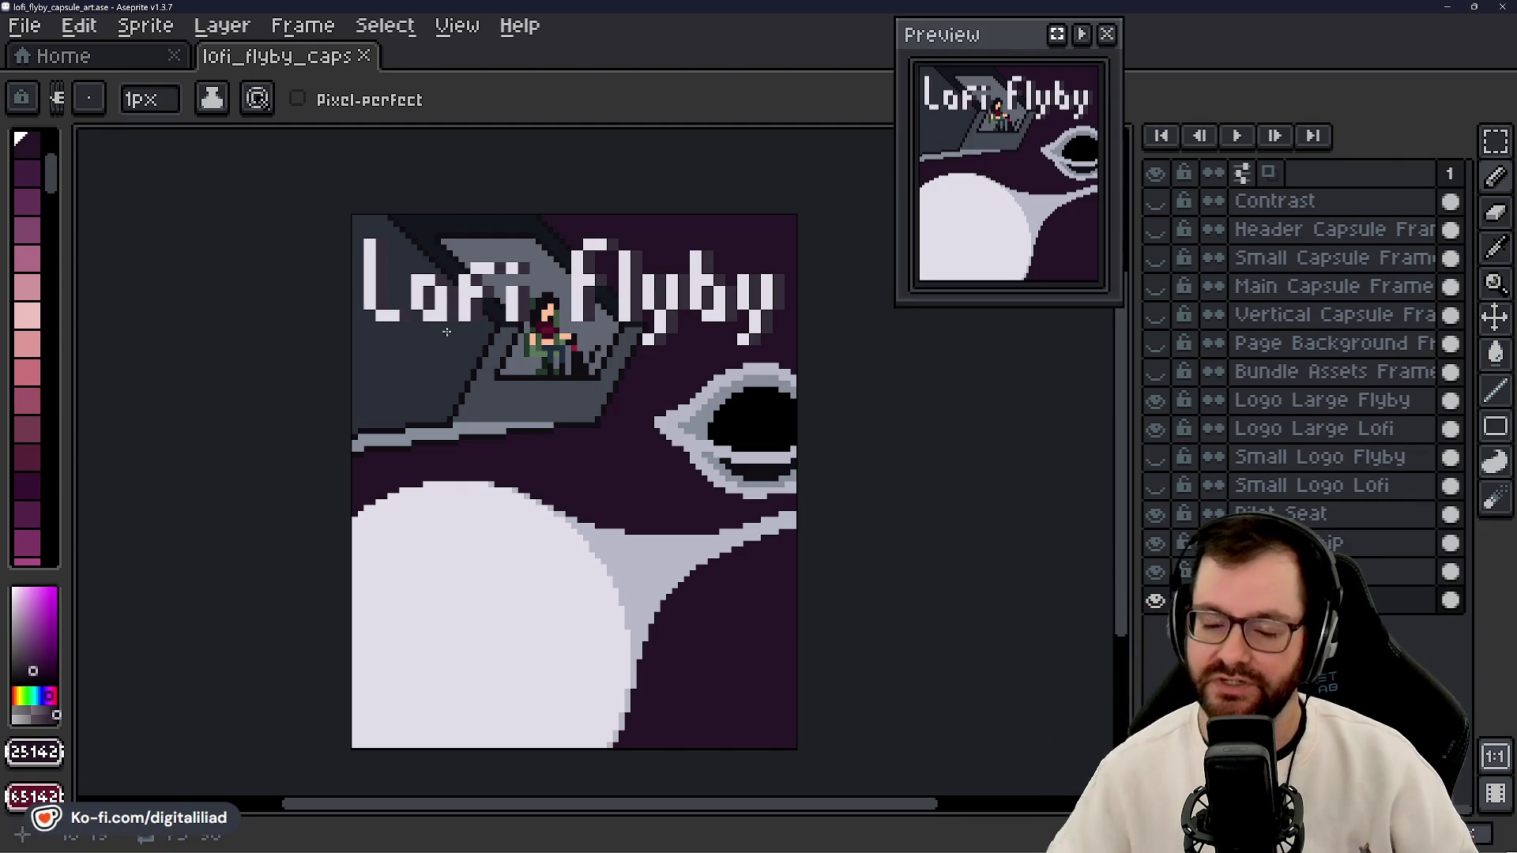
scroll(36, 339, up, 2)
click(37, 326)
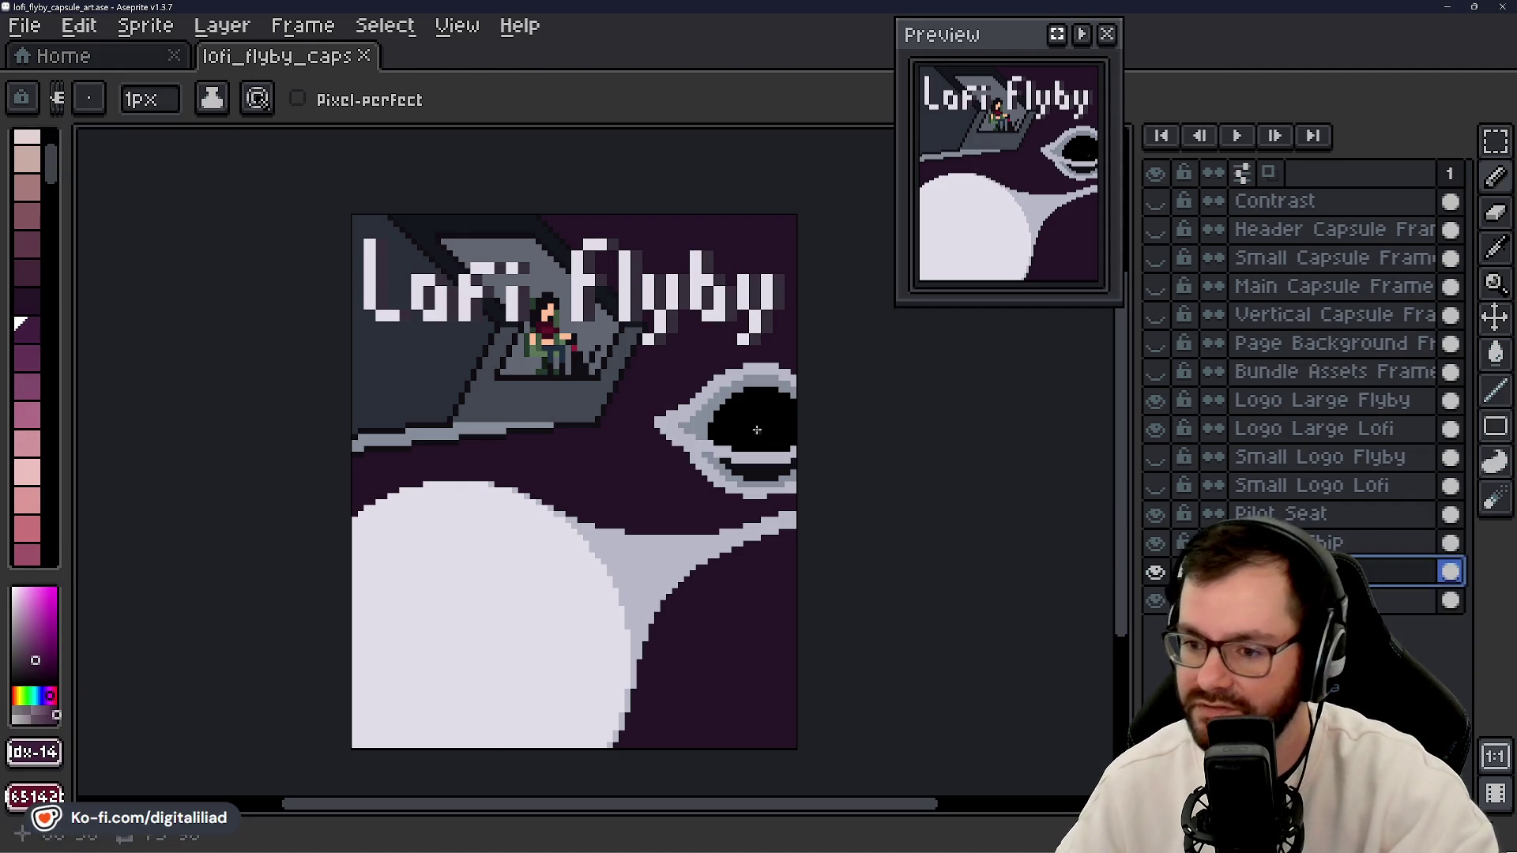
scroll(547, 436, up, 3)
scroll(548, 436, down, 1)
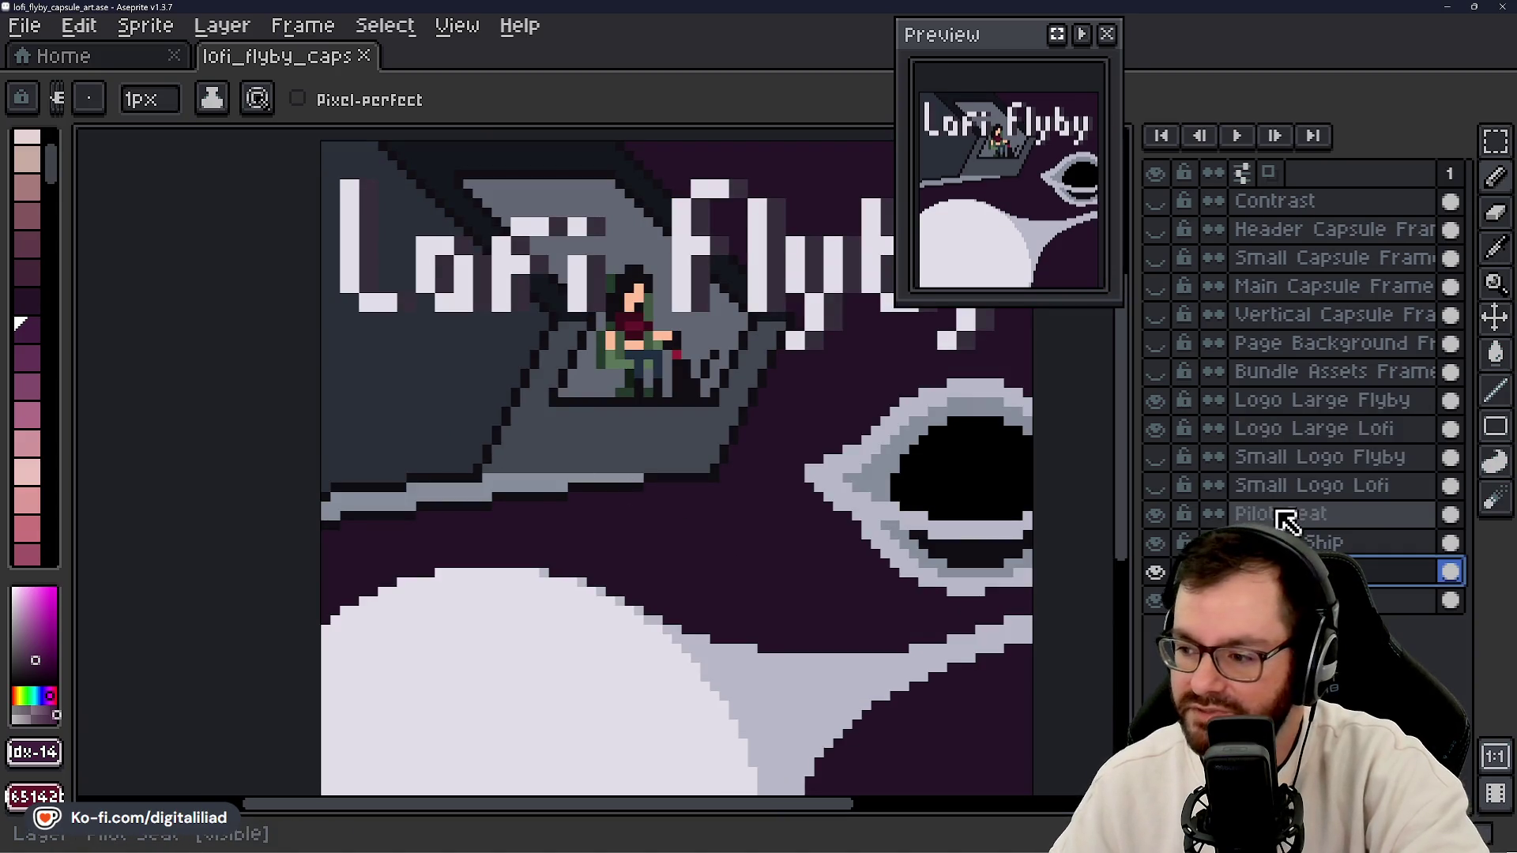
- Make the Ship layer active and eyedrop the ship's slate and dark slate greys
ctrl+click(512, 457)
scroll(512, 457, up, 3)
alt+click(438, 367)
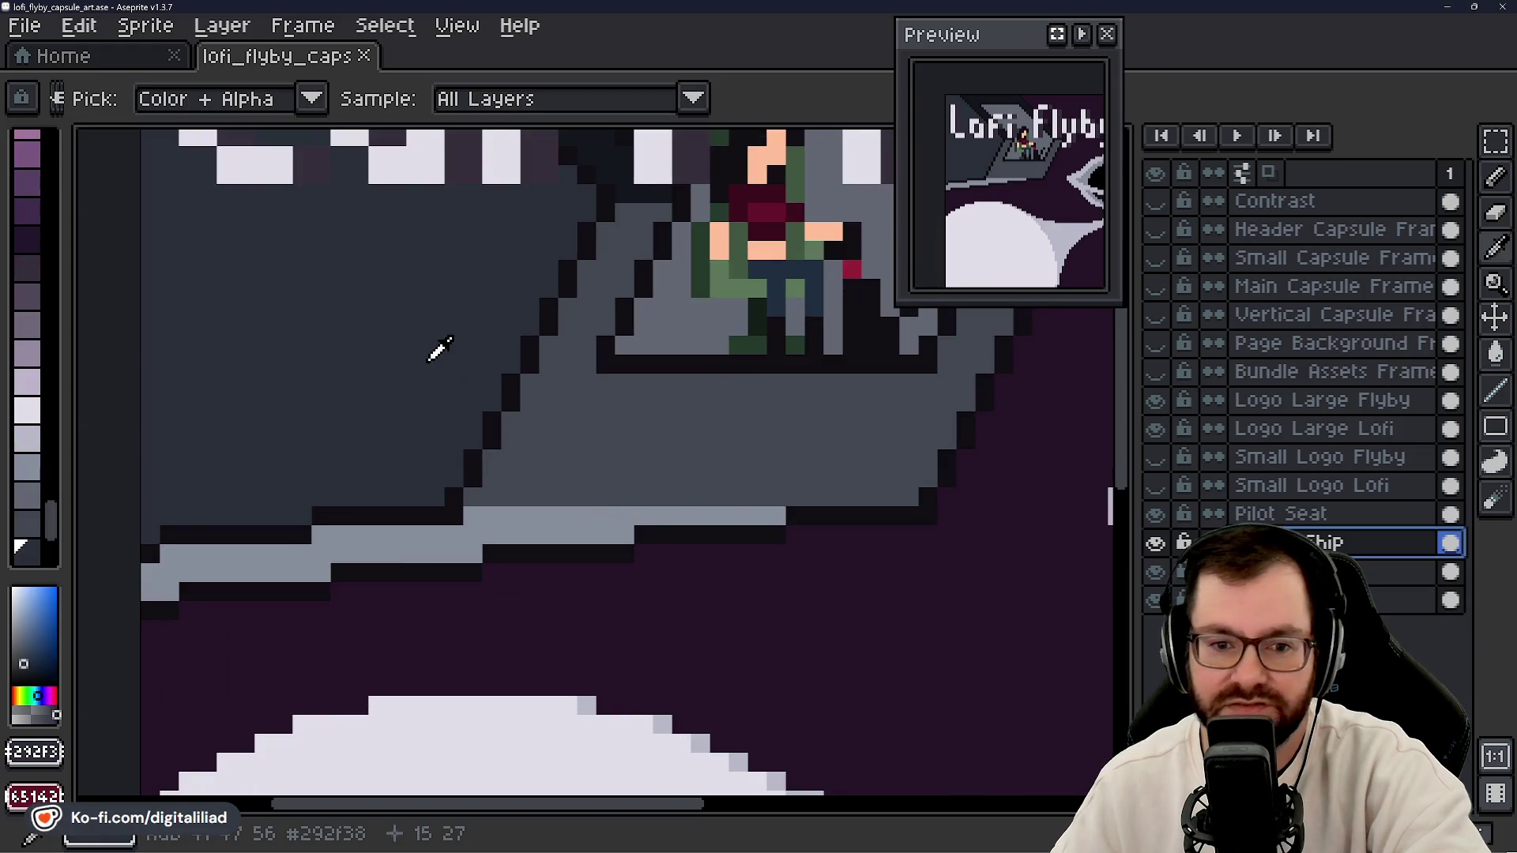
scroll(47, 464, down, 2)
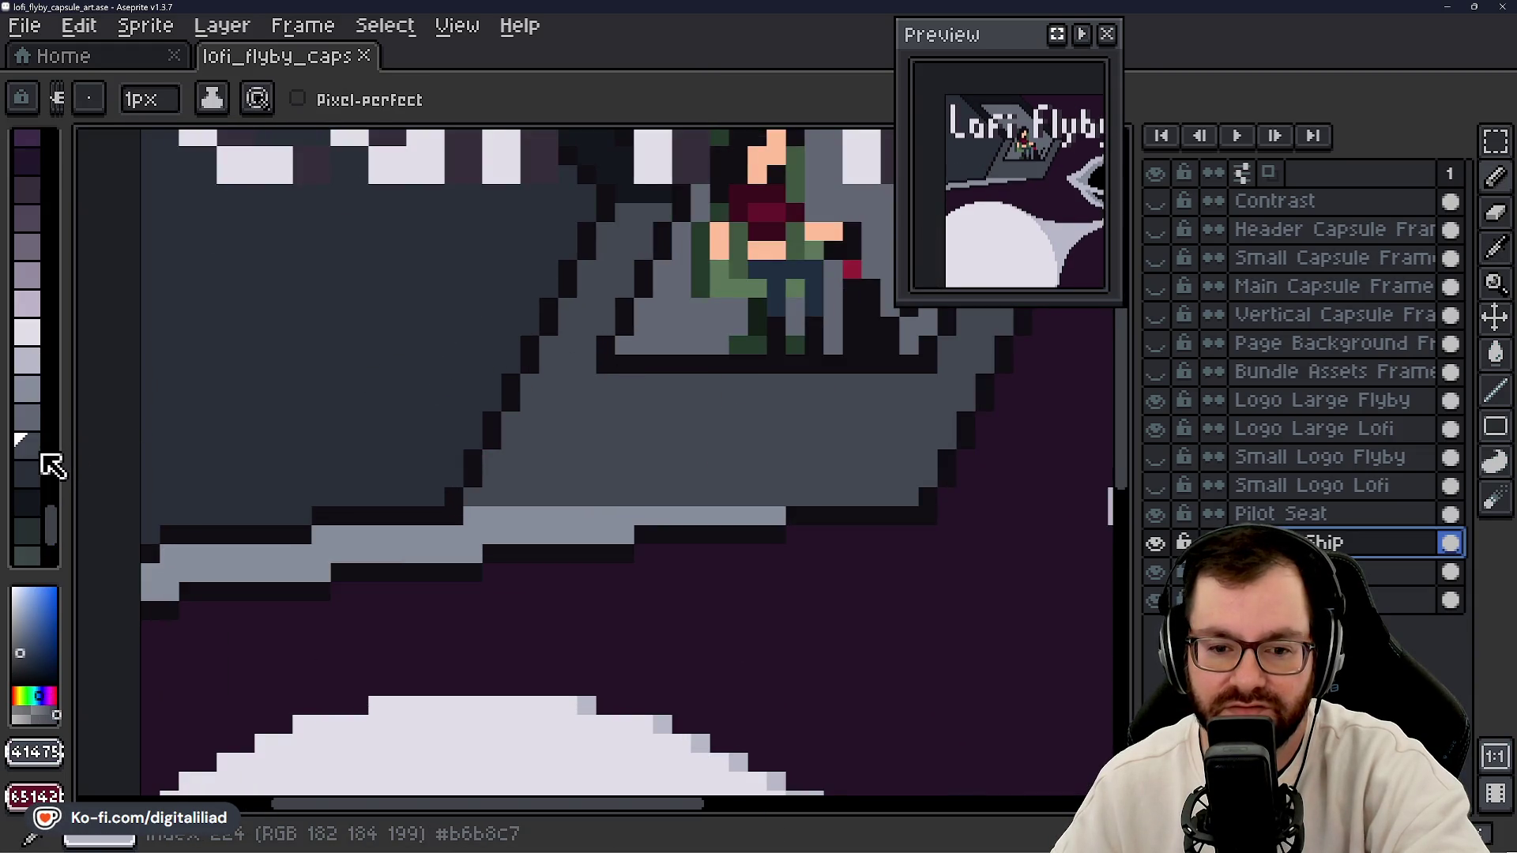
alt+click(383, 315)
alt+click(751, 427)
scroll(605, 456, down, 2)
alt+click(506, 173)
alt+click(664, 437)
scroll(48, 261, up, 2)
- Pick a dark purple swatch and Paint Bucket-fill the dark strip above the ship
click(30, 320)
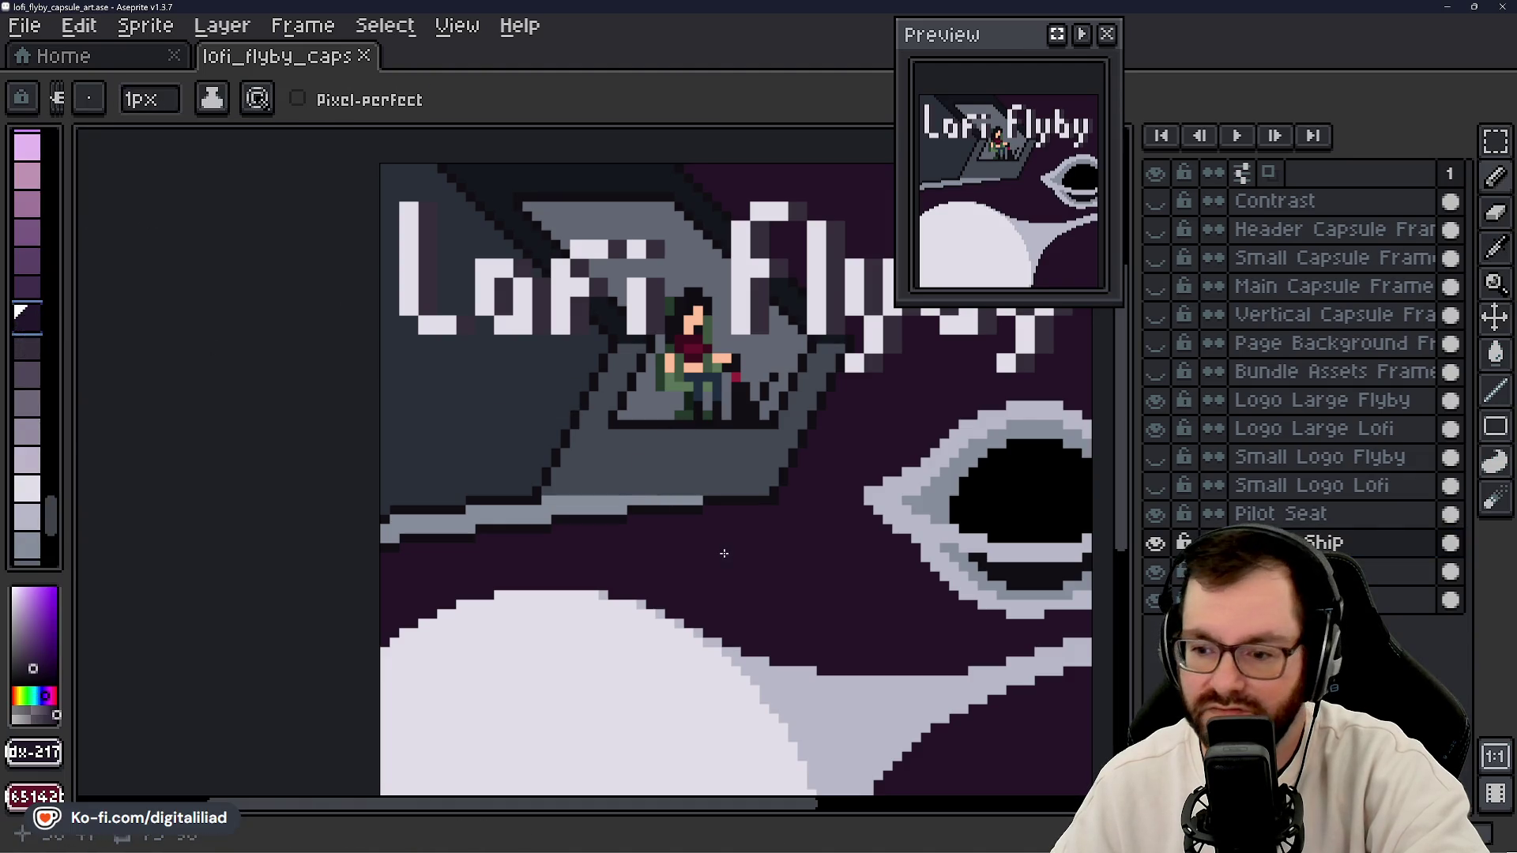
scroll(722, 553, up, 2)
scroll(647, 563, down, 2)
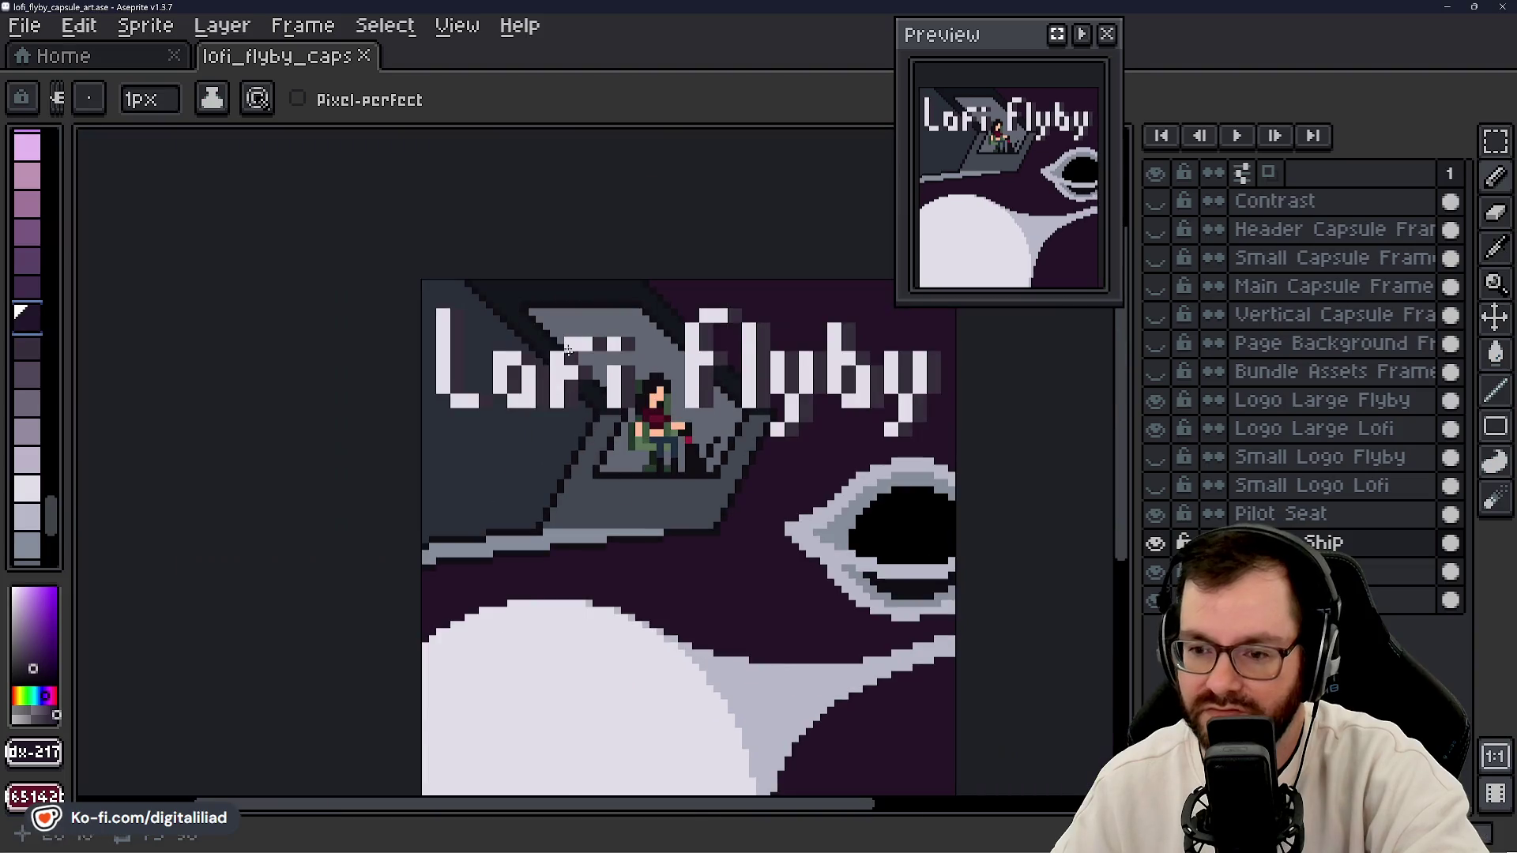
scroll(553, 340, up, 2)
key(v)
key(b)
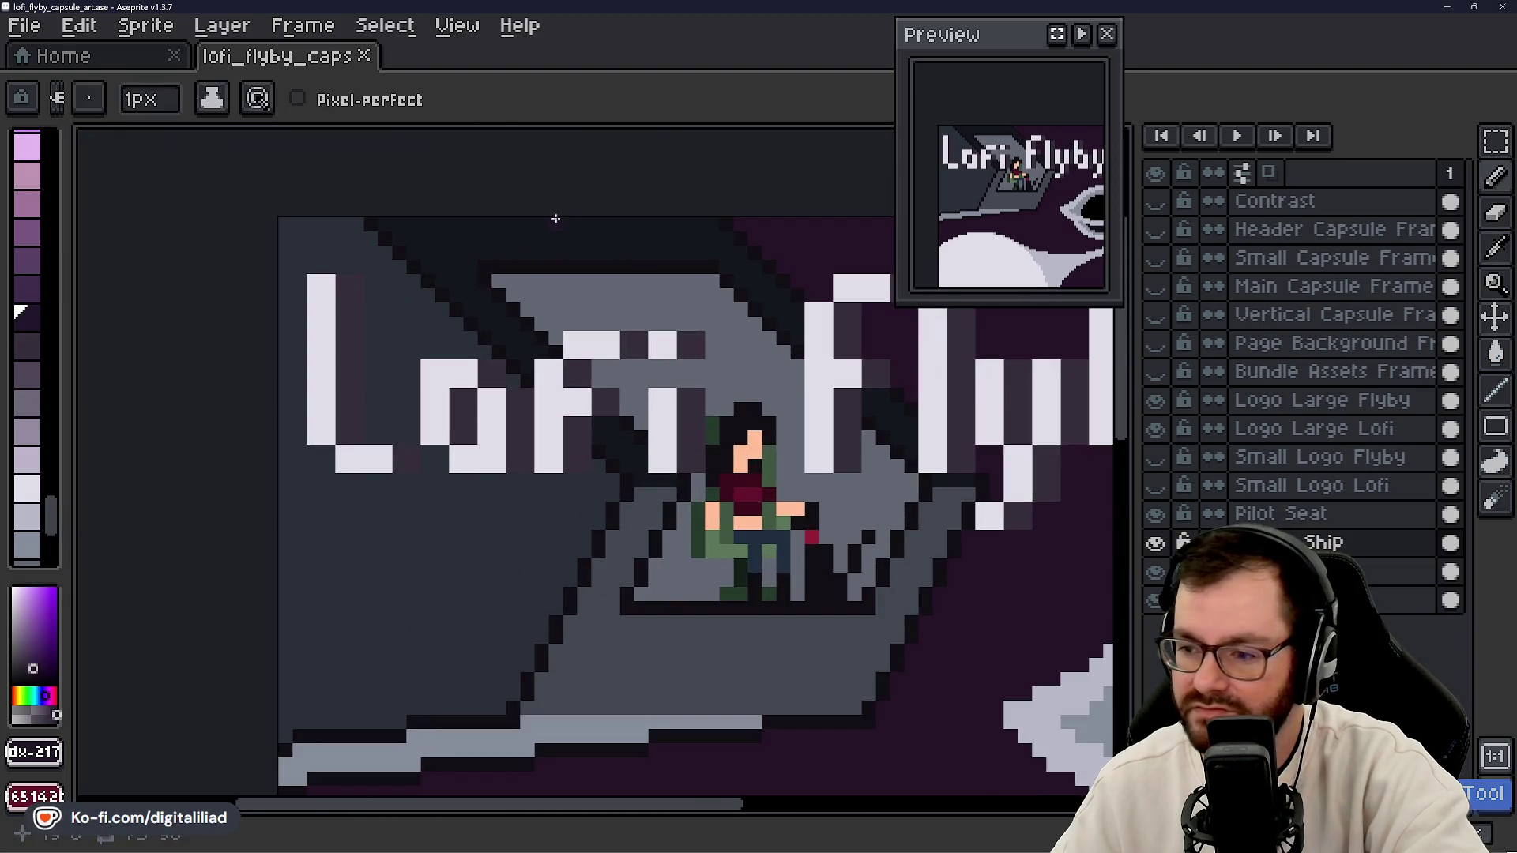
key(g)
click(500, 275)
- Fill the dark grey area left of the ship and the hull with successively lighter purples
drag(647, 476, 606, 389)
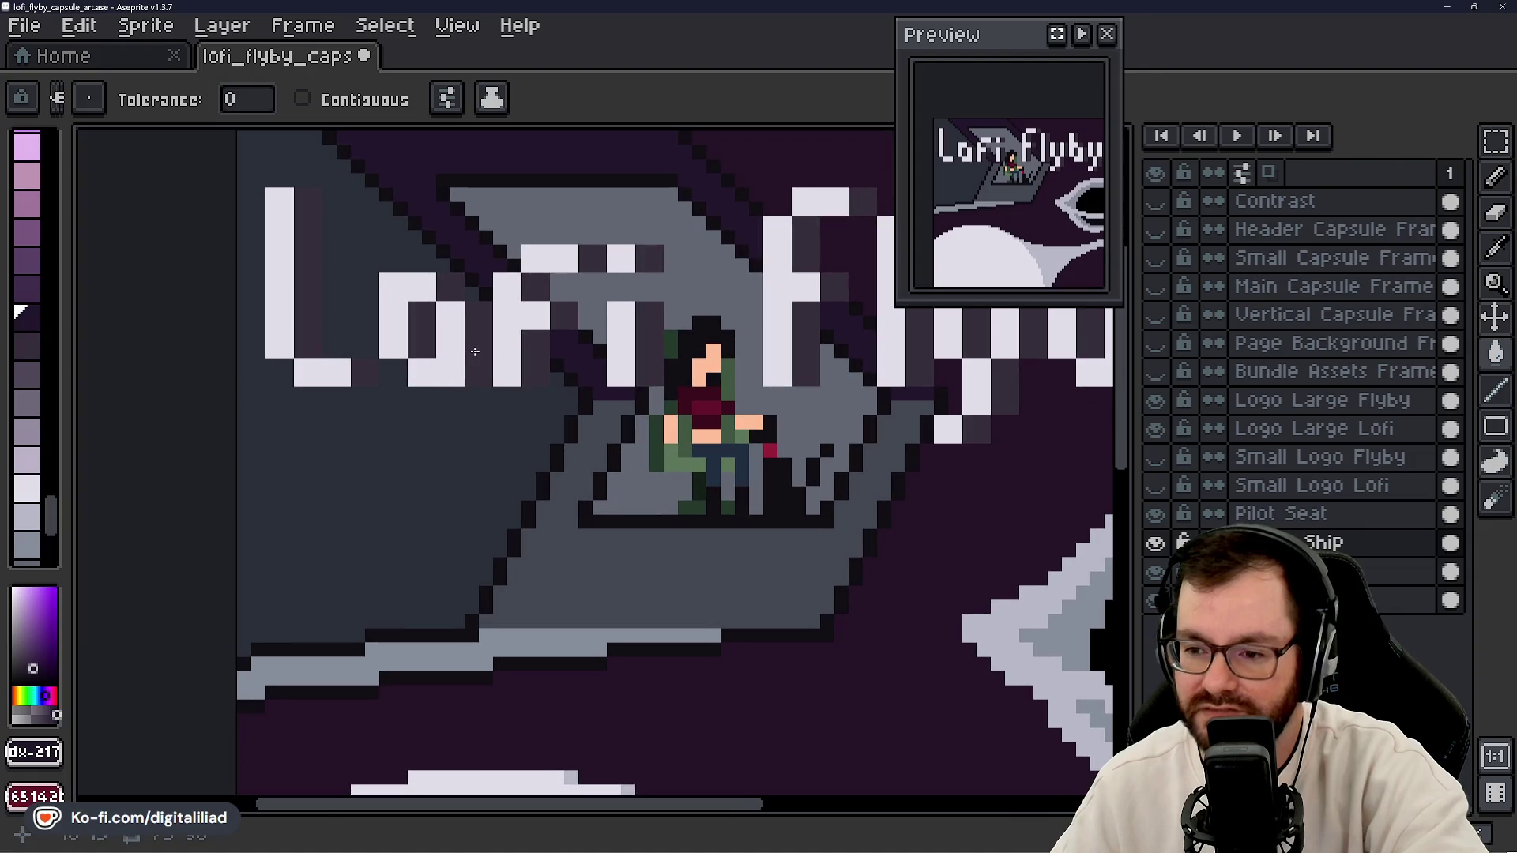
click(30, 288)
click(406, 482)
click(30, 257)
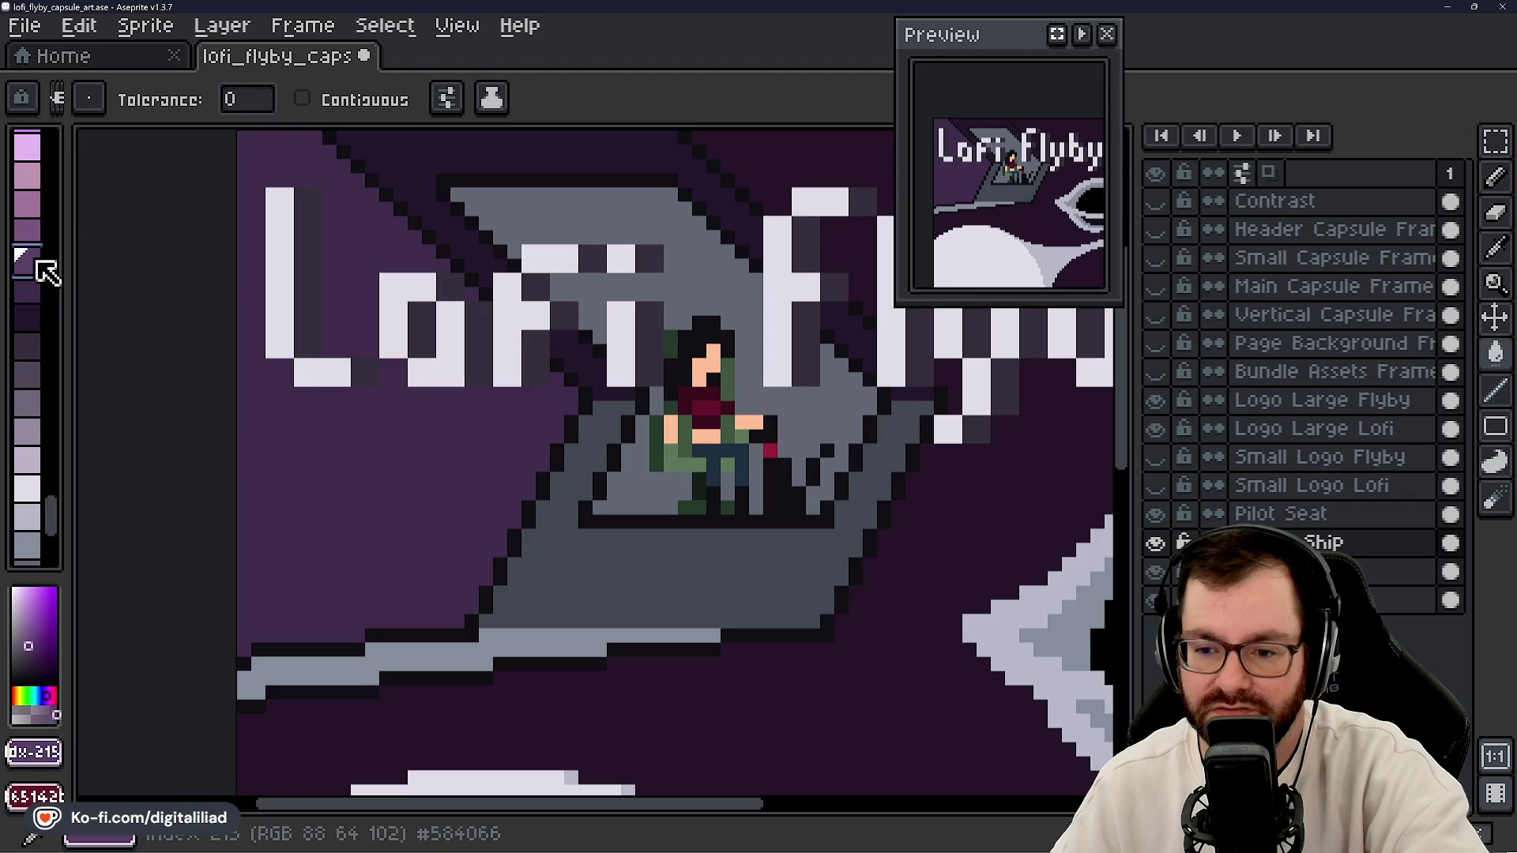
click(603, 569)
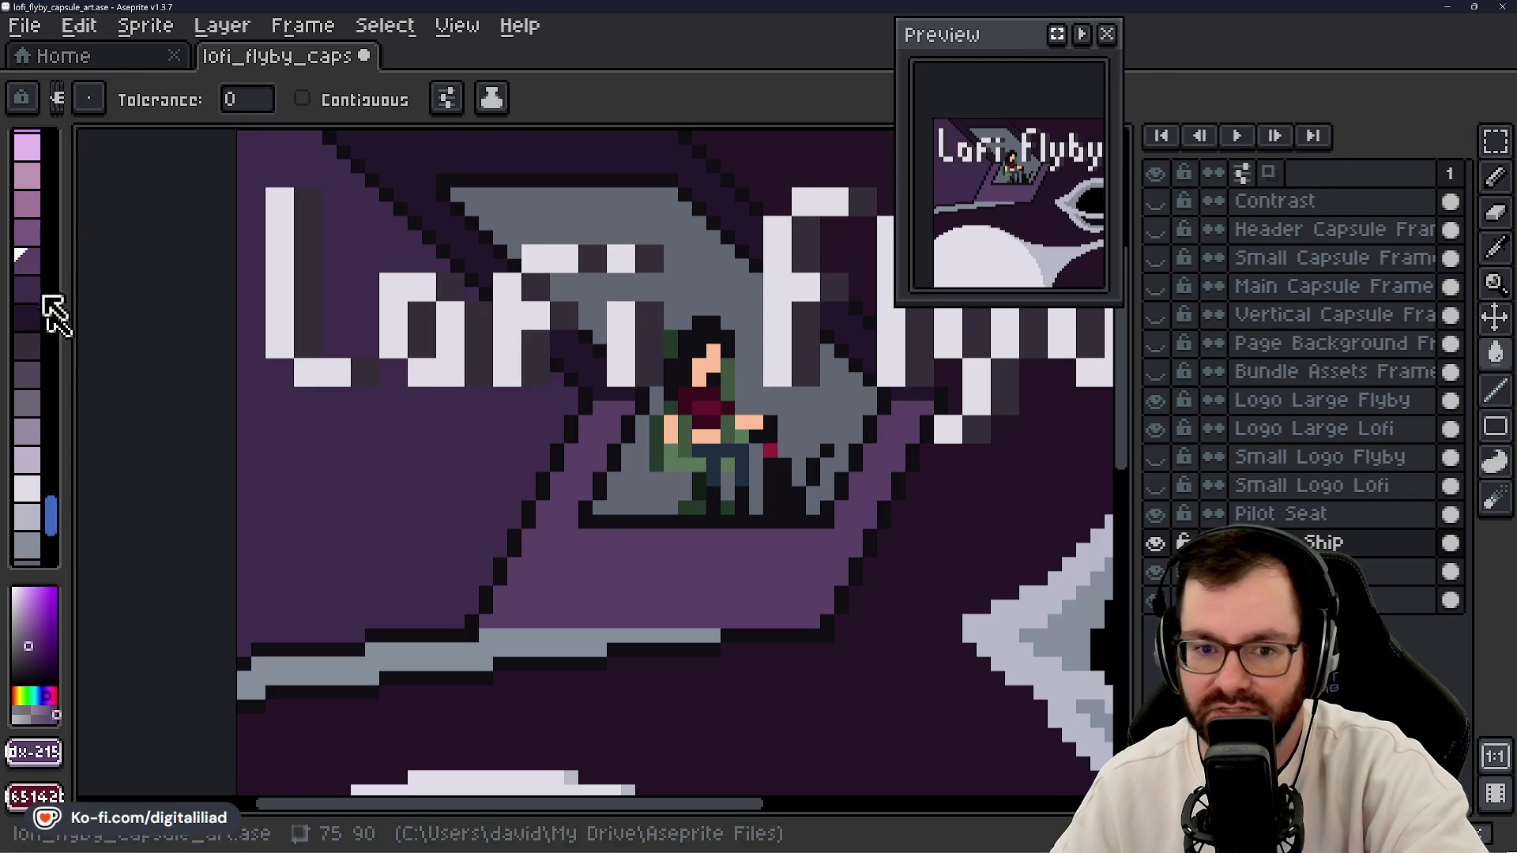
- Try a light purple on the ship's lower edge stripe, then undo that fill
click(30, 229)
click(503, 636)
scroll(503, 636, down, 2)
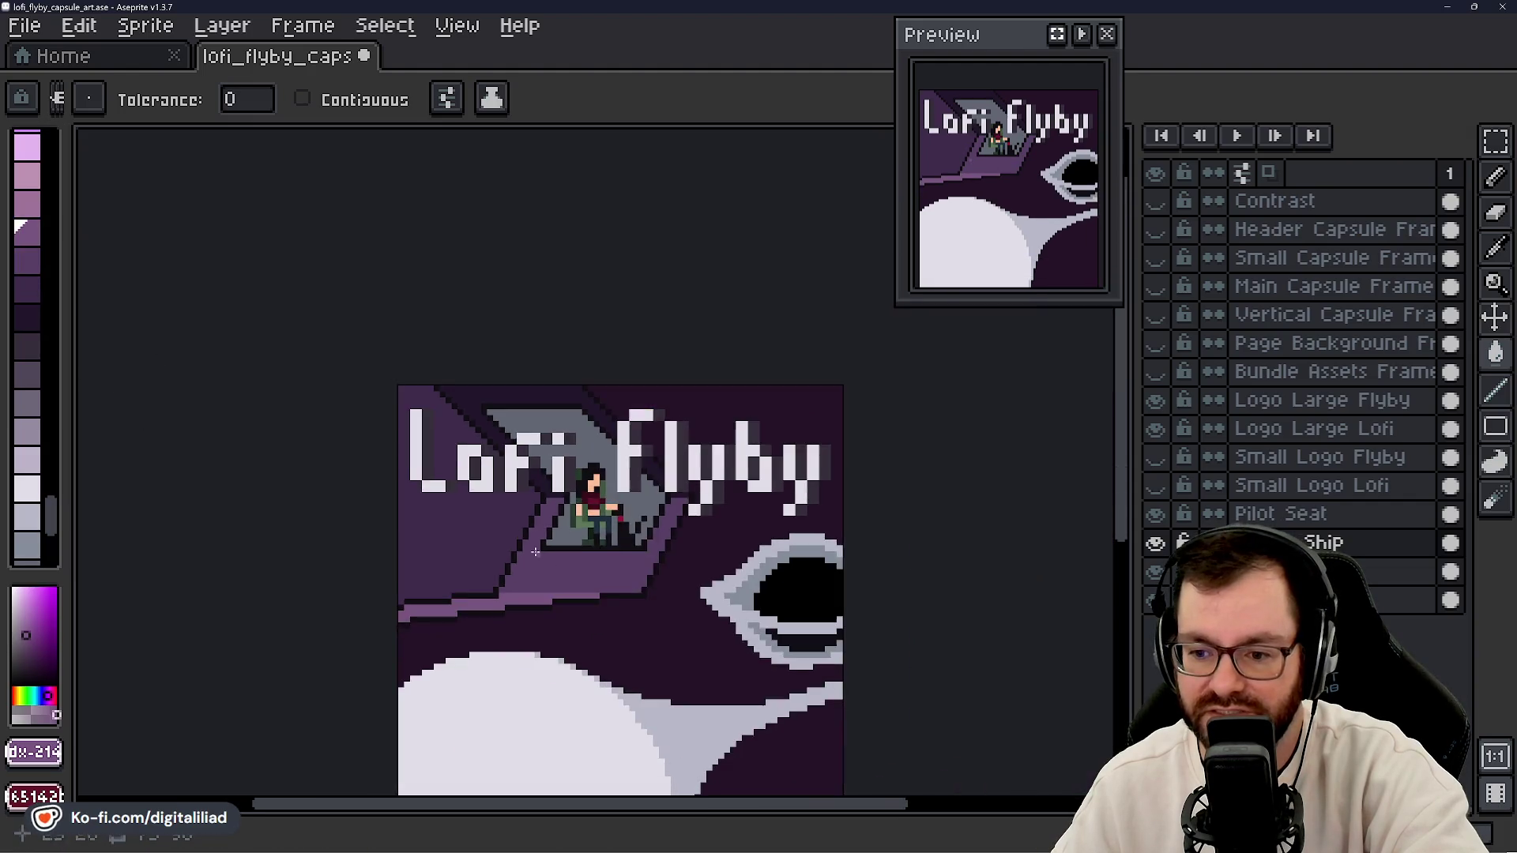
scroll(503, 637, down, 1)
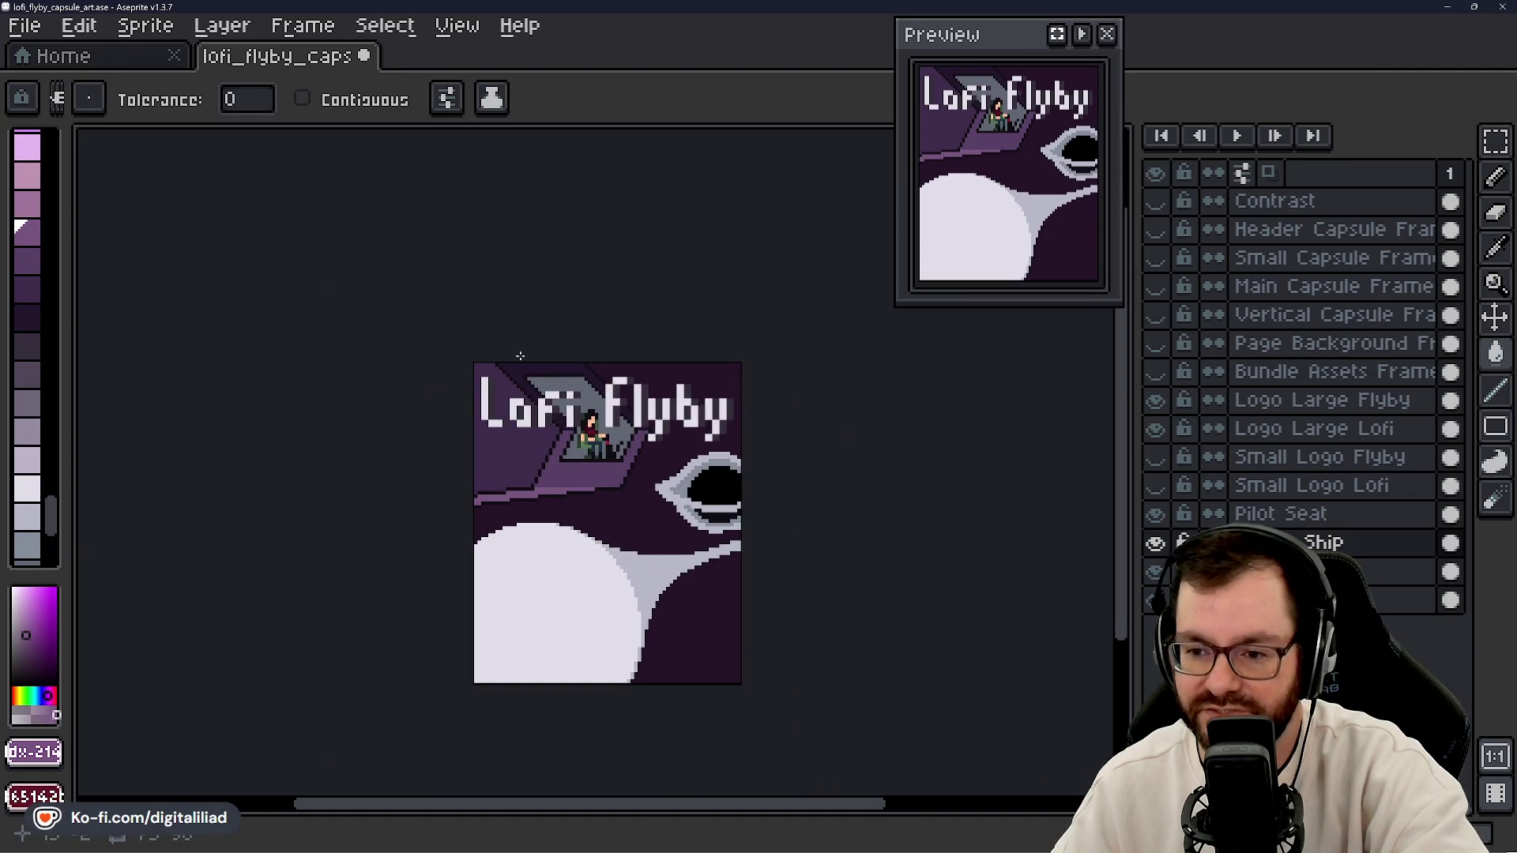
key(ctrl+z)
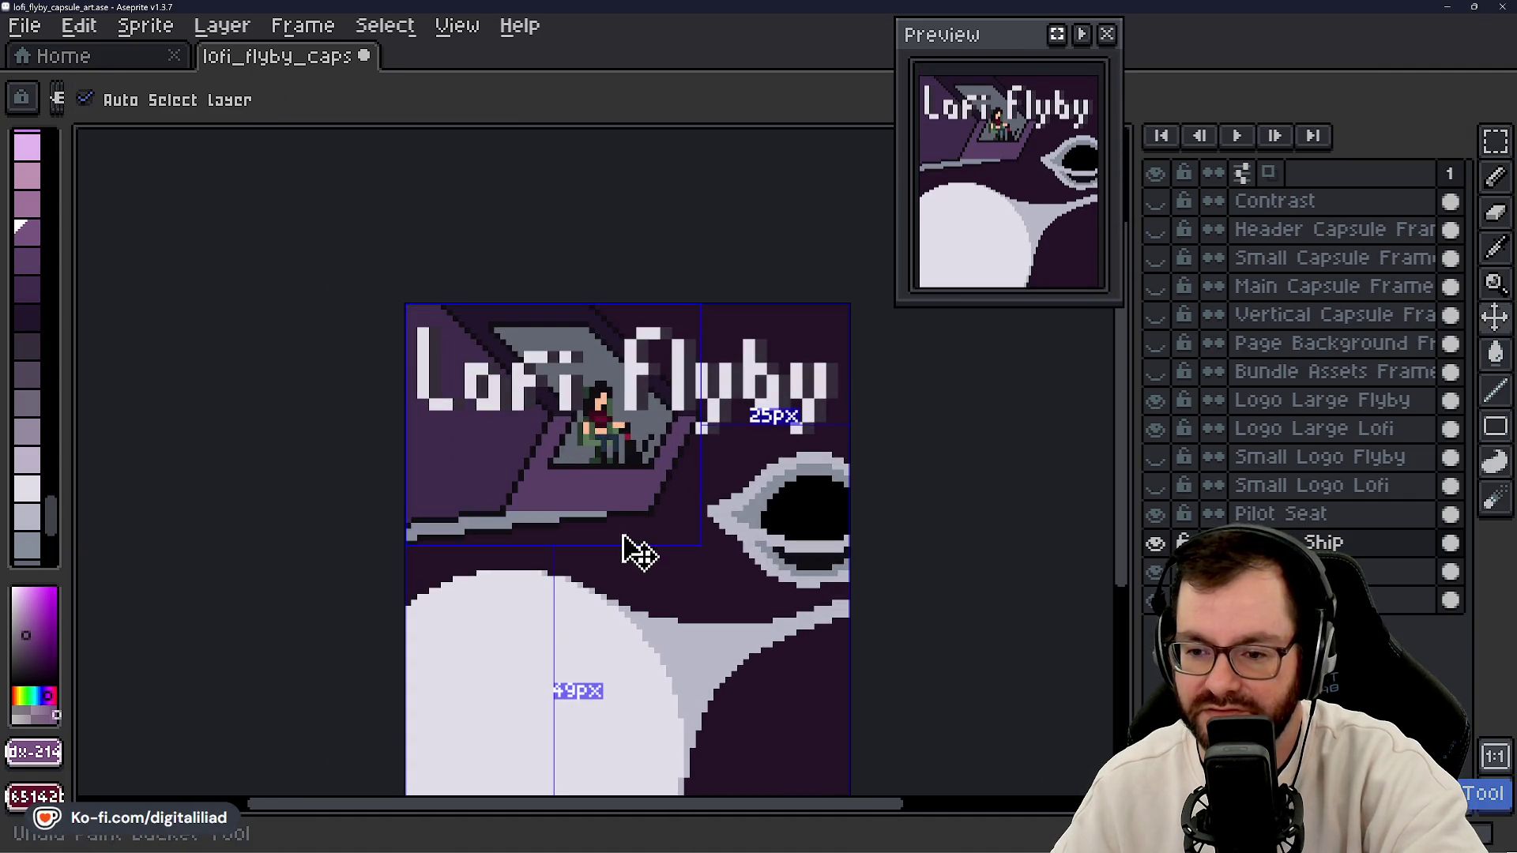
scroll(640, 557, up, 3)
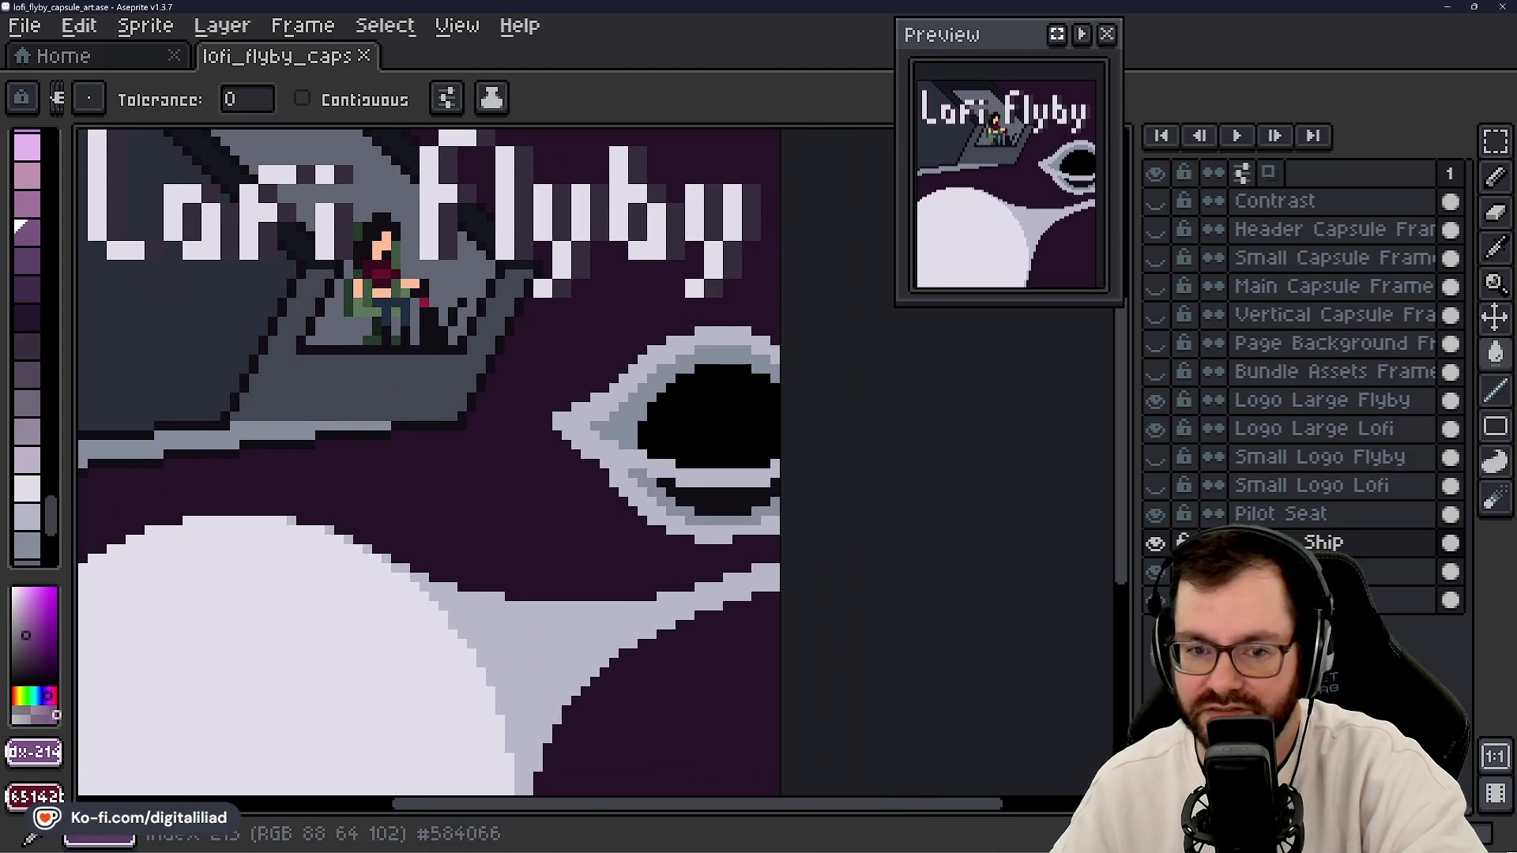
- Choose a very dark purple from the palette after trying lighter shades
scroll(49, 292, up, 3)
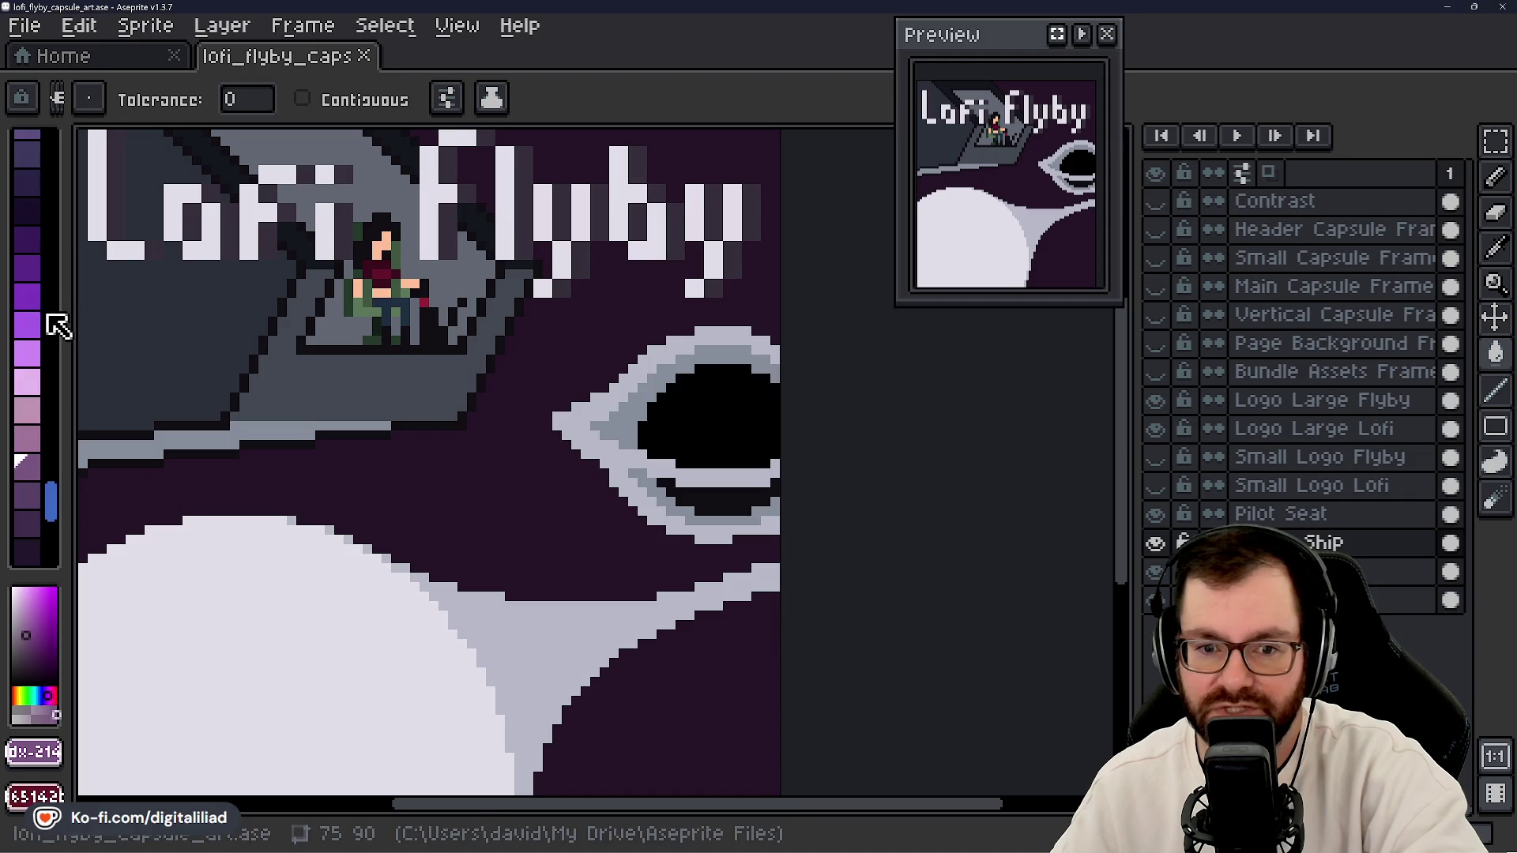
click(35, 356)
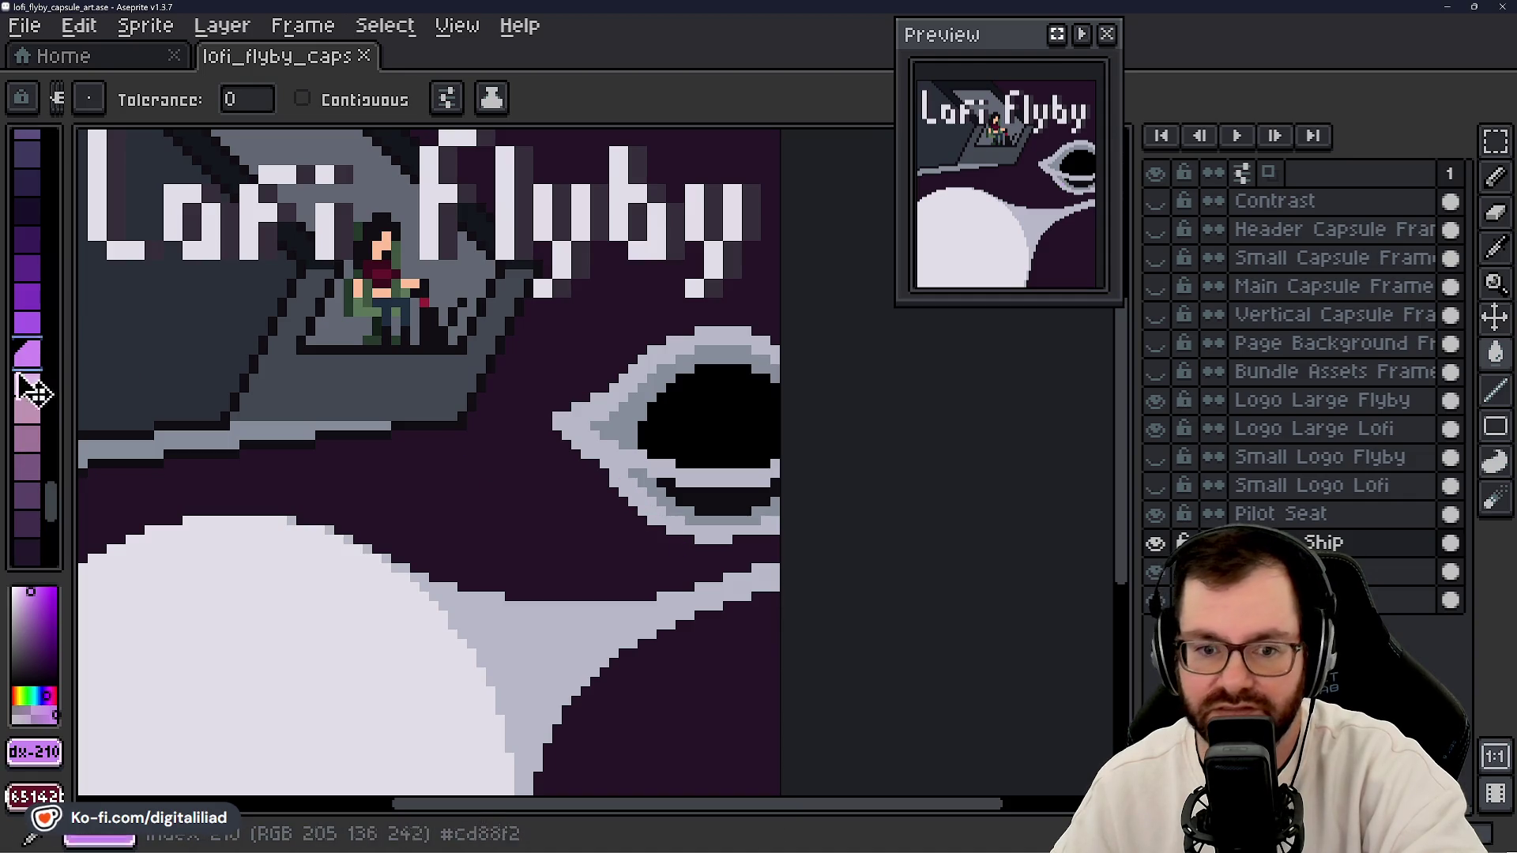
click(35, 531)
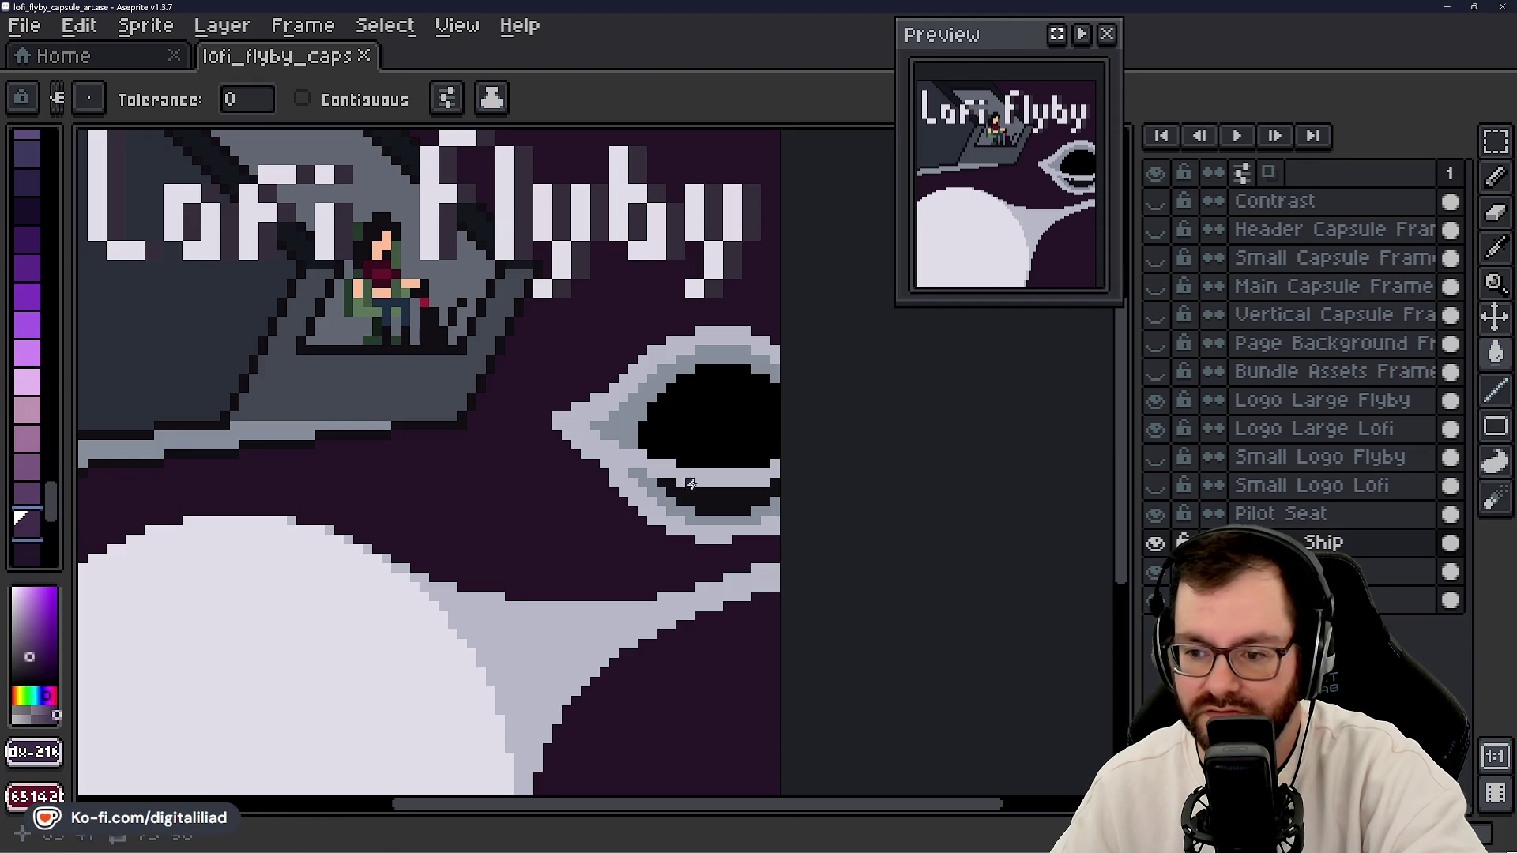
scroll(711, 450, right, 3)
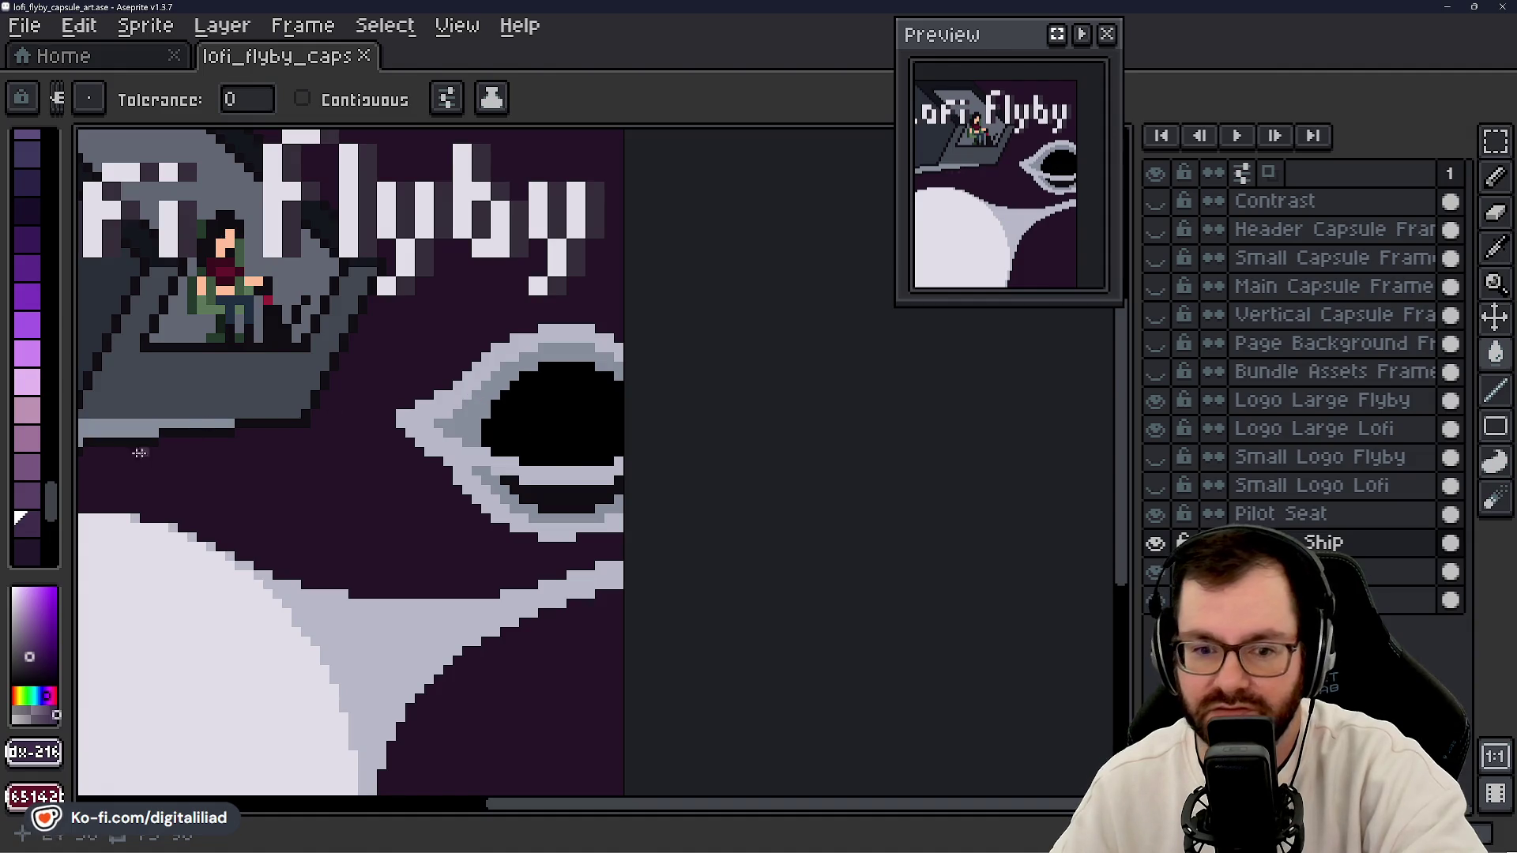
scroll(35, 474, up, 5)
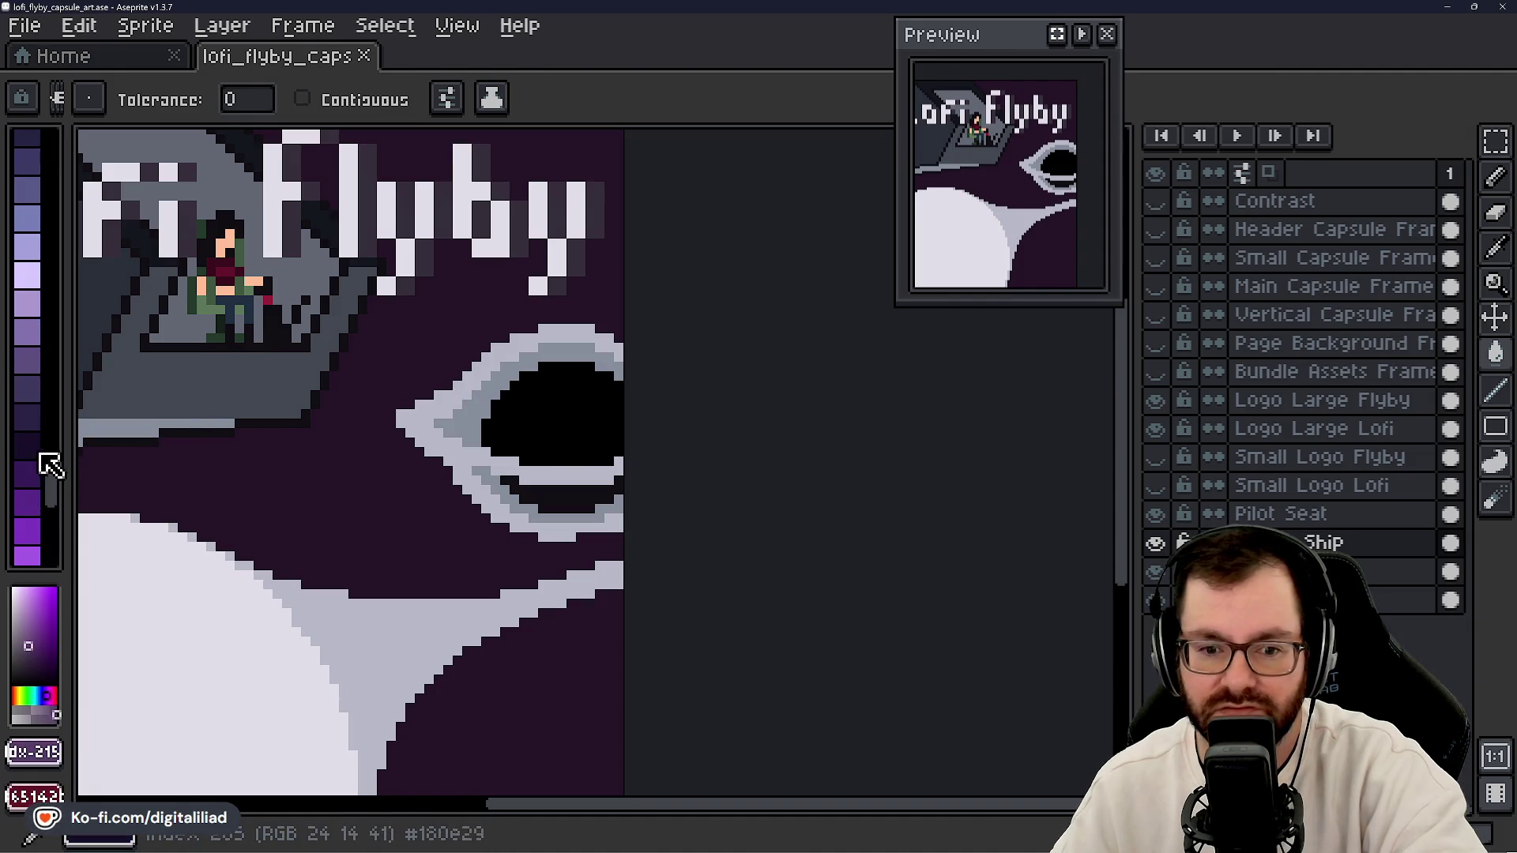
click(37, 440)
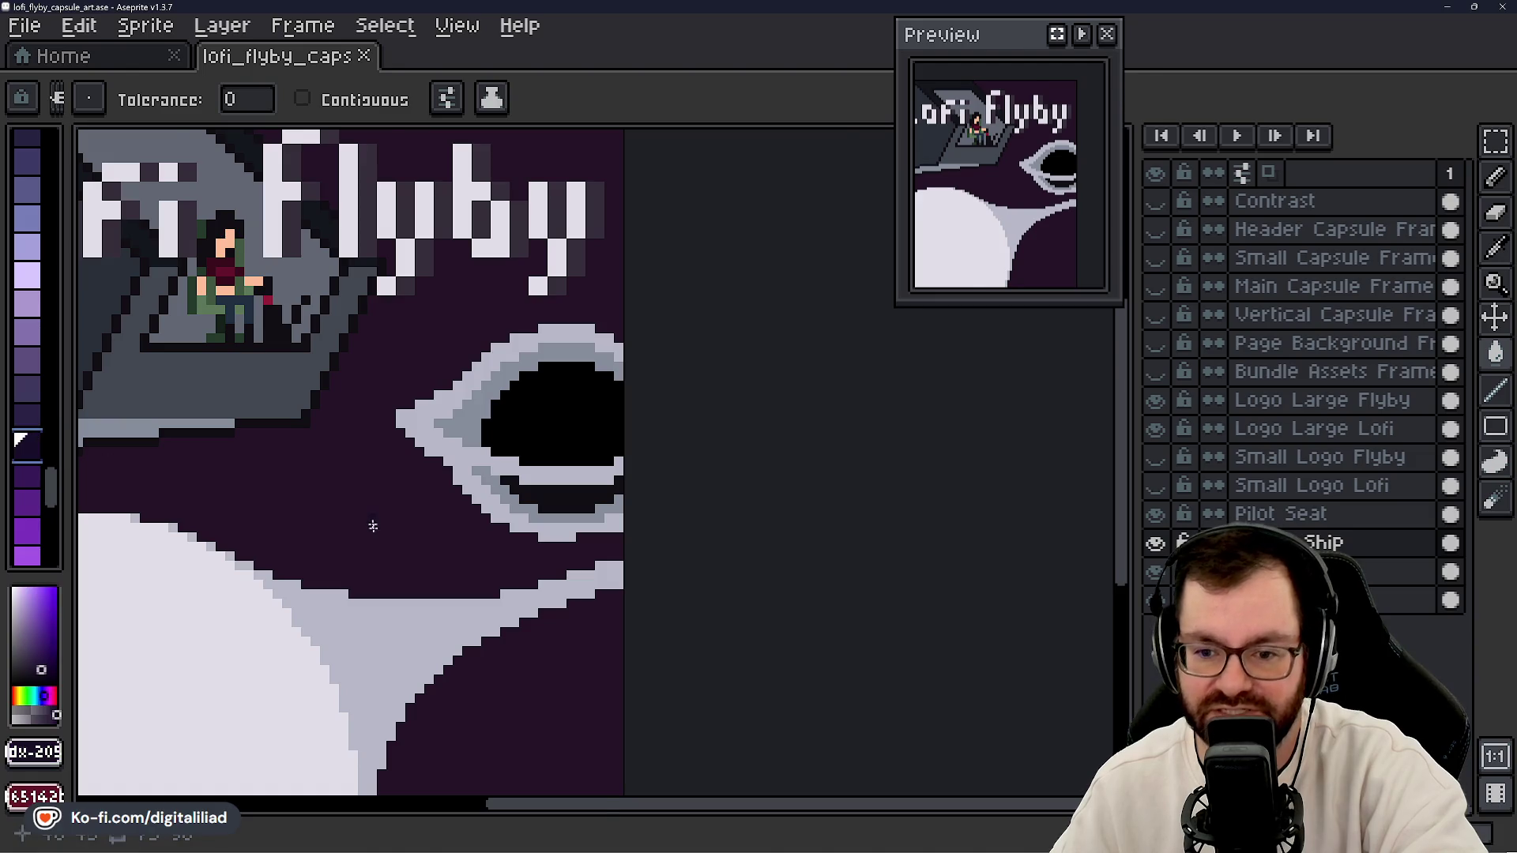
scroll(373, 526, up, 2)
scroll(389, 519, down, 2)
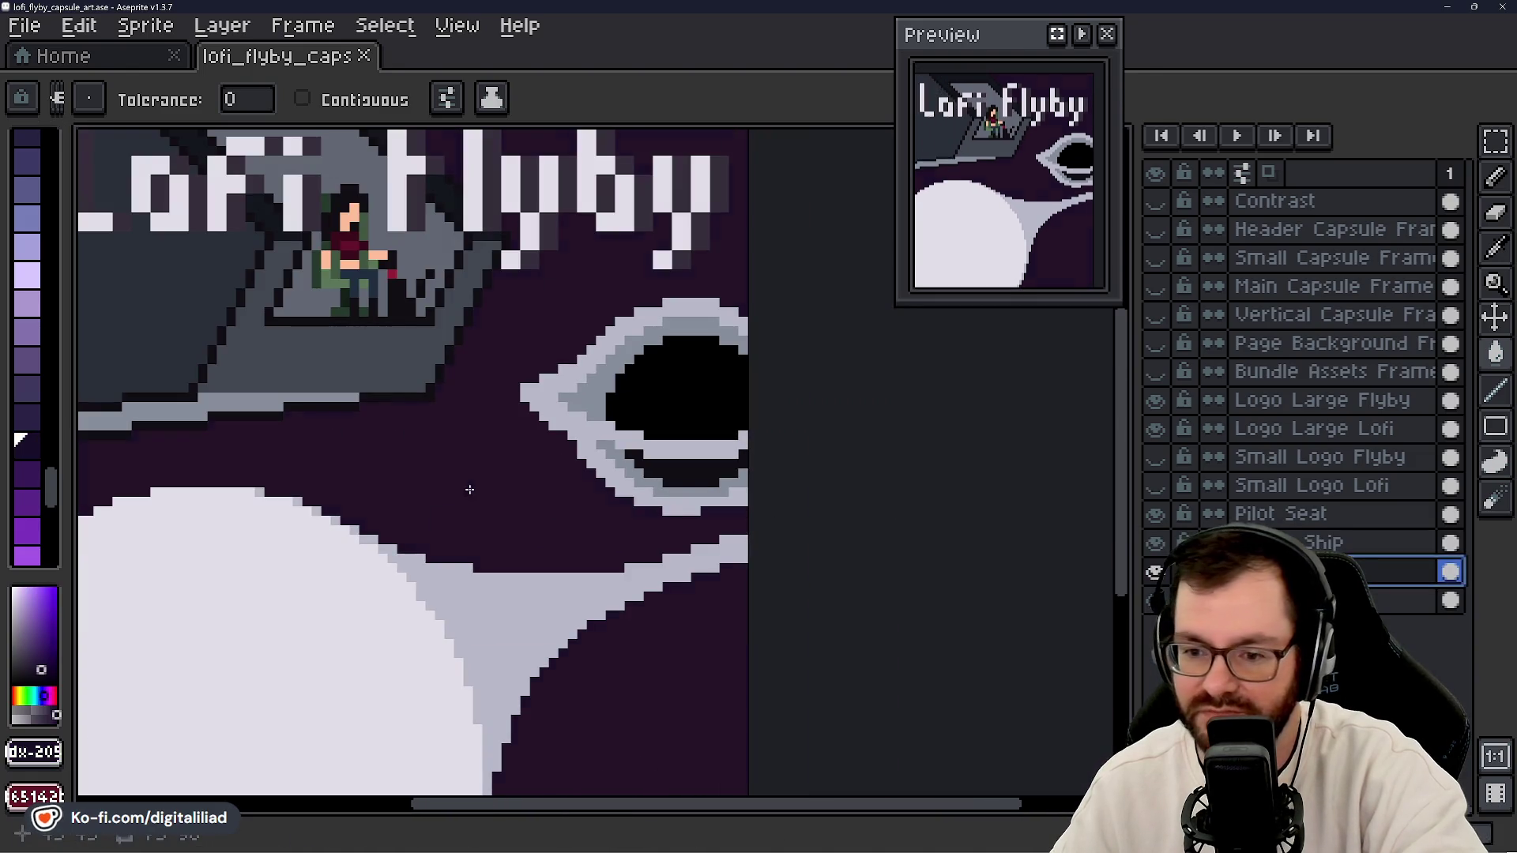
scroll(470, 490, down, 3)
scroll(676, 460, up, 1)
- Select the layer beneath Ship and Paint Bucket-fill an area with the dark purple
key(v)
click(571, 465)
key(g)
click(510, 435)
scroll(510, 434, down, 3)
scroll(660, 482, up, 1)
scroll(636, 448, up, 2)
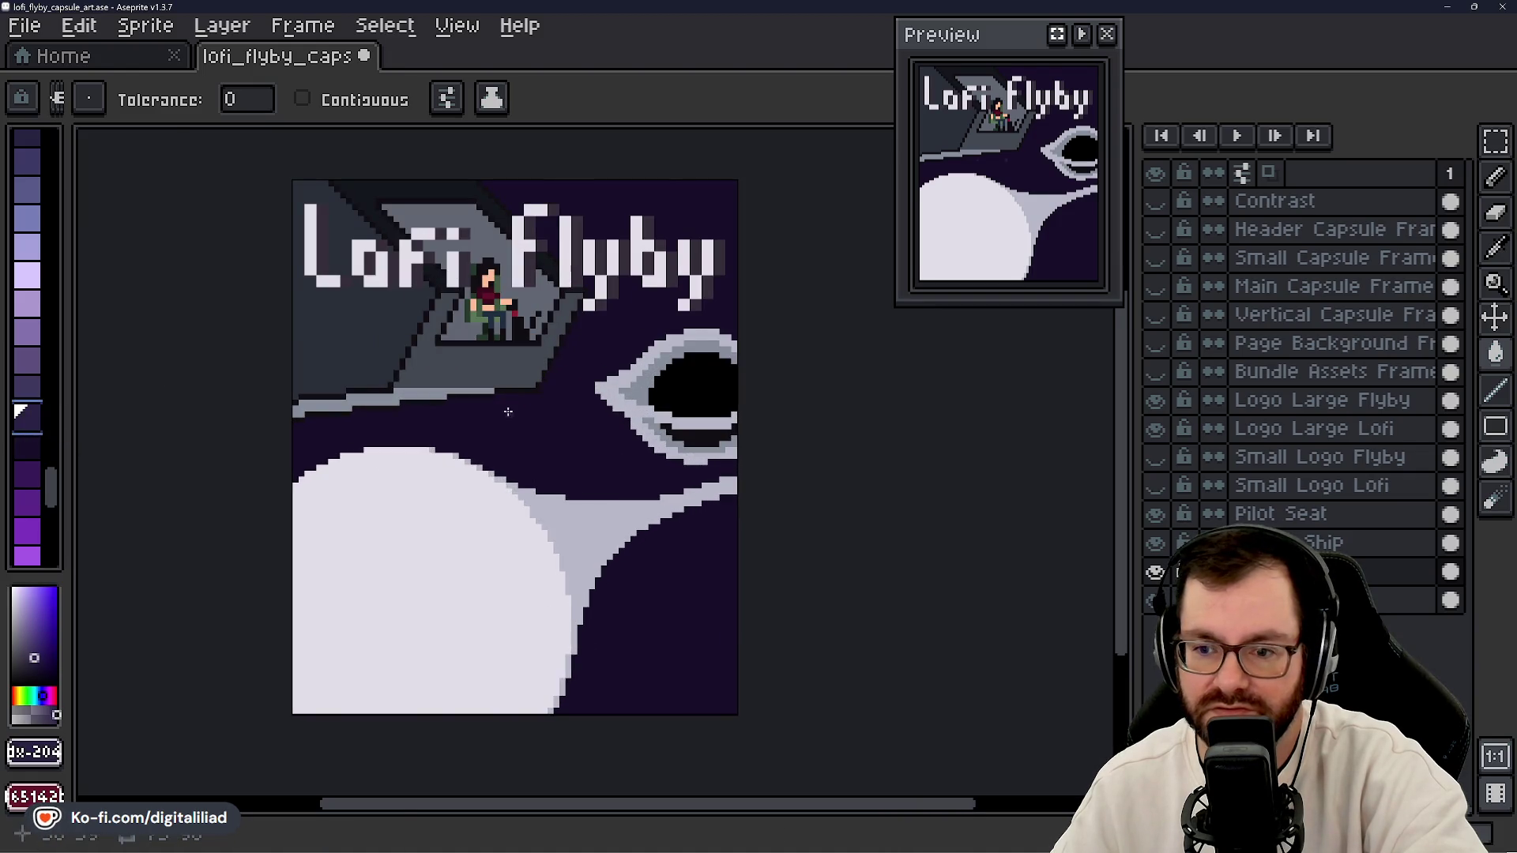
scroll(433, 212, up, 2)
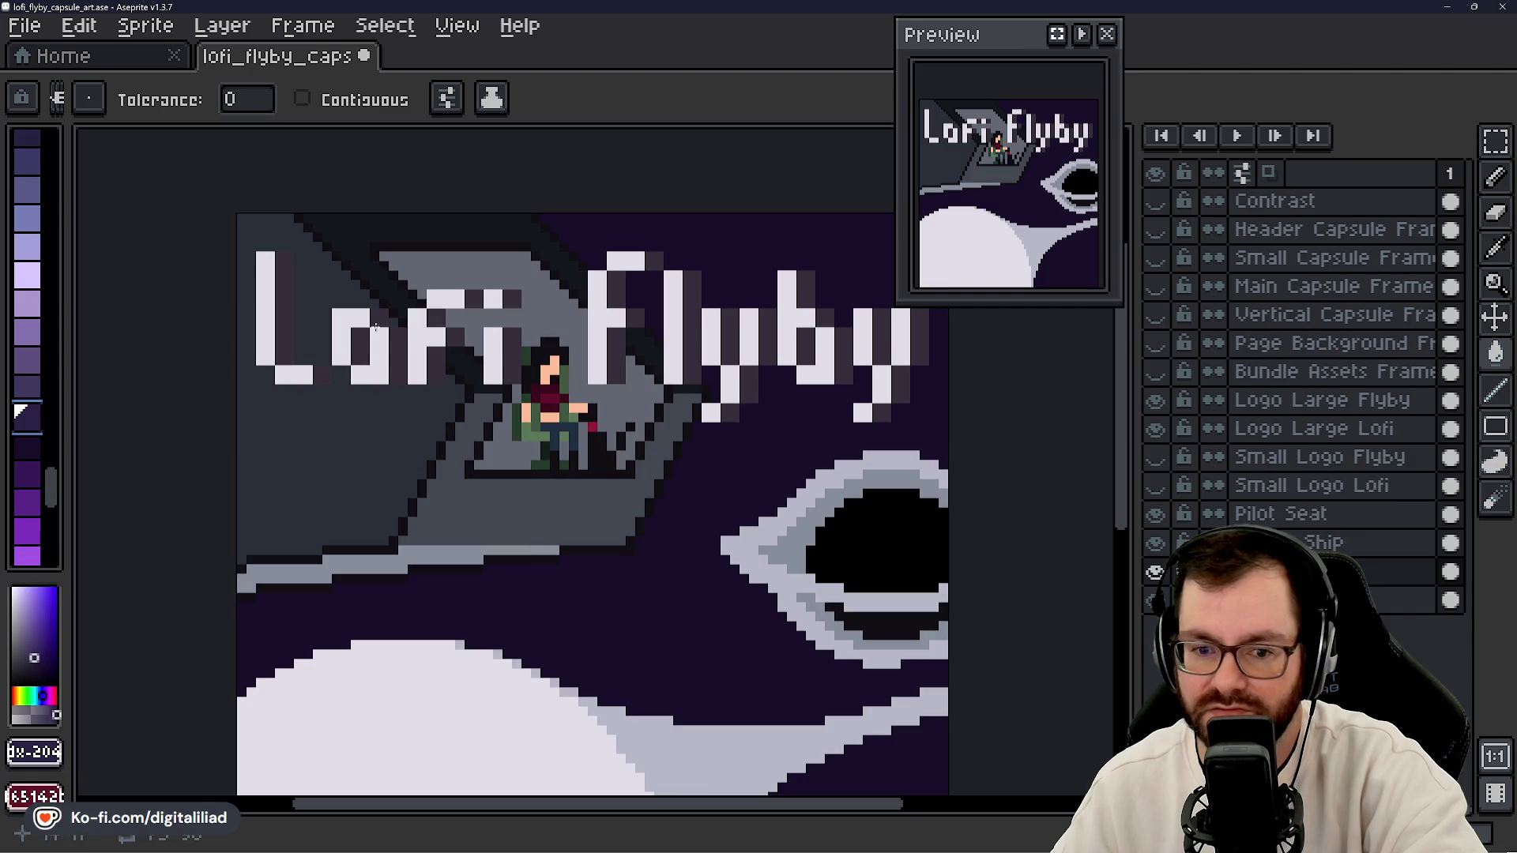
scroll(442, 319, up, 2)
- Make the Ship layer active and fill the dark top area with deep purple
click(1253, 514)
click(1257, 543)
click(296, 181)
scroll(675, 355, down, 3)
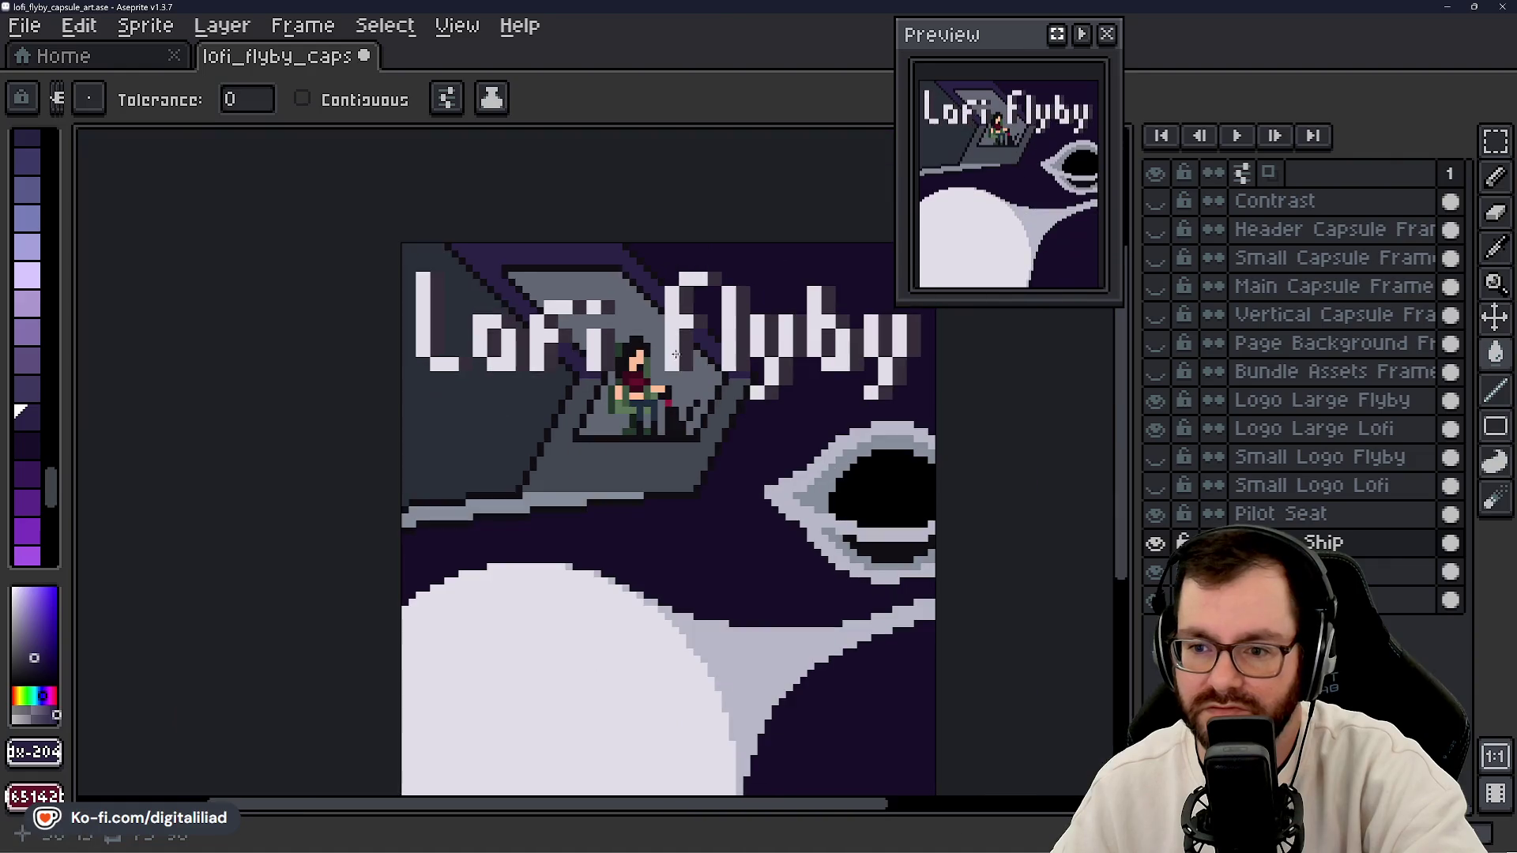
scroll(609, 426, up, 1)
- Fill the area left of the ship, cockpit platform and strip below in lighter purples
click(27, 388)
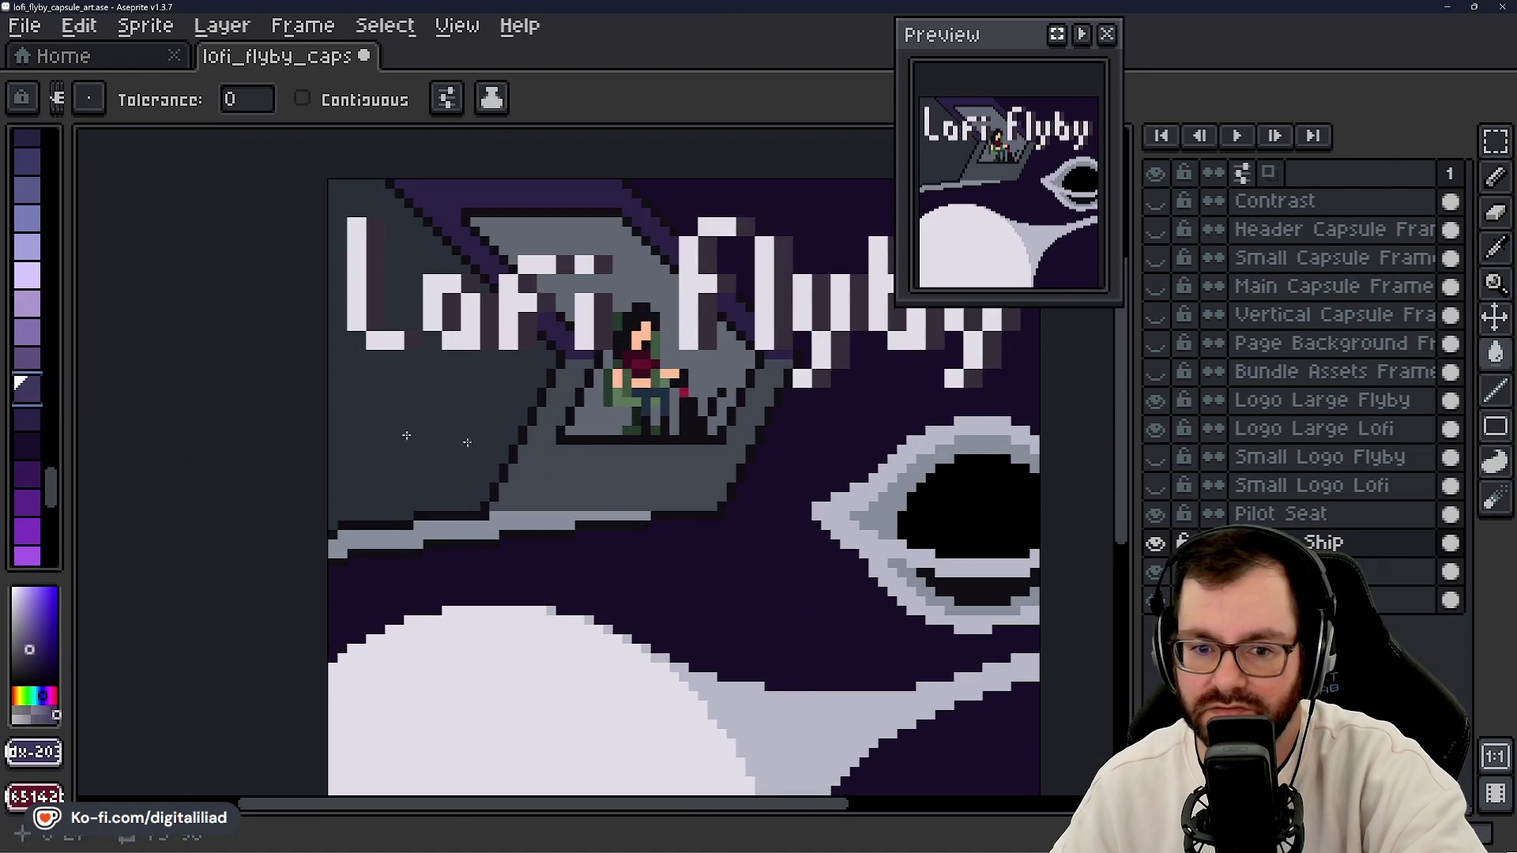
click(478, 444)
click(28, 355)
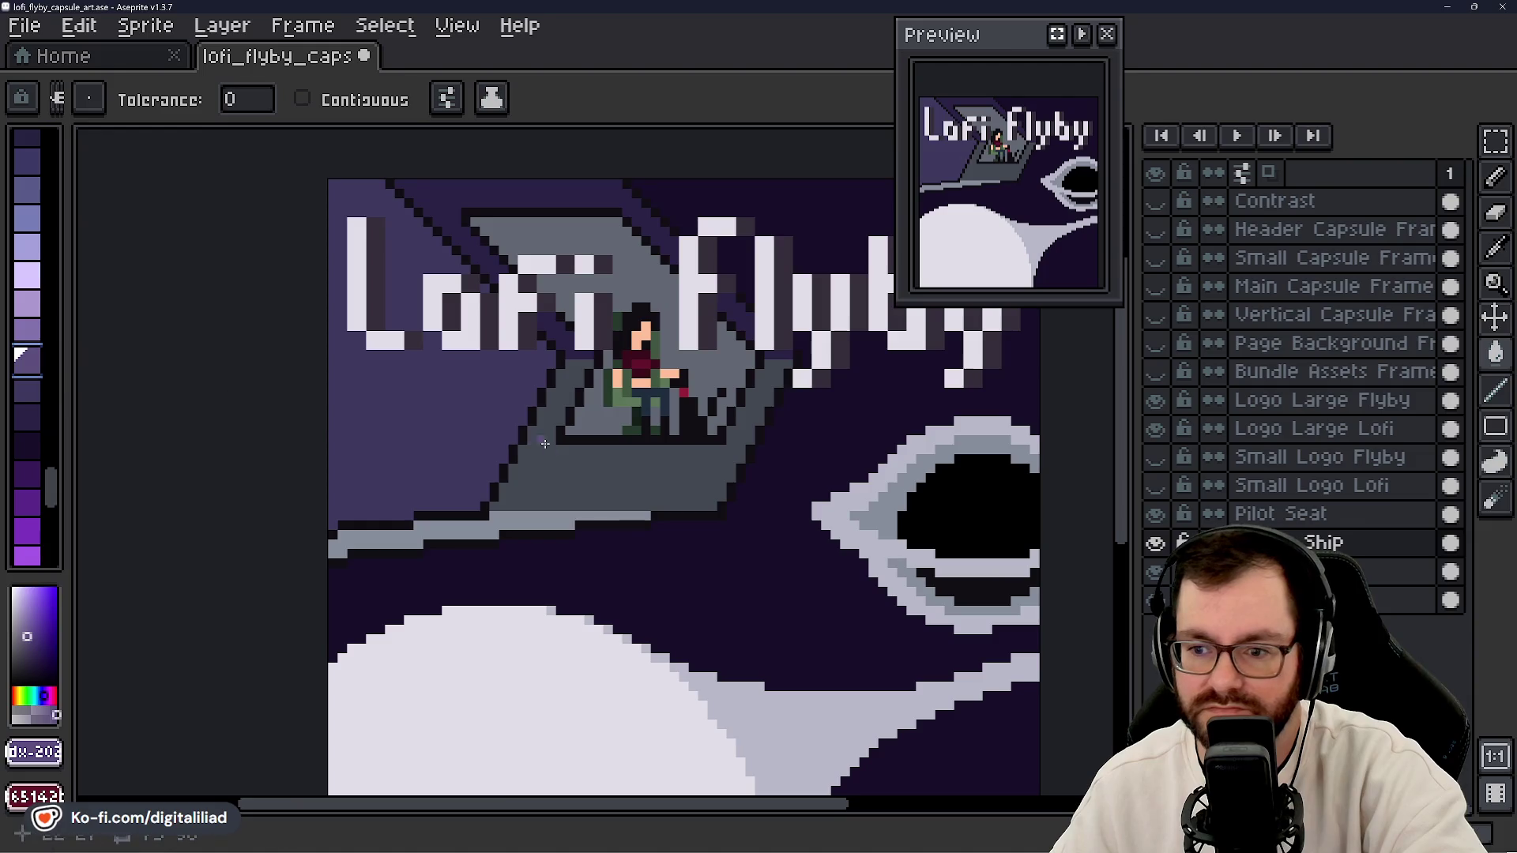
click(574, 474)
click(27, 332)
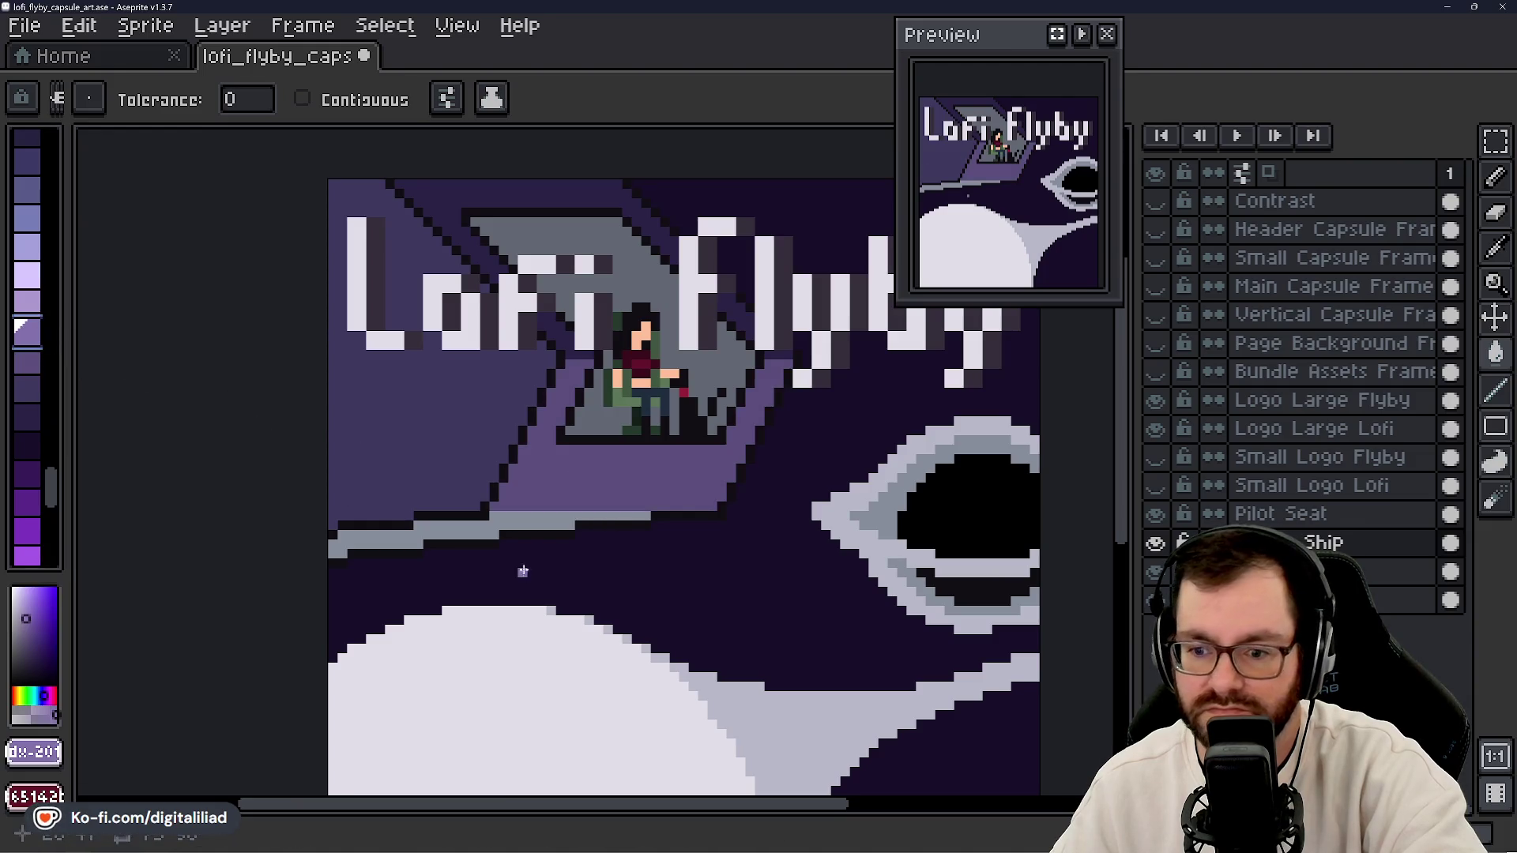
click(509, 522)
- Try light purple fills on the eye outline on the layer below Ship, undoing some
click(31, 307)
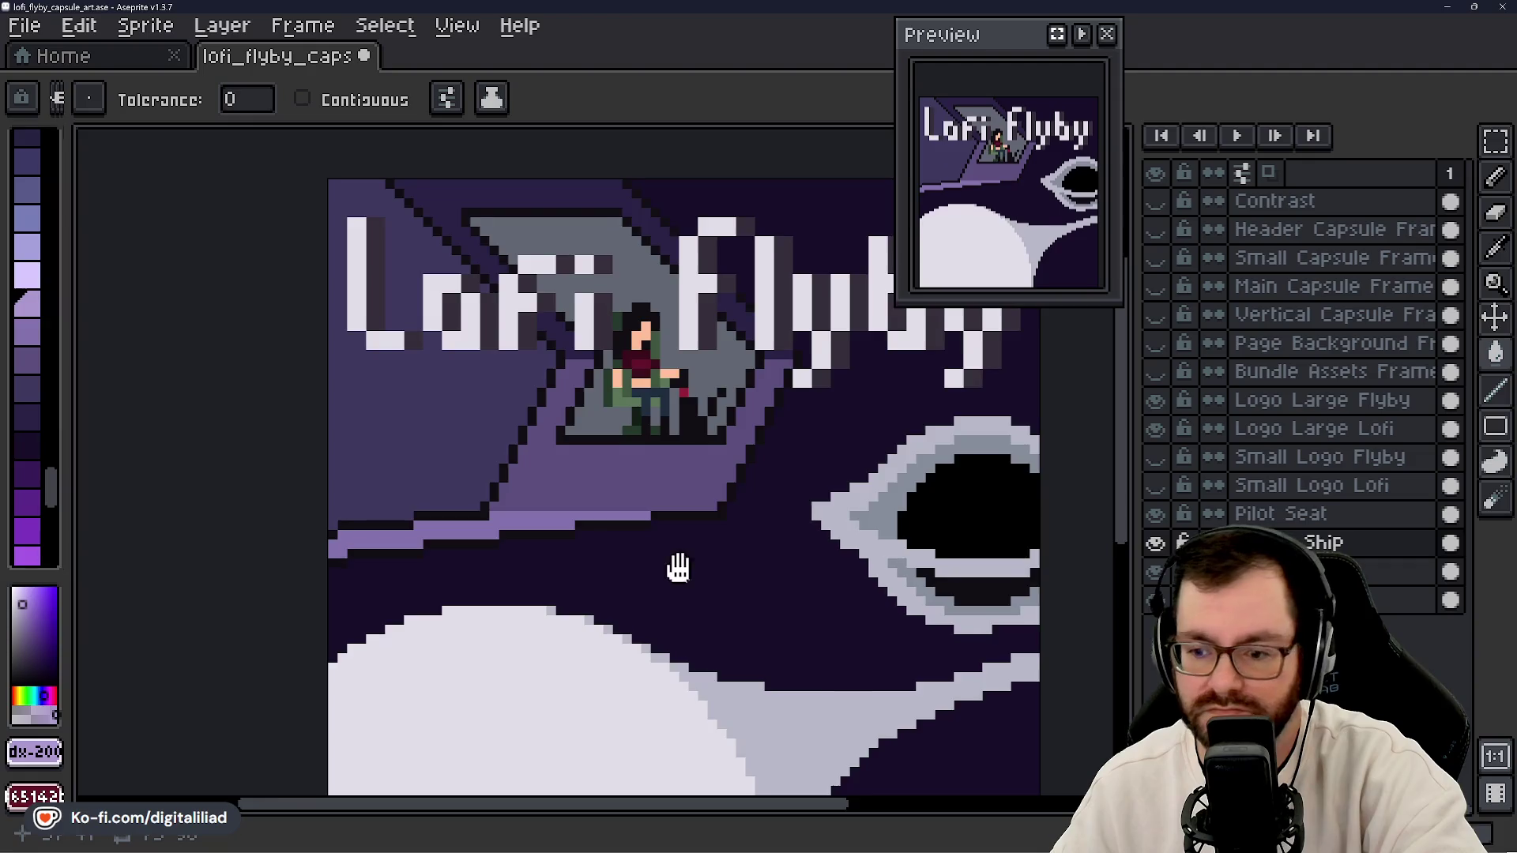
drag(678, 567, 399, 451)
click(601, 393)
key(ctrl+z)
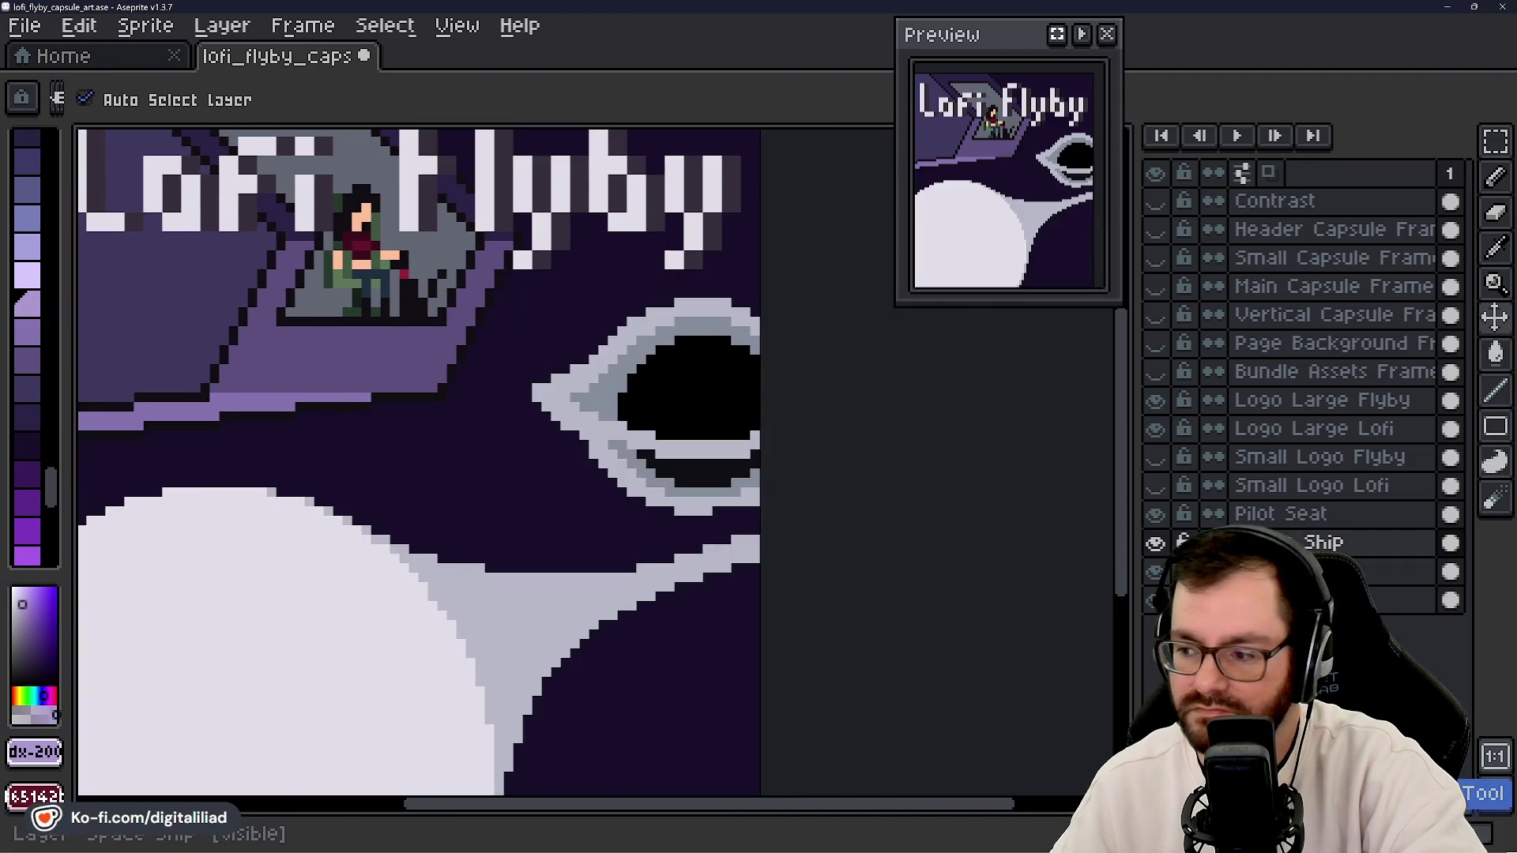
ctrl+click(620, 404)
click(622, 406)
click(570, 598)
mouse_move(497, 557)
mouse_down()
mouse_move(515, 532)
mouse_move(640, 494)
mouse_up()
key(ctrl+z)
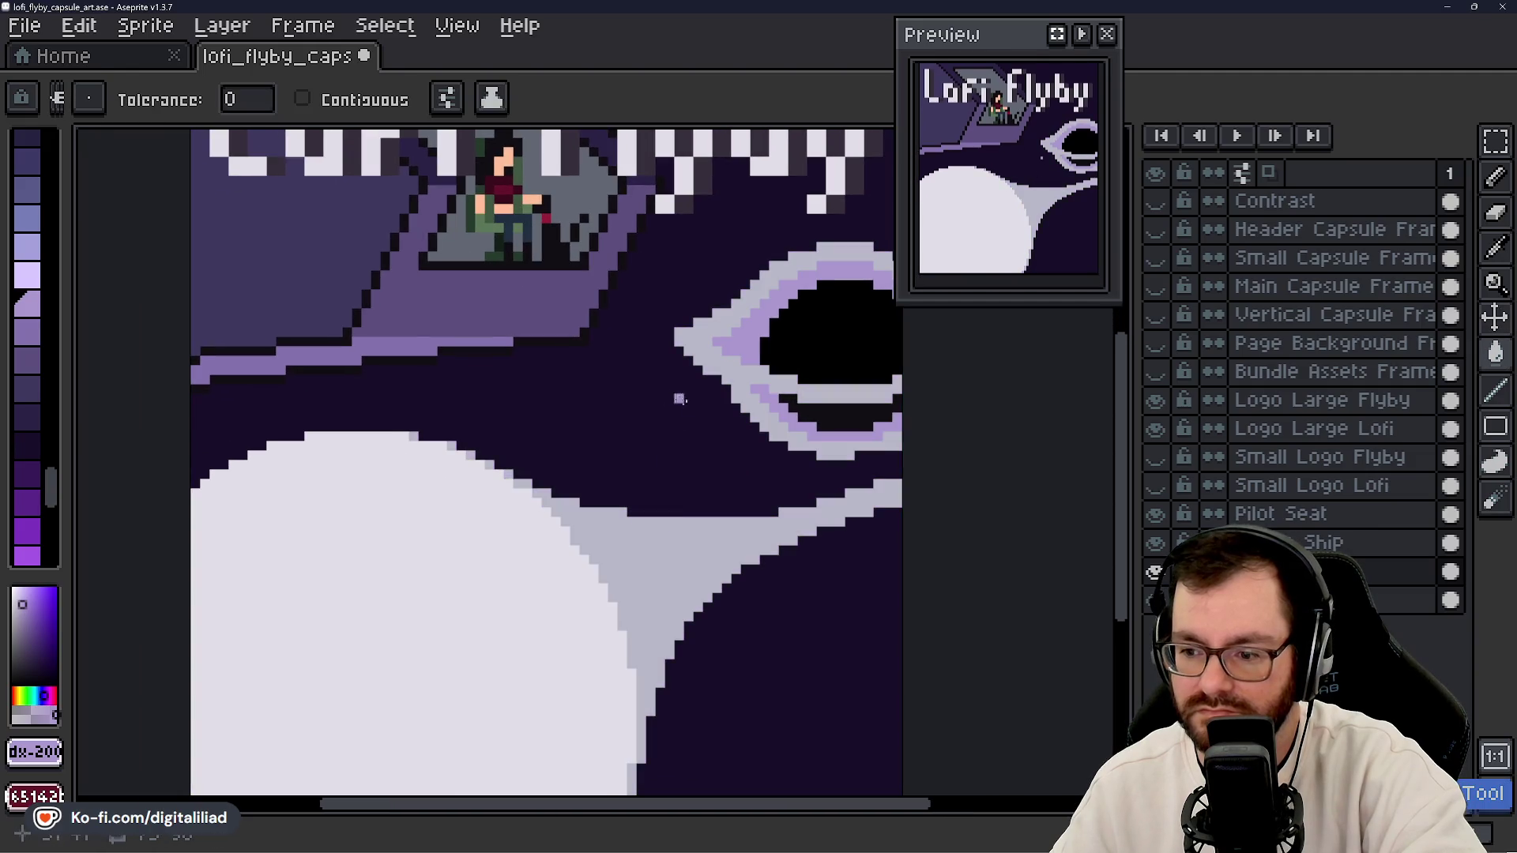
- Fill the eye's inner outline, then recolour all grey pixels light lavender
drag(694, 427, 677, 448)
key(v)
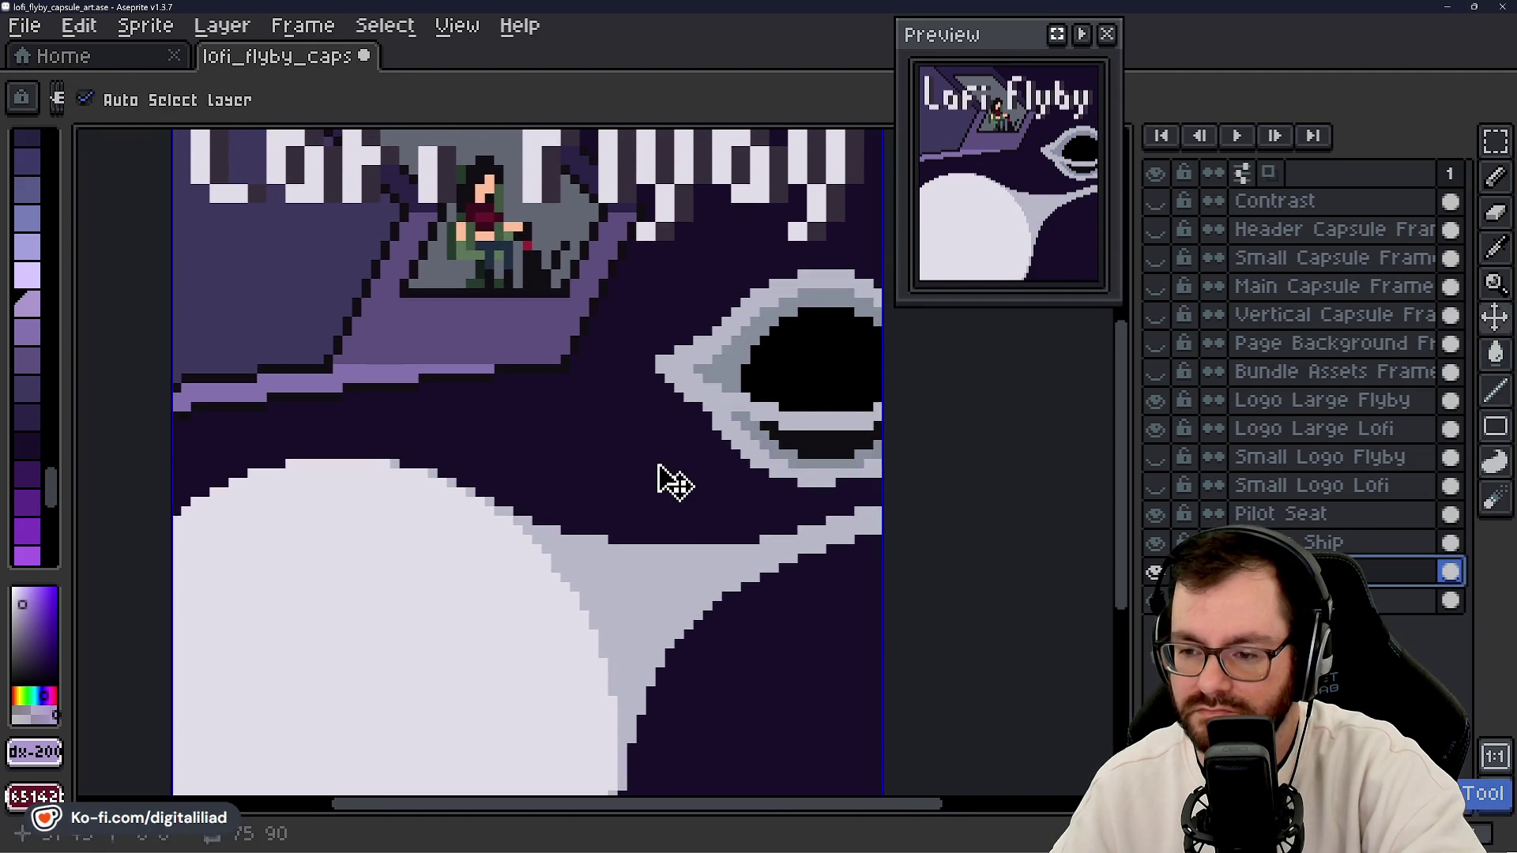
key(ctrl+z)
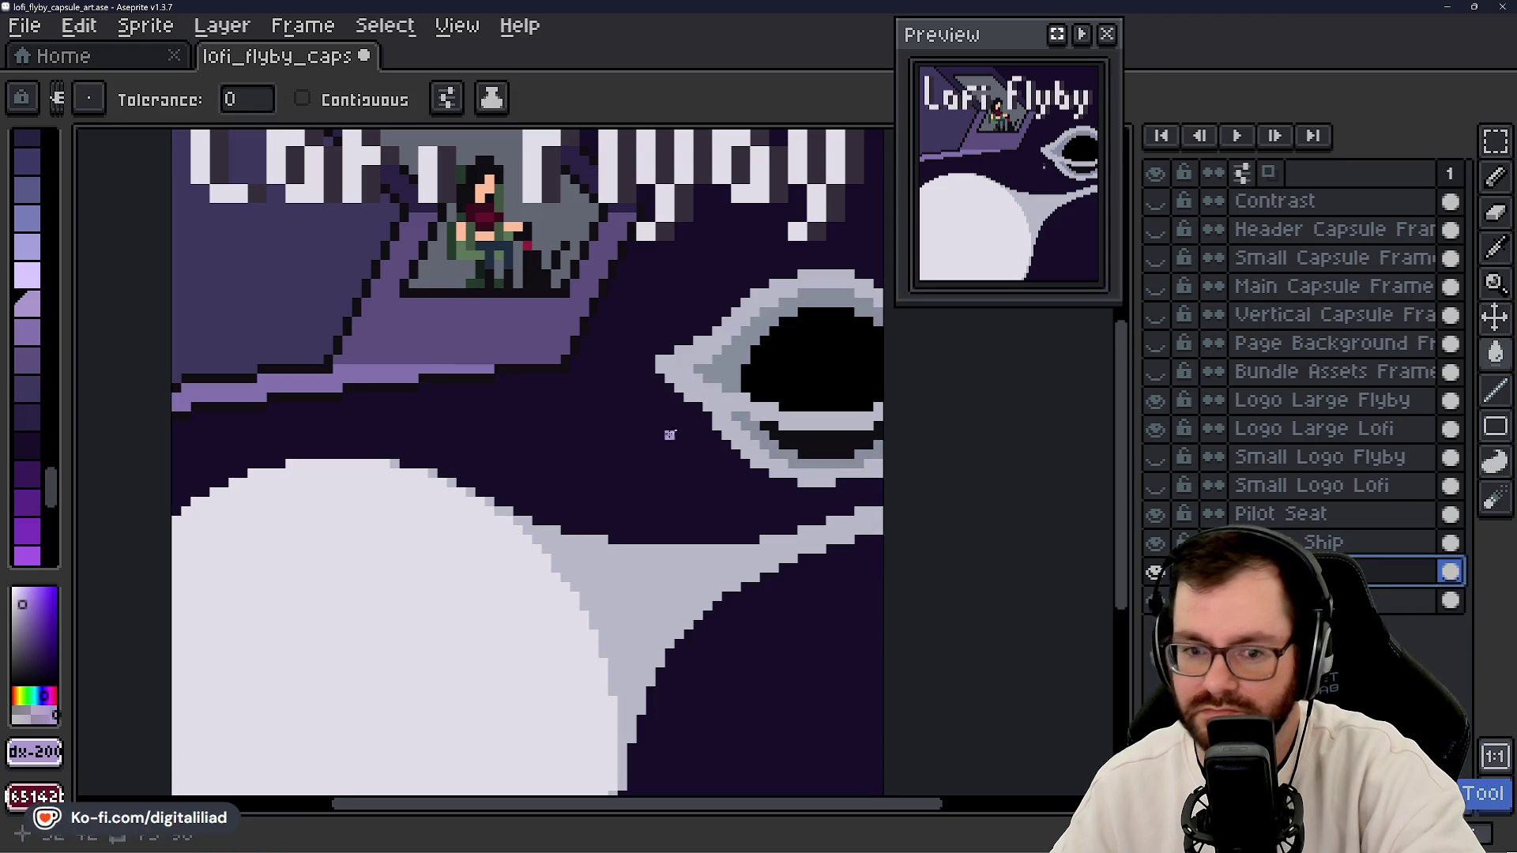
click(704, 371)
click(28, 280)
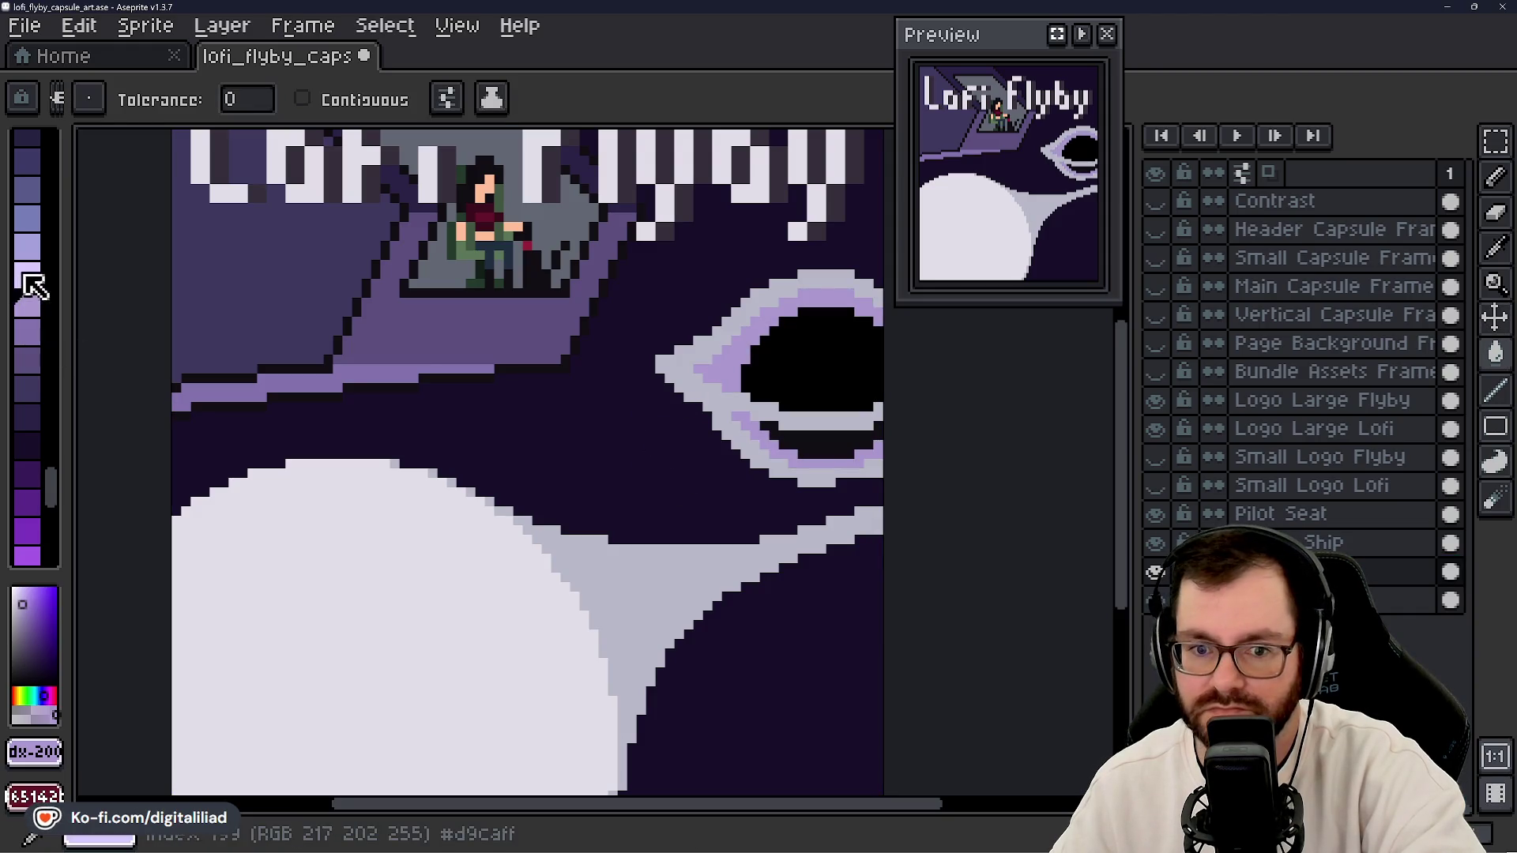
click(689, 541)
scroll(696, 513, down, 4)
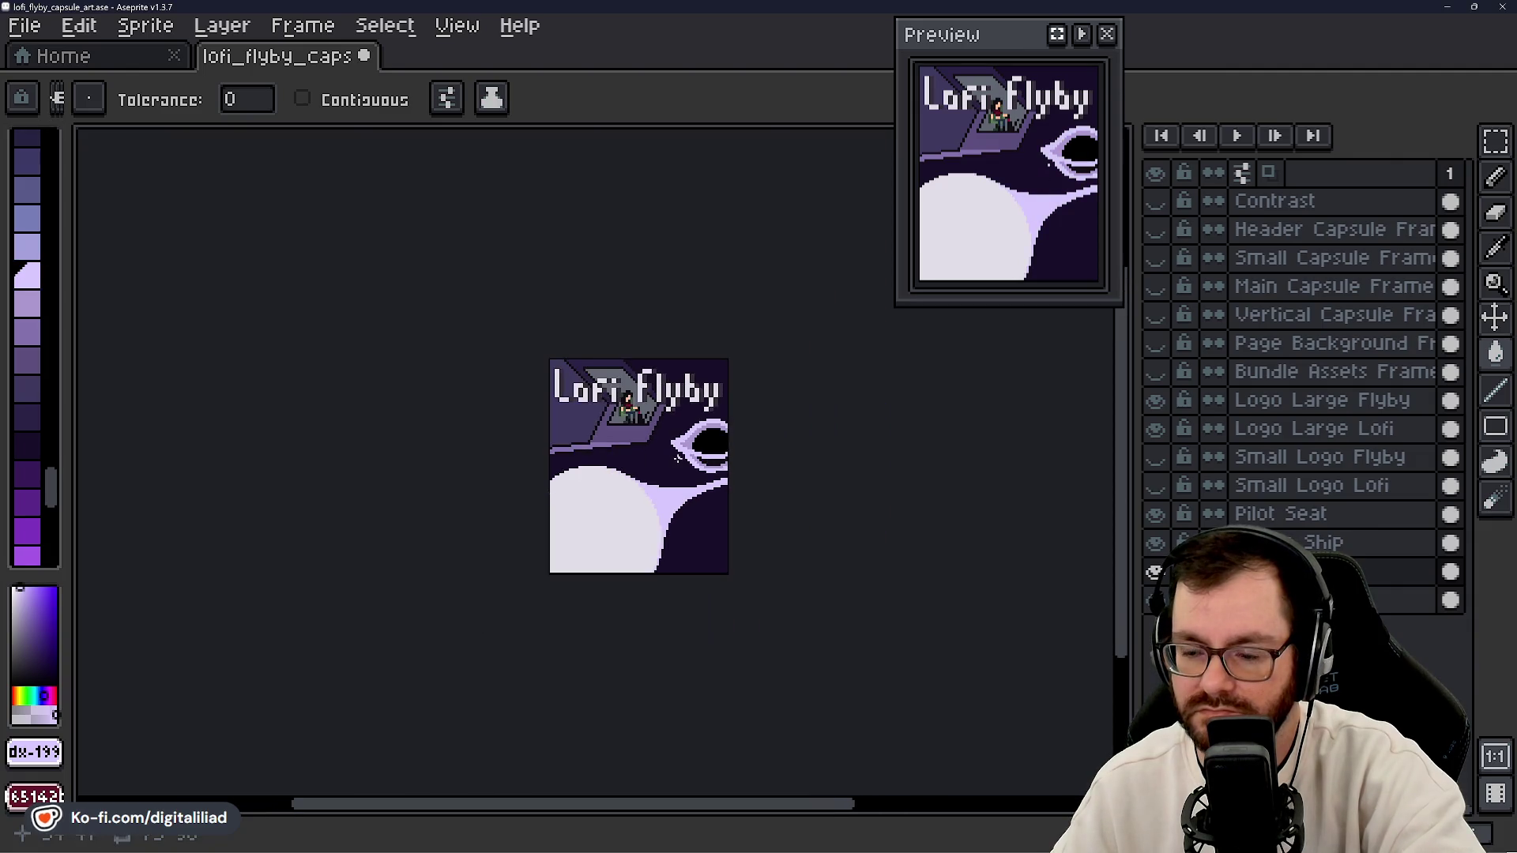
- Review the artwork and undo the lavender Paint Bucket recolour
scroll(704, 493, up, 1)
scroll(636, 435, up, 1)
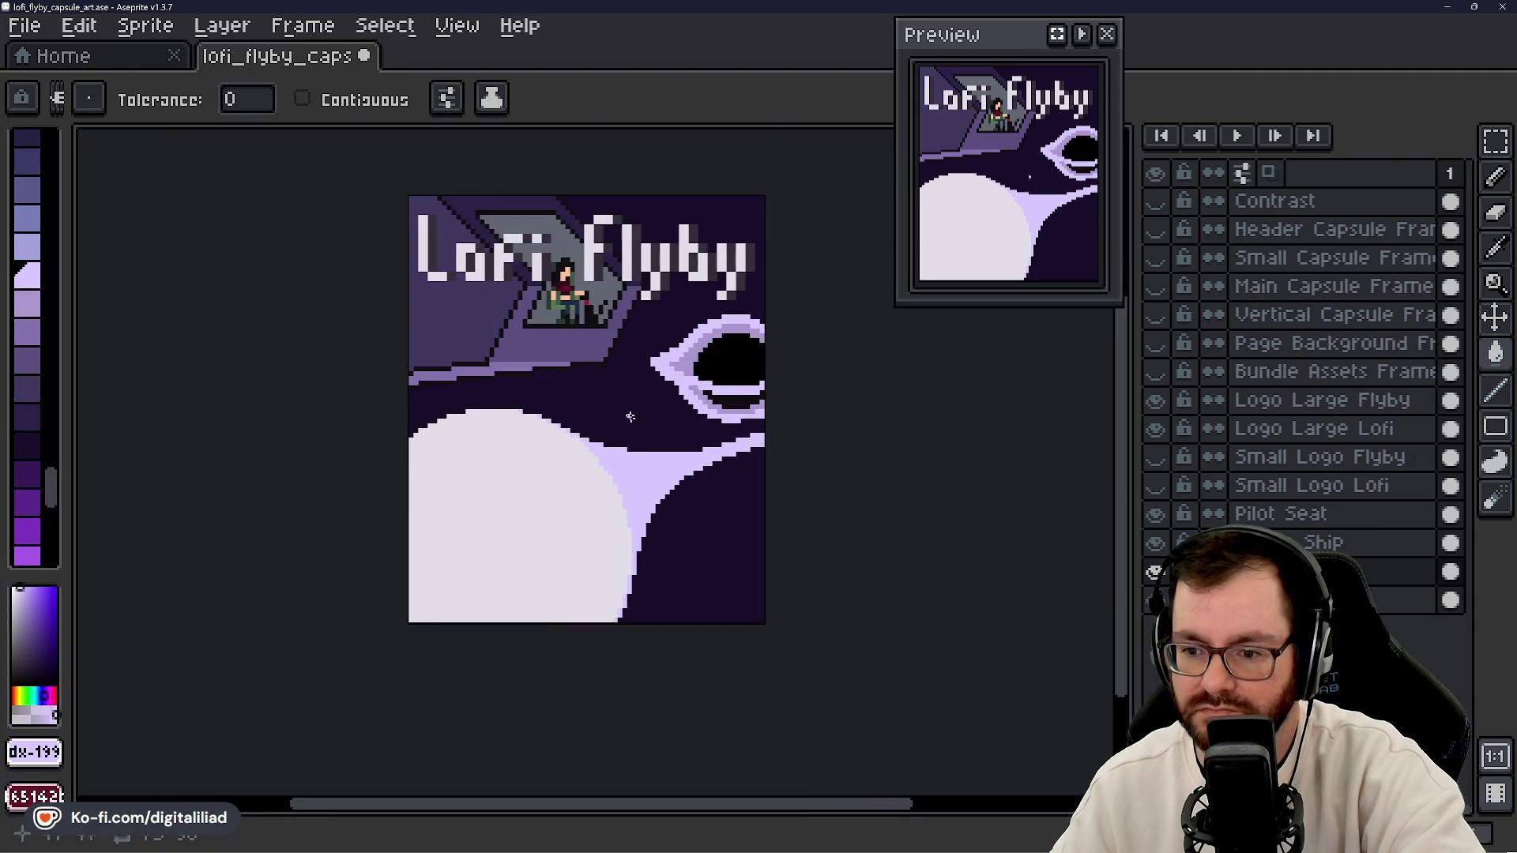
scroll(680, 488, down, 3)
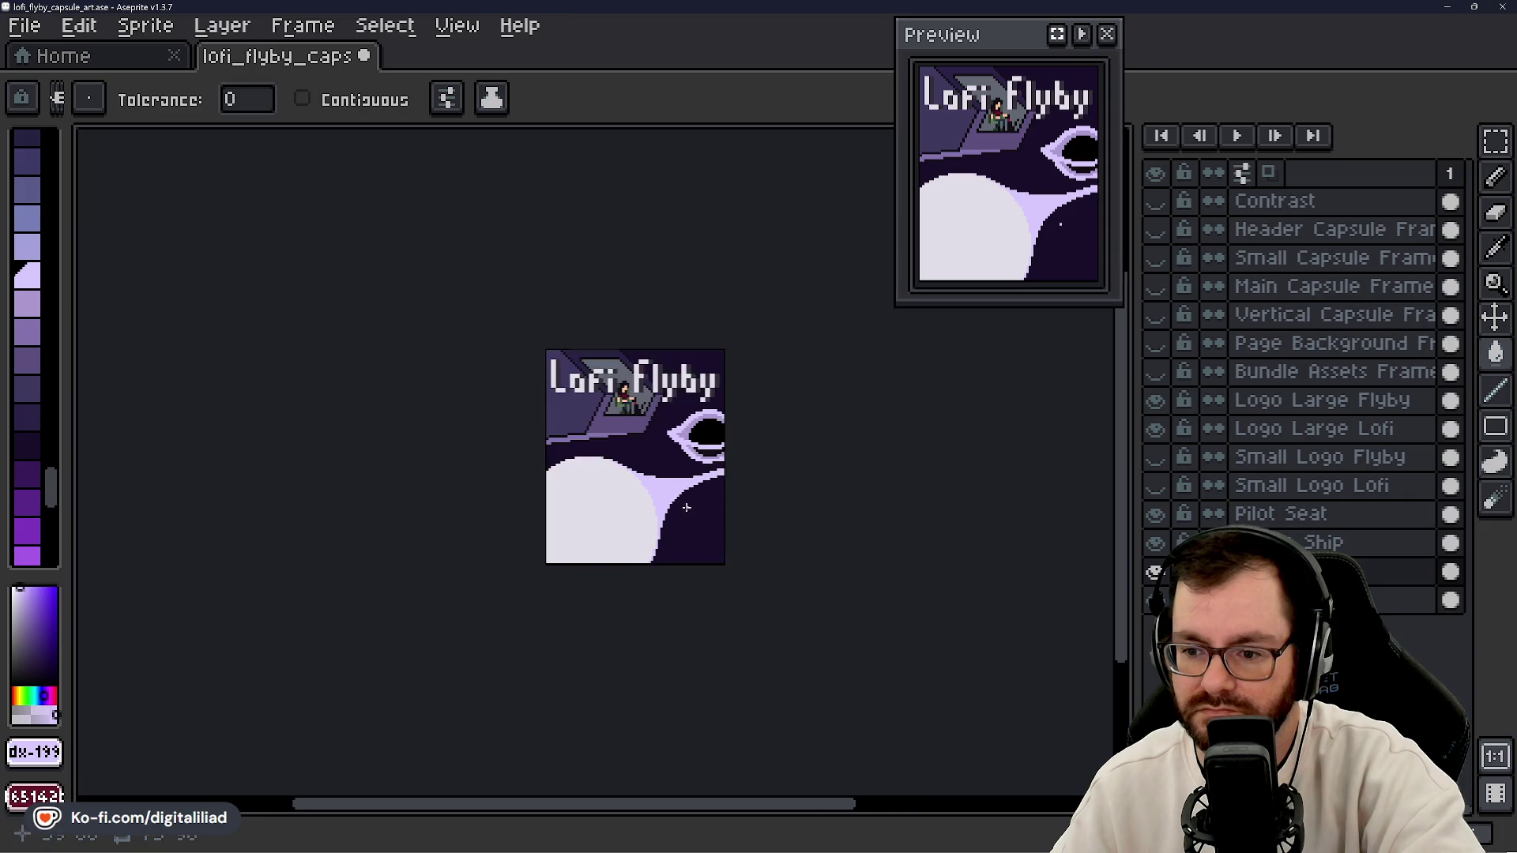
scroll(674, 487, up, 3)
drag(627, 370, 665, 455)
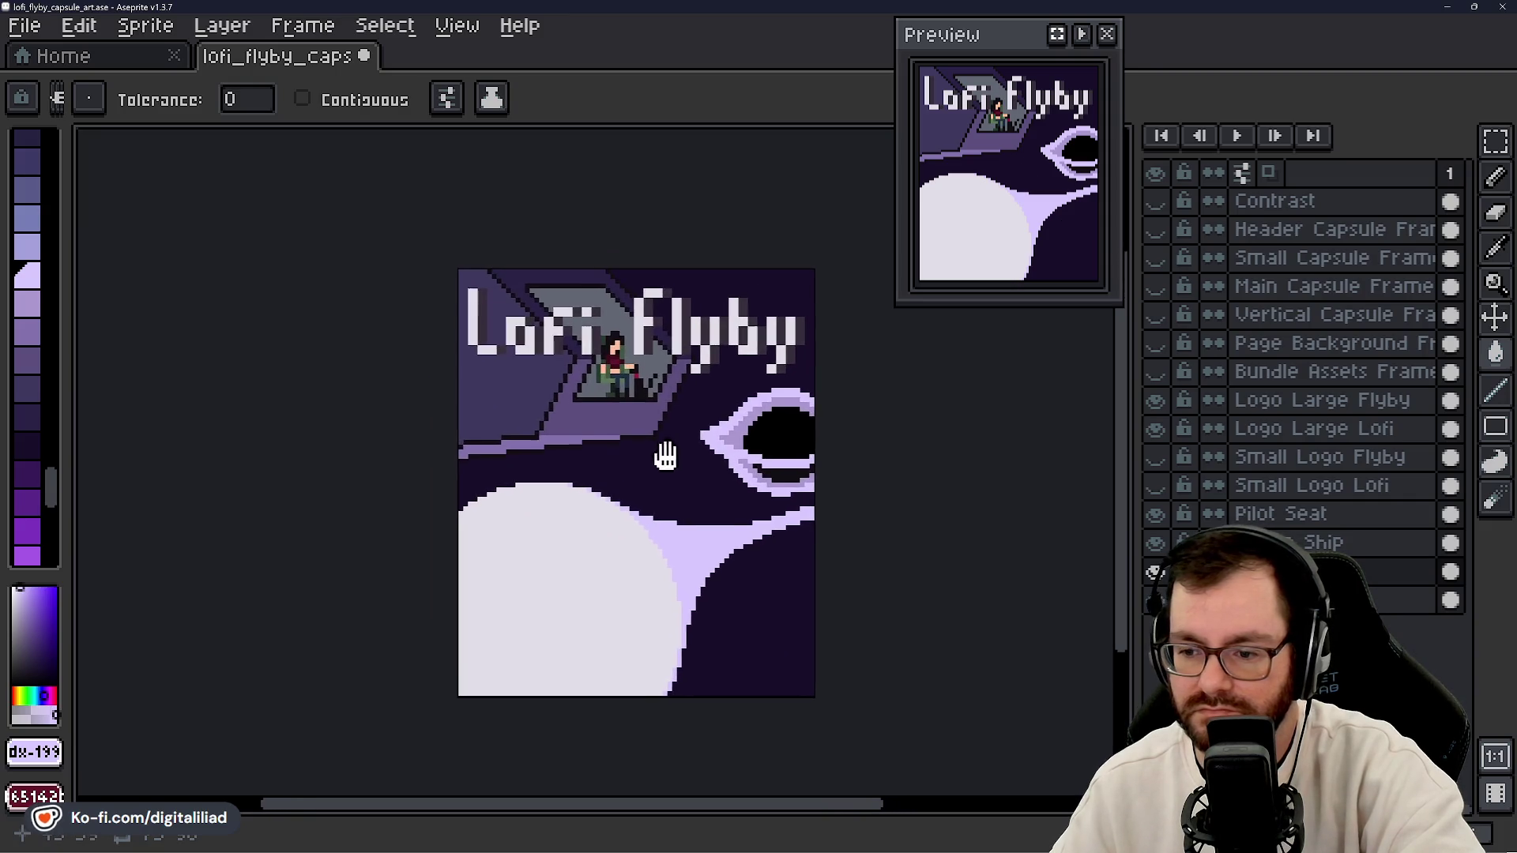
scroll(688, 470, up, 1)
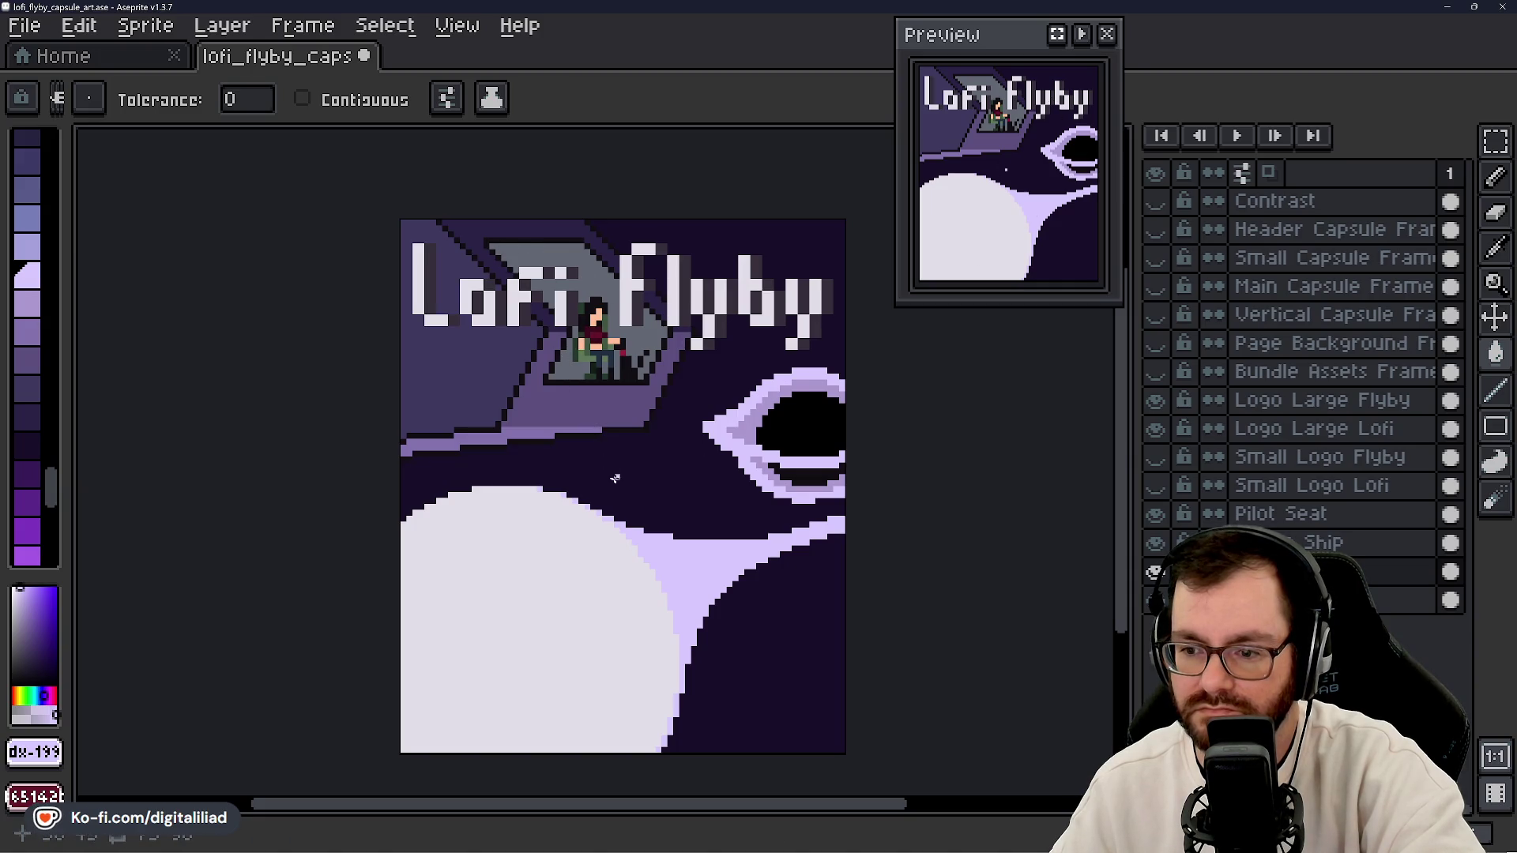
scroll(632, 486, down, 3)
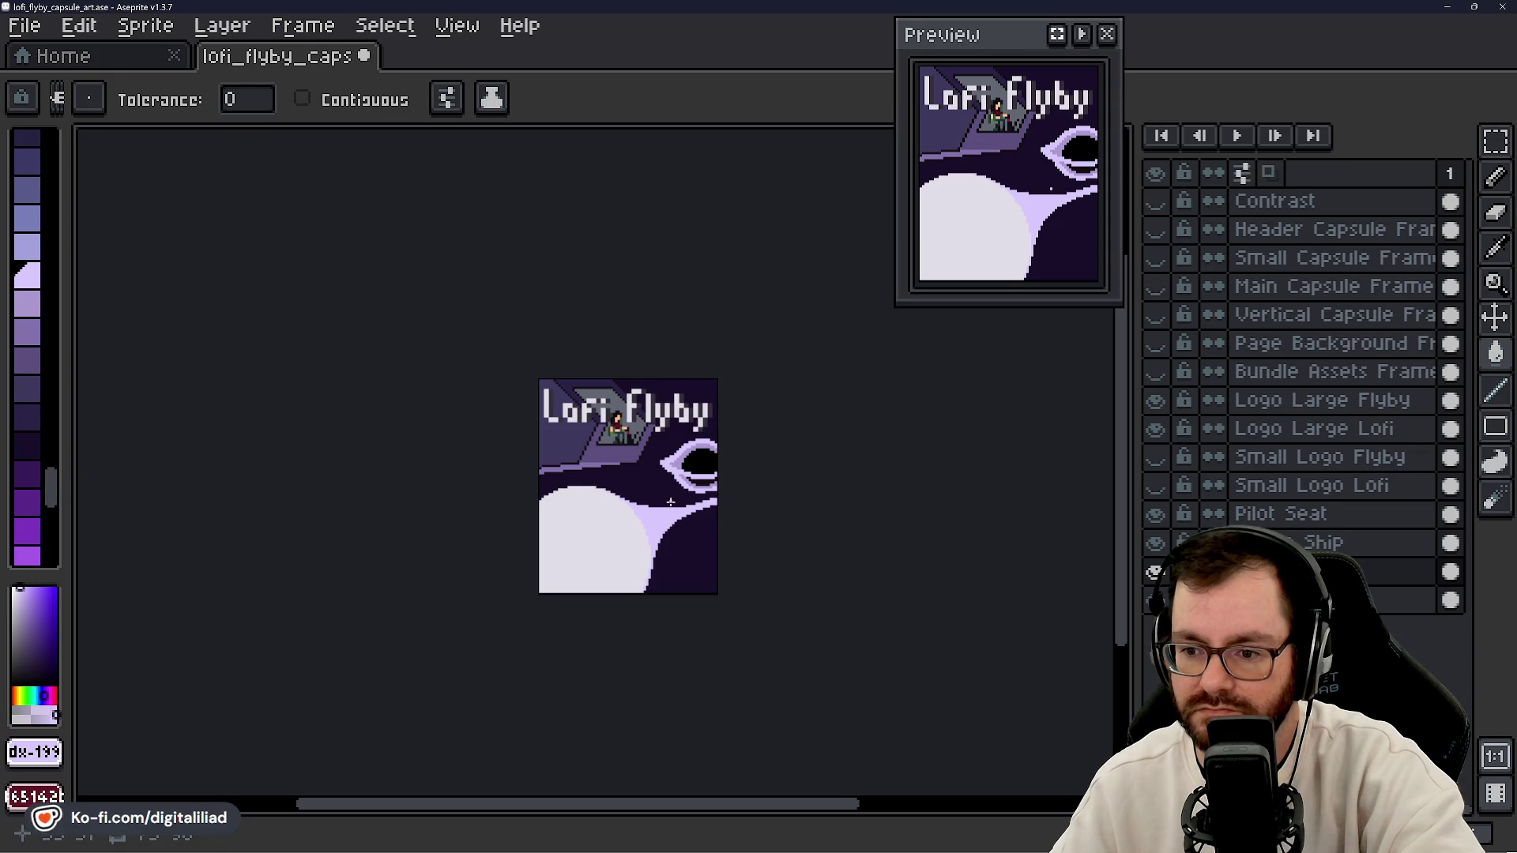
scroll(671, 498, up, 3)
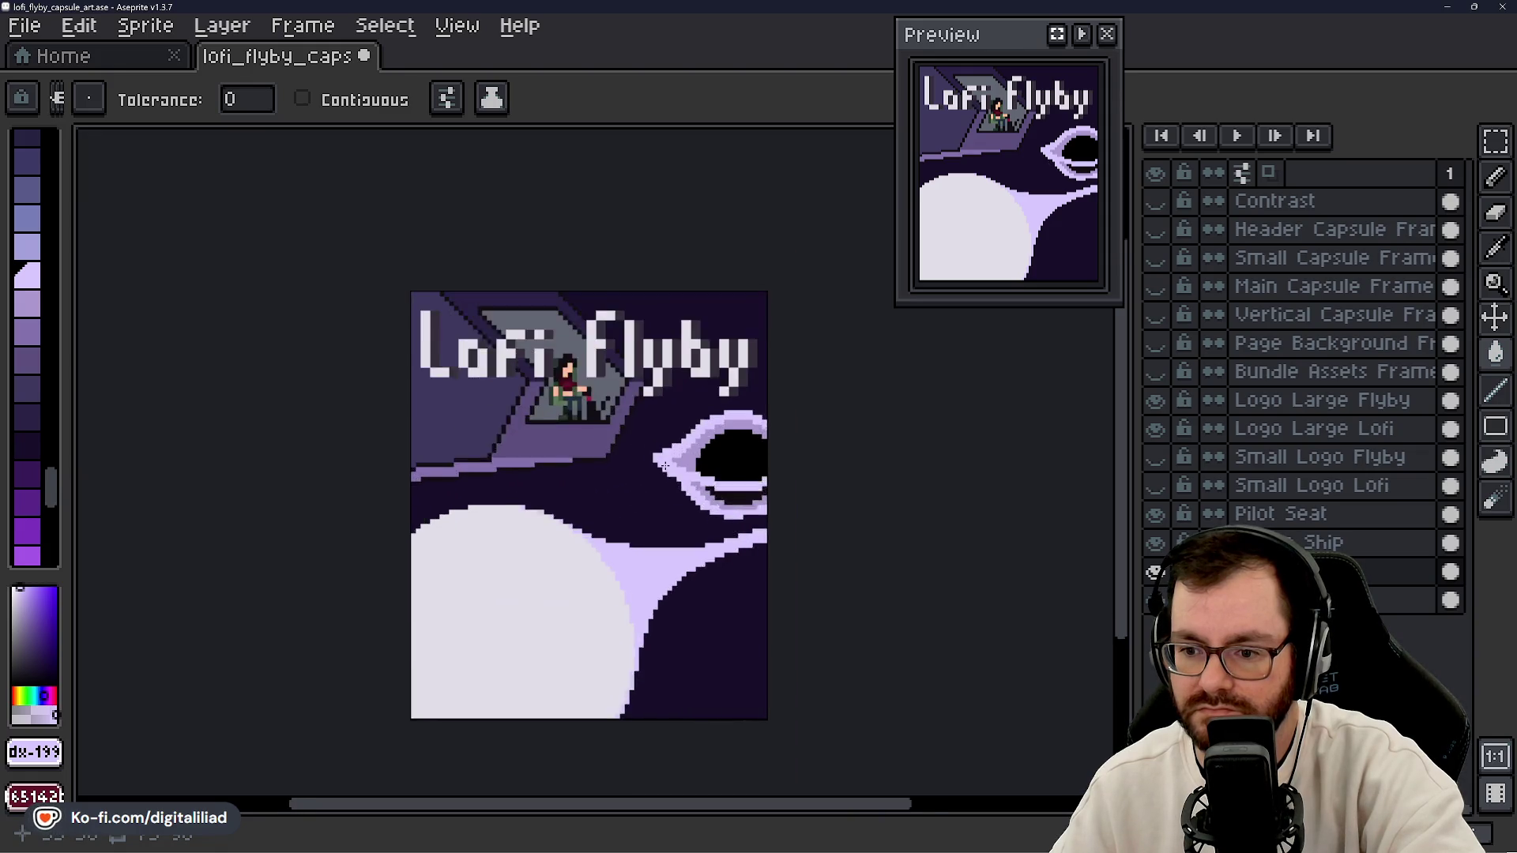
key(ctrl+z)
- Select the Ship layer and return to the Paint Bucket tool
key(v)
click(662, 490)
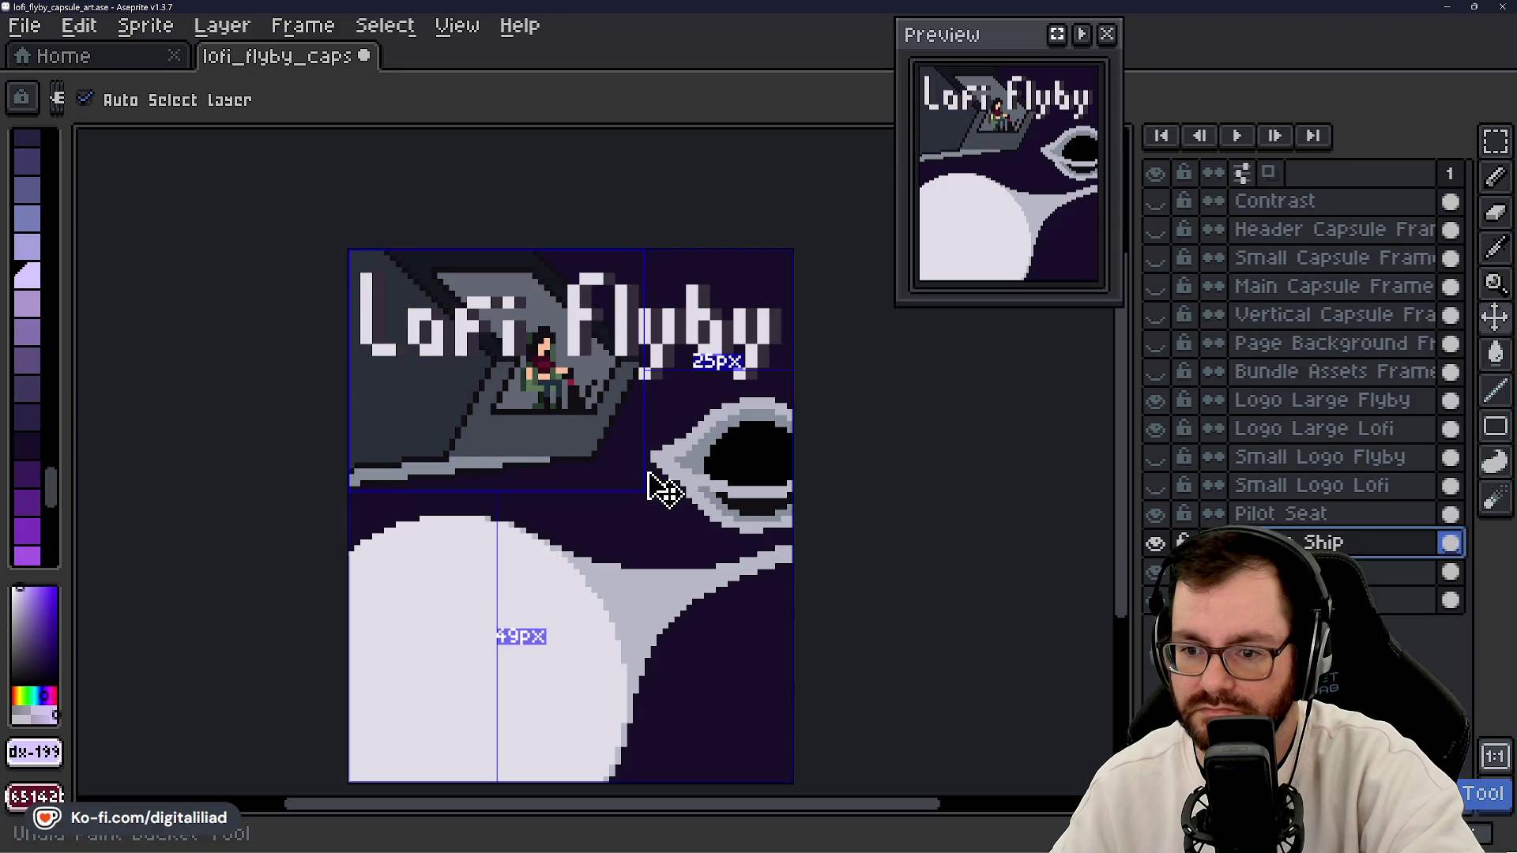
key(g)
scroll(637, 495, down, 3)
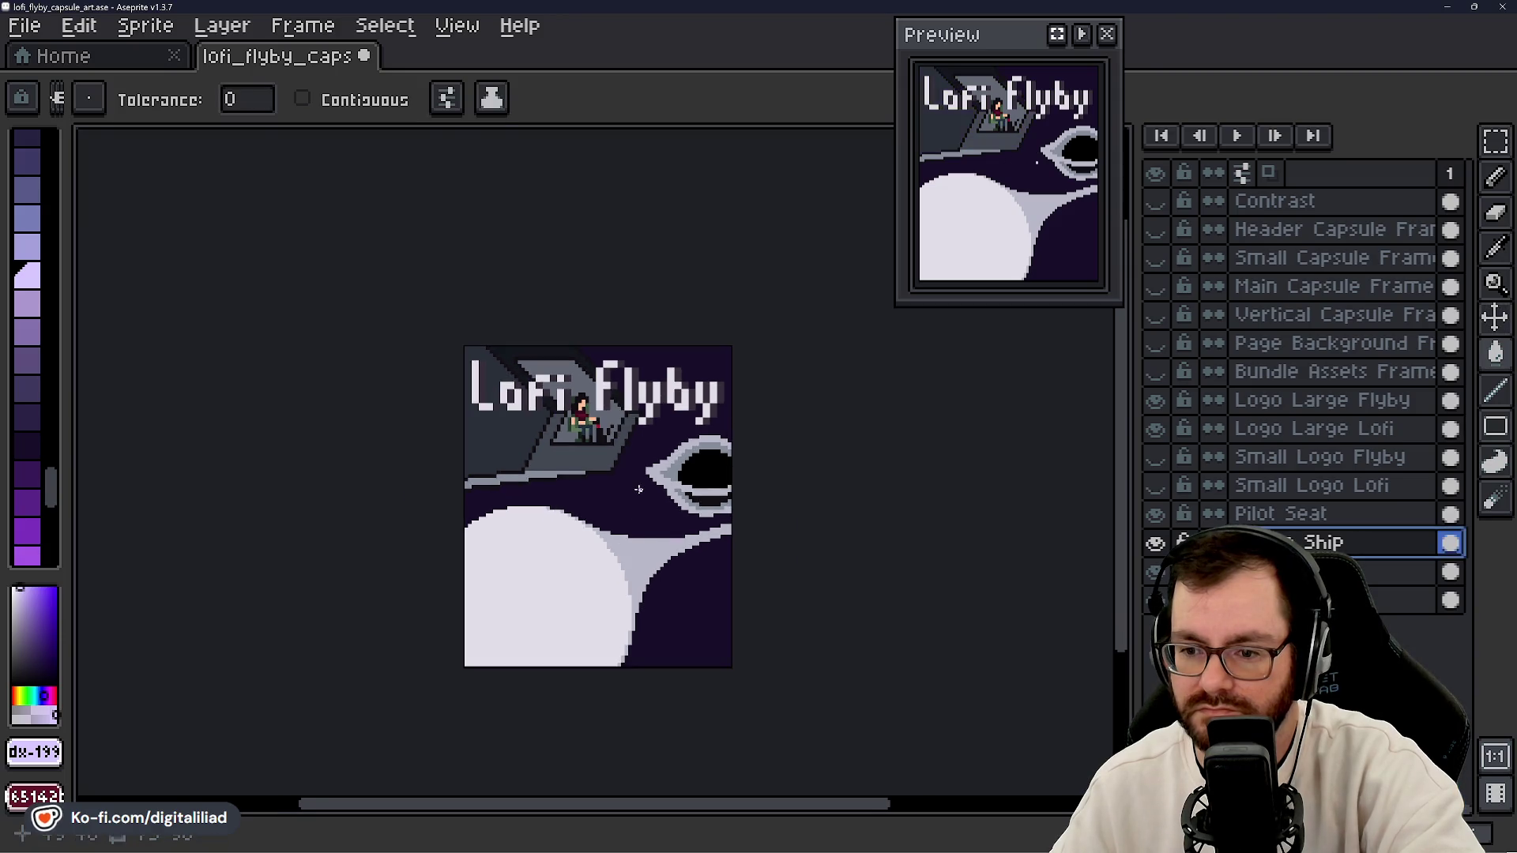
scroll(638, 488, up, 3)
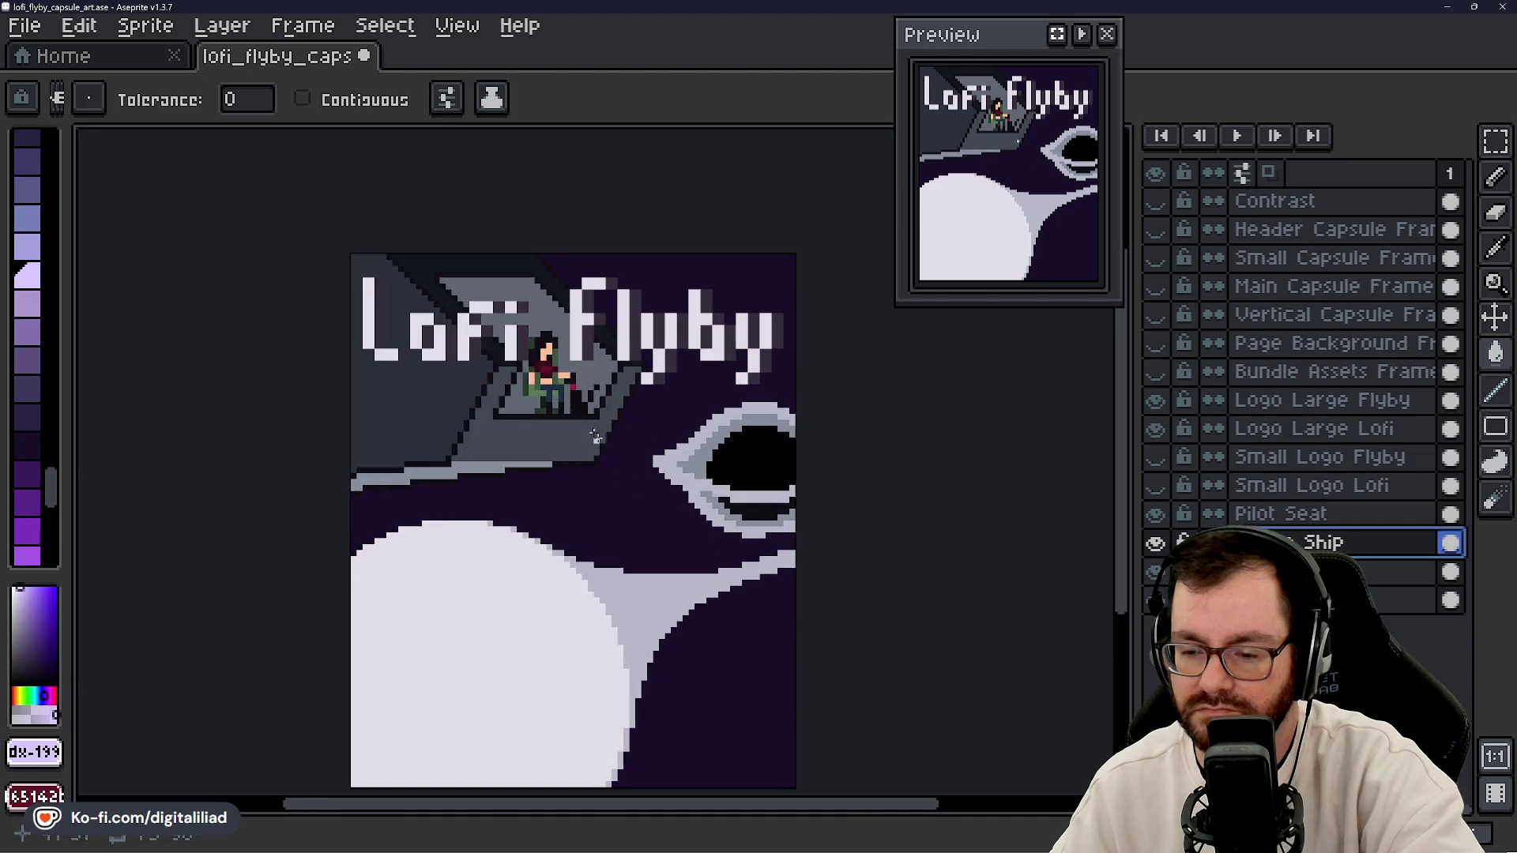
scroll(524, 309, up, 2)
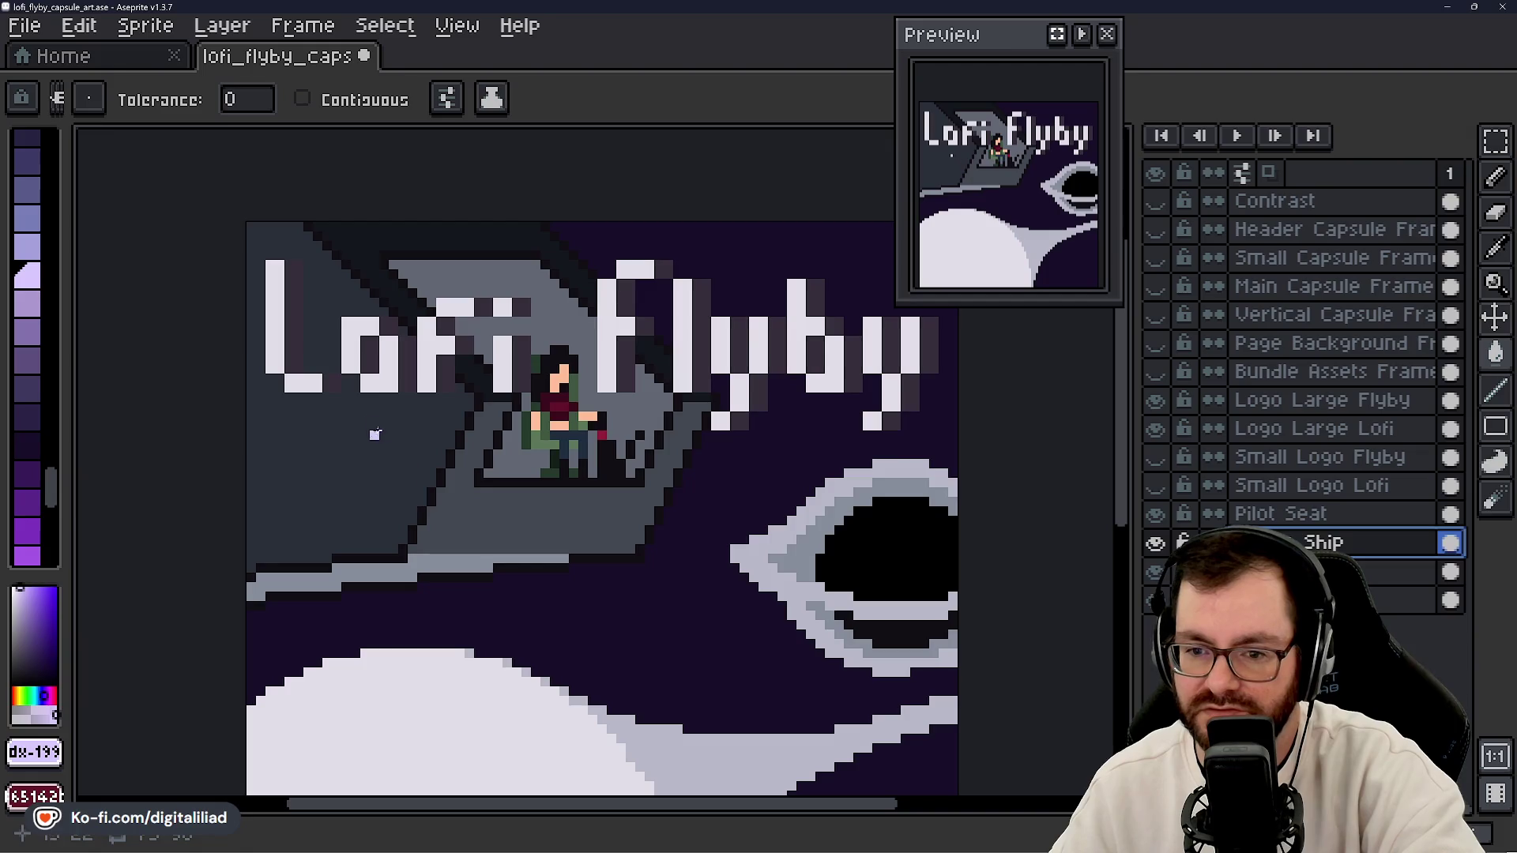
click(1495, 142)
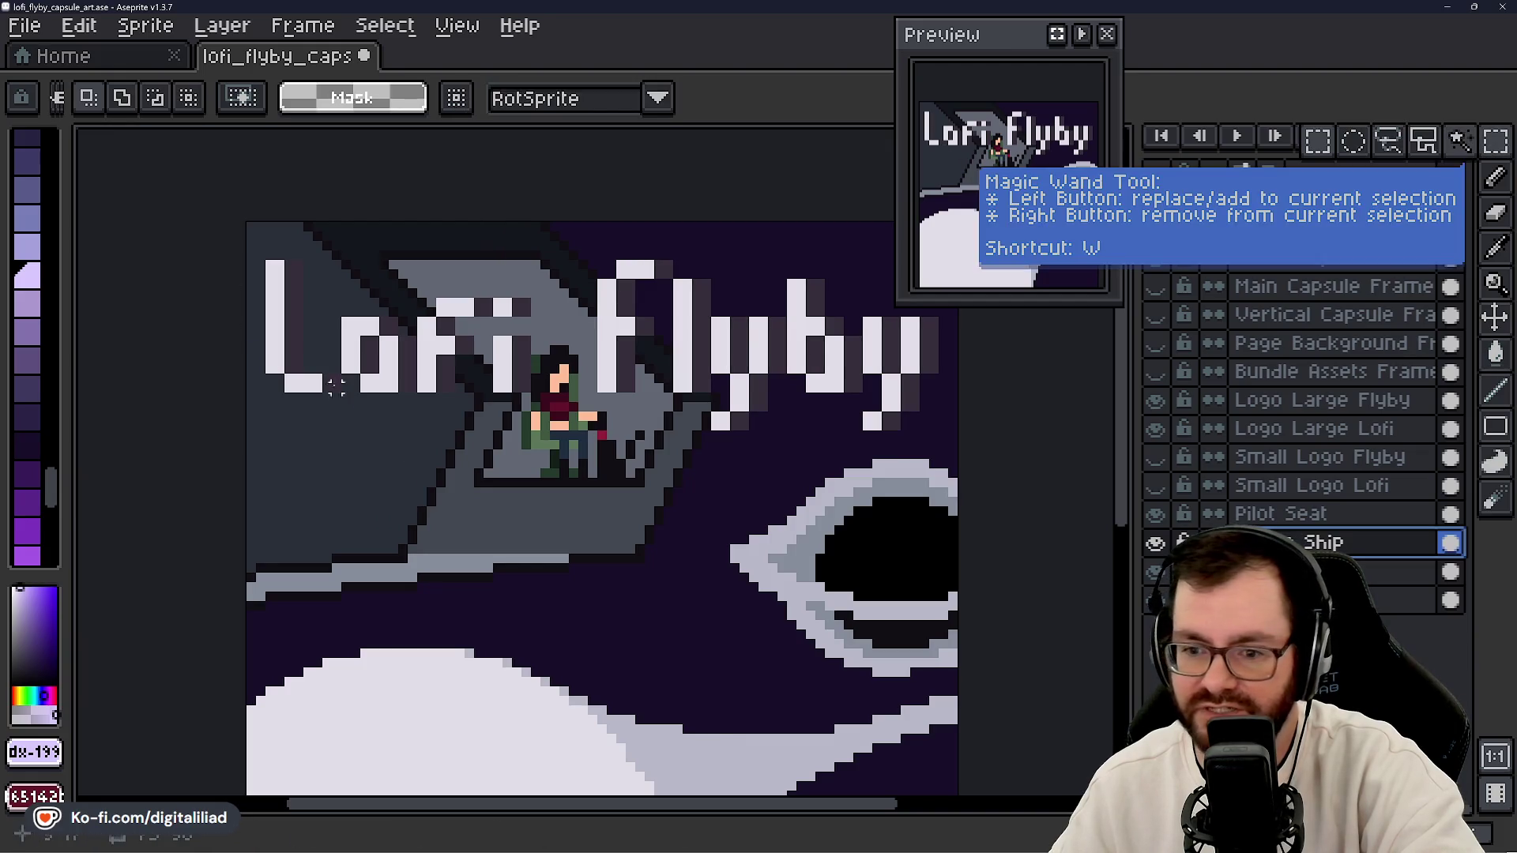
drag(235, 247, 343, 509)
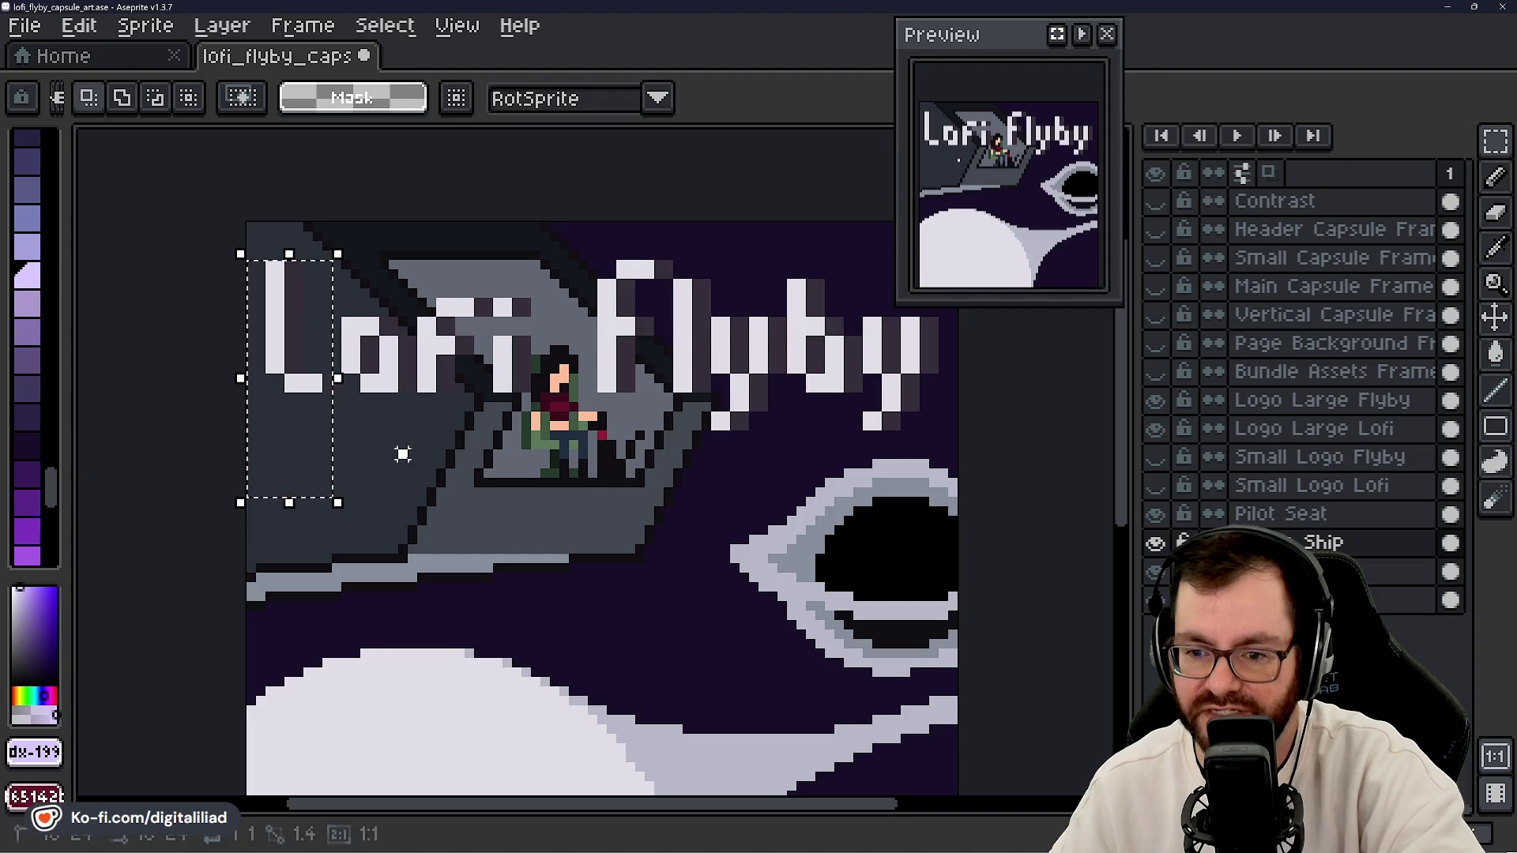
mouse_move(421, 482)
mouse_down()
mouse_move(162, 308)
mouse_move(221, 423)
mouse_up()
click(478, 405)
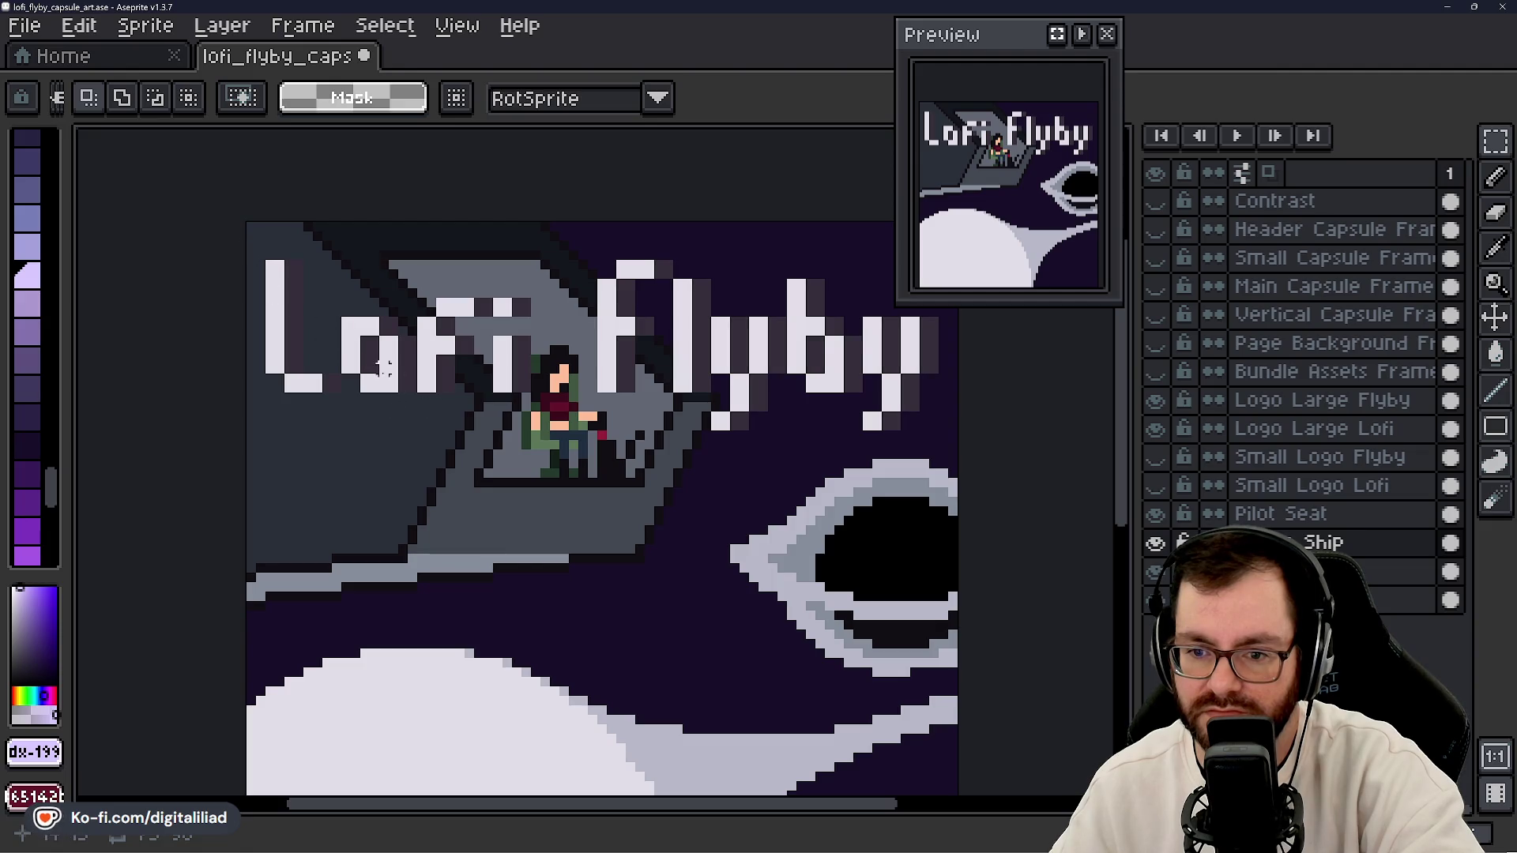
scroll(487, 456, down, 2)
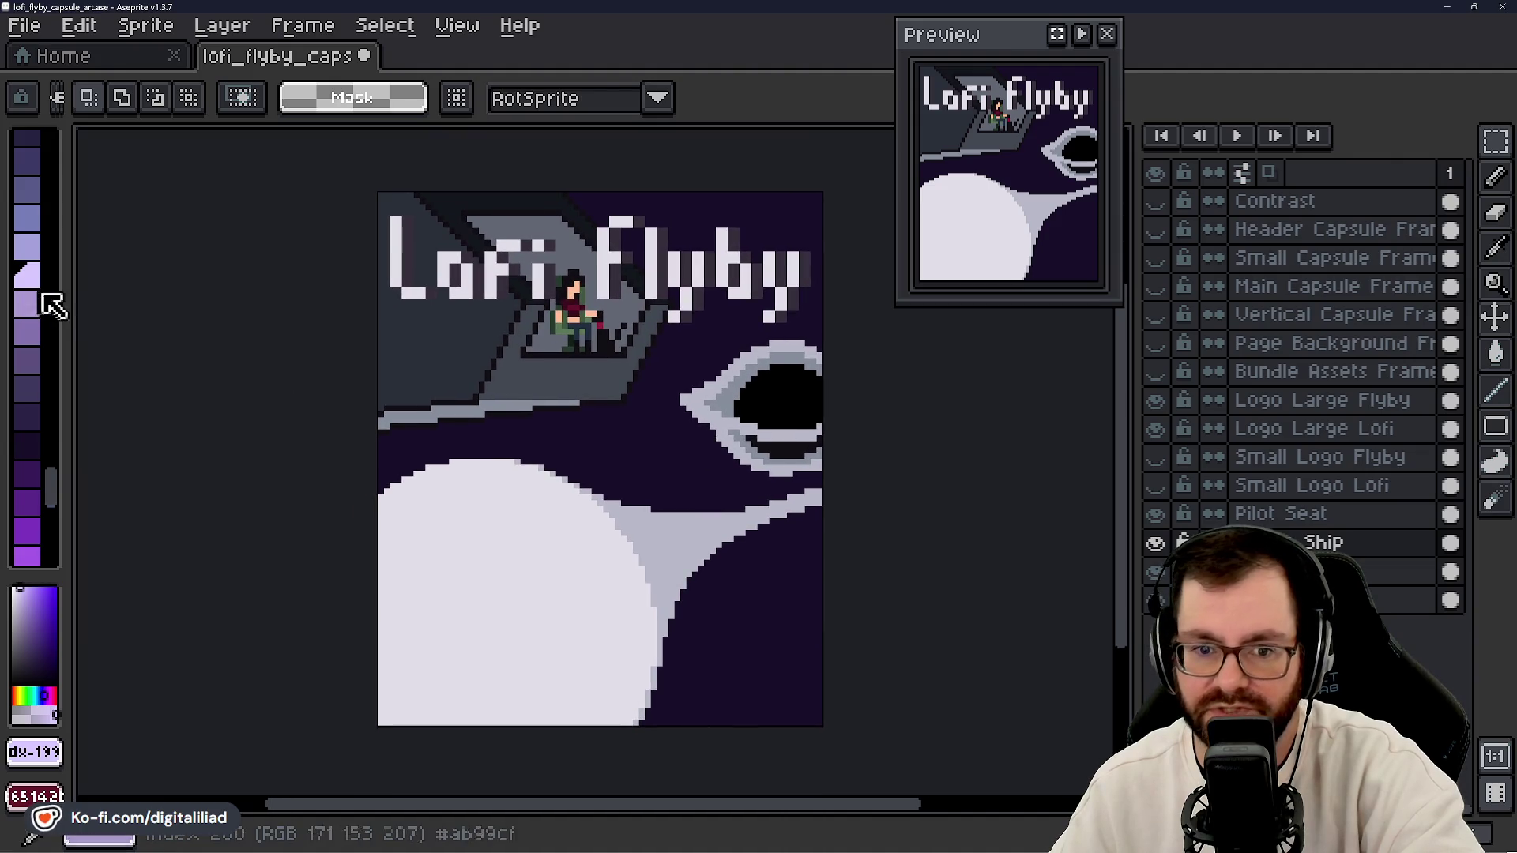
scroll(41, 340, up, 5)
scroll(49, 387, up, 10)
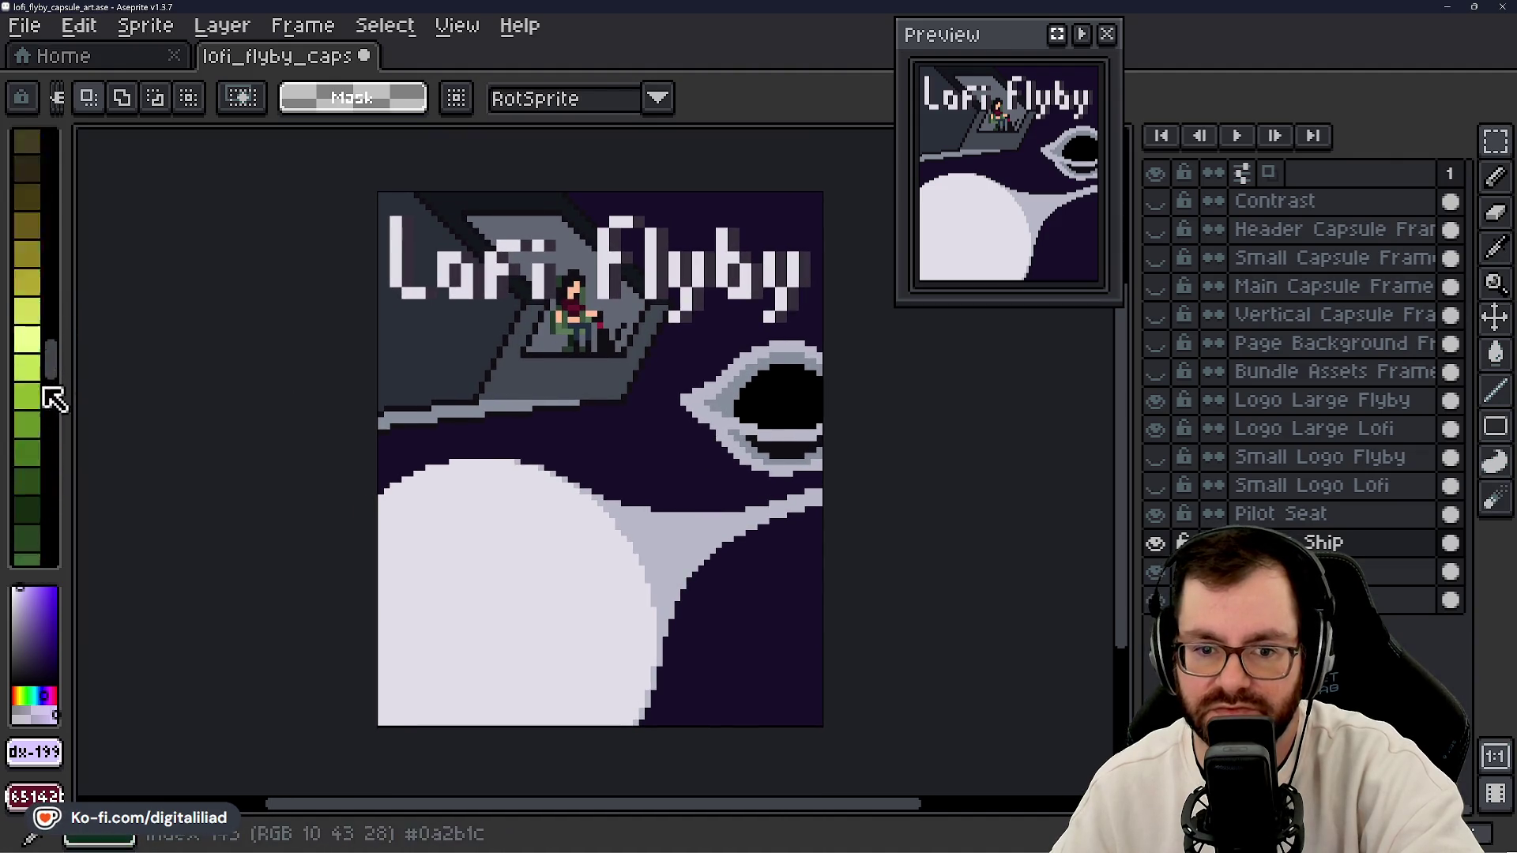
- Pick a dark swatch, switch to the paint bucket, select the Background layer and hide the planet layer
scroll(44, 331, down, 3)
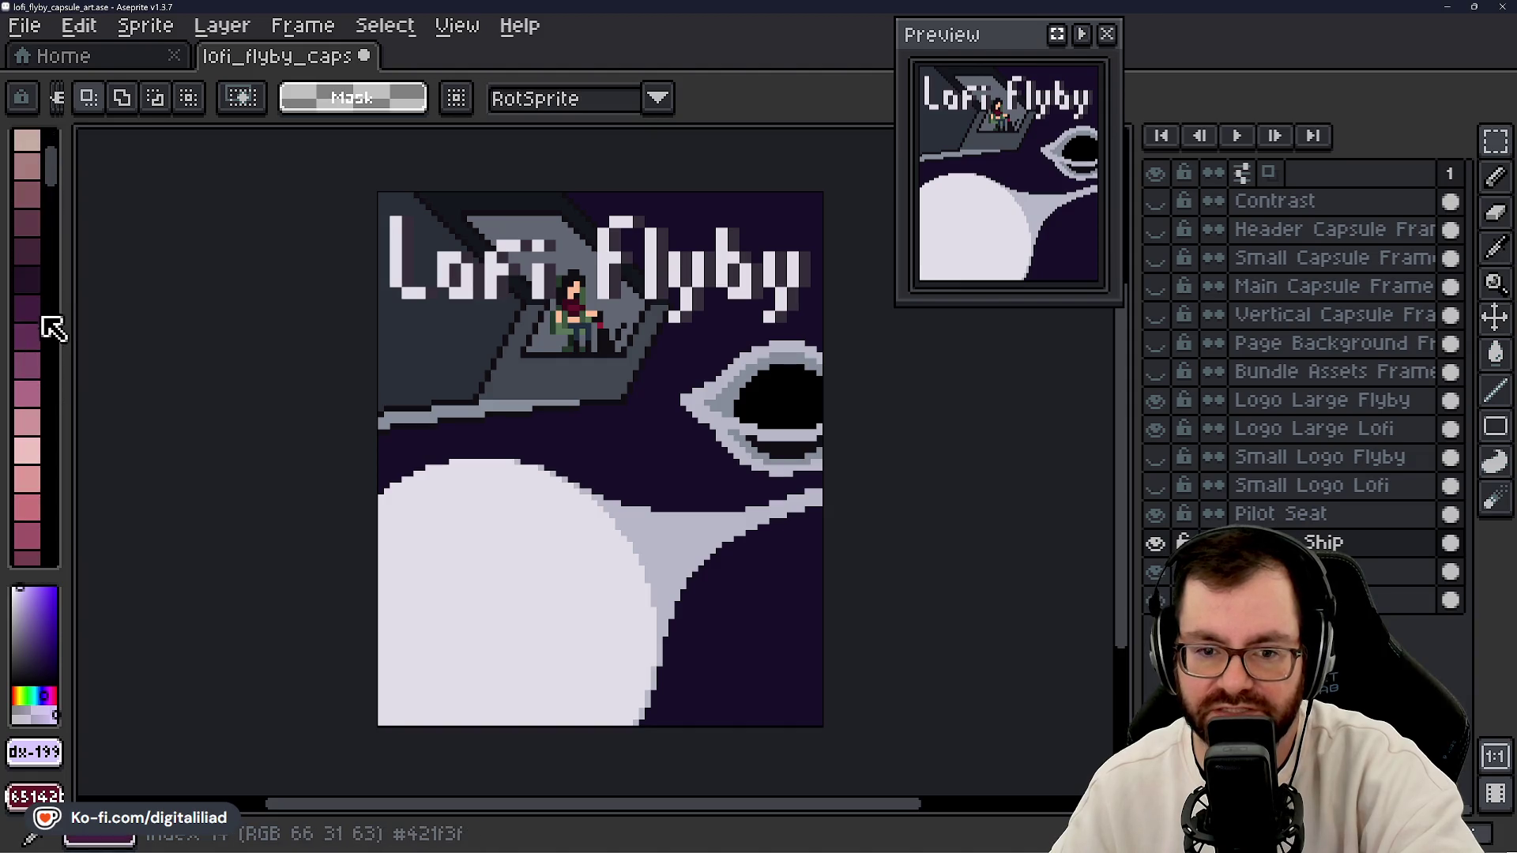
click(35, 280)
scroll(553, 446, up, 5)
key(g)
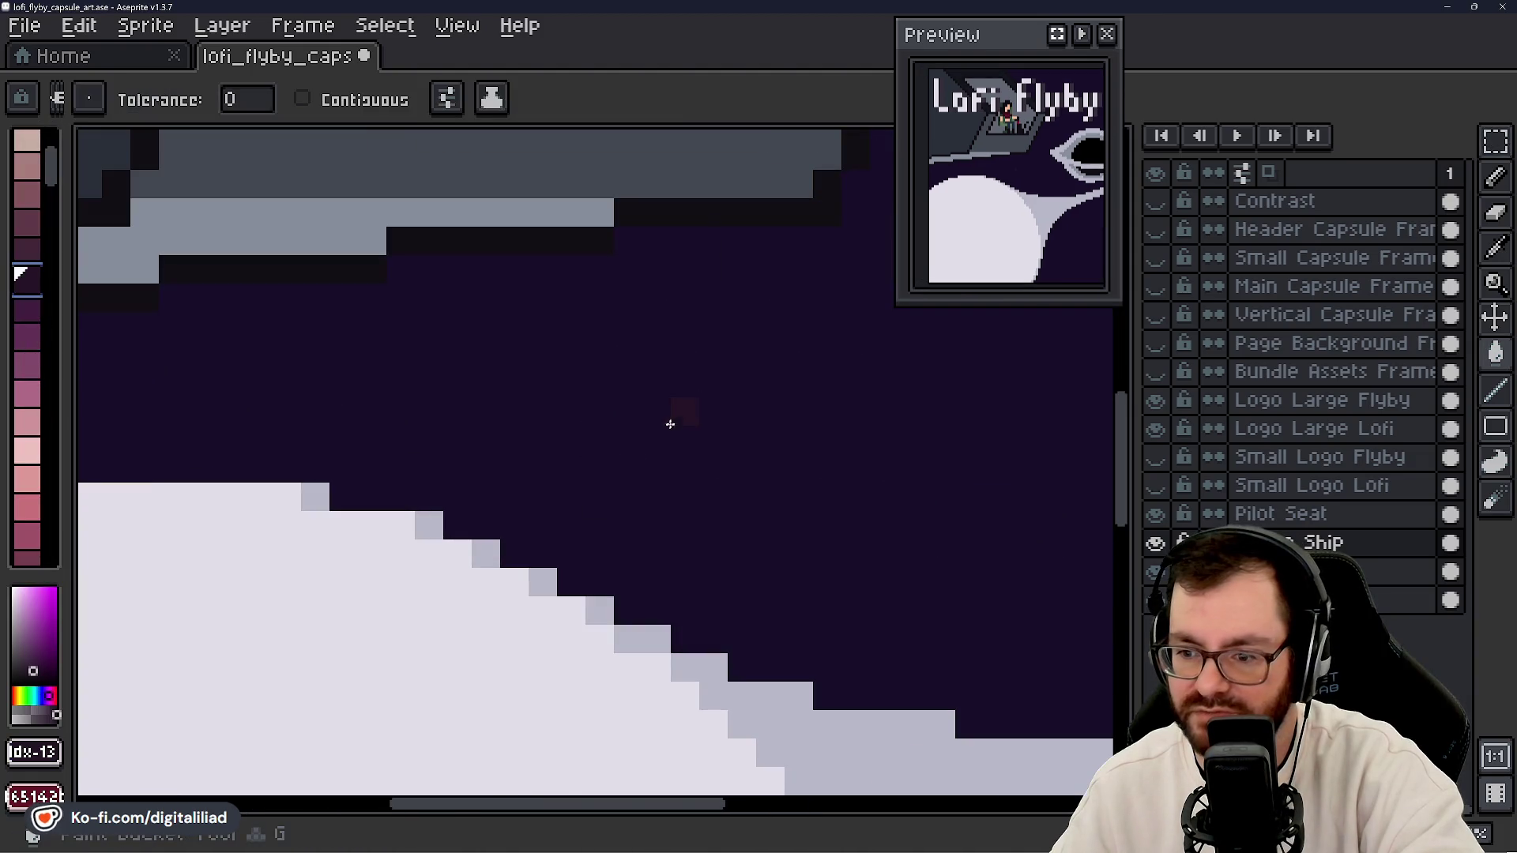
scroll(1013, 551, right, 3)
click(1295, 600)
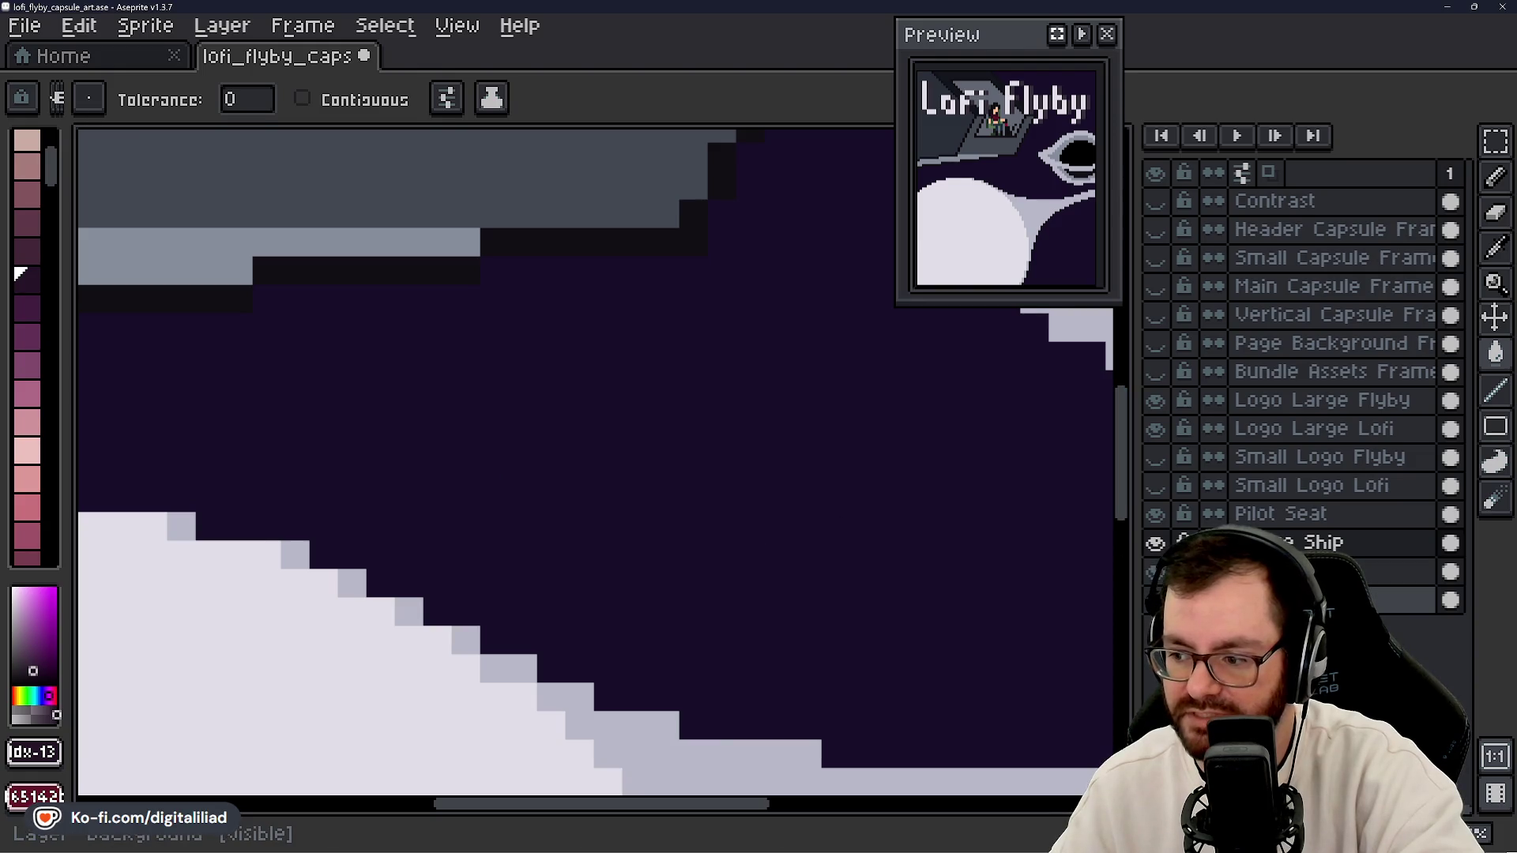
click(982, 566)
key(ctrl+z)
click(982, 566)
- Show the Outer Space layer again and reselect the Background layer with the bucket active
scroll(516, 508, down, 2)
scroll(516, 508, down, 1)
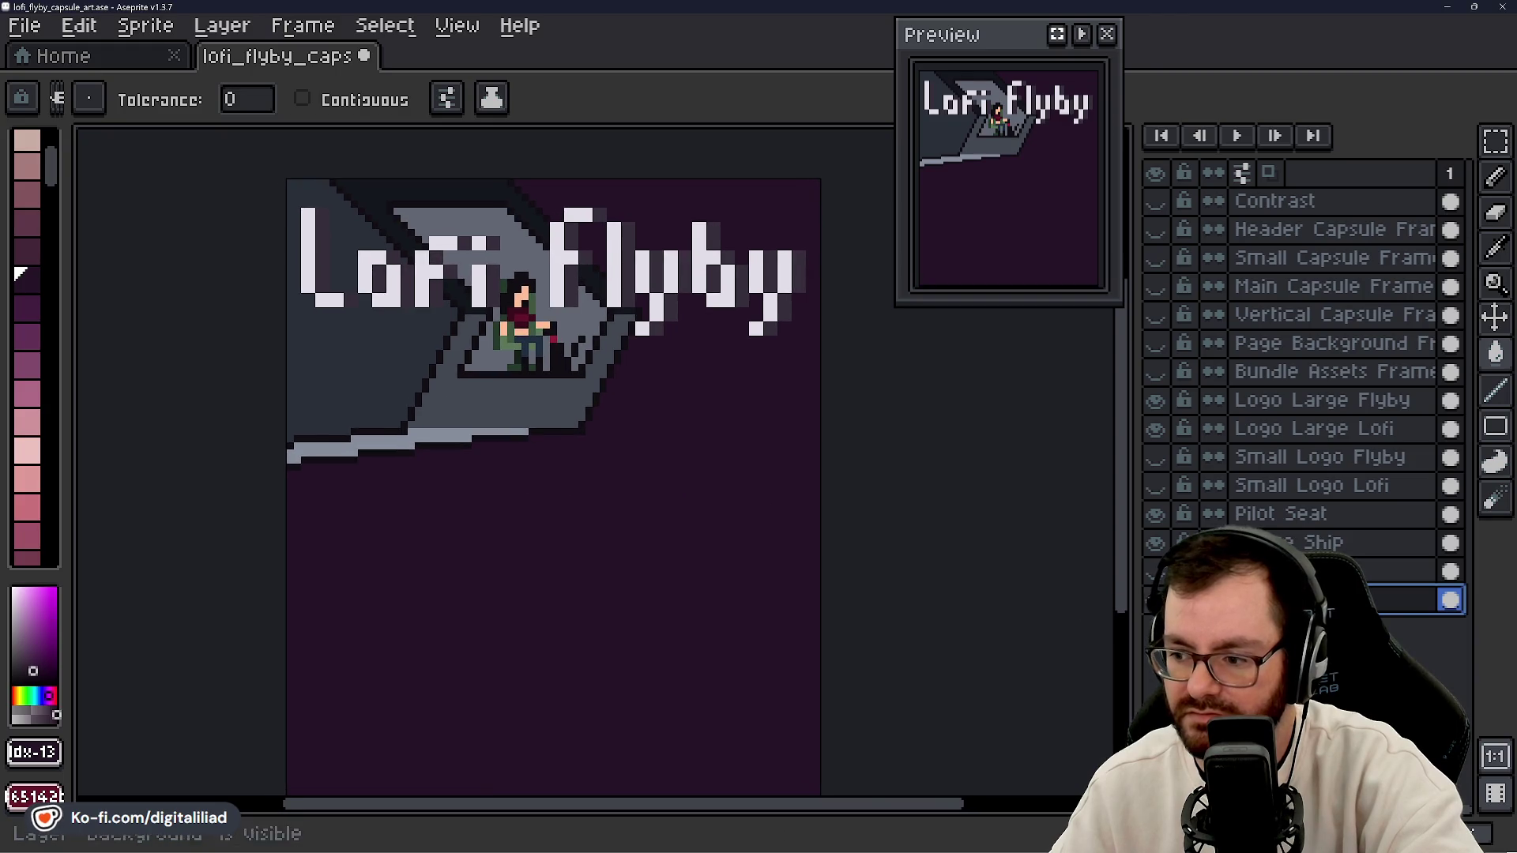
click(1155, 570)
key(v)
click(677, 549)
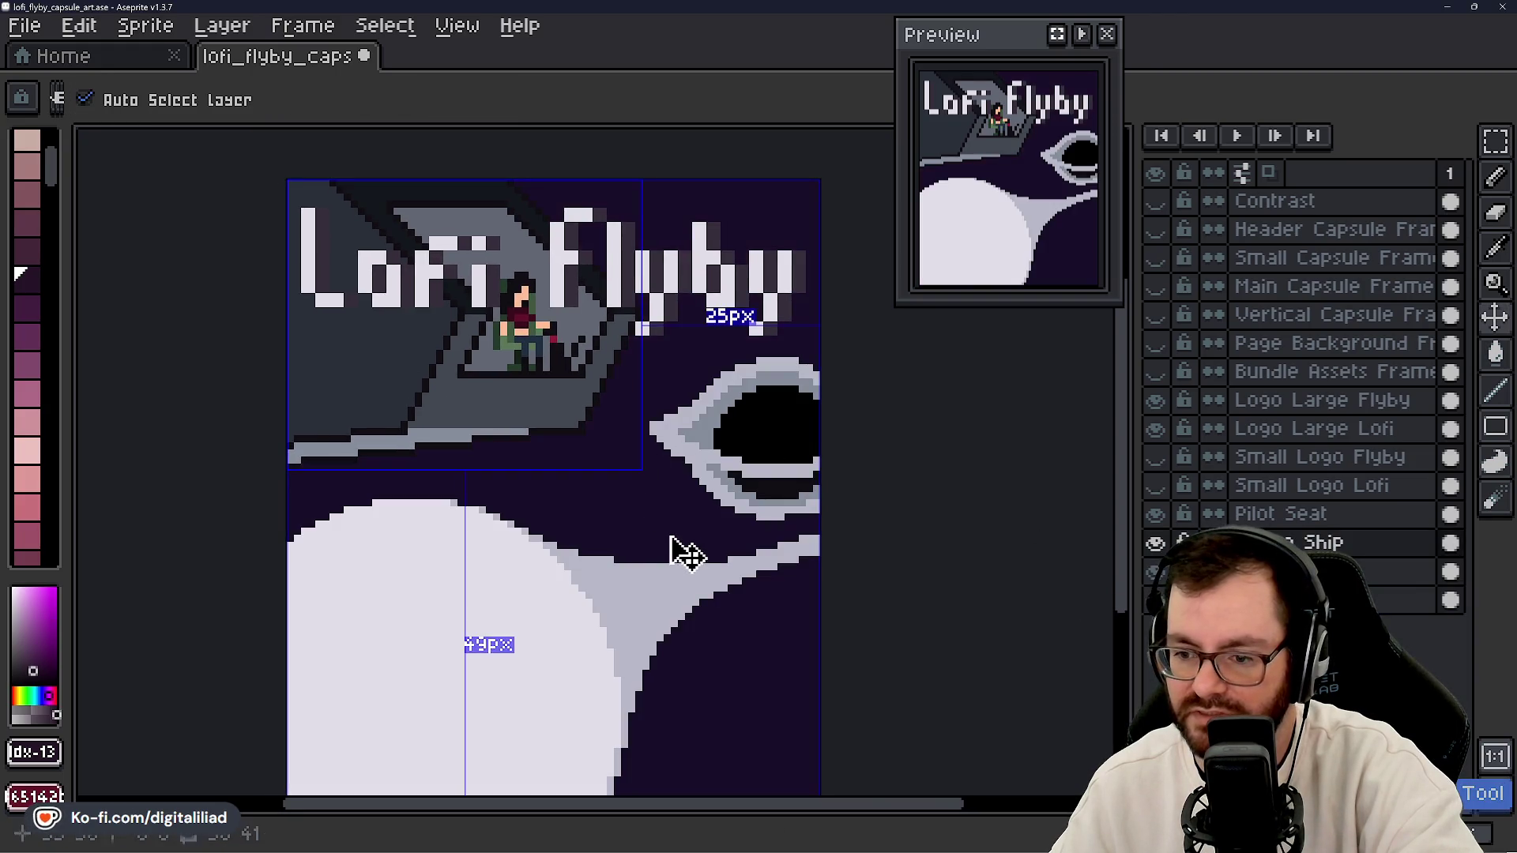
key(g)
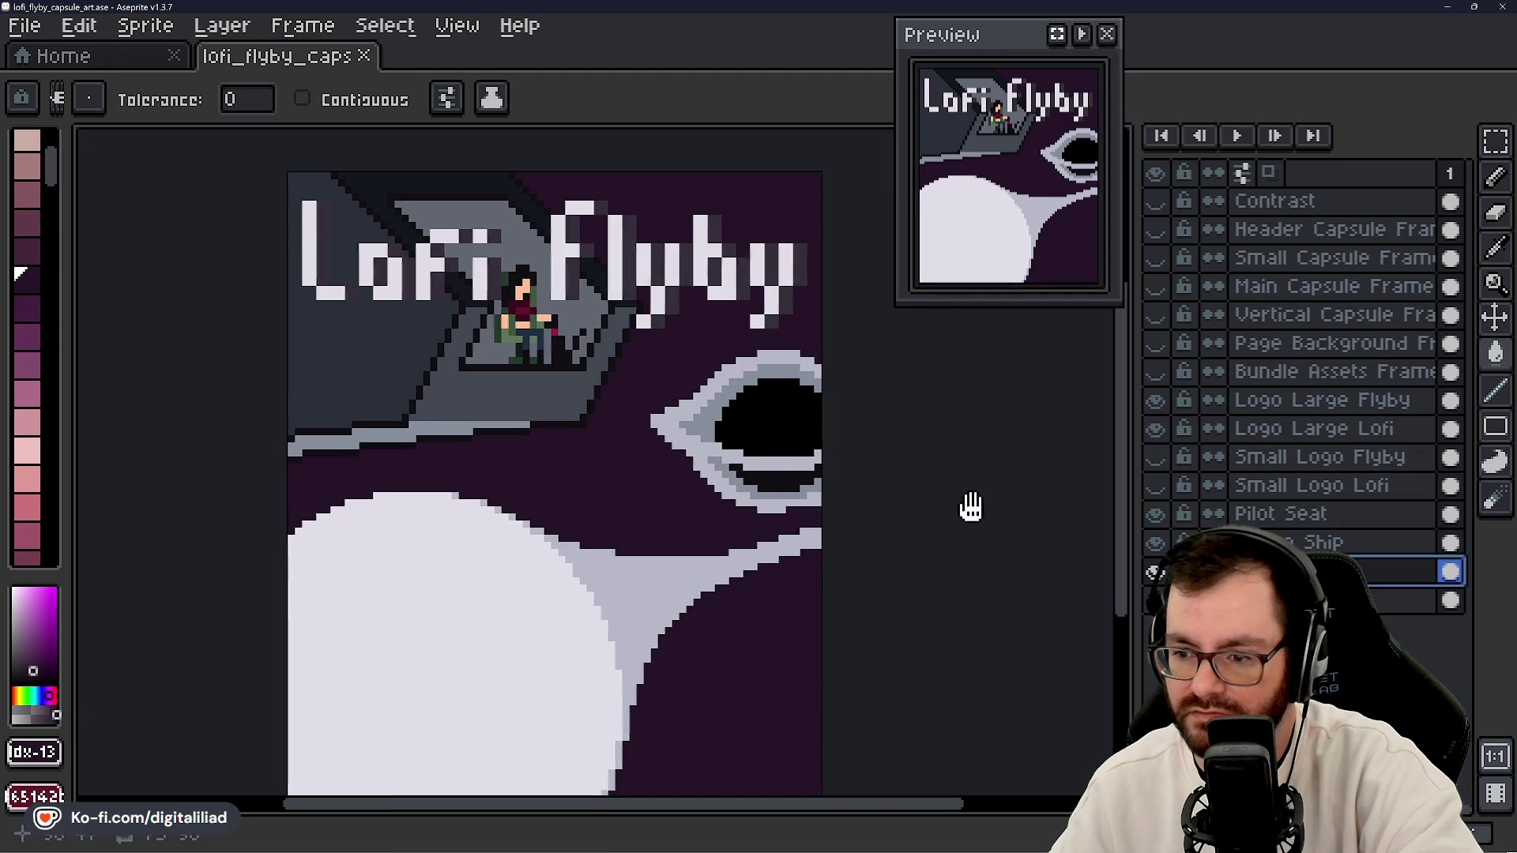
click(1343, 542)
key(Down)
key(Down)
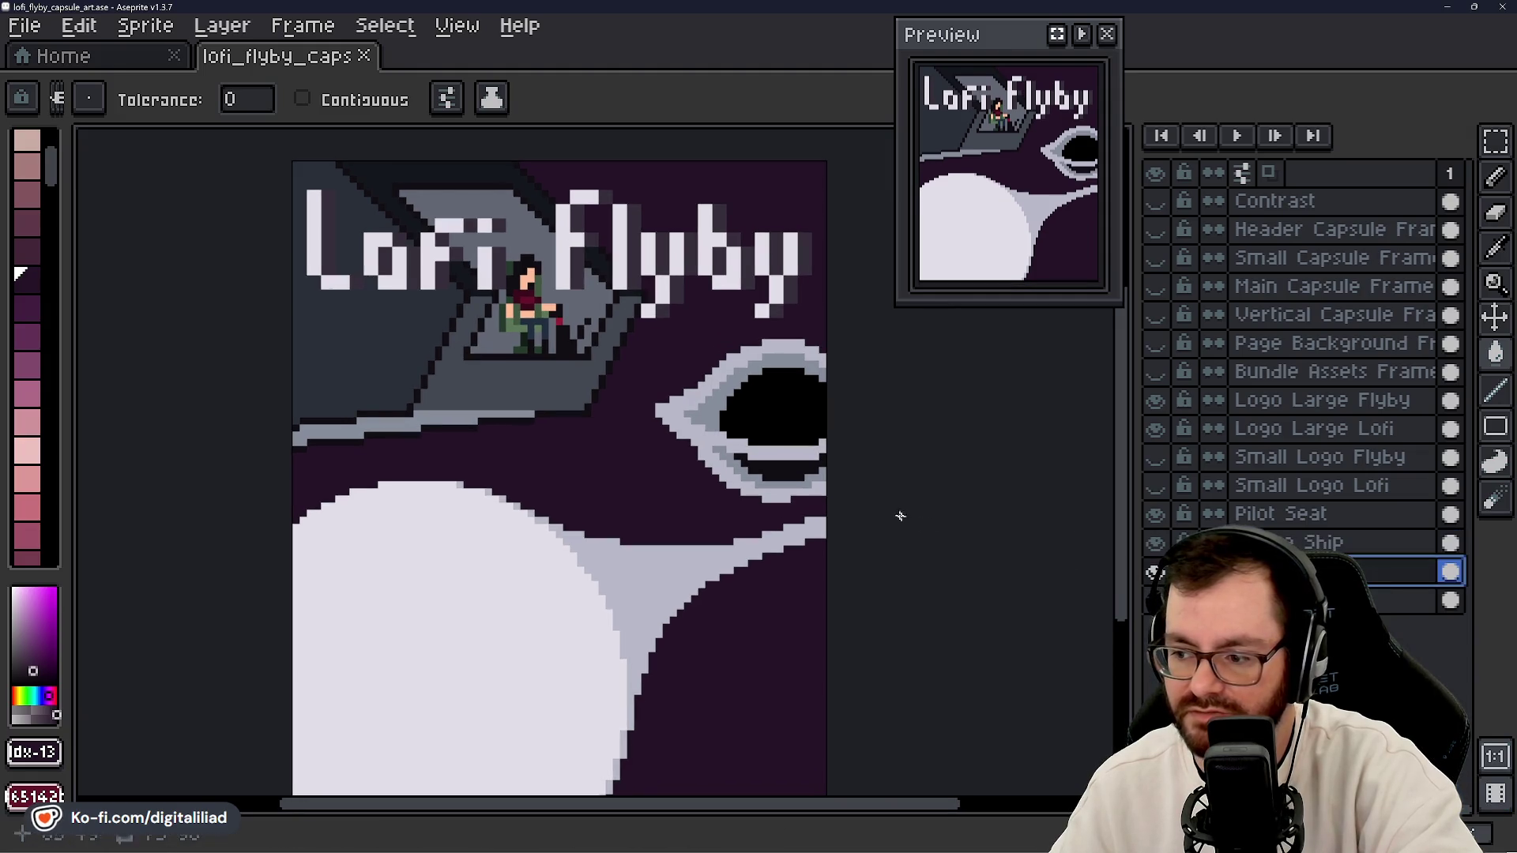
- Try dark purple, deeper purple and pinkish red swatches for the background
scroll(37, 363, down, 3)
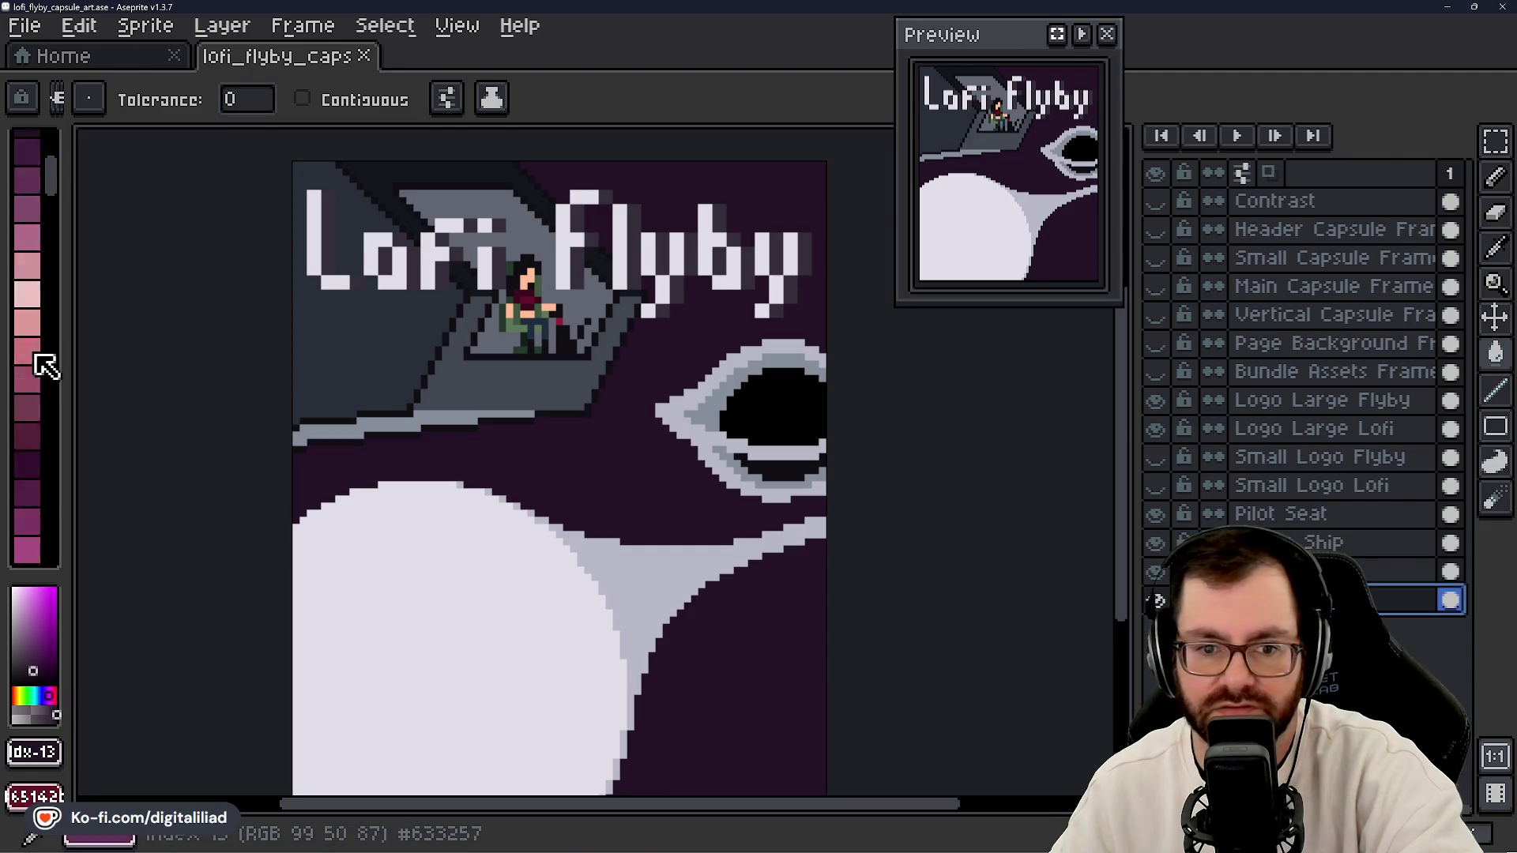
click(26, 154)
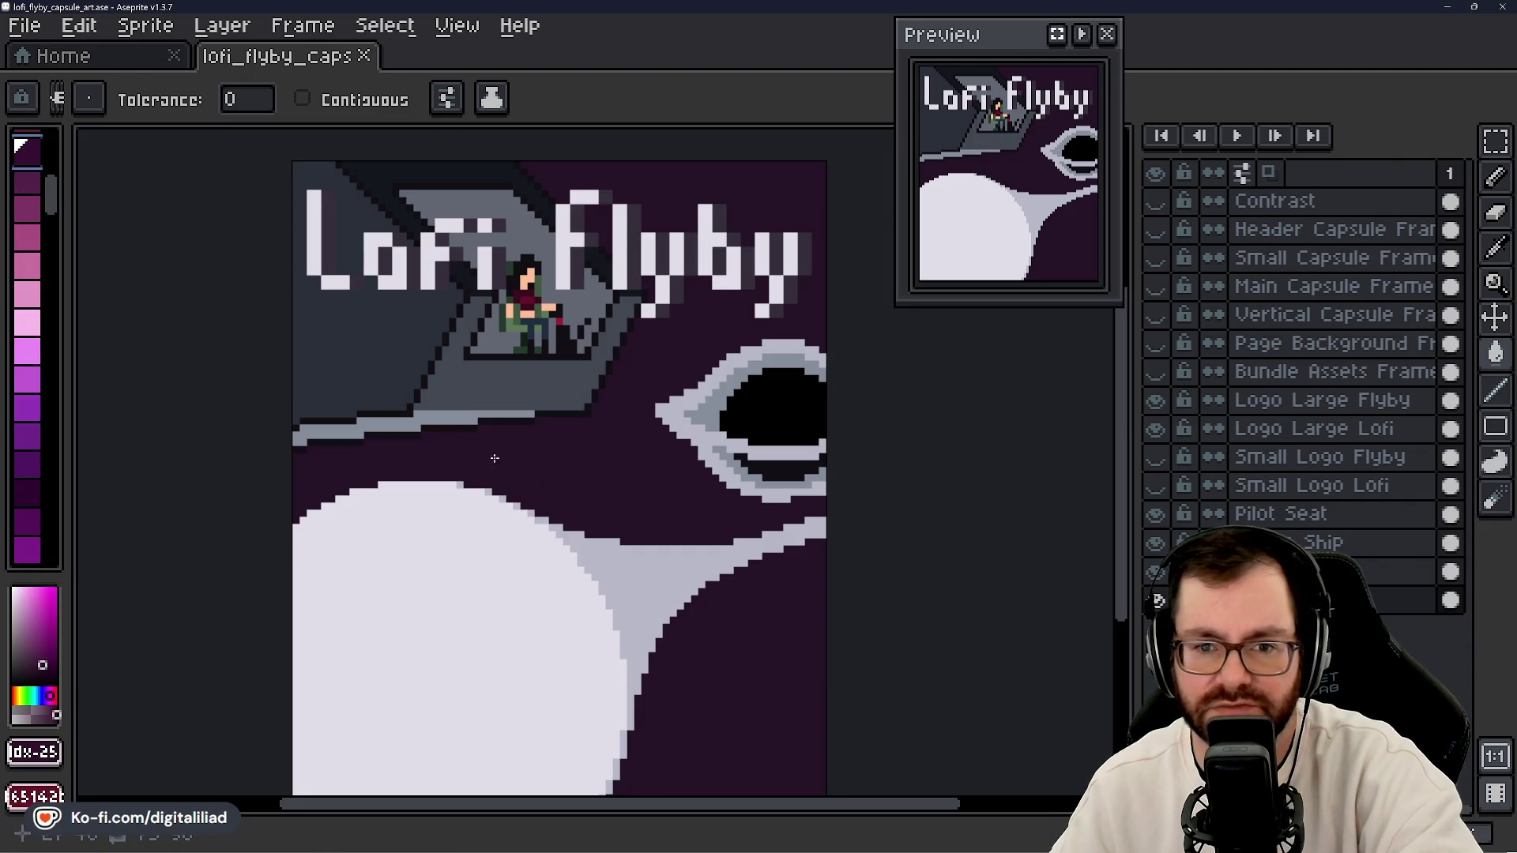
key(ctrl+z)
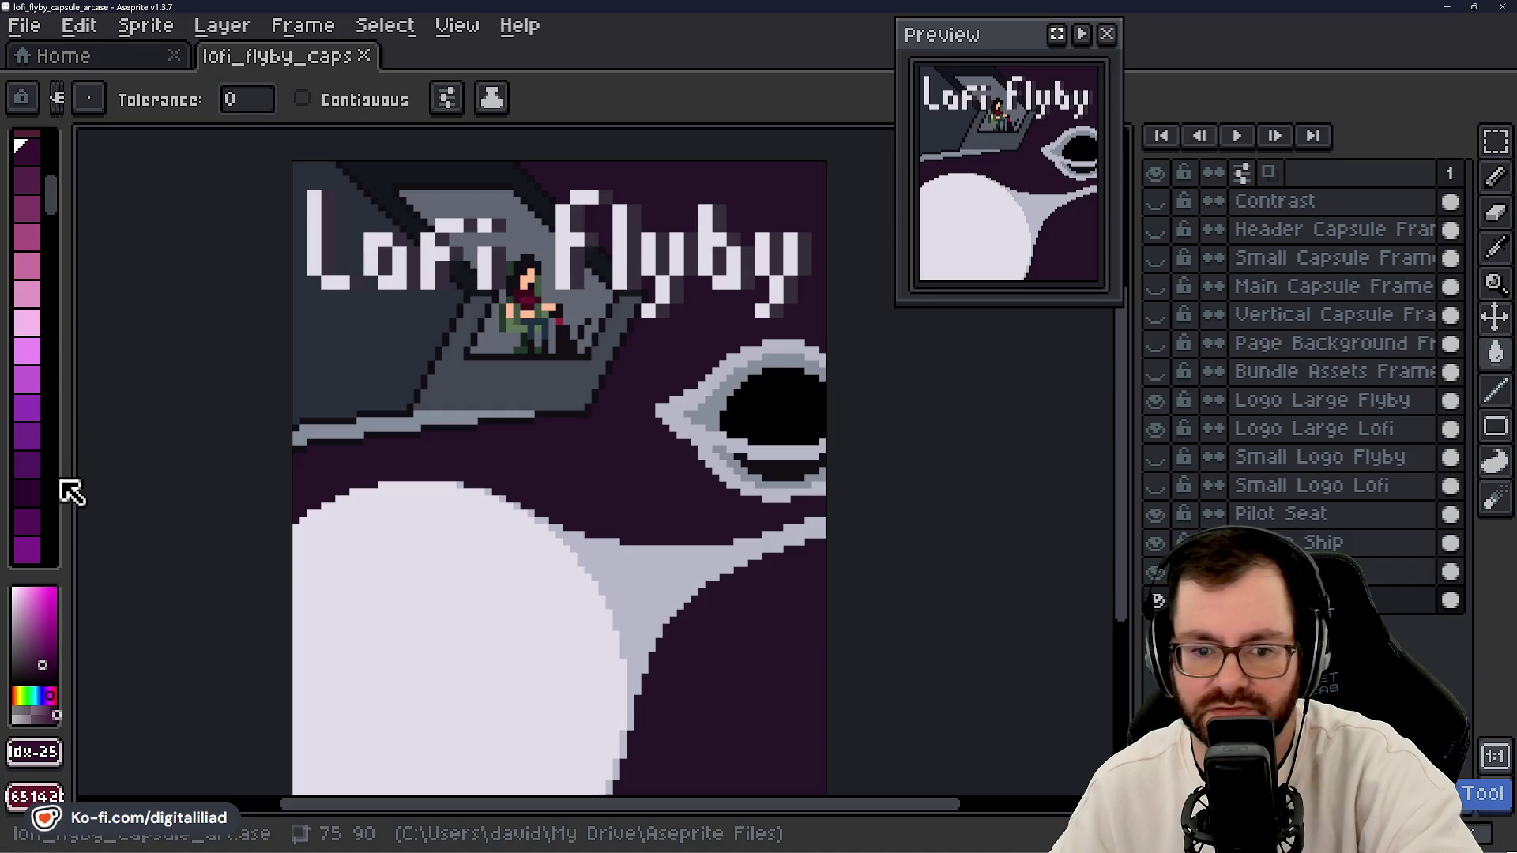
click(36, 491)
scroll(34, 406, down, 5)
click(29, 360)
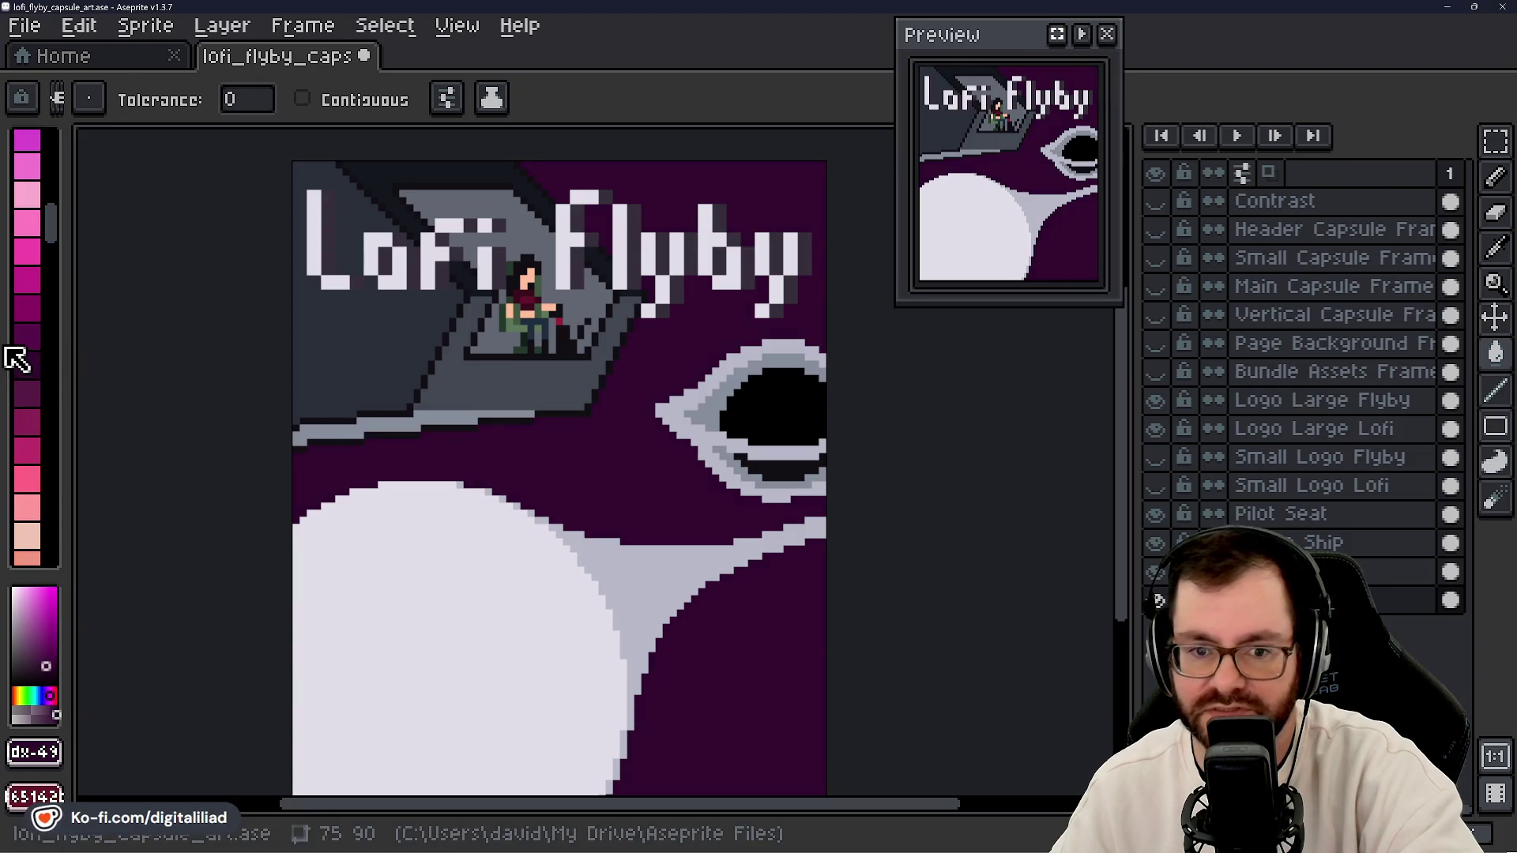
scroll(34, 338, up, 3)
click(32, 409)
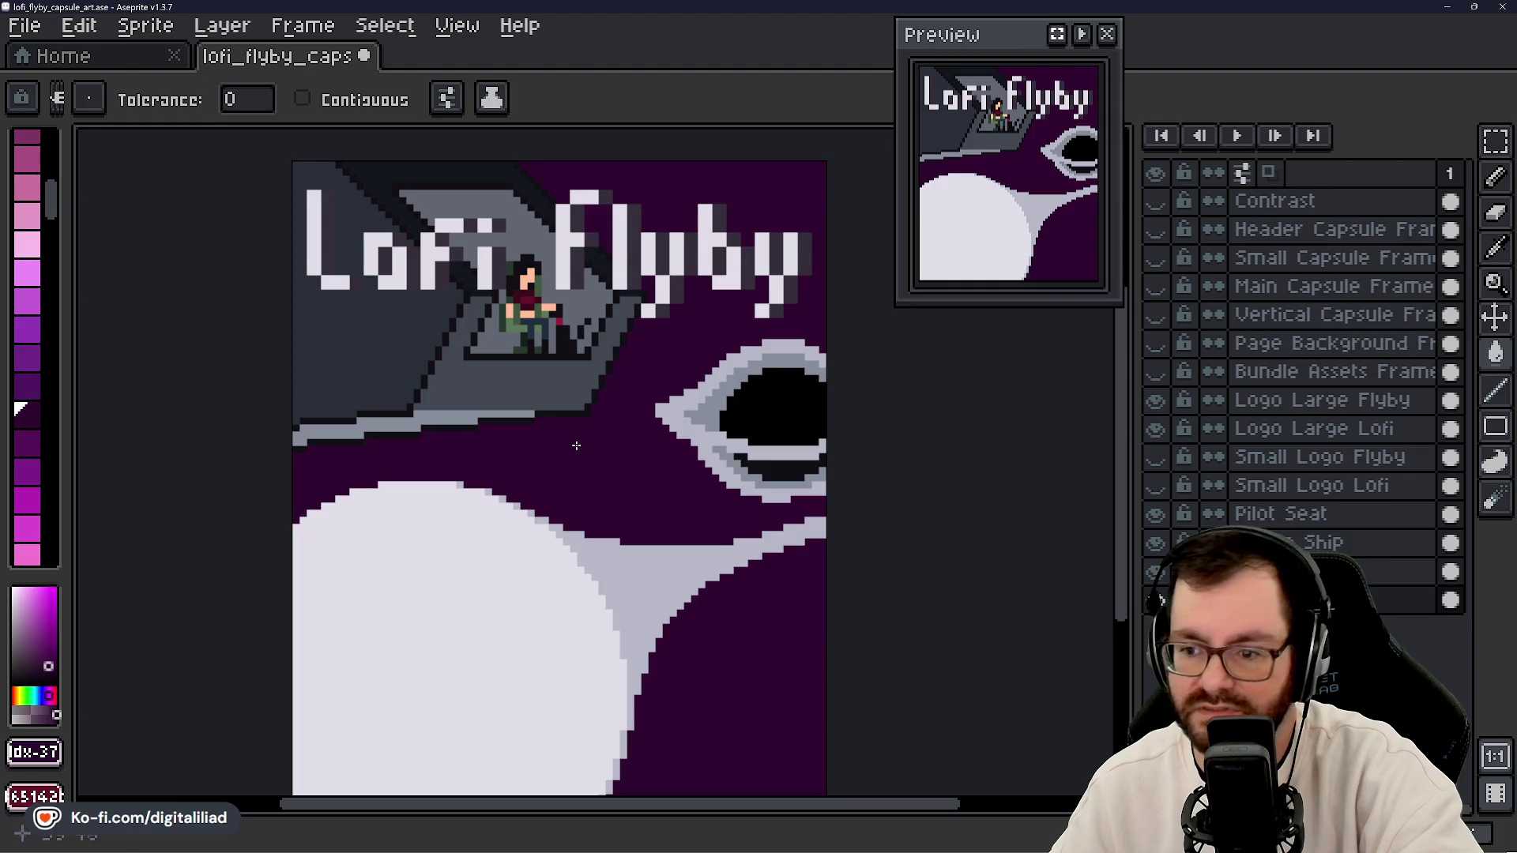
scroll(660, 460, down, 3)
scroll(661, 458, up, 3)
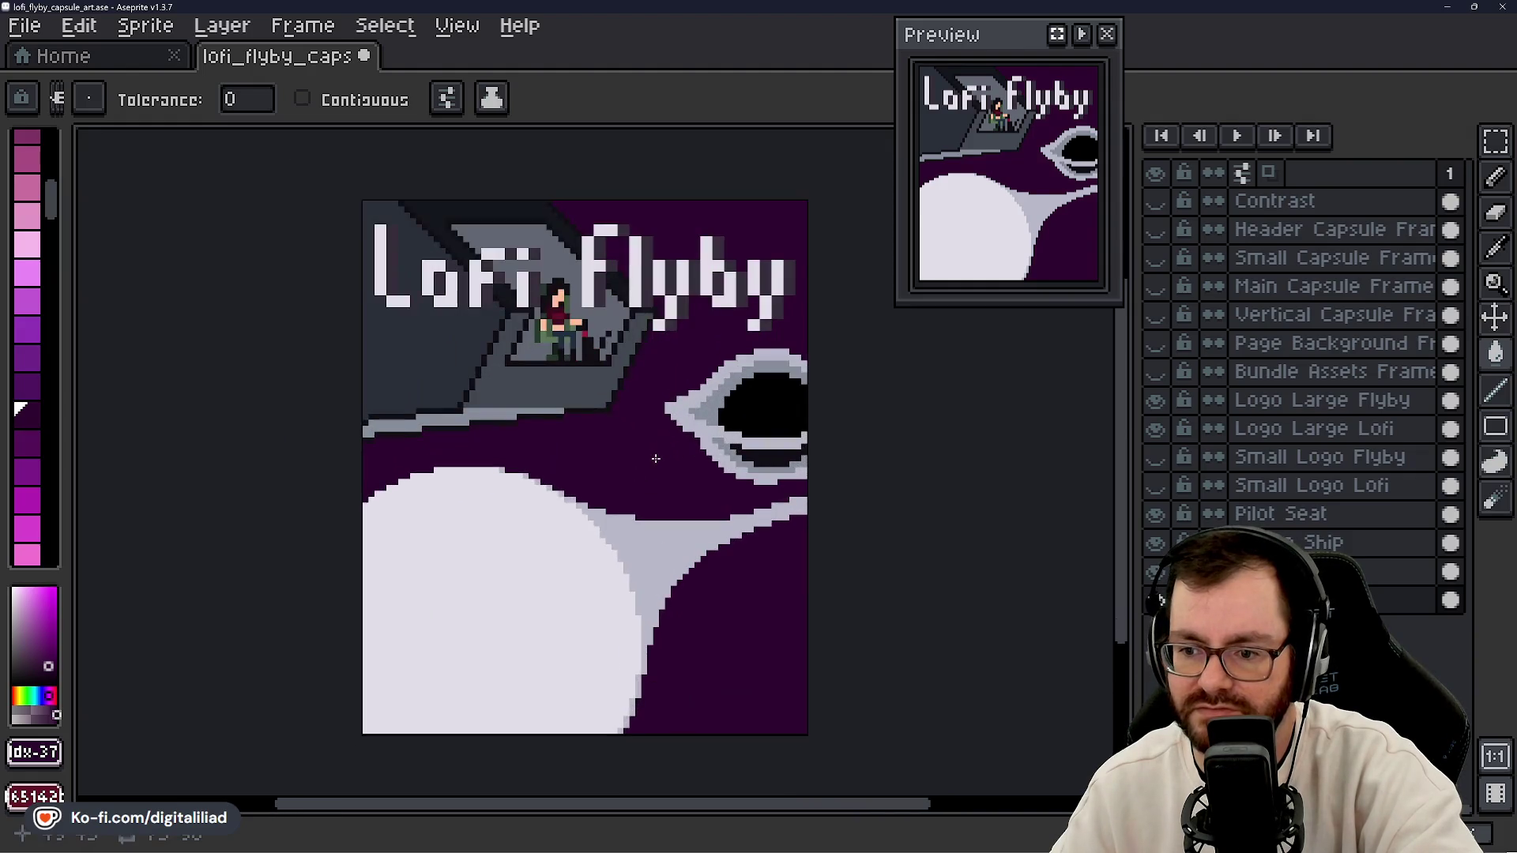
scroll(47, 419, down, 5)
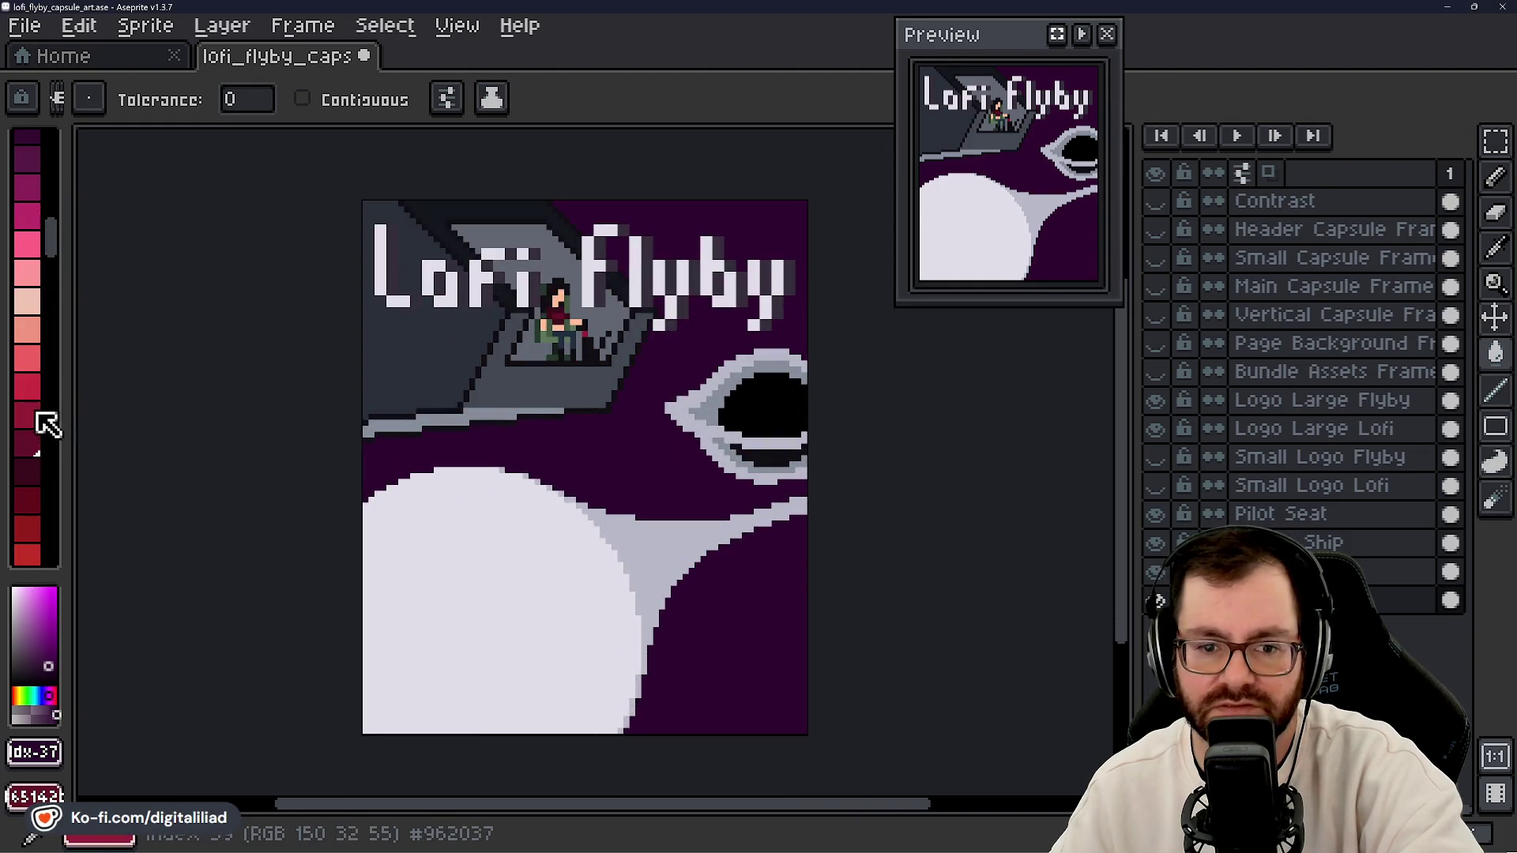
- After trying maroon and green, bucket-fill the background with the near-black swatch
click(37, 472)
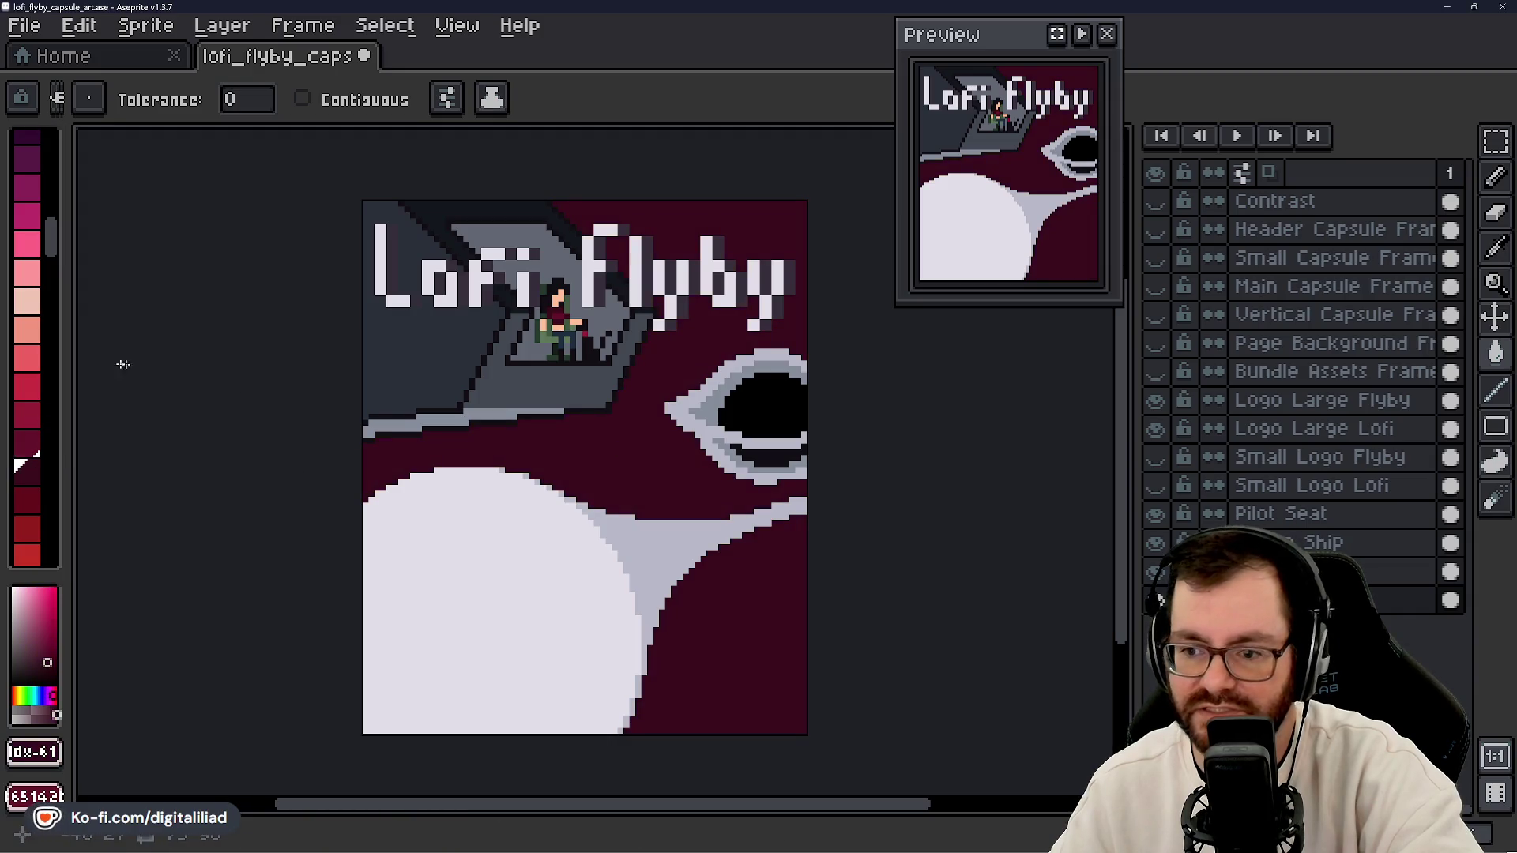
scroll(46, 406, down, 8)
scroll(44, 410, down, 6)
click(27, 506)
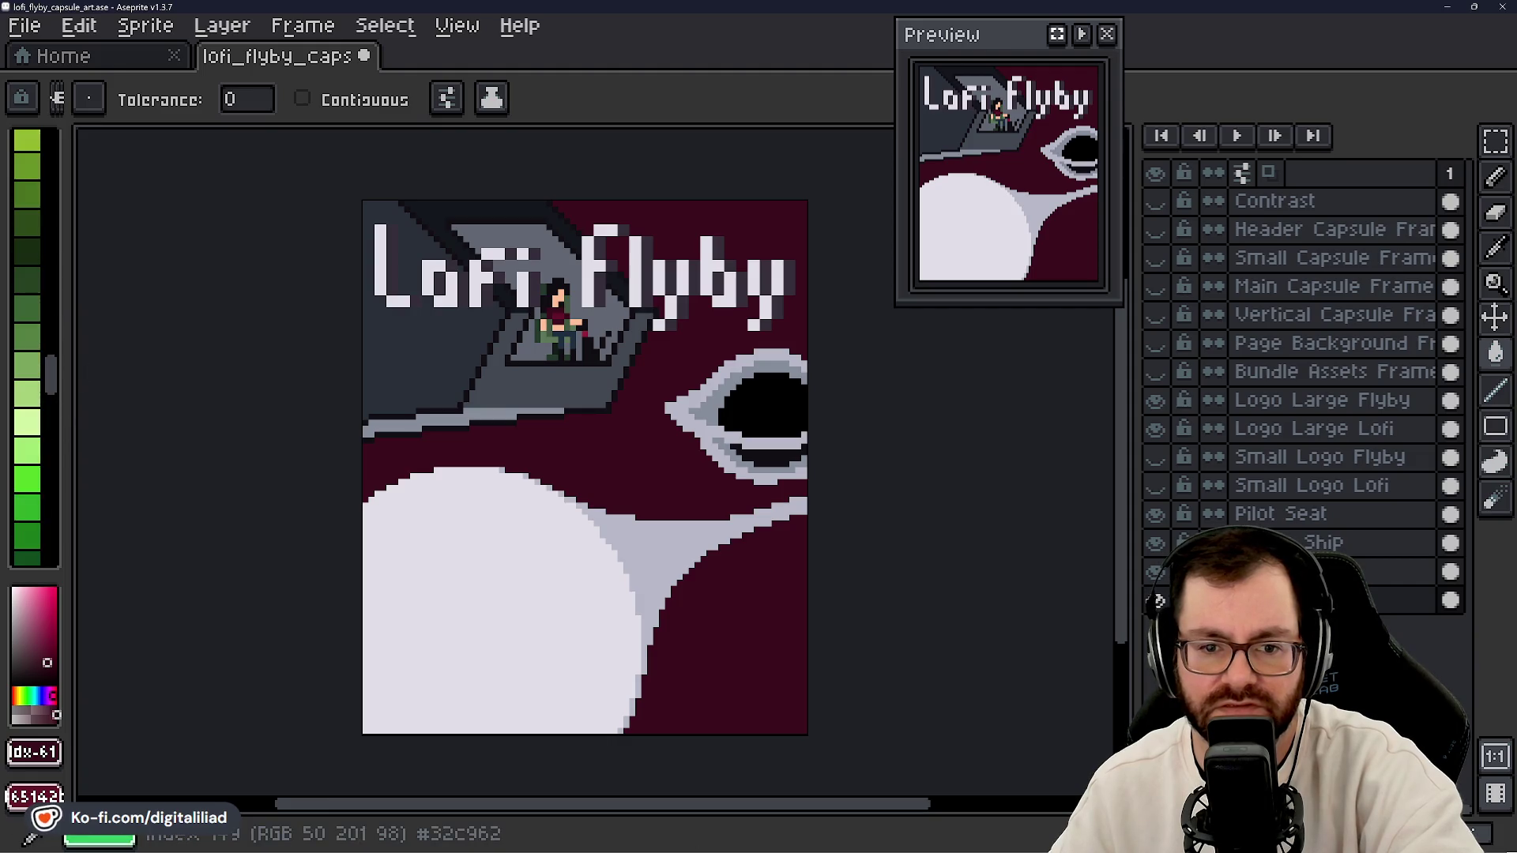
scroll(17, 346, up, 5)
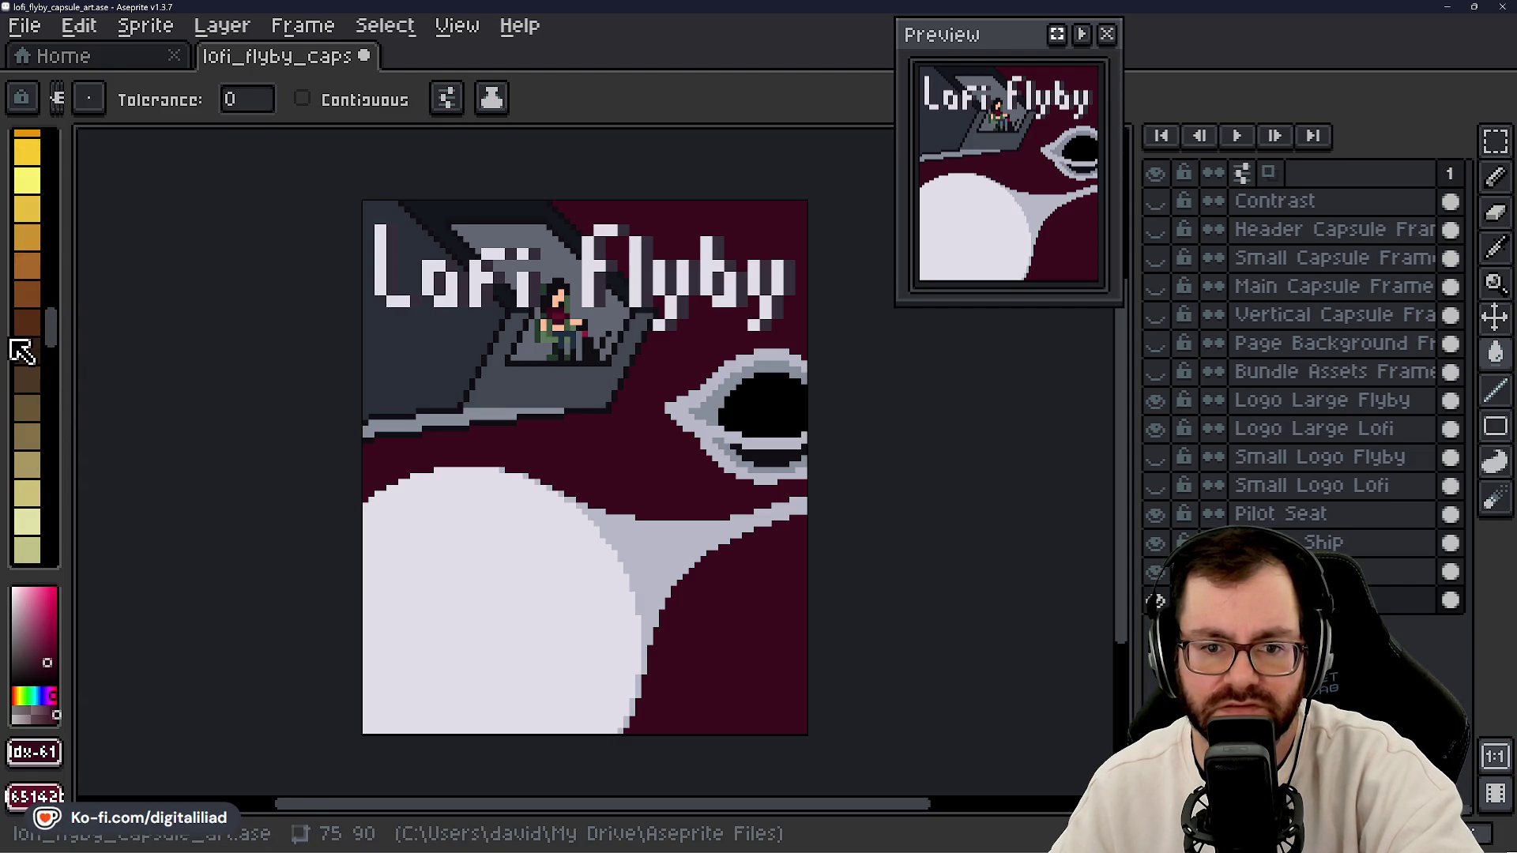
scroll(19, 348, up, 8)
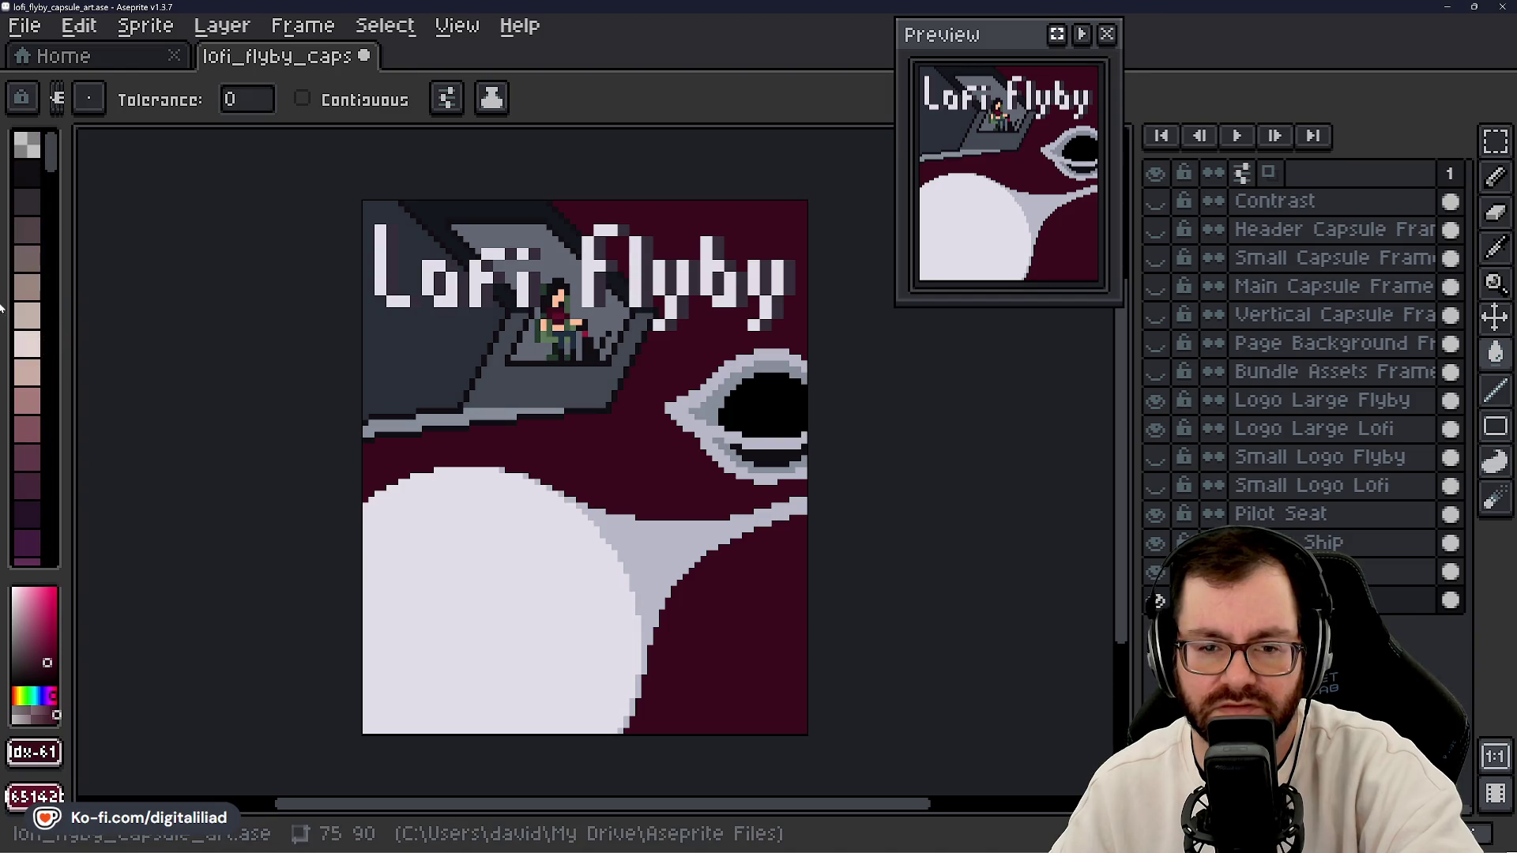
click(27, 168)
click(654, 462)
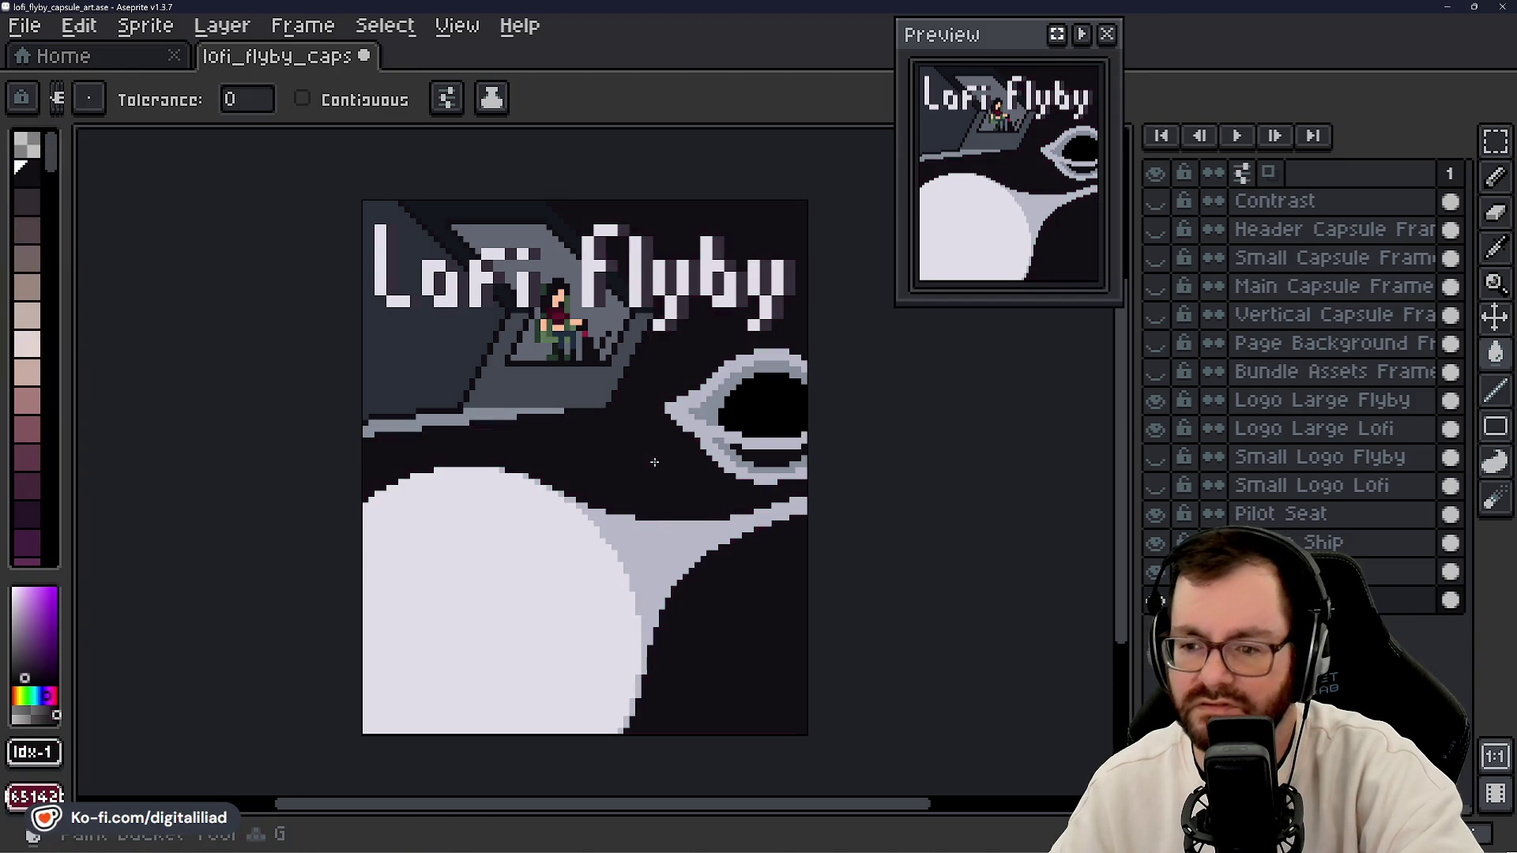
- Bucket-fill the near-black background with a dark purple swatch
scroll(675, 470, down, 2)
scroll(674, 470, up, 3)
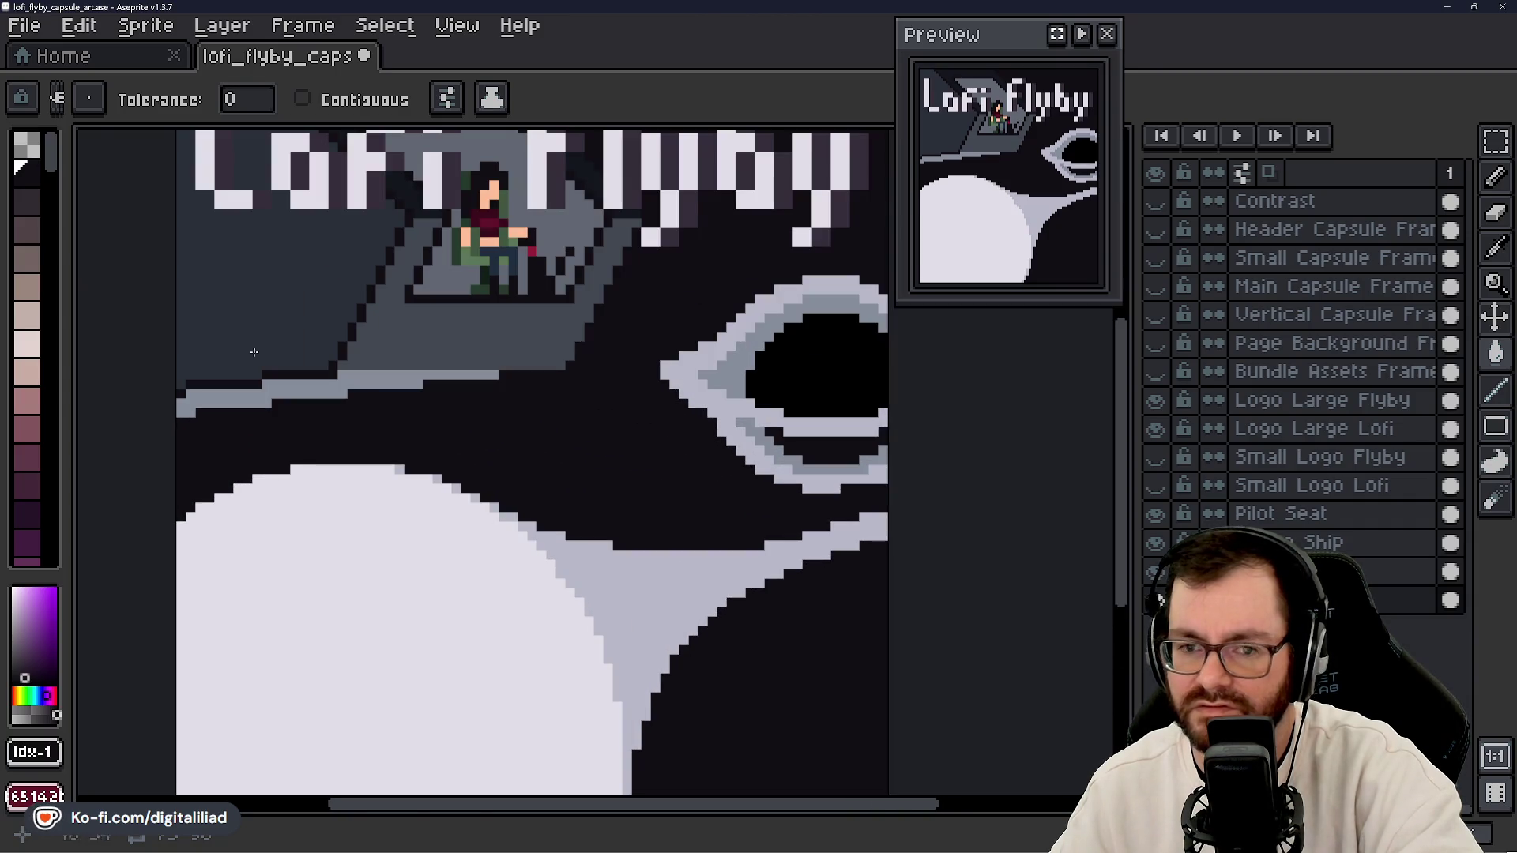
scroll(48, 345, down, 3)
click(38, 363)
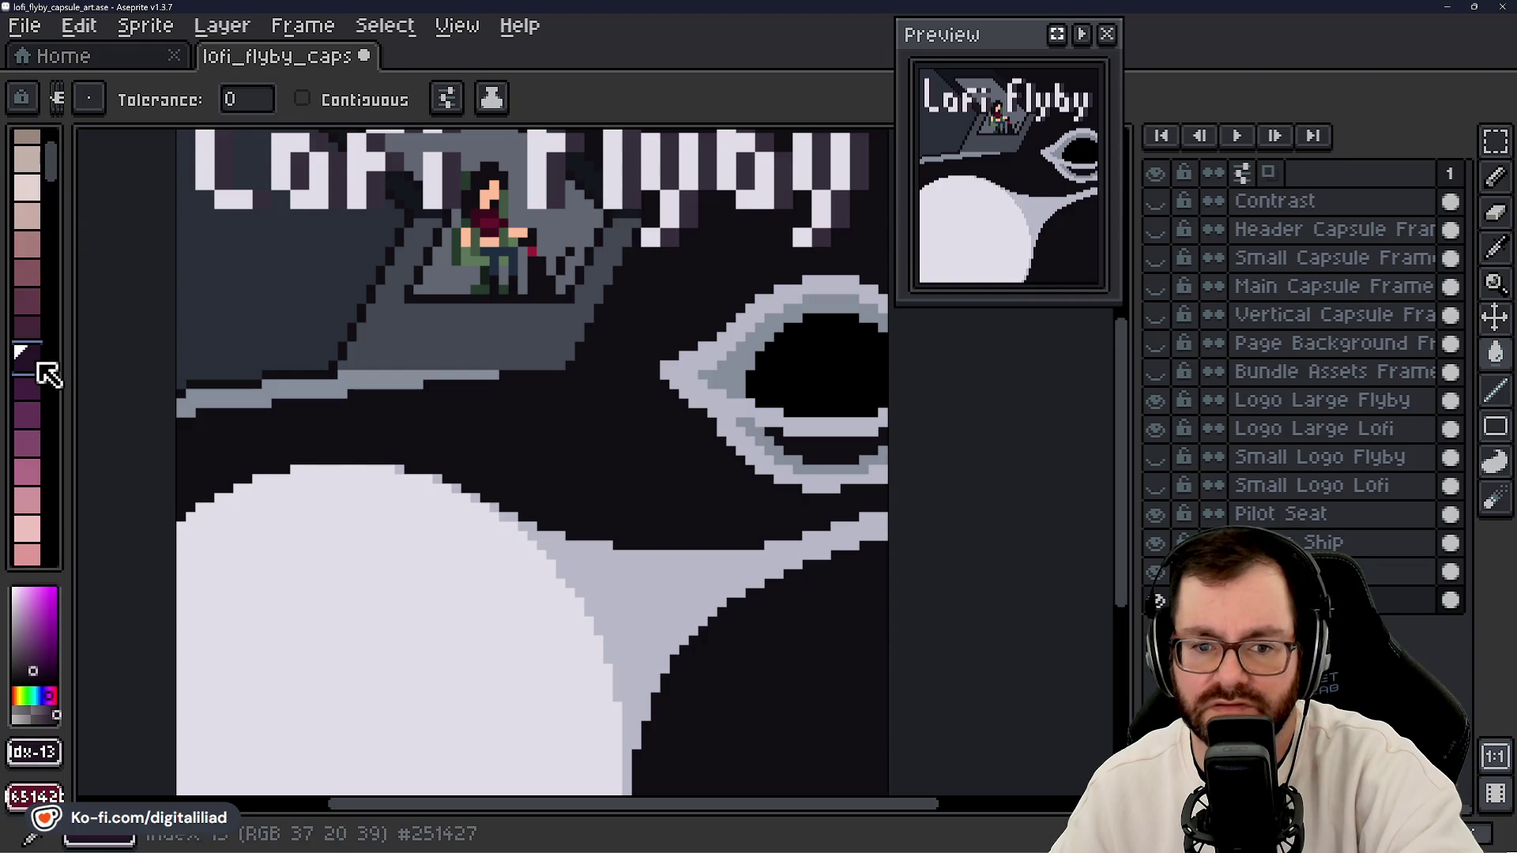
click(589, 419)
- Try lighter and darker purple shades as the background colour
scroll(590, 419, down, 2)
scroll(36, 413, down, 3)
scroll(36, 412, down, 3)
click(35, 384)
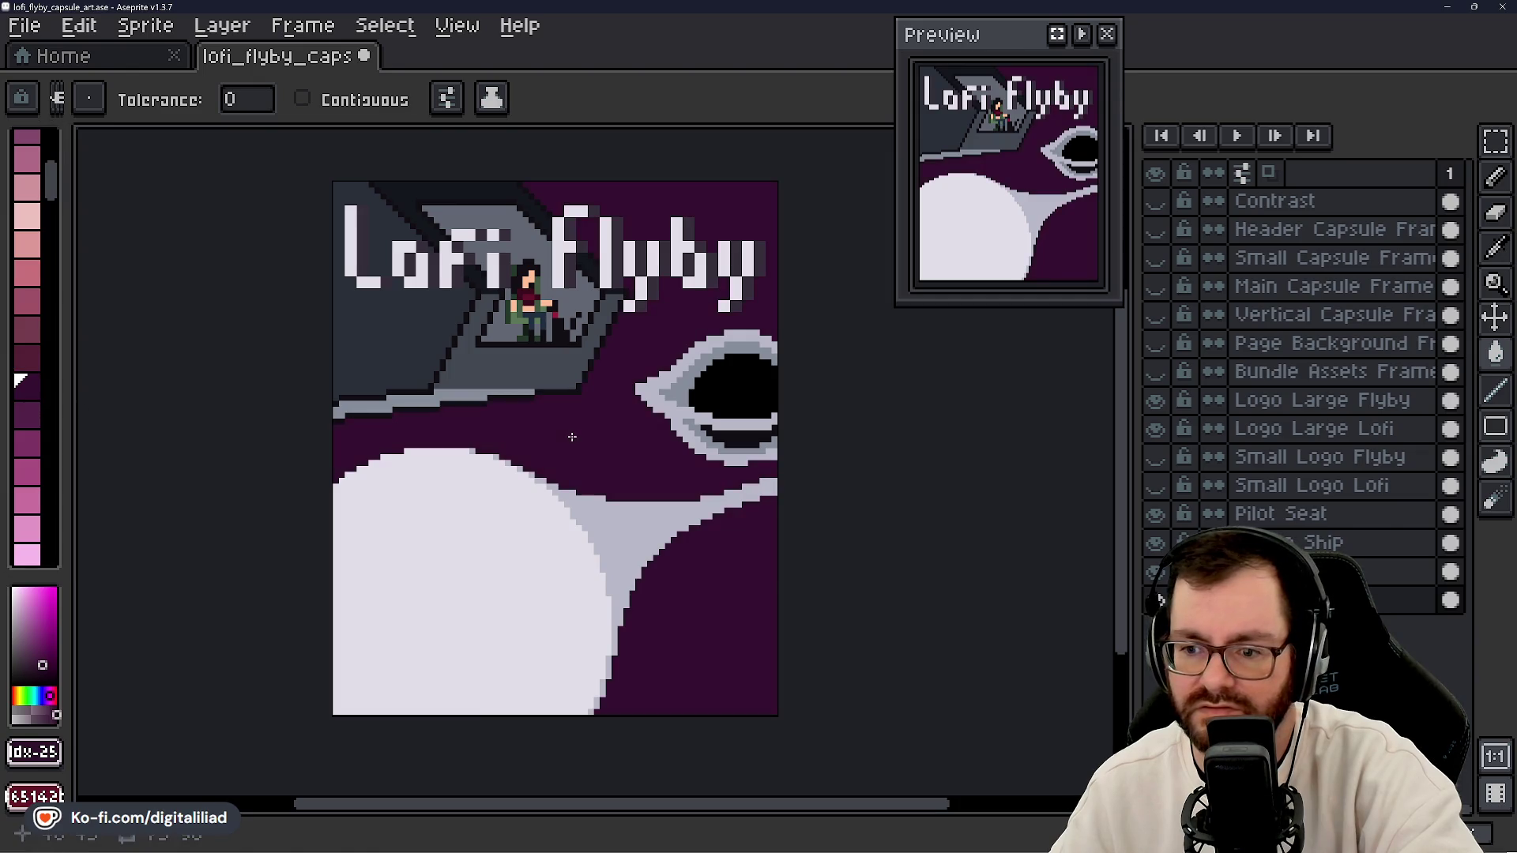
scroll(40, 447, down, 4)
click(28, 307)
click(31, 338)
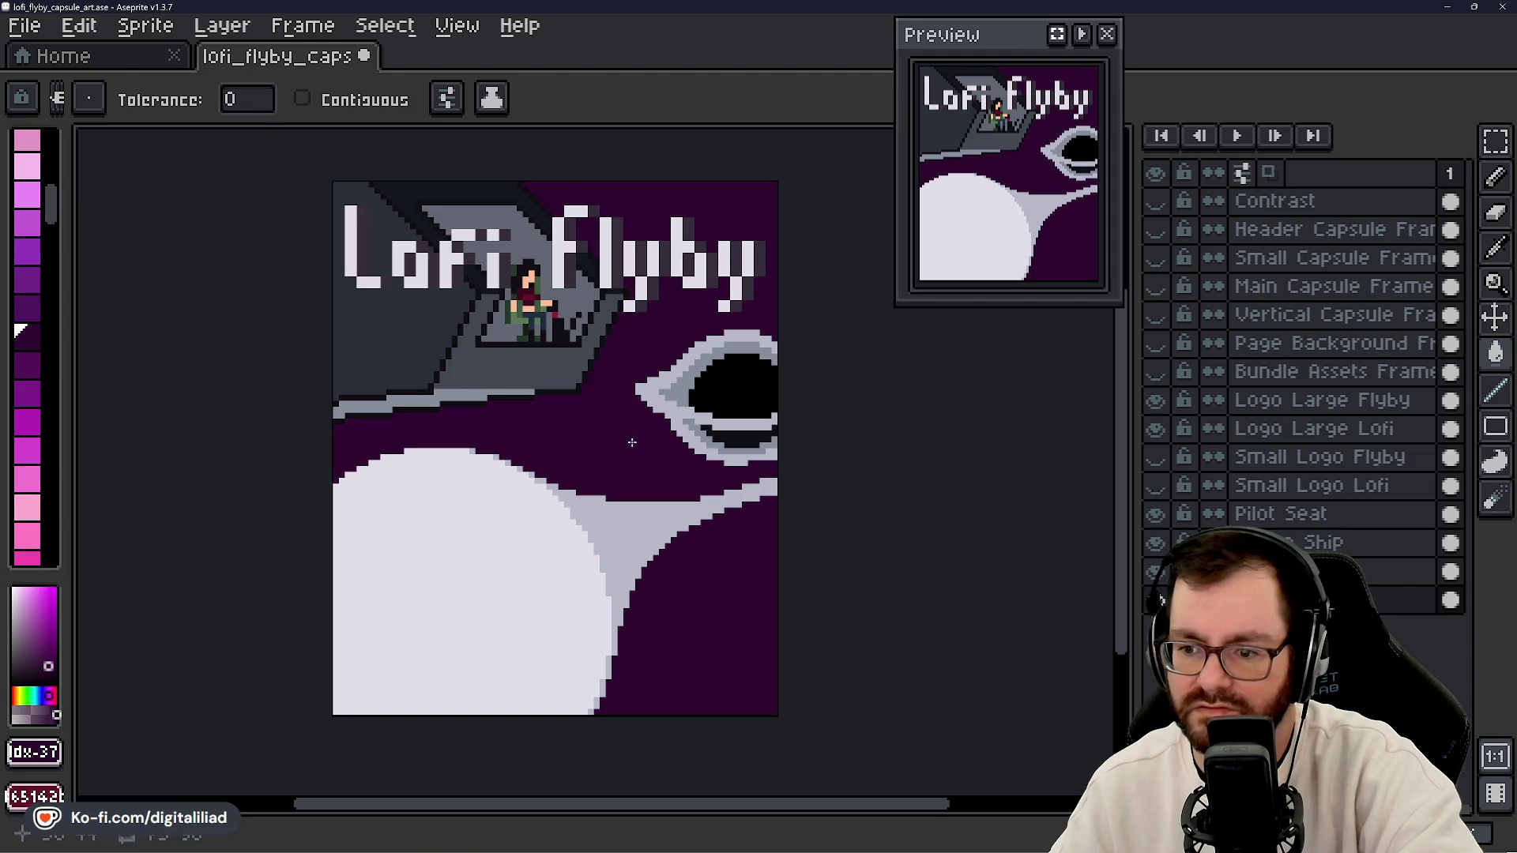
scroll(28, 440, down, 5)
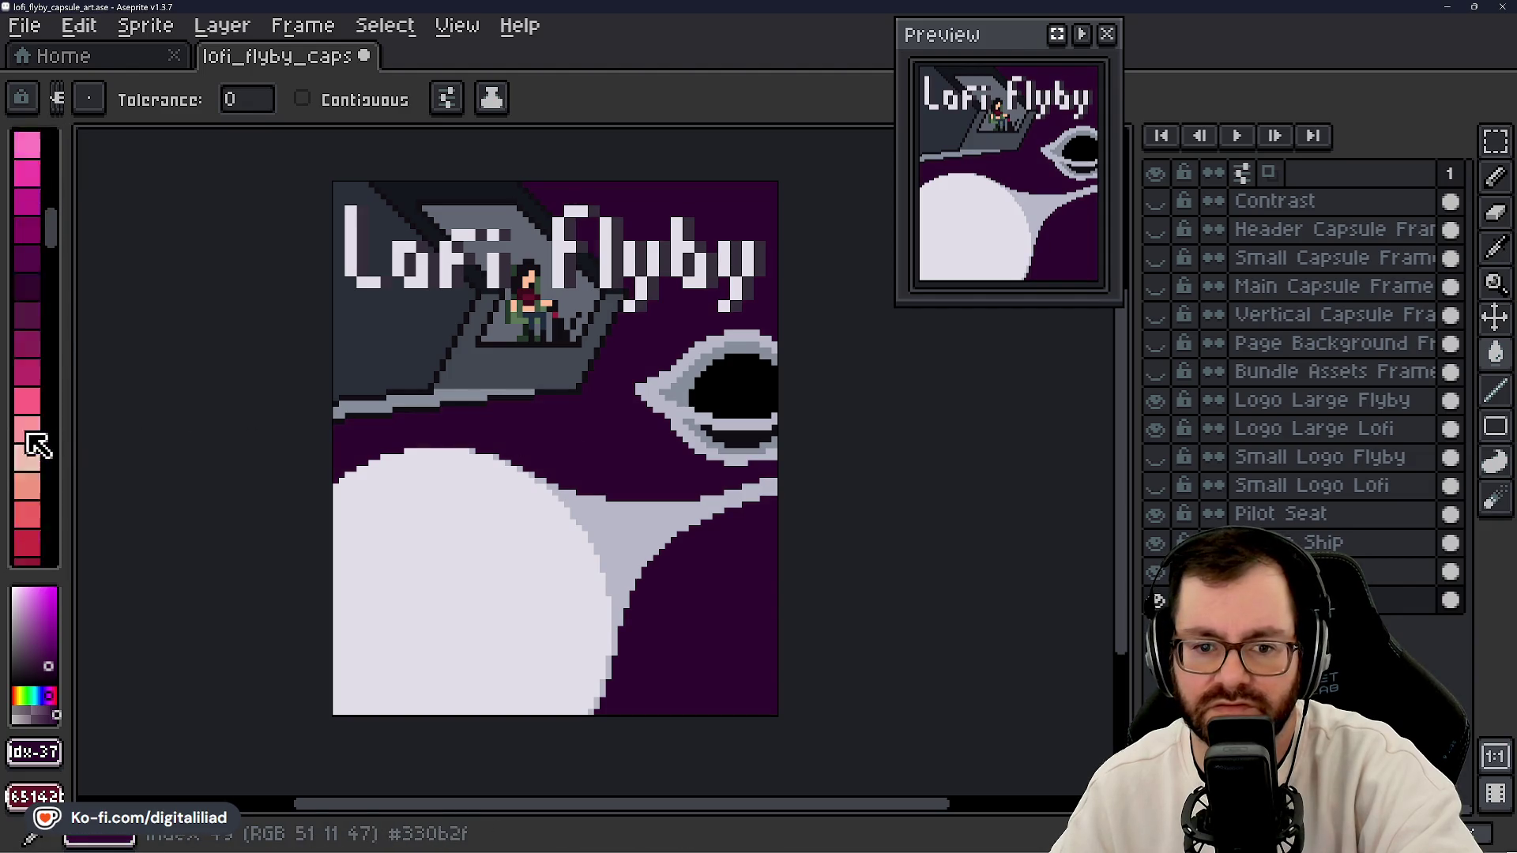
click(27, 213)
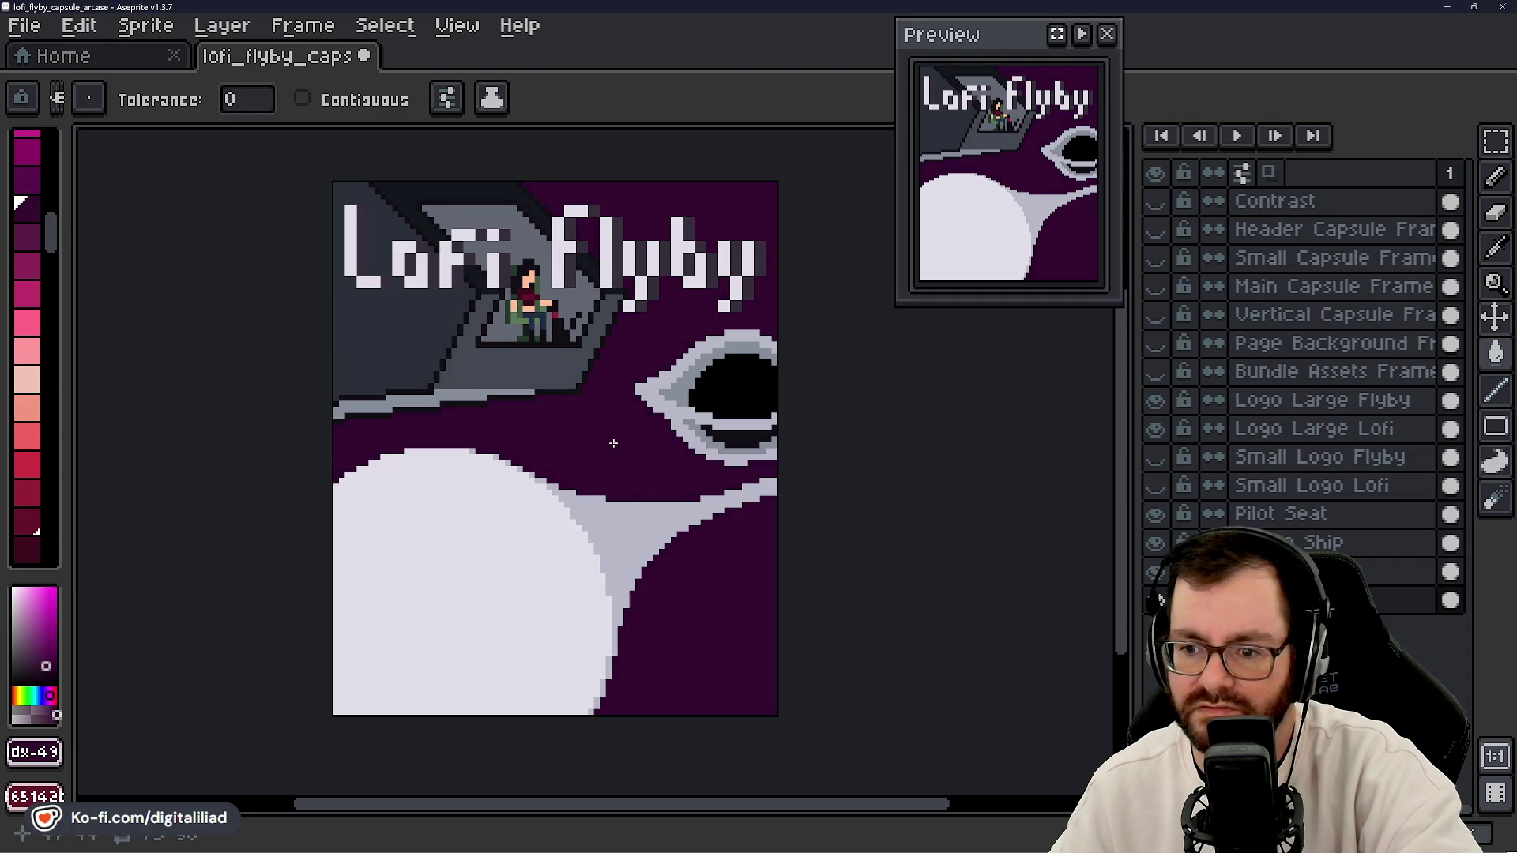
- Try dark magenta, settle on the dark purple swatch (idx 13) and save the file
scroll(43, 439, down, 4)
scroll(45, 442, up, 8)
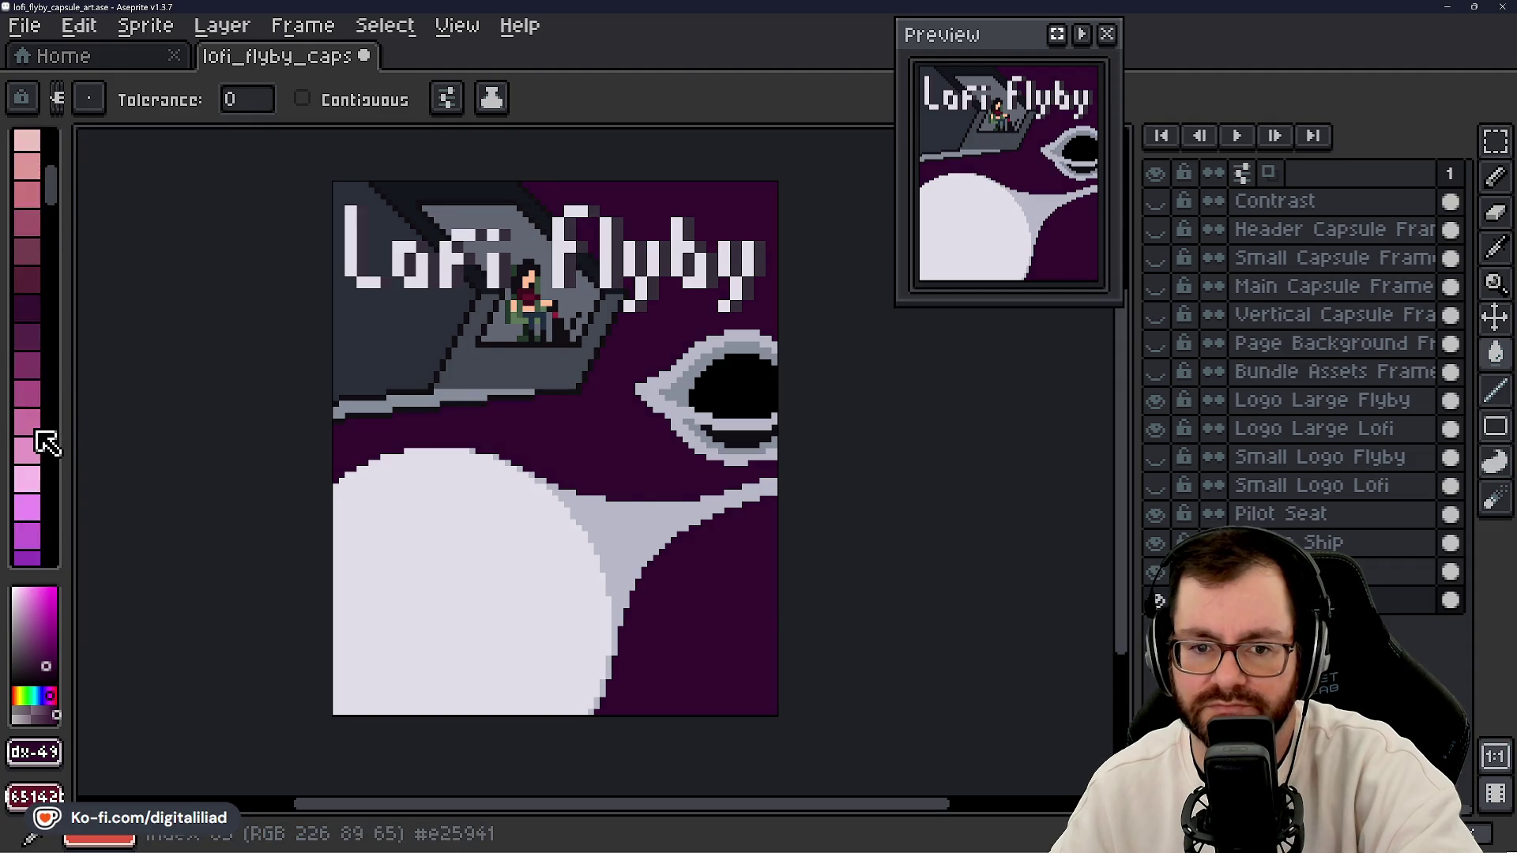
scroll(45, 442, down, 4)
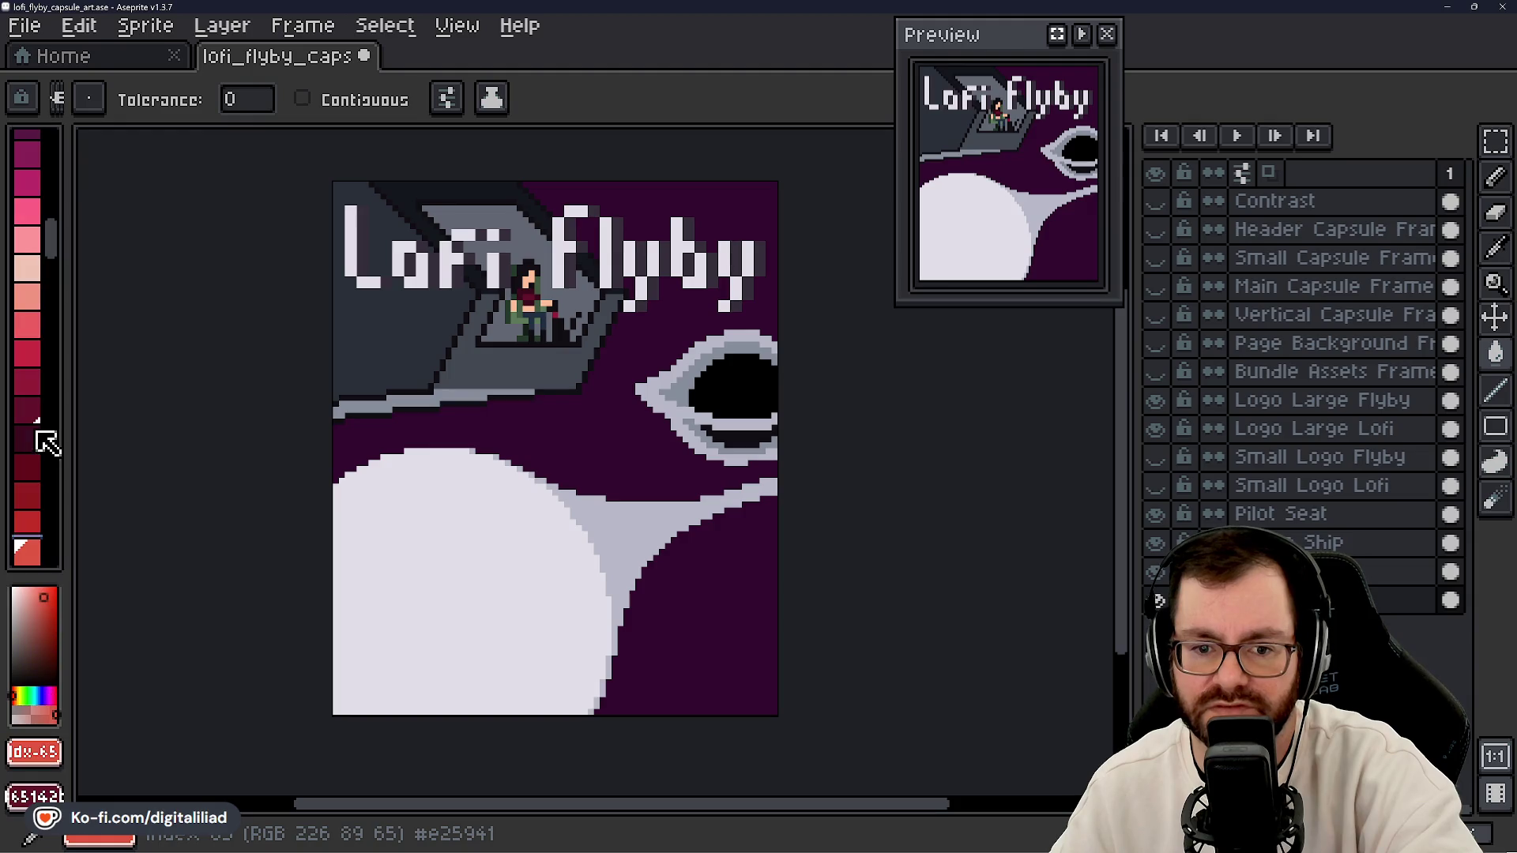
click(43, 381)
scroll(44, 382, up, 3)
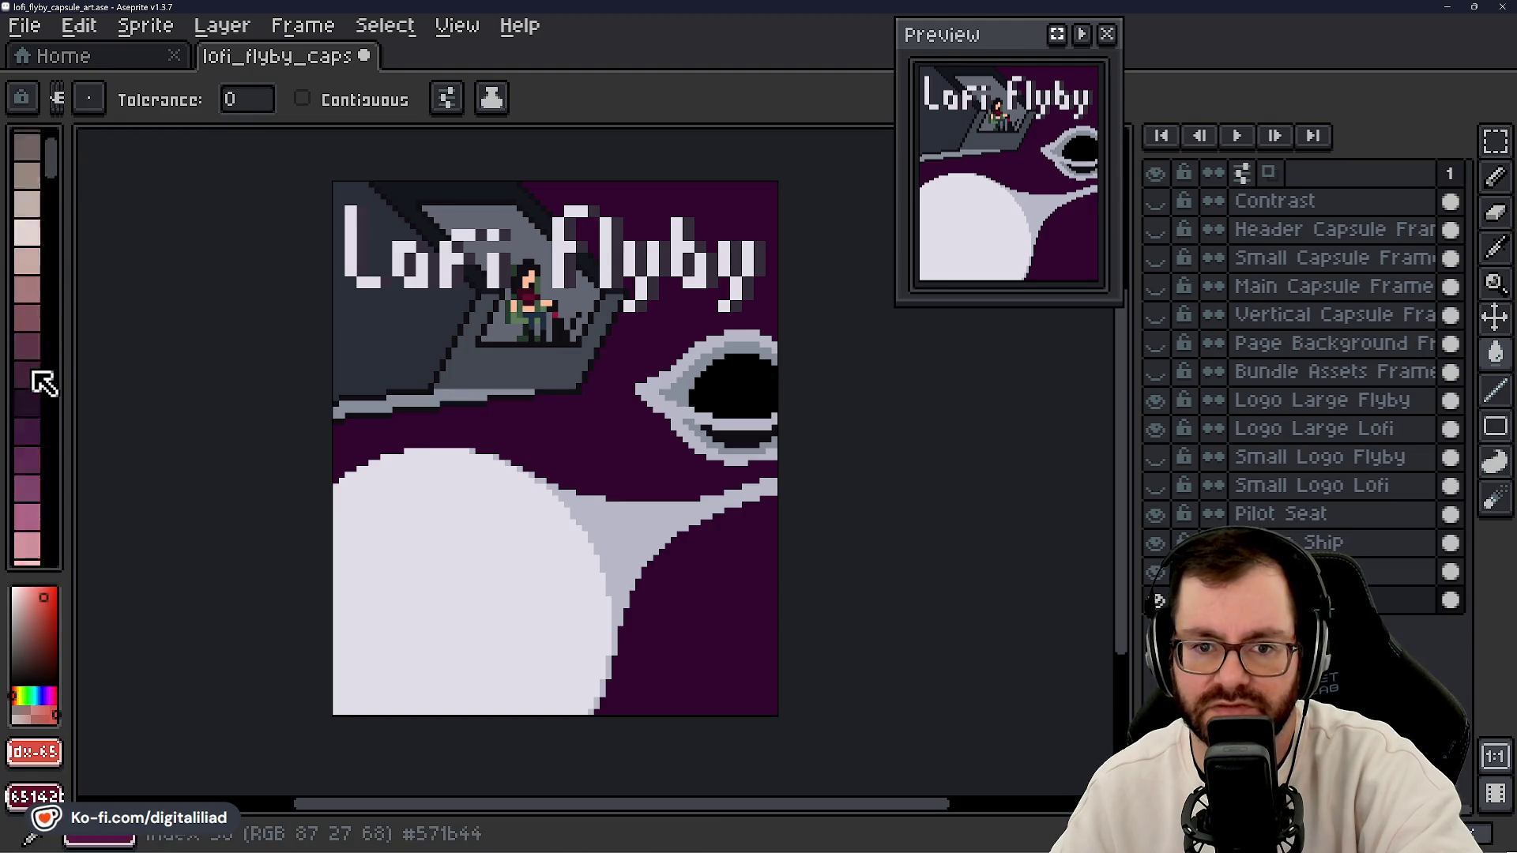
click(28, 359)
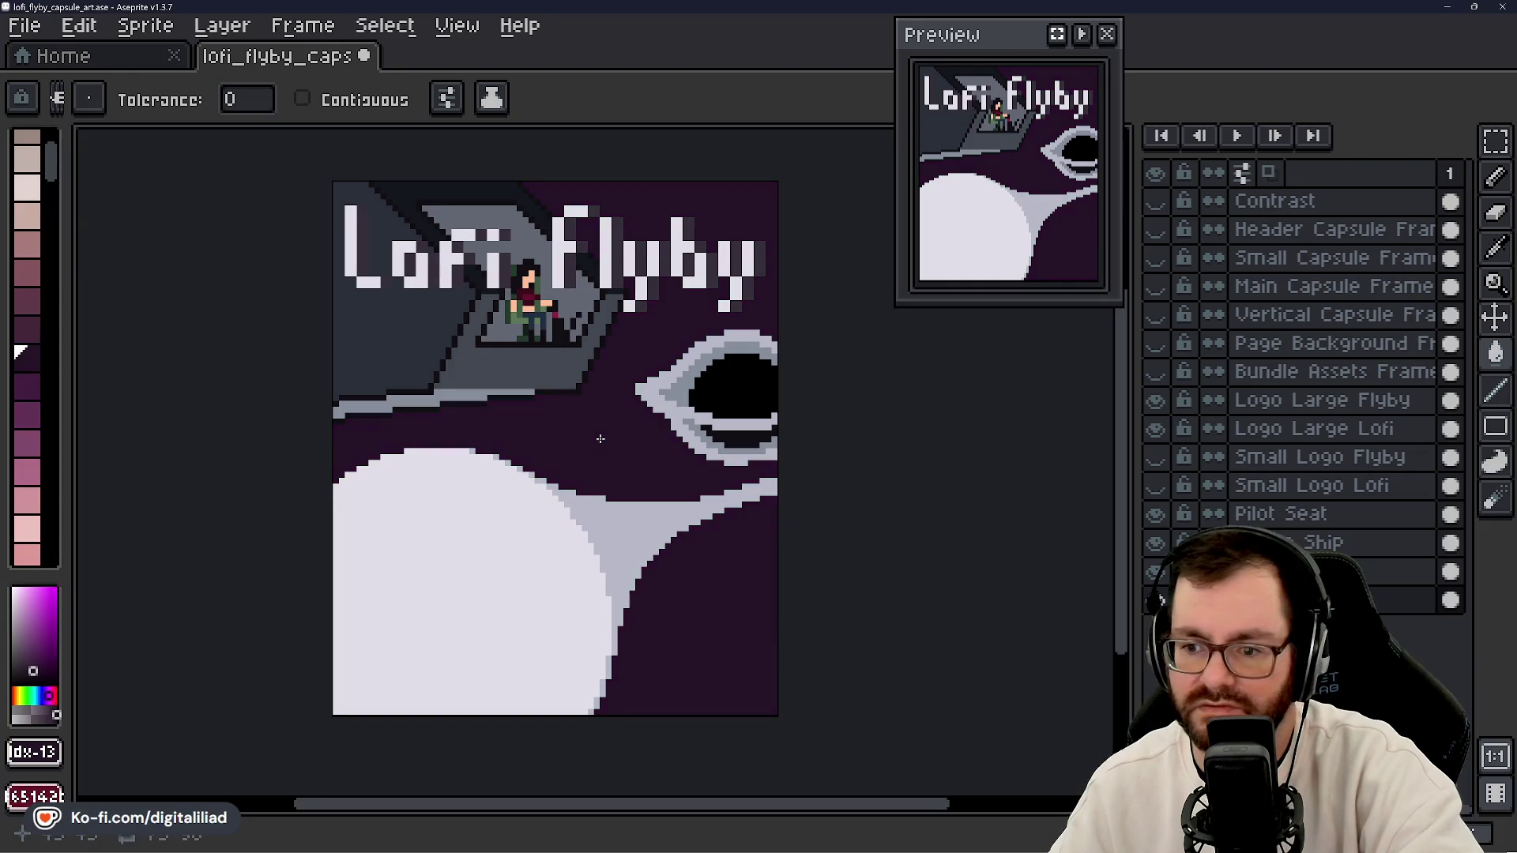
scroll(624, 466, down, 1)
key(ctrl+s)
scroll(650, 467, down, 1)
scroll(651, 467, up, 1)
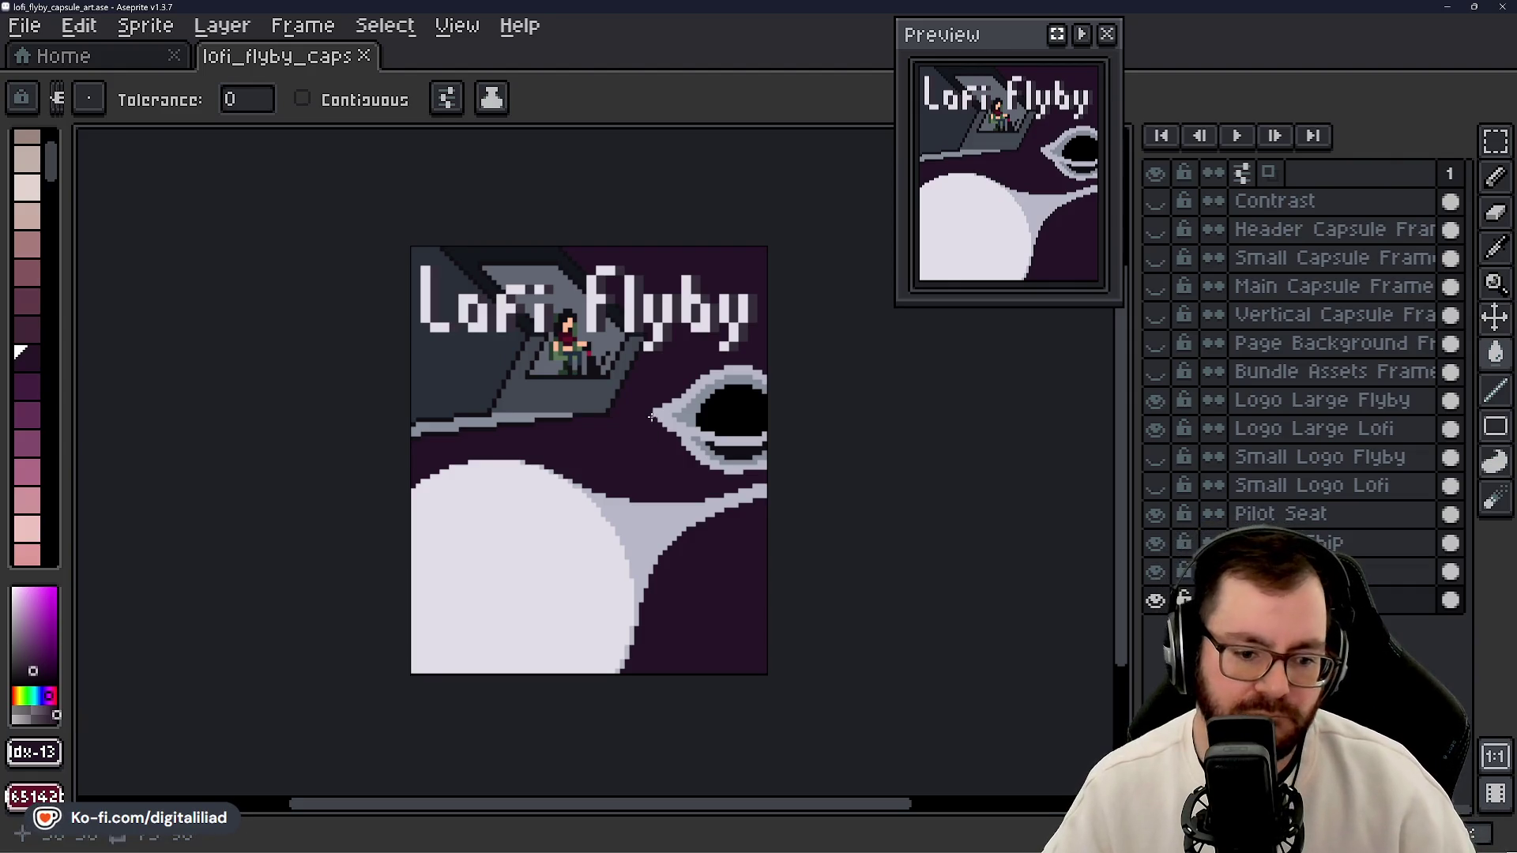
- Zoom in and check the Outer Space layer by hiding and showing it
scroll(47, 356, down, 5)
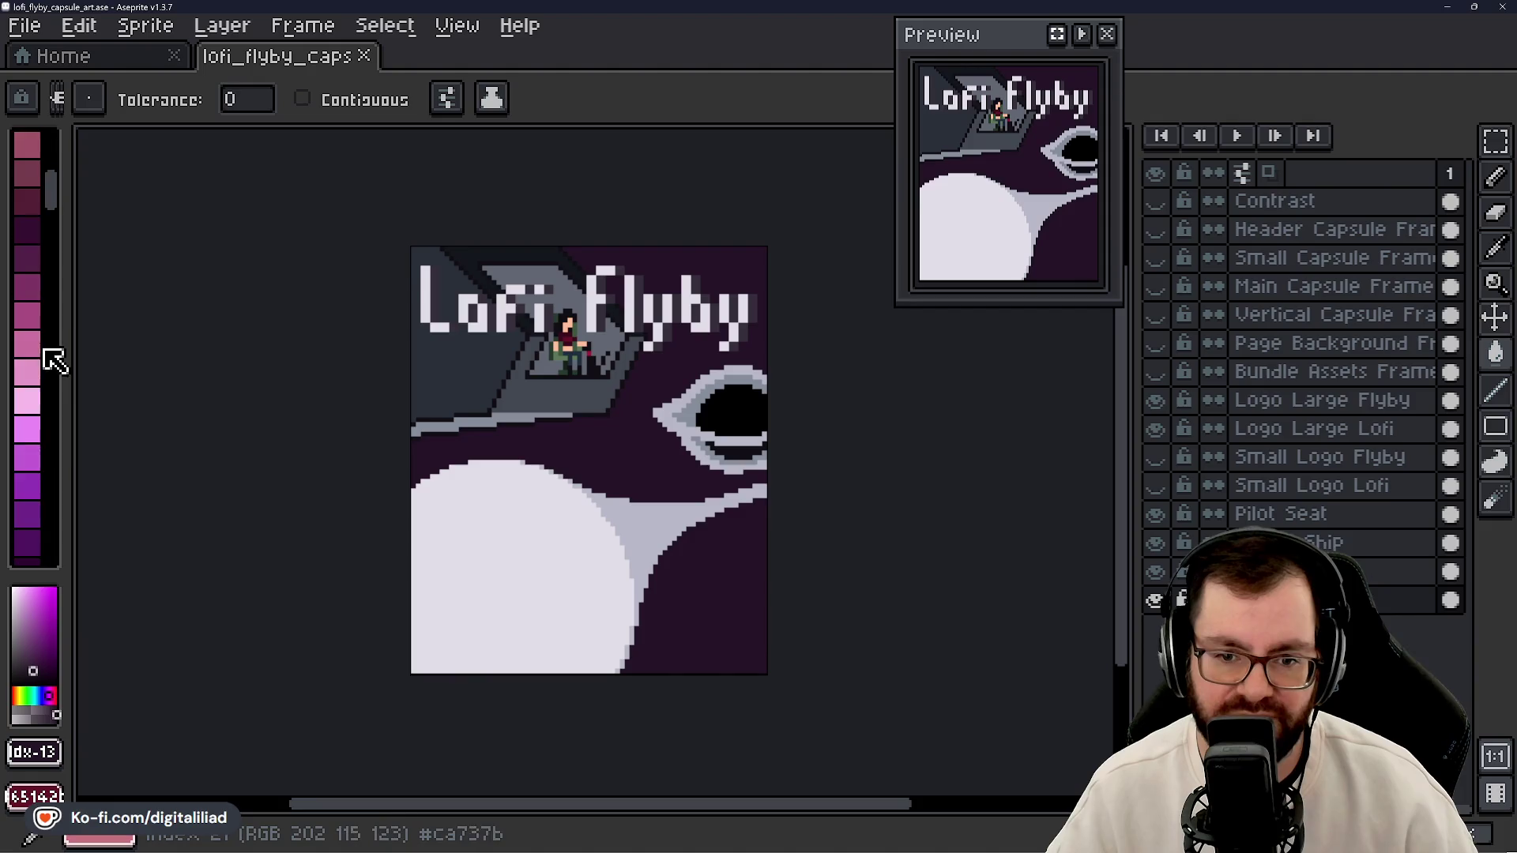
scroll(56, 362, down, 6)
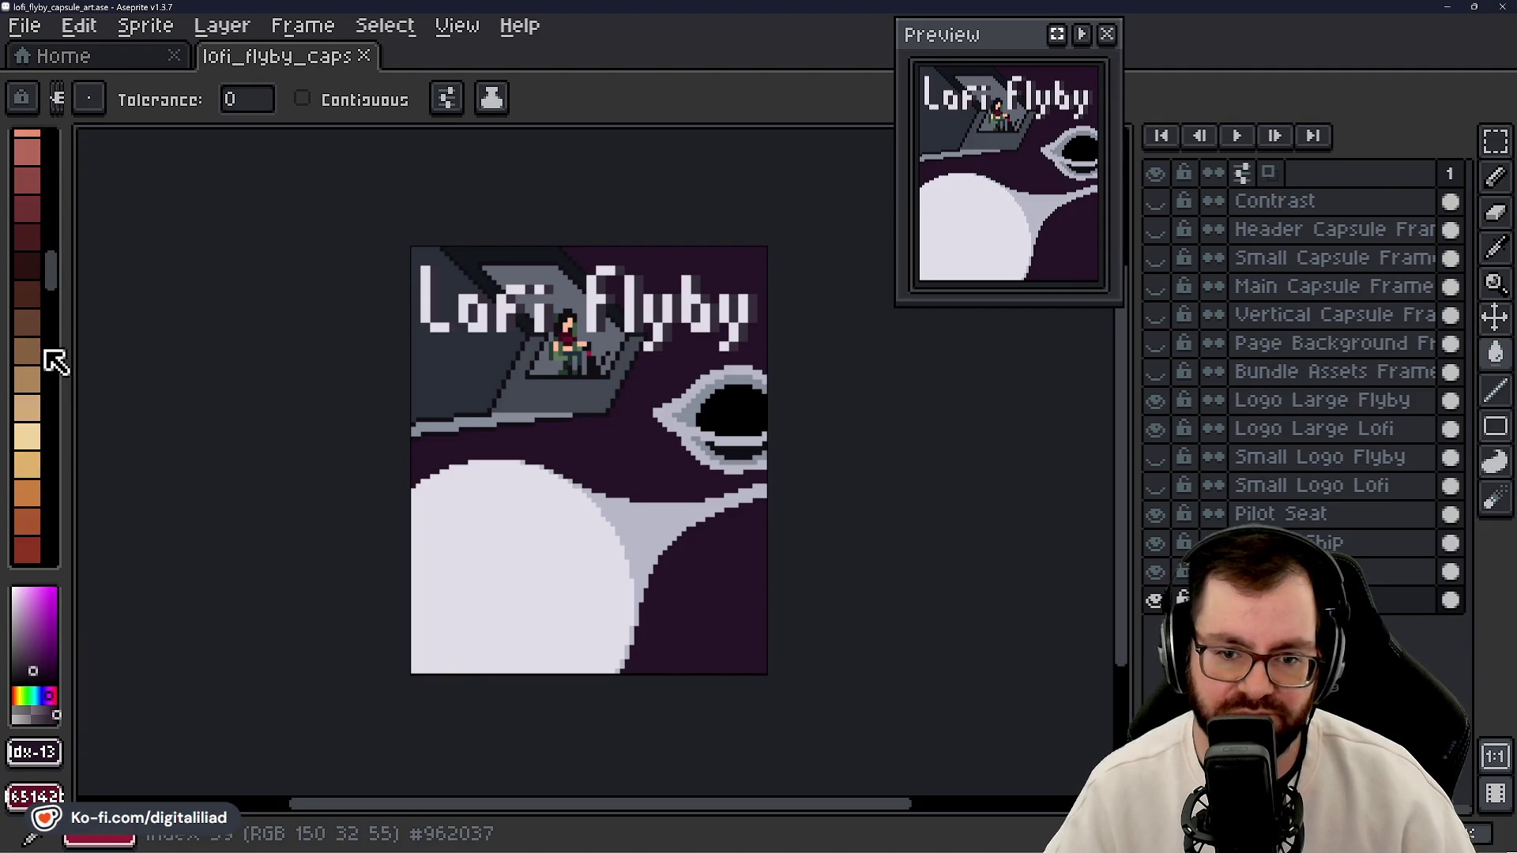
scroll(51, 363, down, 8)
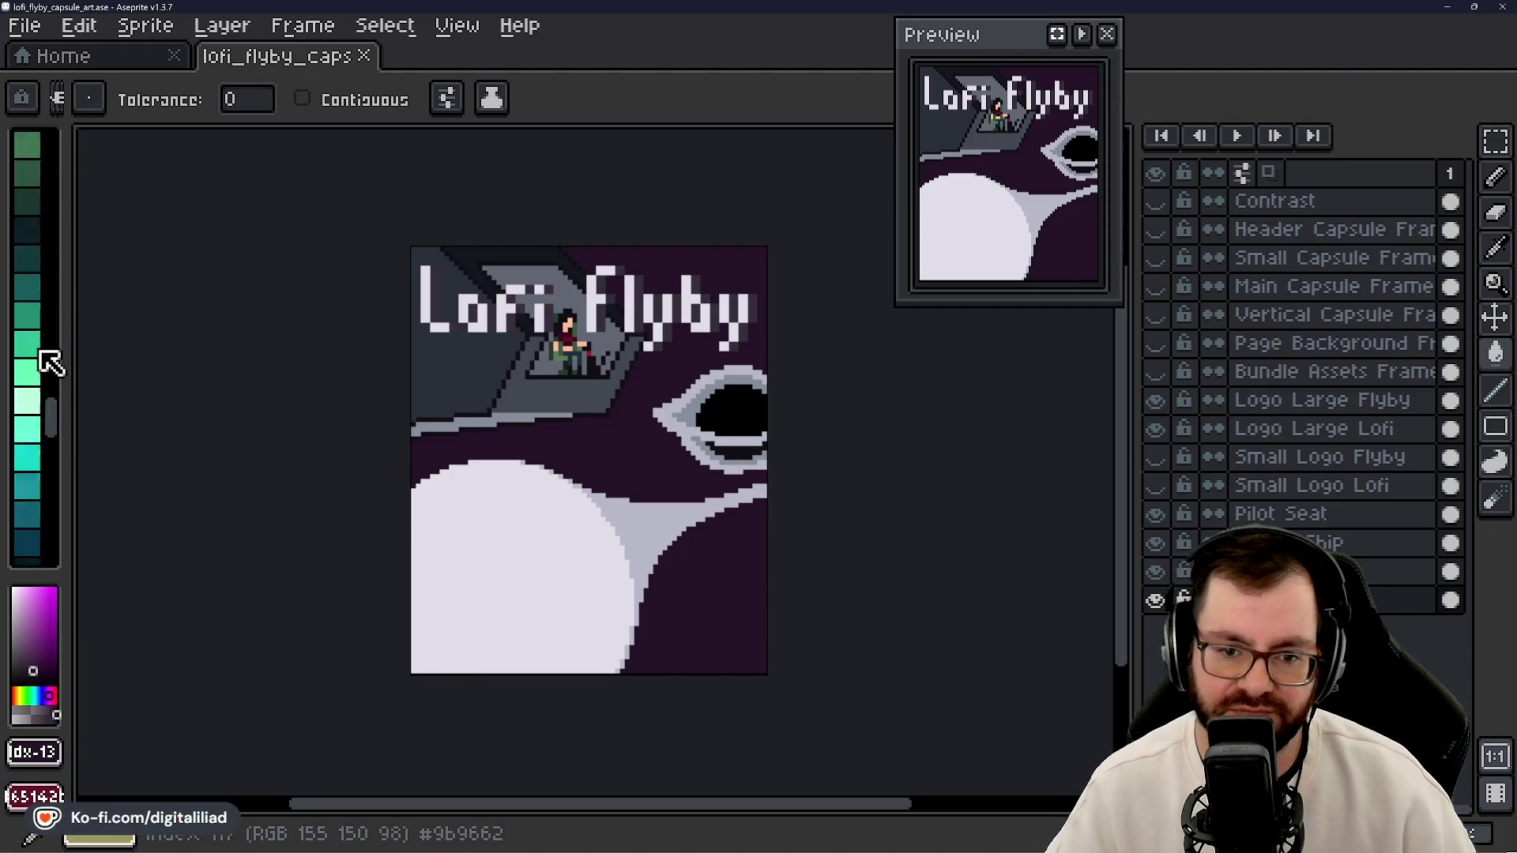
scroll(52, 362, down, 8)
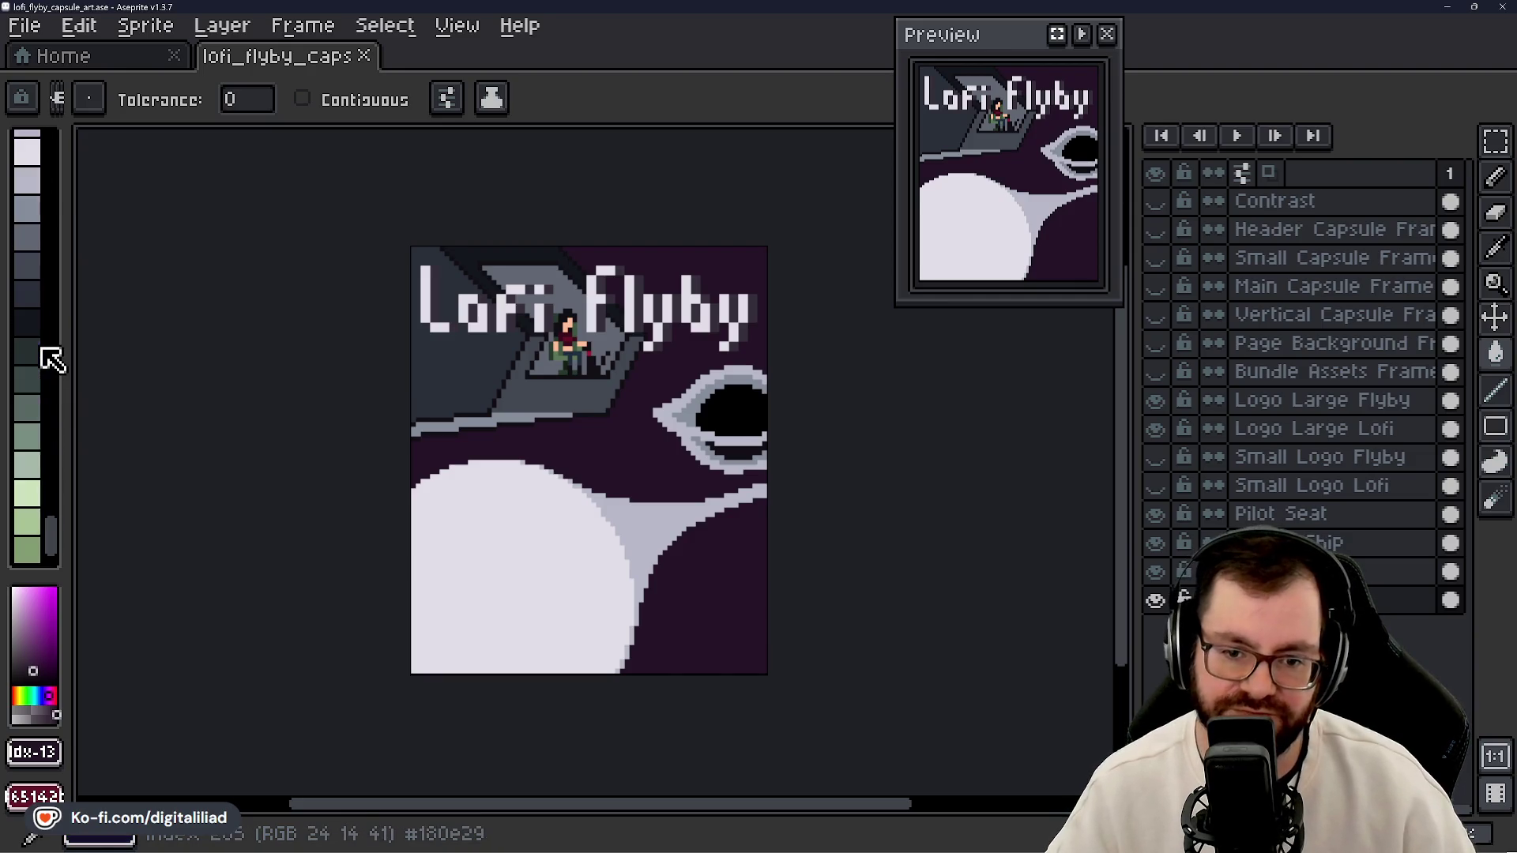
scroll(52, 362, down, 3)
scroll(46, 369, up, 10)
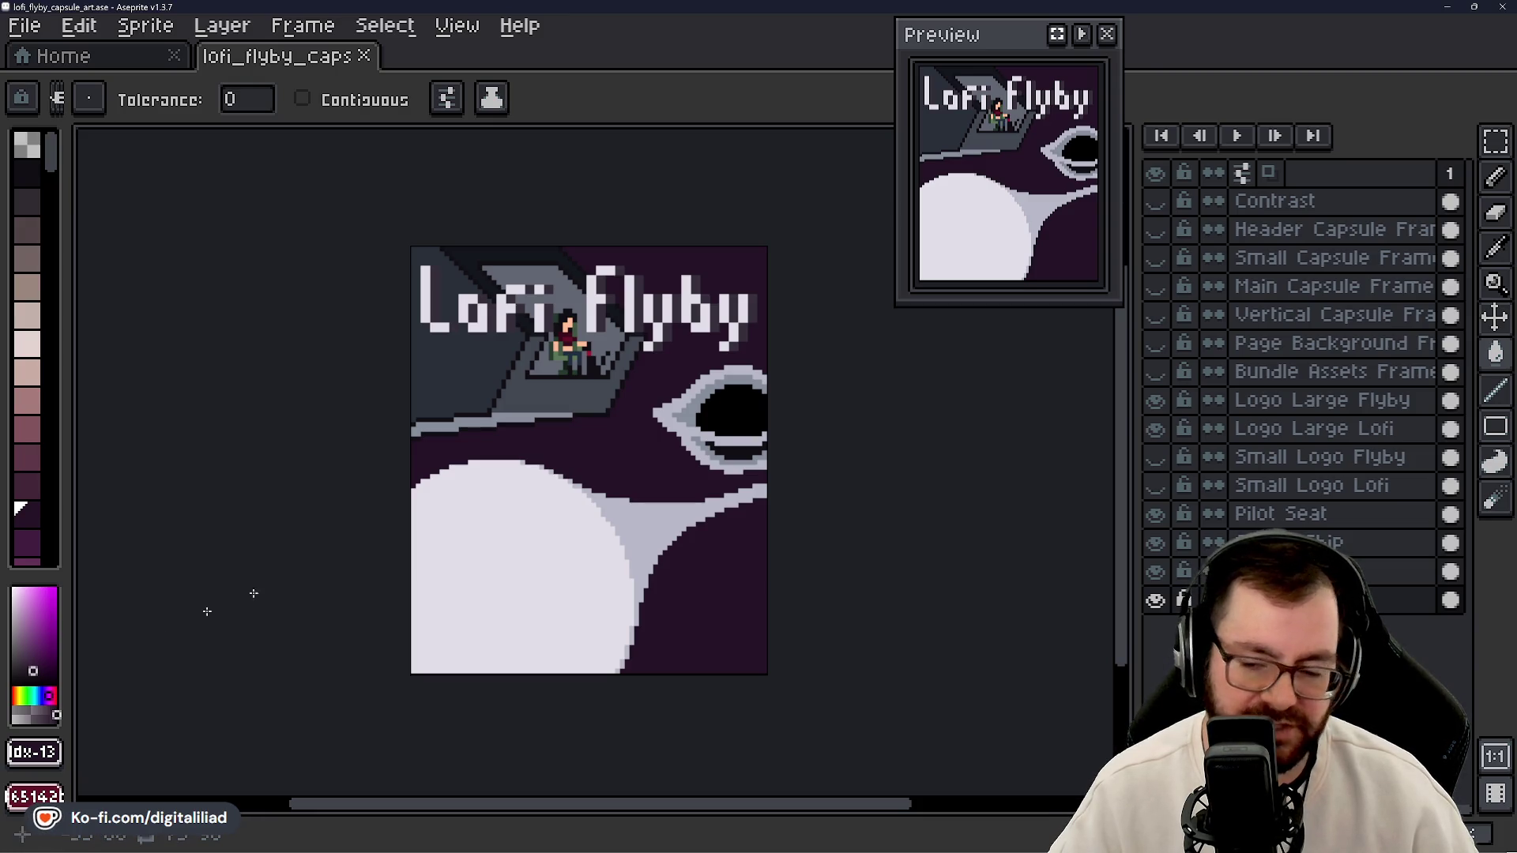
scroll(564, 341, up, 3)
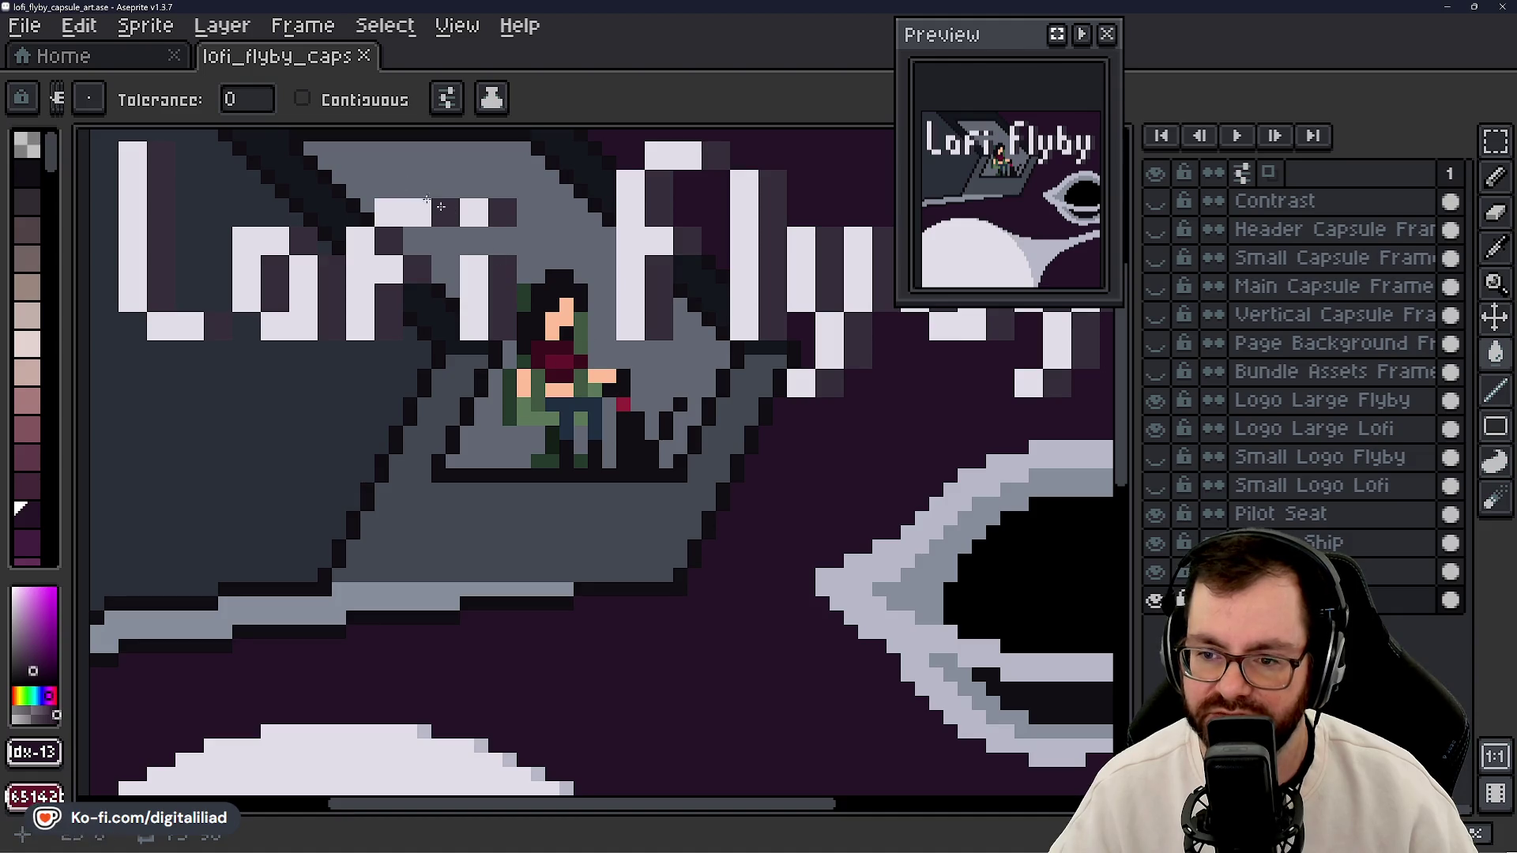
scroll(497, 427, down, 1)
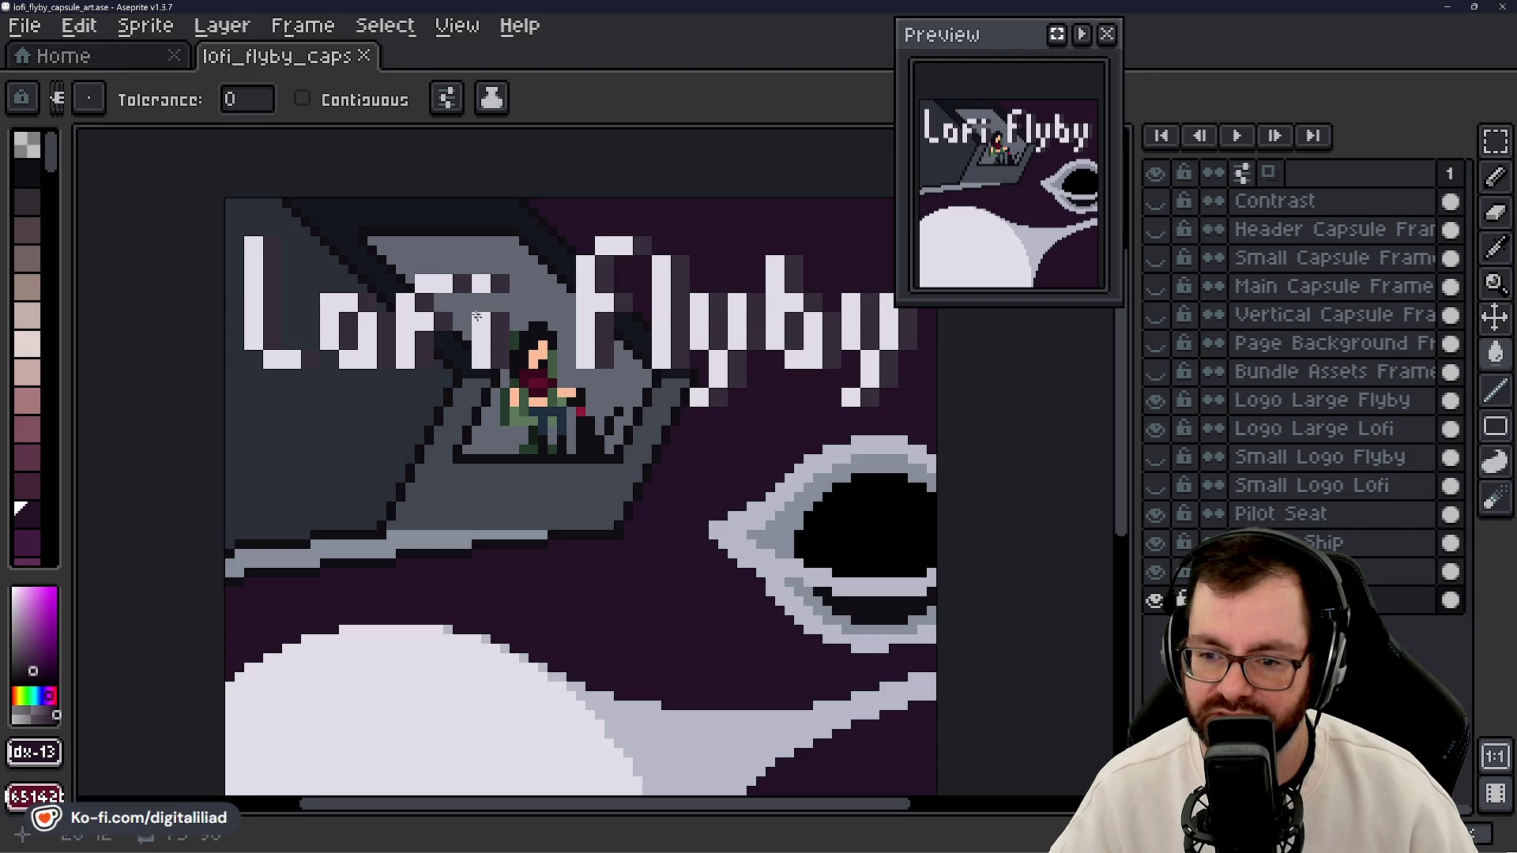
scroll(480, 462, down, 1)
click(1156, 572)
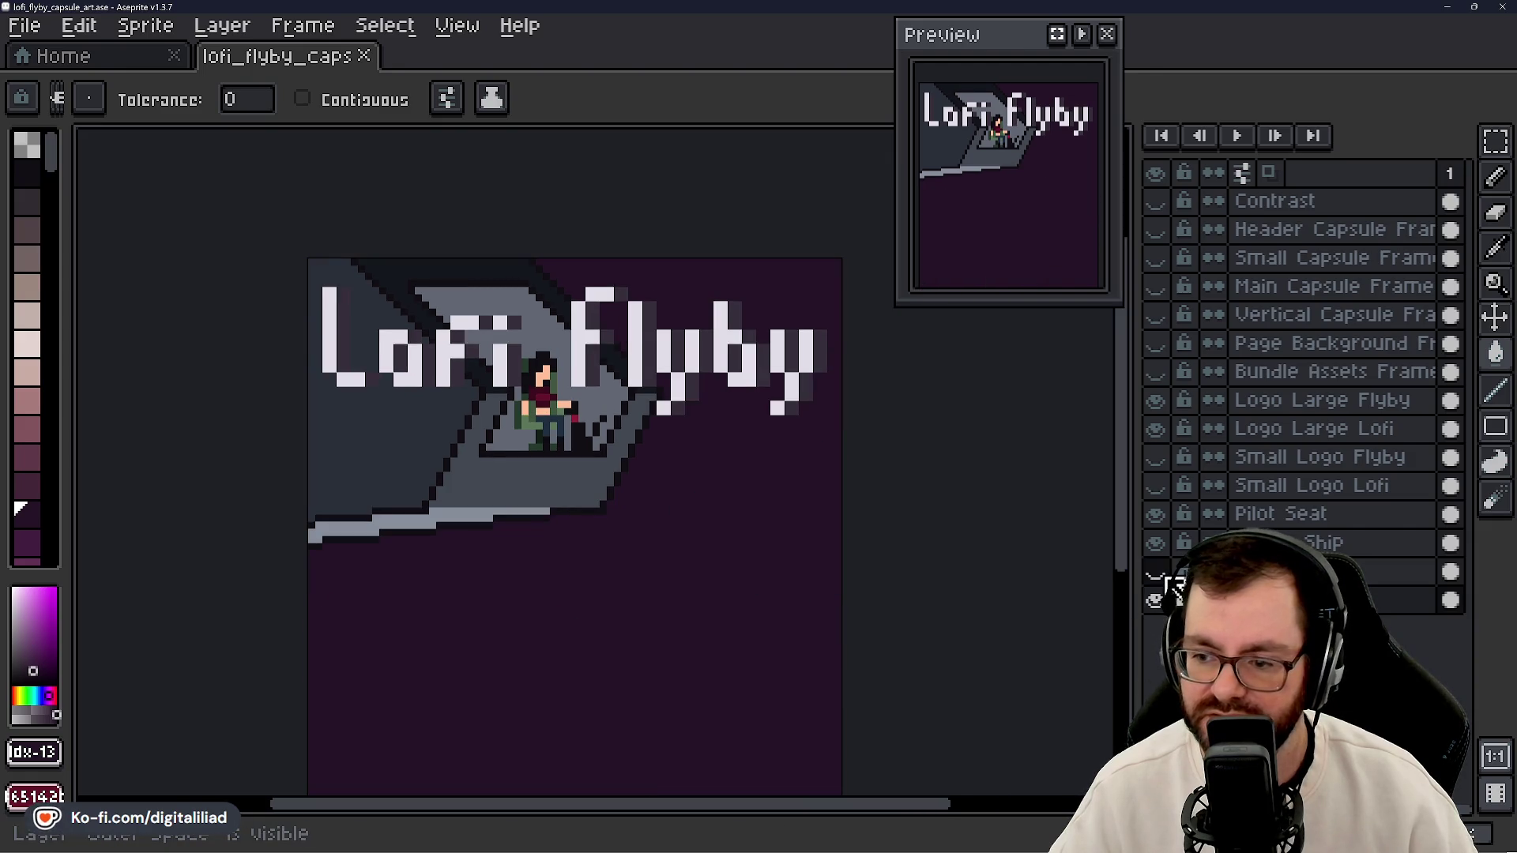
click(1167, 577)
- Toggle the Space Ship and Pilot Seat layers, leaving Pilot Seat hidden
click(1166, 551)
click(1166, 552)
click(1166, 552)
click(1166, 547)
click(1159, 515)
click(1158, 515)
click(1158, 515)
click(1159, 515)
- Frame the eye, sample its light-grey rim colour and undo an accidental background fill
drag(1046, 548, 971, 480)
drag(624, 571, 644, 508)
scroll(630, 564, down, 1)
scroll(664, 547, up, 1)
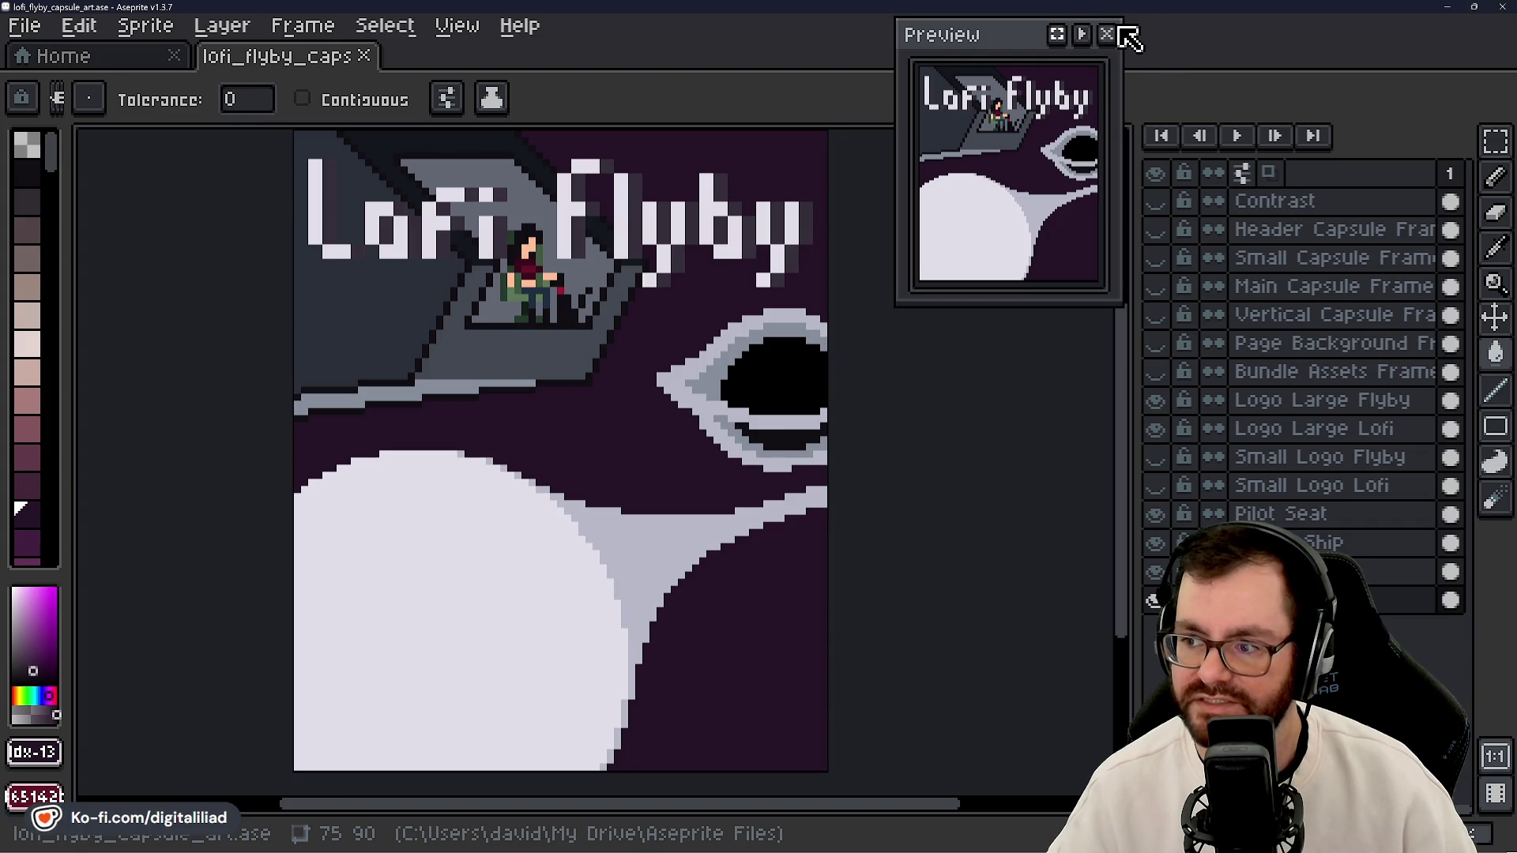
scroll(677, 424, down, 5)
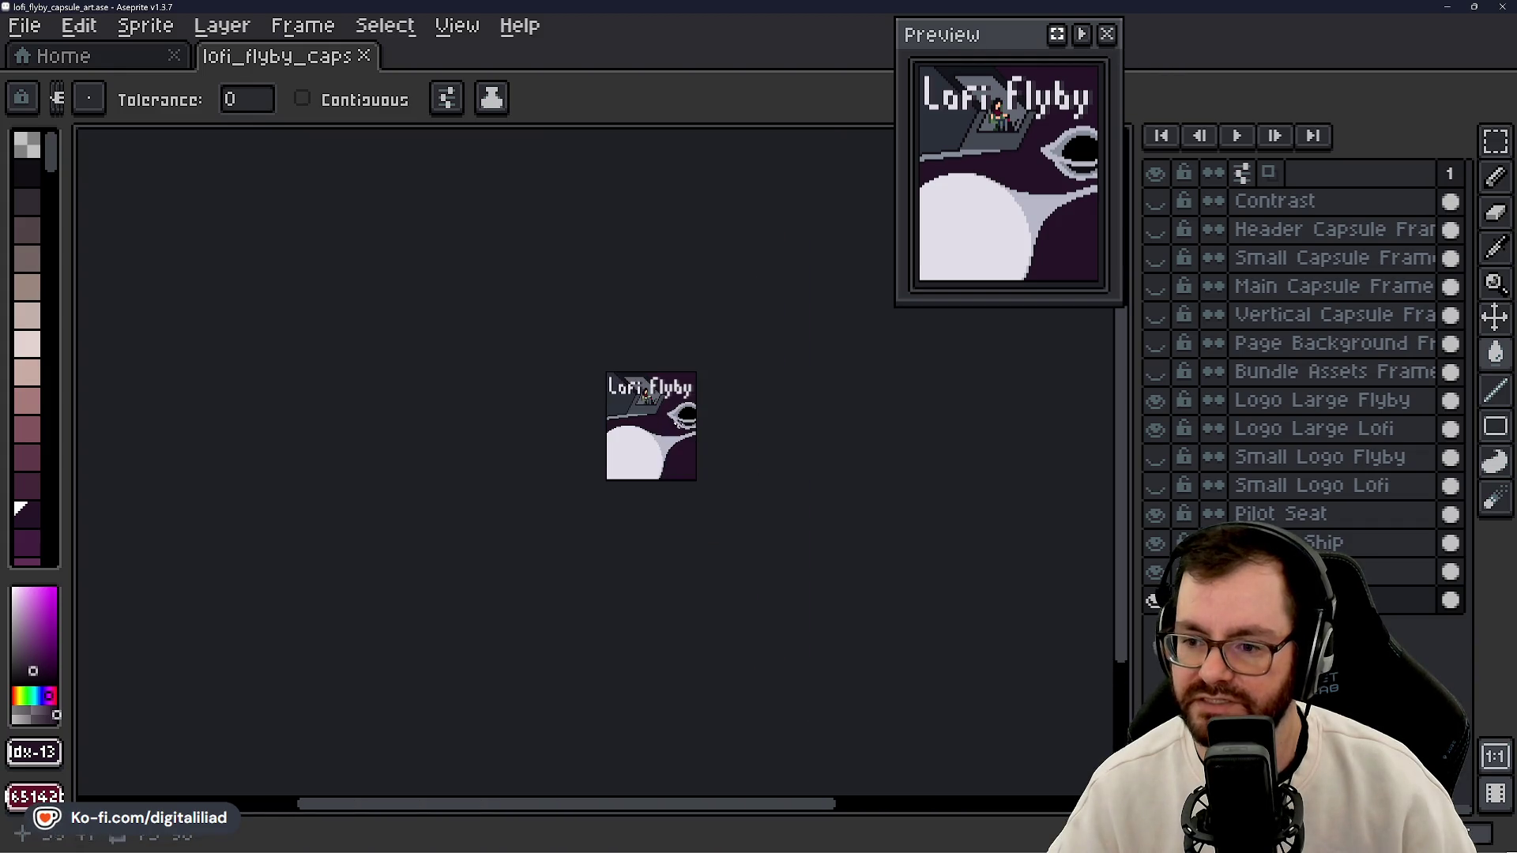
mouse_move(772, 450)
mouse_down()
mouse_move(709, 464)
mouse_move(730, 424)
mouse_up()
scroll(650, 425, up, 3)
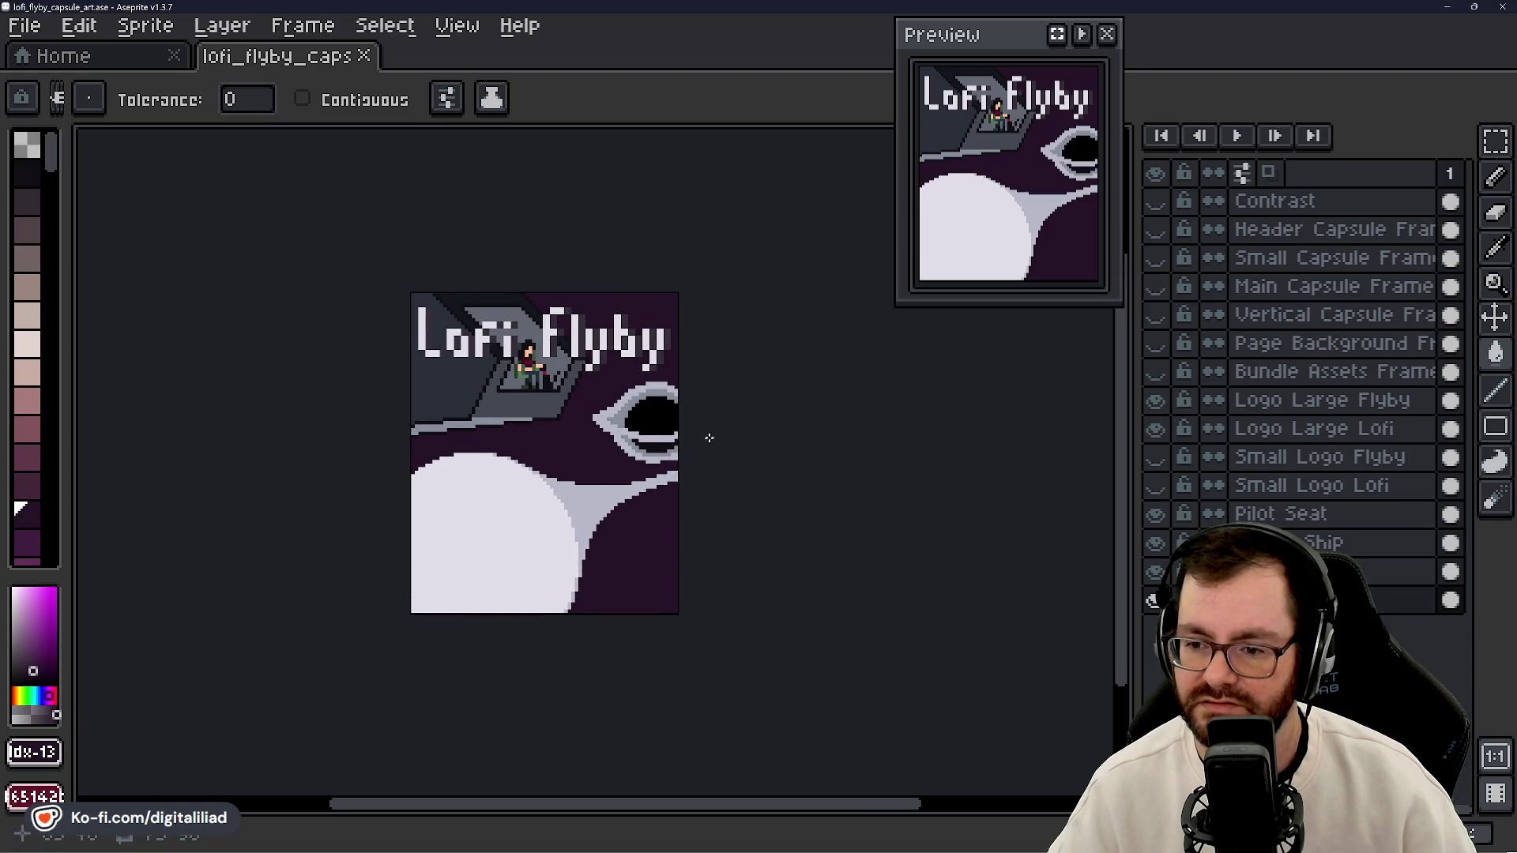
scroll(673, 466, up, 2)
scroll(673, 467, up, 2)
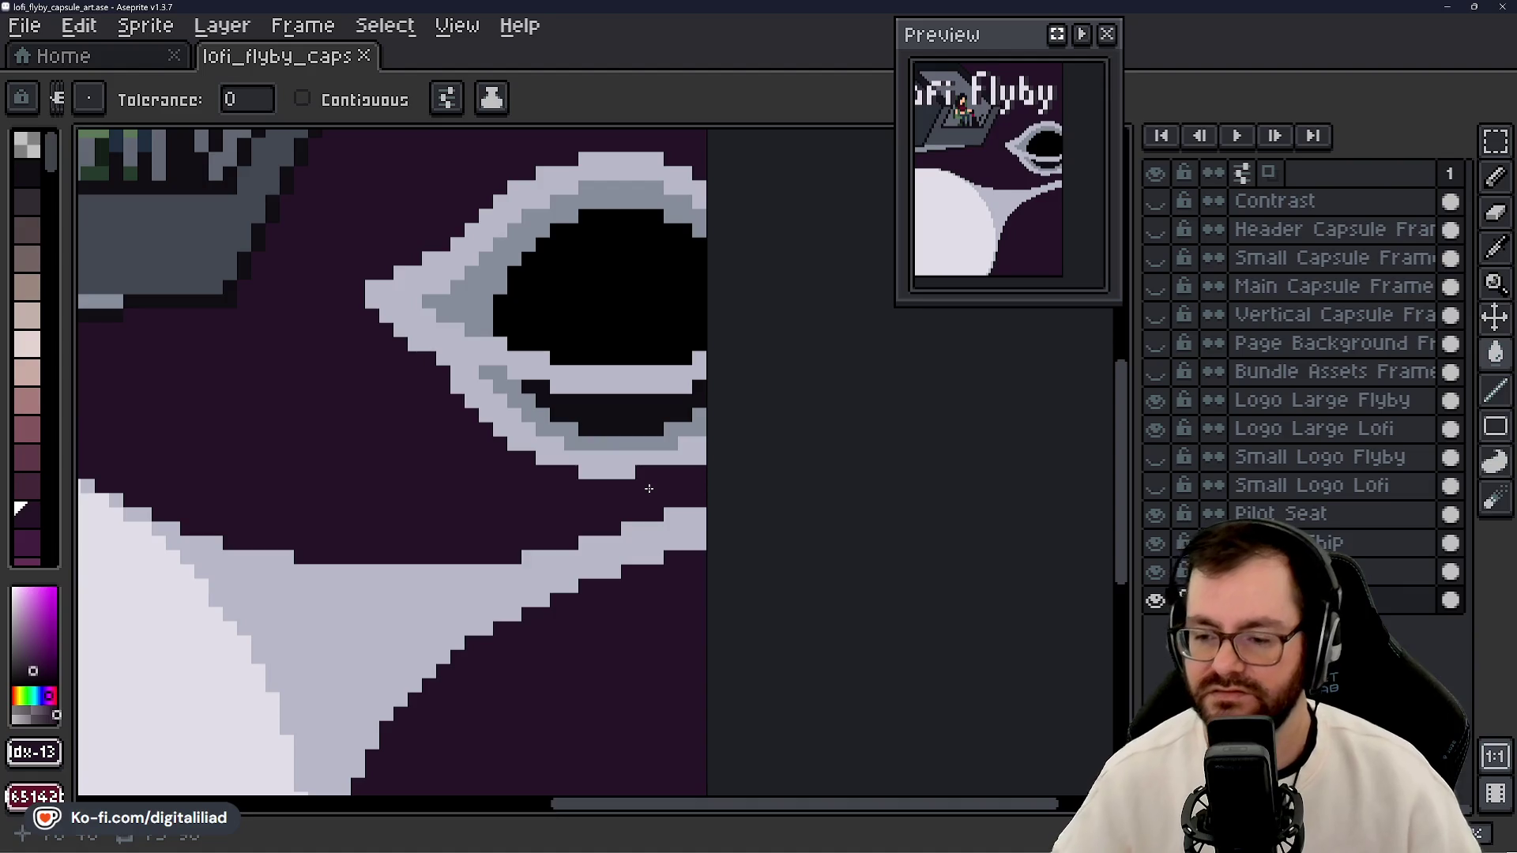
alt+click(627, 445)
click(643, 483)
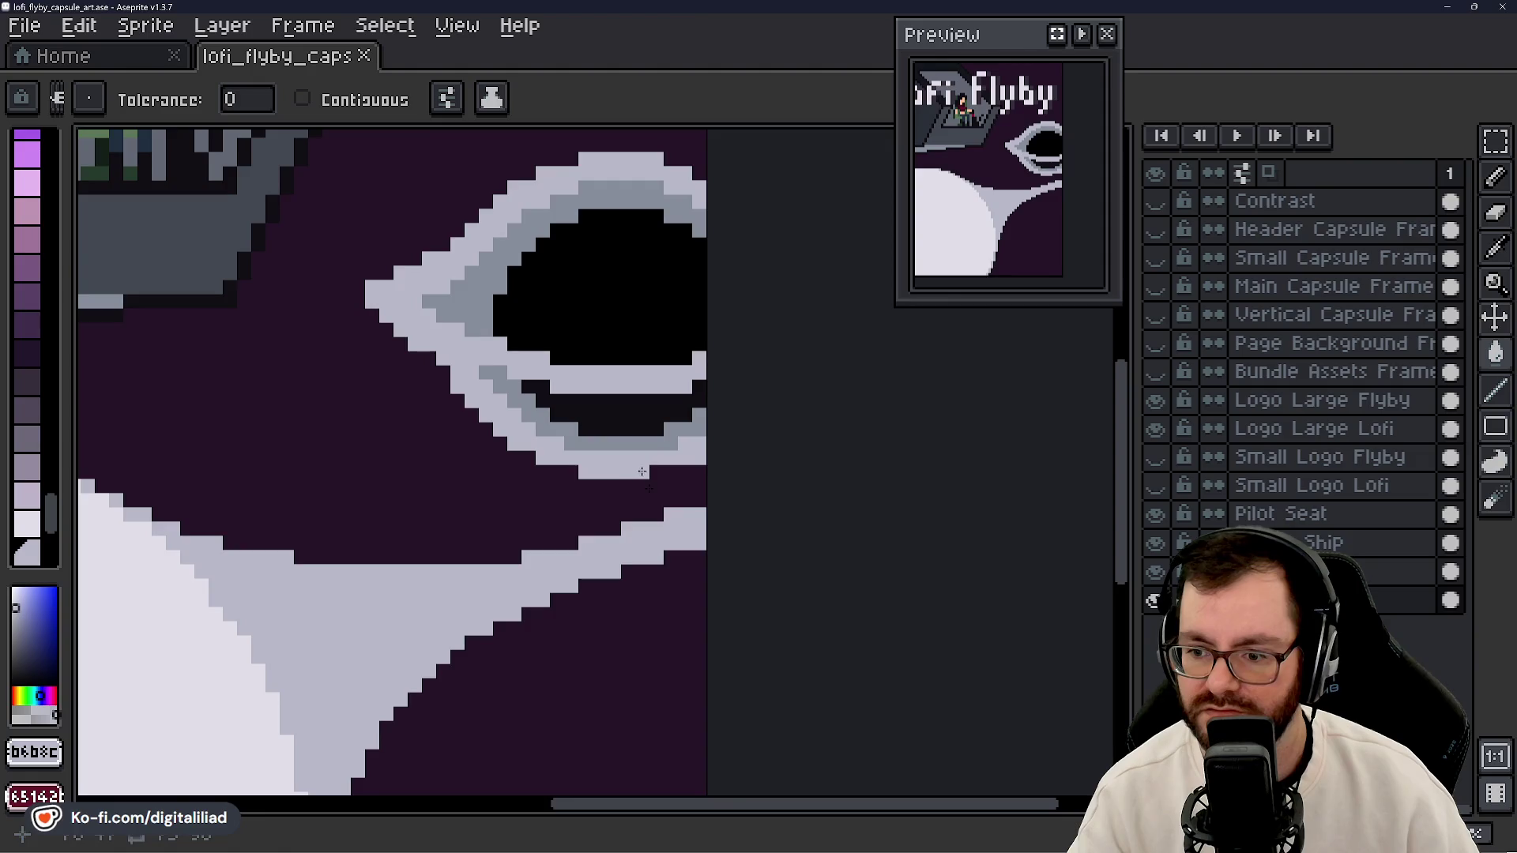
click(649, 488)
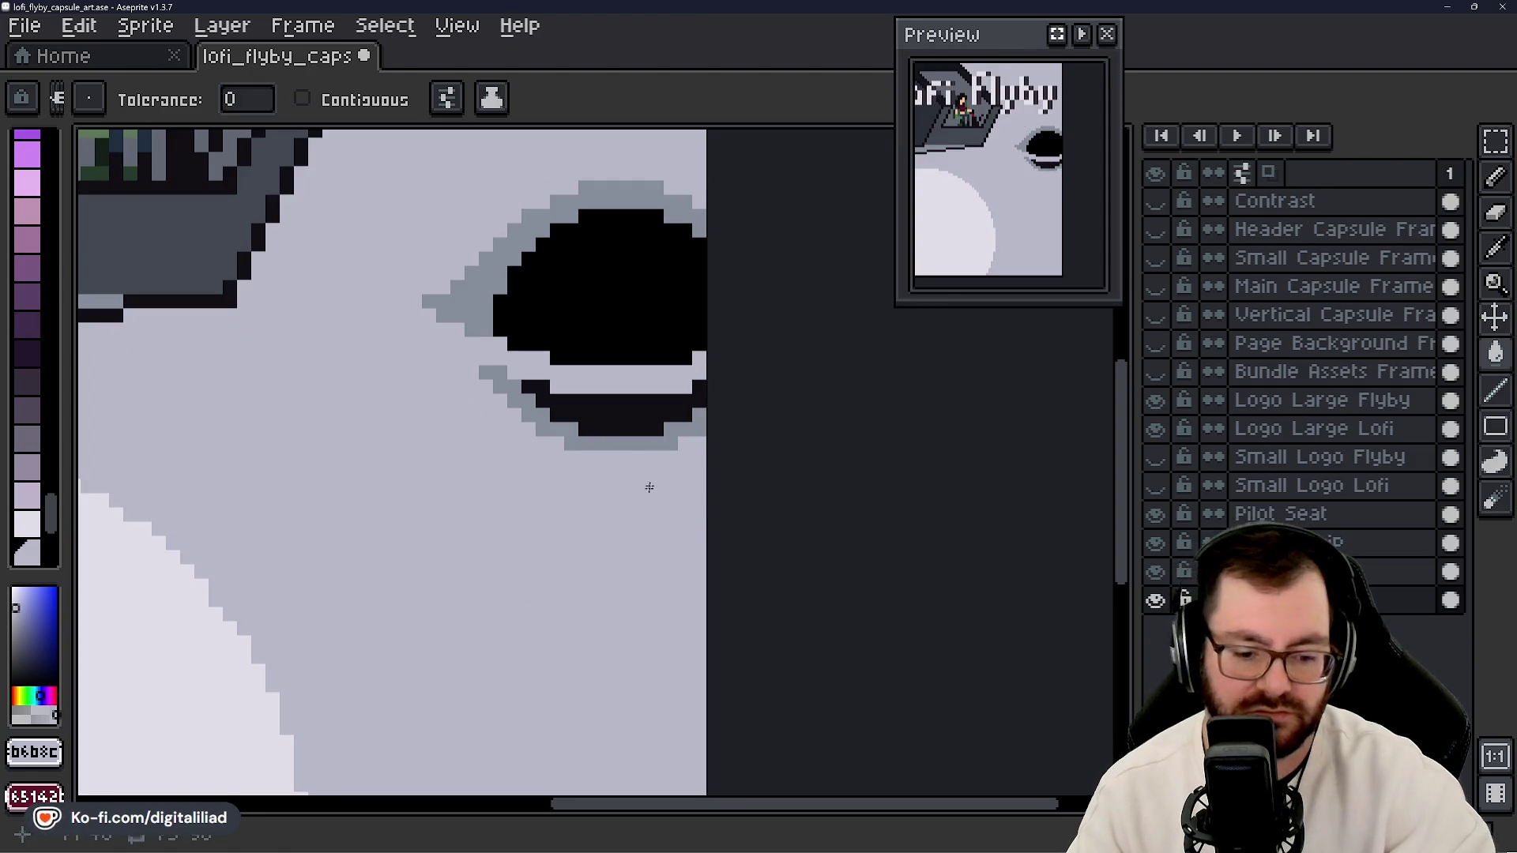
key(ctrl+z)
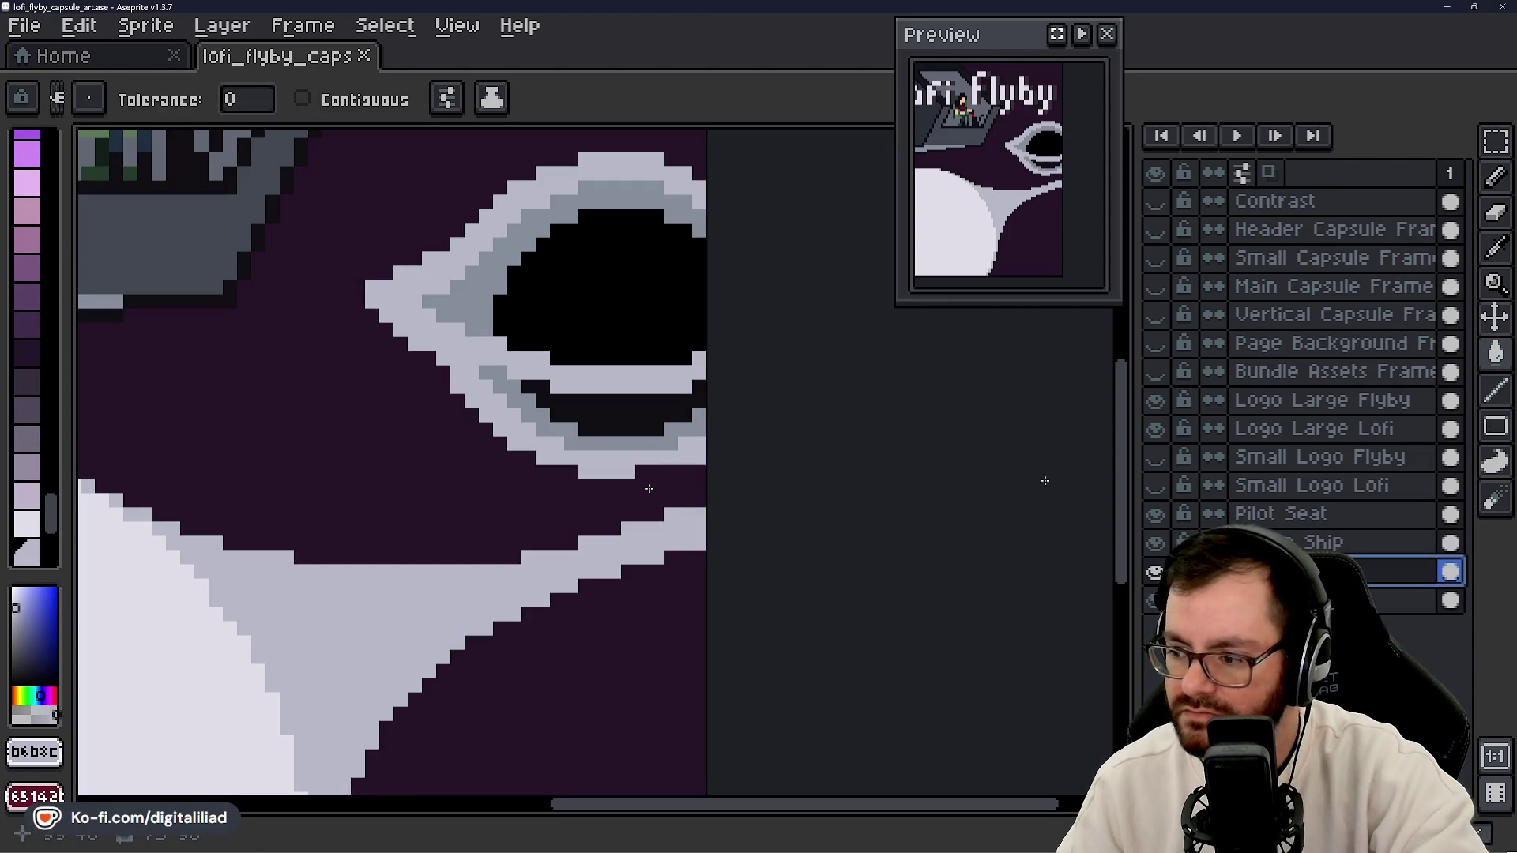
- With the 1px Pencil, paint a light-grey row along the eye's lower rim, then save
key(b)
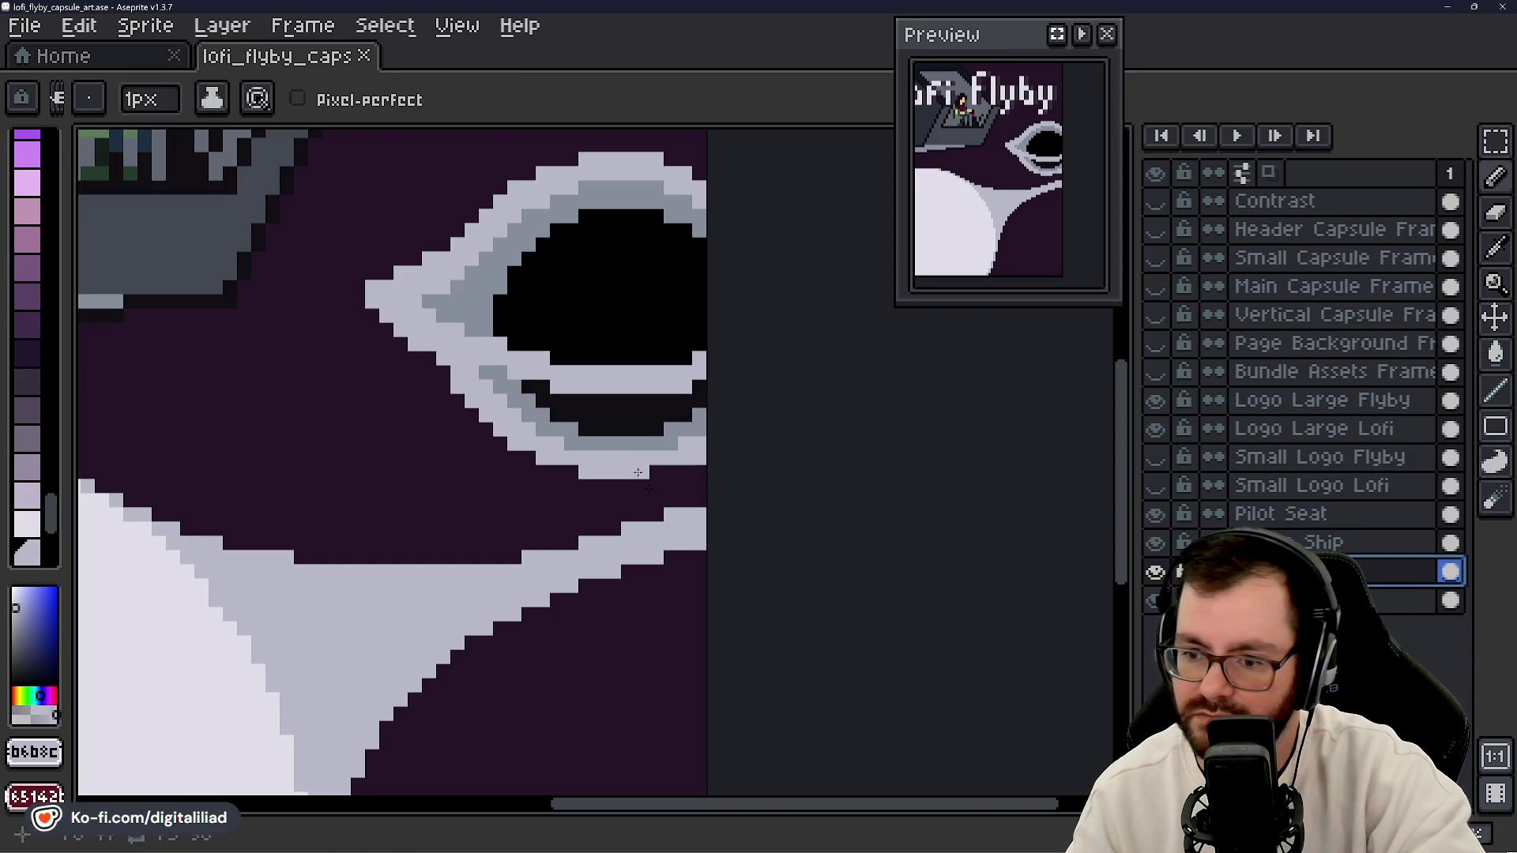
click(643, 486)
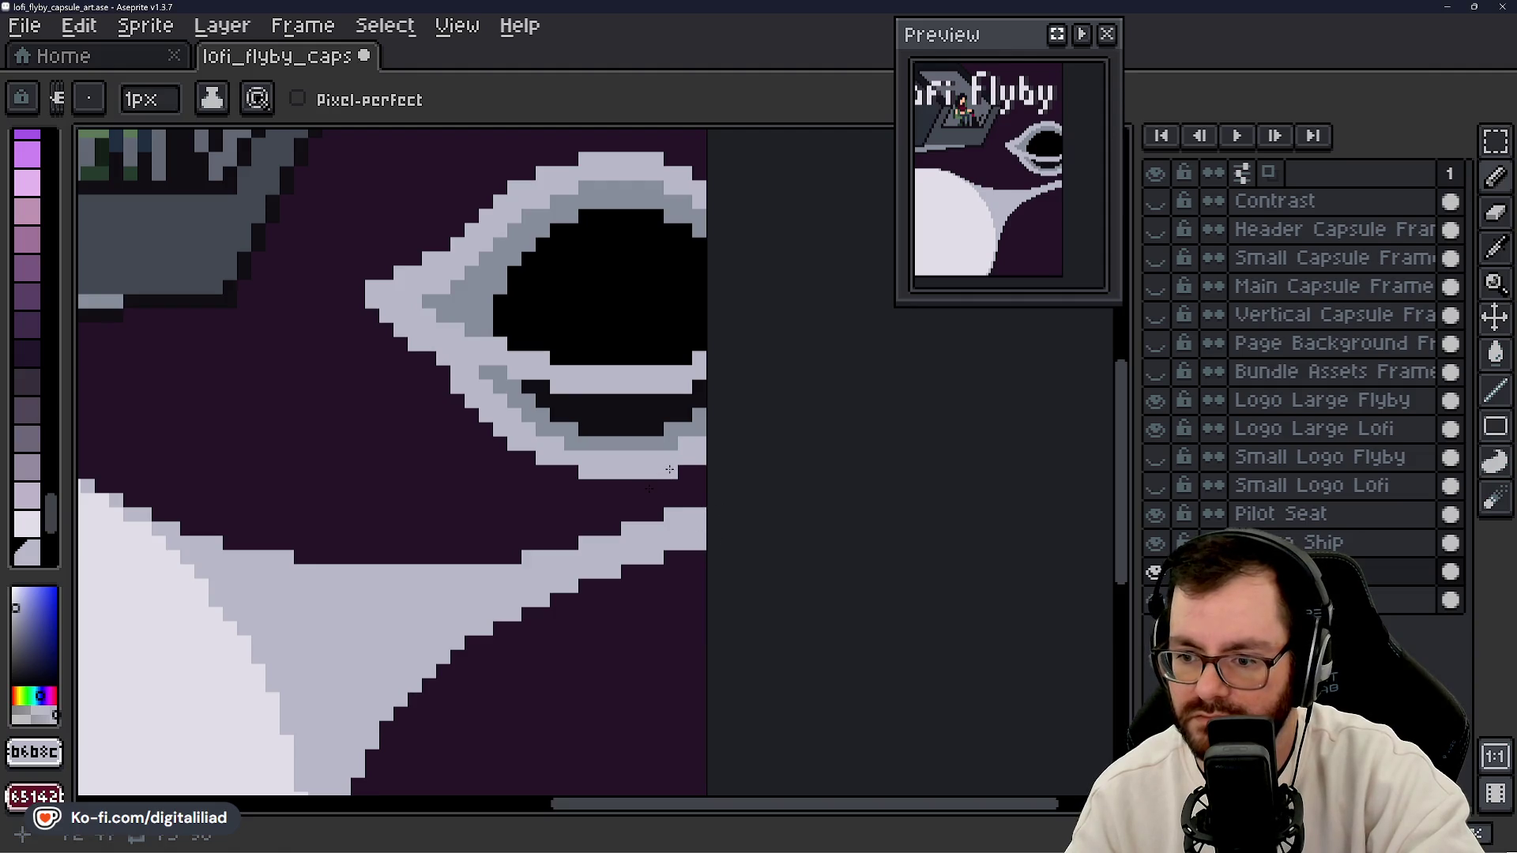
click(571, 472)
click(557, 471)
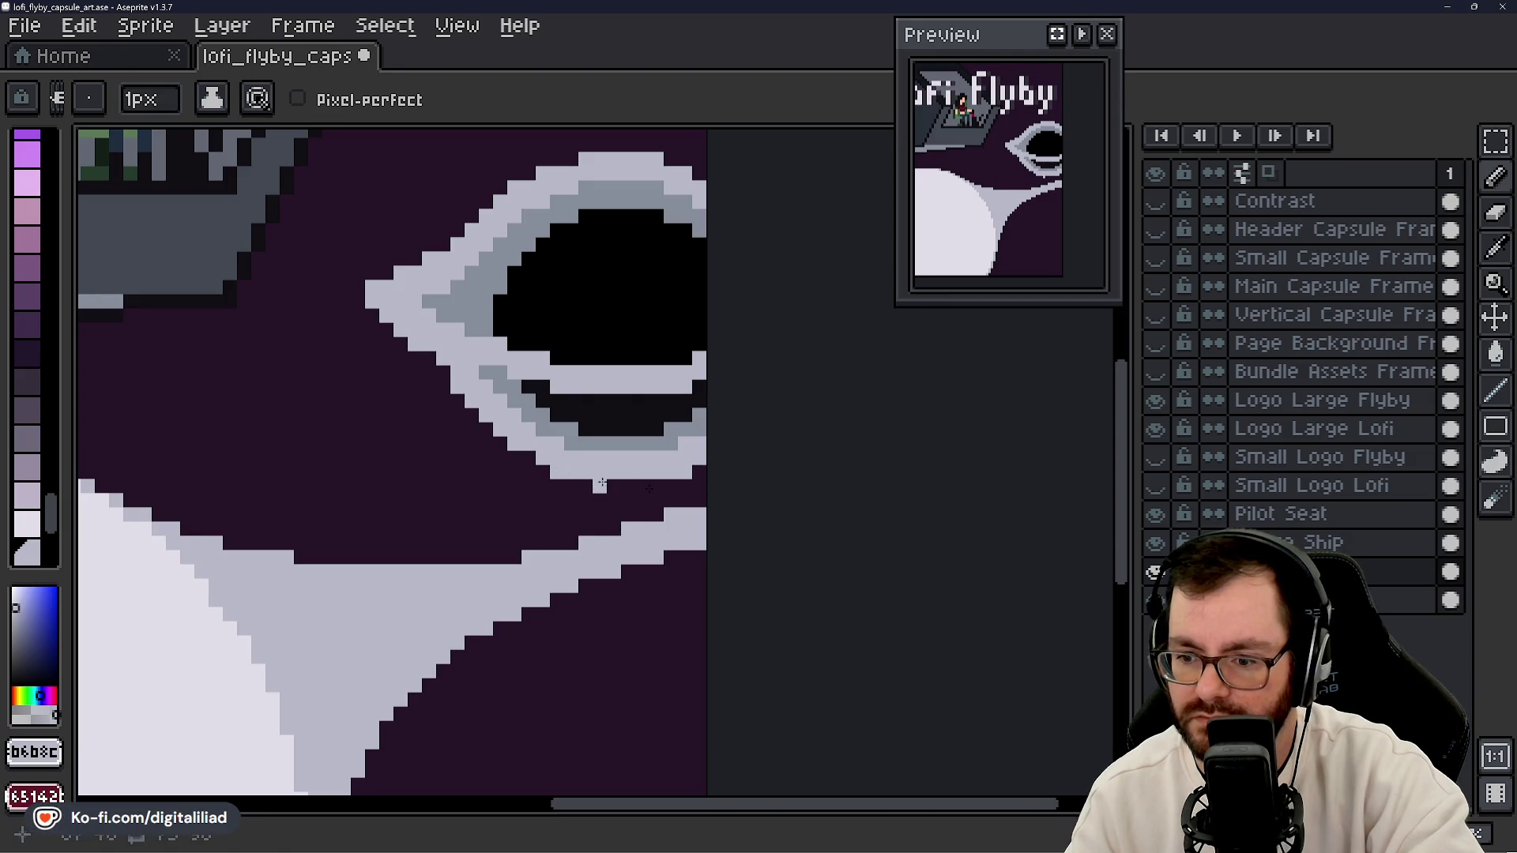
drag(586, 483, 644, 488)
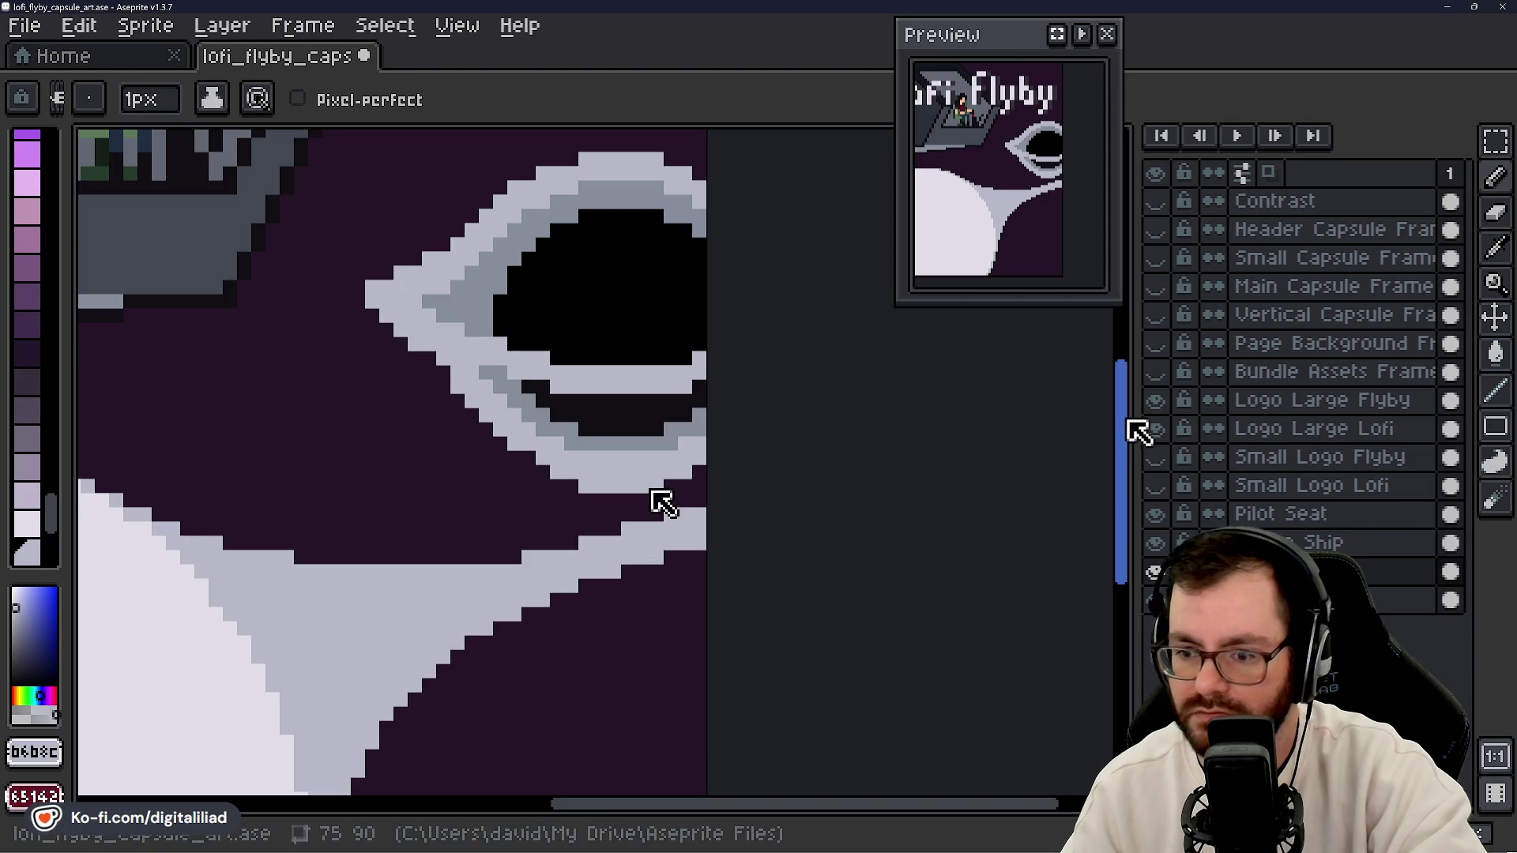
scroll(1130, 419, up, 1)
mouse_move(1129, 416)
mouse_down()
mouse_move(1132, 389)
mouse_move(1132, 416)
mouse_up()
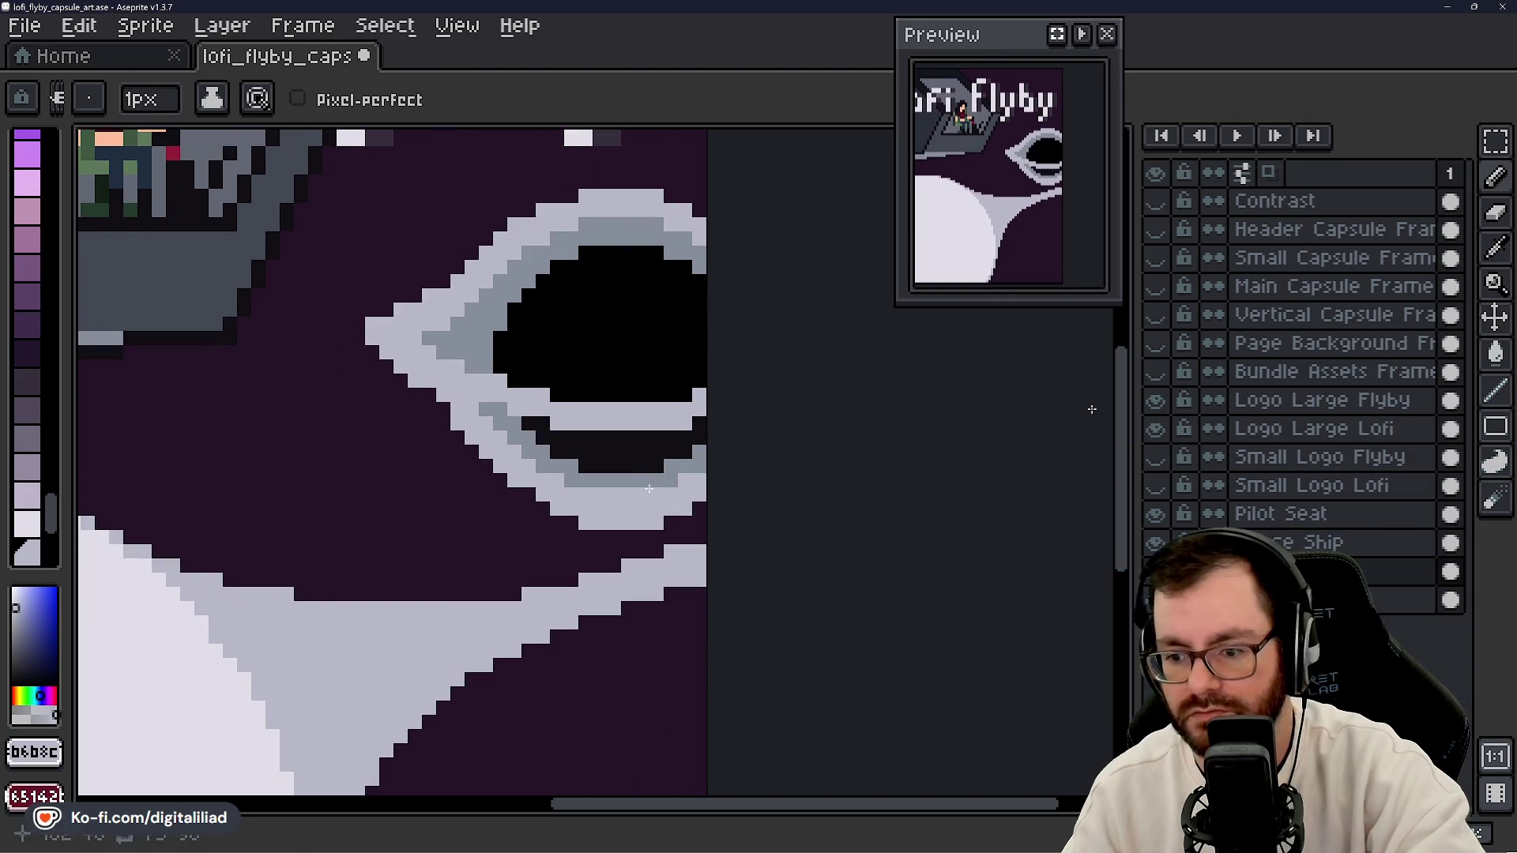
key(v)
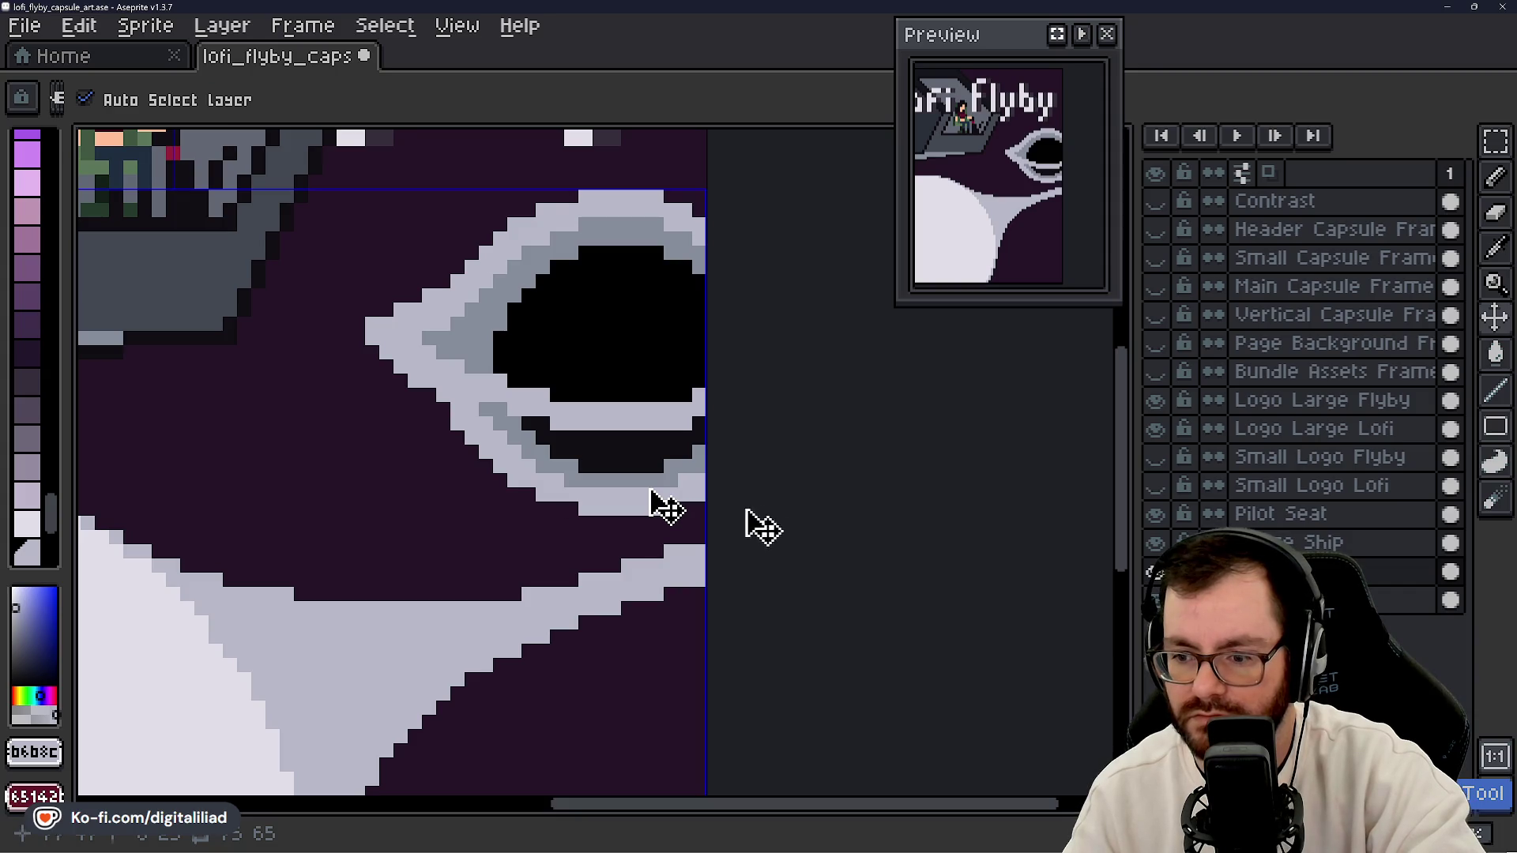
key(b)
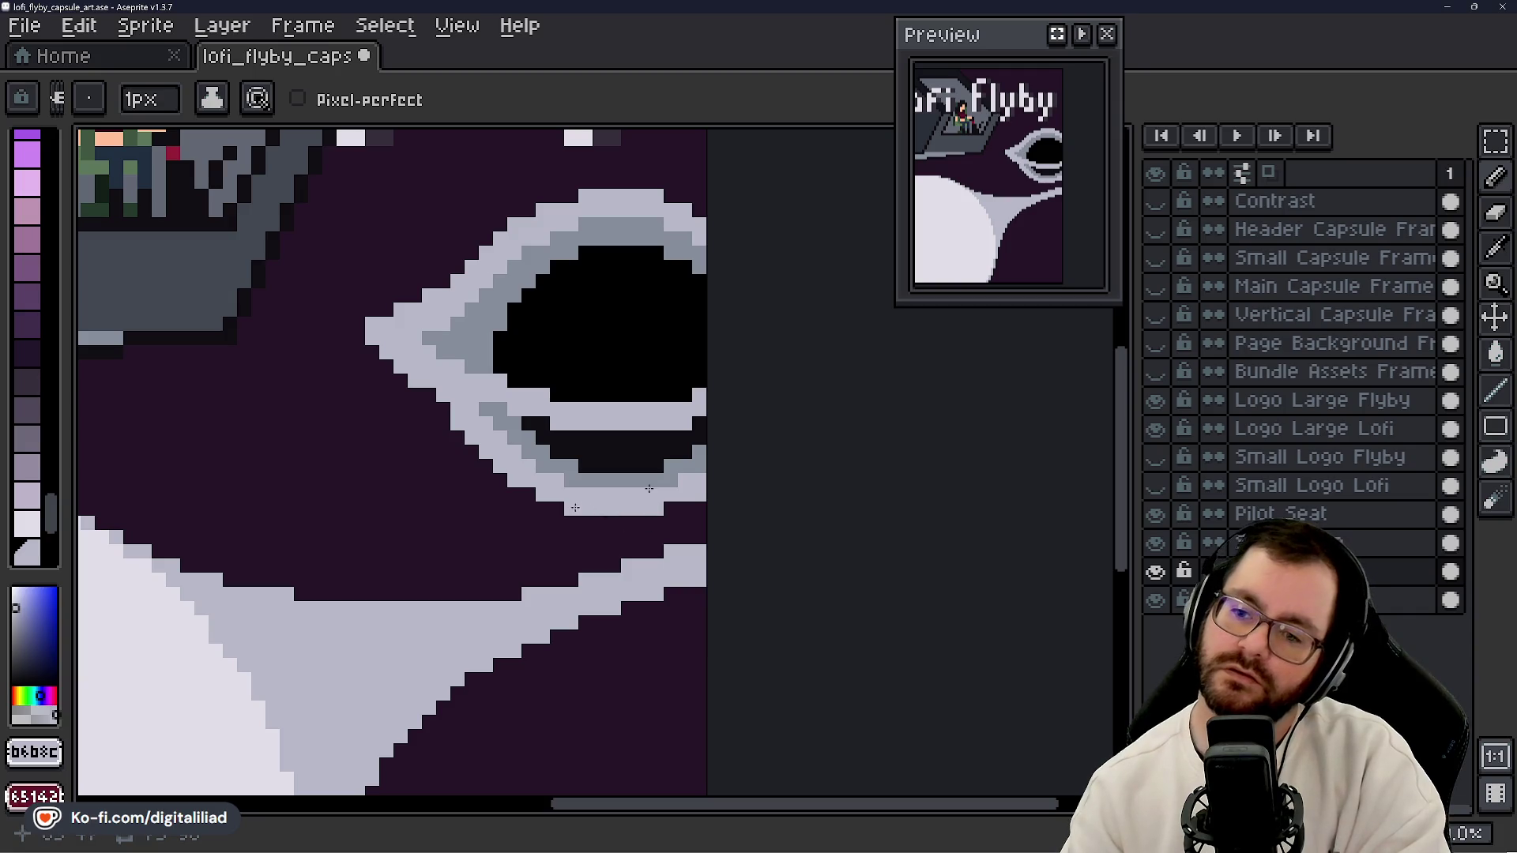
click(671, 508)
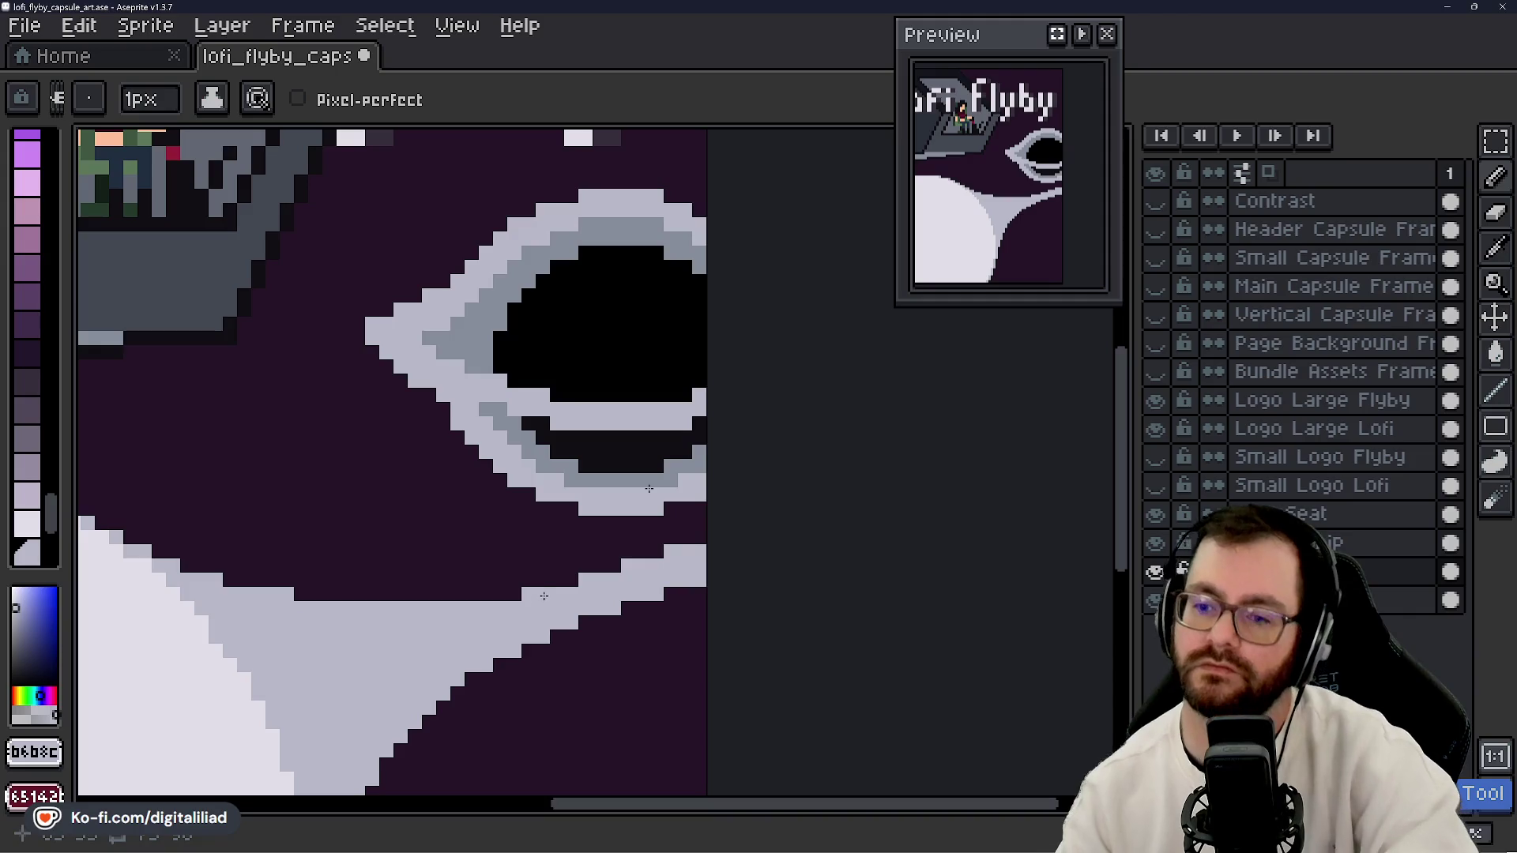
key(ctrl+s)
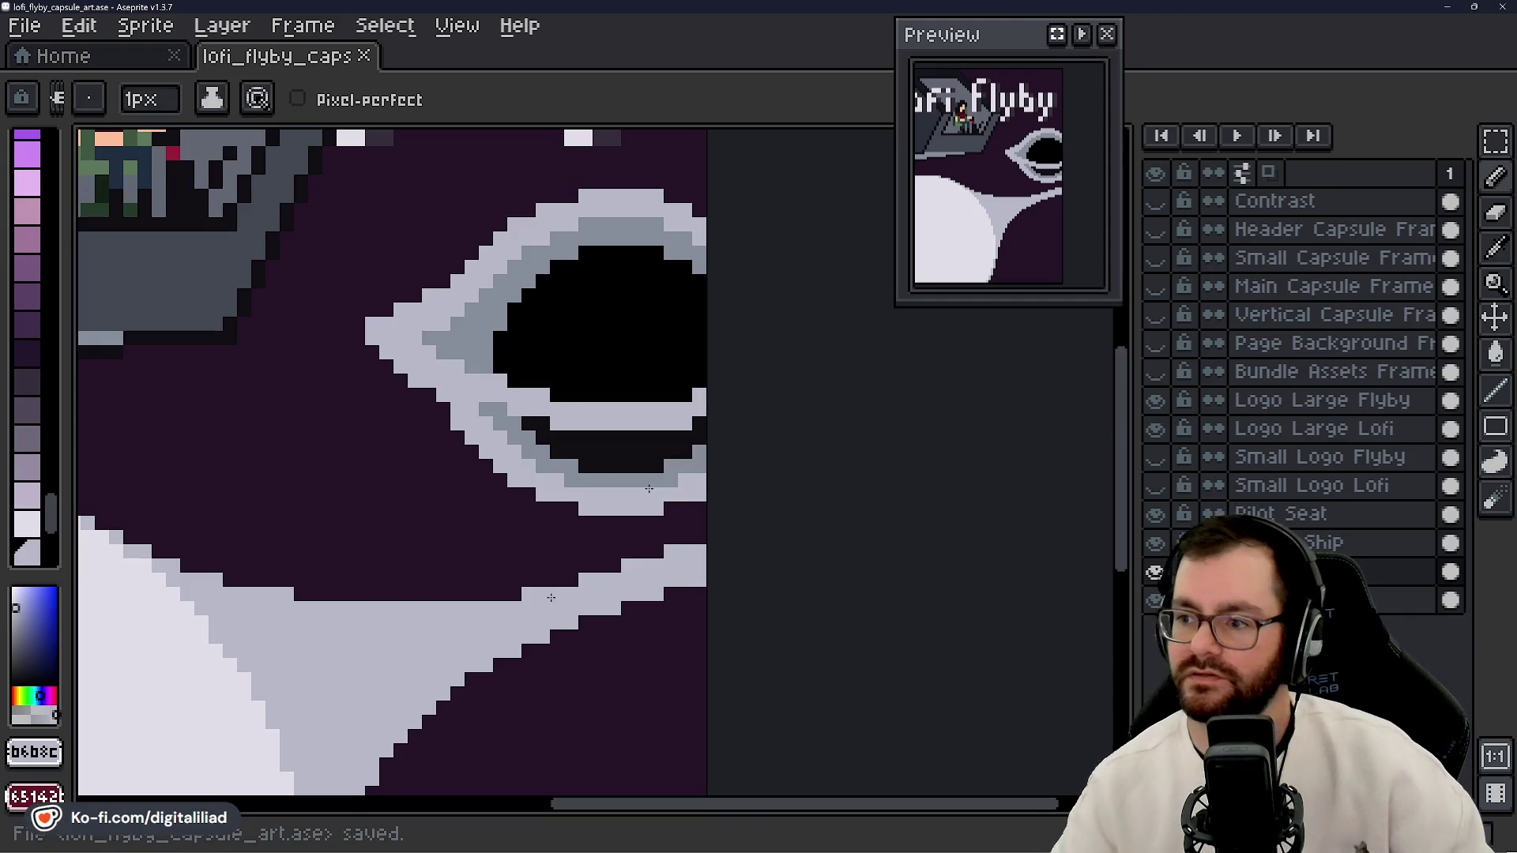
scroll(506, 368, down, 2)
scroll(620, 403, down, 3)
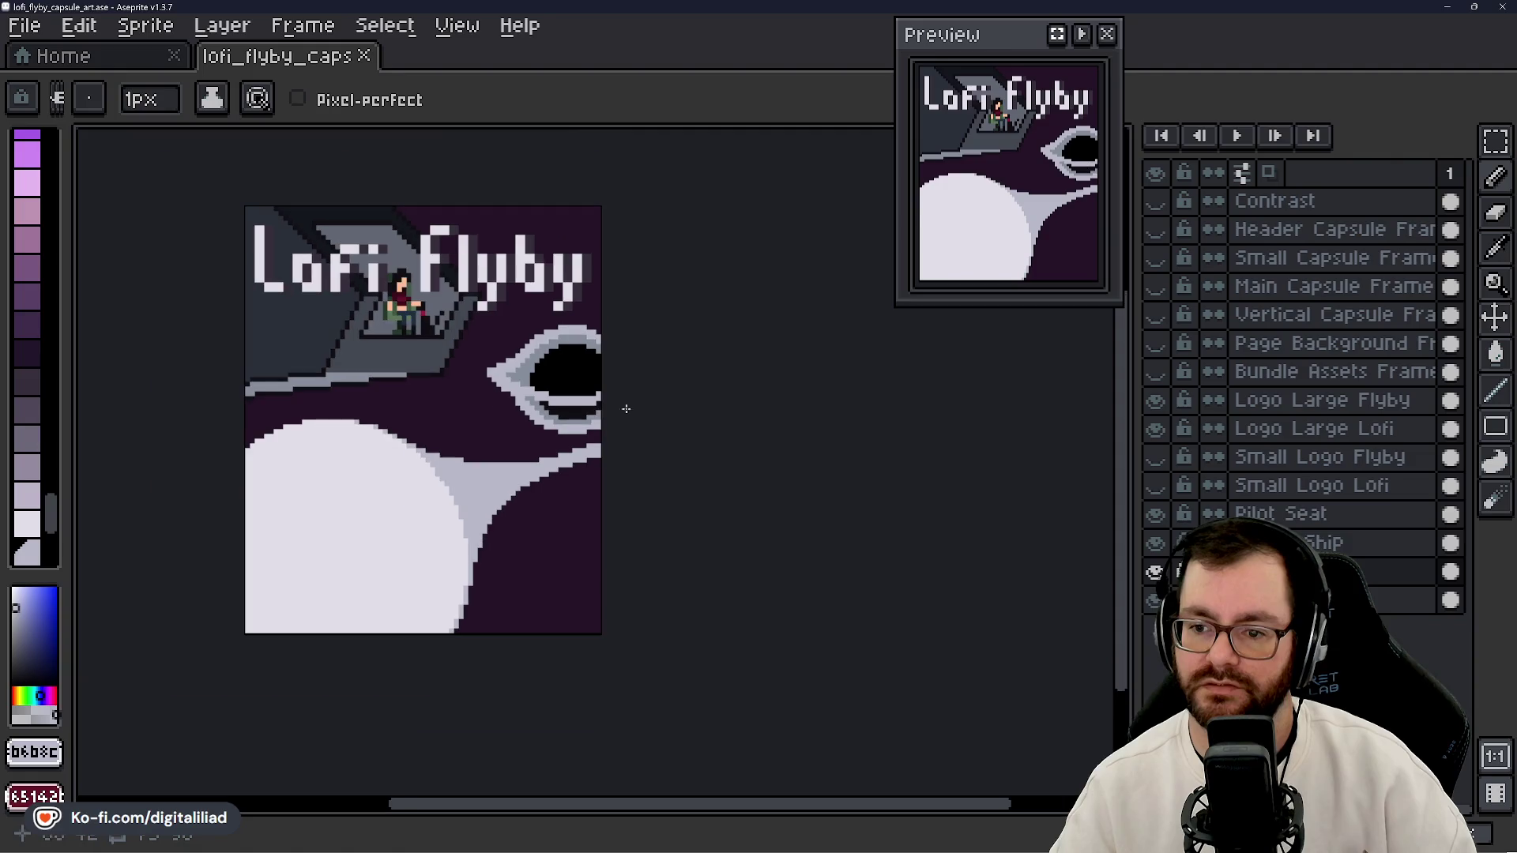
scroll(475, 313, up, 1)
scroll(515, 388, up, 1)
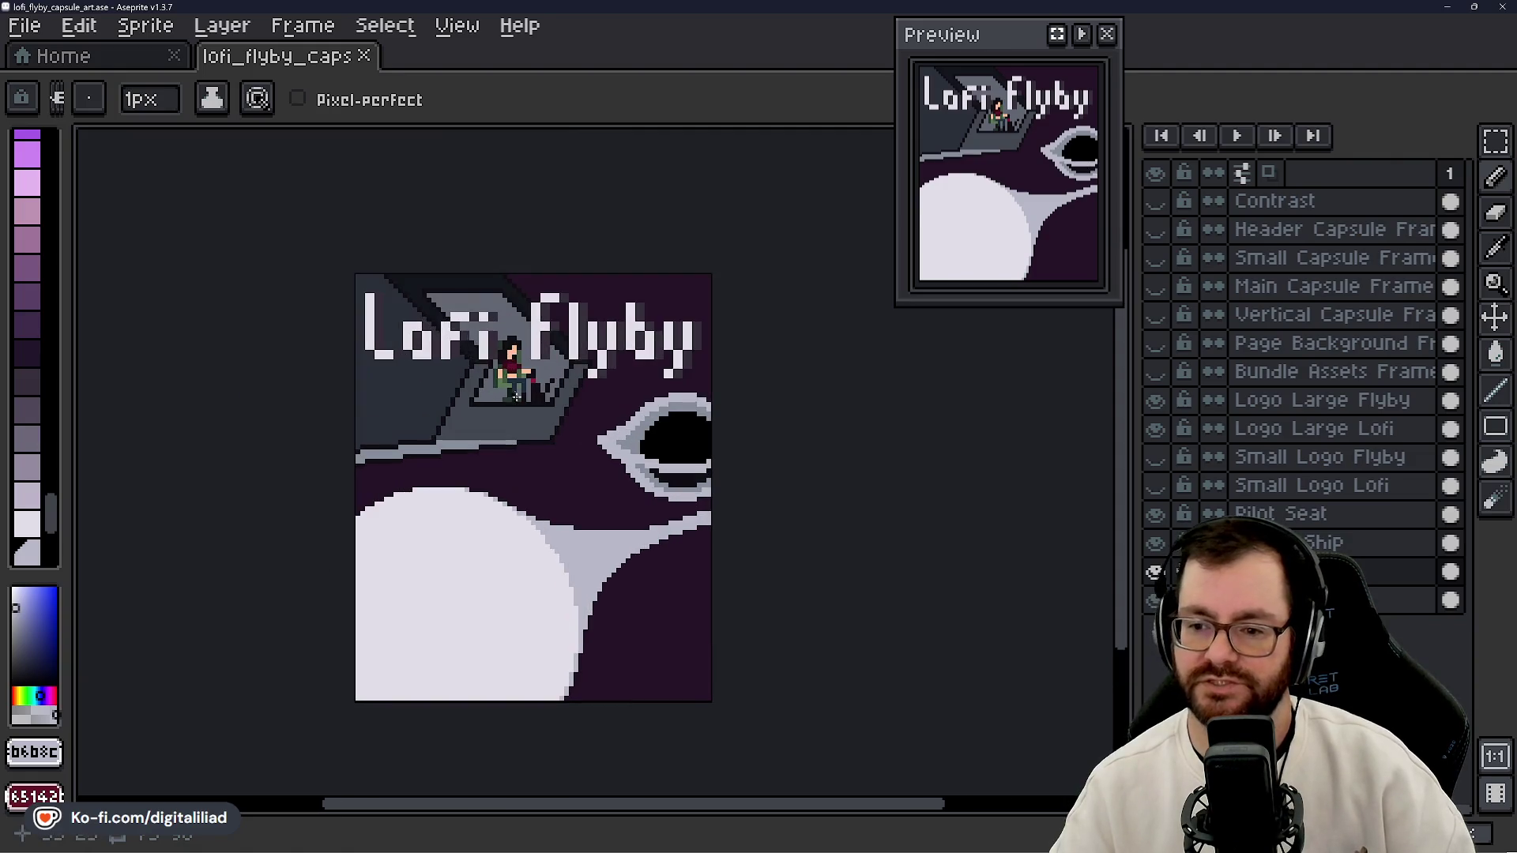
scroll(624, 395, up, 1)
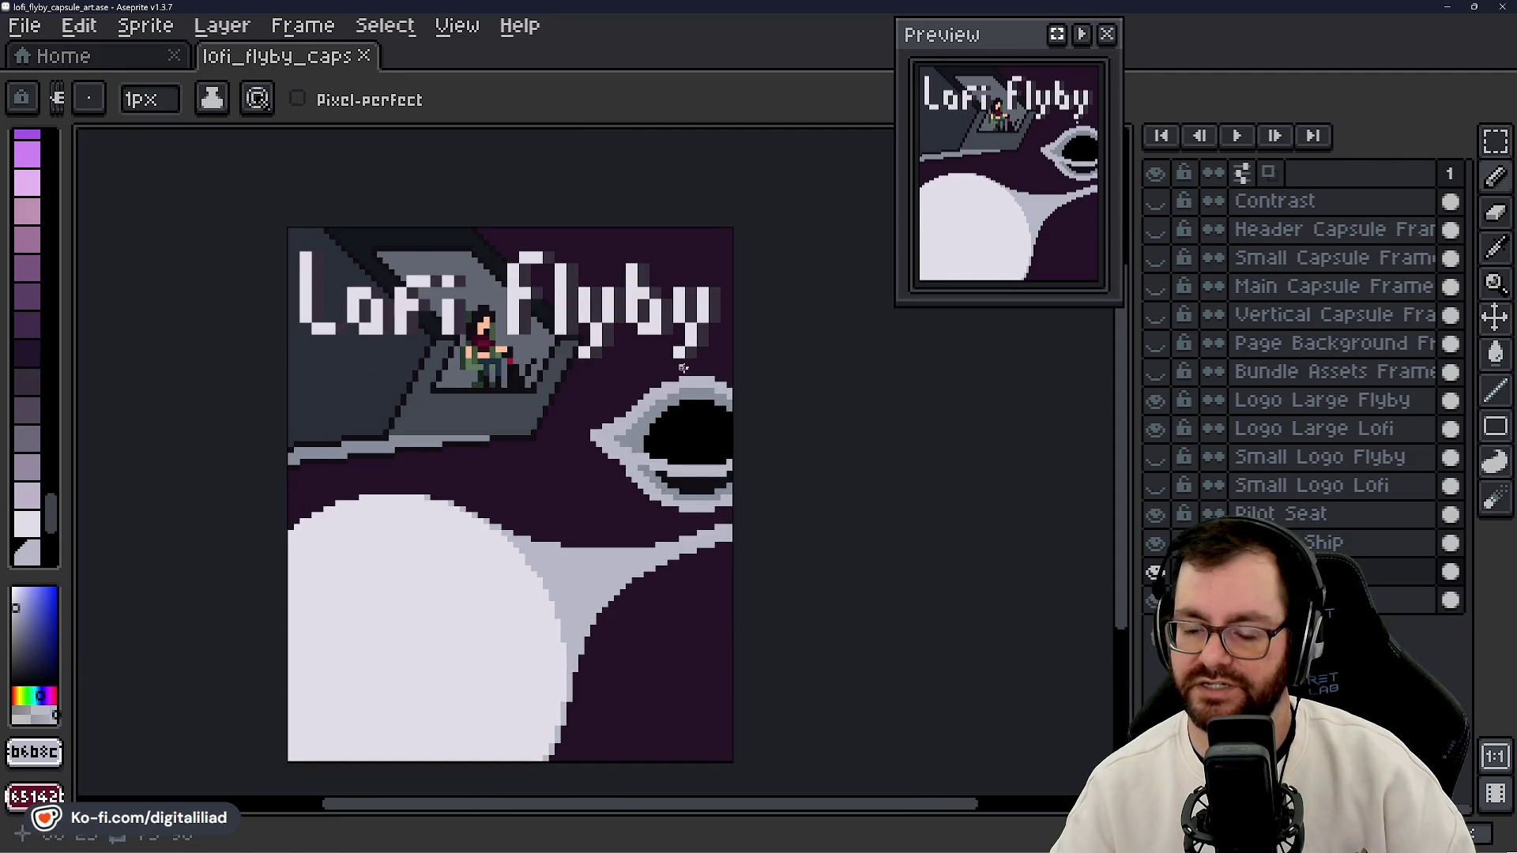
scroll(683, 368, up, 3)
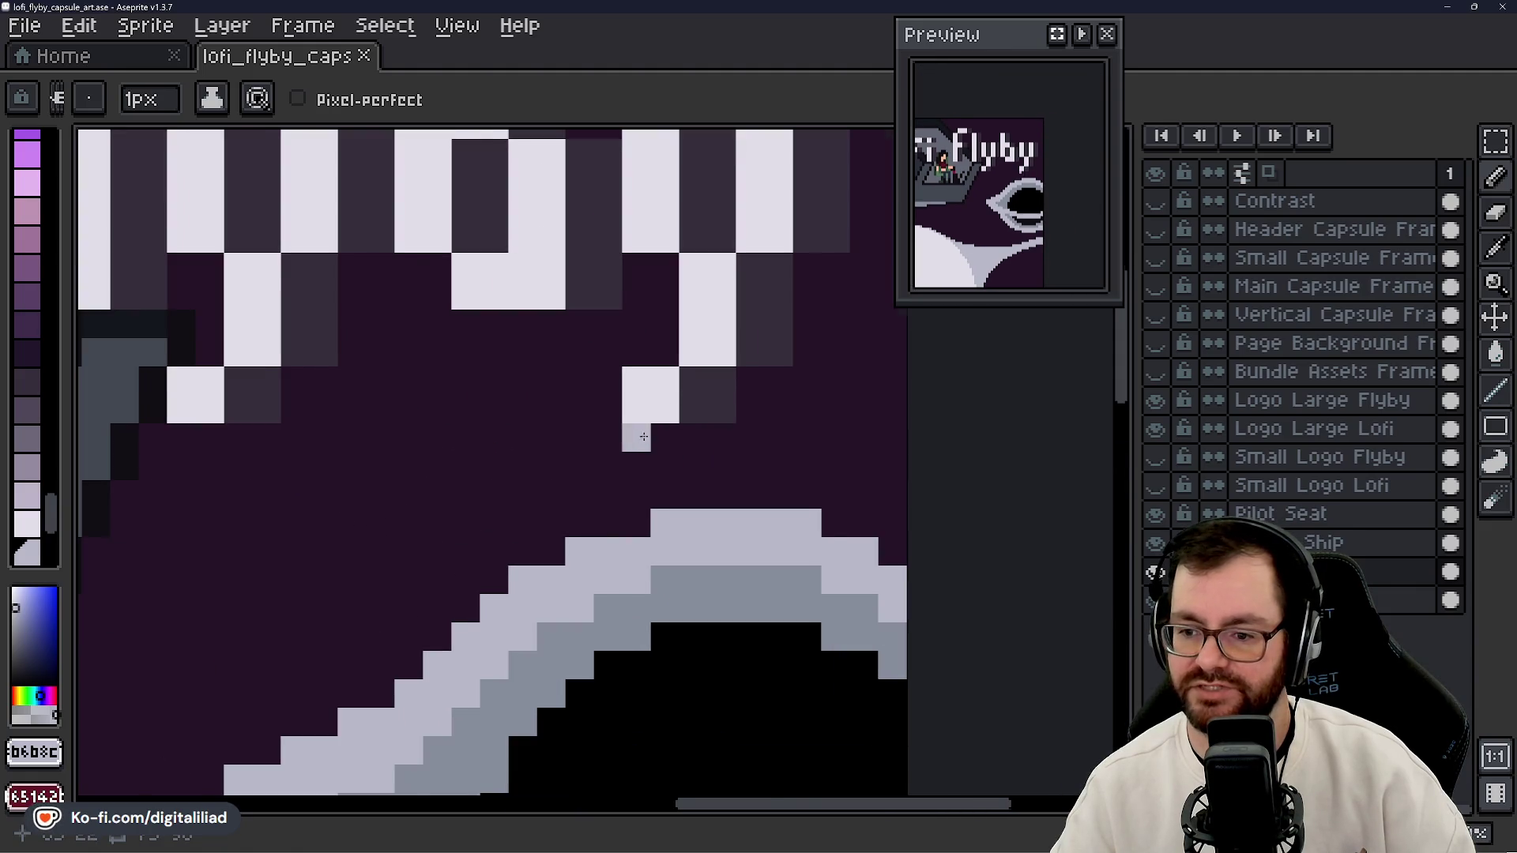
scroll(650, 439, down, 2)
scroll(560, 294, down, 2)
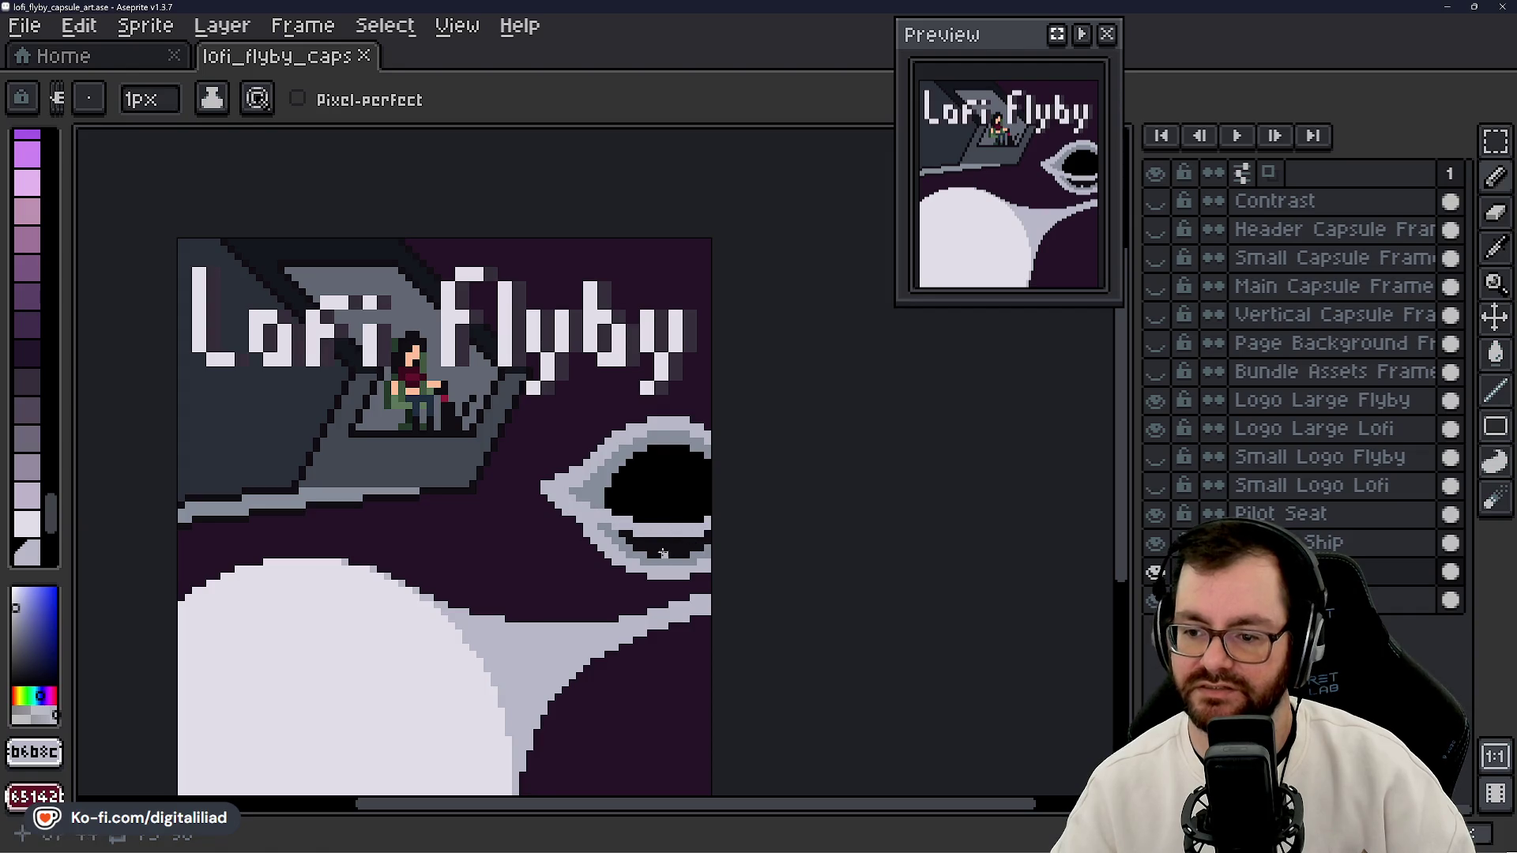
scroll(661, 521, down, 1)
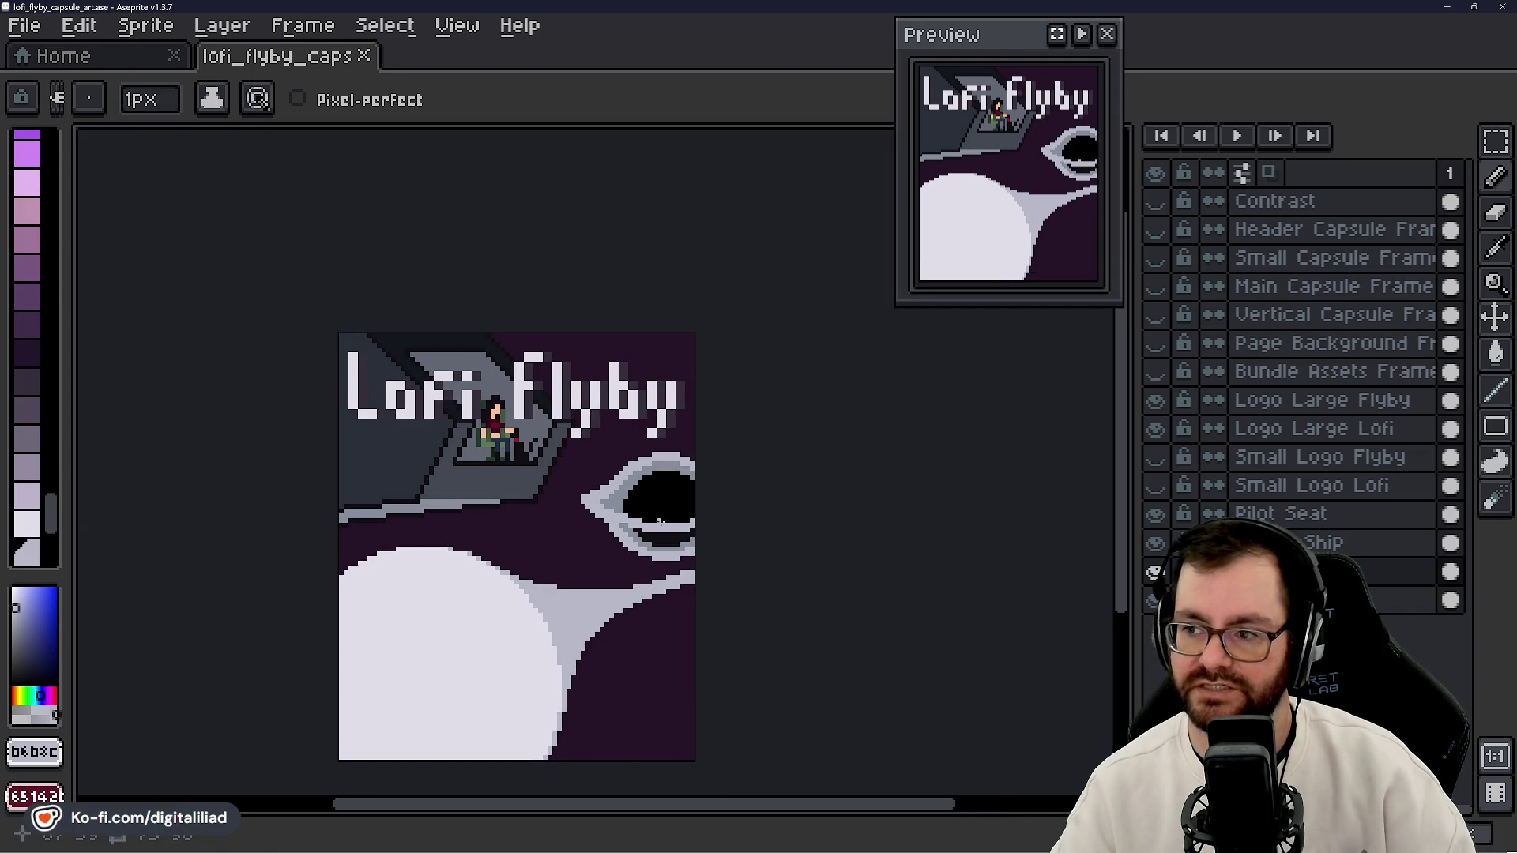
scroll(631, 573, down, 3)
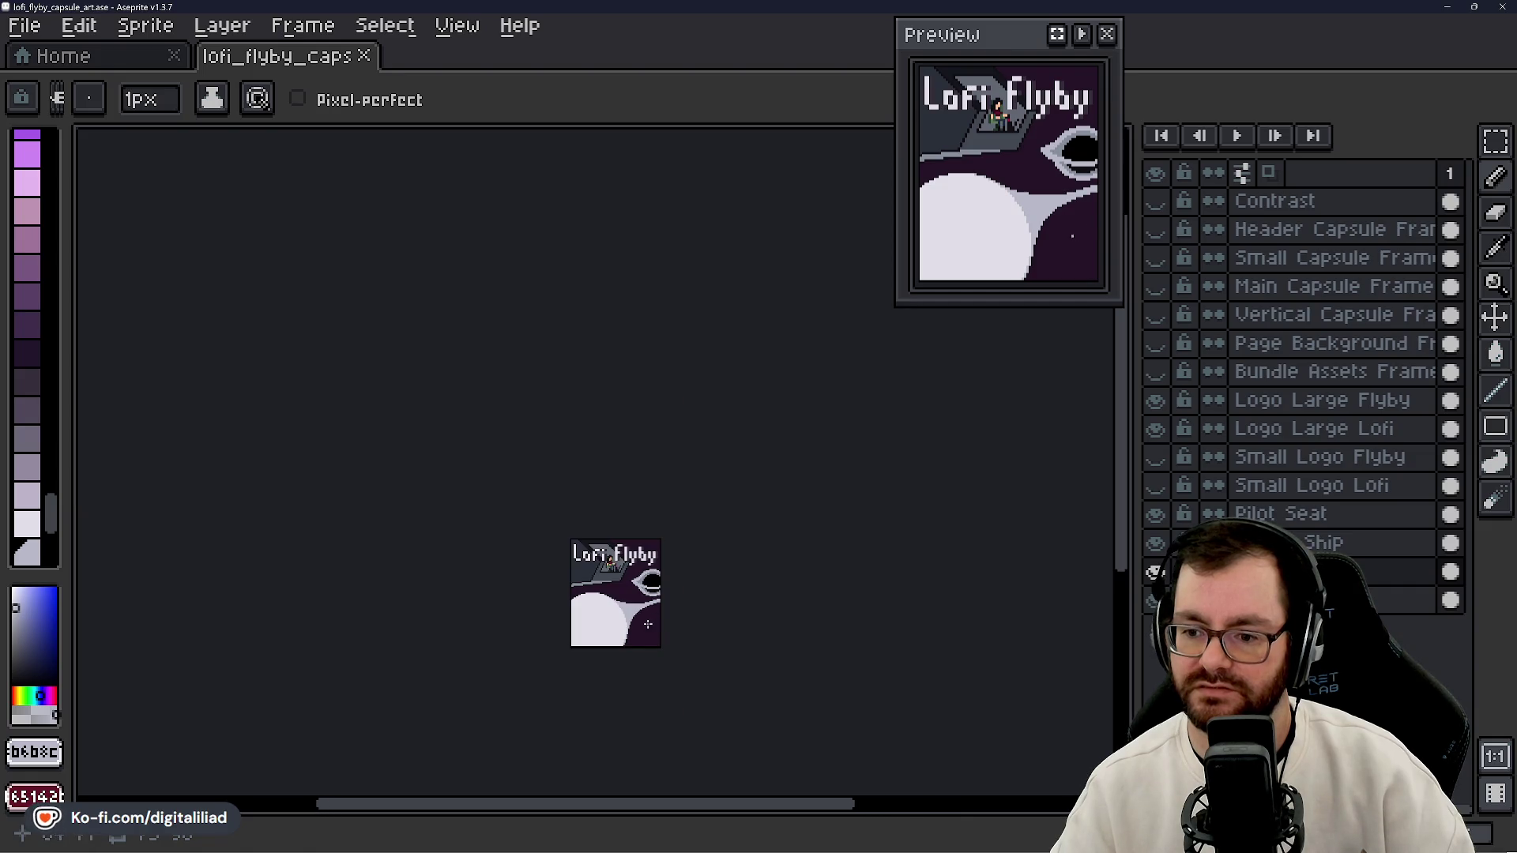
scroll(648, 553, up, 4)
mouse_move(670, 442)
mouse_down()
mouse_move(713, 499)
mouse_move(836, 552)
mouse_up()
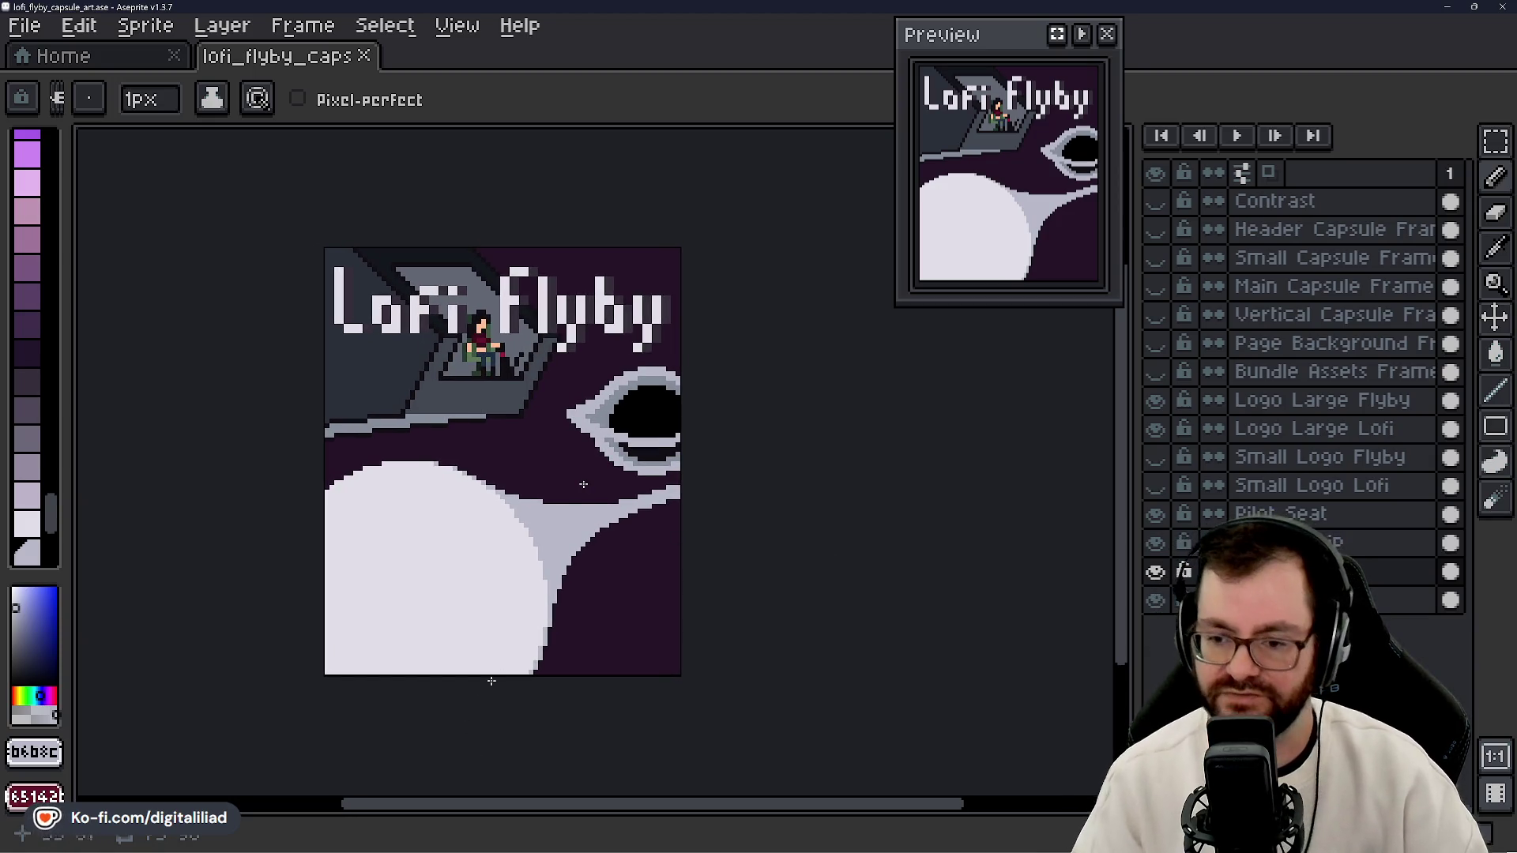
- Place three single light star pixels in the dark purple space below the eye
key(e)
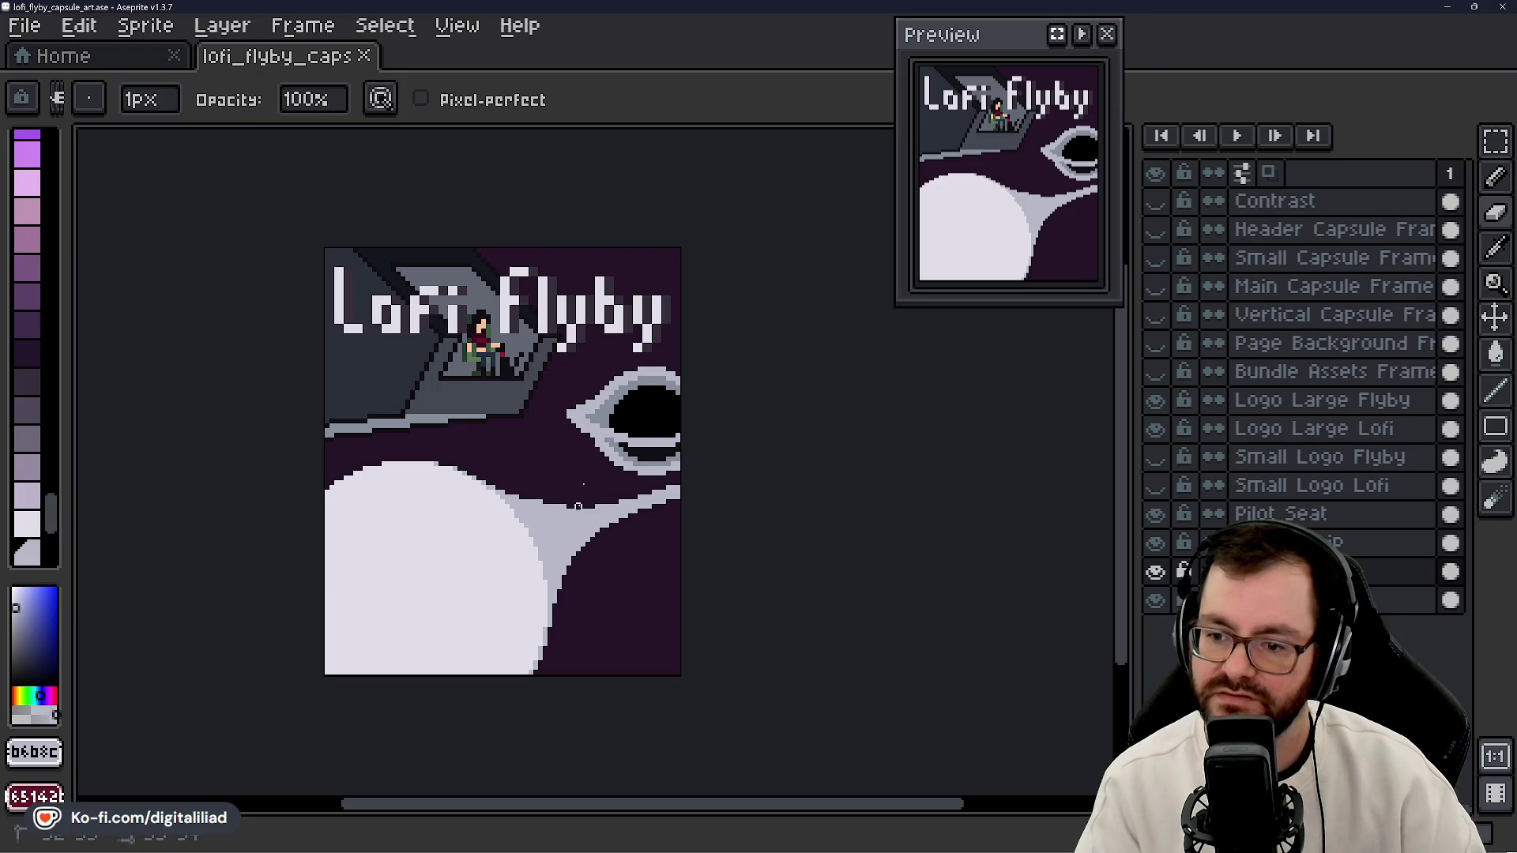
key(b)
click(574, 482)
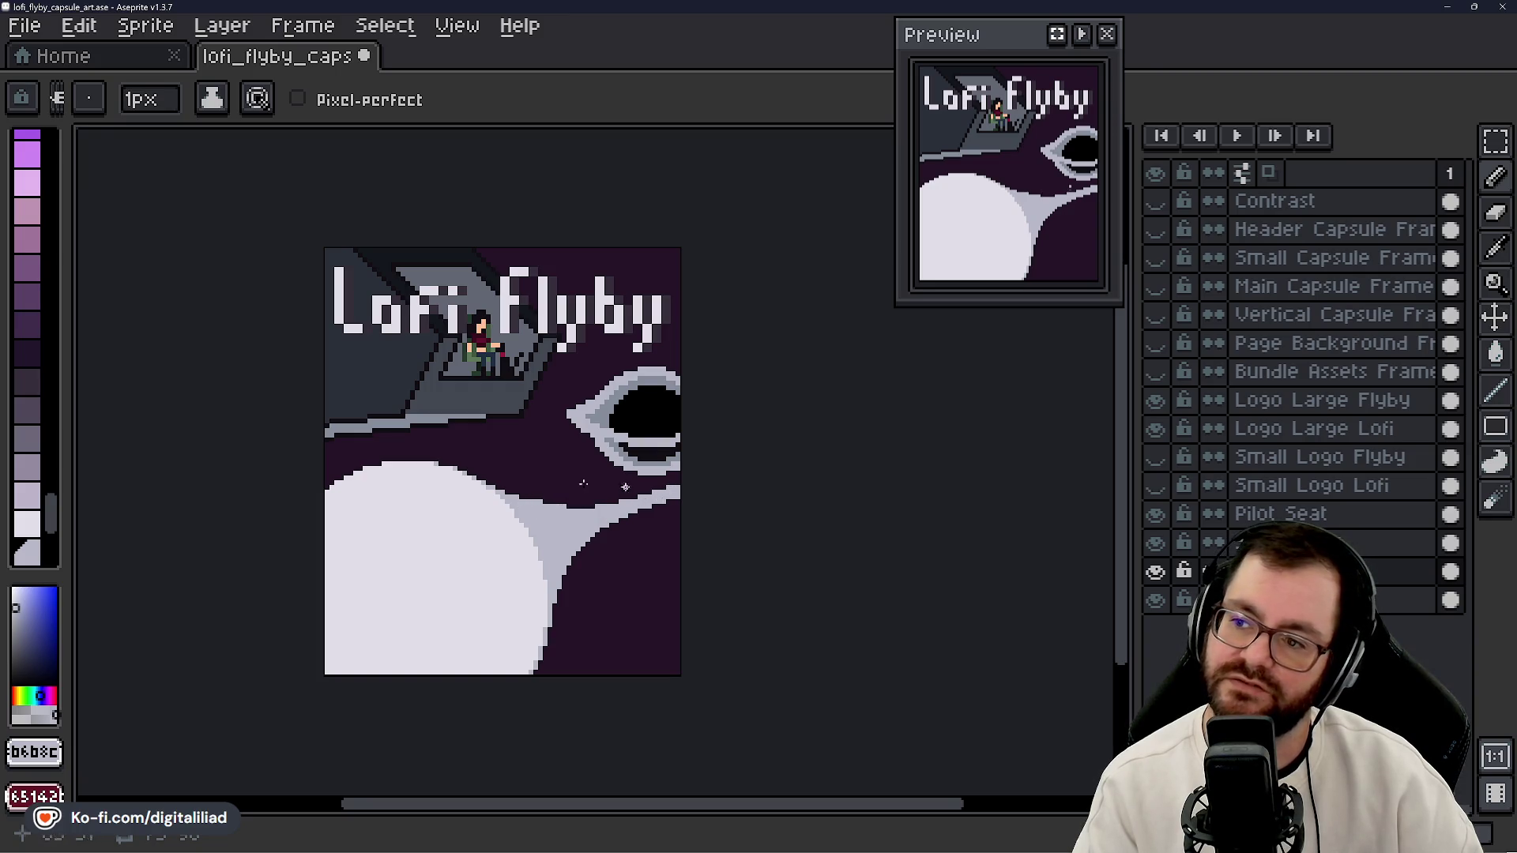
click(574, 457)
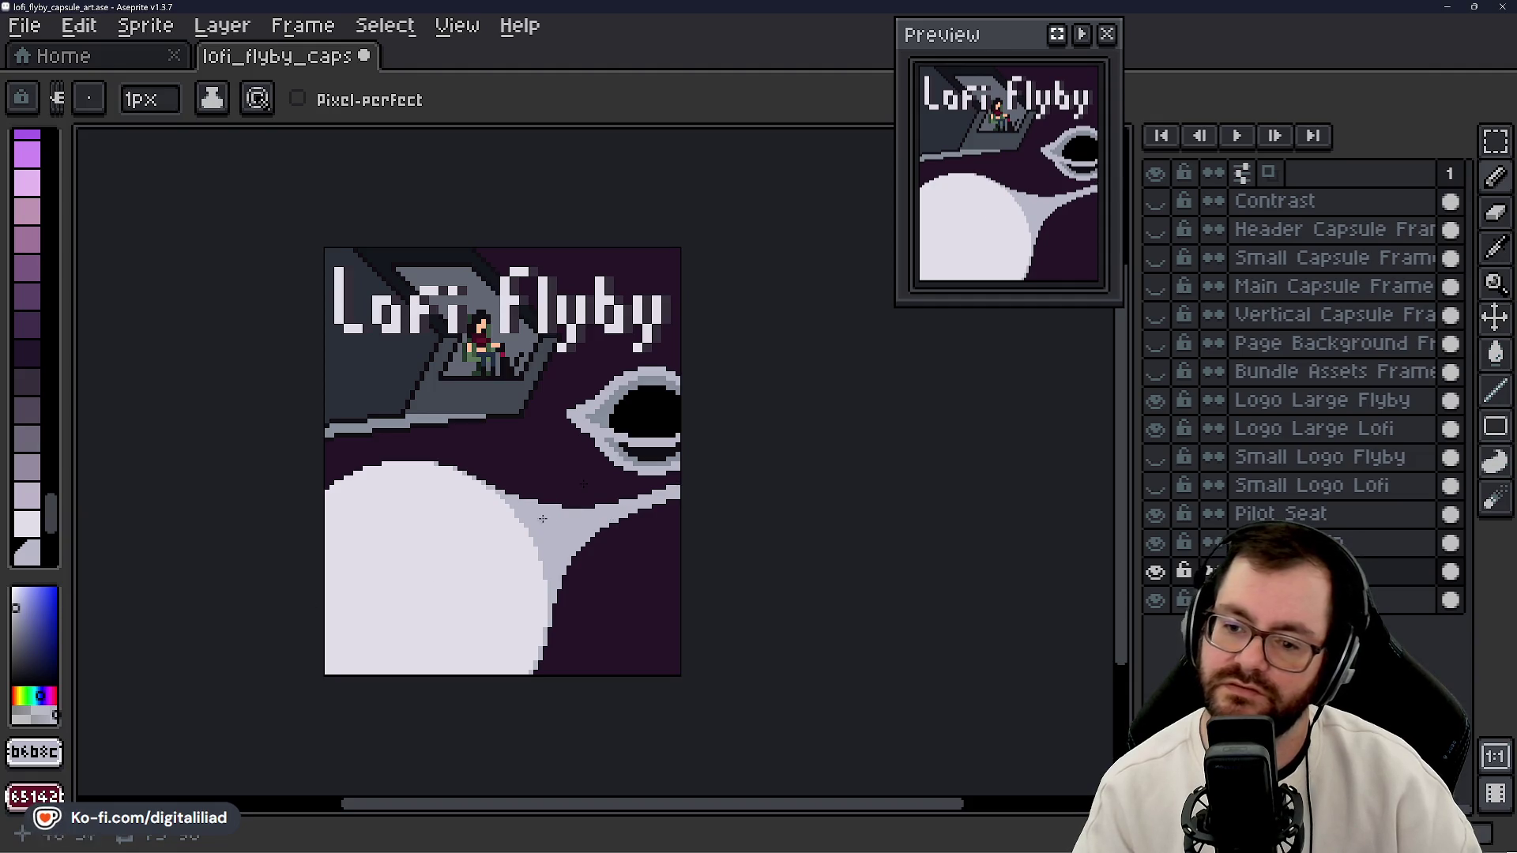
alt+click(576, 509)
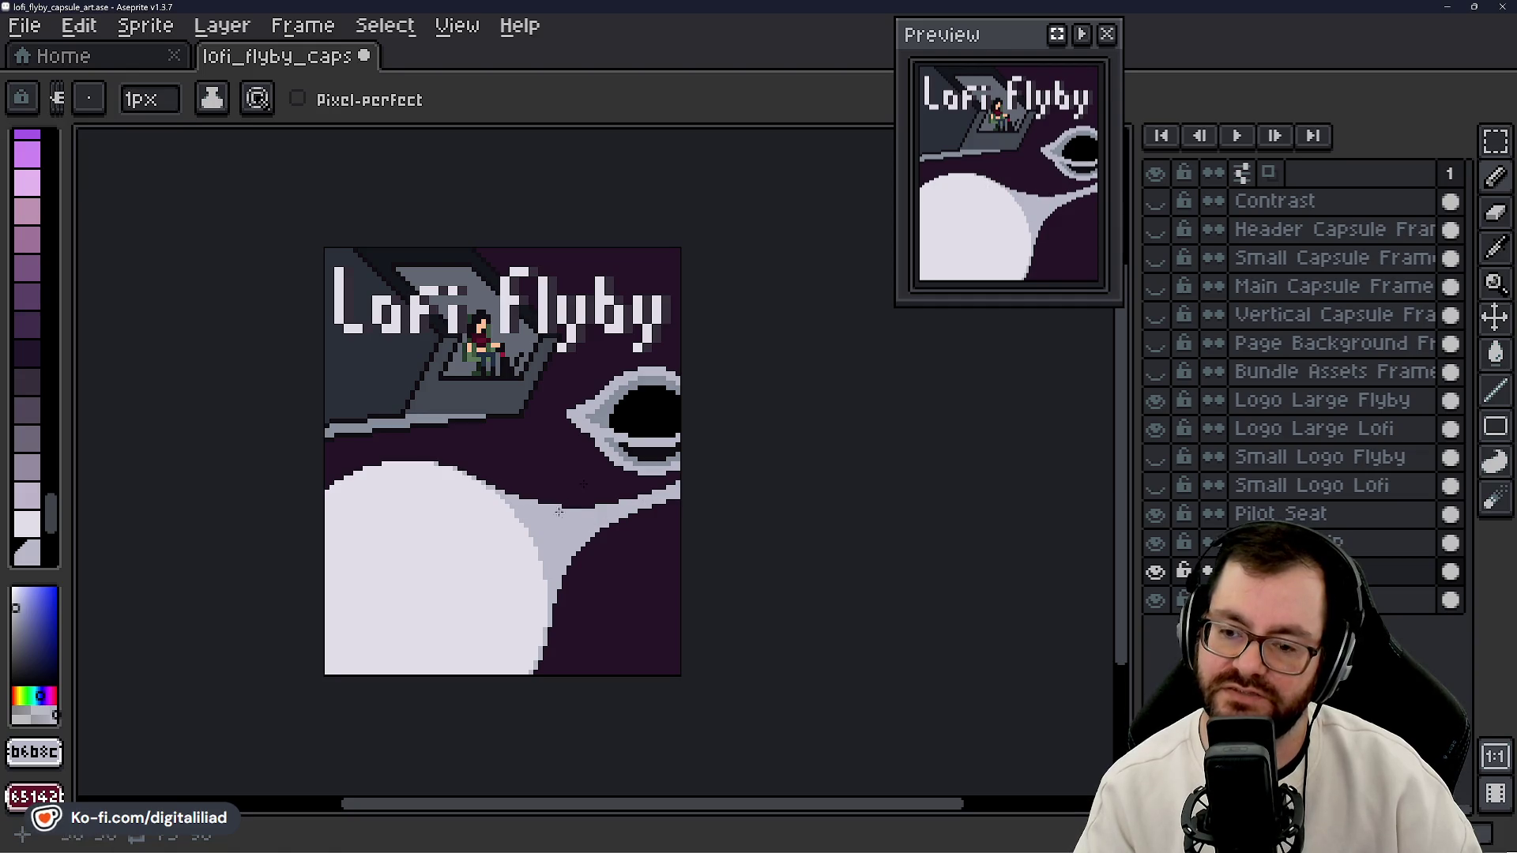
- Eyedrop the planet's near-white as the Pencil colour and close the Preview window
alt+click(474, 541)
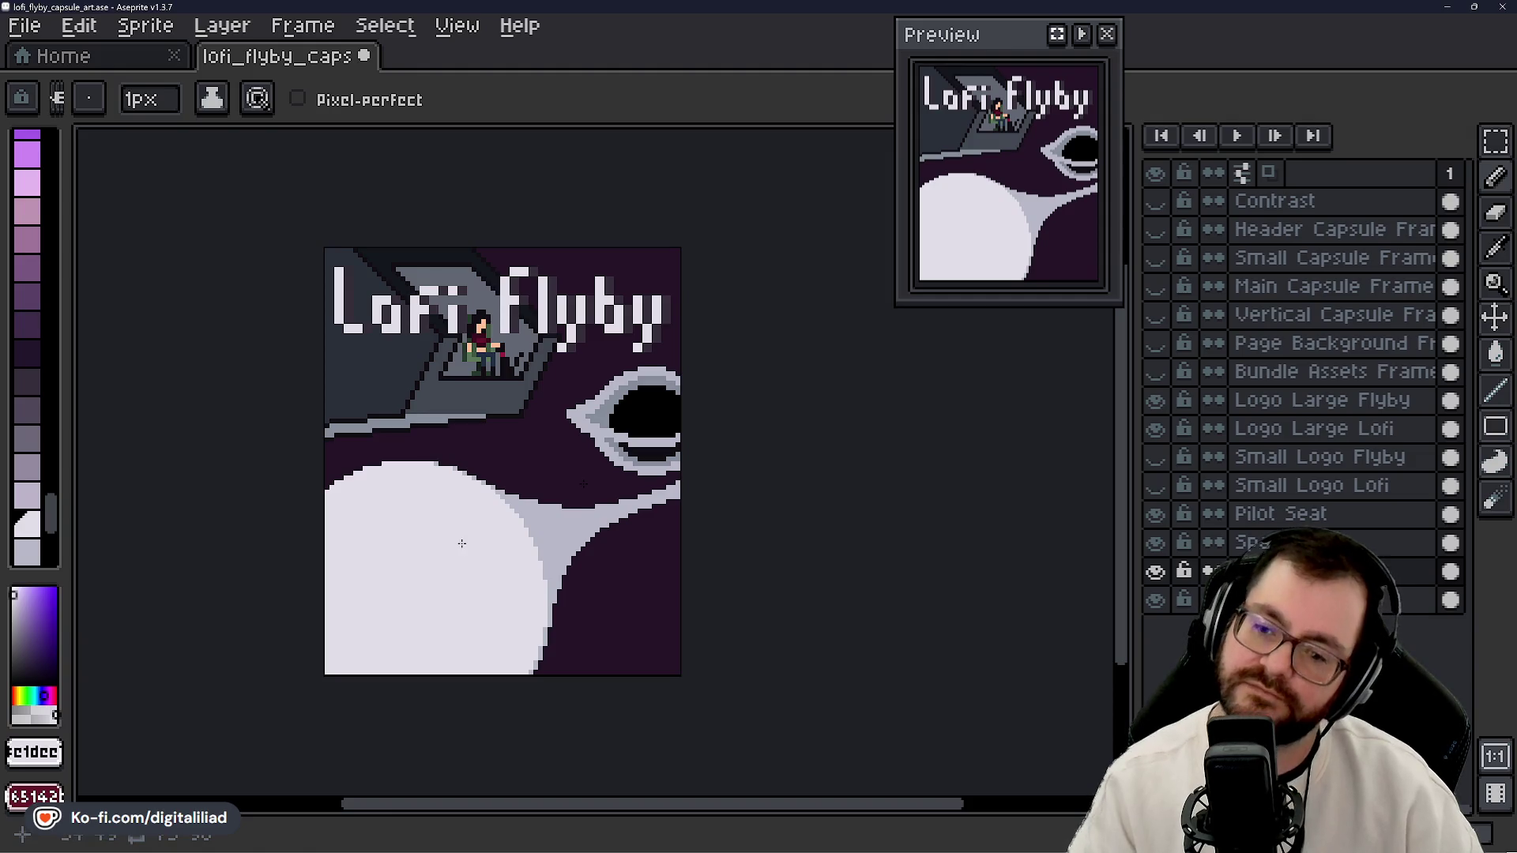
scroll(583, 484, down, 3)
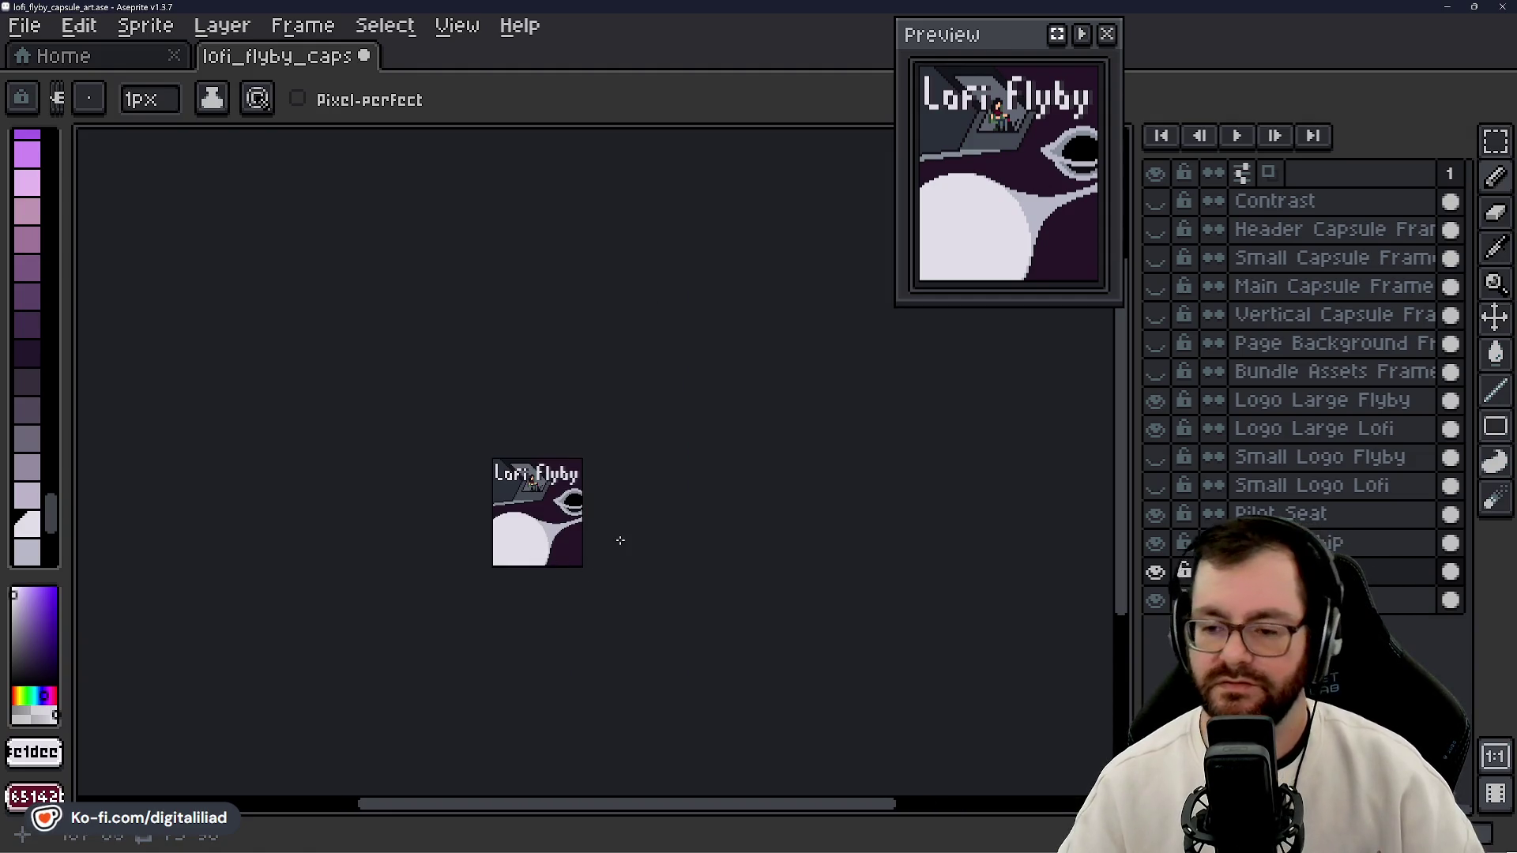
scroll(613, 532, up, 2)
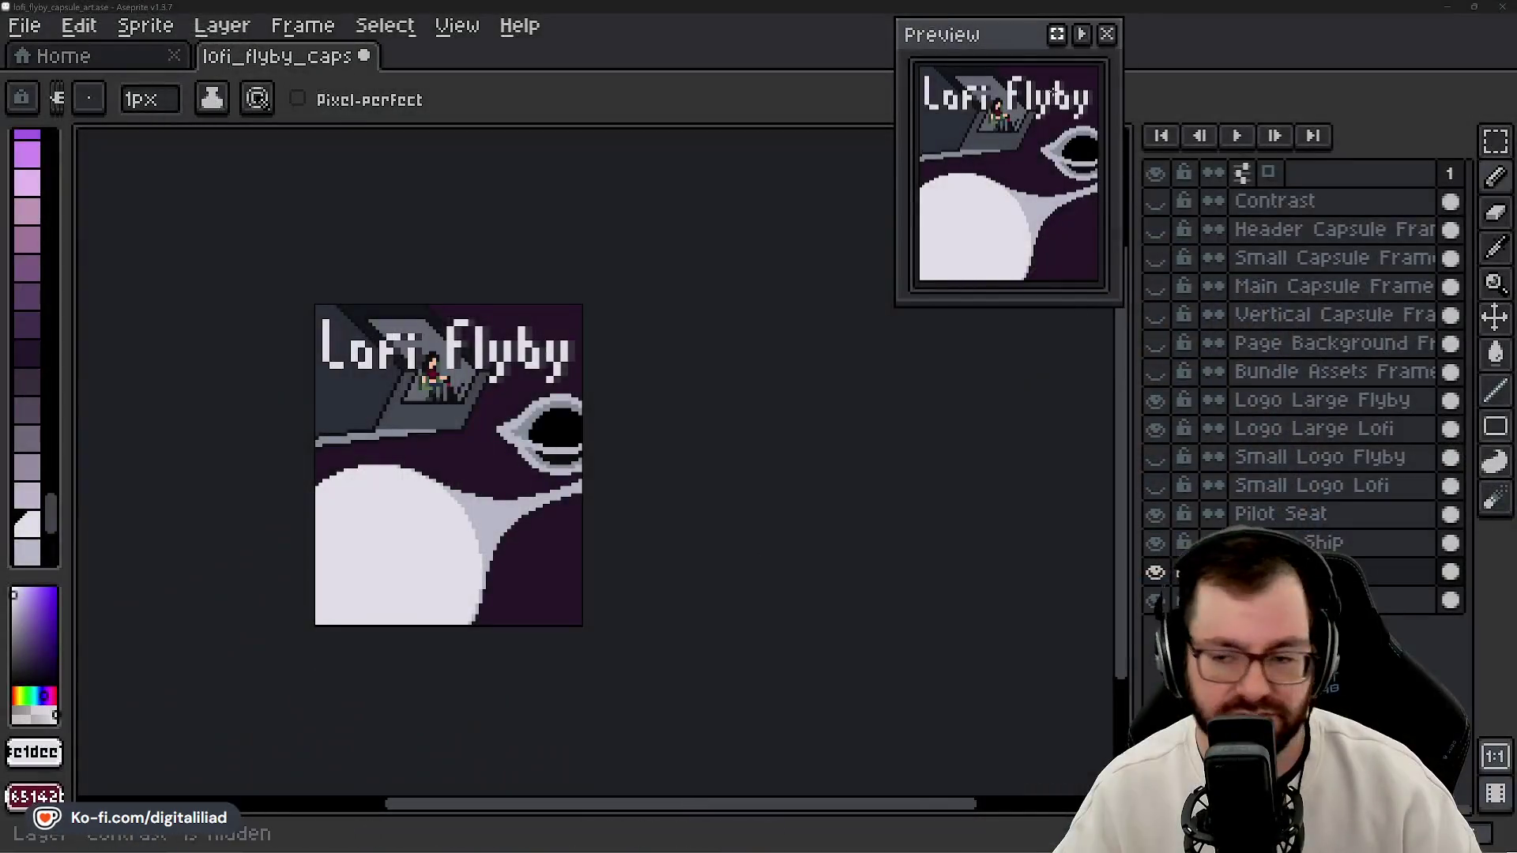
click(1109, 34)
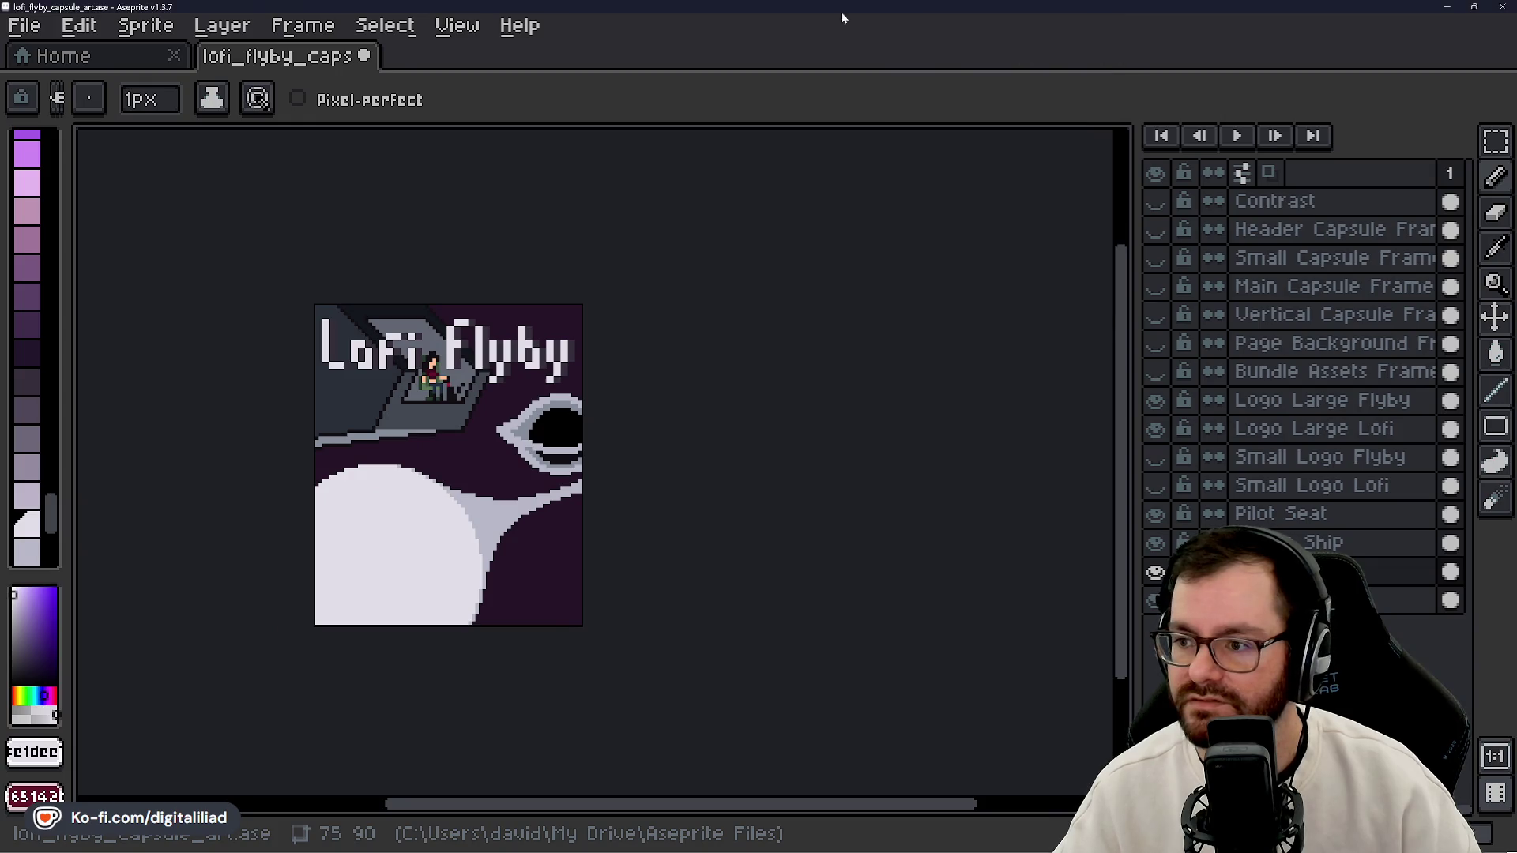
- Save the capsule art, view the isometric spaceship-bridge reference image, then return to Aseprite
key(ctrl+s)
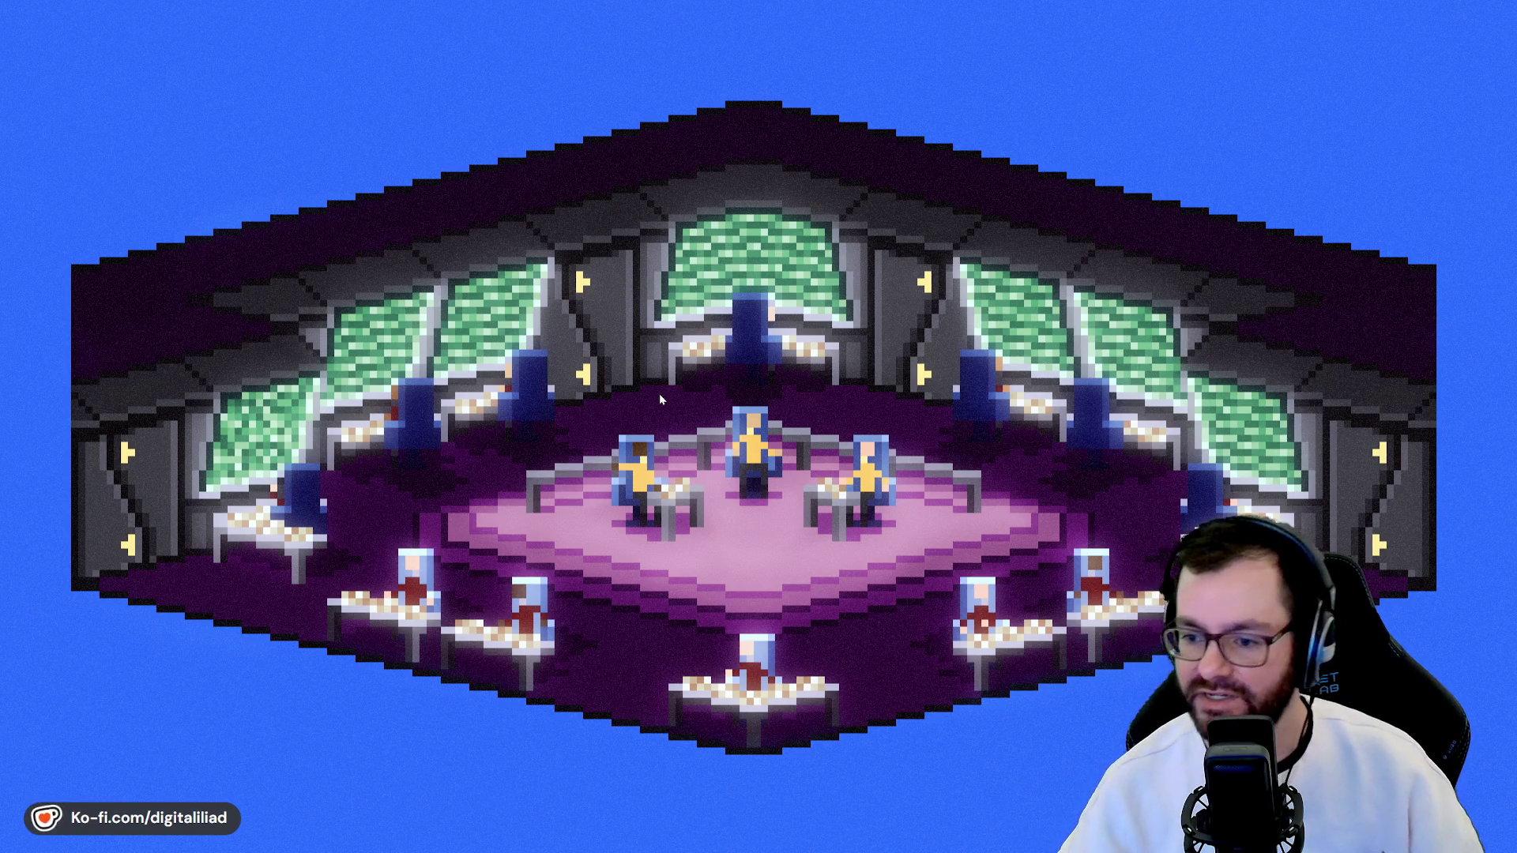
mouse_move(795, 847)
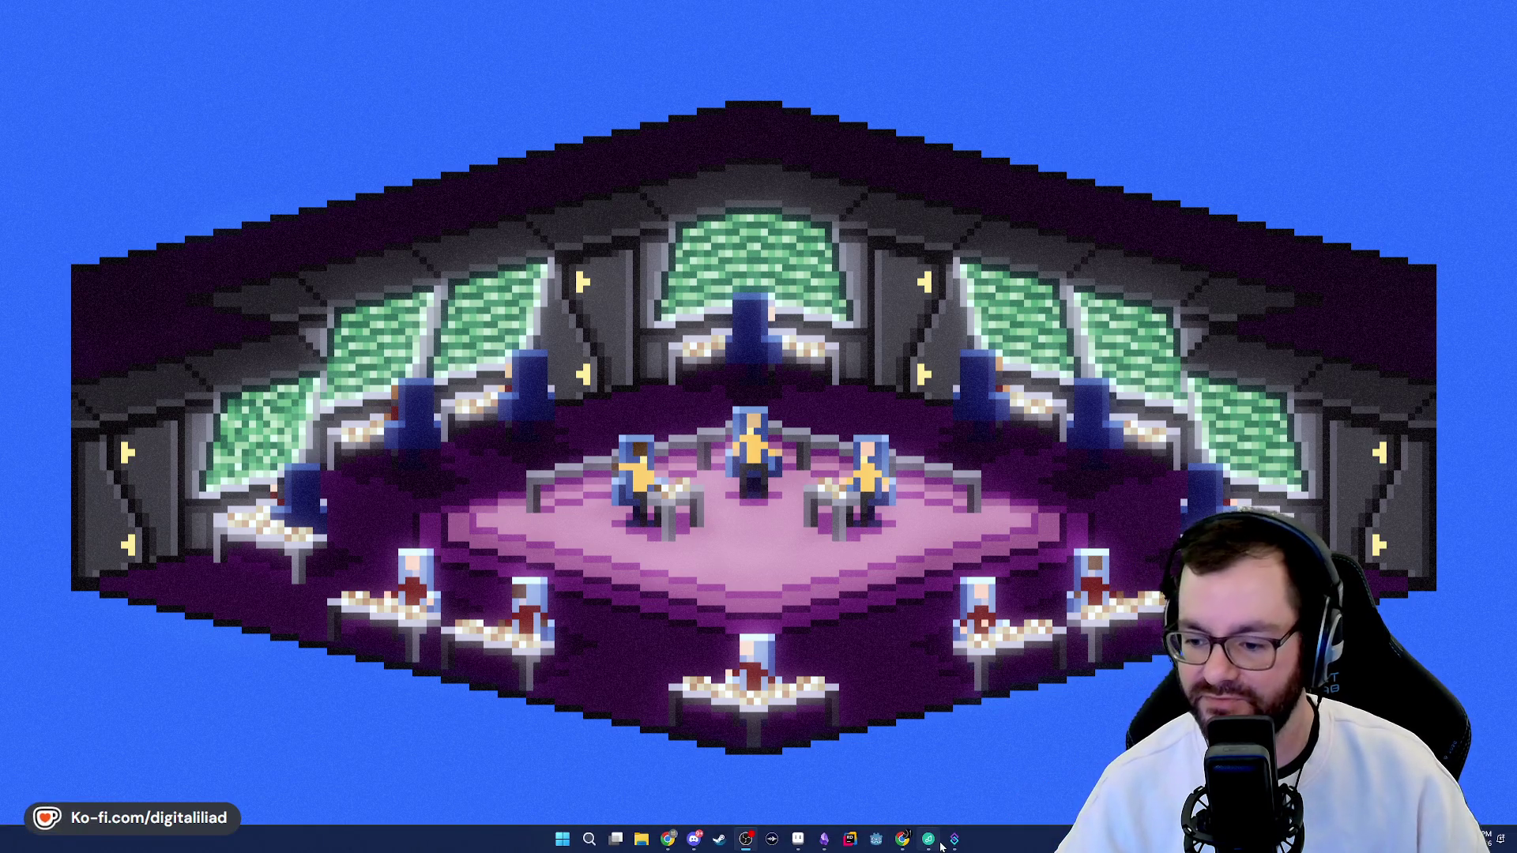
click(796, 842)
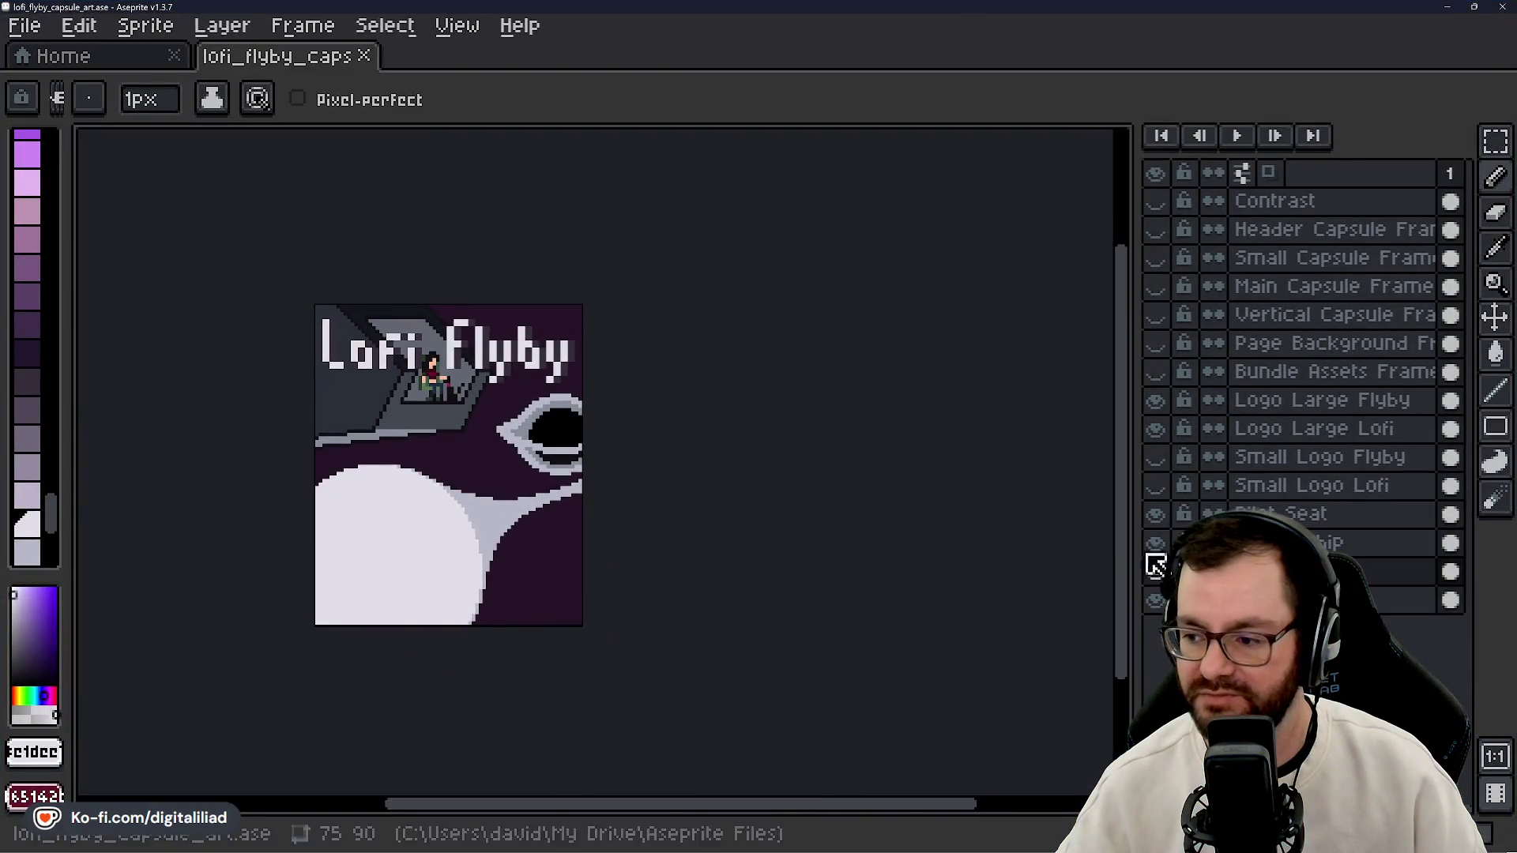
- Zoom out and make the creature-eye layer under the ship visible, with the purple Background shown again
click(1156, 543)
click(1156, 572)
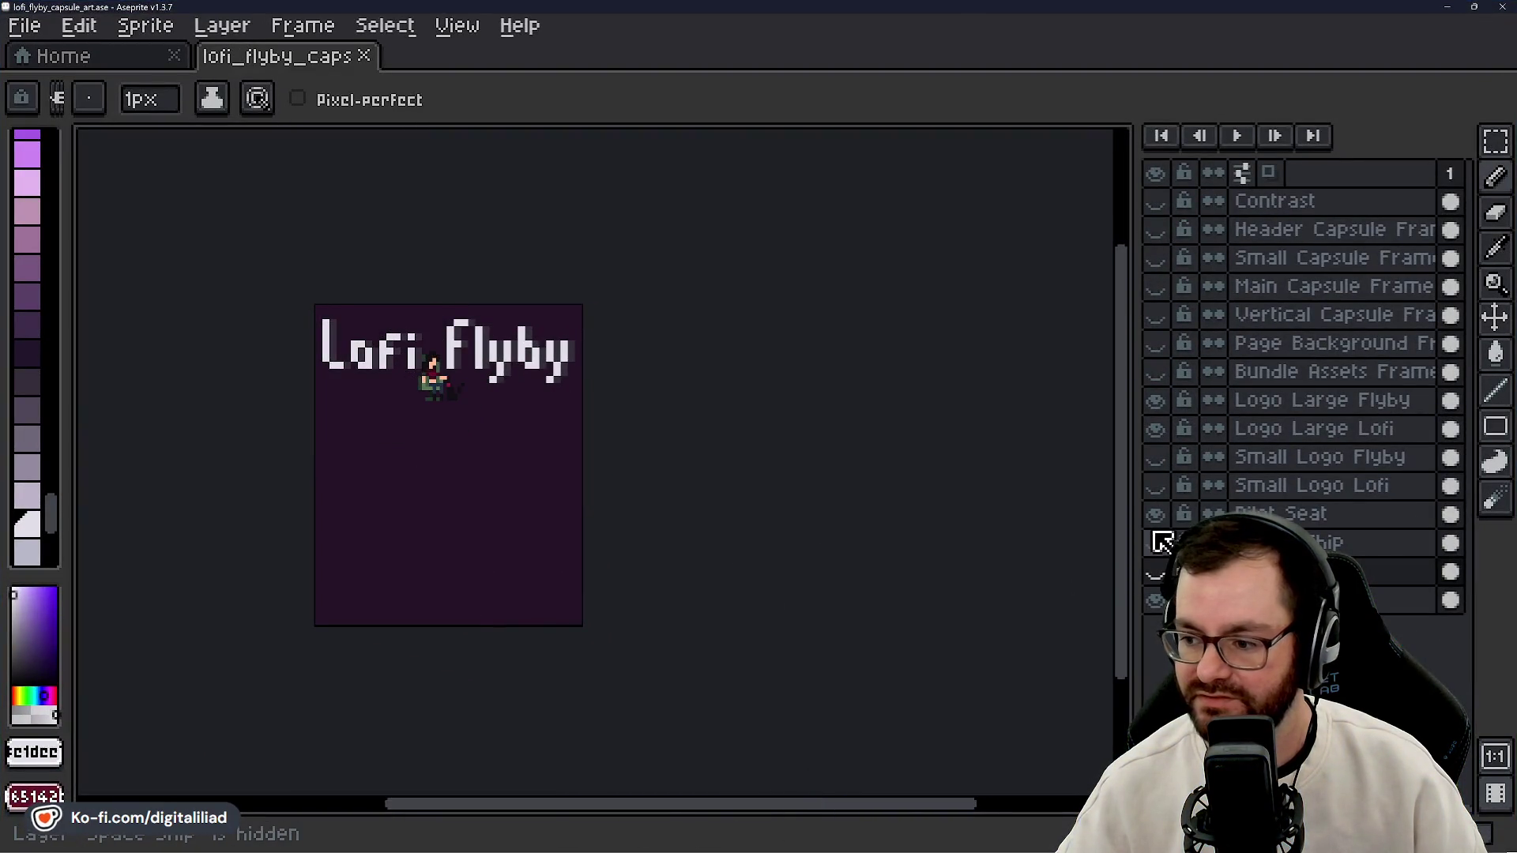
click(1156, 544)
scroll(454, 395, up, 3)
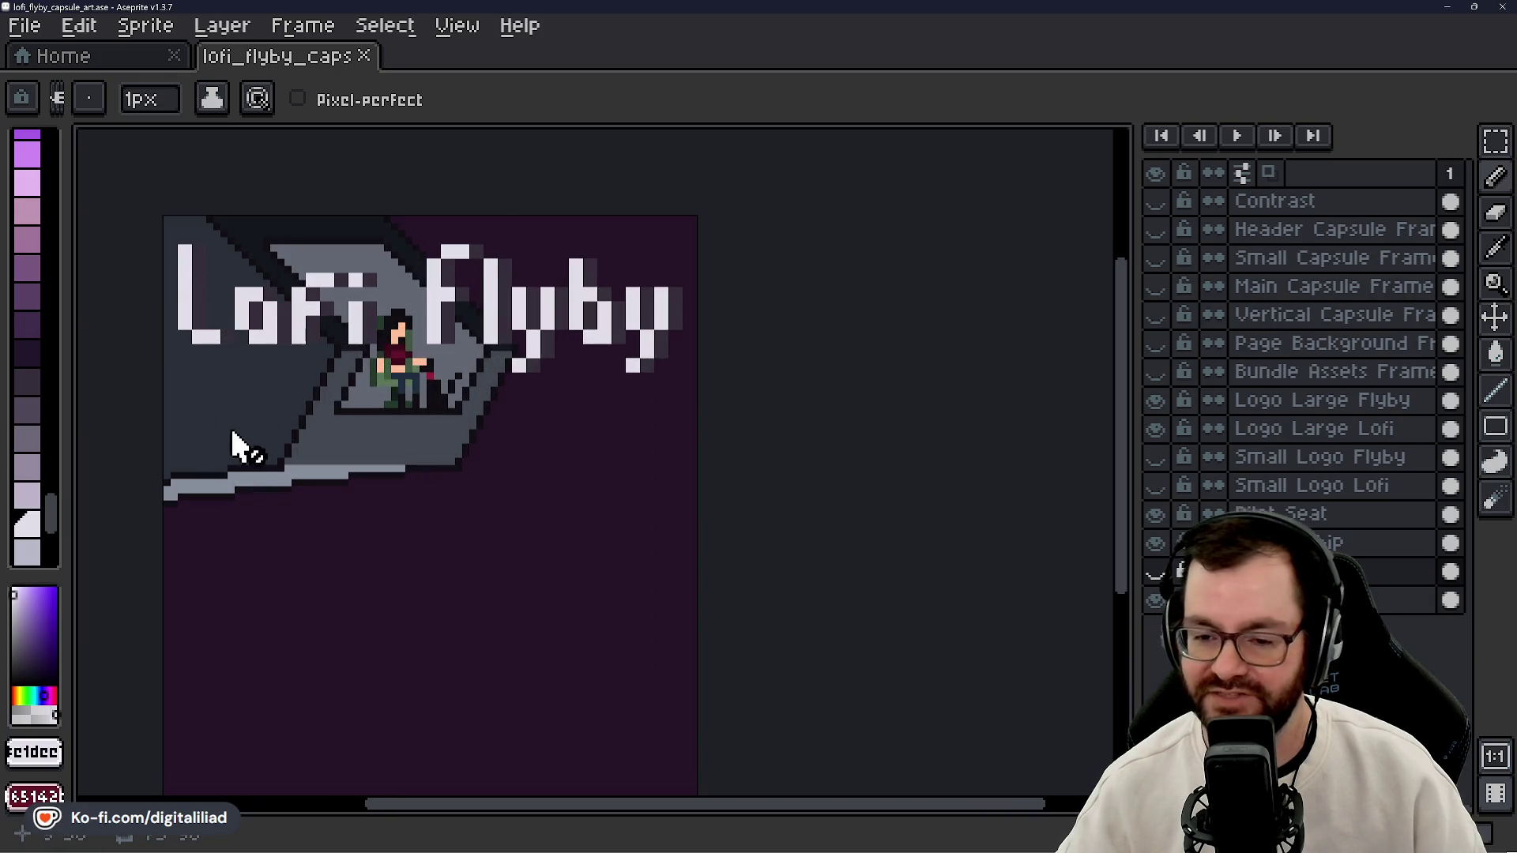
scroll(348, 368, up, 1)
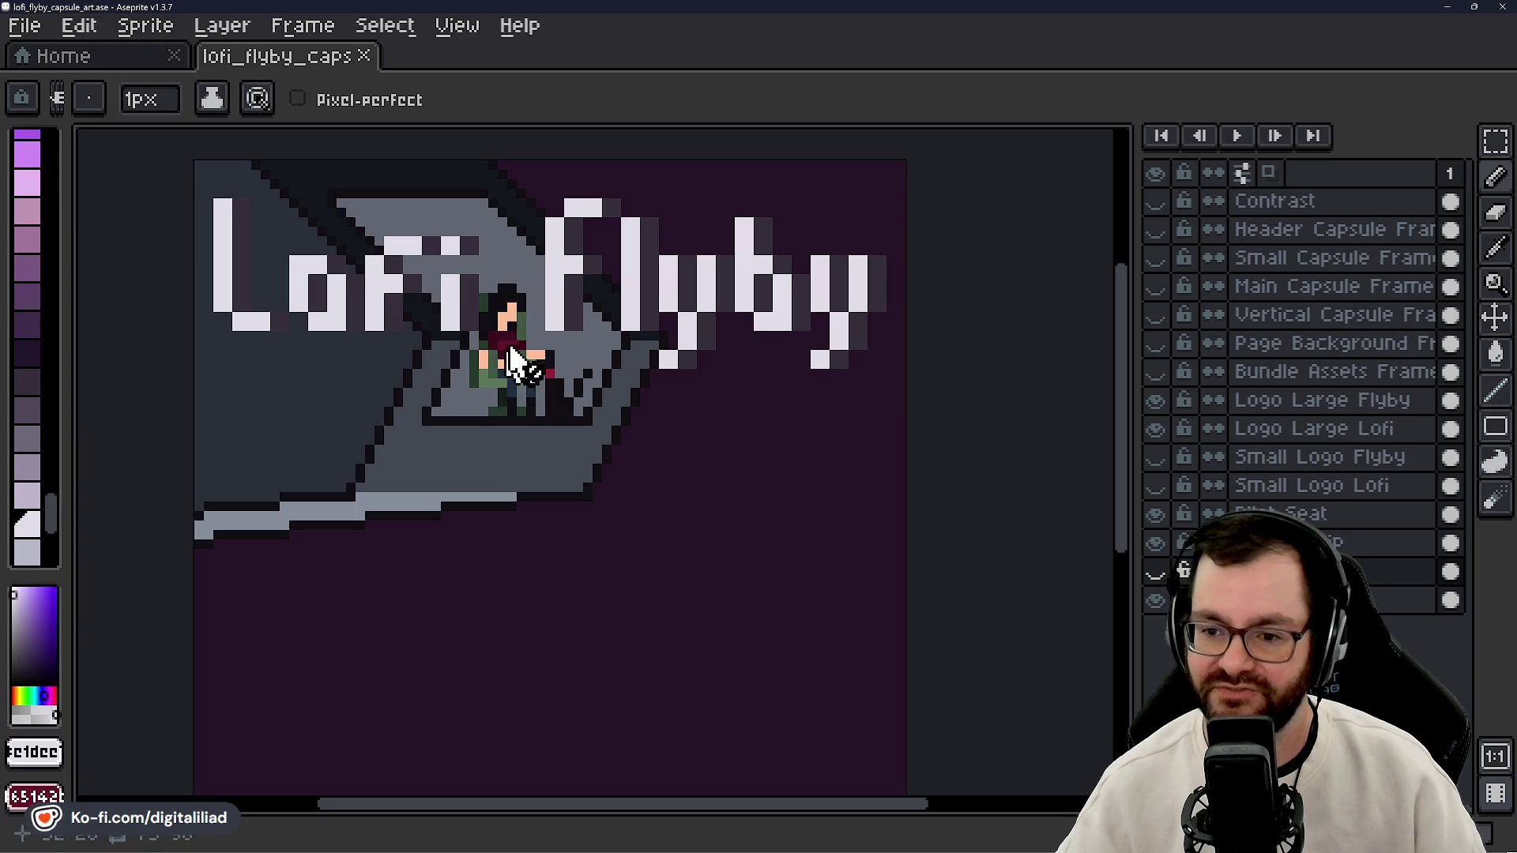
scroll(654, 464, down, 1)
mouse_move(738, 518)
mouse_down()
mouse_move(708, 443)
mouse_move(697, 498)
mouse_move(690, 458)
mouse_move(701, 471)
mouse_up()
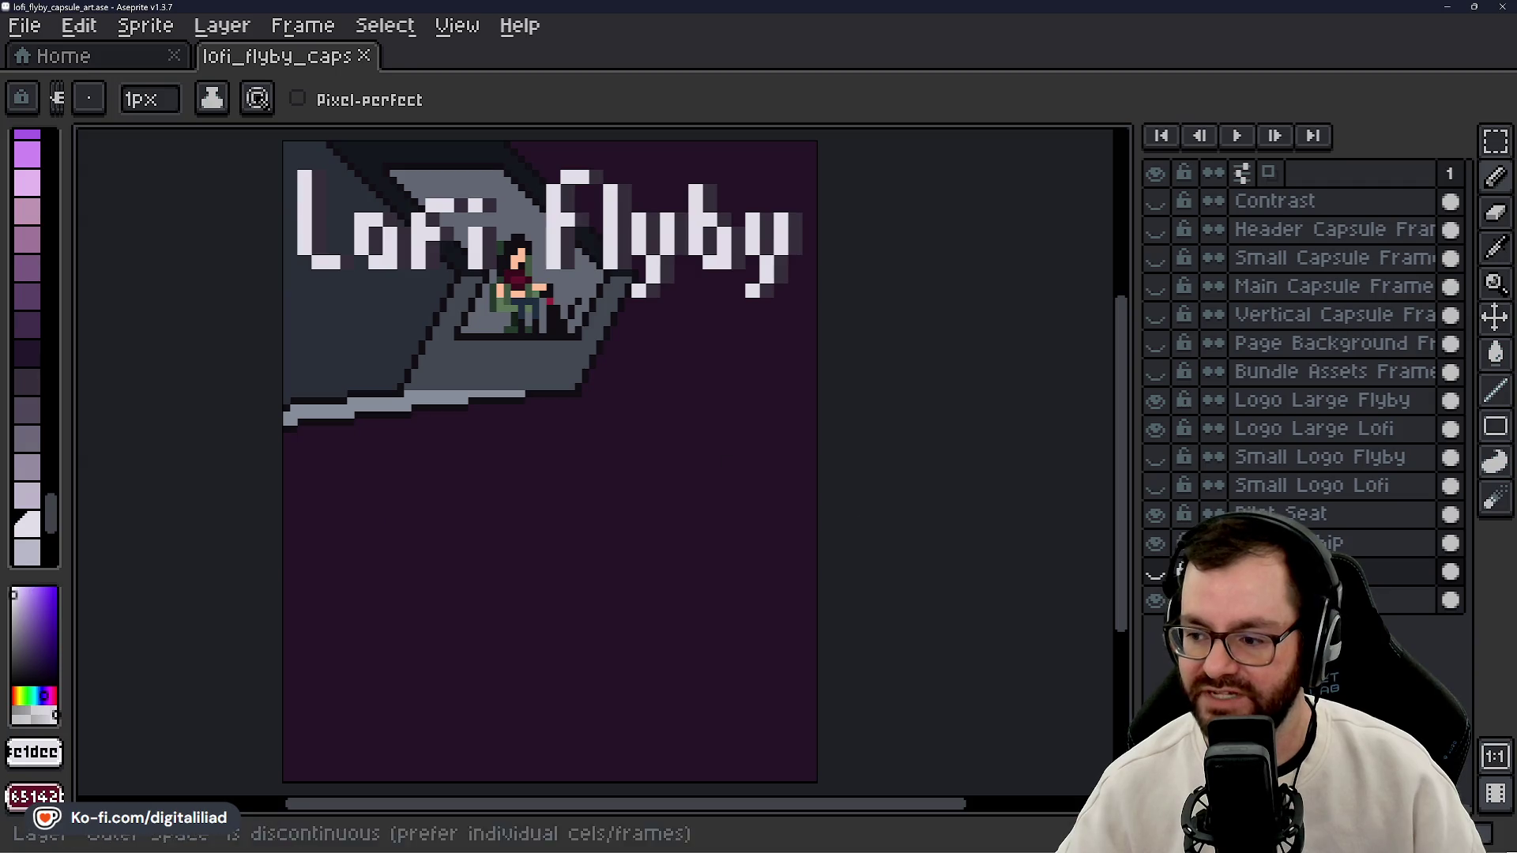
click(1155, 612)
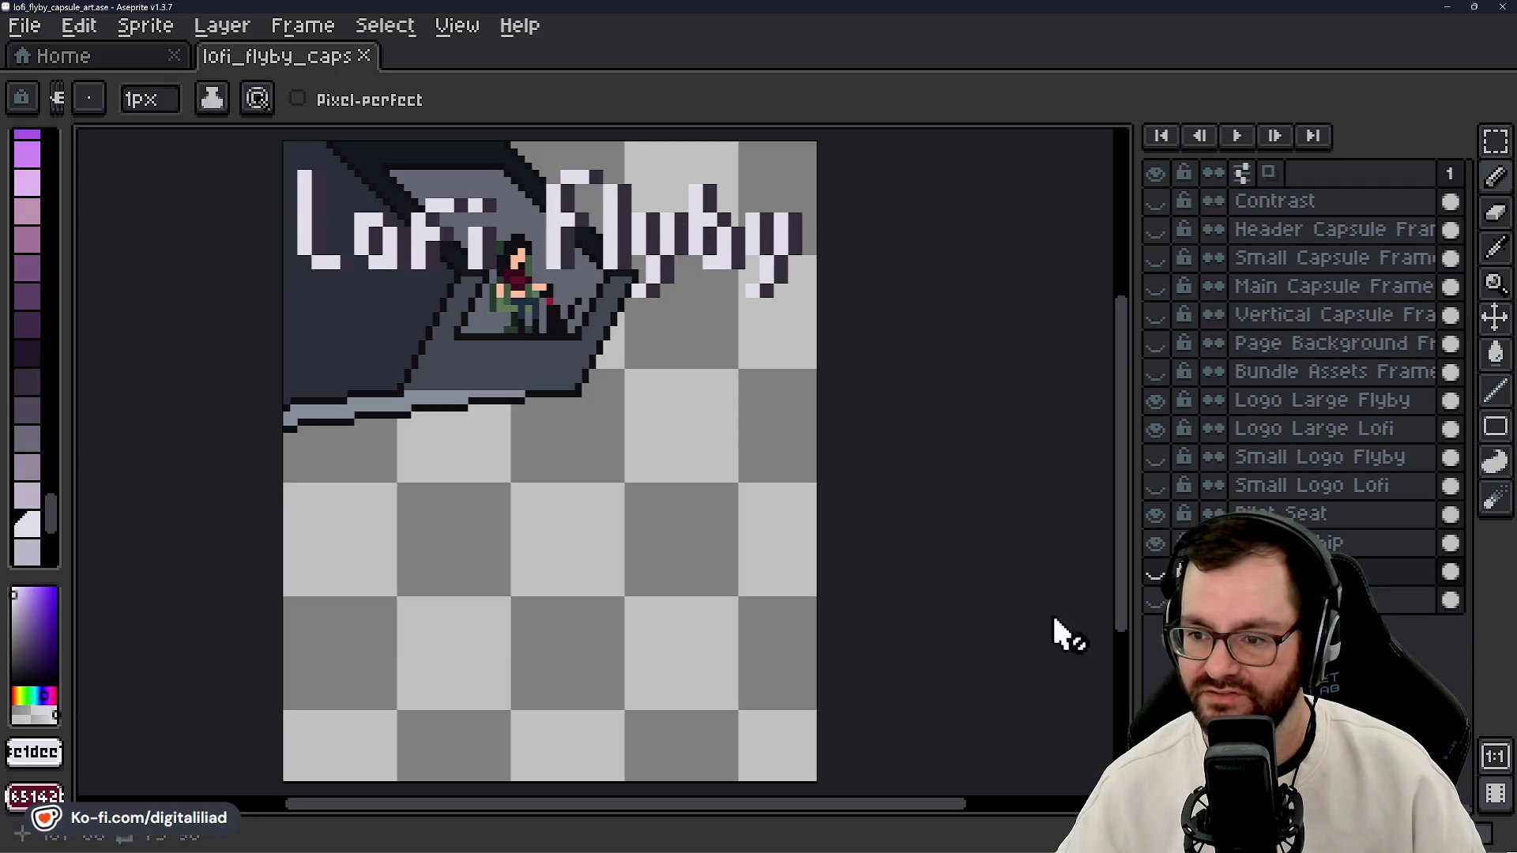
click(1155, 543)
click(1156, 544)
click(1156, 572)
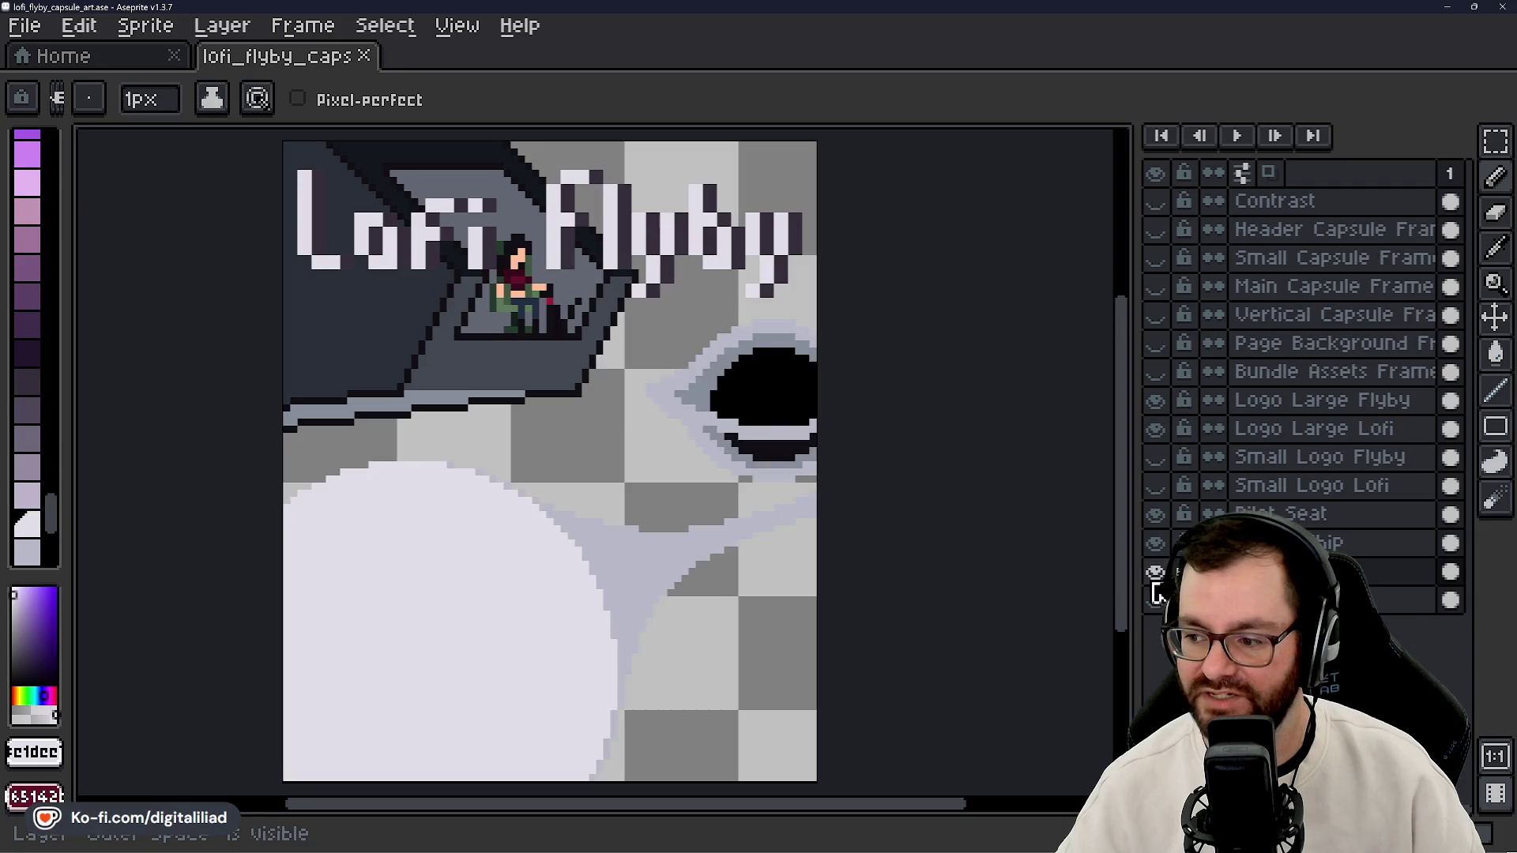
click(1156, 602)
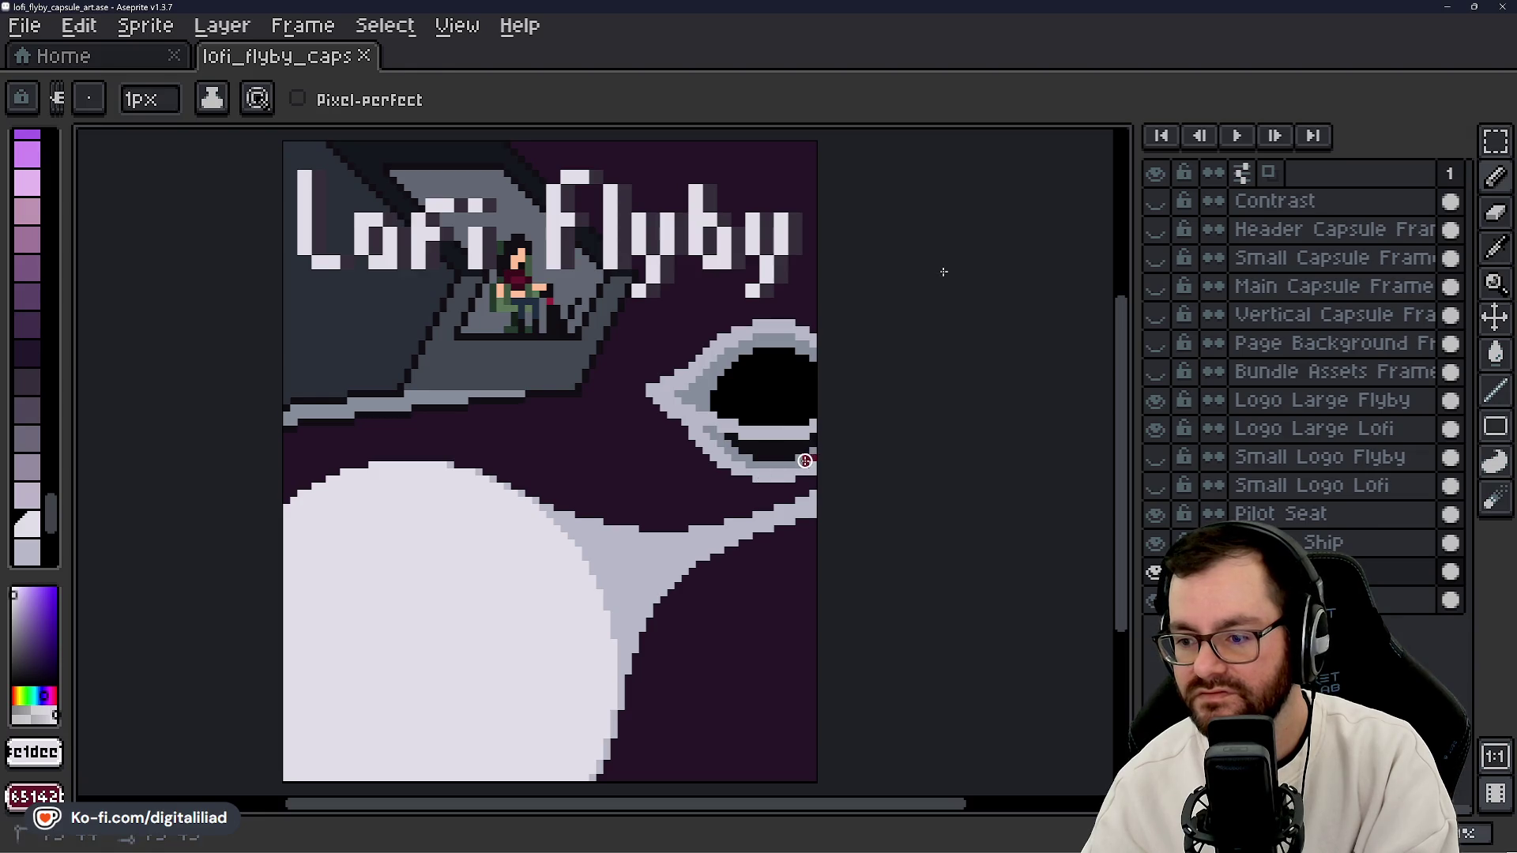
key(v)
- Undo a stray red mark, eyedrop the eye outline's pale grey, and draw a short streak above the planet
key(b)
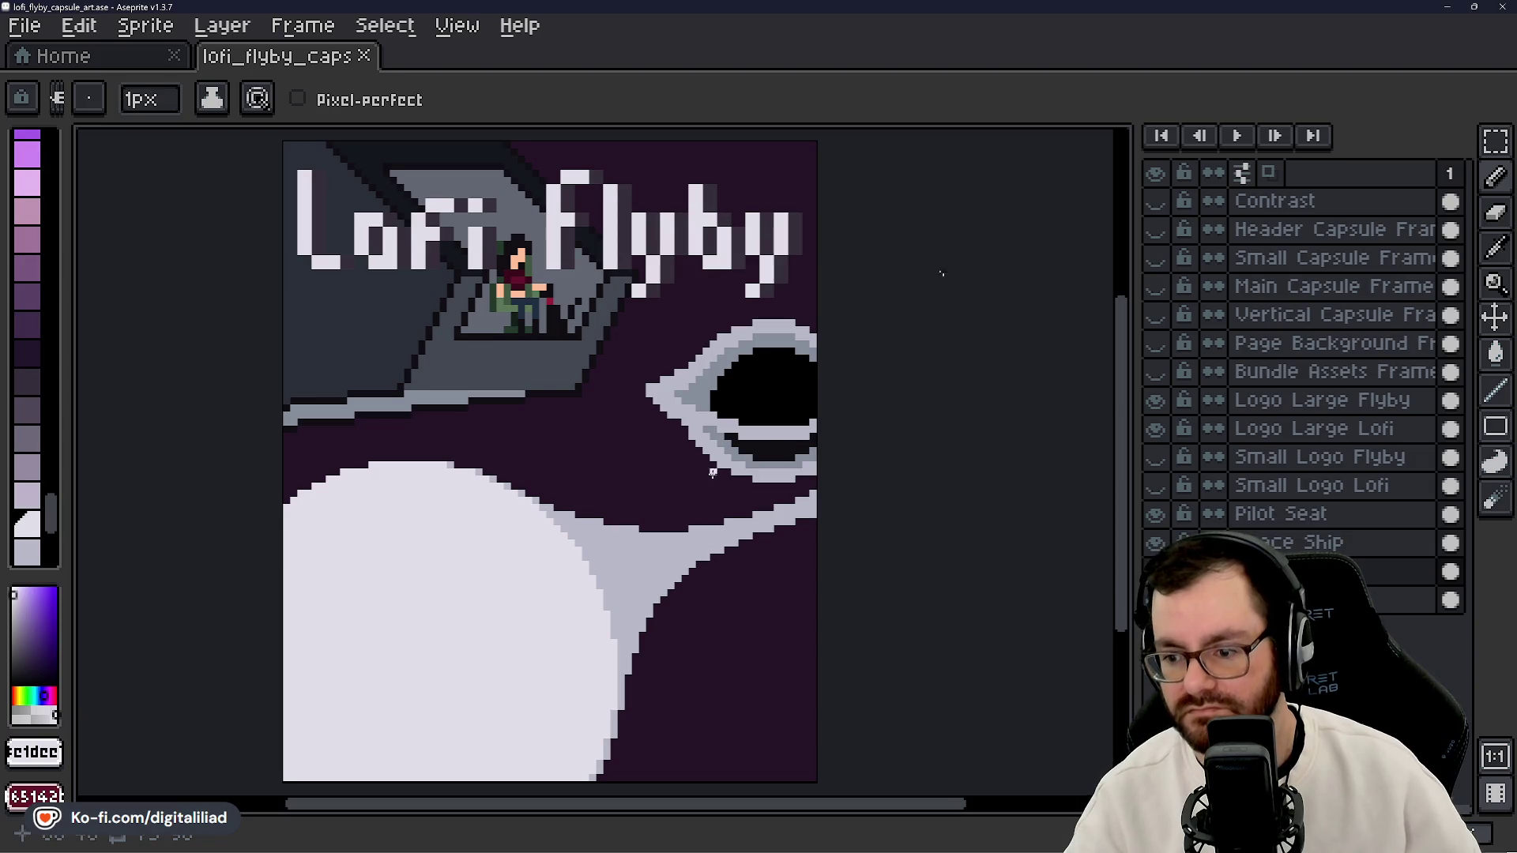
key(alt)
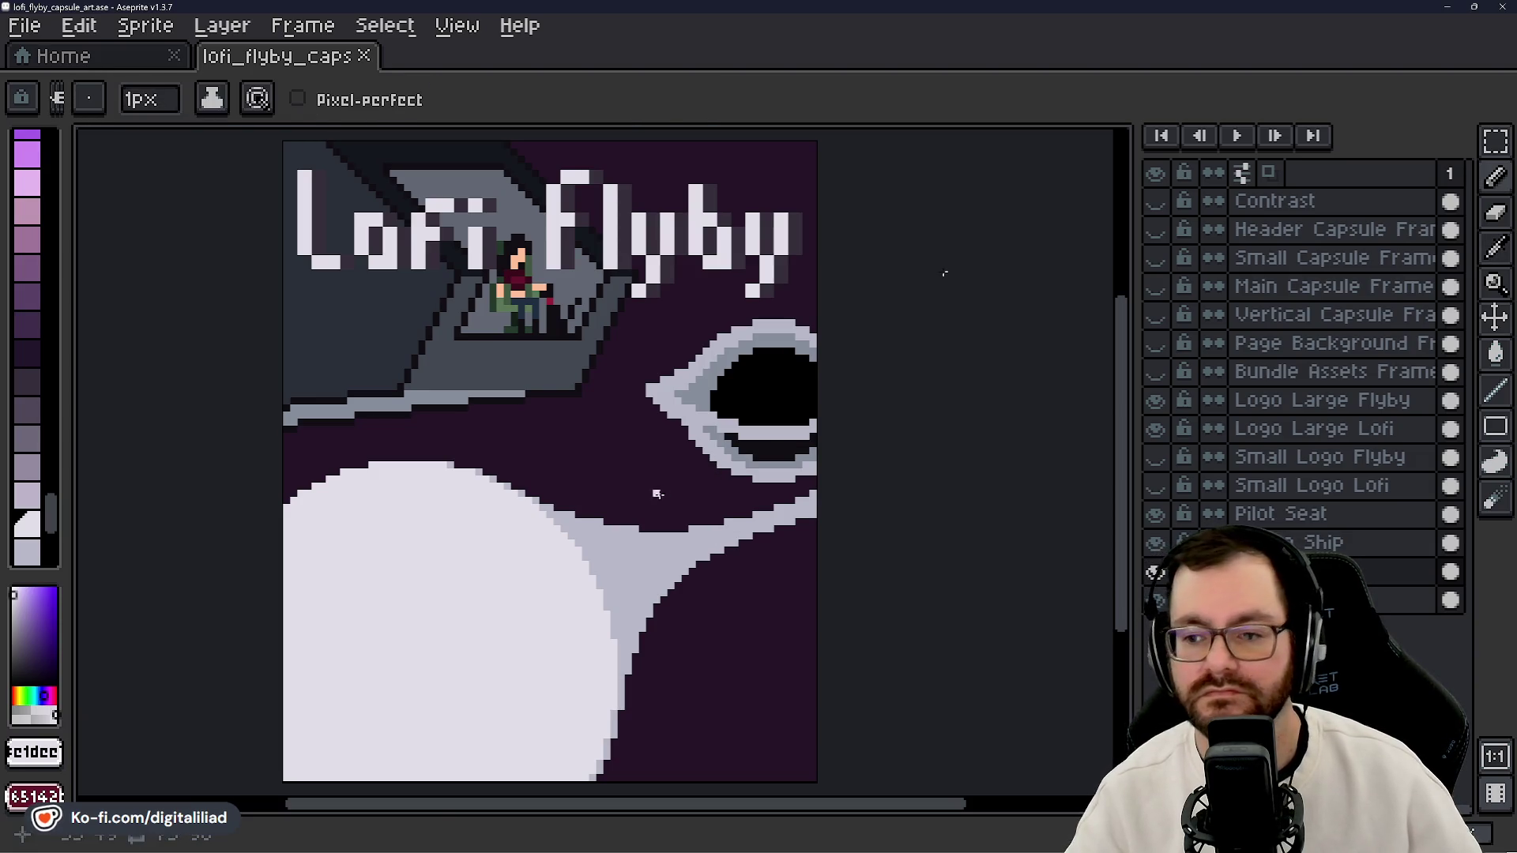
key(alt)
click(684, 482)
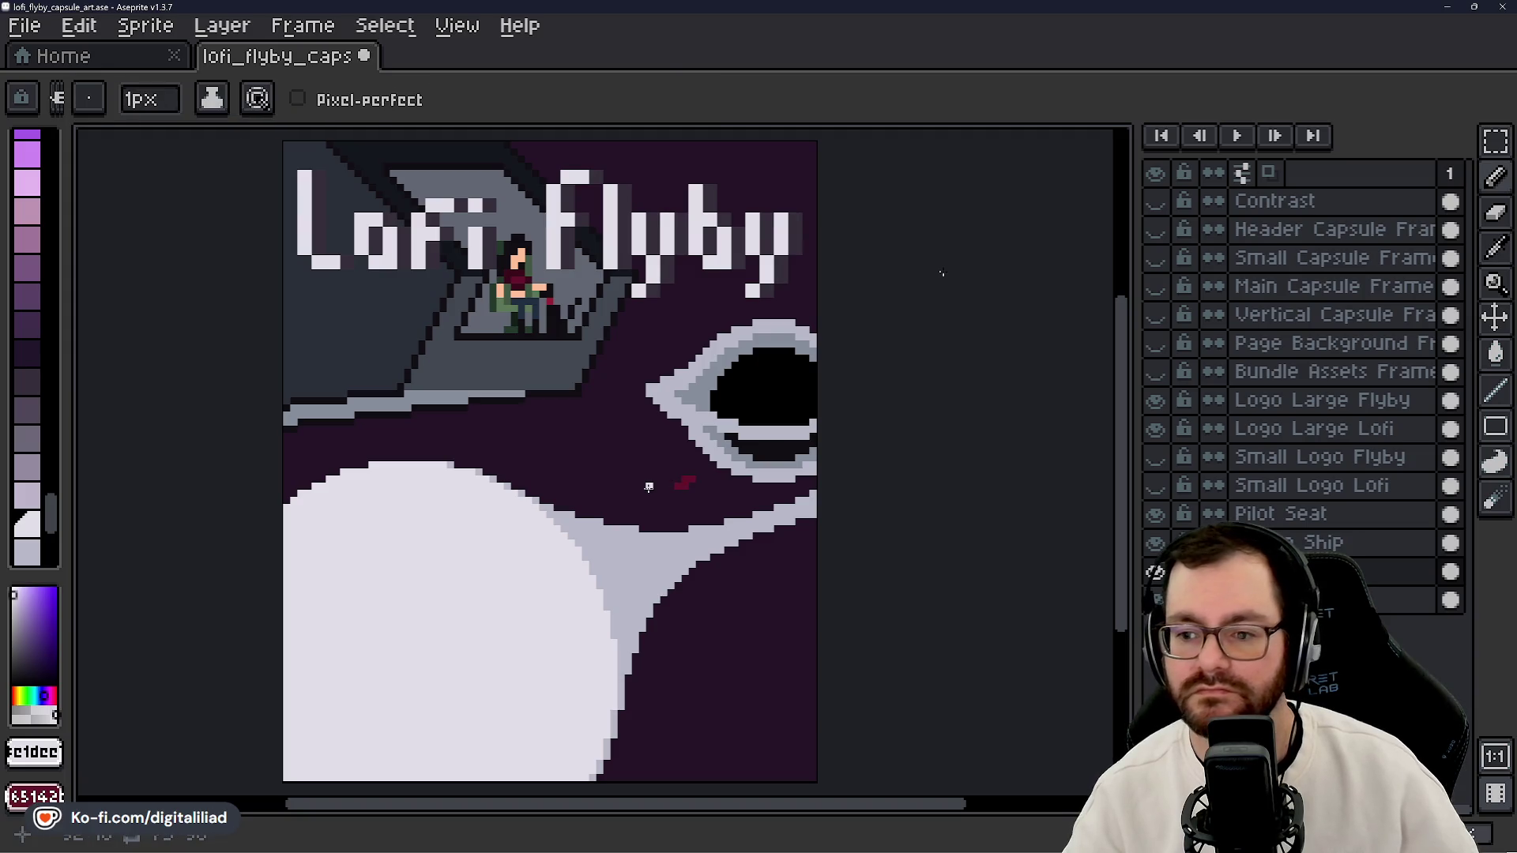
key(ctrl+z)
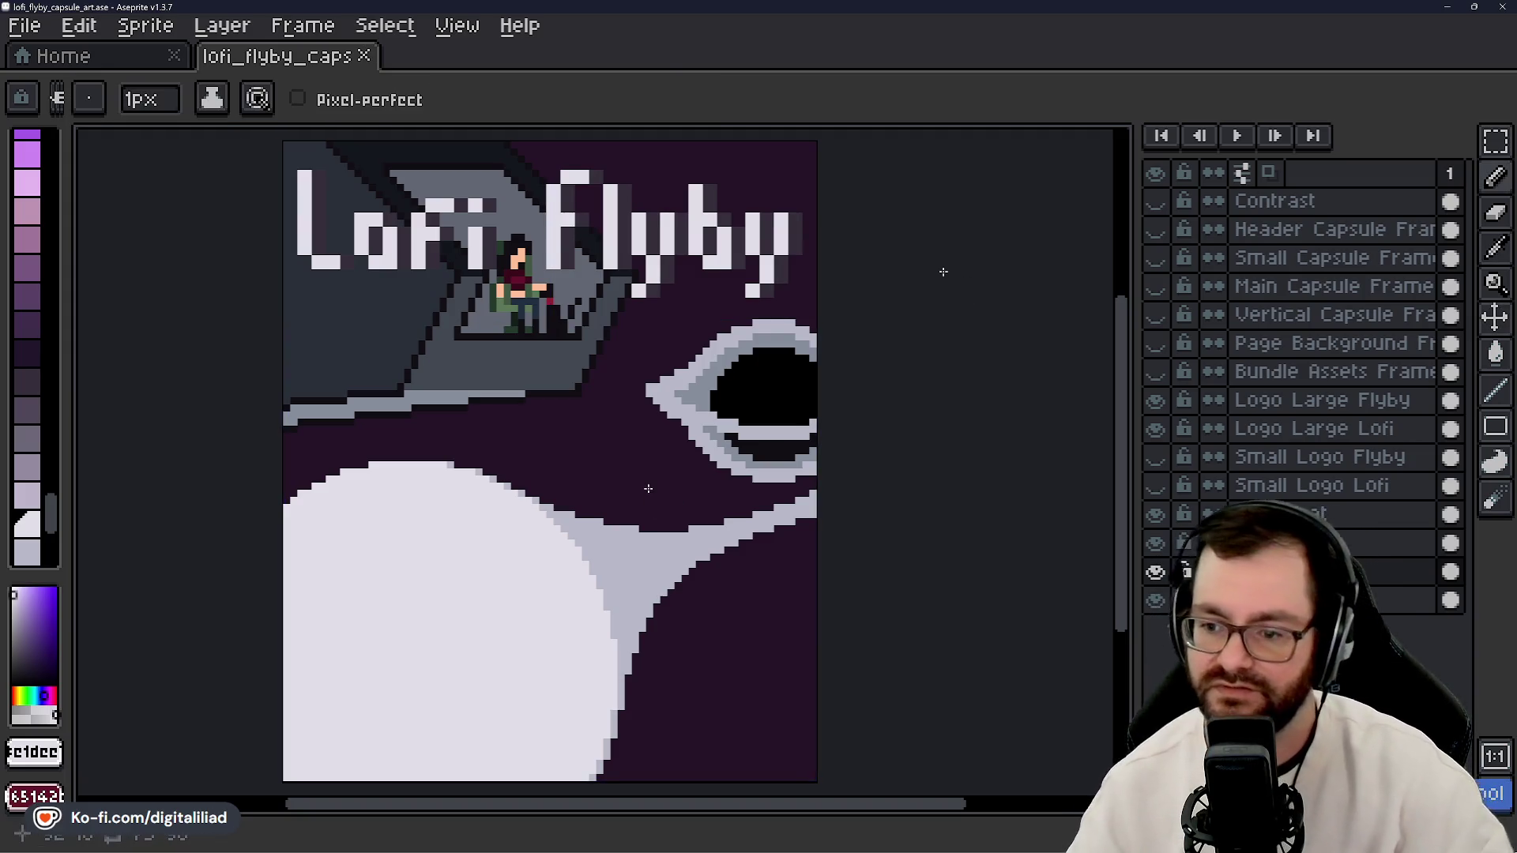
key(alt)
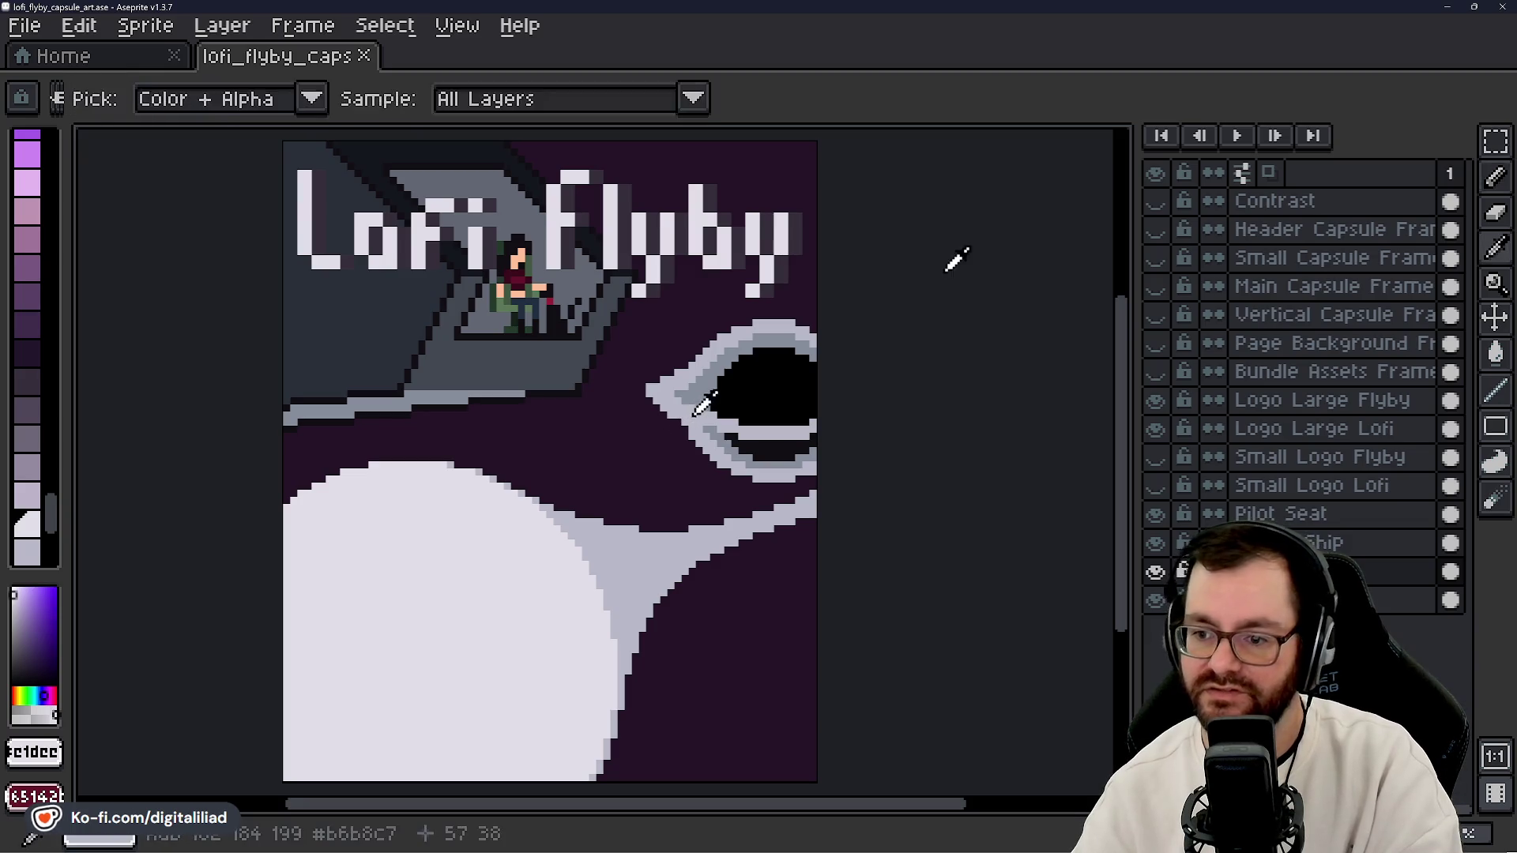
key(alt)
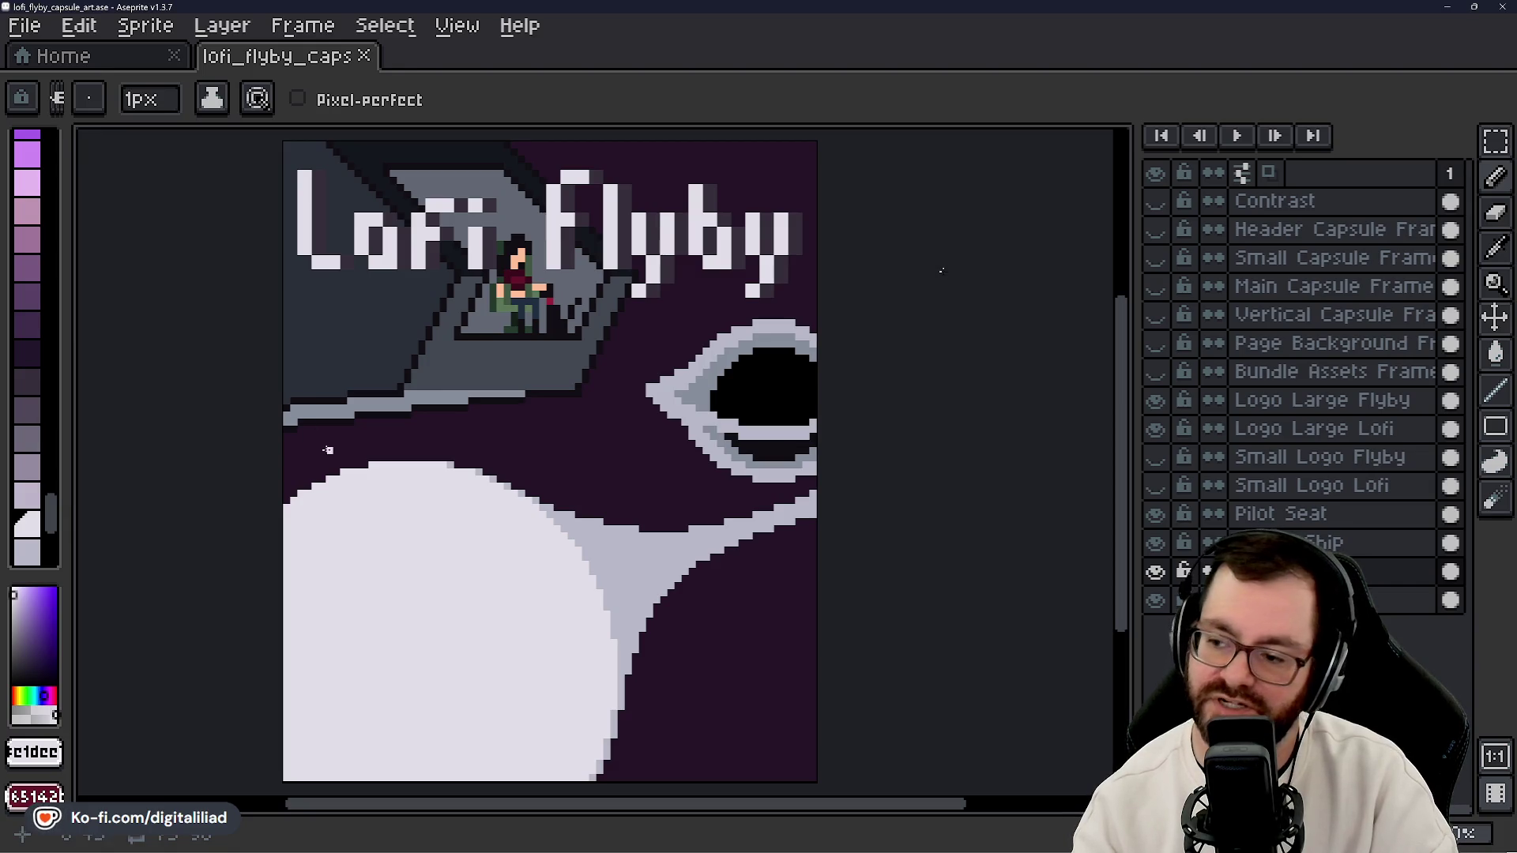
drag(316, 450, 308, 430)
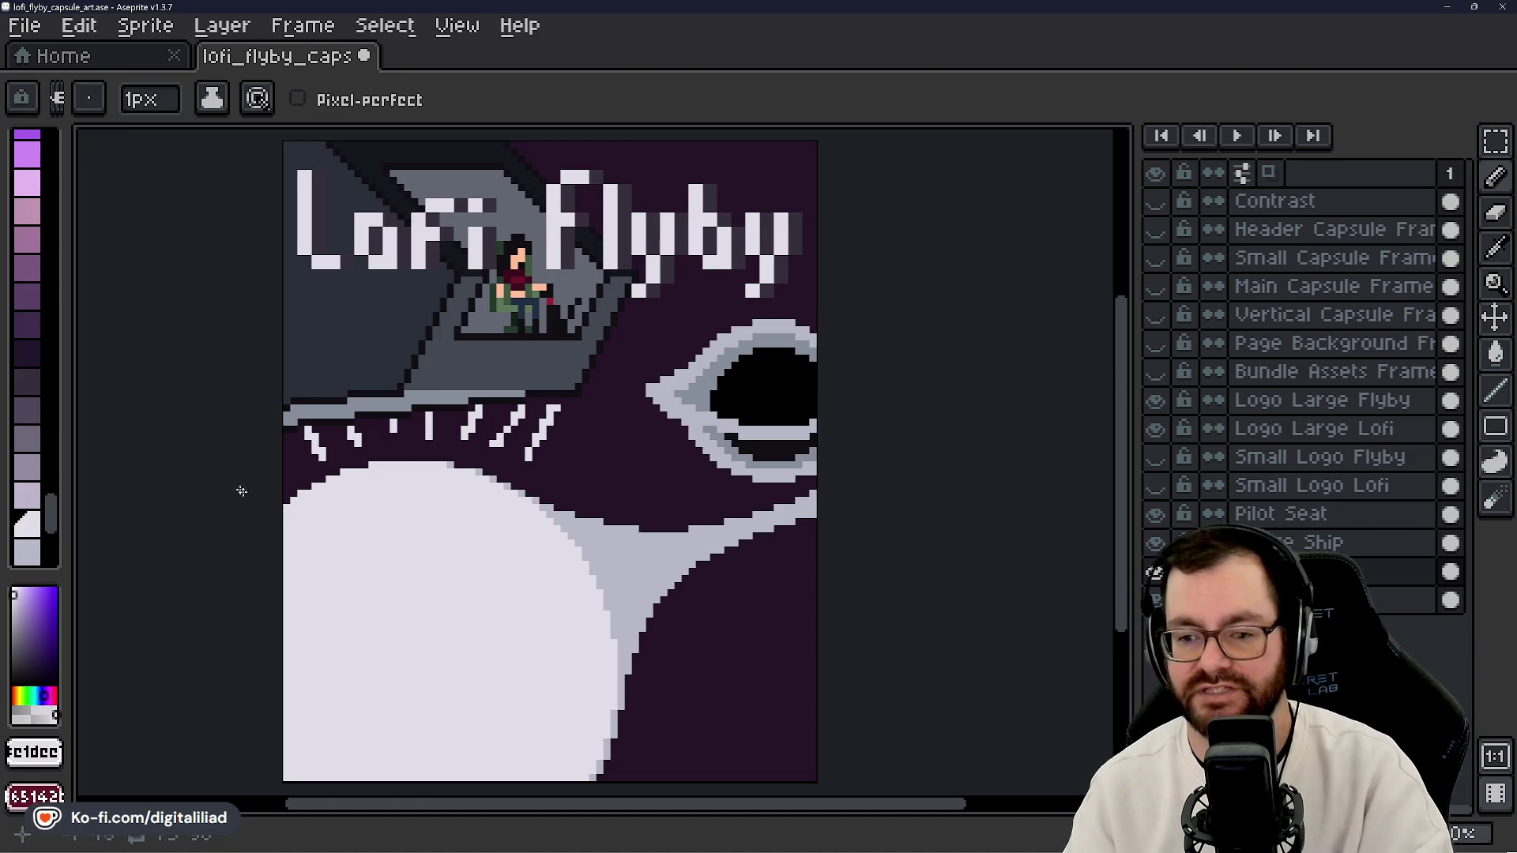
- Zoom out to check the dashes and undo the rightmost white streaks
scroll(242, 492, down, 6)
scroll(444, 468, up, 4)
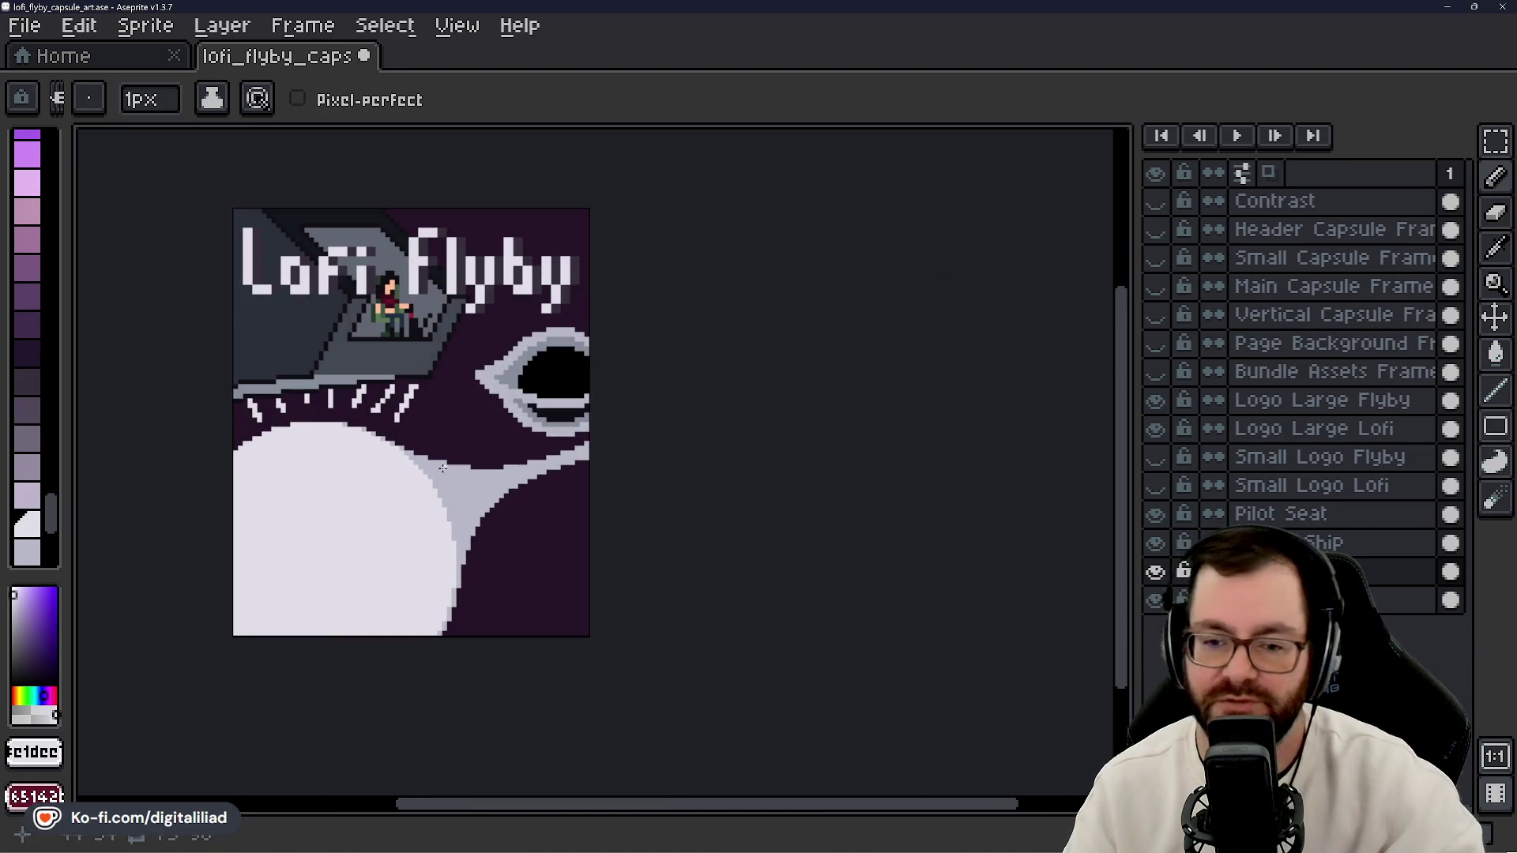
key(v)
key(ctrl+z)
key(ctrl+z)
key(ctrl+z)
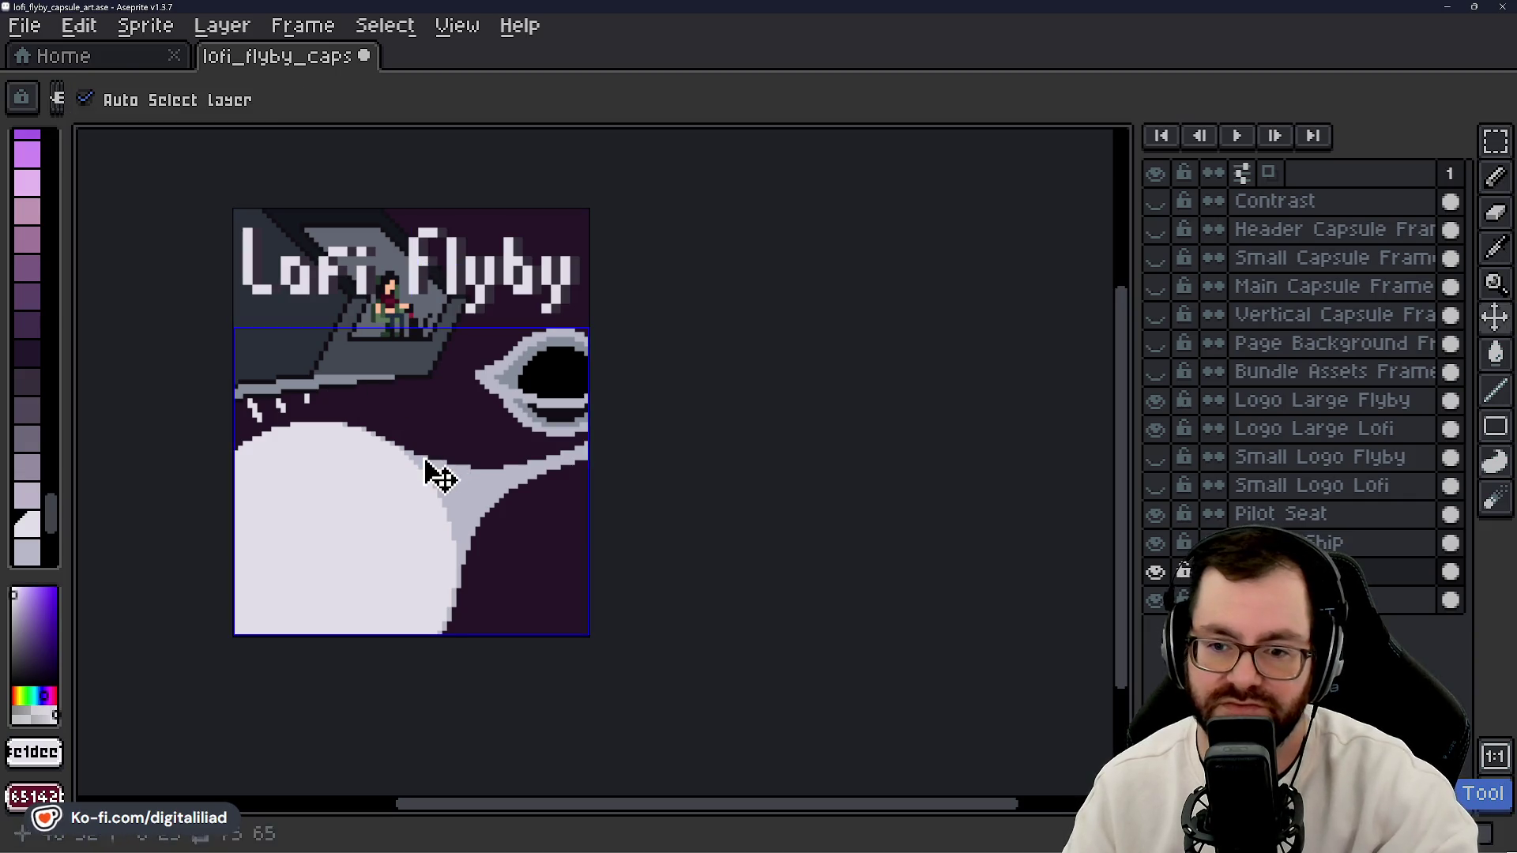
- Undo the remaining white dash mark and return to the brush
key(ctrl+z)
key(b)
scroll(586, 292, up, 3)
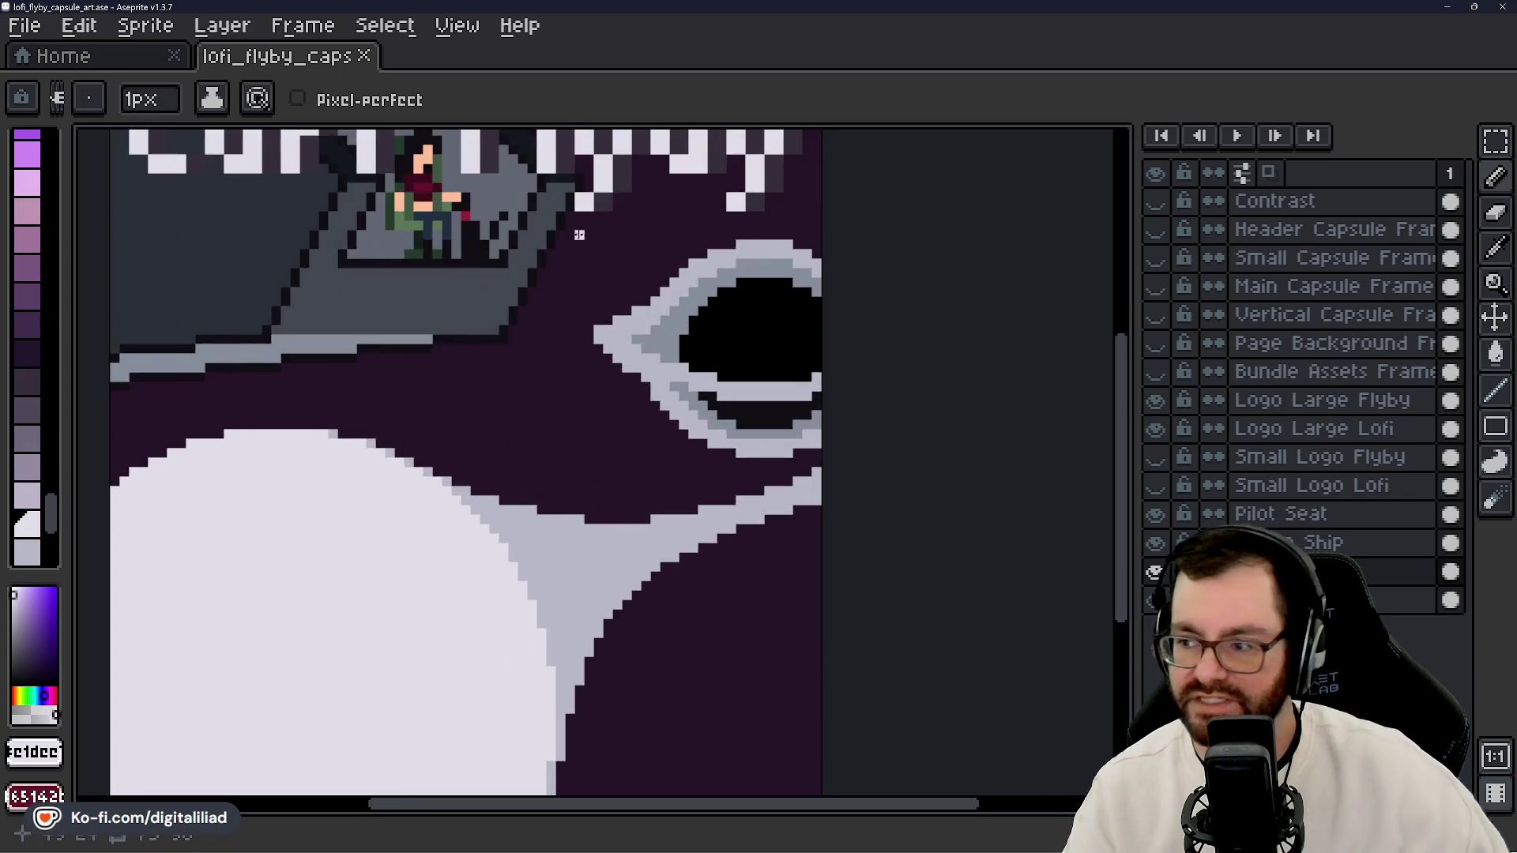
scroll(593, 310, down, 1)
scroll(593, 310, down, 1)
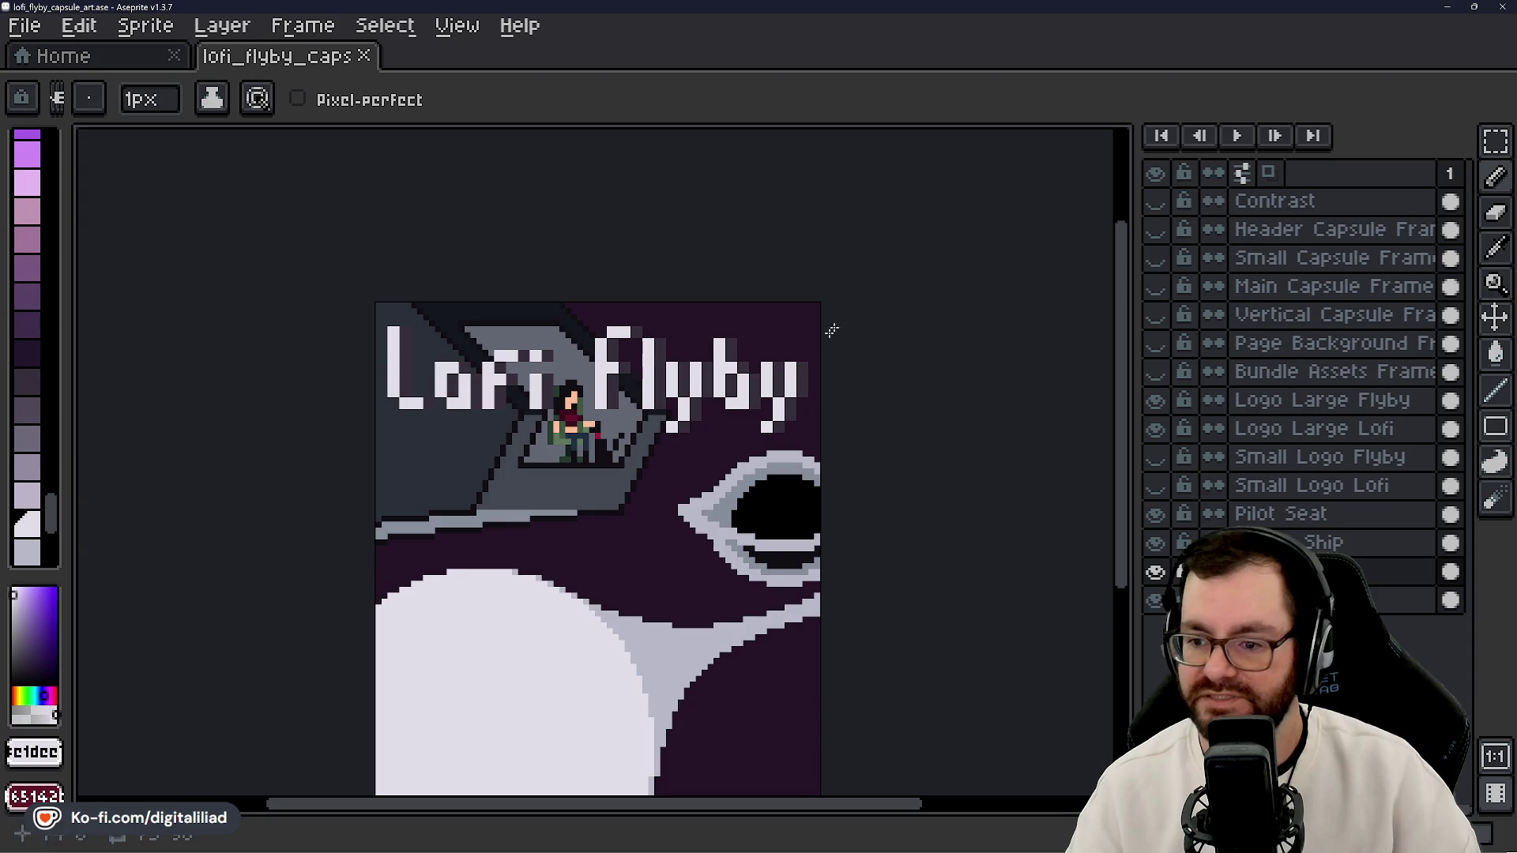
- Check the art against the Header and Main Capsule Frame overlays, then hide them
click(1155, 230)
scroll(725, 330, up, 1)
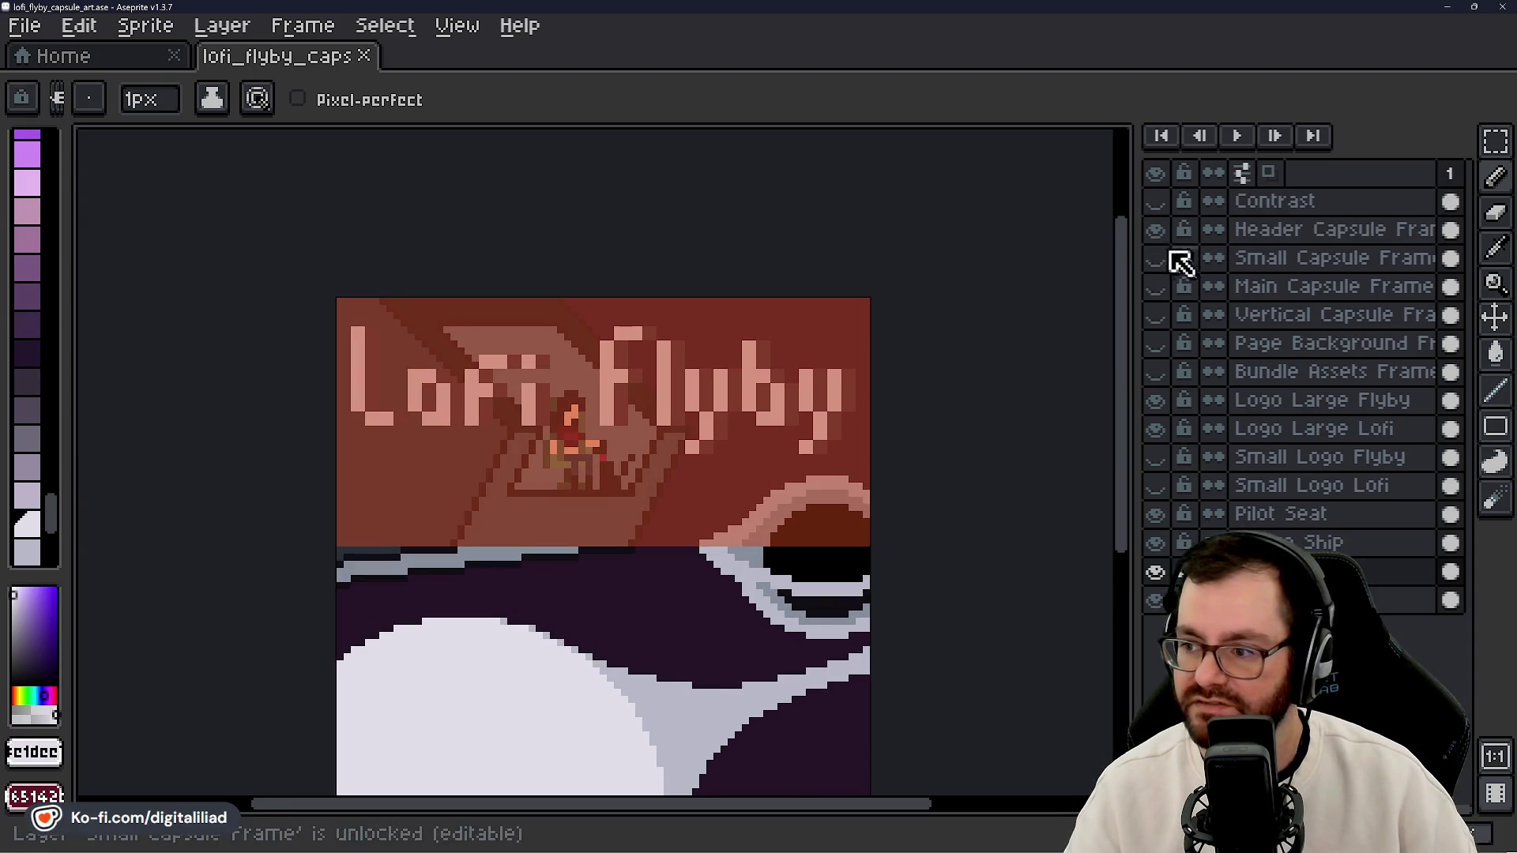
click(1156, 230)
click(1156, 286)
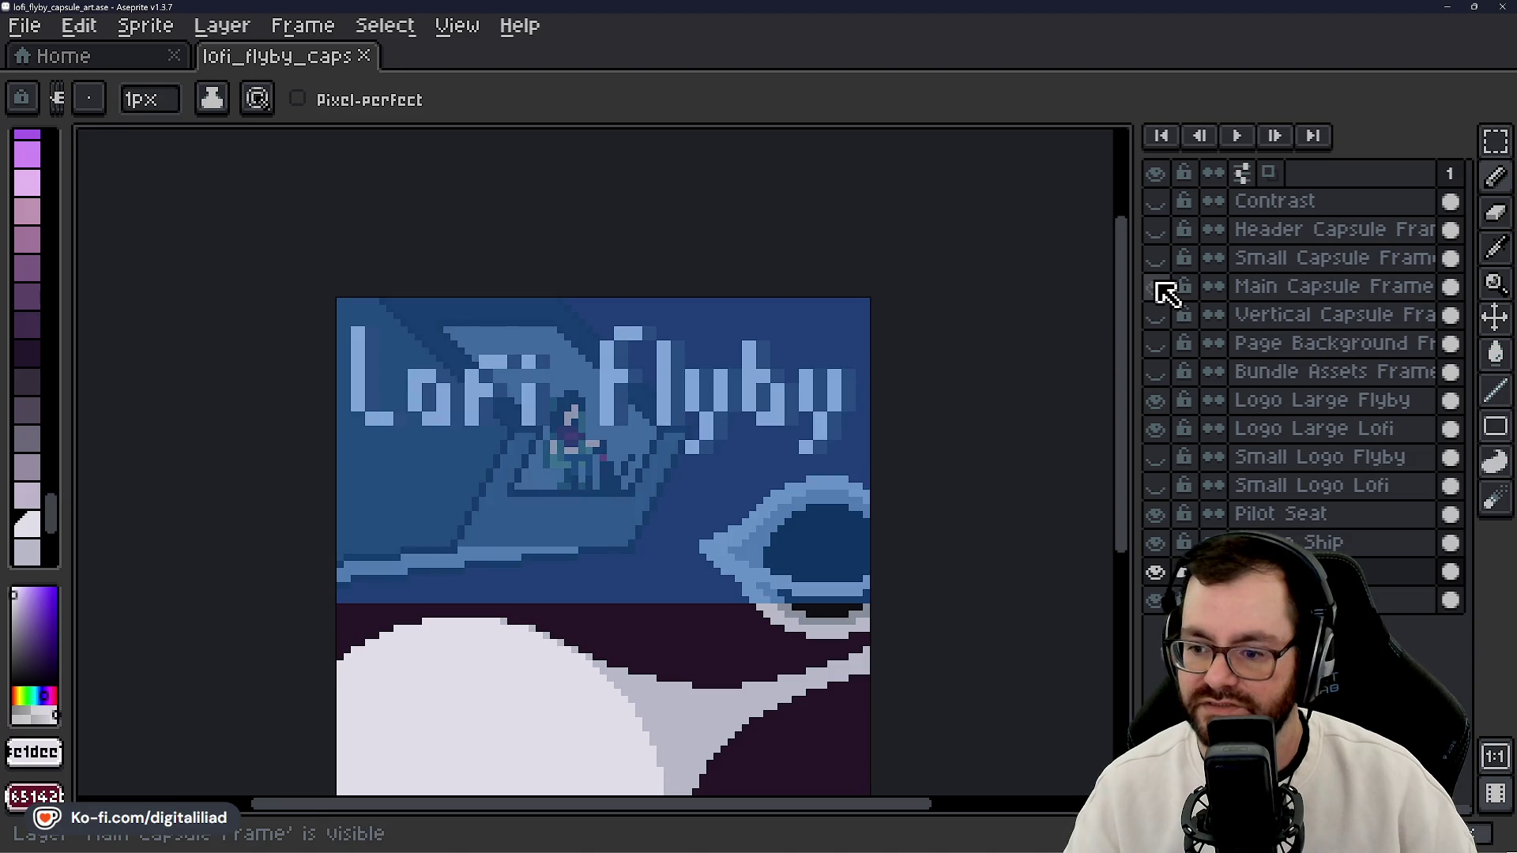
click(1156, 286)
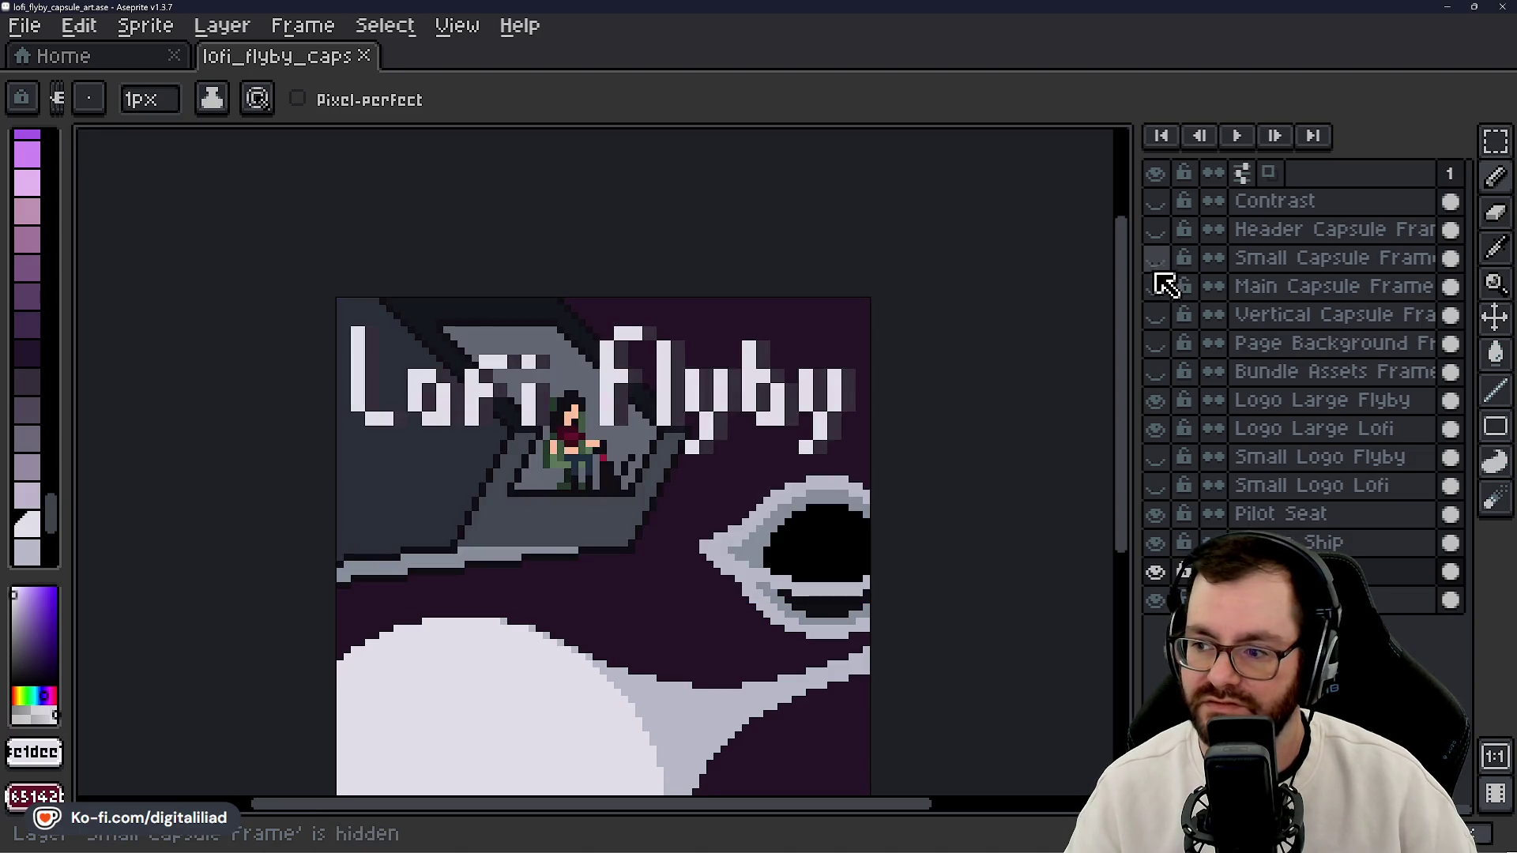
- Preview the Small Capsule Frame with the small Lofi Flyby logo in place of the large one
click(1155, 400)
click(1156, 428)
scroll(586, 431, up, 3)
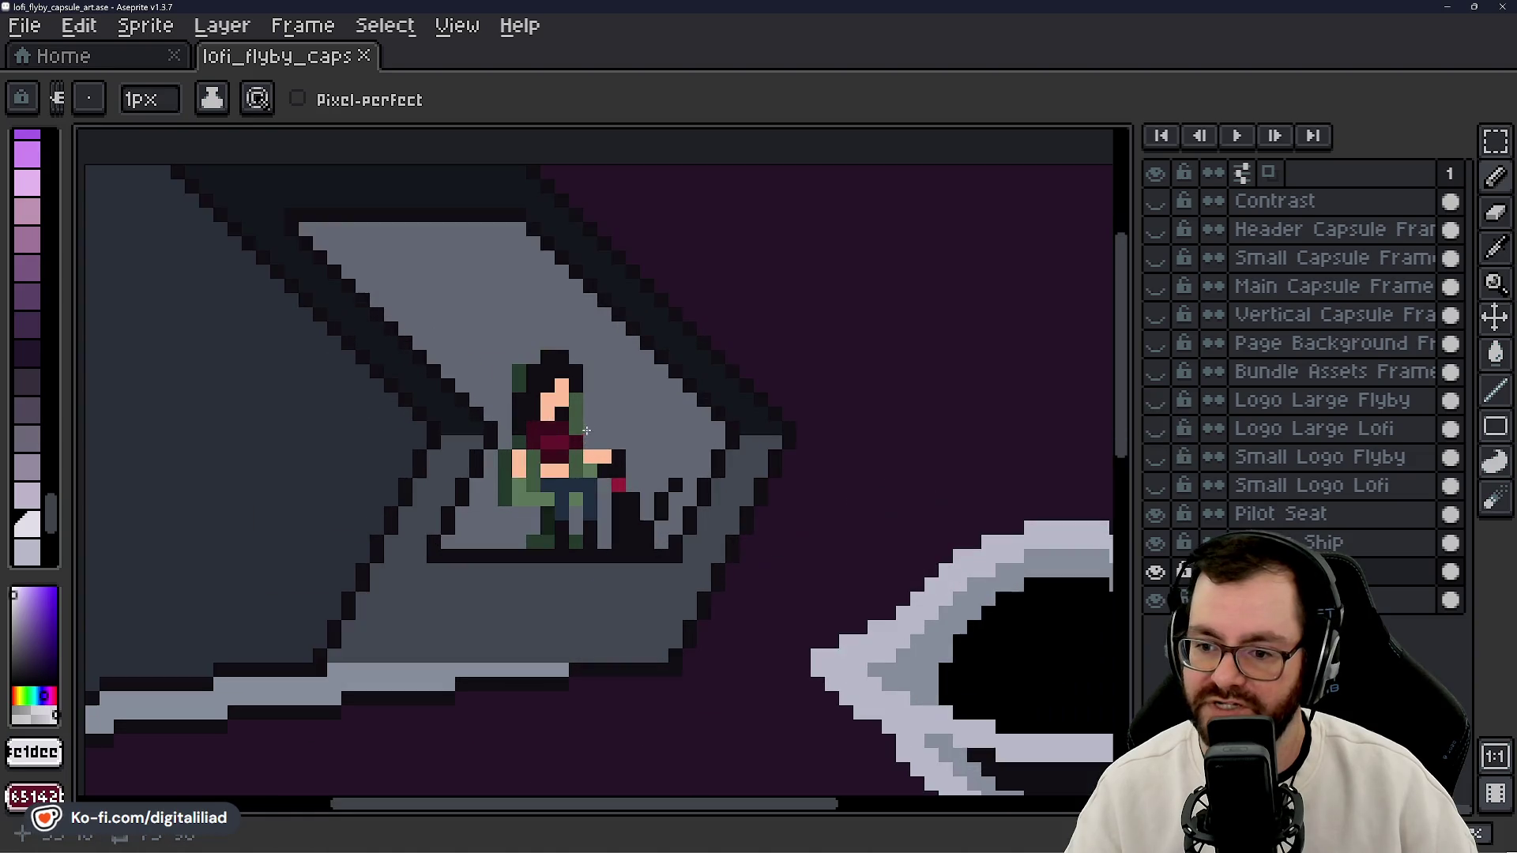
click(1156, 258)
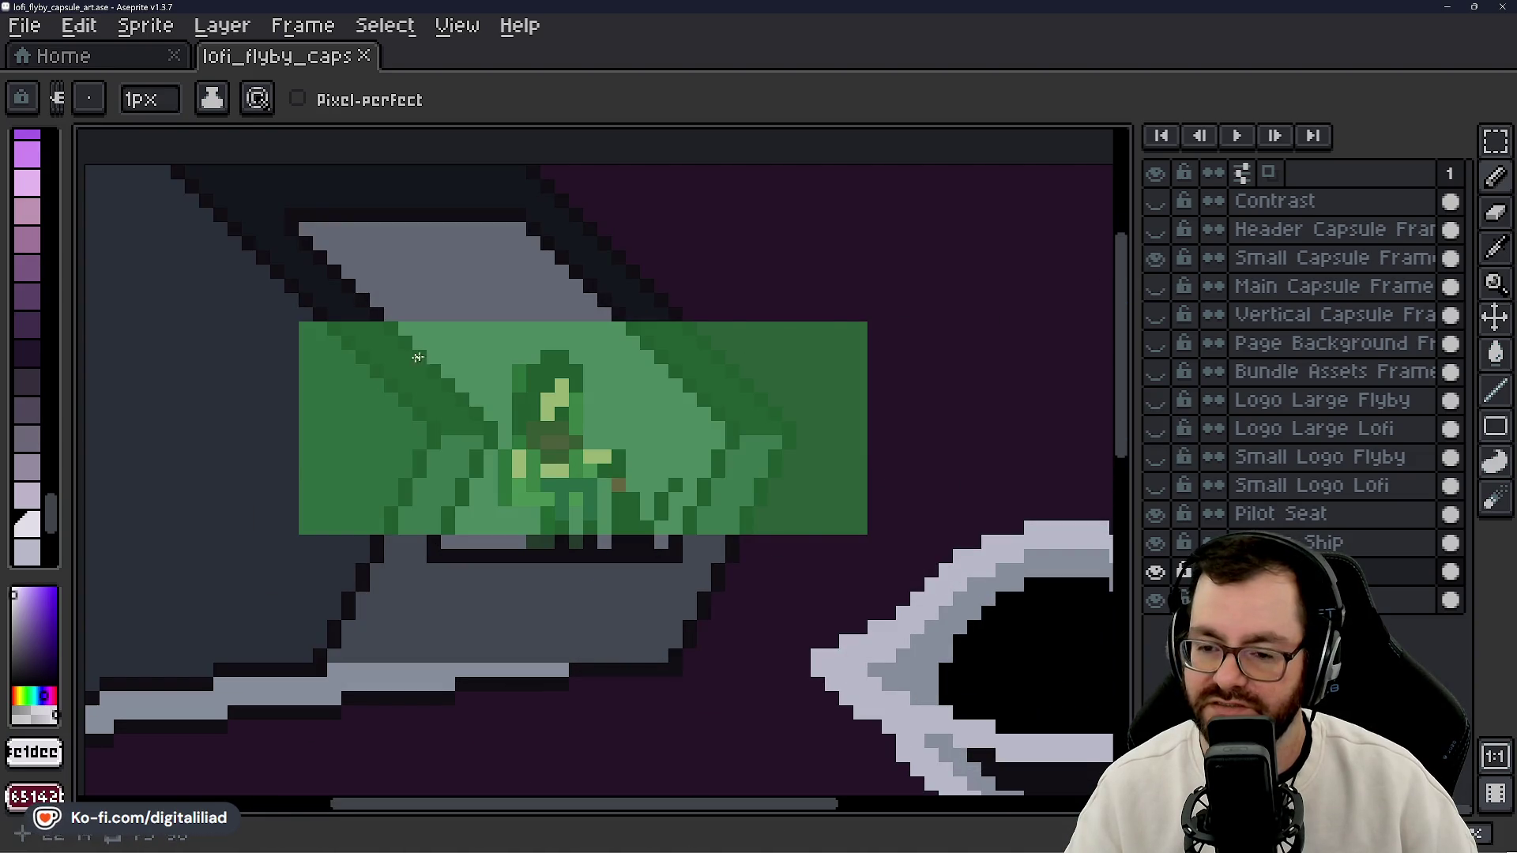
click(1156, 457)
click(1156, 485)
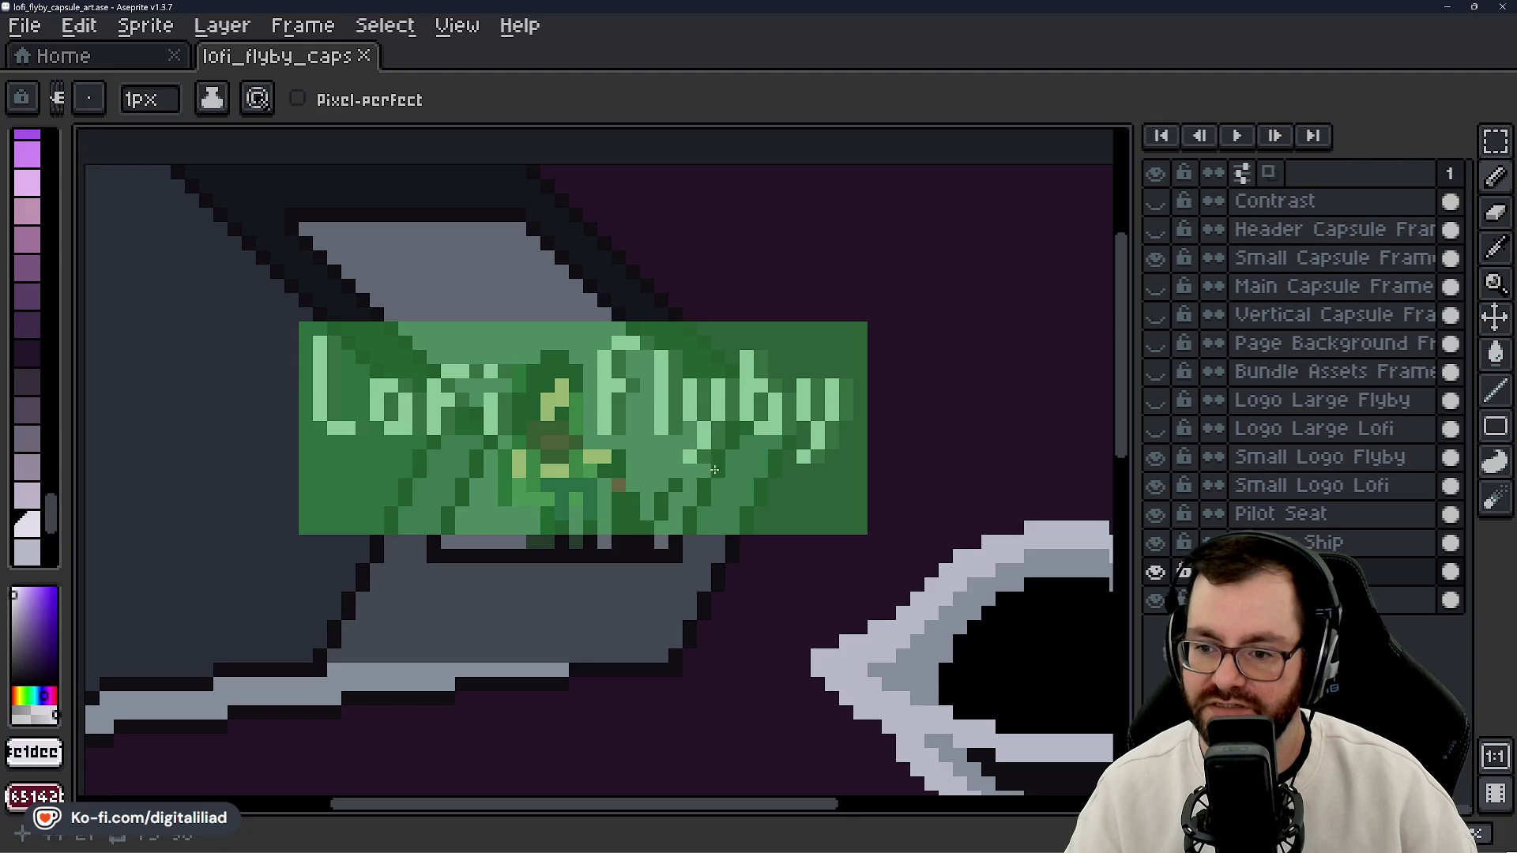
scroll(750, 401, down, 2)
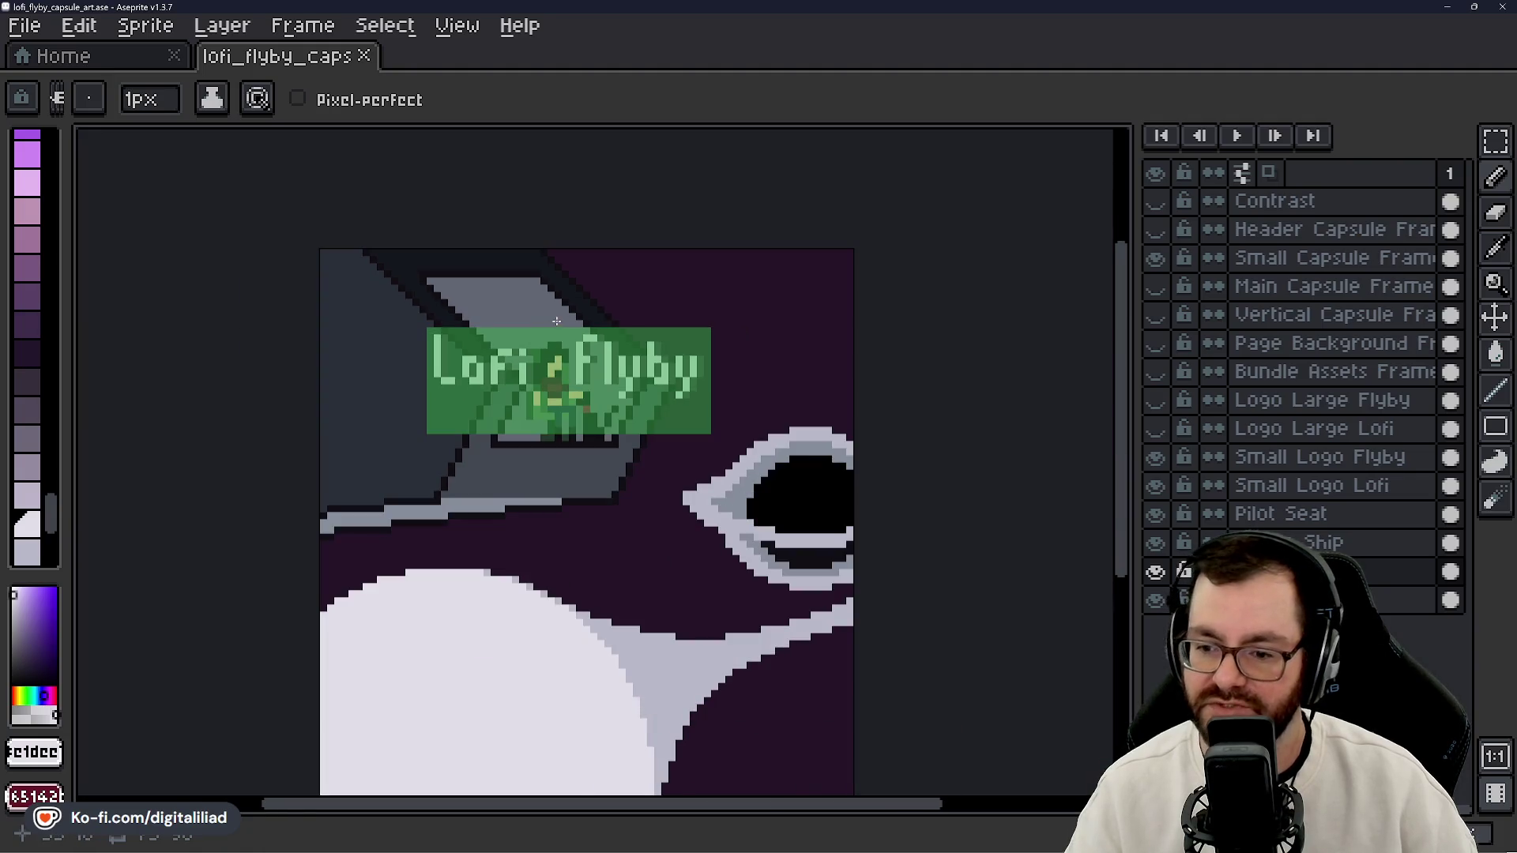
scroll(546, 361, up, 1)
click(1156, 258)
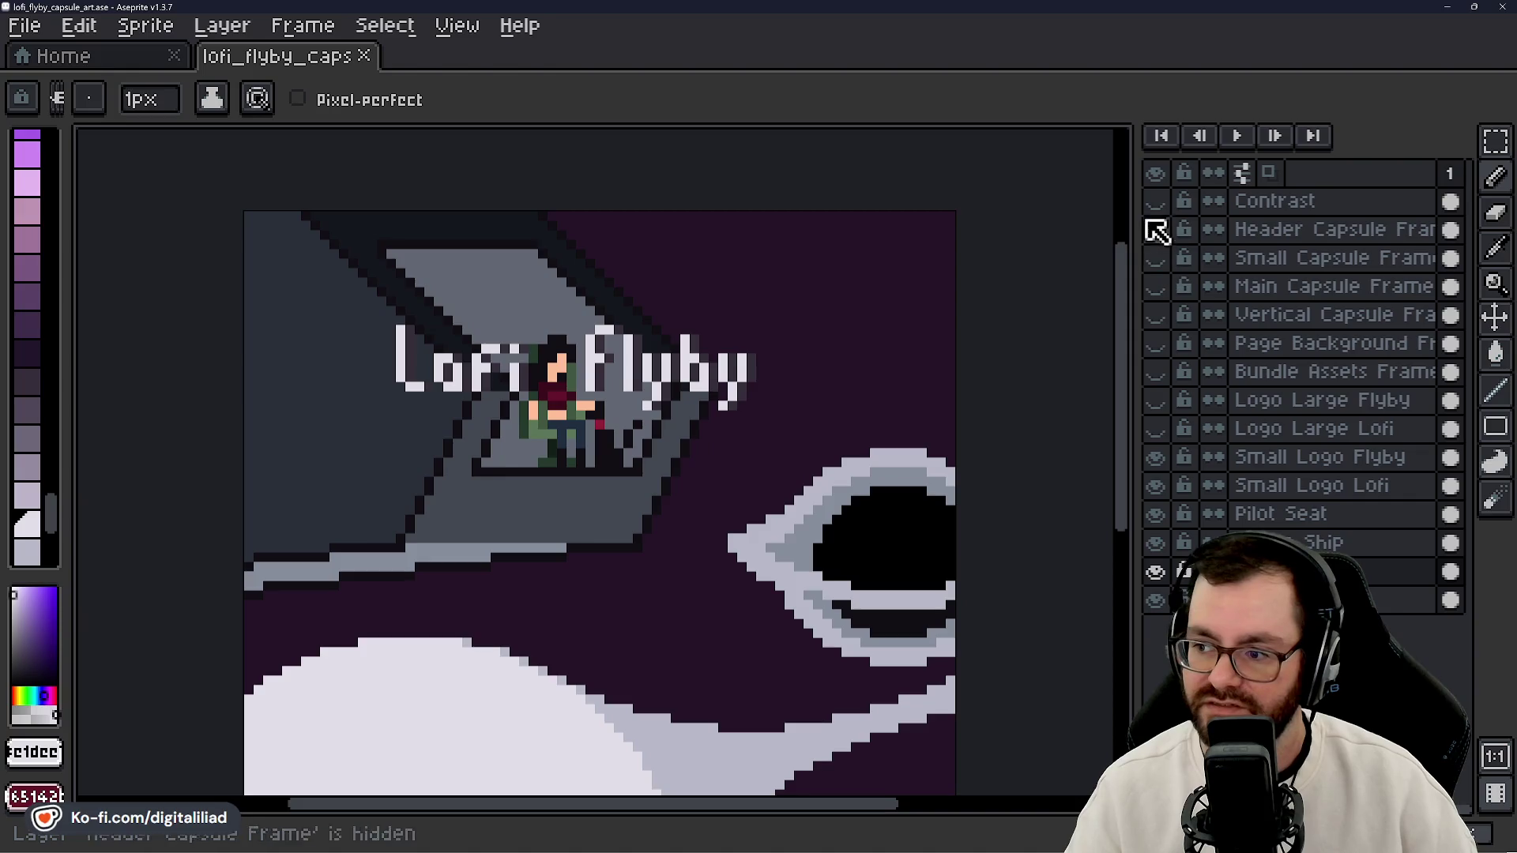
- Check the art against the Vertical Capsule Frame overlay
click(1156, 314)
scroll(689, 385, down, 1)
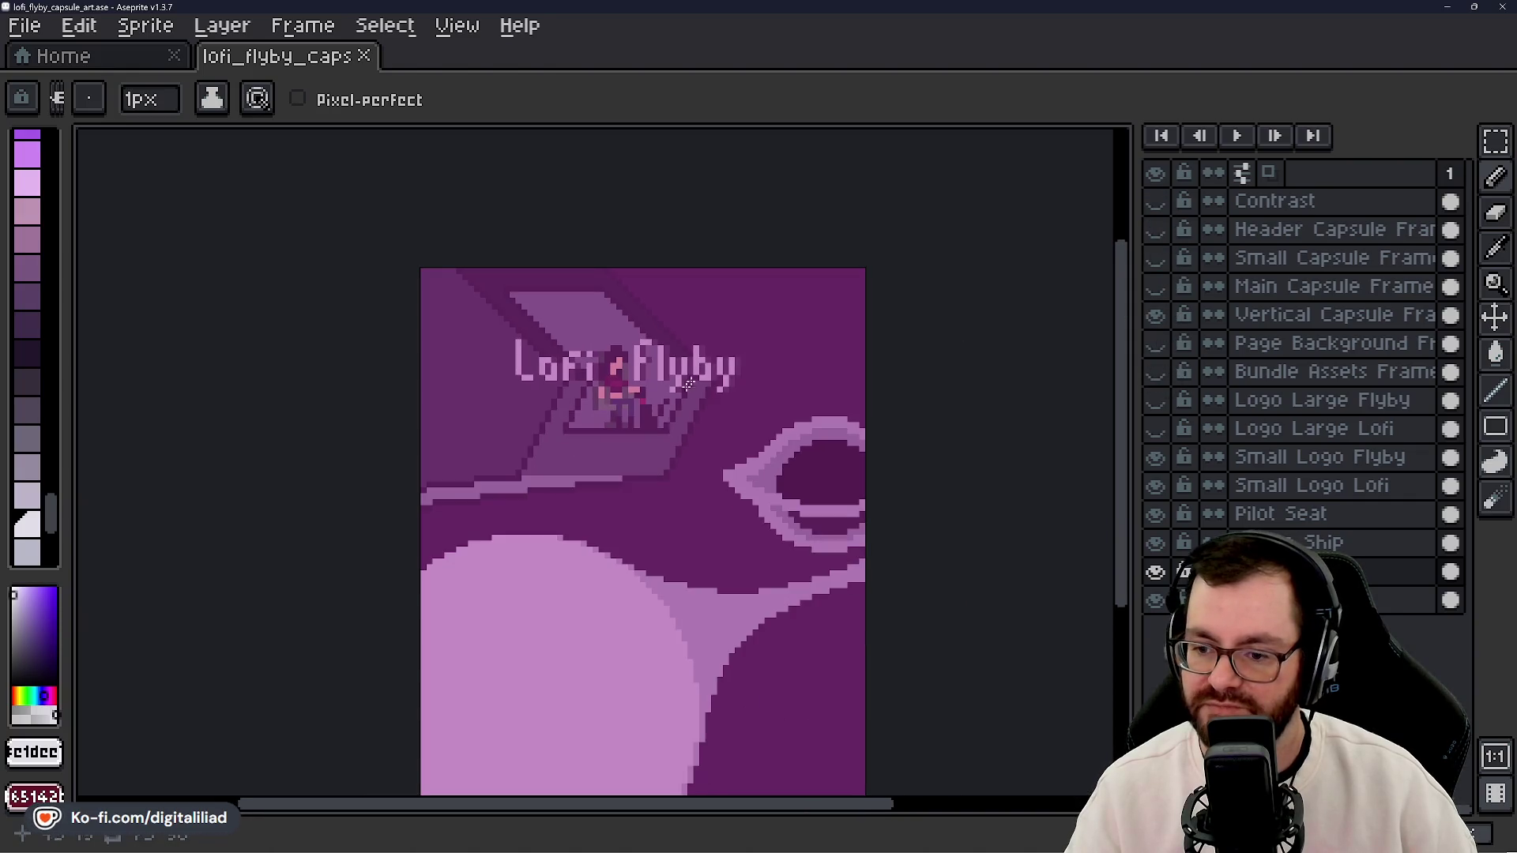
scroll(697, 586, down, 1)
drag(654, 372, 623, 430)
scroll(624, 429, up, 1)
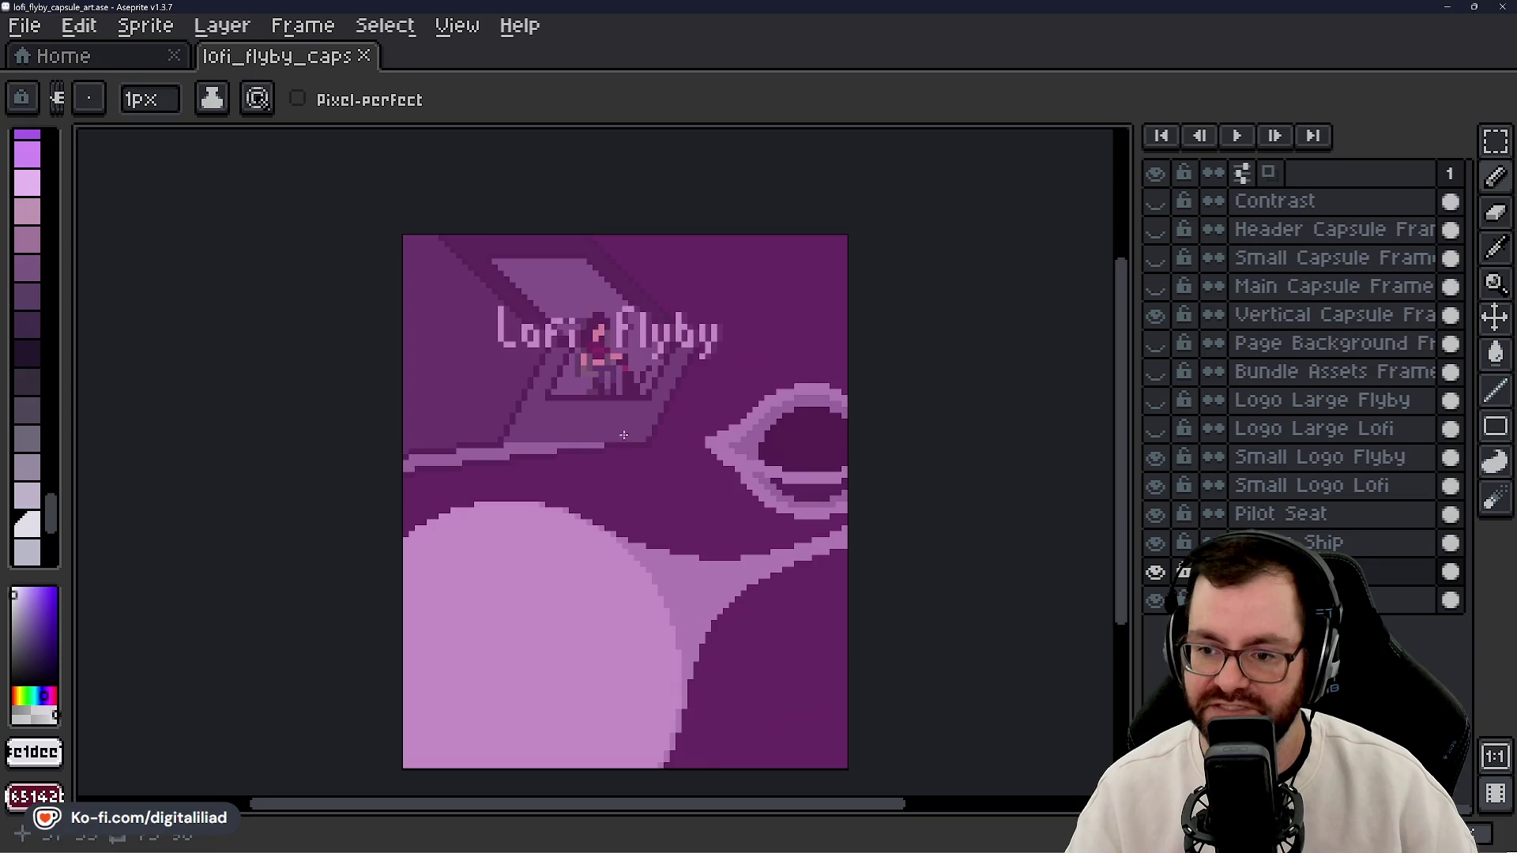
- Hide the small logo and Vertical frame, and show the large Lofi and Flyby logo layers again
click(1156, 457)
click(1156, 485)
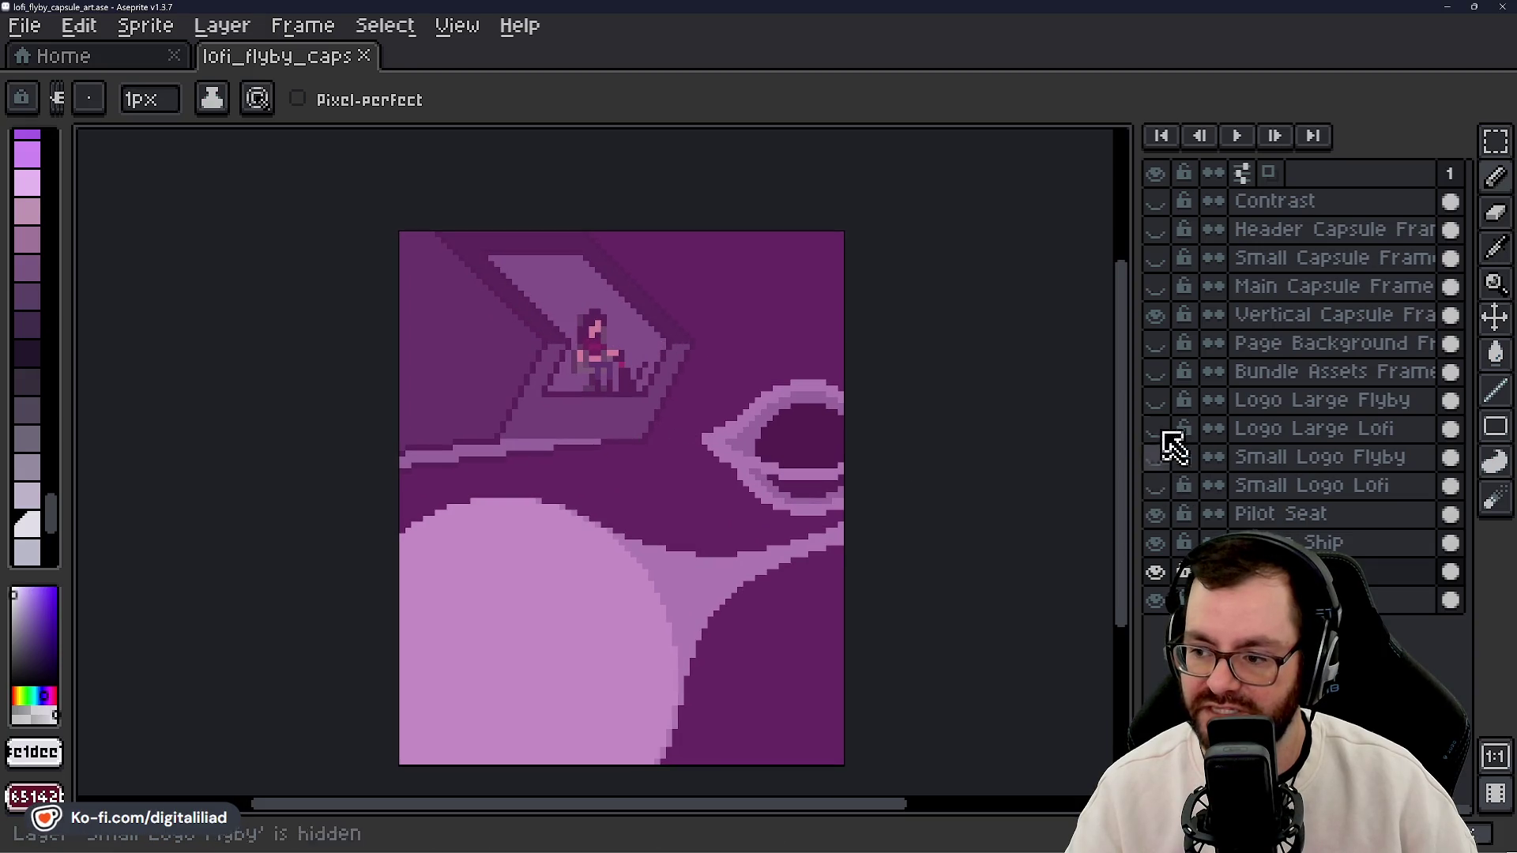
click(1156, 314)
click(1155, 400)
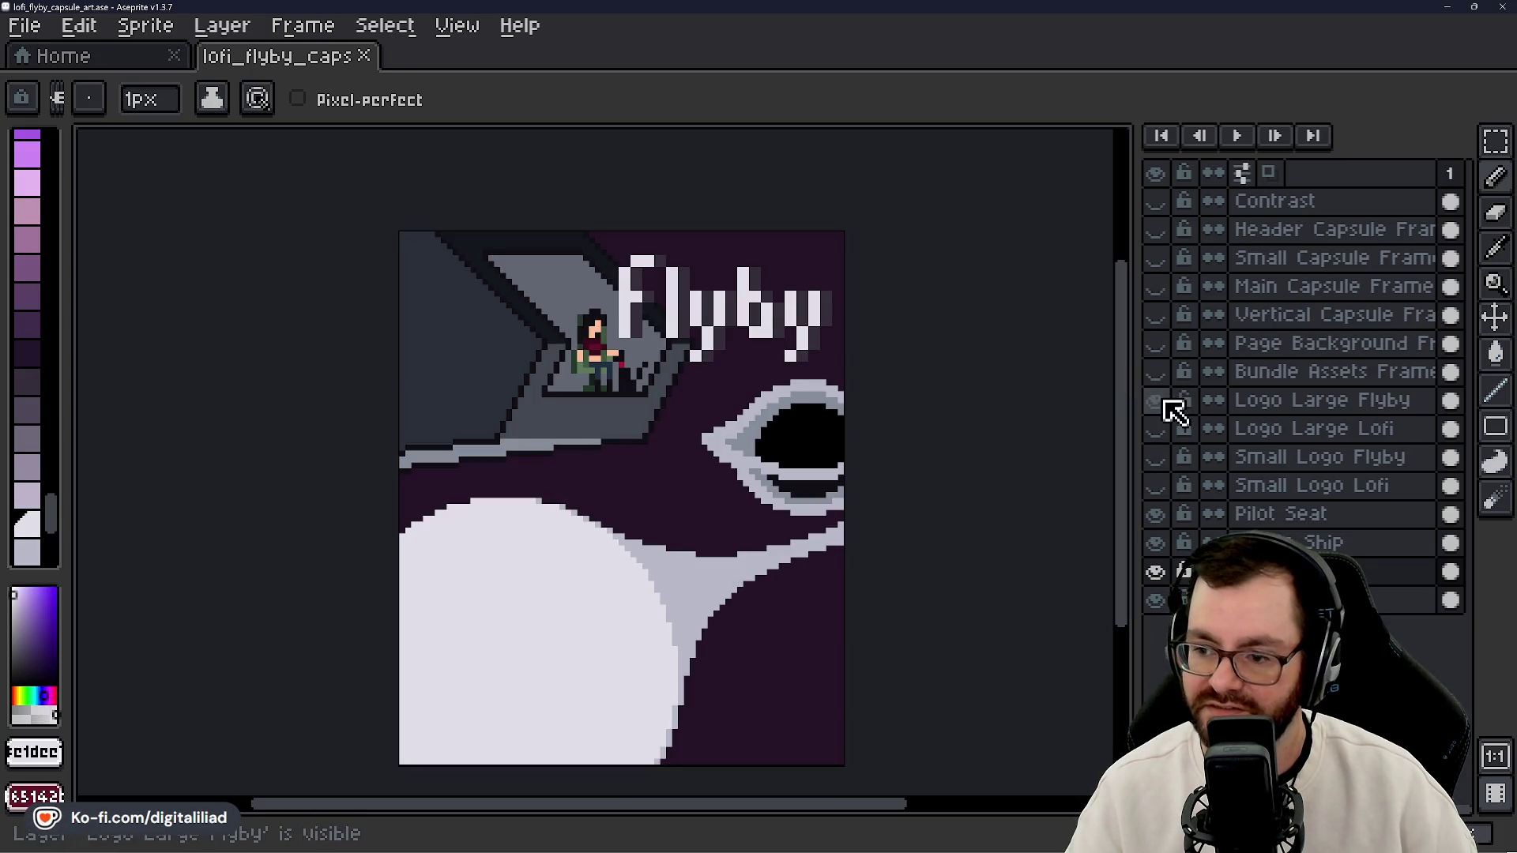
click(1155, 428)
scroll(589, 412, up, 1)
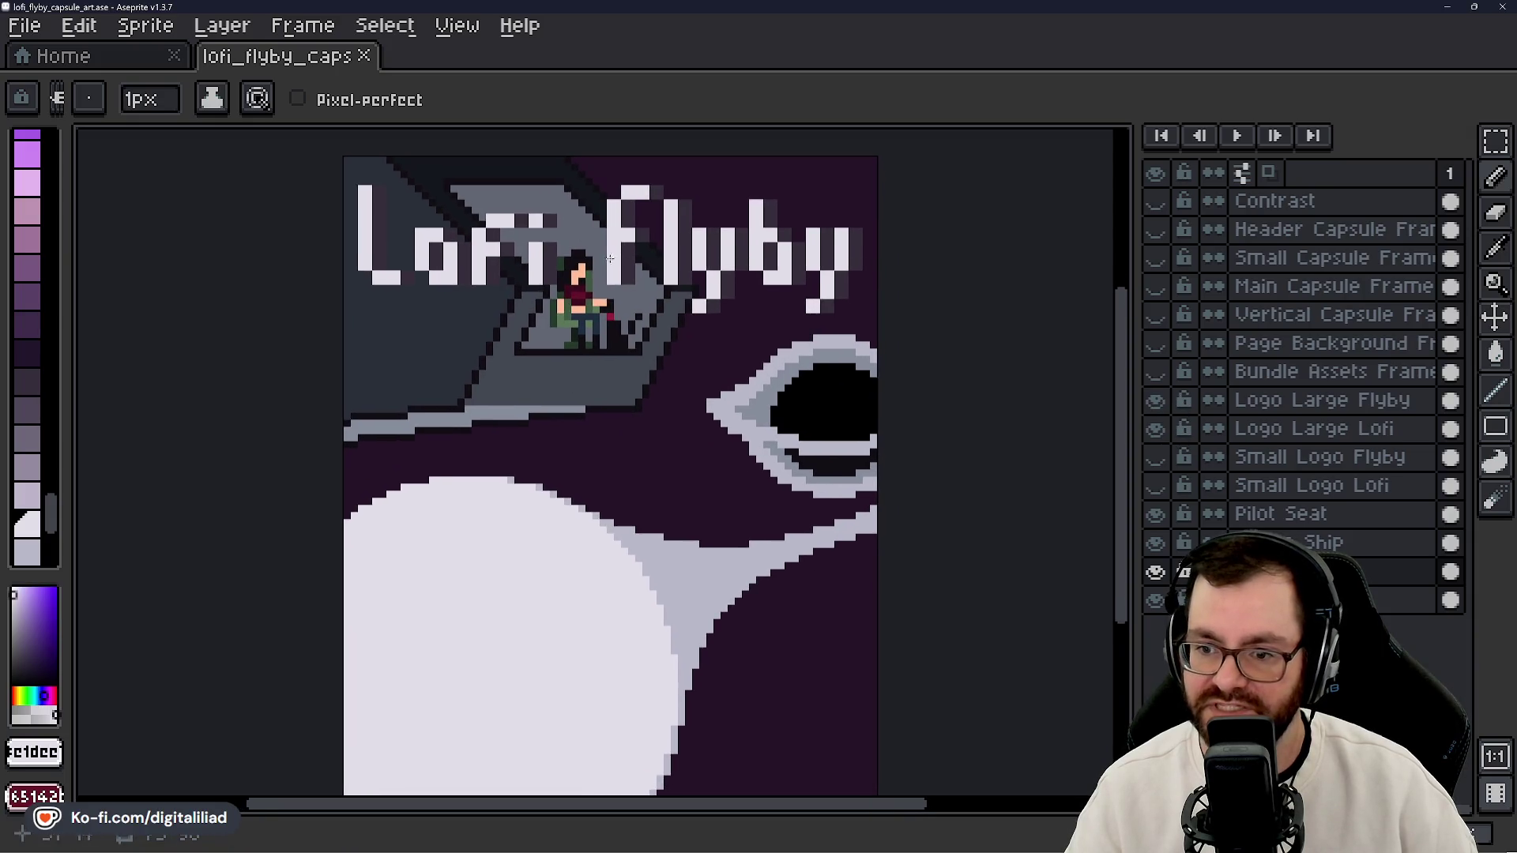
drag(637, 434, 585, 423)
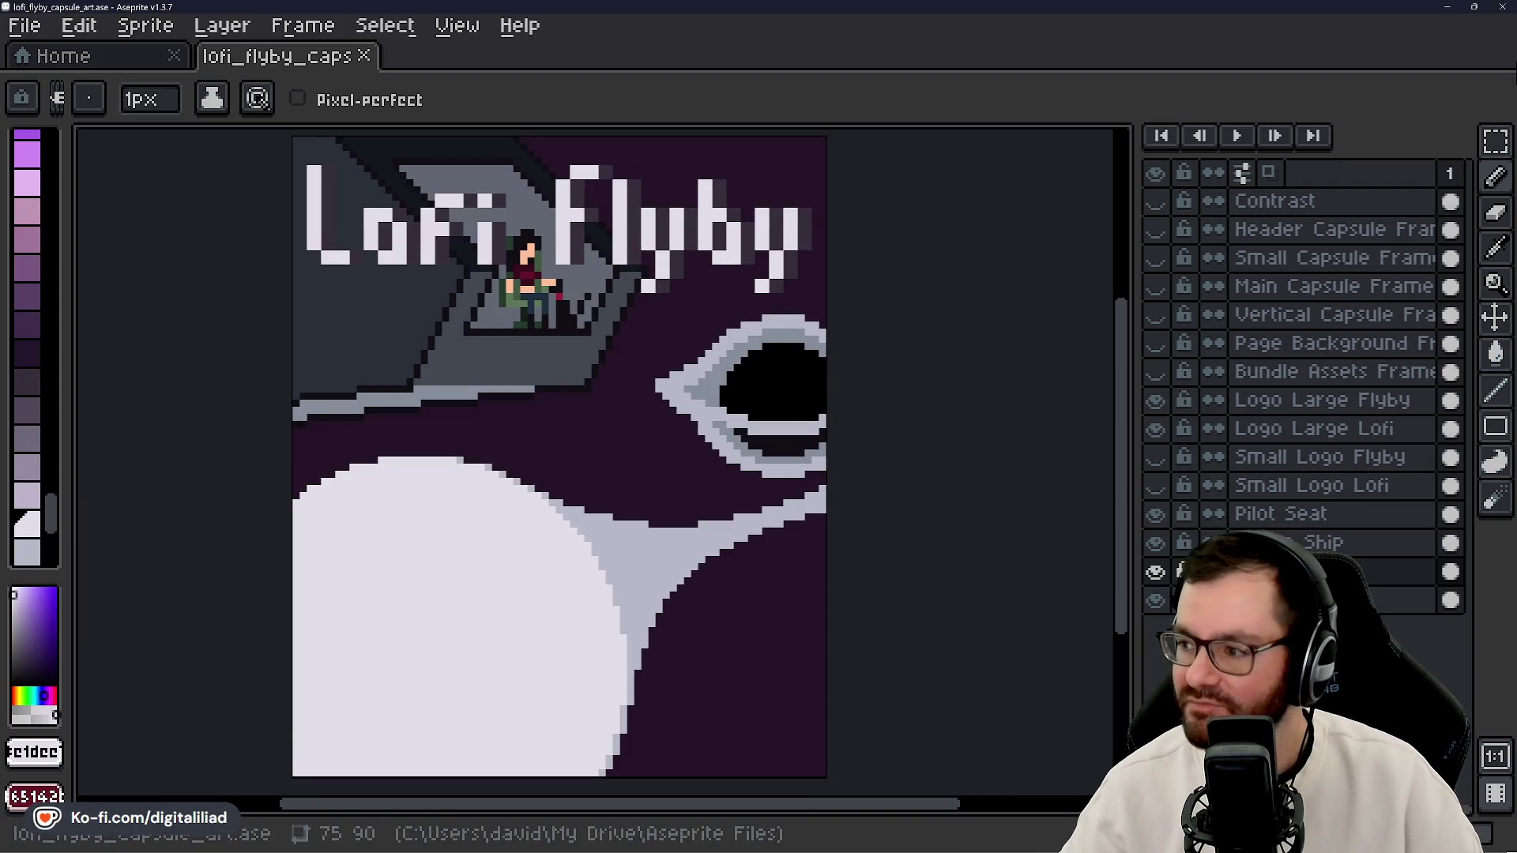
- Clear the rectangular selections on the artwork and recentre the canvas
key(m)
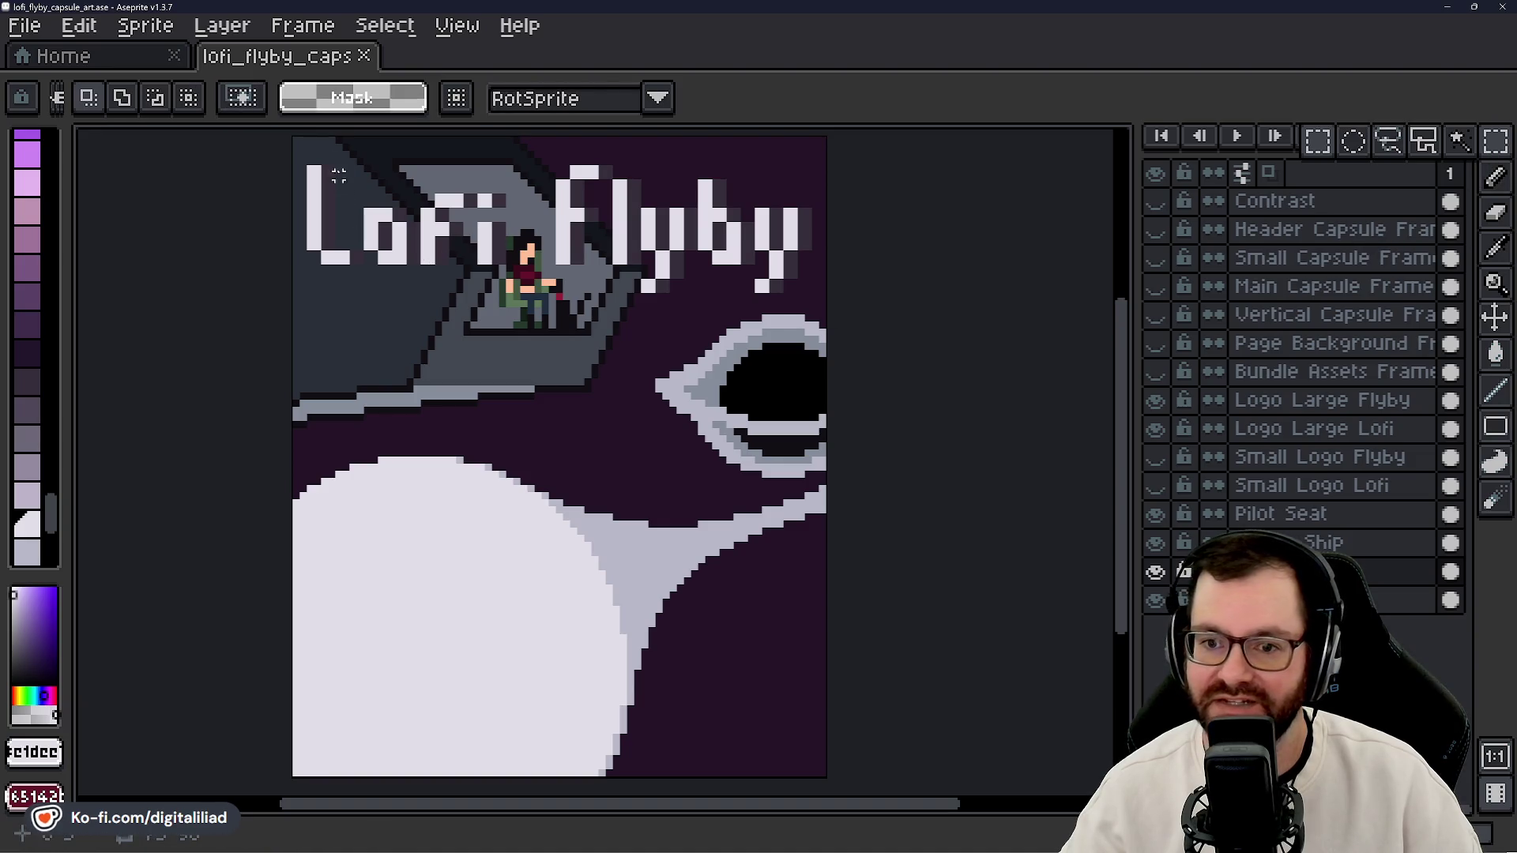
mouse_move(293, 136)
mouse_down()
mouse_move(803, 524)
mouse_move(864, 677)
mouse_up()
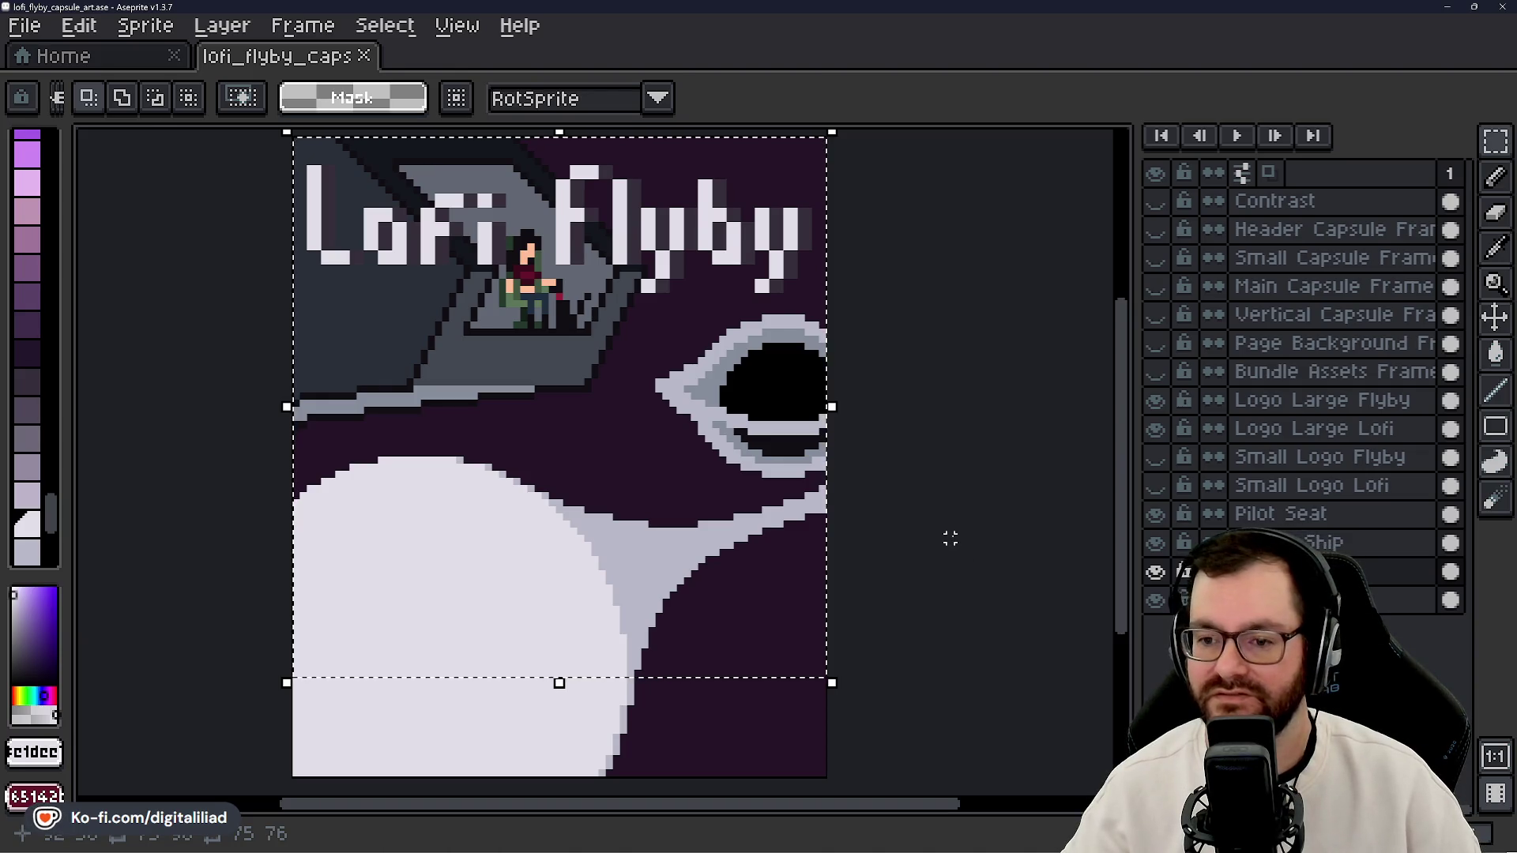
click(918, 569)
scroll(918, 569, down, 1)
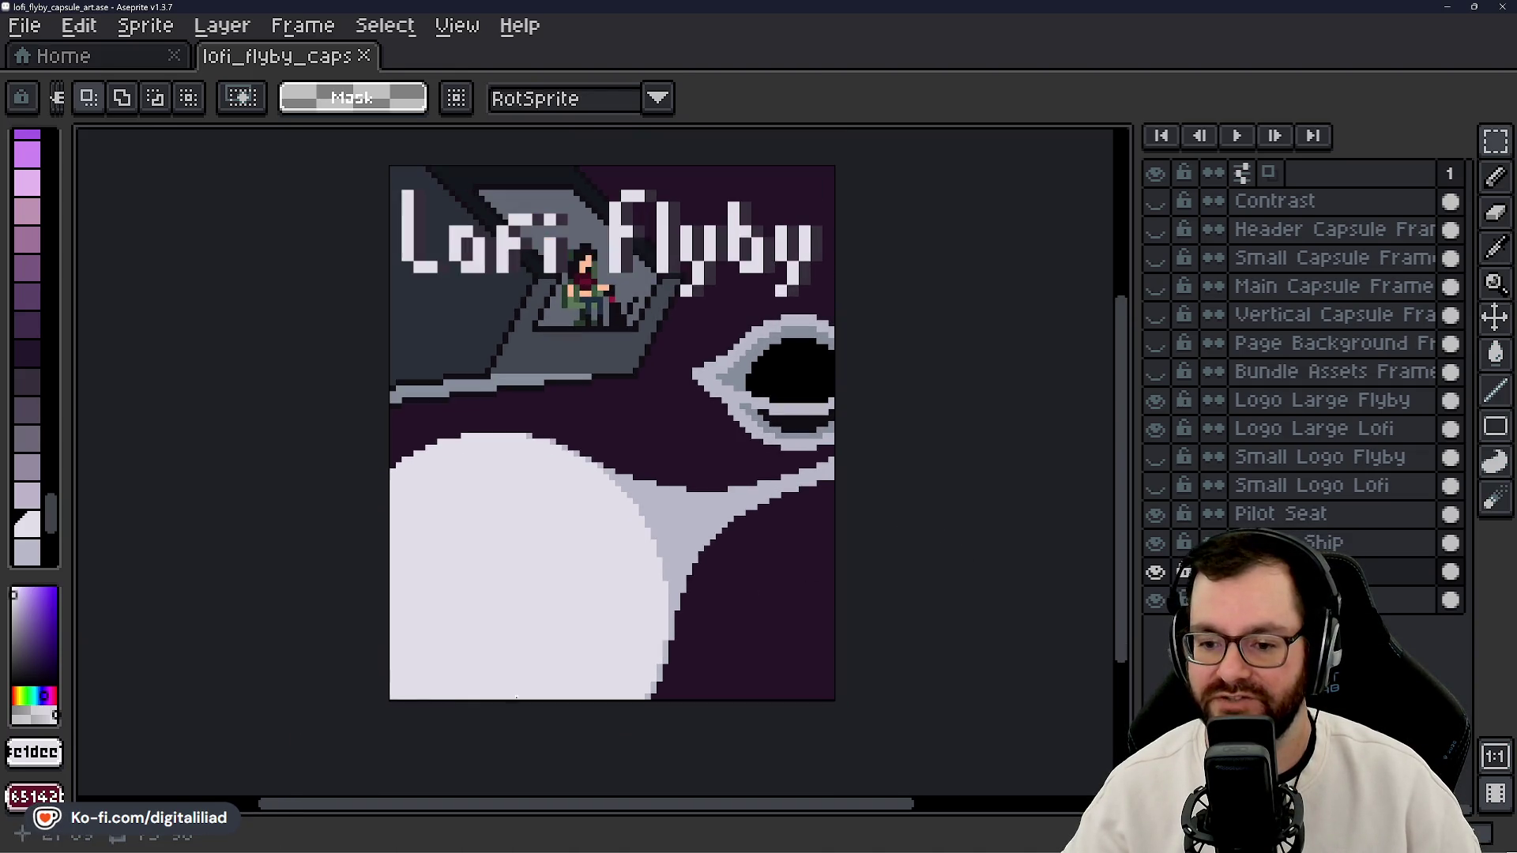
drag(274, 601, 880, 752)
click(937, 466)
scroll(909, 461, up, 1)
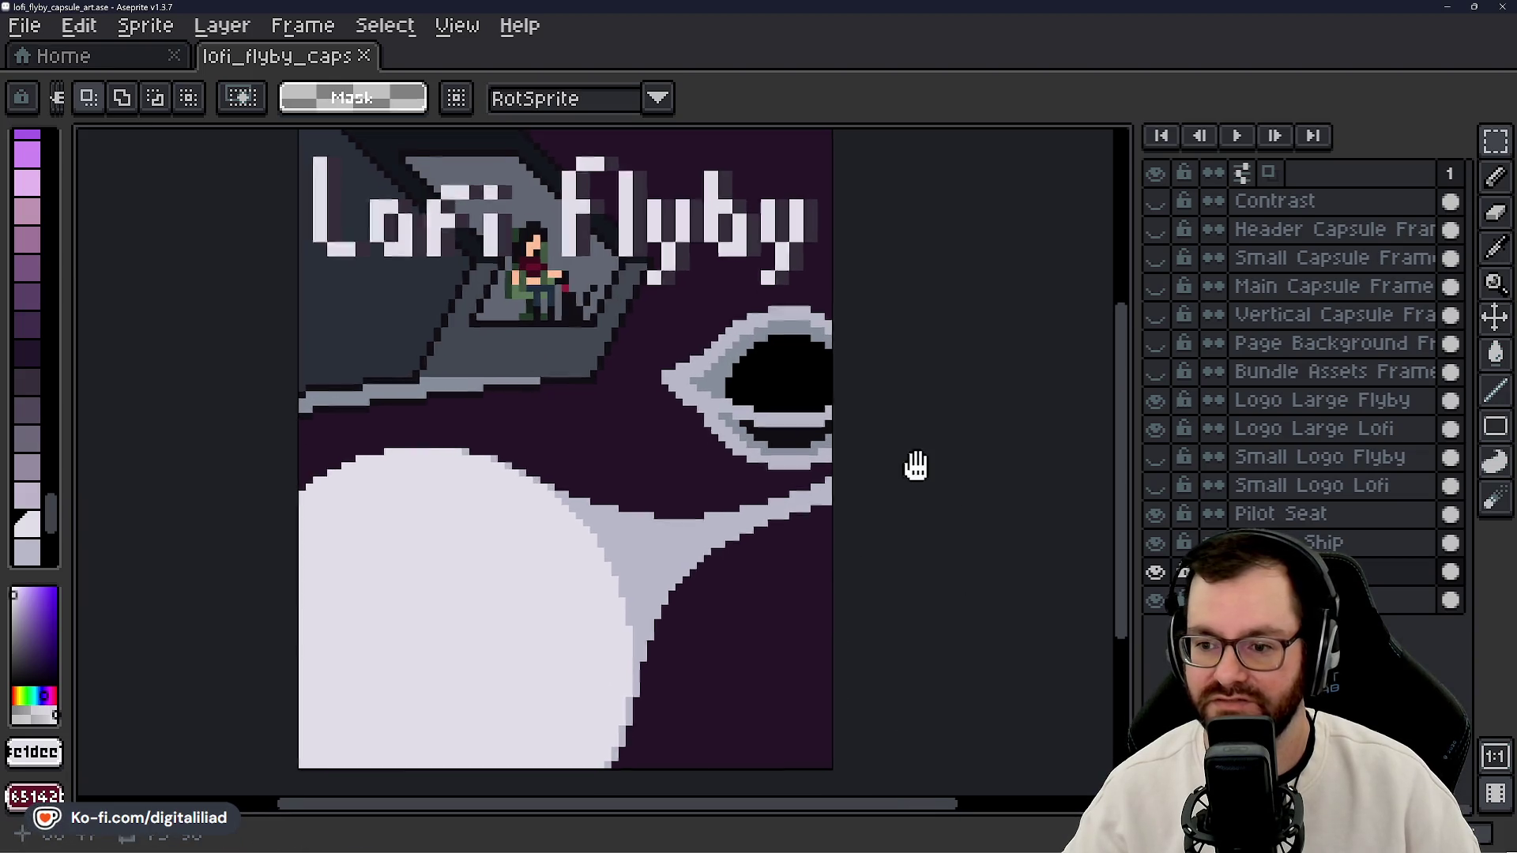
drag(915, 464, 941, 485)
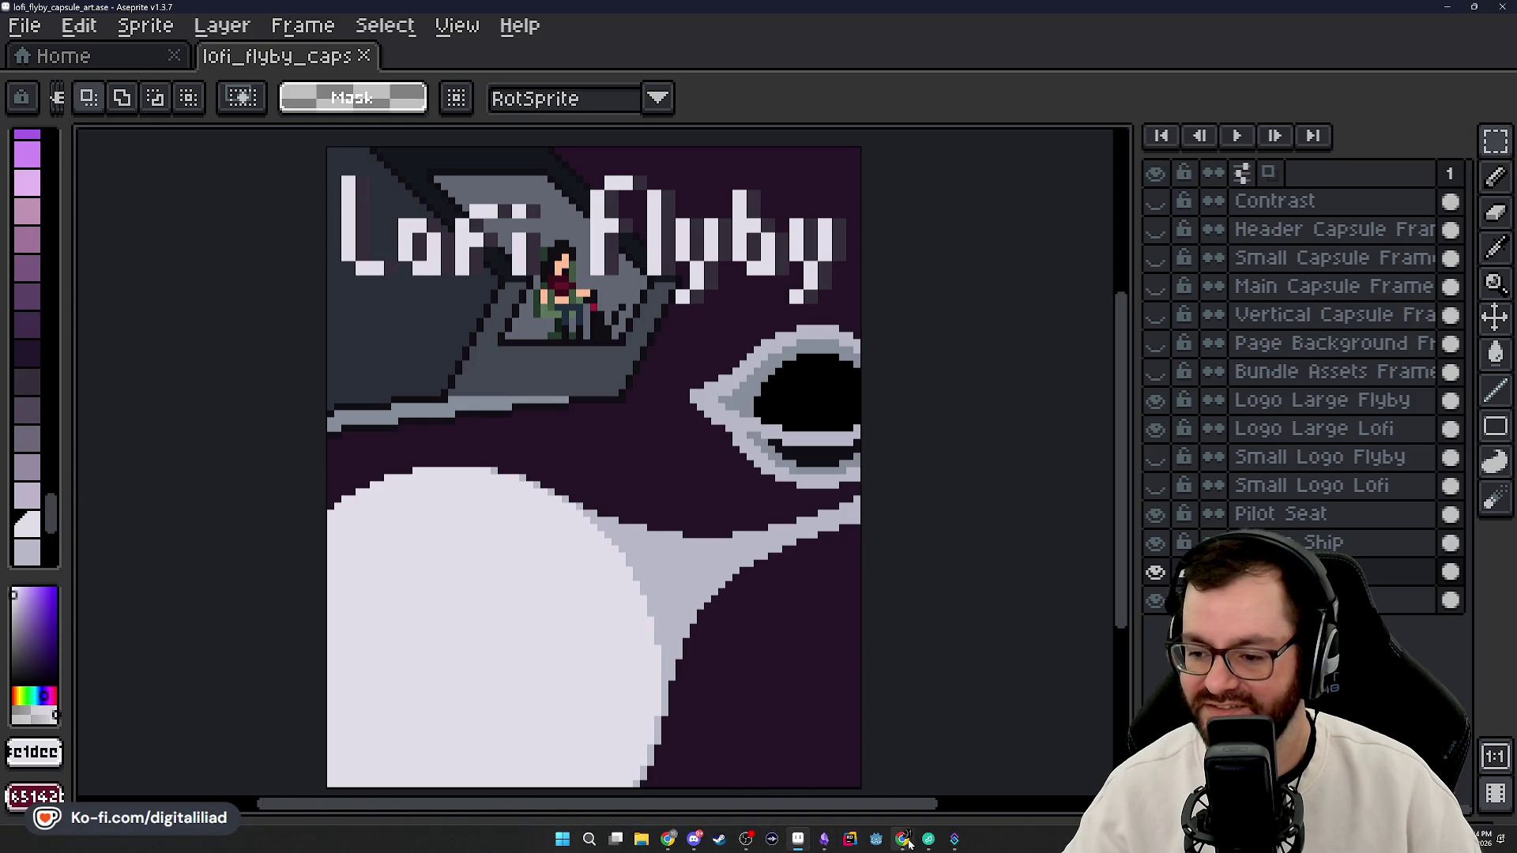
- Bring up the Wikimedia black hole image, then the Pinterest black hole pin
mouse_move(909, 843)
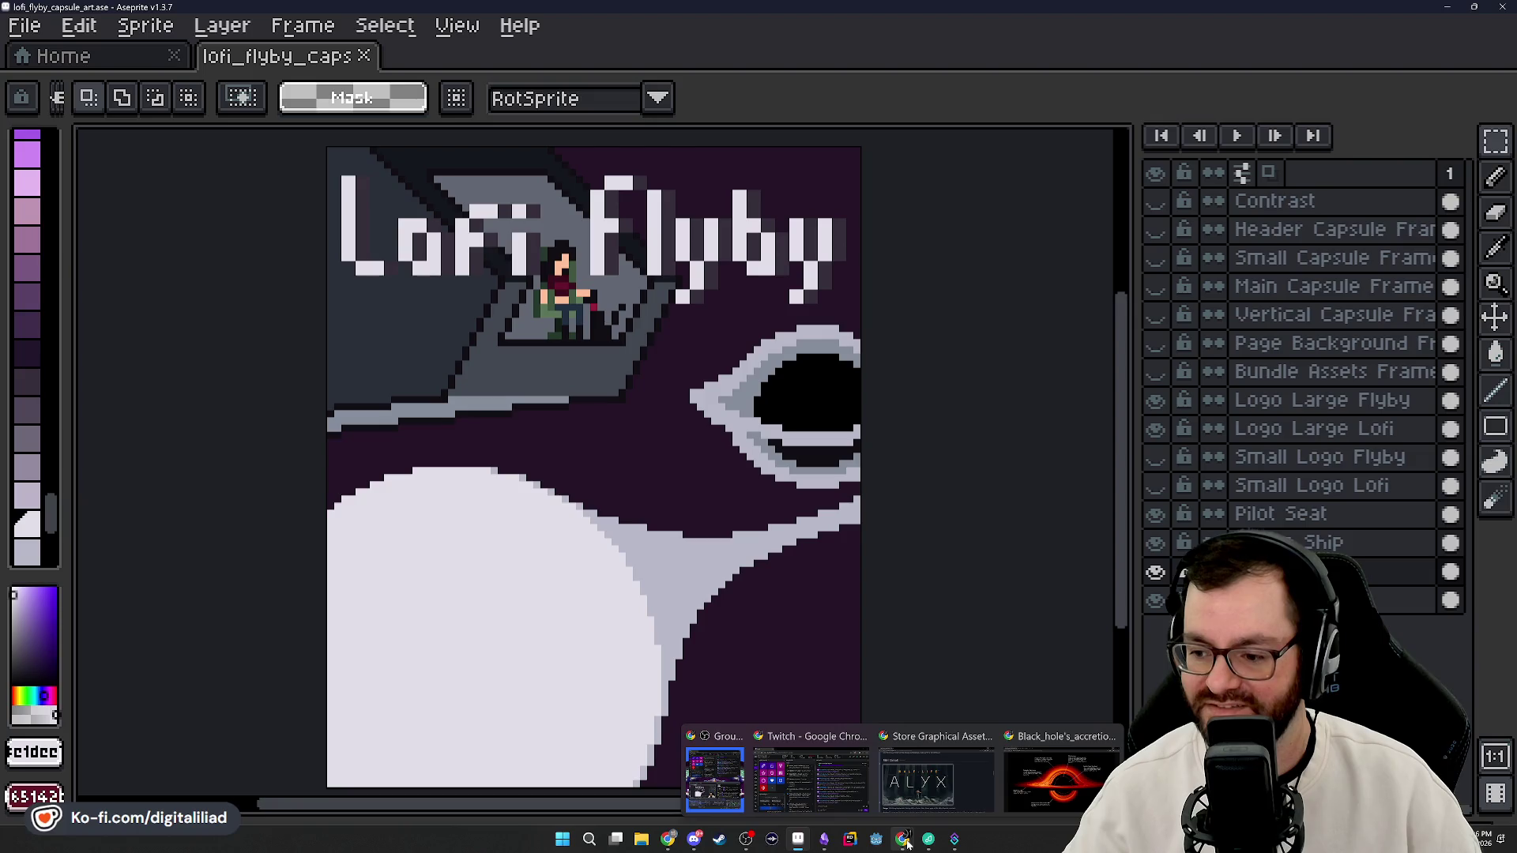
click(1061, 778)
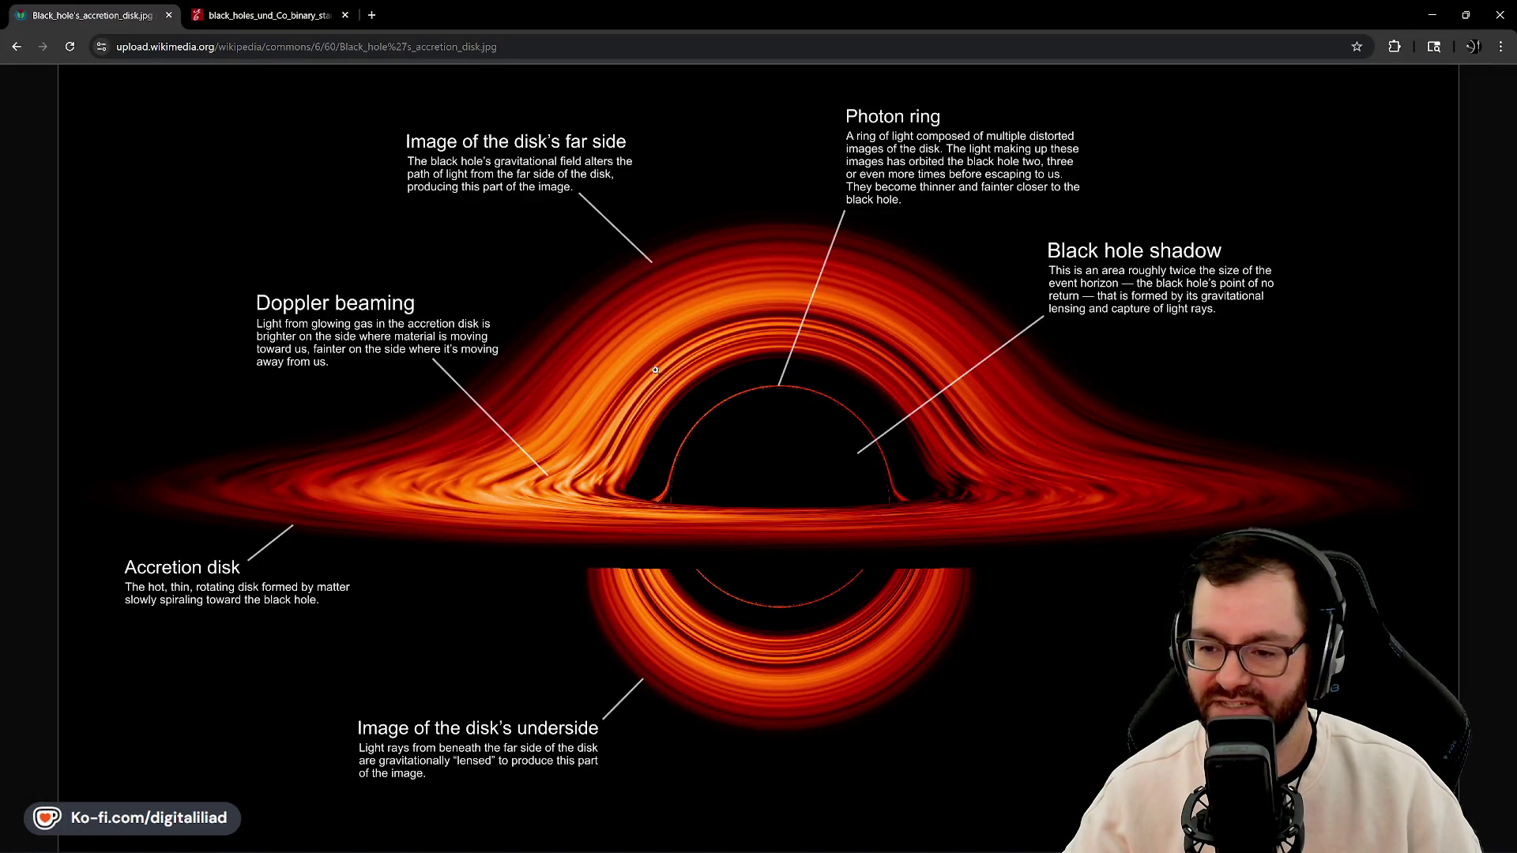
mouse_move(846, 849)
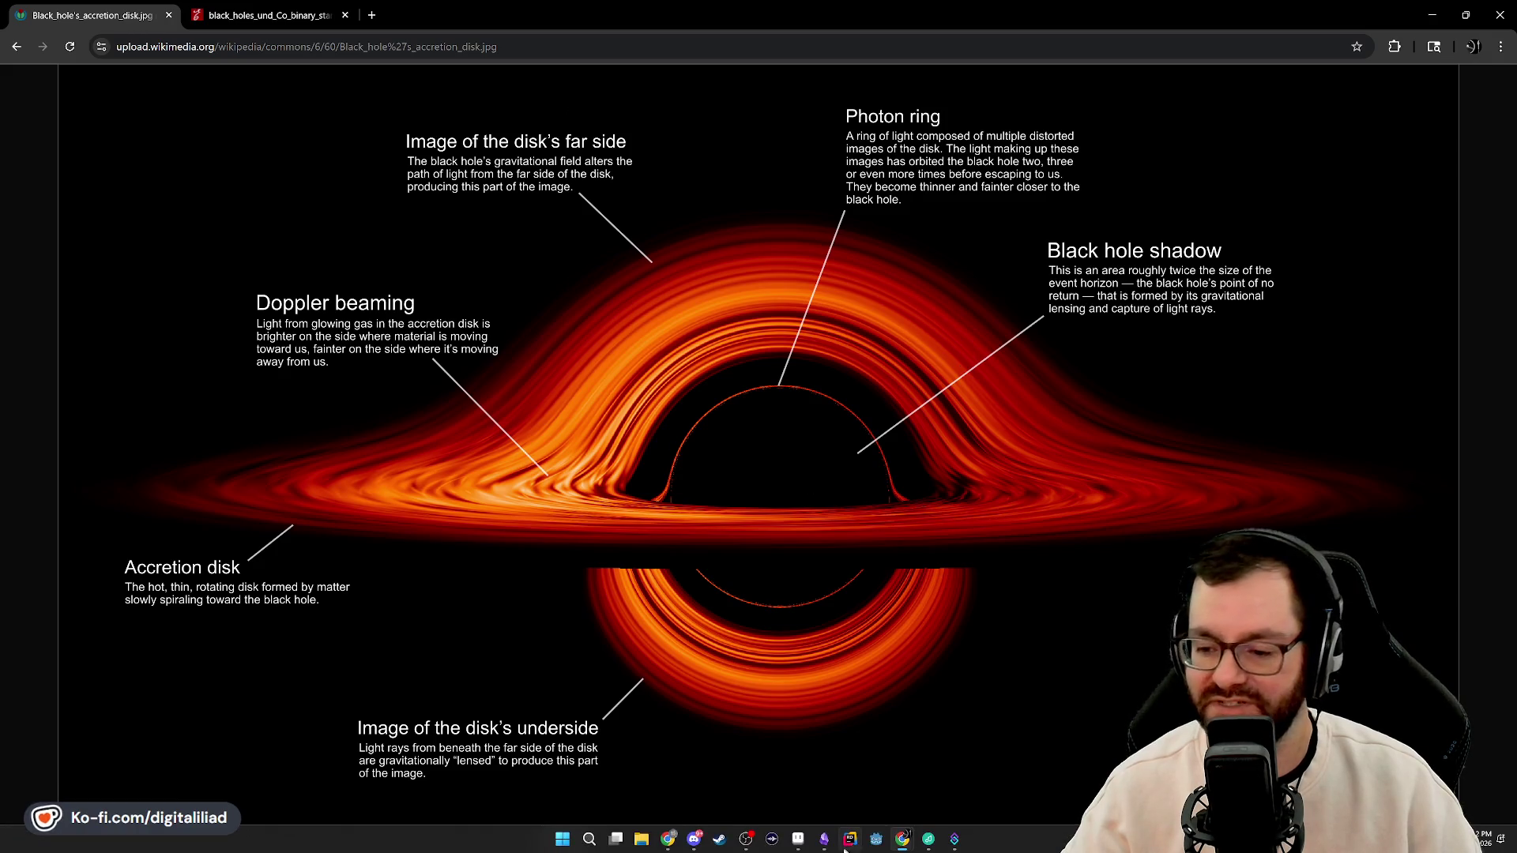
click(670, 841)
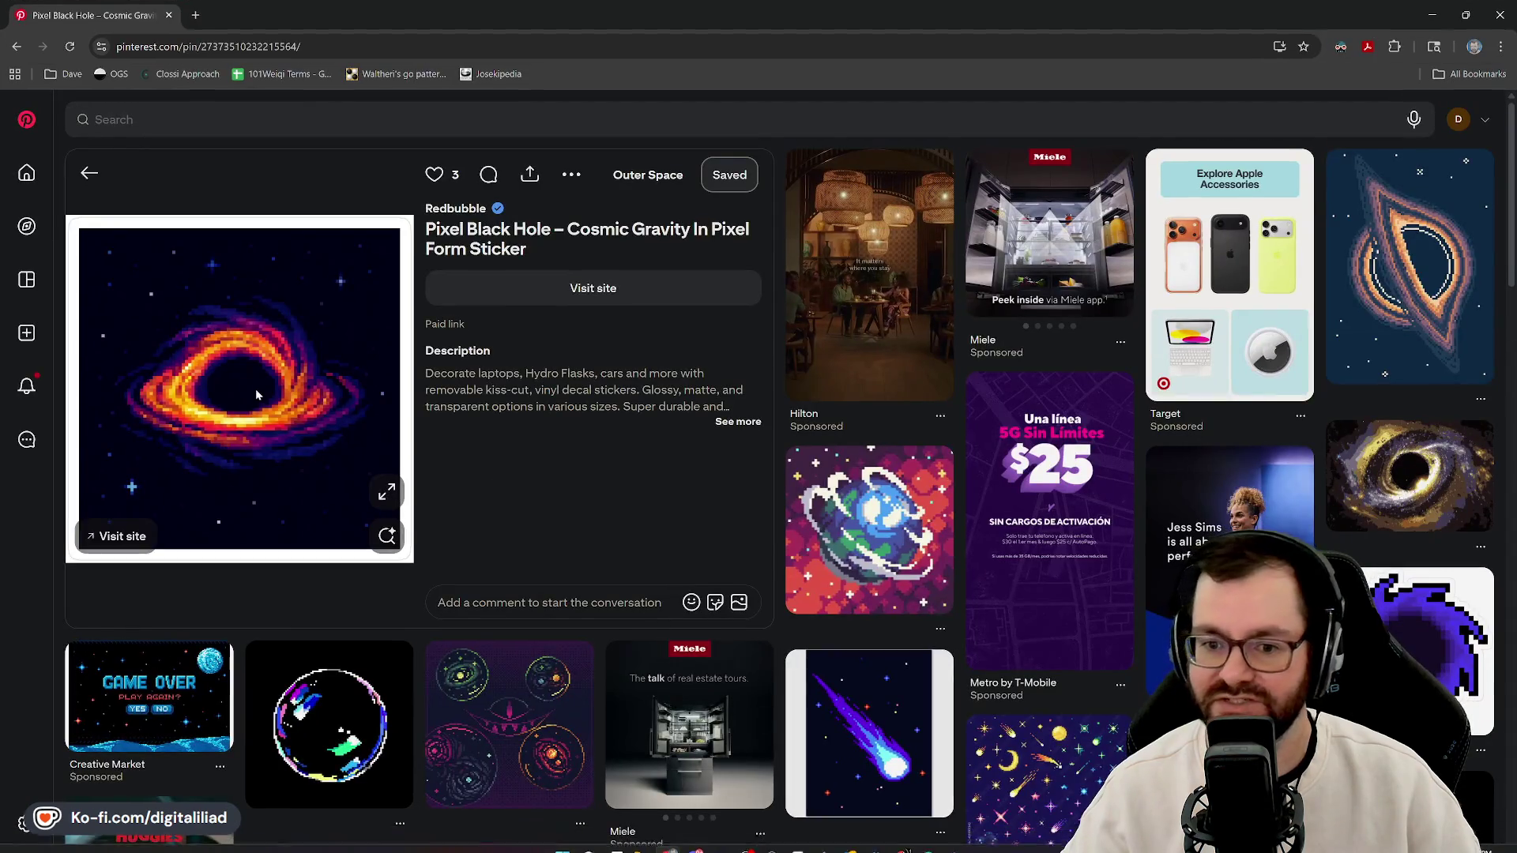
- Return to the purple black hole pin, then open the saved boards page
scroll(483, 363, down, 2)
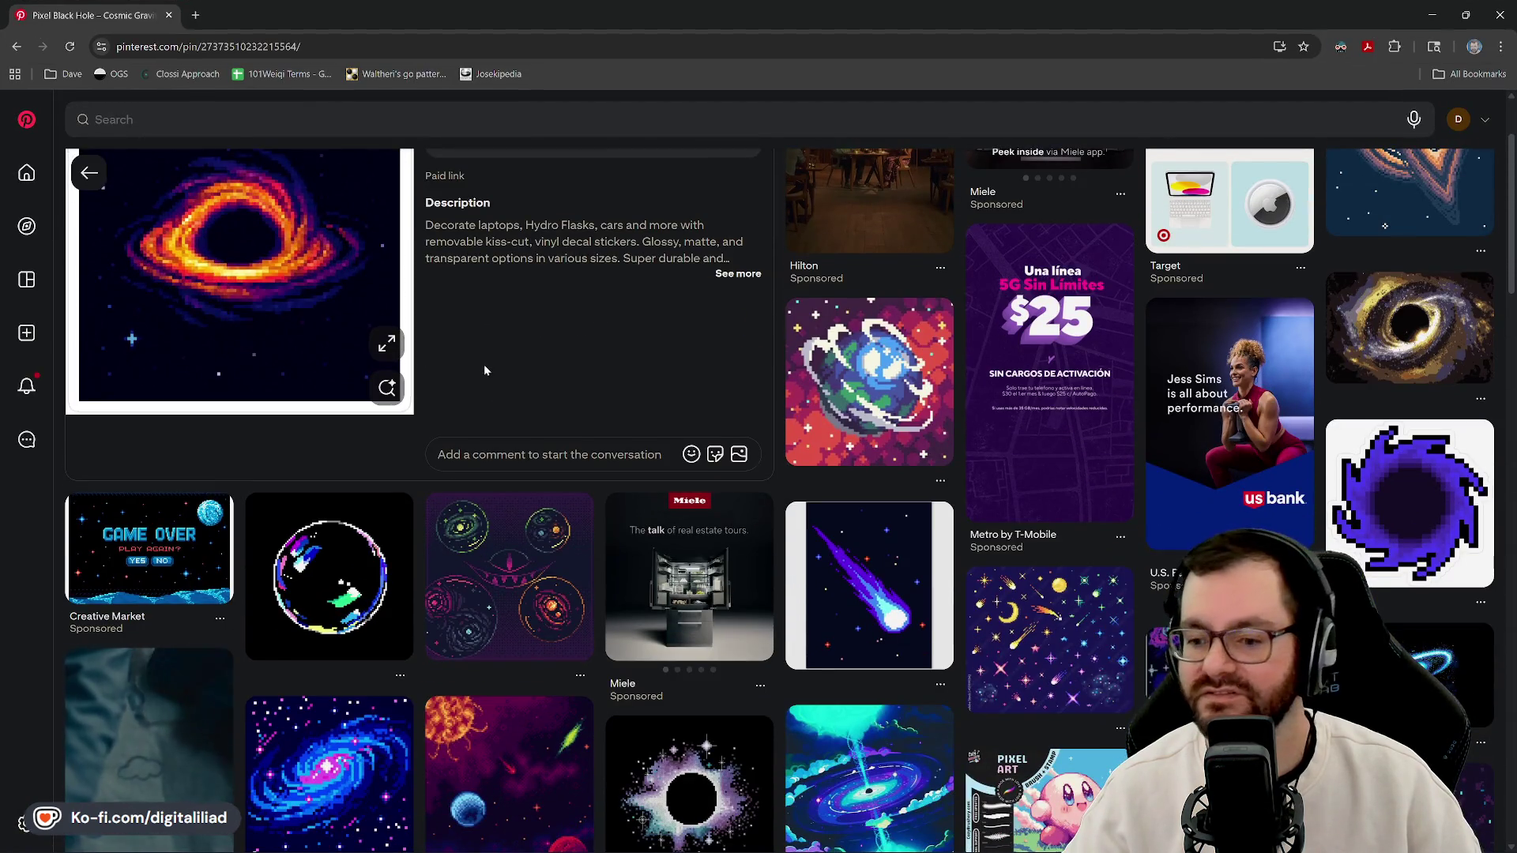
scroll(484, 366, up, 2)
click(16, 46)
scroll(452, 447, up, 3)
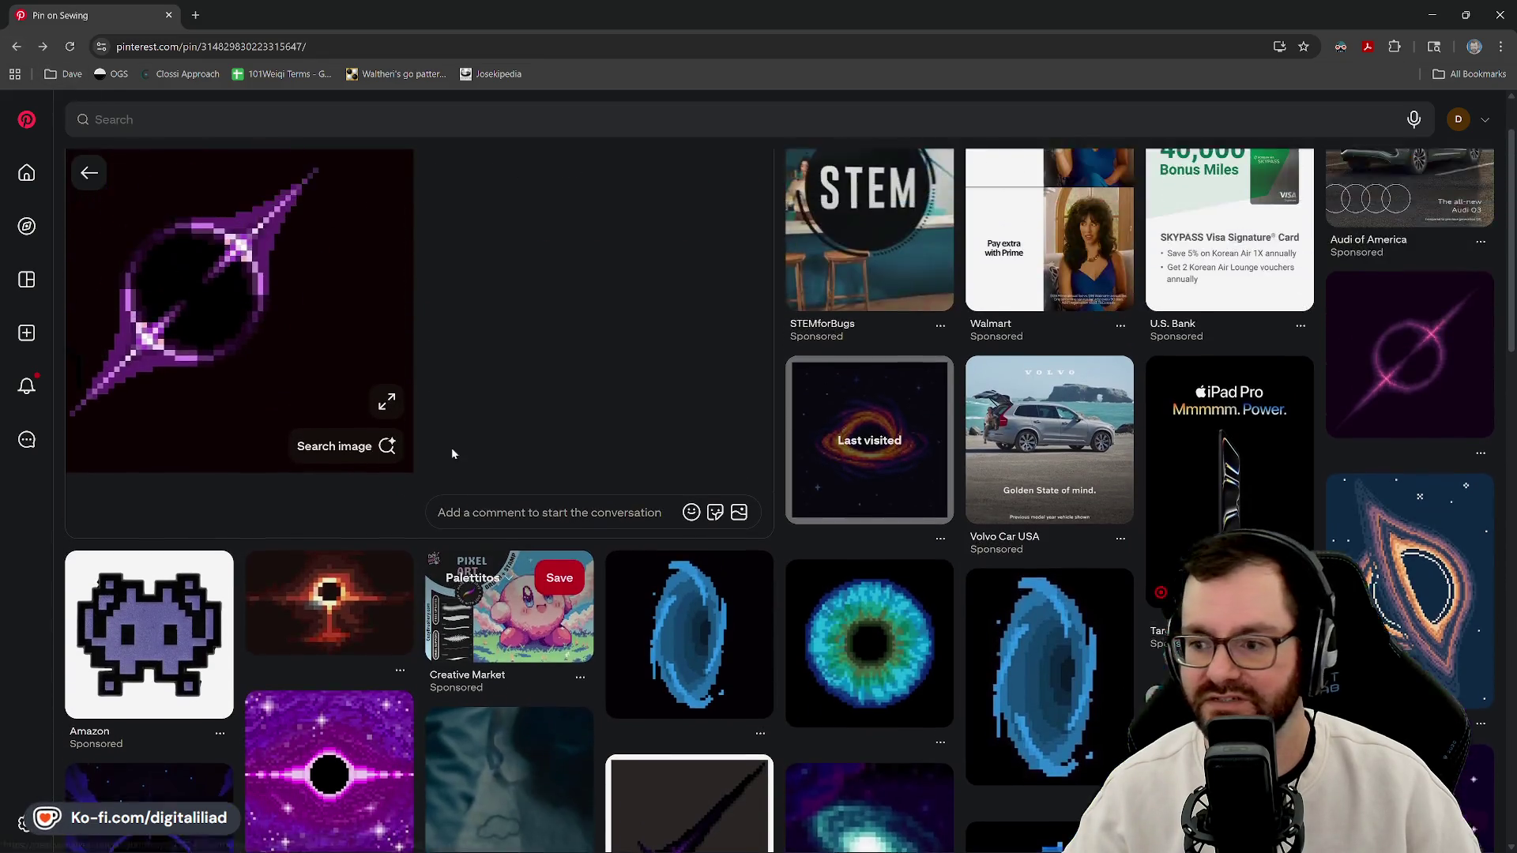
scroll(618, 339, down, 6)
scroll(510, 397, up, 5)
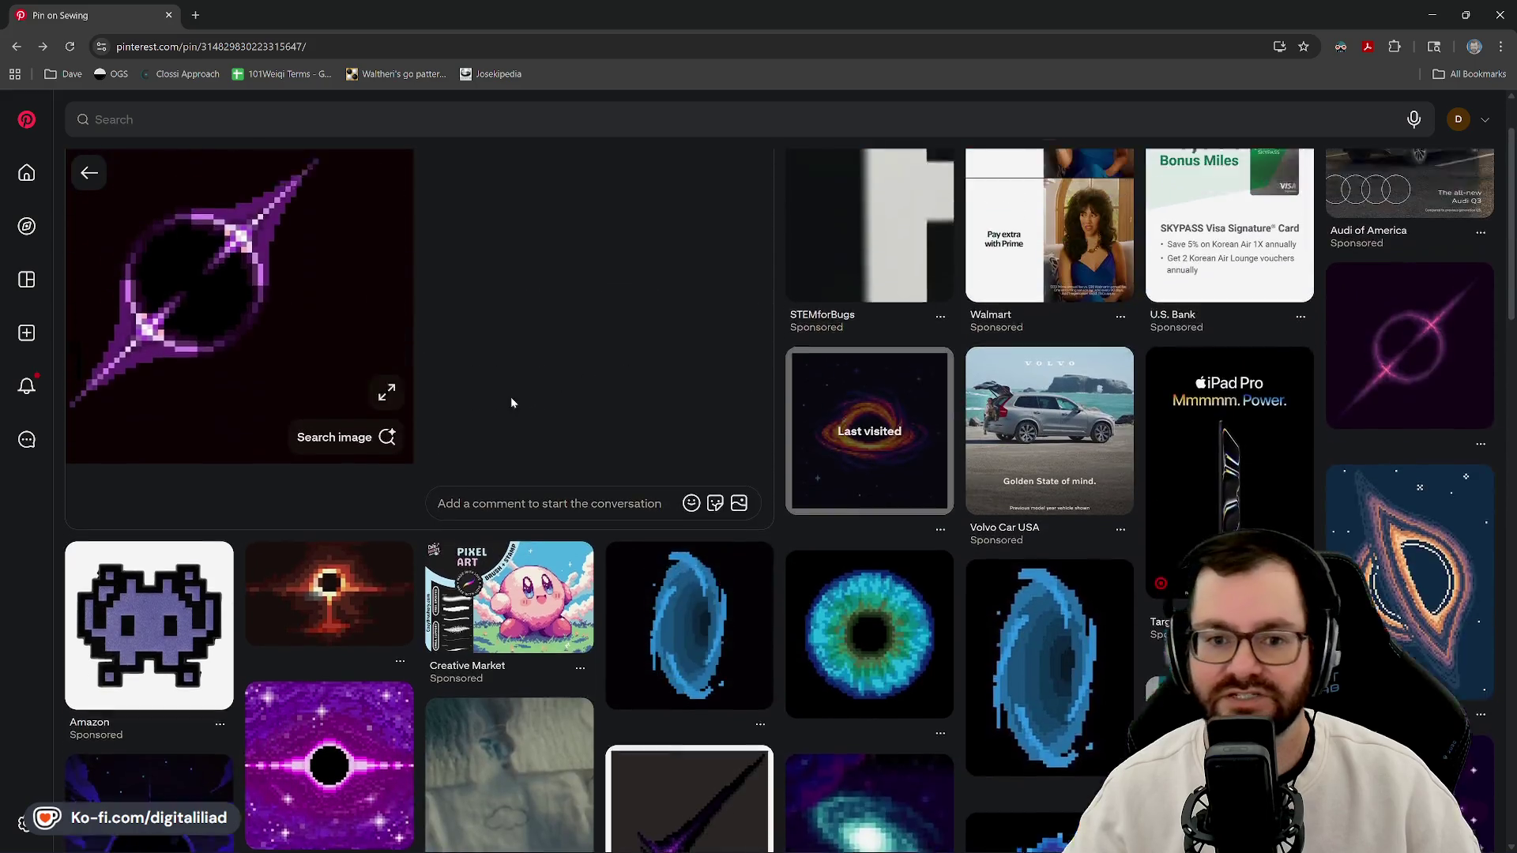
click(28, 284)
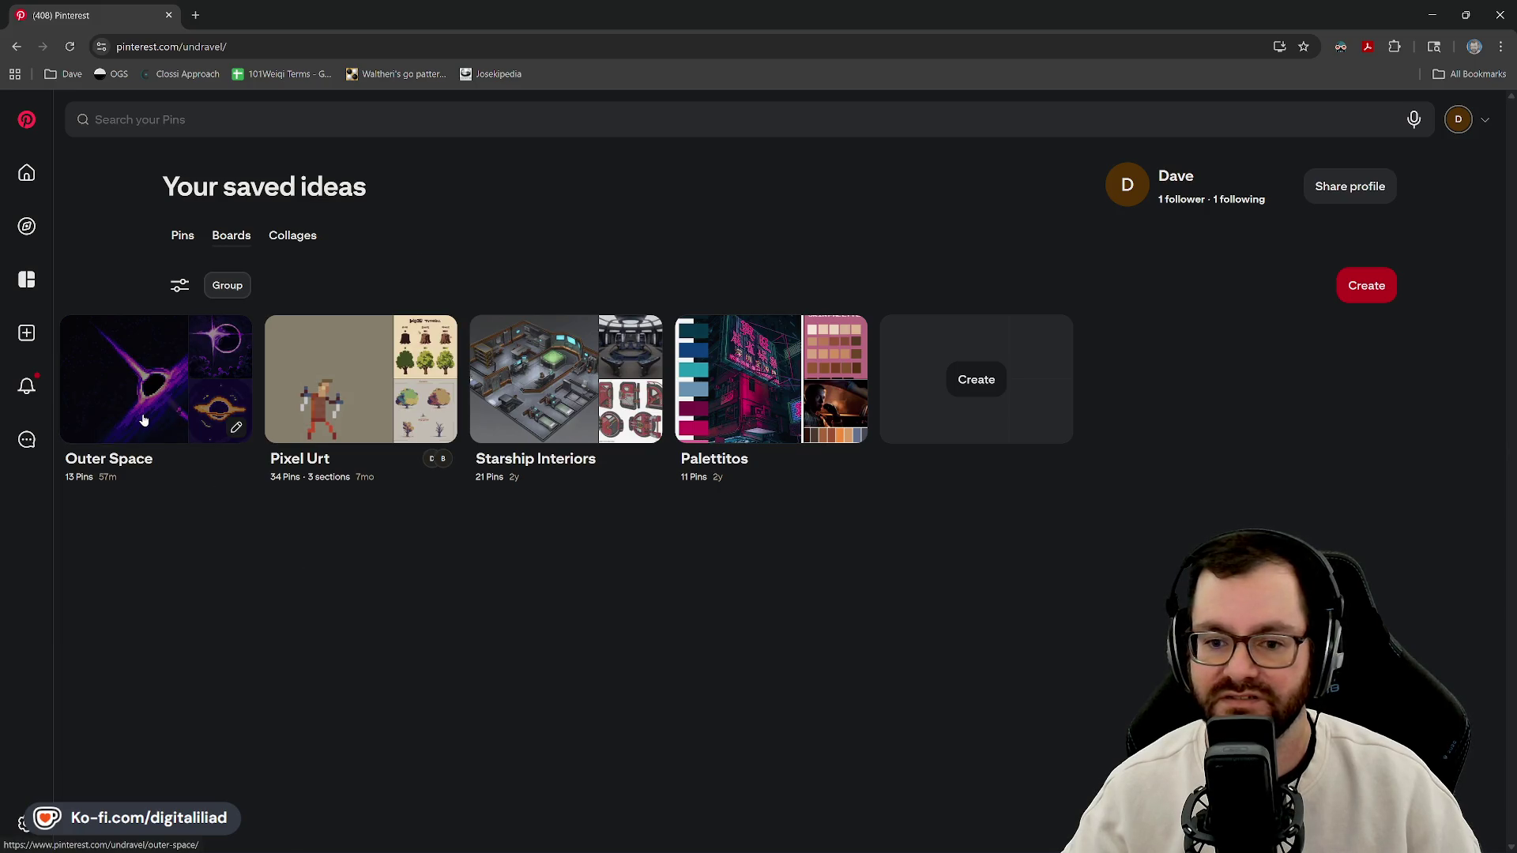
- Open the Outer Space board and view the orange black hole pin
click(138, 368)
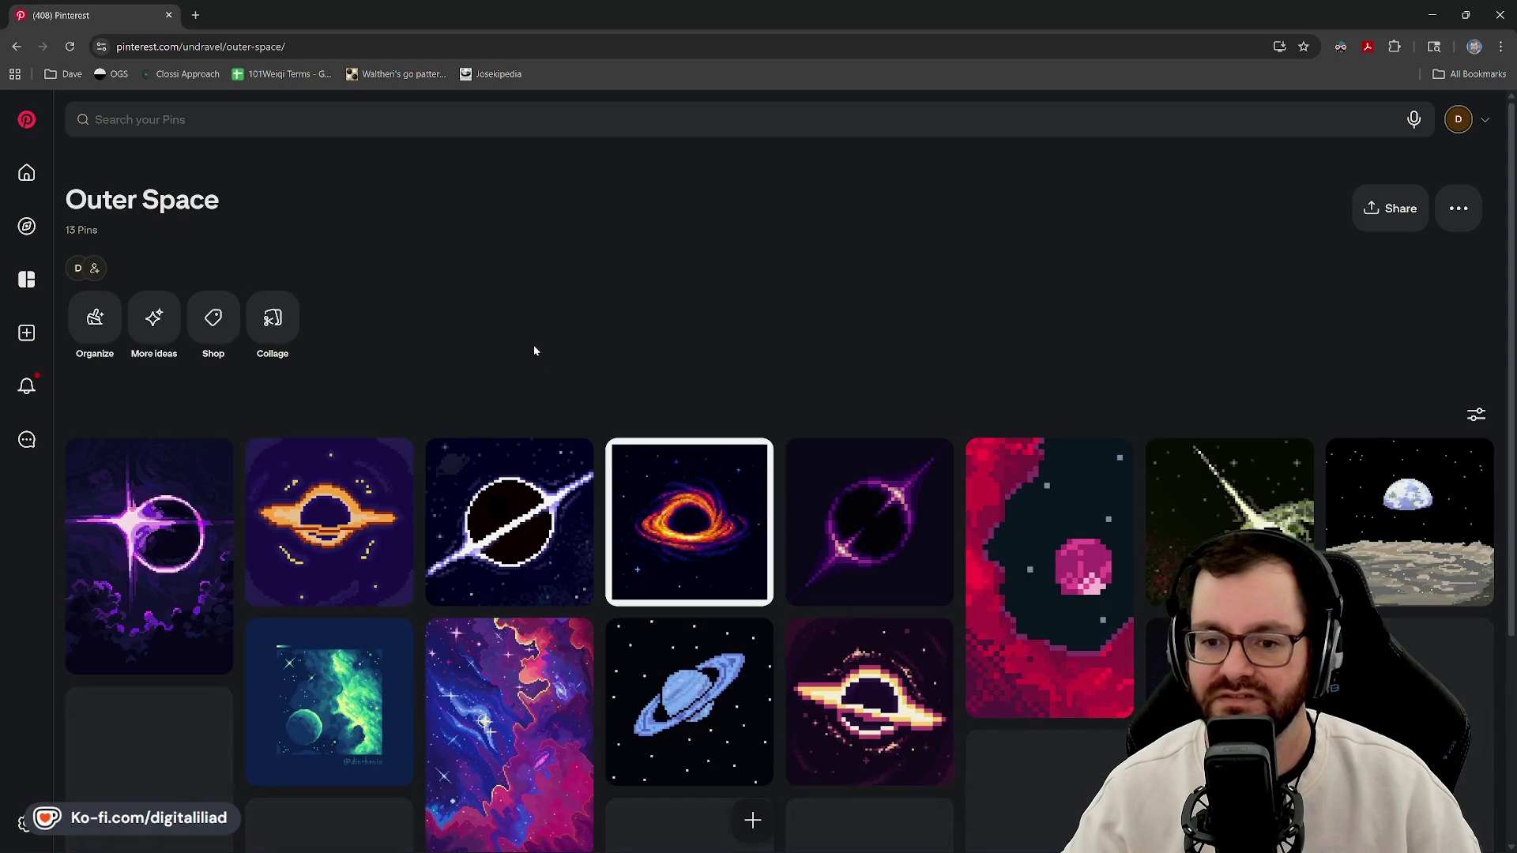
scroll(429, 411, down, 1)
click(261, 379)
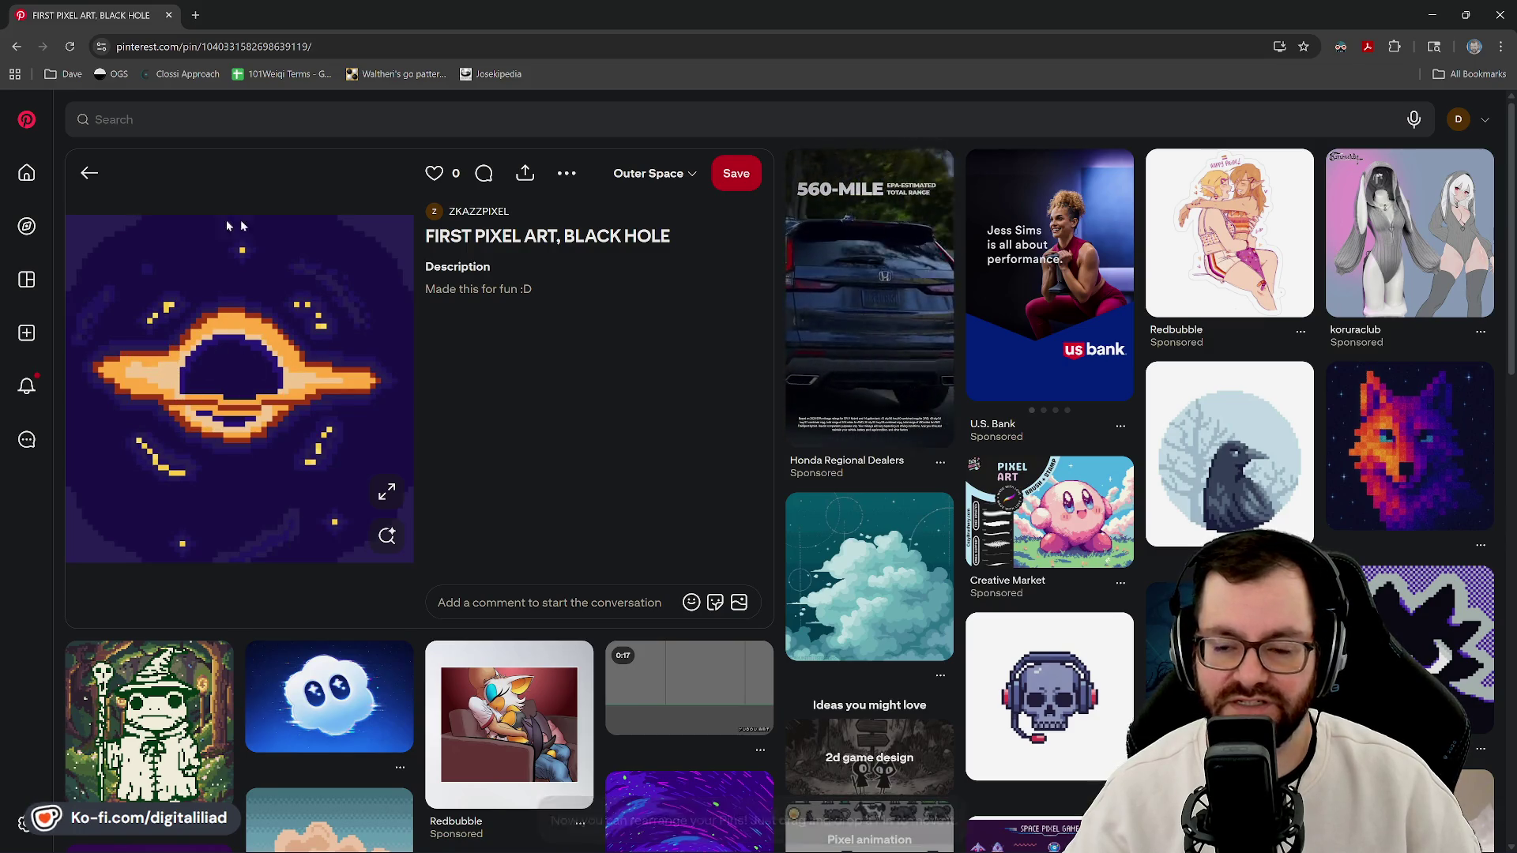
click(25, 48)
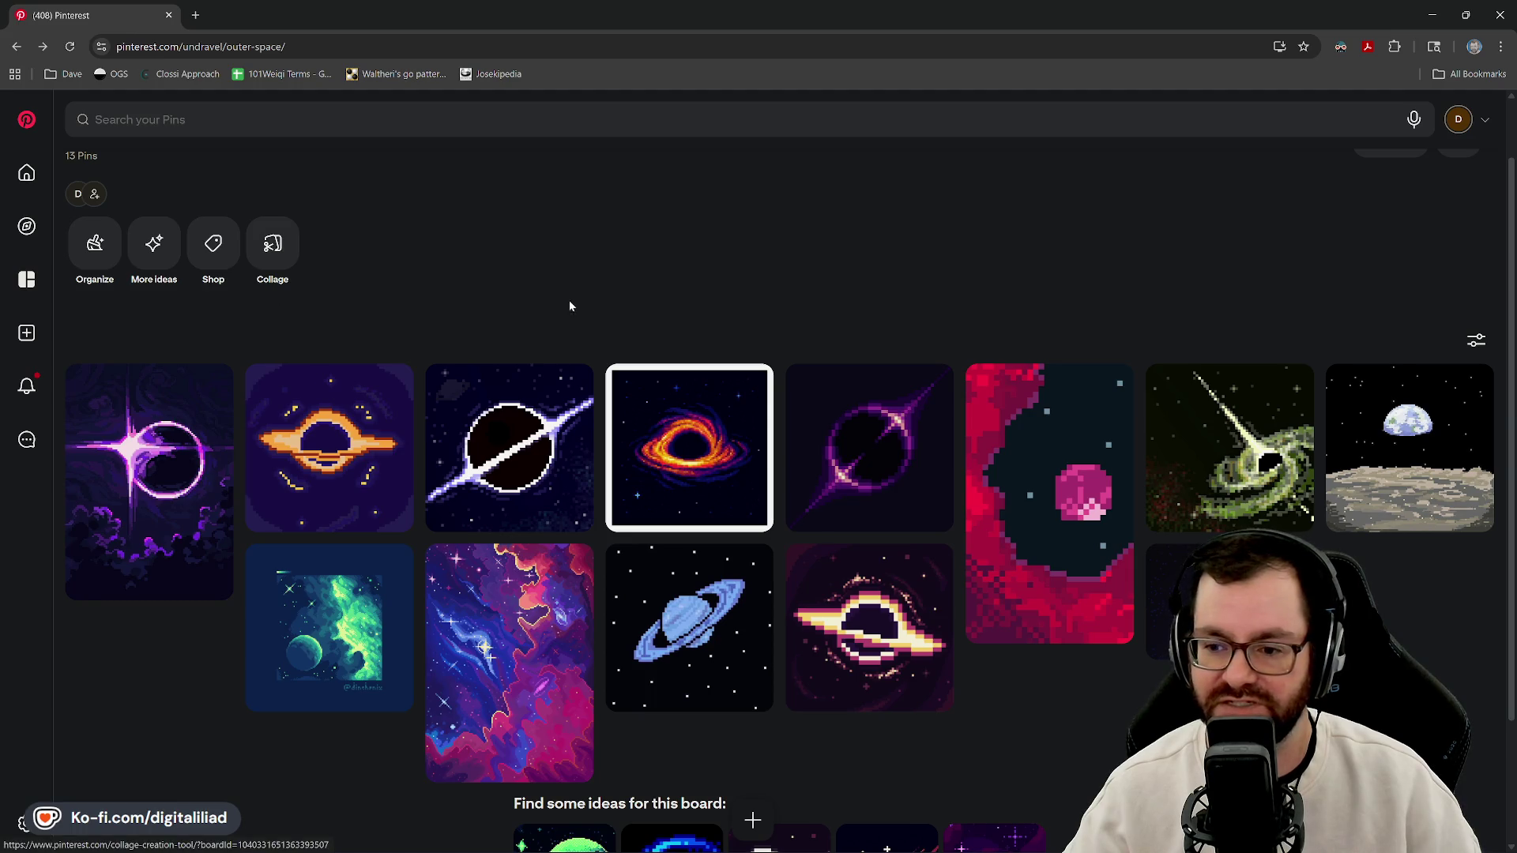
scroll(690, 251, down, 1)
scroll(733, 269, up, 2)
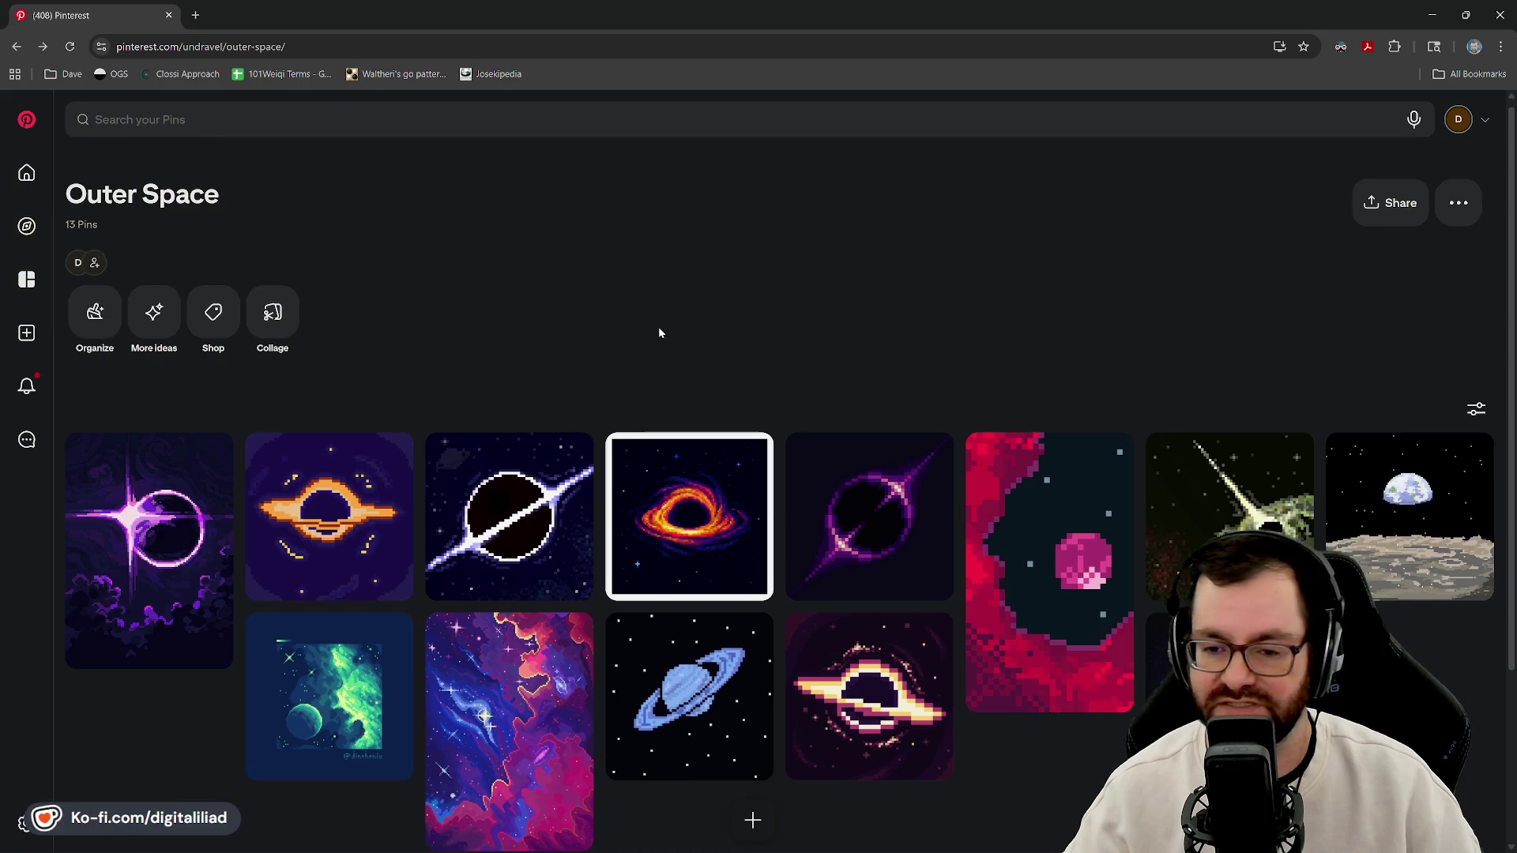
scroll(660, 332, down, 3)
scroll(732, 601, up, 3)
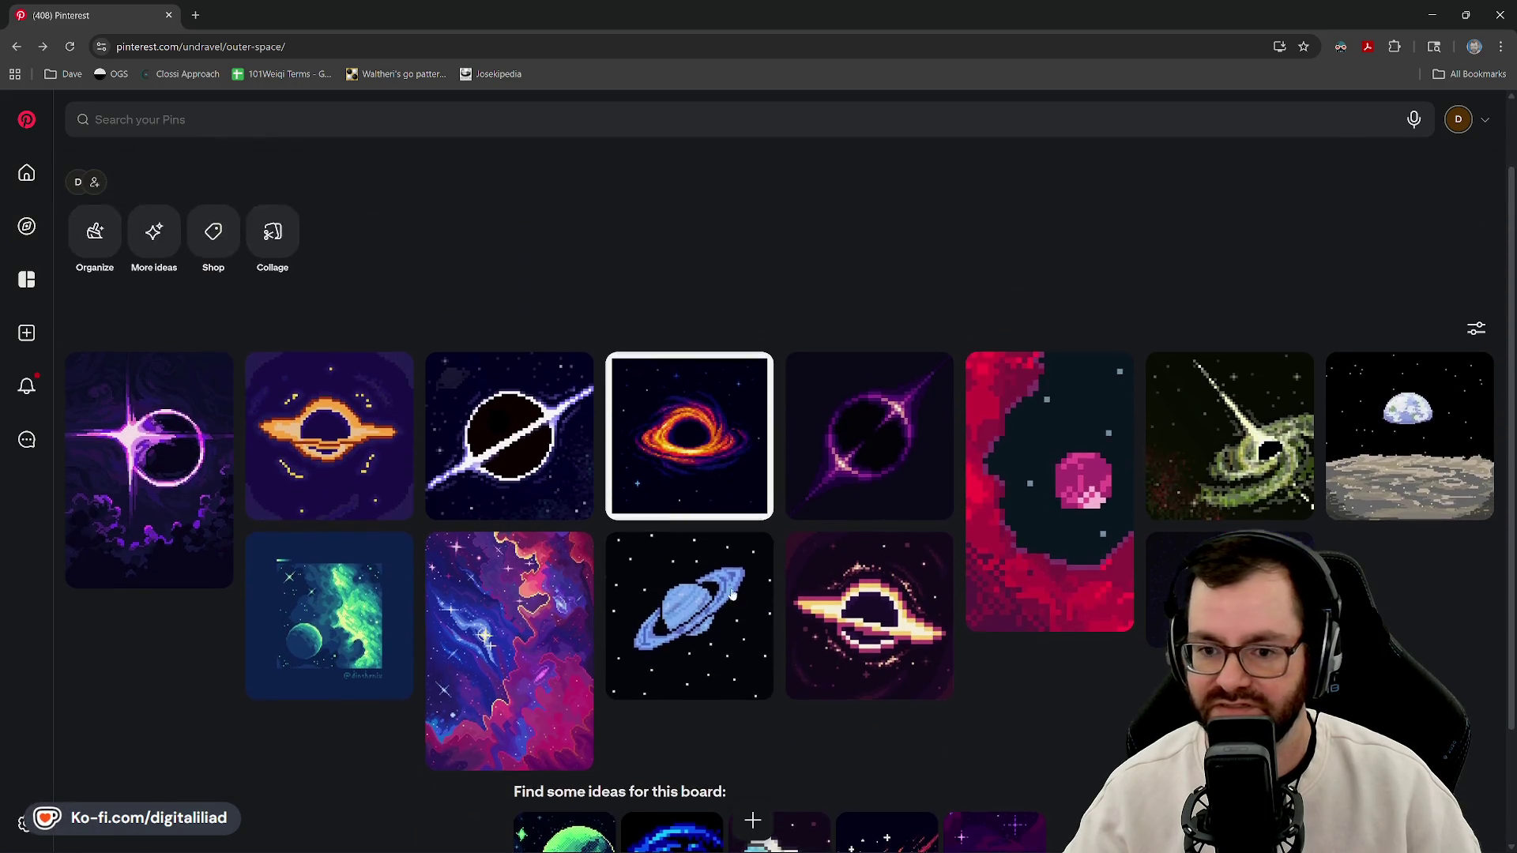
scroll(773, 312, down, 2)
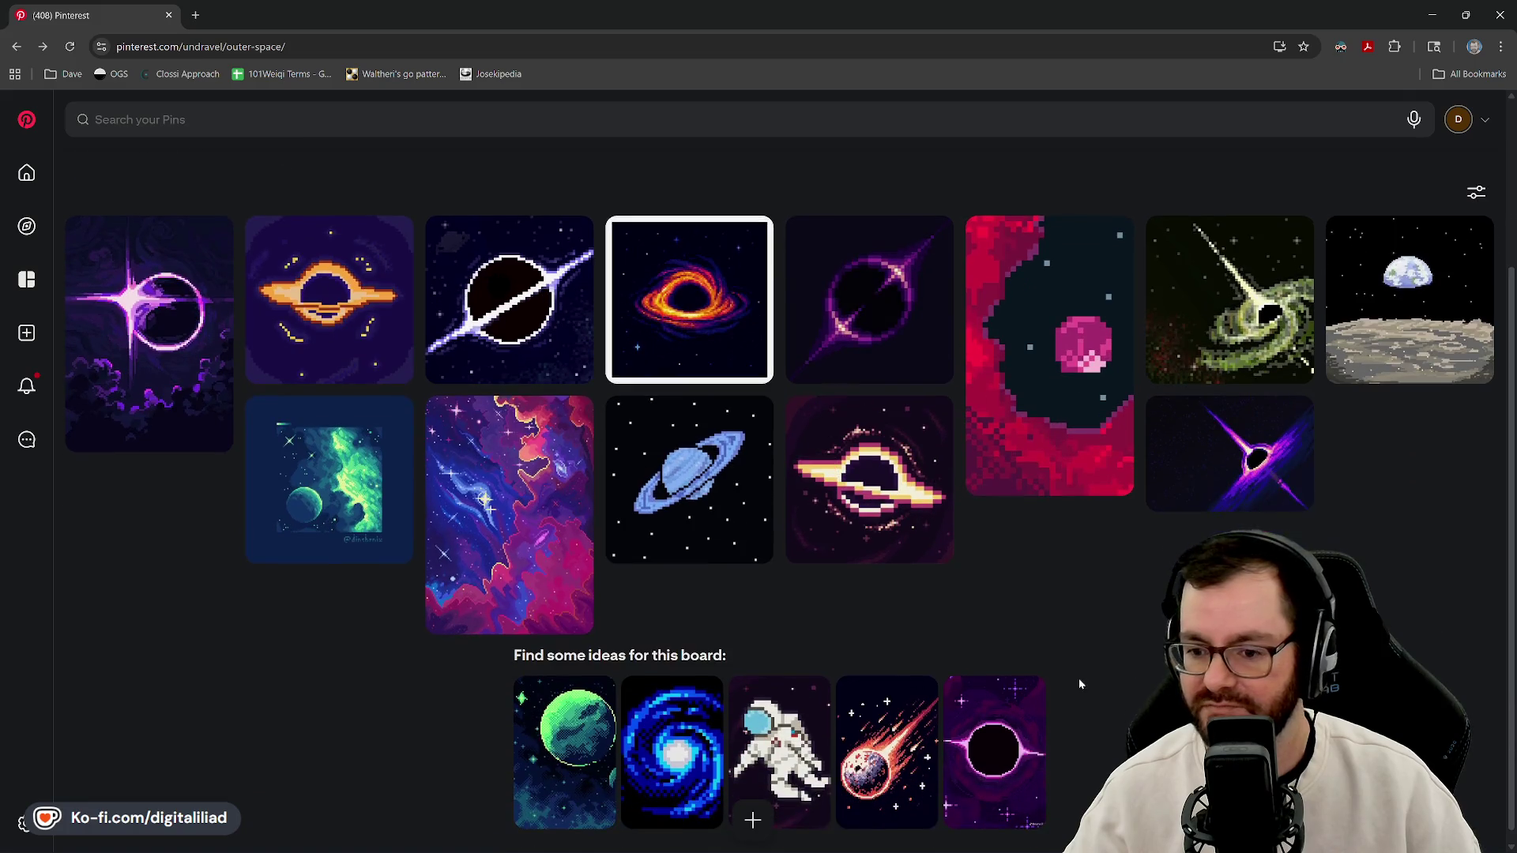
- View the pixel nebula and pale black hole pins, then return to Aseprite
click(543, 515)
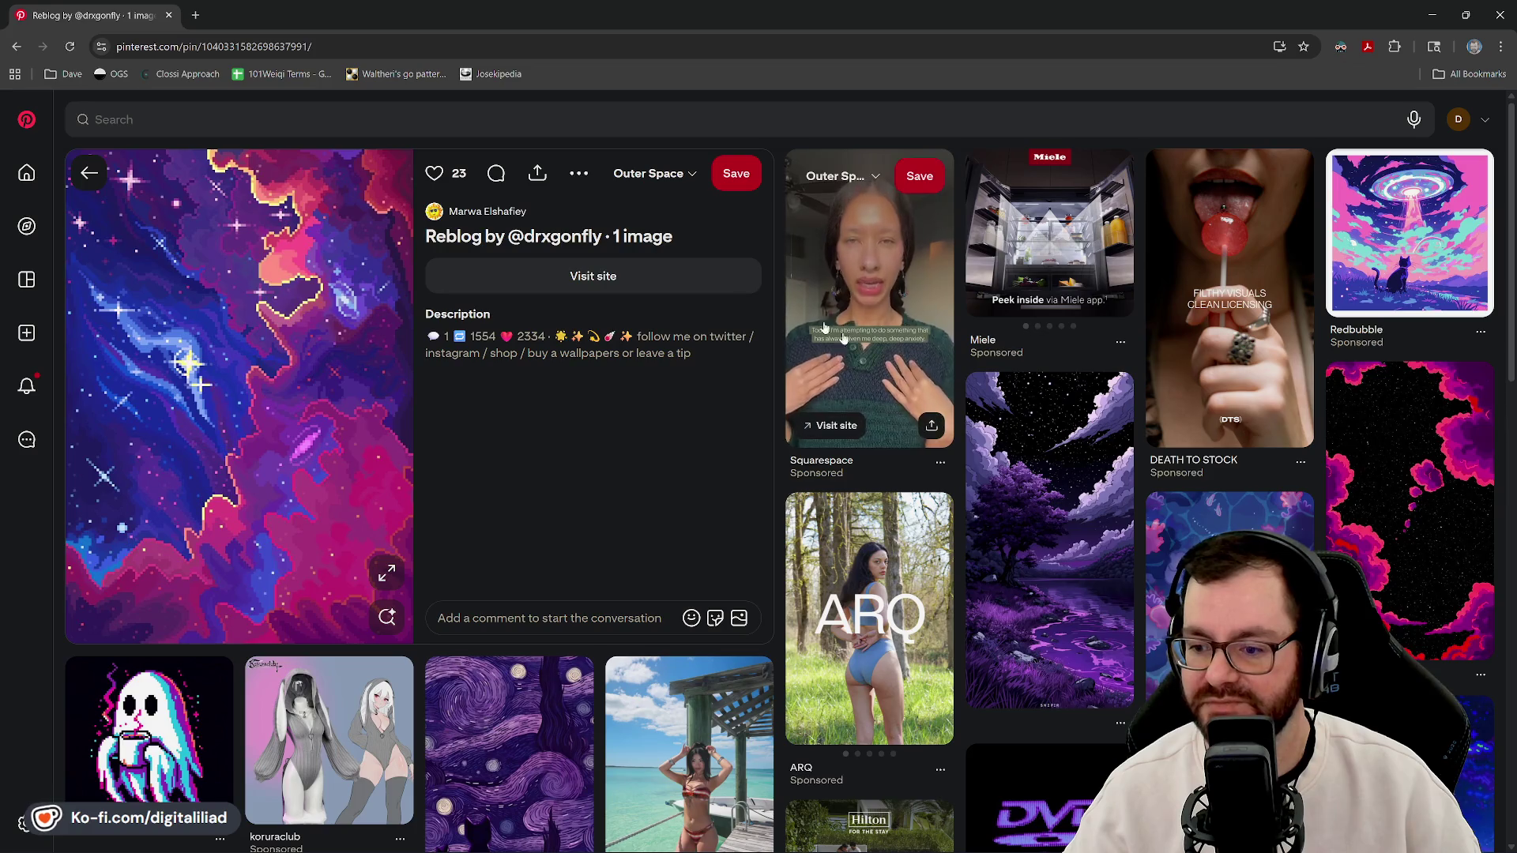
click(25, 51)
scroll(845, 240, down, 2)
scroll(776, 253, up, 2)
scroll(761, 294, down, 3)
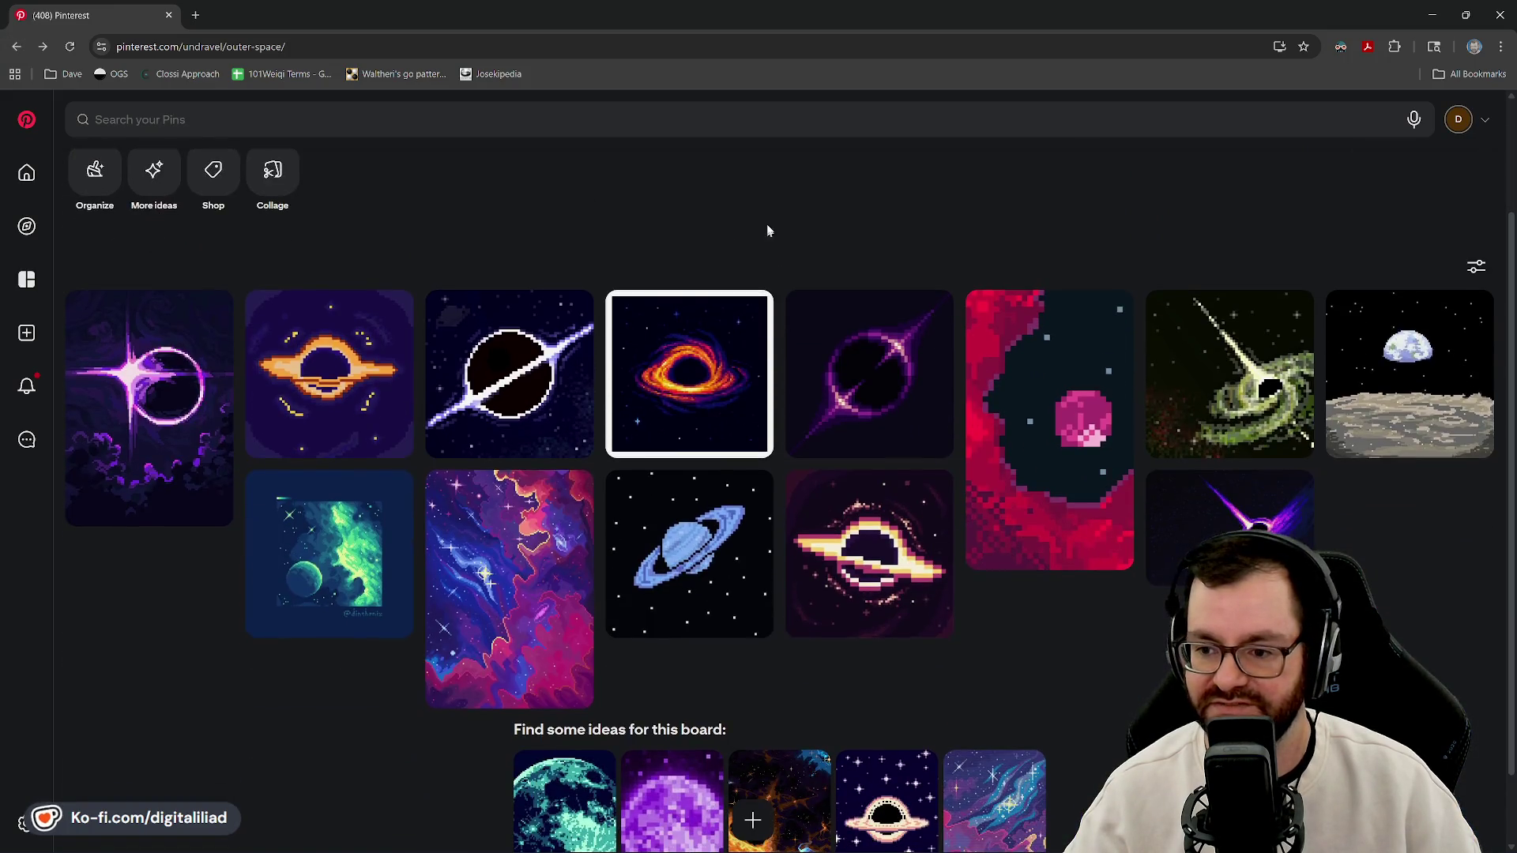
scroll(819, 281, up, 2)
scroll(820, 286, down, 1)
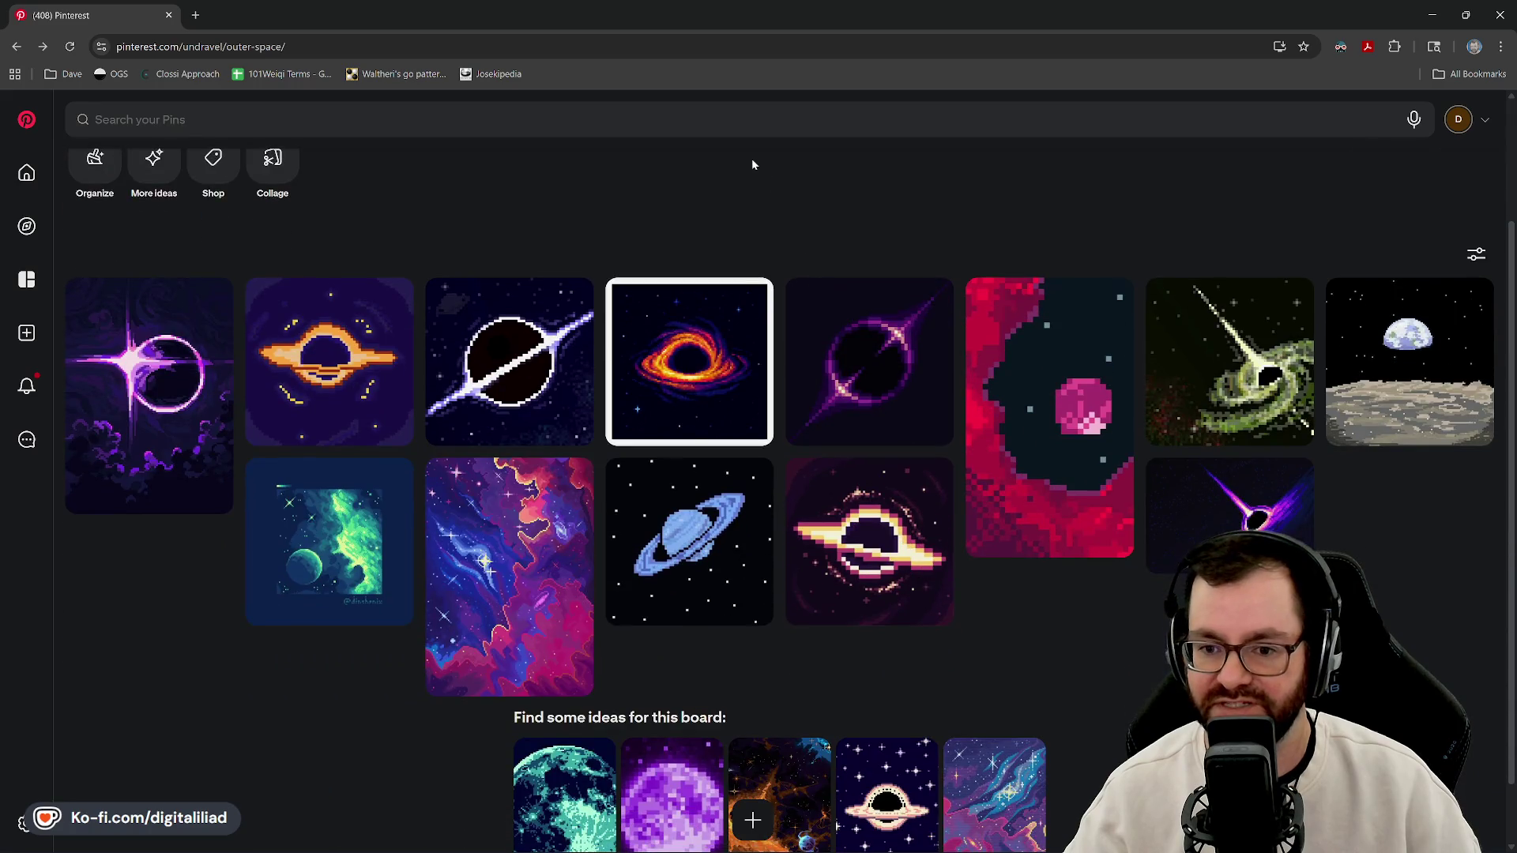
click(875, 543)
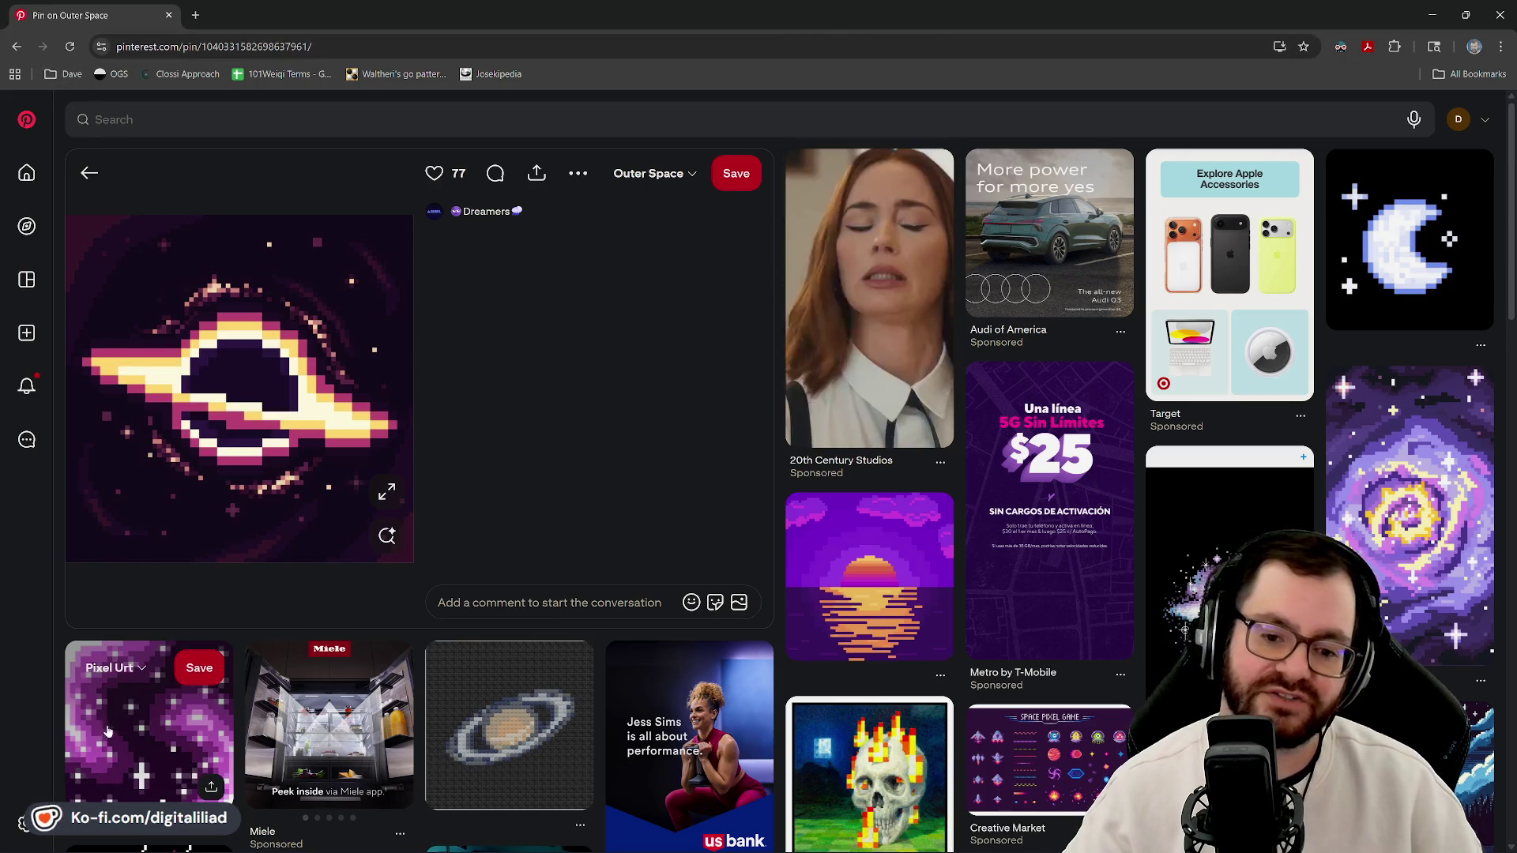
click(1433, 15)
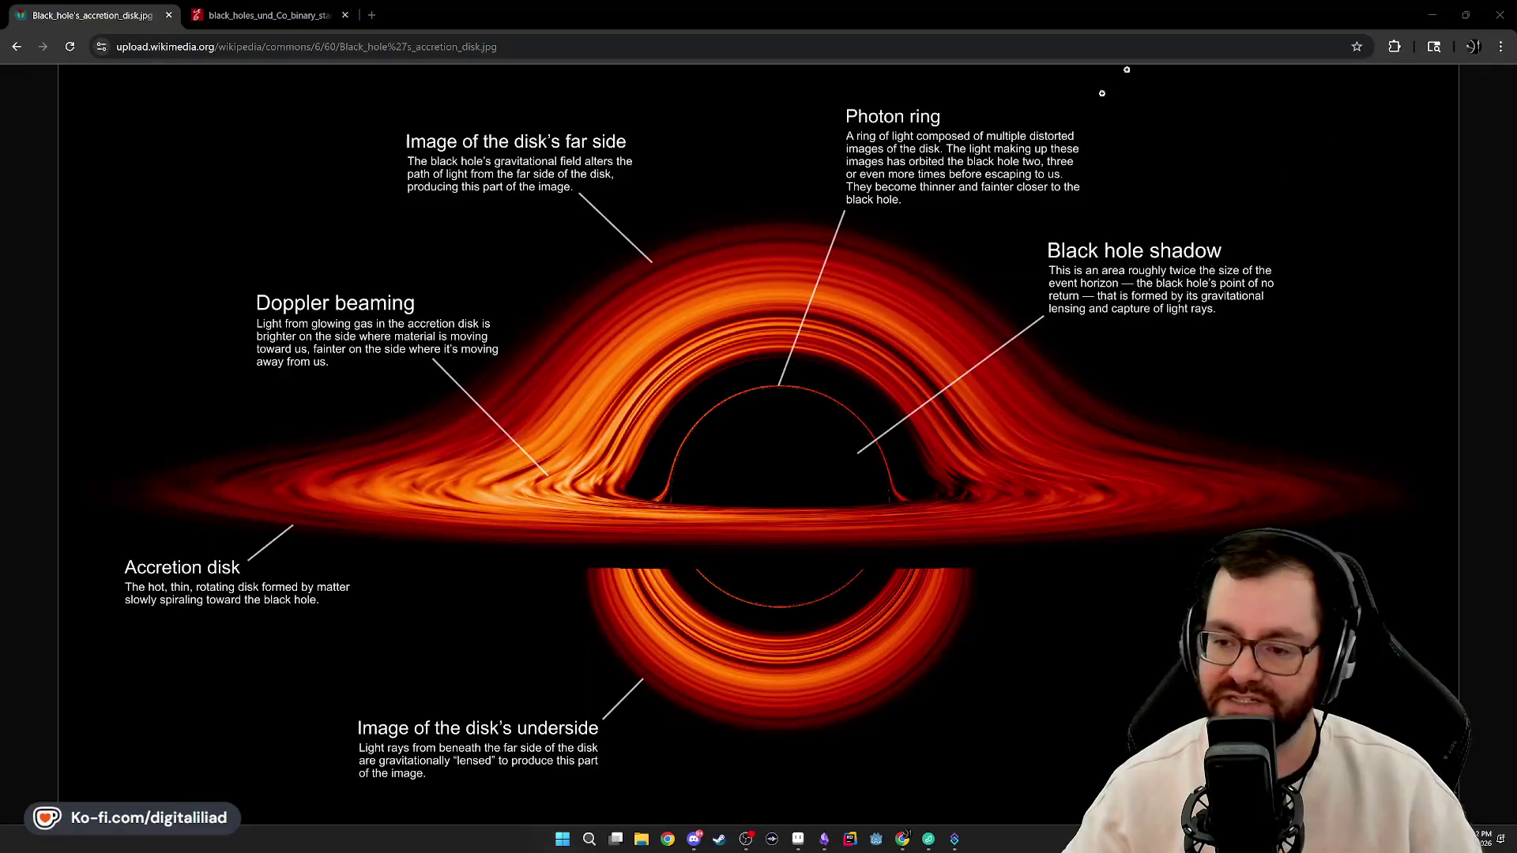
click(816, 839)
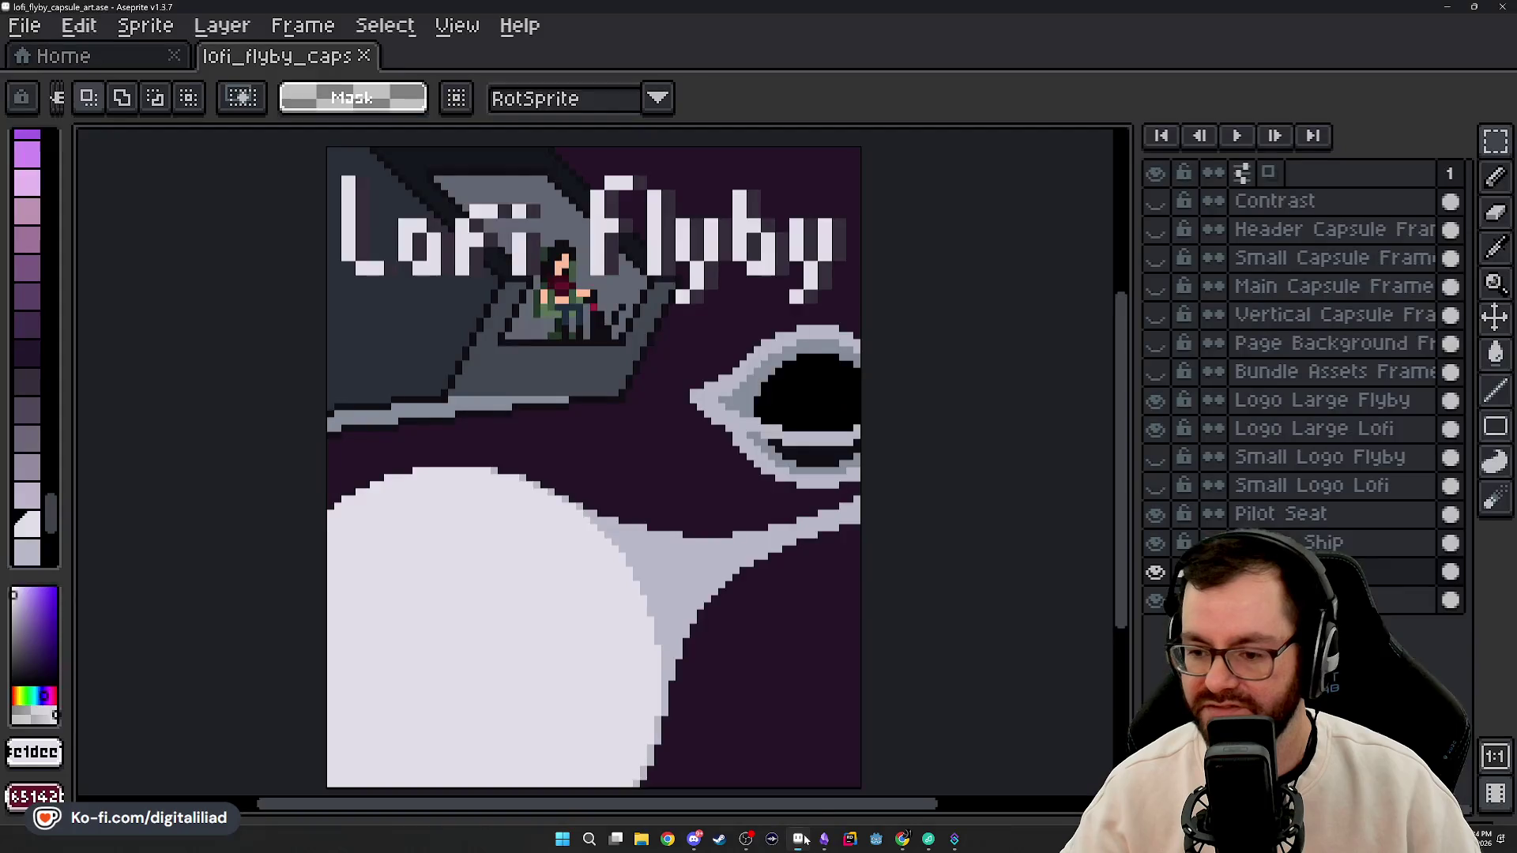
- Draw a small plus-shaped star in hull greys with the 1px pencil in the purple sky
scroll(750, 512, up, 3)
scroll(749, 511, down, 2)
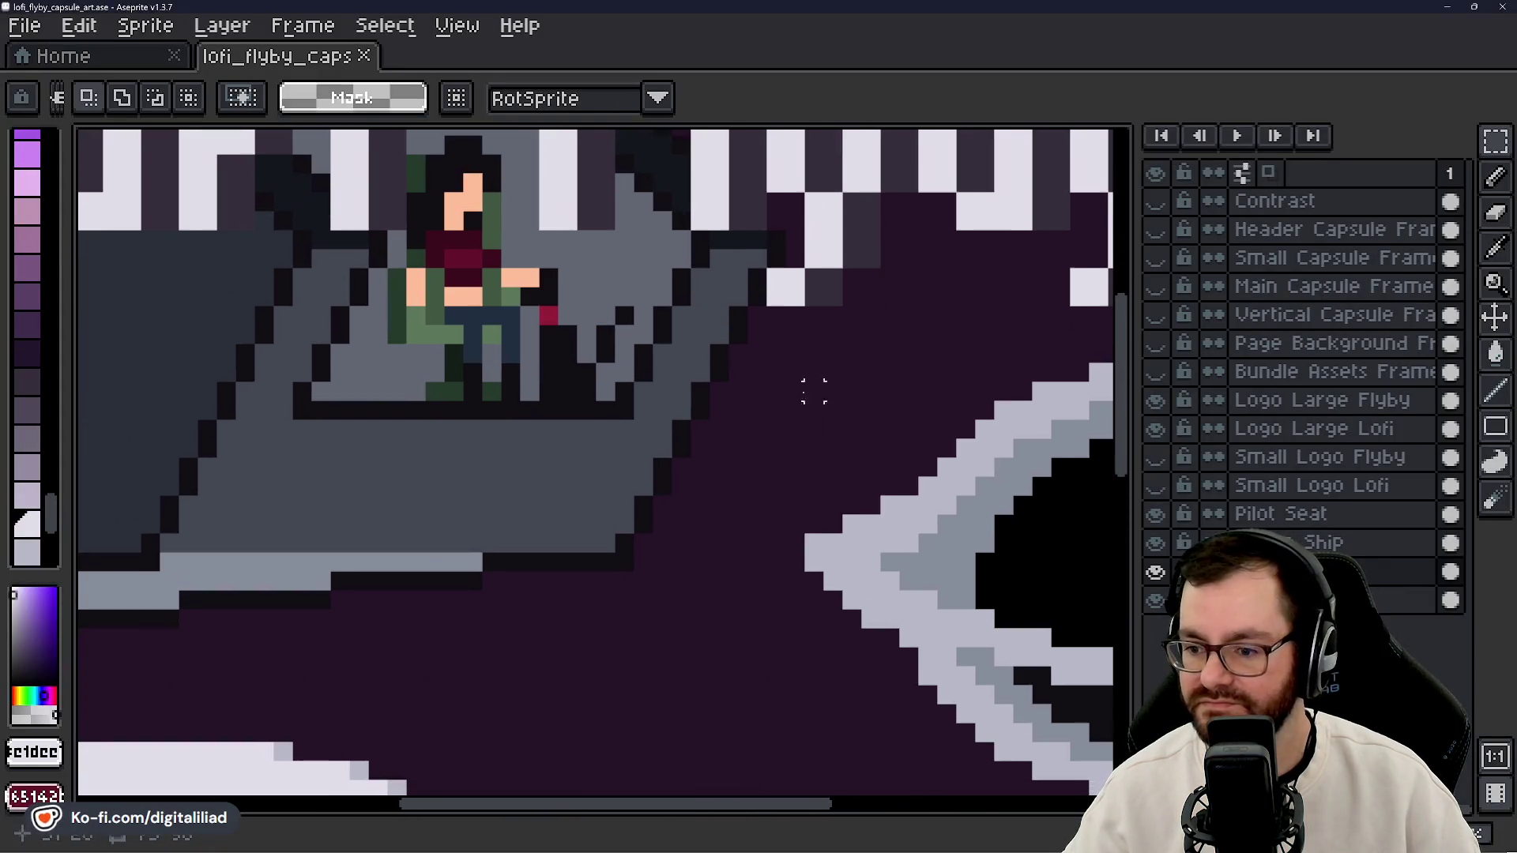
scroll(732, 401, up, 1)
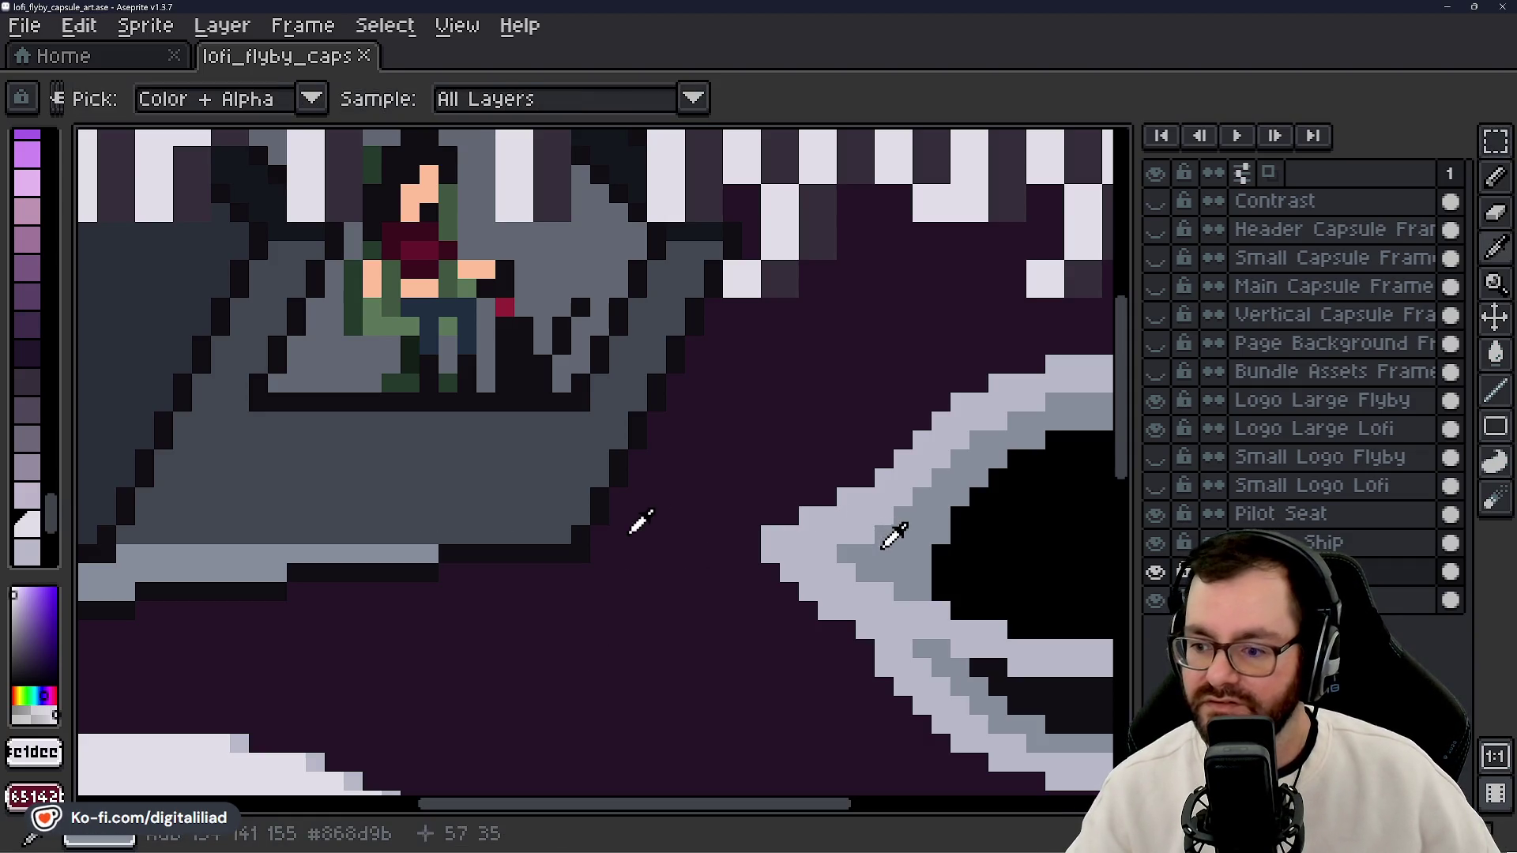
alt+click(854, 515)
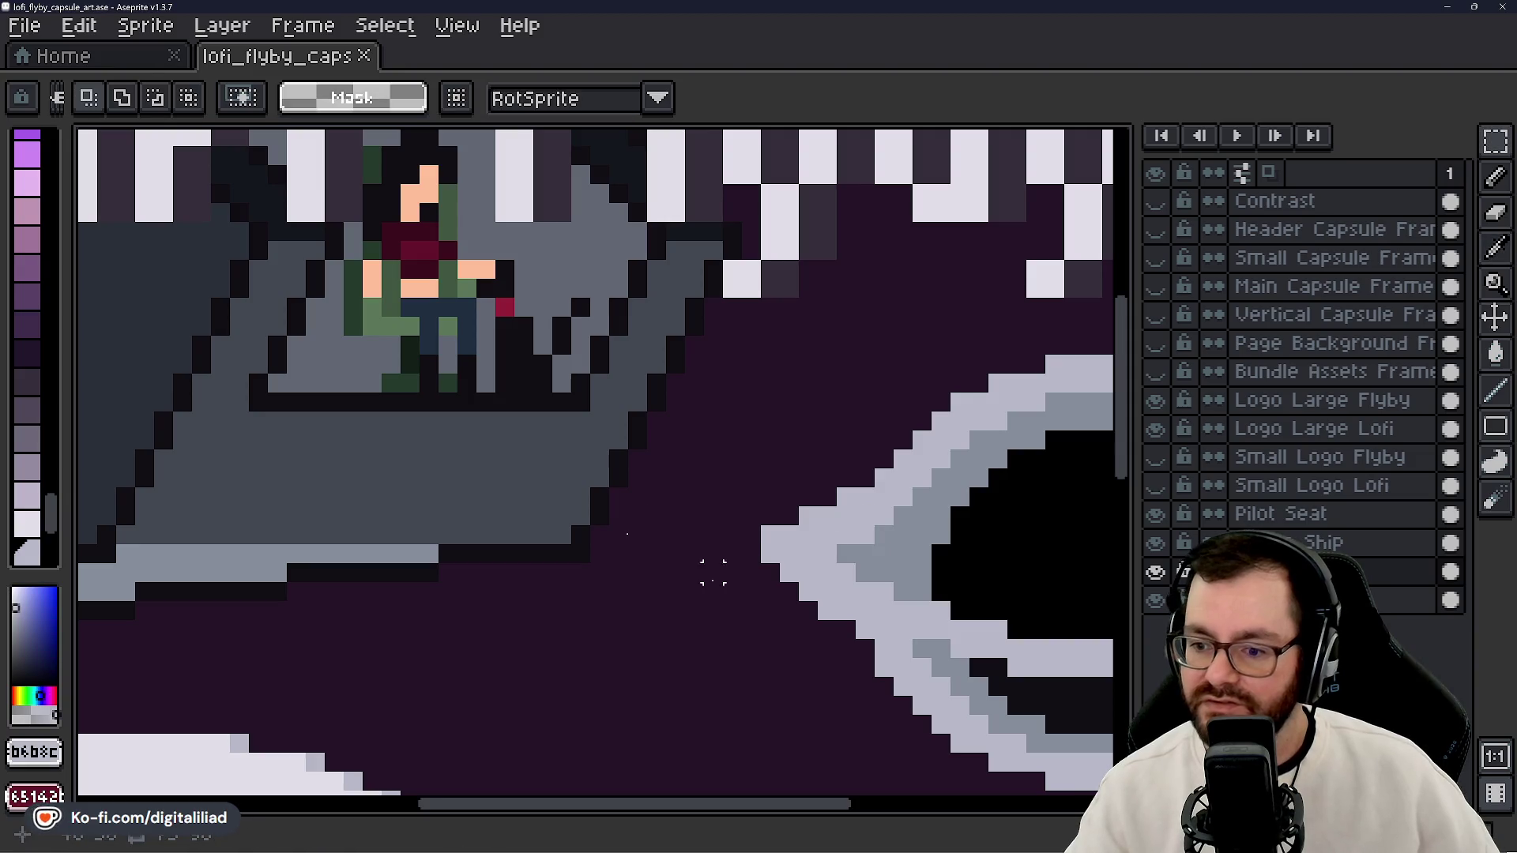
click(1495, 177)
click(656, 610)
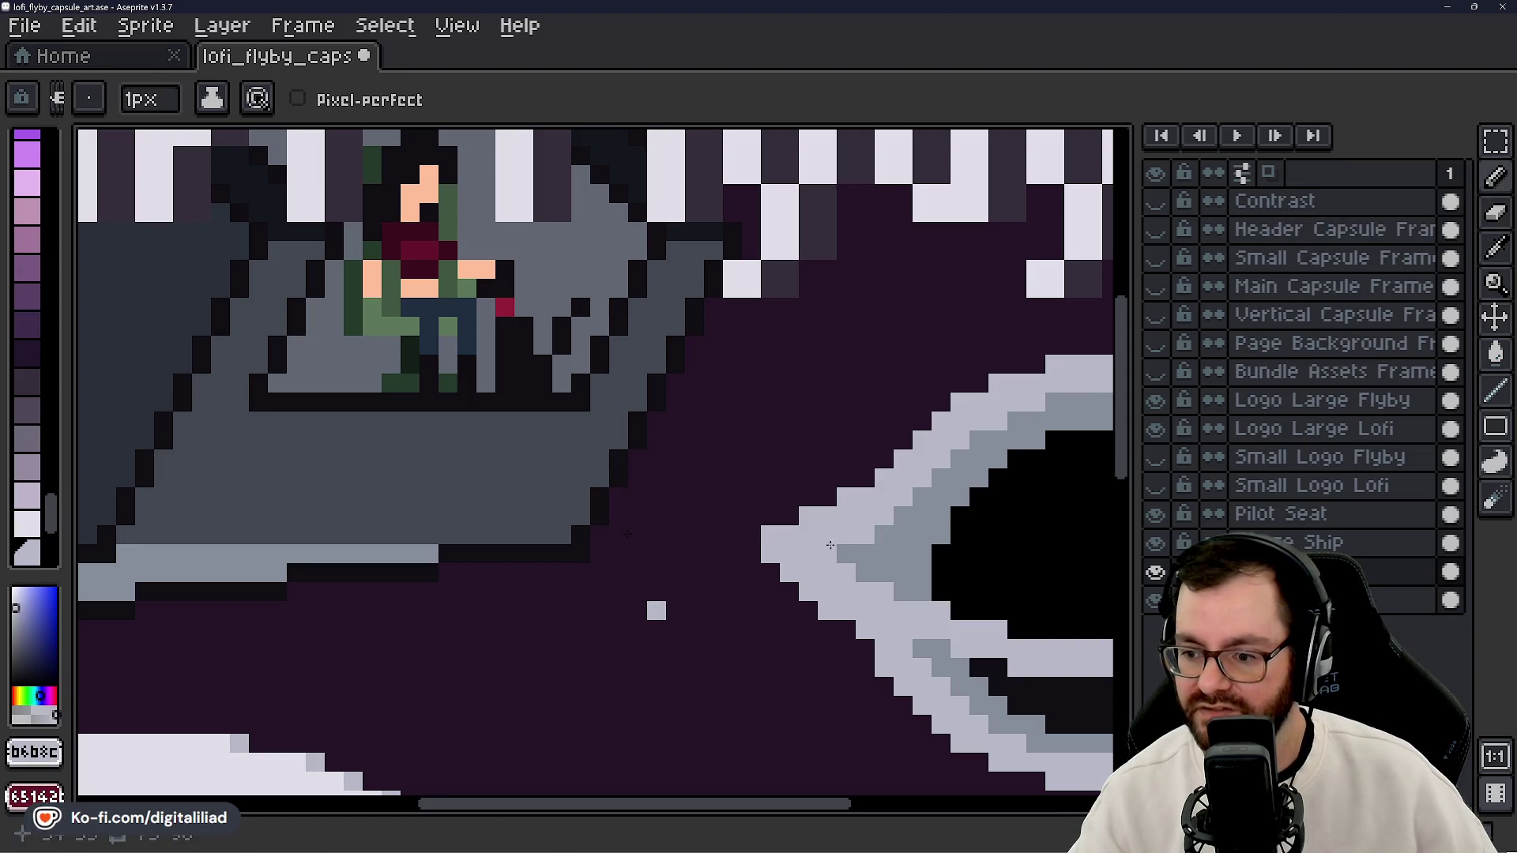
alt+click(907, 524)
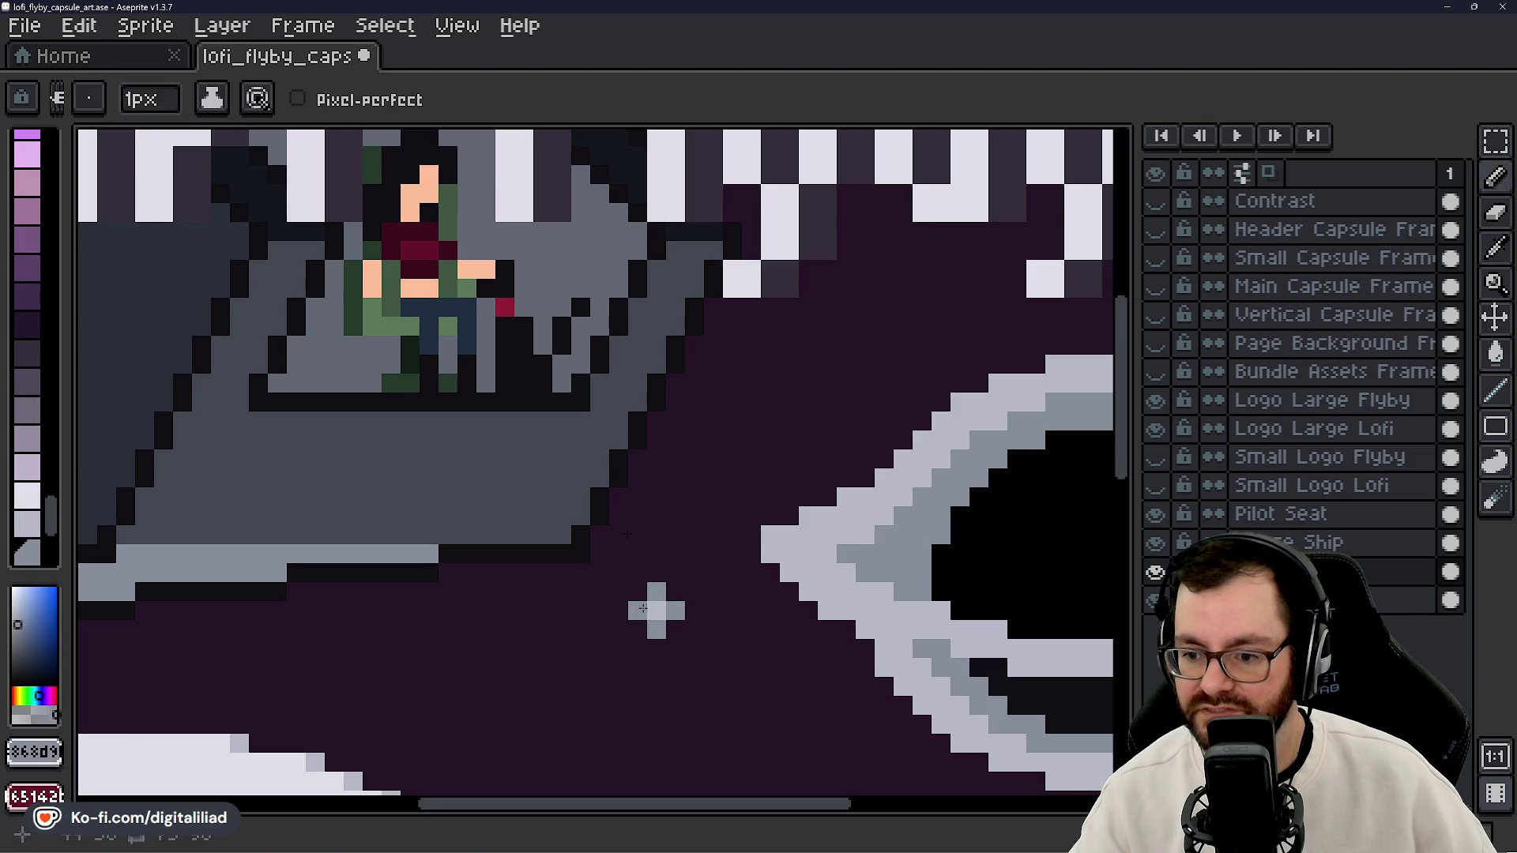
mouse_move(1122, 467)
mouse_down()
mouse_move(1137, 553)
mouse_move(1135, 440)
mouse_up()
click(629, 589)
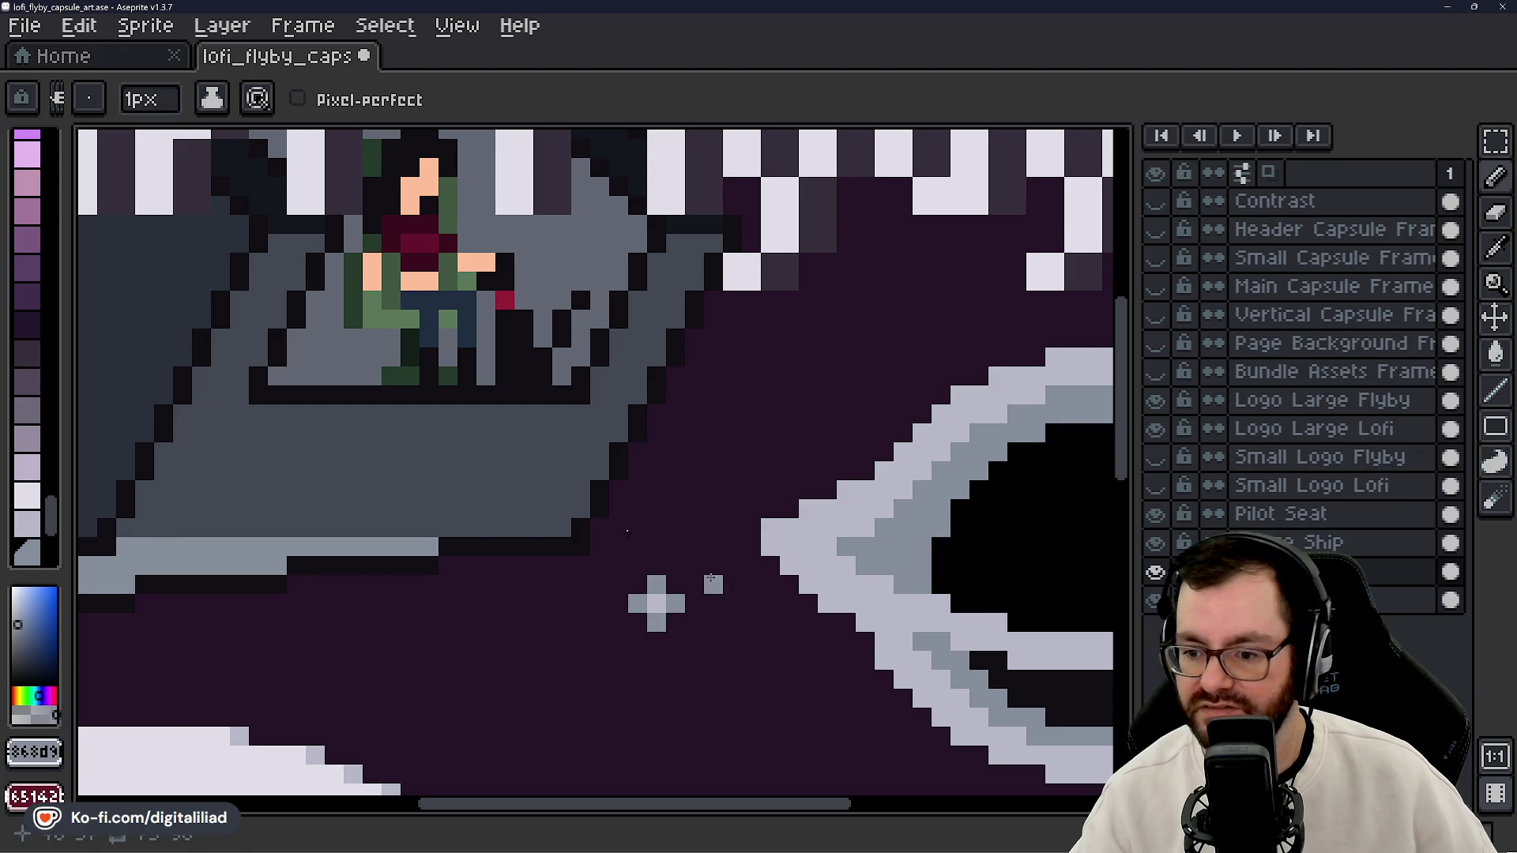
- Bring the whole capsule art into view and save lofi_flyby_capsule_art.ase
scroll(677, 567, down, 3)
drag(836, 406, 748, 417)
key(ctrl+s)
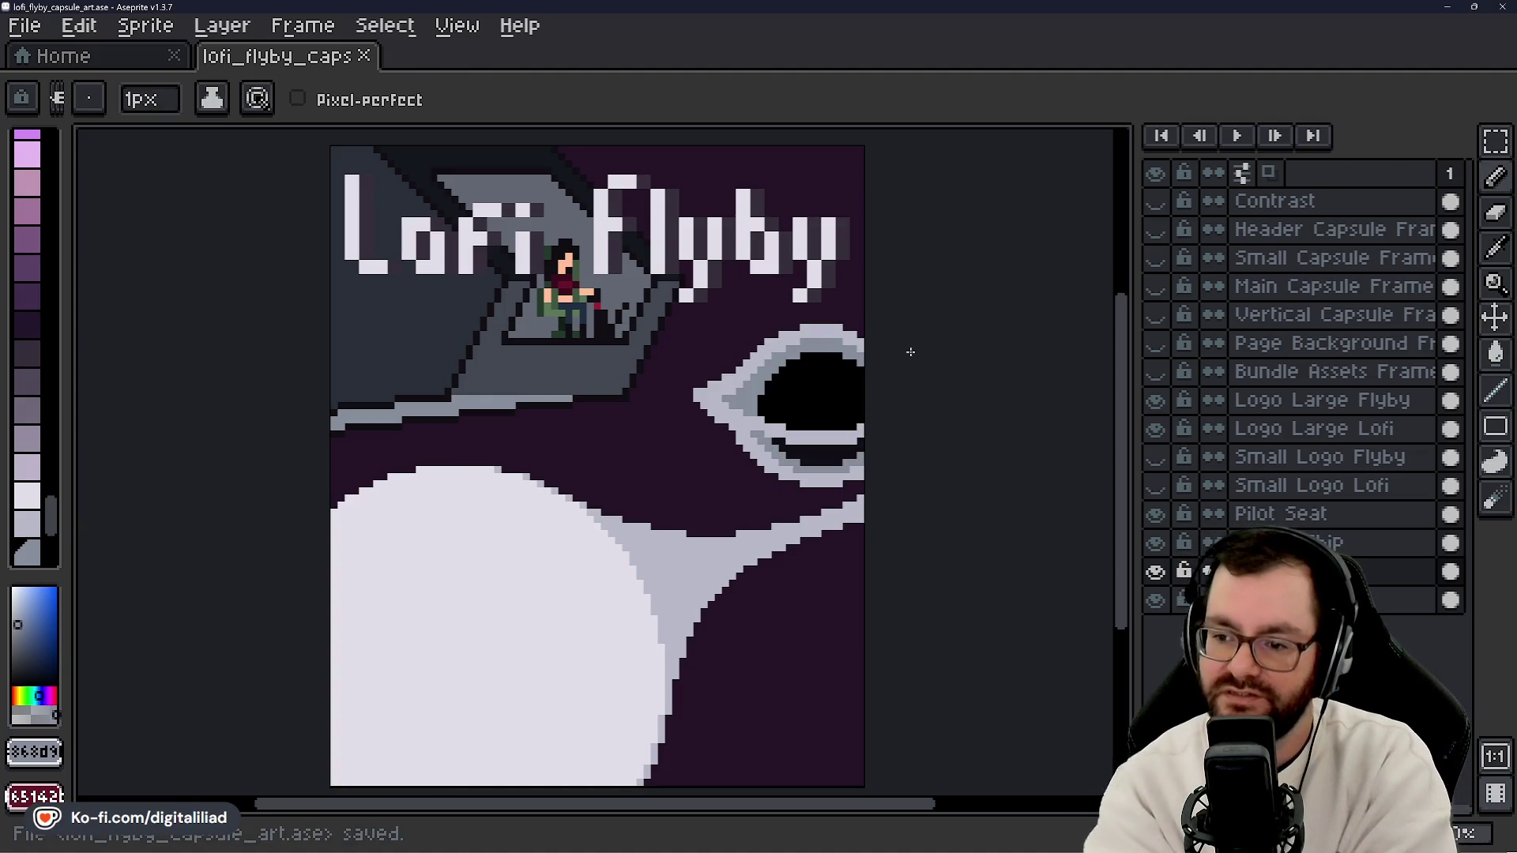